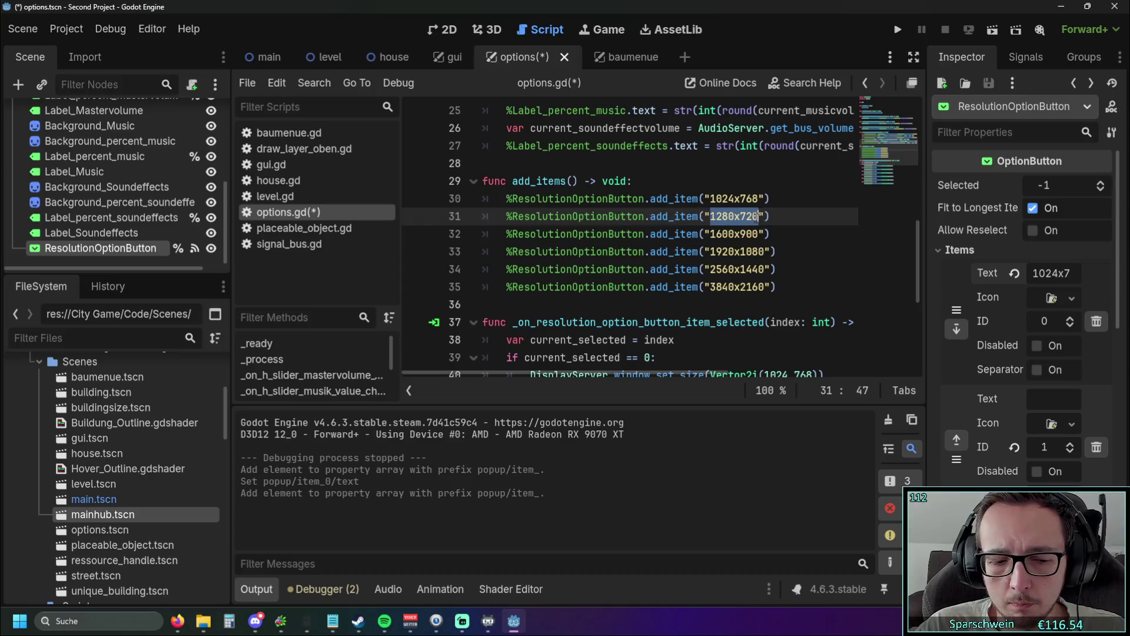
Step: Set item 2 to 1280x720, then add item 3 as 1600x900 copied from the script
{"action": "left_click", "coordinate": [1054, 399]}
{"action": "key", "text": "ctrl+v"}
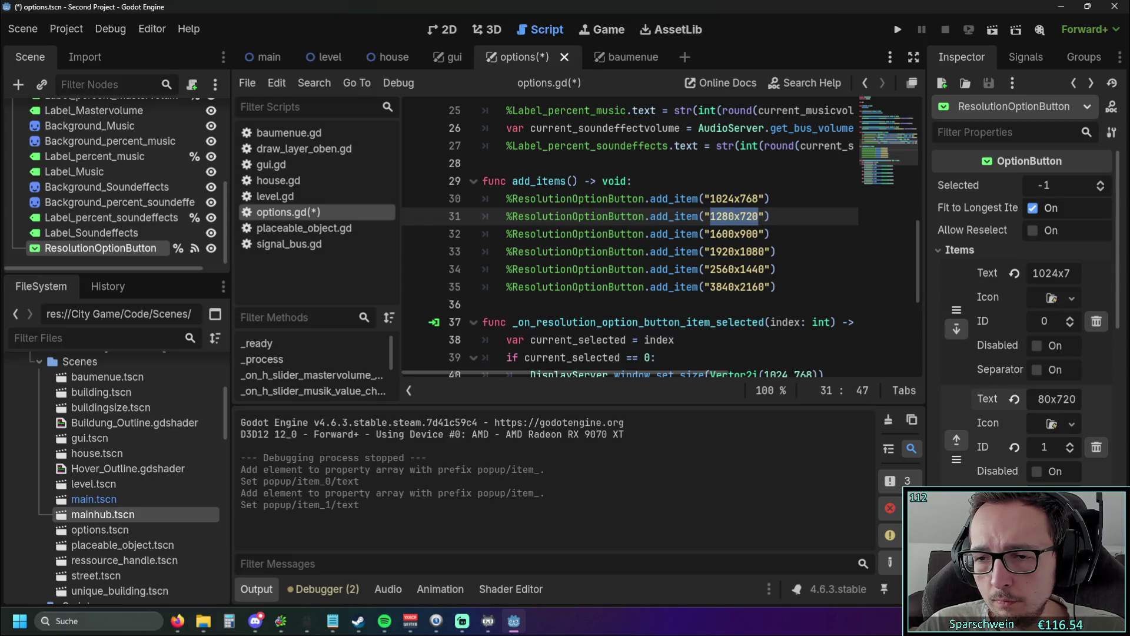
{"action": "left_click", "coordinate": [1018, 521]}
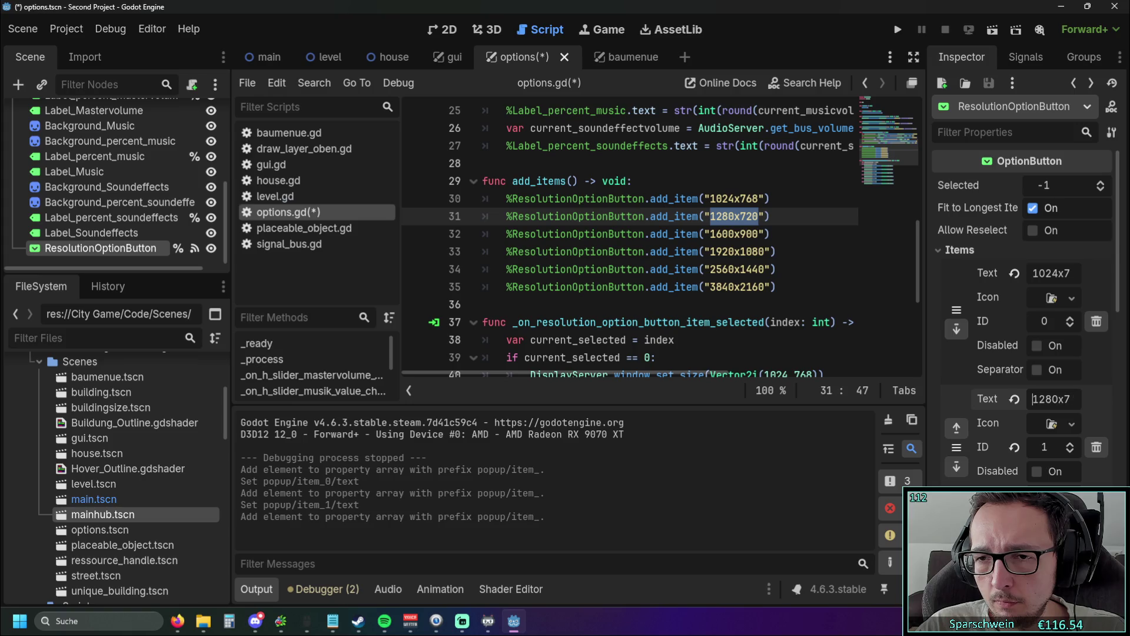
{"action": "left_click_drag", "start_coordinate": [711, 234], "coordinate": [759, 234]}
{"action": "key", "text": "ctrl+c"}
{"action": "left_click", "coordinate": [1054, 525]}
{"action": "key", "text": "ctrl+v"}
{"action": "scroll", "coordinate": [987, 390], "scroll_direction": "down", "scroll_amount": 3}
{"action": "scroll", "coordinate": [986, 392], "scroll_direction": "down", "scroll_amount": 2}
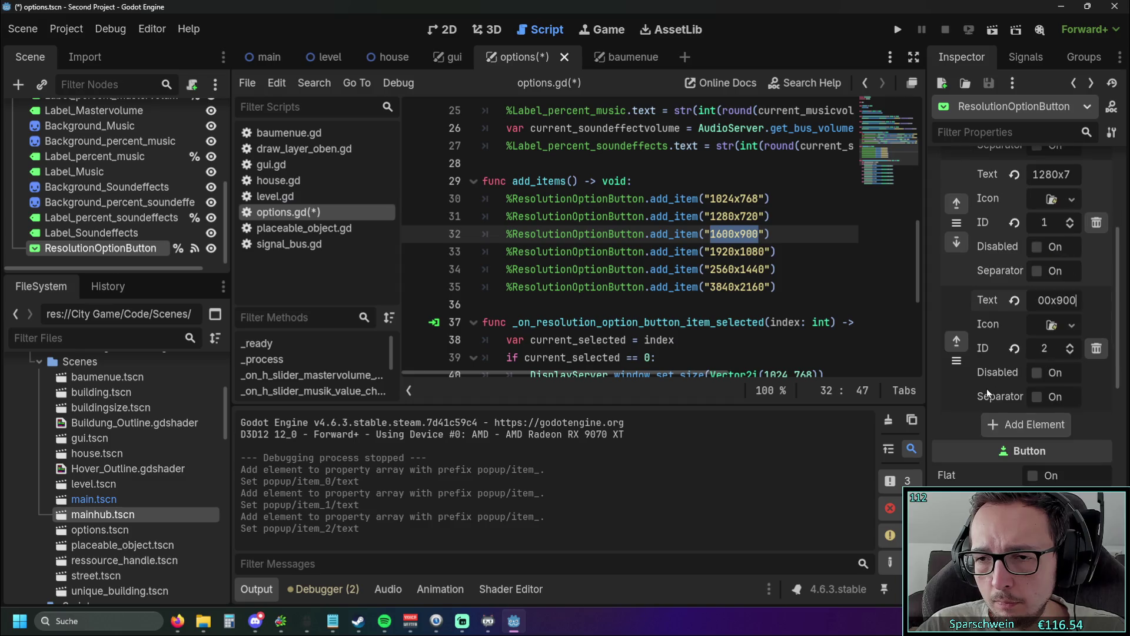
Step: Add items 4 and 5 as 1920x1080 and 2560x1440, copied from add_items()
{"action": "left_click", "coordinate": [1011, 426]}
{"action": "mouse_move", "coordinate": [710, 252]}
{"action": "left_mouse_down"}
{"action": "mouse_move", "coordinate": [765, 251]}
{"action": "mouse_move", "coordinate": [747, 269]}
{"action": "mouse_move", "coordinate": [767, 271]}
{"action": "left_mouse_up"}
{"action": "key", "text": "ctrl+c"}
{"action": "left_click", "coordinate": [1054, 426]}
{"action": "key", "text": "ctrl+v"}
{"action": "left_click", "coordinate": [1011, 550]}
{"action": "key", "text": "ctrl+c"}
{"action": "scroll", "coordinate": [1025, 354], "scroll_direction": "down", "scroll_amount": 4}
{"action": "left_click", "coordinate": [1054, 404]}
{"action": "key", "text": "ctrl+v"}
Step: Add a sixth item 3840x2160 and return to the first page of items
{"action": "left_click", "coordinate": [1041, 452]}
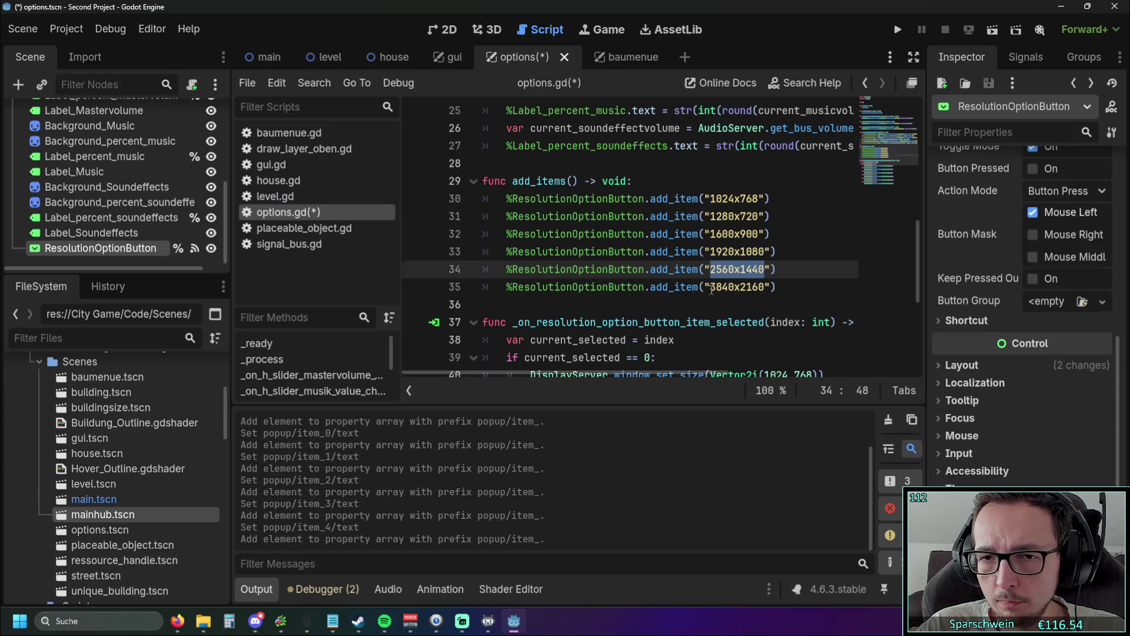
{"action": "left_click_drag", "start_coordinate": [710, 287], "coordinate": [765, 287]}
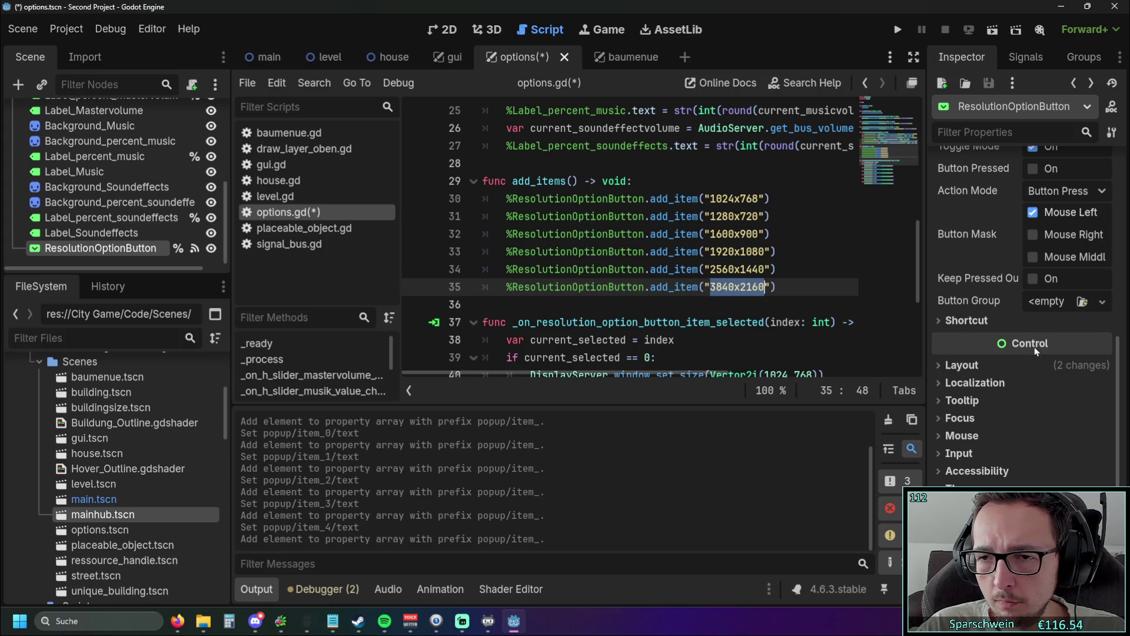
{"action": "scroll", "coordinate": [1030, 341], "scroll_direction": "down", "scroll_amount": 4}
{"action": "scroll", "coordinate": [1019, 331], "scroll_direction": "up", "scroll_amount": 2}
{"action": "scroll", "coordinate": [1019, 331], "scroll_direction": "up", "scroll_amount": 6}
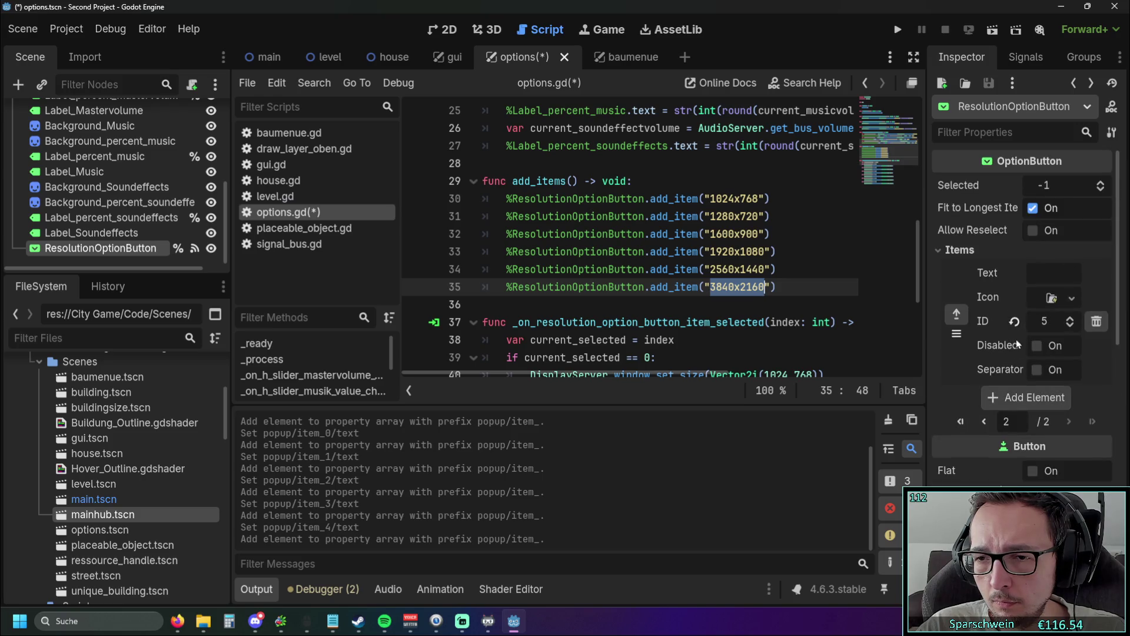
{"action": "left_click", "coordinate": [1054, 272]}
{"action": "key", "text": "ctrl+v"}
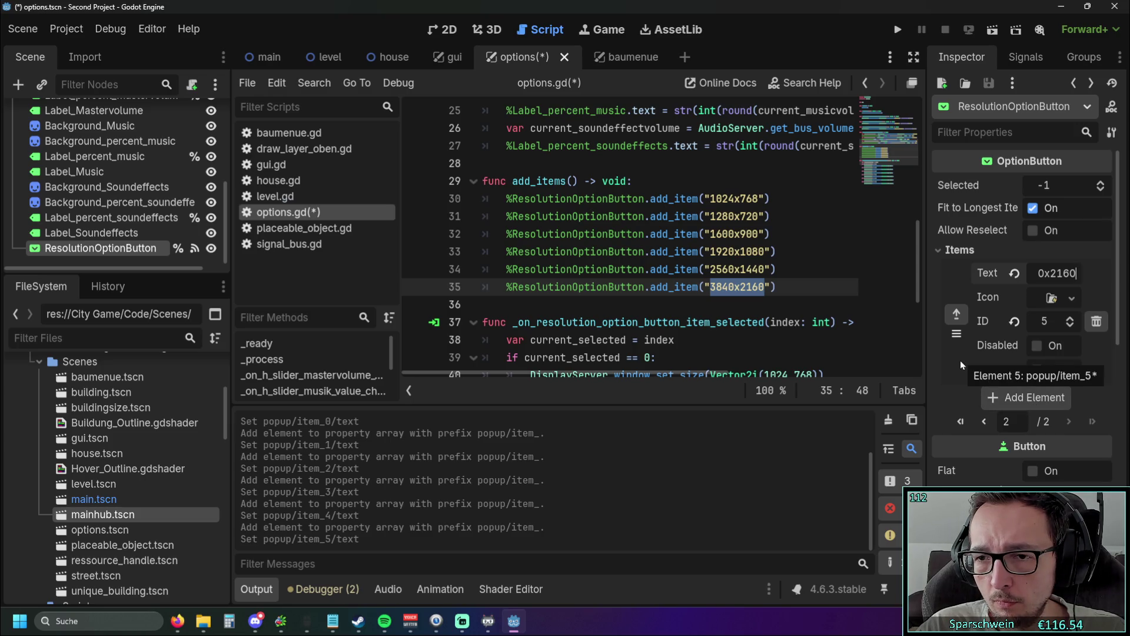
{"action": "left_click", "coordinate": [985, 421]}
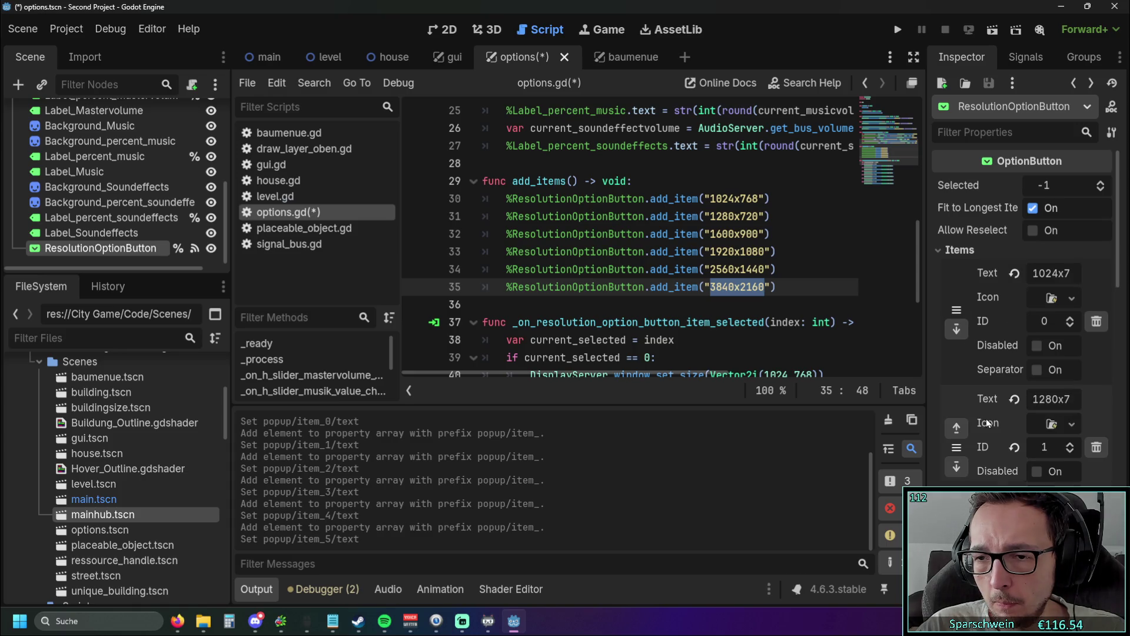
{"action": "scroll", "coordinate": [1043, 282], "scroll_direction": "down", "scroll_amount": 2}
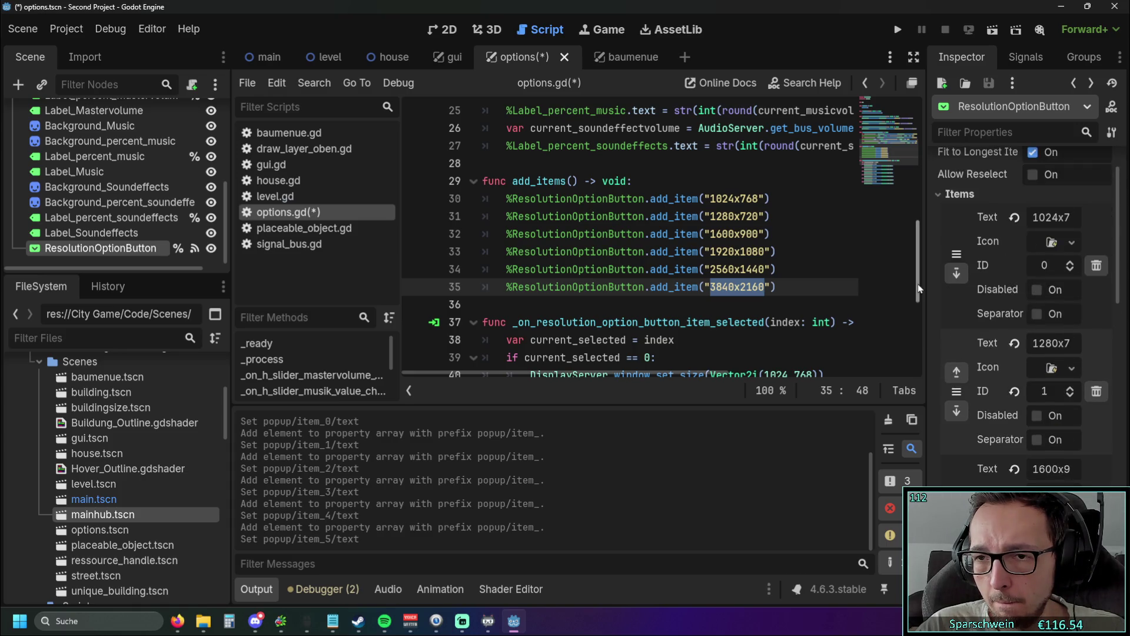
{"action": "left_click_drag", "start_coordinate": [927, 286], "coordinate": [761, 293]}
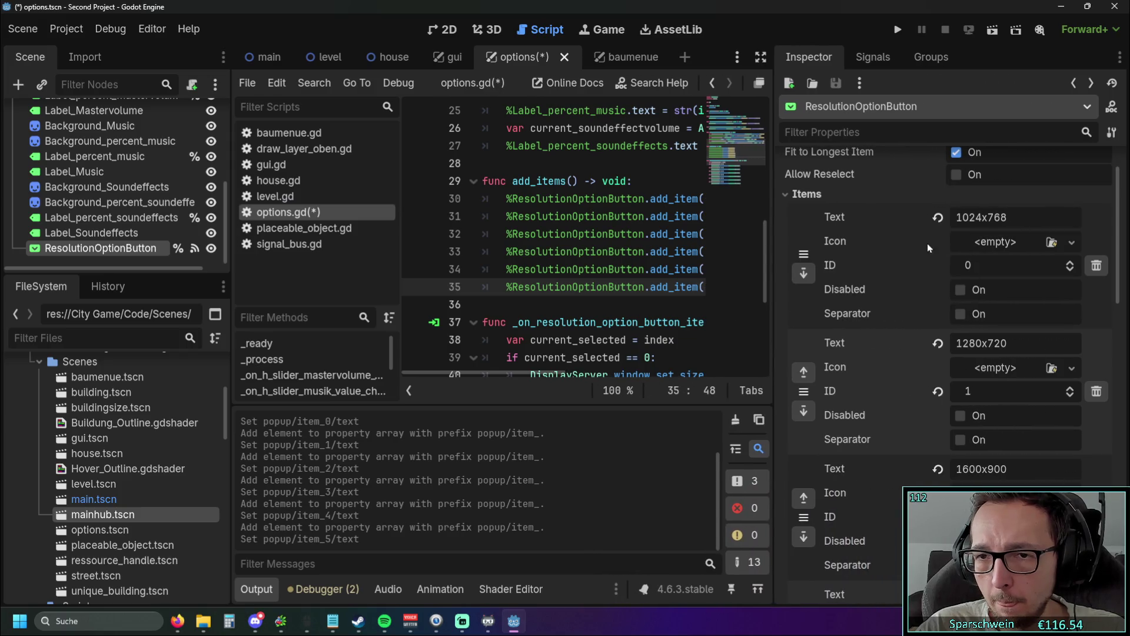
Step: Select and delete the whole add_items() function in options.gd
{"action": "scroll", "coordinate": [1007, 295], "scroll_direction": "down", "scroll_amount": 4}
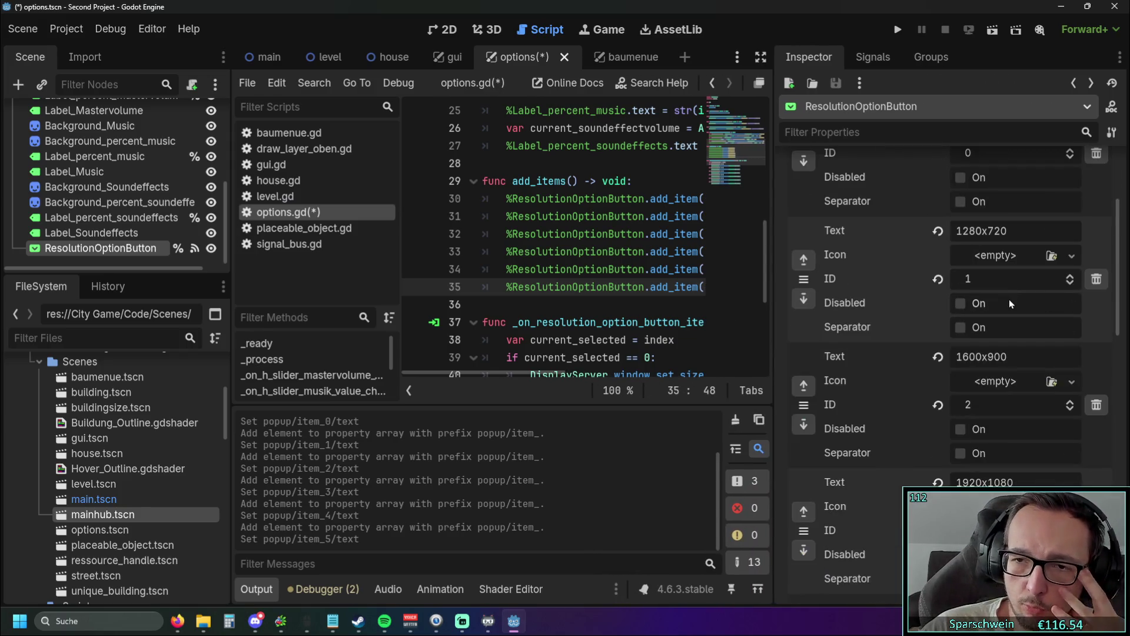
{"action": "scroll", "coordinate": [1010, 299], "scroll_direction": "down", "scroll_amount": 4}
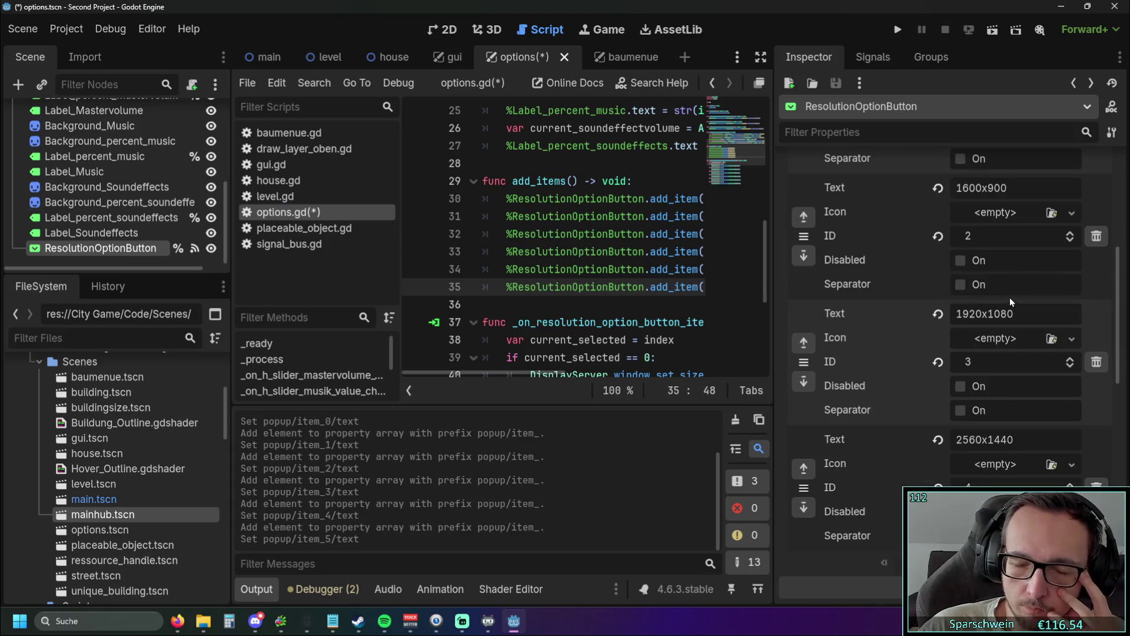
{"action": "scroll", "coordinate": [1009, 297], "scroll_direction": "down", "scroll_amount": 4}
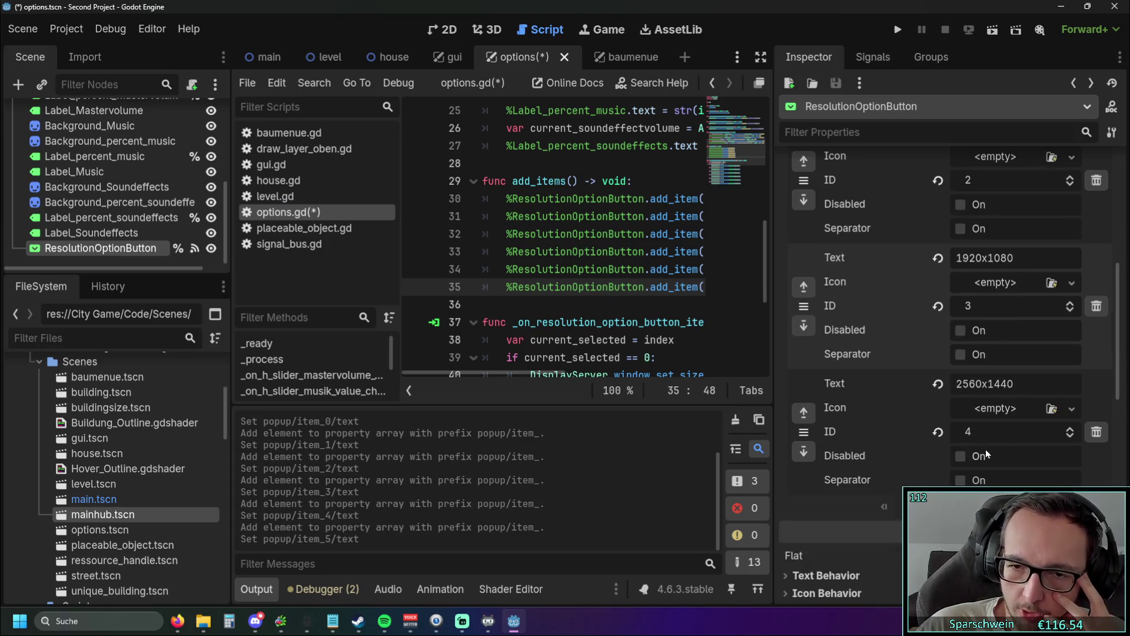
{"action": "scroll", "coordinate": [984, 450], "scroll_direction": "up", "scroll_amount": 8}
{"action": "scroll", "coordinate": [982, 452], "scroll_direction": "up", "scroll_amount": 5}
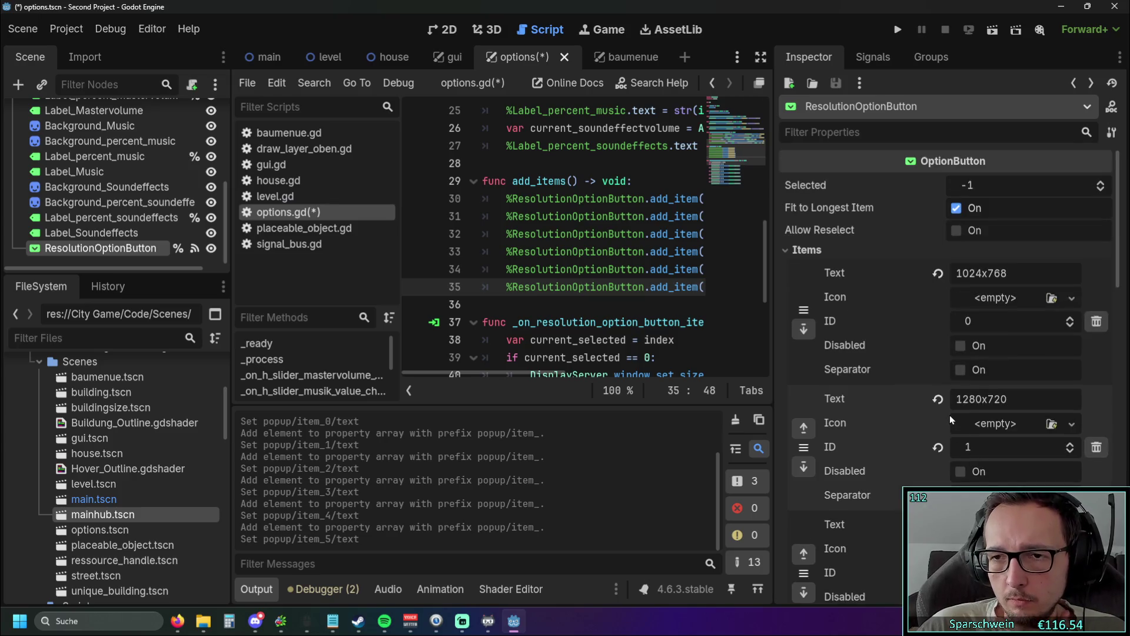
{"action": "left_click_drag", "start_coordinate": [773, 319], "coordinate": [904, 318]}
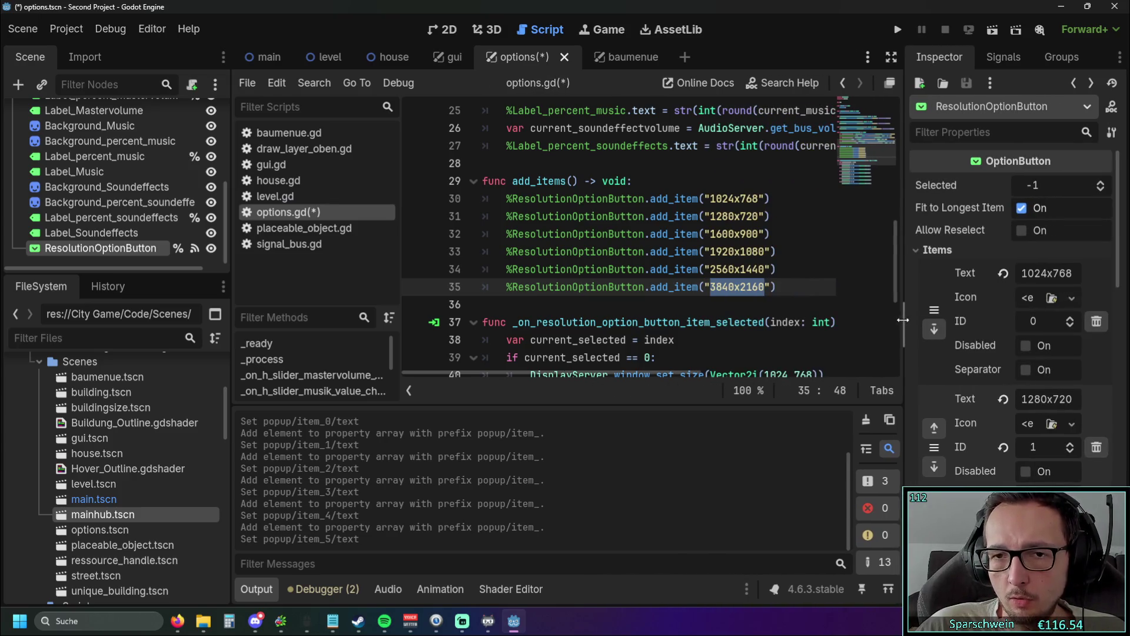
{"action": "left_click", "coordinate": [779, 301]}
{"action": "mouse_move", "coordinate": [779, 301]}
{"action": "left_mouse_down"}
{"action": "mouse_move", "coordinate": [485, 198]}
{"action": "mouse_move", "coordinate": [483, 181]}
{"action": "left_mouse_up"}
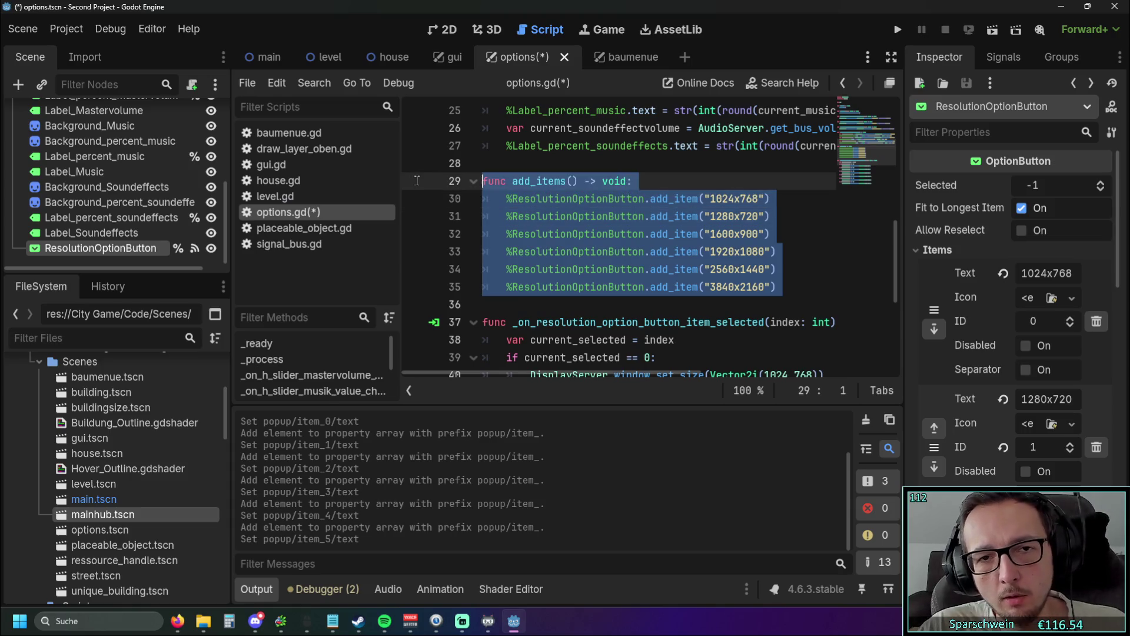
{"action": "key", "text": "BackSpace"}
Step: Delete the add_items() call and the empty func _ready() line, then save and run
{"action": "scroll", "coordinate": [490, 215], "scroll_direction": "up", "scroll_amount": 8}
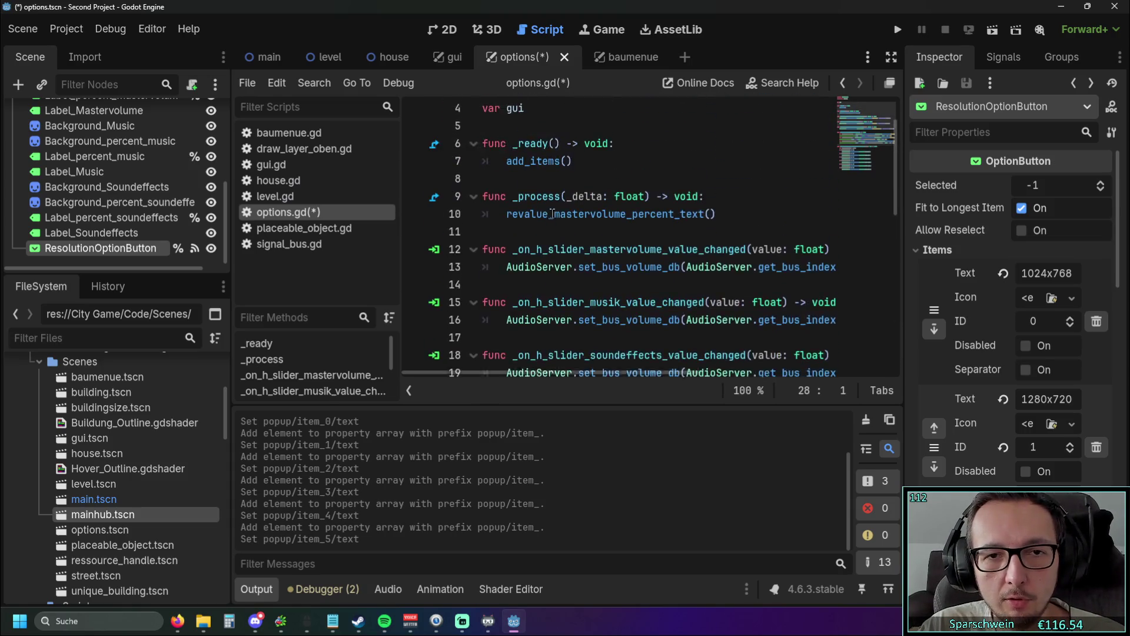
{"action": "left_click", "coordinate": [548, 216]}
{"action": "key", "text": "BackSpace"}
{"action": "key", "text": "BackSpace"}
{"action": "key", "text": "BackSpace"}
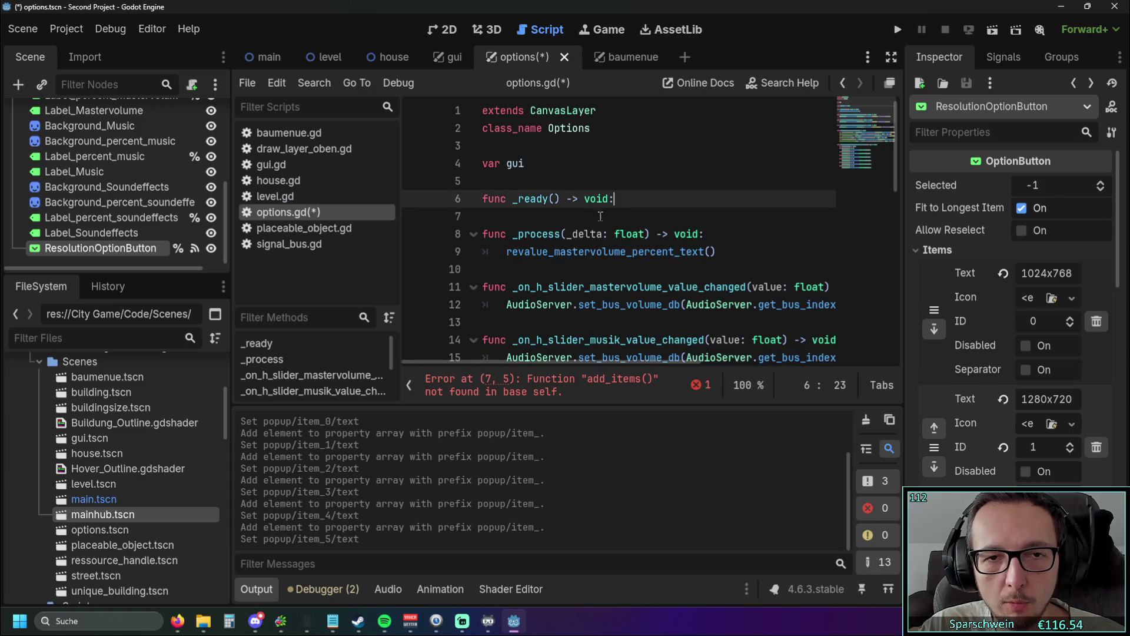
{"action": "left_click_drag", "start_coordinate": [463, 190], "coordinate": [471, 209]}
{"action": "key", "text": "BackSpace"}
{"action": "key", "text": "BackSpace"}
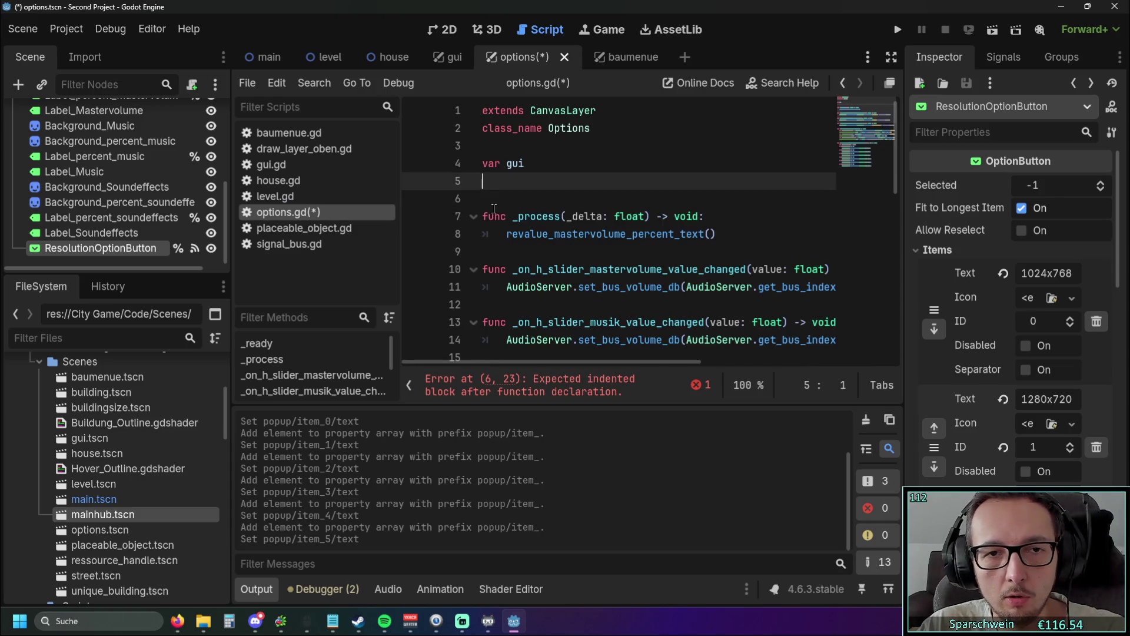
{"action": "left_click", "coordinate": [898, 30]}
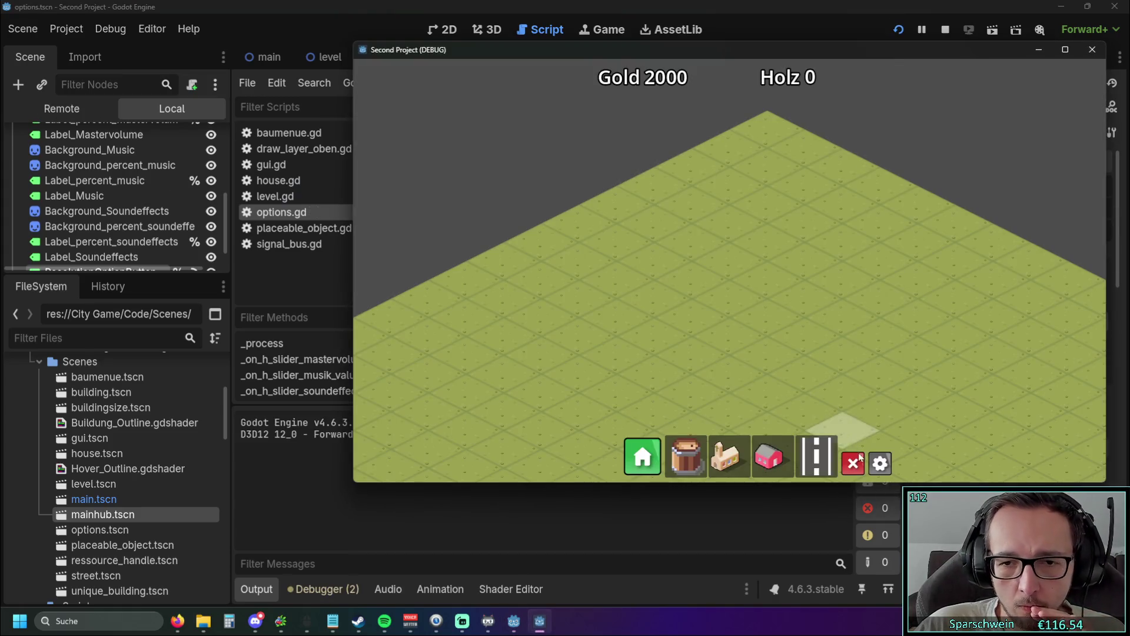
Step: In the running game, choose 1280x720 from the six-item resolution dropdown, then close the game
{"action": "left_click", "coordinate": [880, 463]}
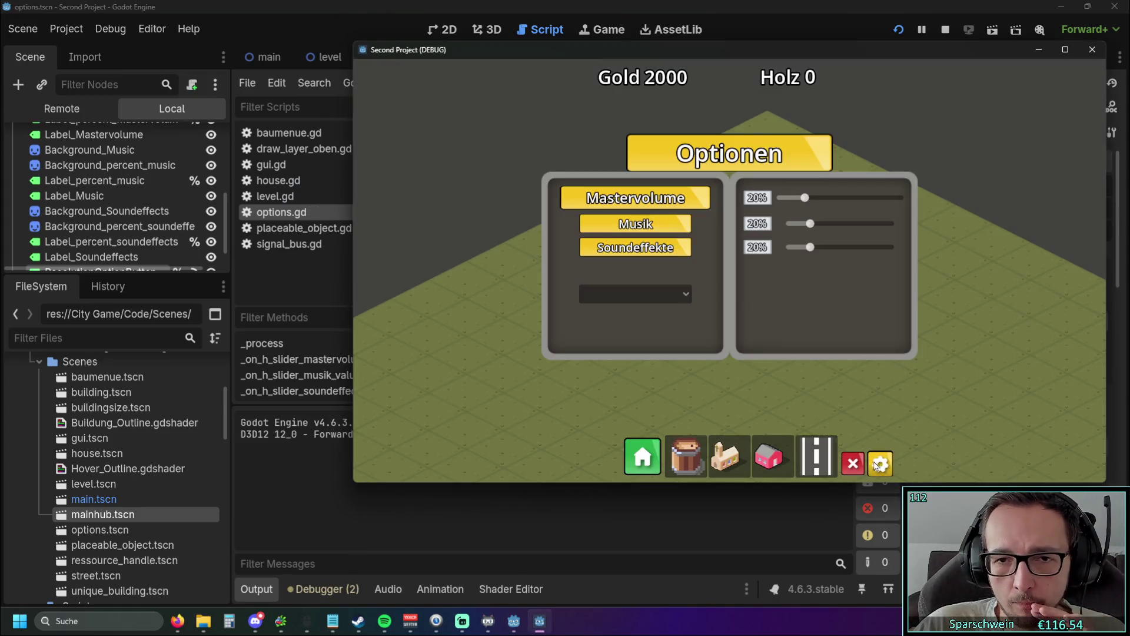
{"action": "left_click", "coordinate": [683, 295]}
{"action": "left_click", "coordinate": [686, 296]}
{"action": "left_click", "coordinate": [686, 296]}
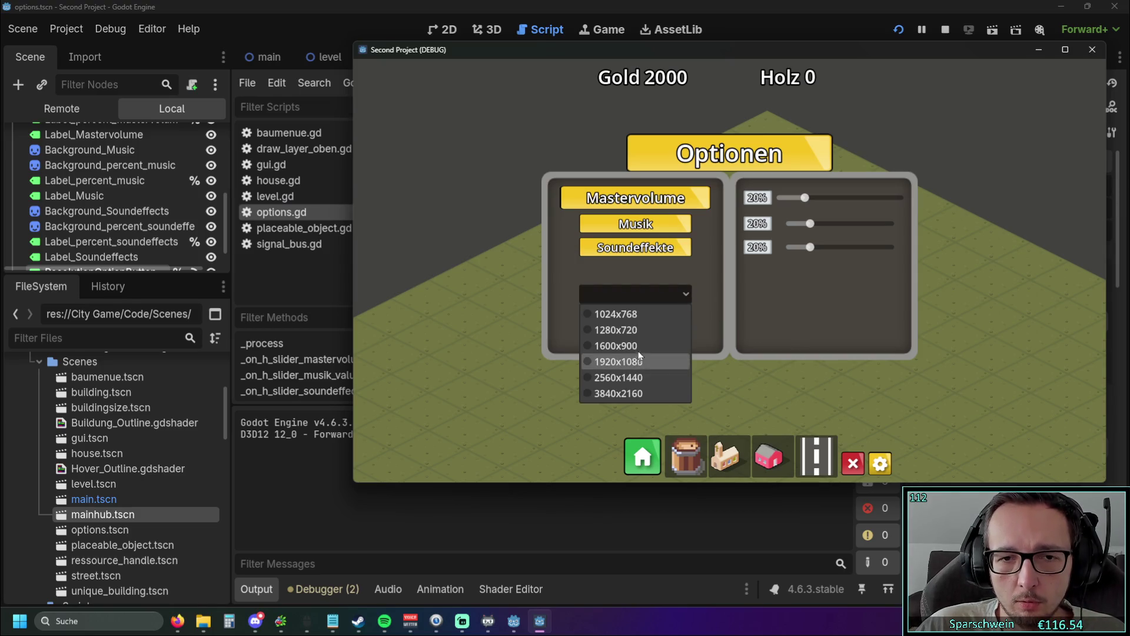
{"action": "left_click", "coordinate": [638, 329]}
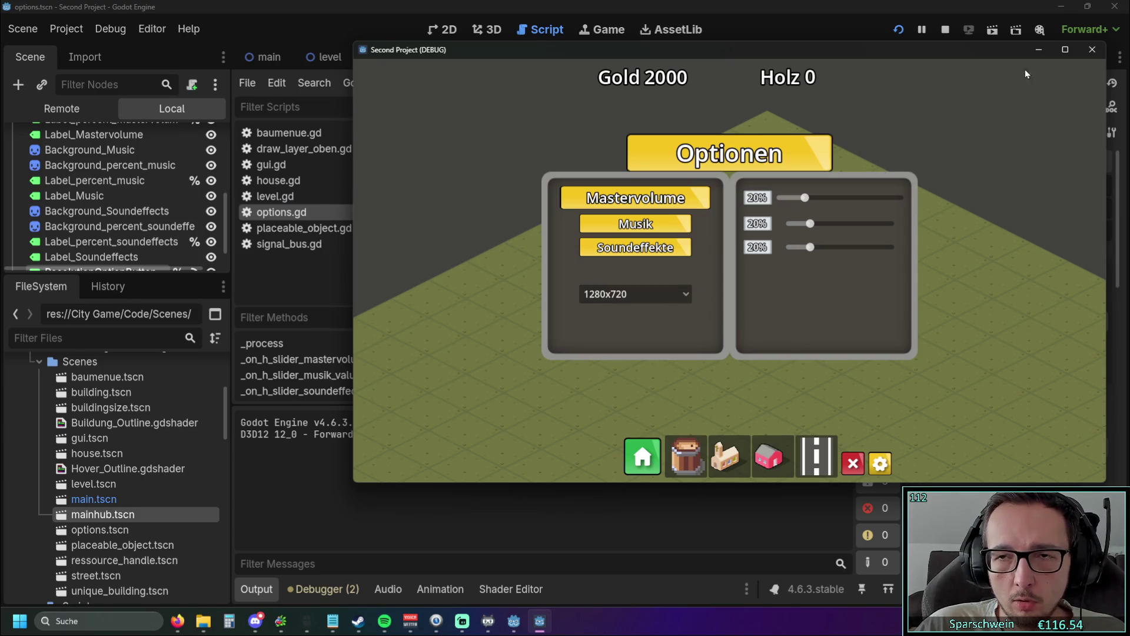
{"action": "left_click", "coordinate": [1092, 50]}
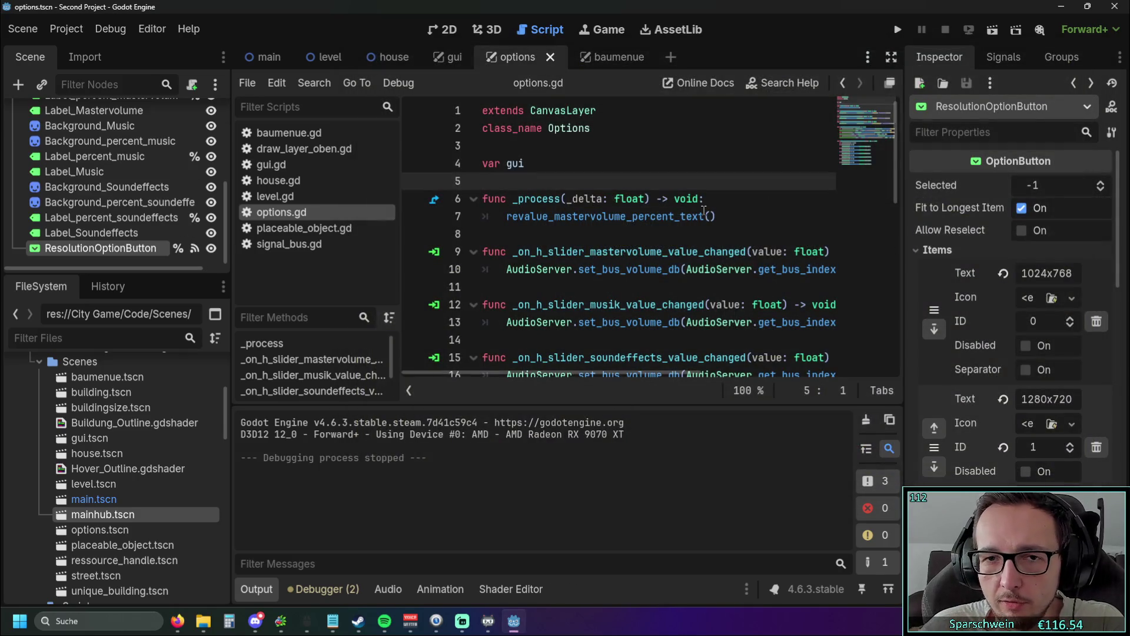
Step: Copy the resolution handler's name and restore the deleted func _ready() line with undo
{"action": "scroll", "coordinate": [707, 211], "scroll_direction": "down", "scroll_amount": 6}
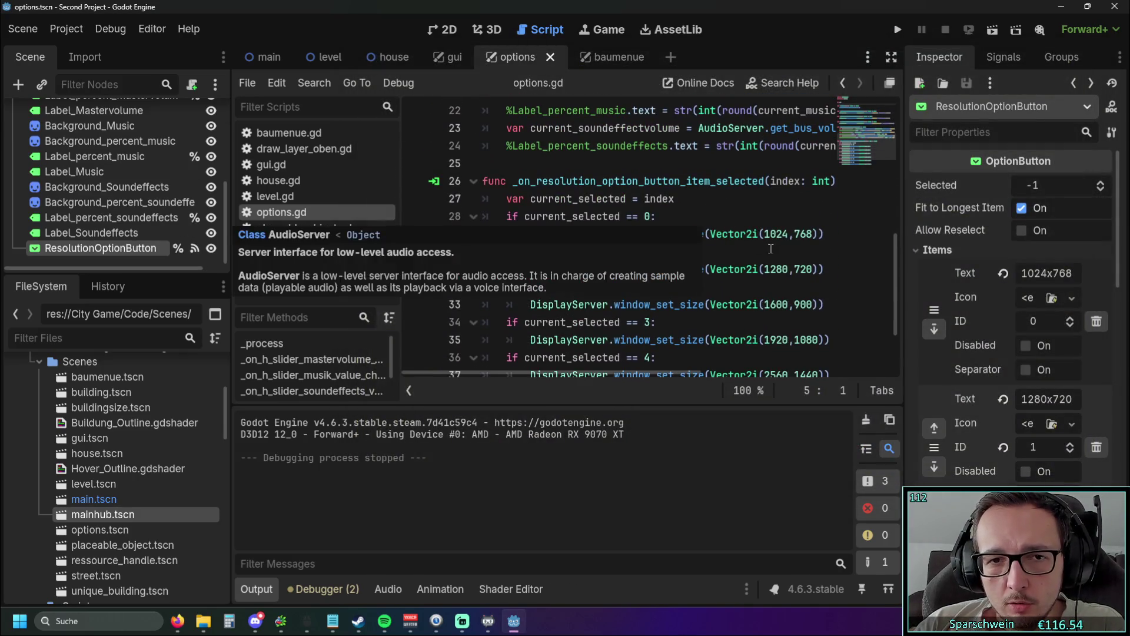
{"action": "scroll", "coordinate": [759, 260], "scroll_direction": "up", "scroll_amount": 1}
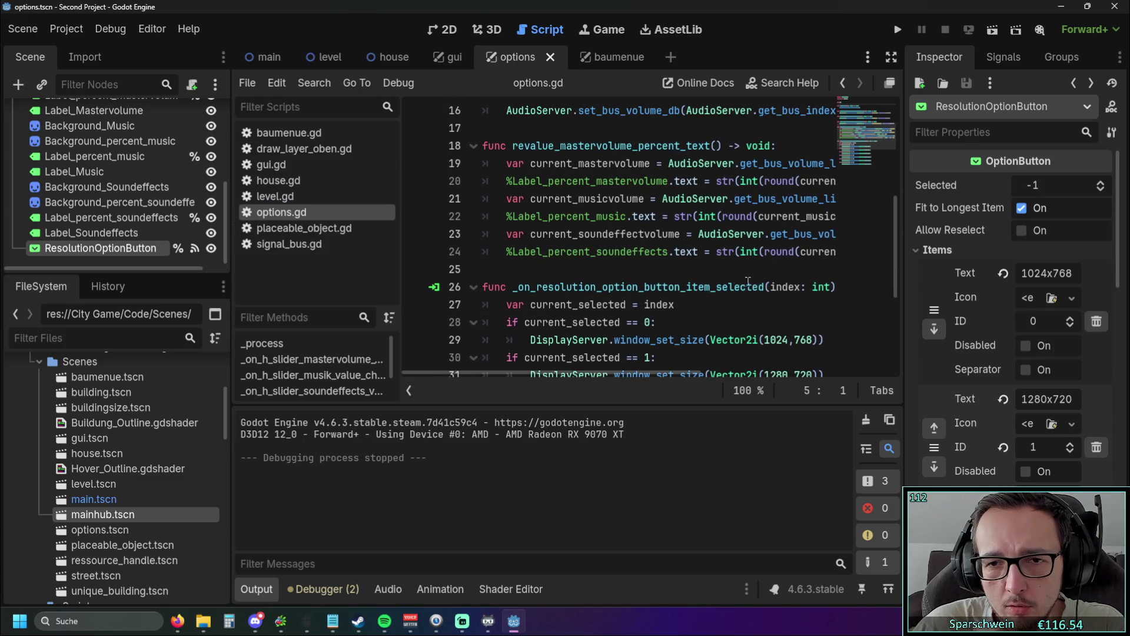
{"action": "double_click", "coordinate": [514, 289]}
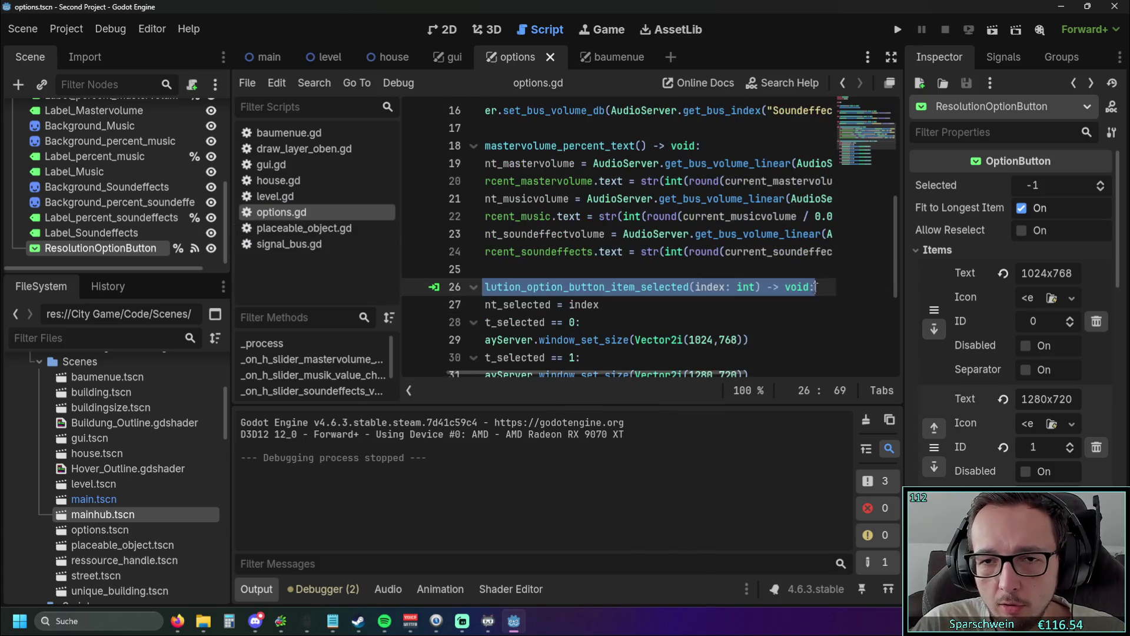
{"action": "scroll", "coordinate": [624, 277], "scroll_direction": "up", "scroll_amount": 5}
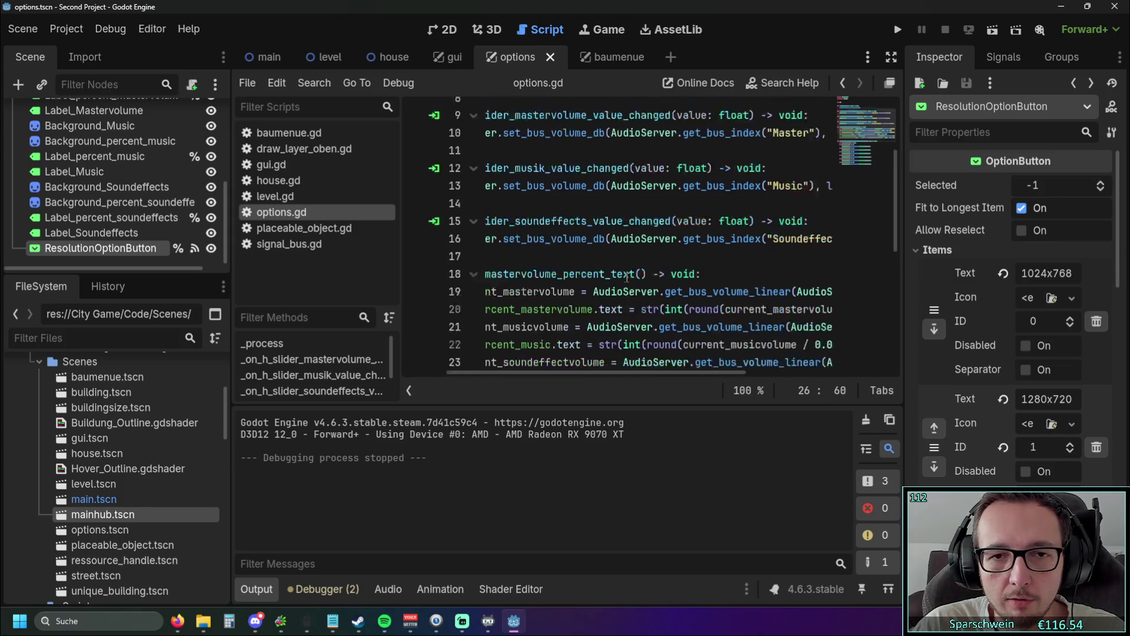
{"action": "left_click", "coordinate": [635, 252]}
{"action": "left_click", "coordinate": [635, 234]}
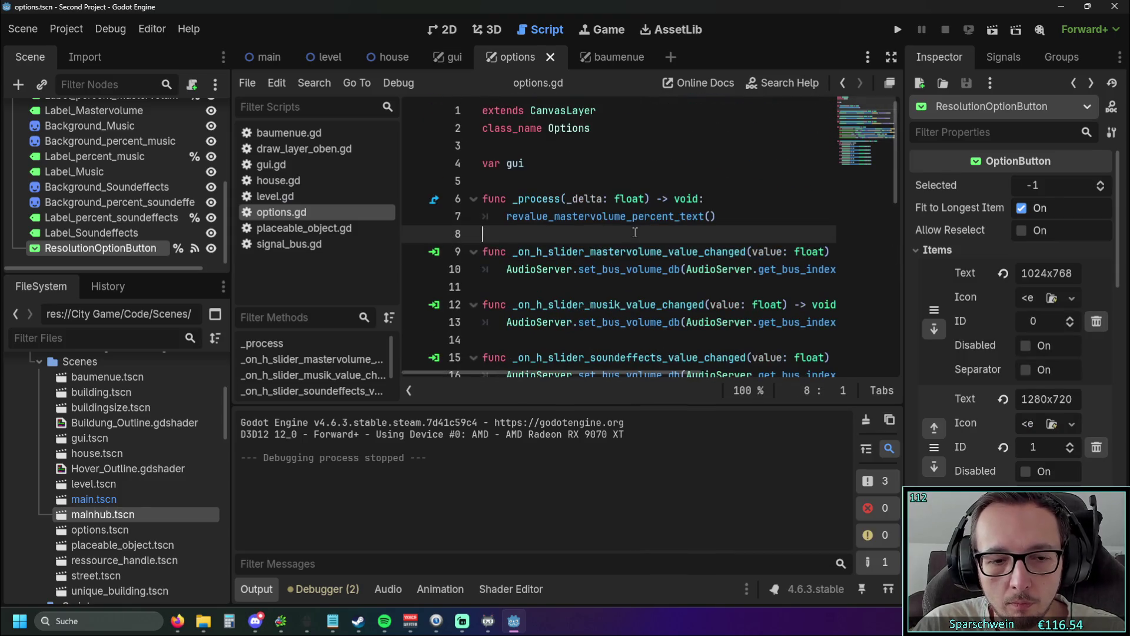
{"action": "key", "text": "ctrl+z"}
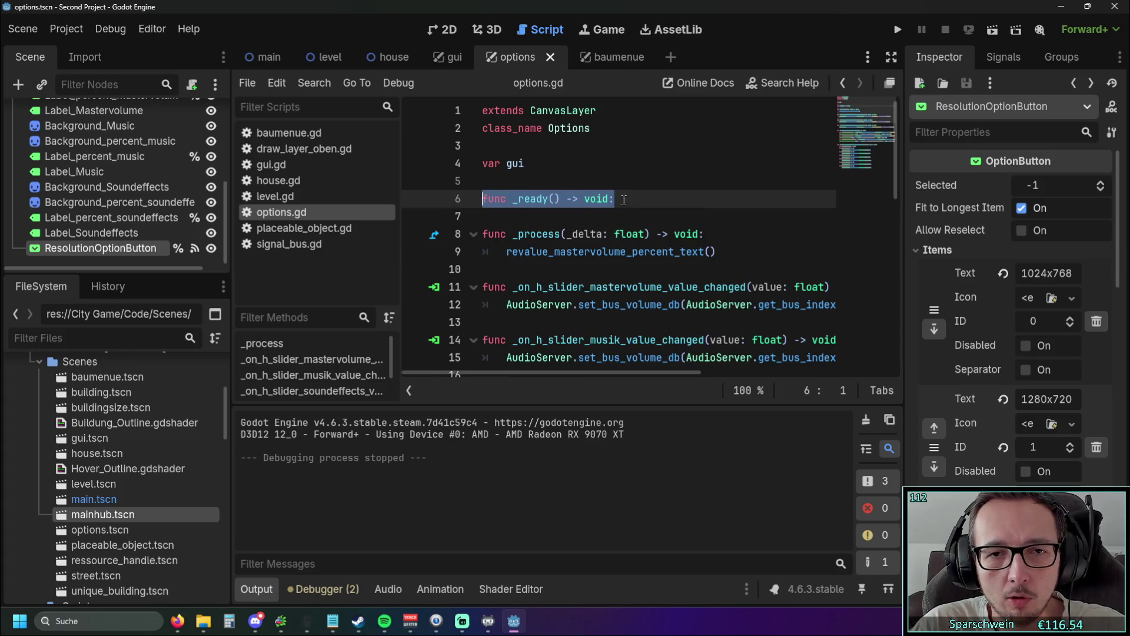
Step: Add _on_resolution_option_button_item_selected(1) under _ready() and launch a test run
{"action": "left_click", "coordinate": [623, 201]}
{"action": "key", "text": "Return"}
{"action": "type", "text": "_on_resolution_option_button_item_selected(index: int)"}
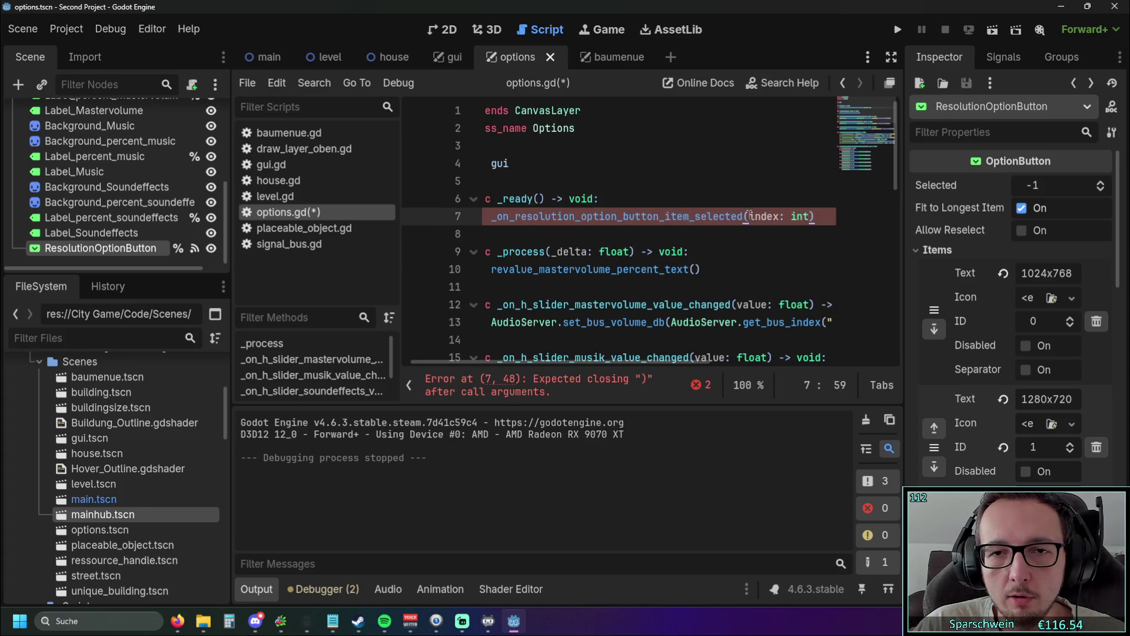
{"action": "left_click_drag", "start_coordinate": [752, 216], "coordinate": [813, 215]}
{"action": "type", "text": "1"}
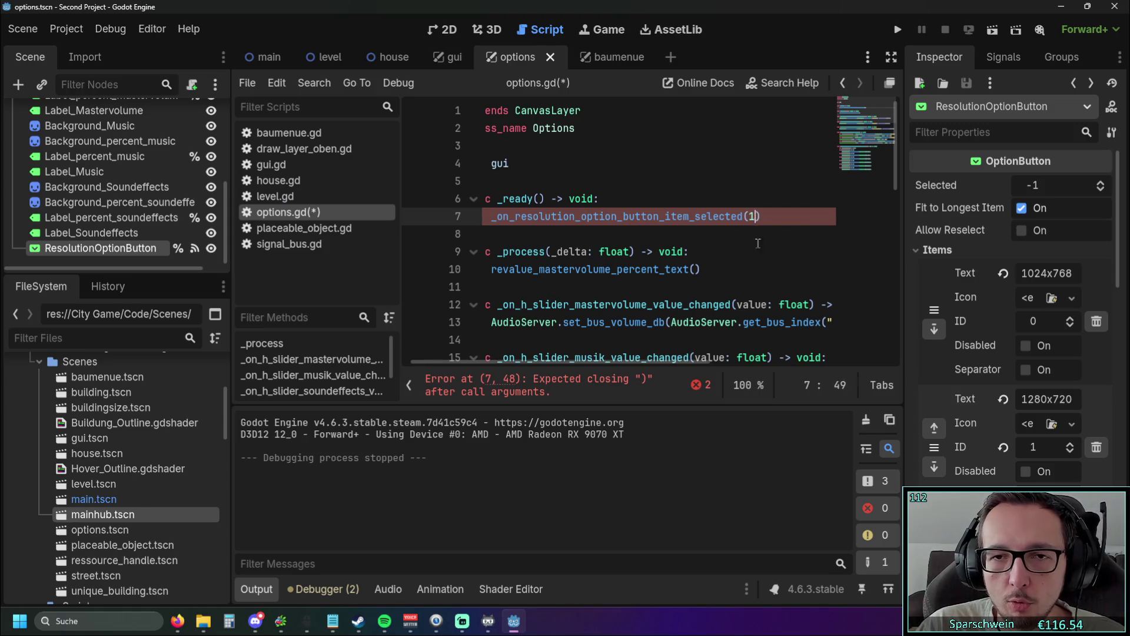
{"action": "key", "text": "Down"}
{"action": "key", "text": "Down"}
{"action": "scroll", "coordinate": [608, 377], "scroll_direction": "left", "scroll_amount": 1}
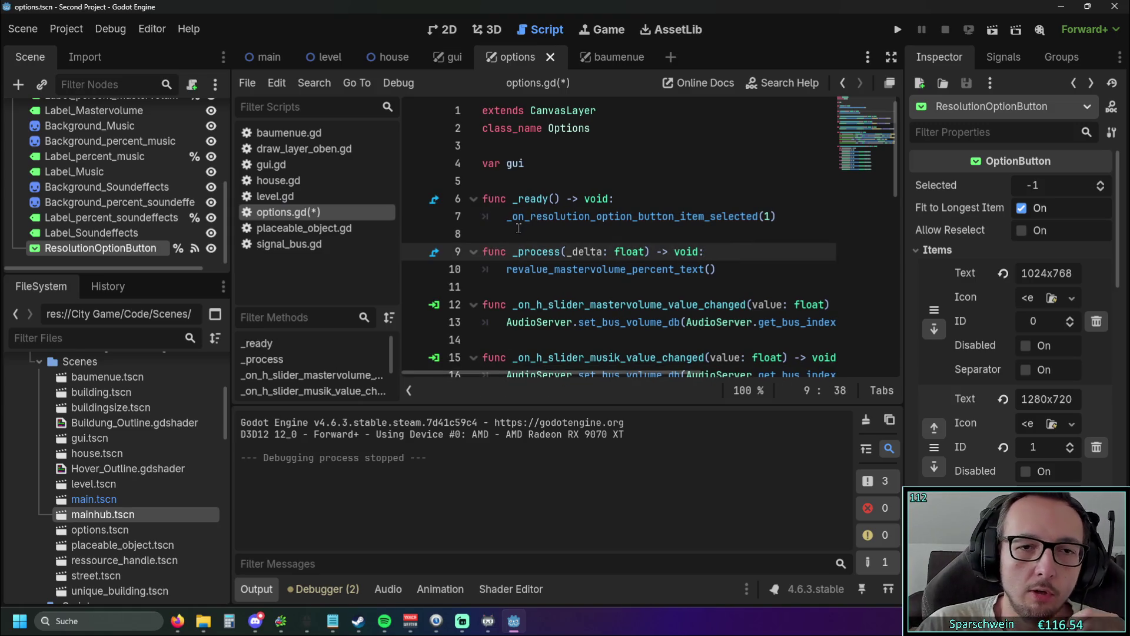
{"action": "left_click", "coordinate": [528, 231]}
{"action": "key", "text": "Return"}
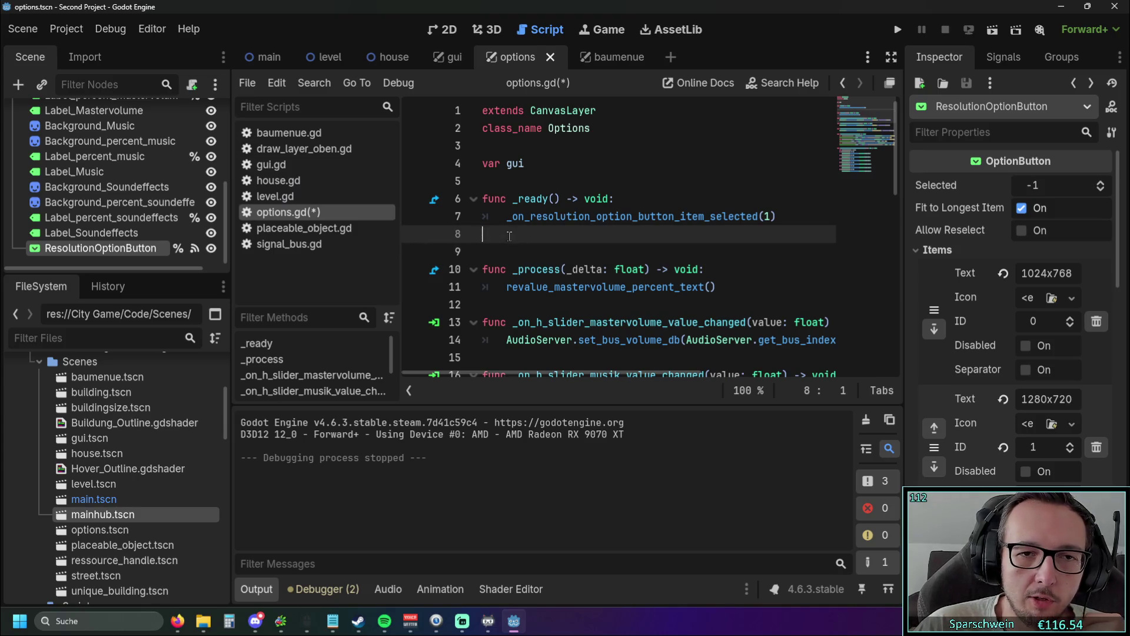
{"action": "key", "text": "BackSpace"}
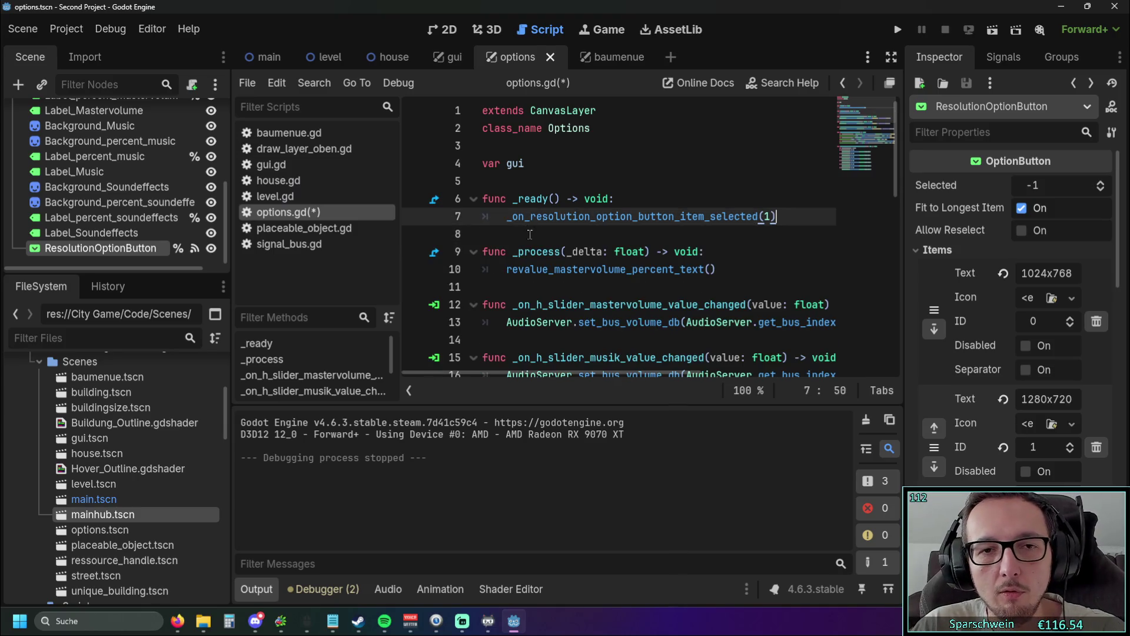
{"action": "left_click", "coordinate": [758, 237]}
{"action": "left_click", "coordinate": [898, 29]}
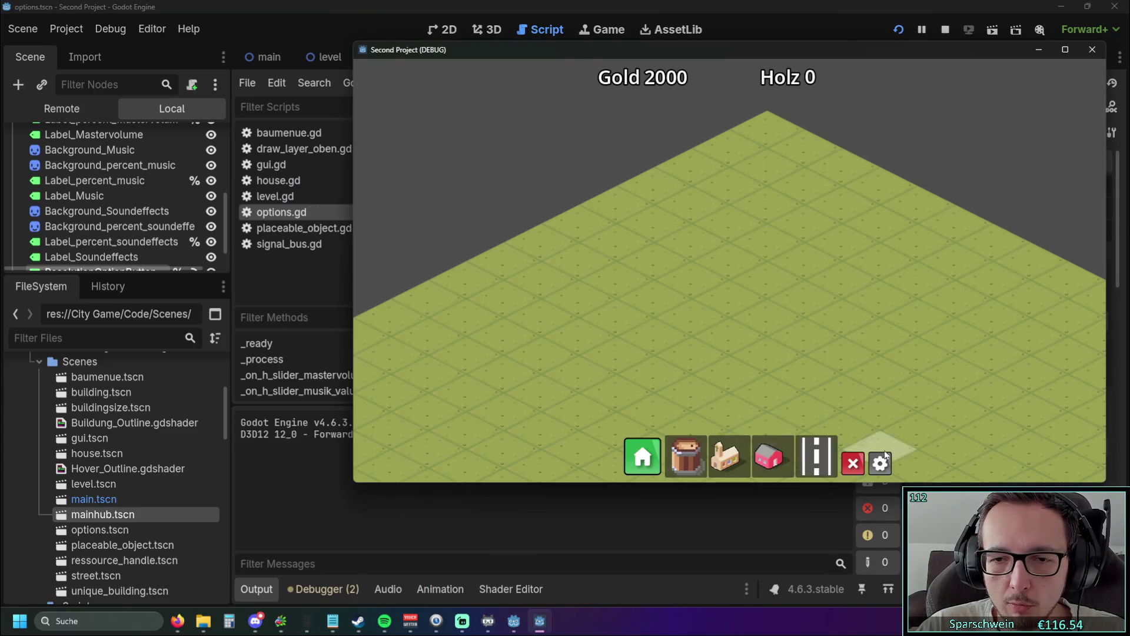
Step: Check the in-game resolution dropdown in the Options panel, then stop the game
{"action": "left_click", "coordinate": [881, 463]}
{"action": "left_click", "coordinate": [686, 295]}
{"action": "left_click", "coordinate": [687, 297]}
{"action": "left_click", "coordinate": [1092, 50]}
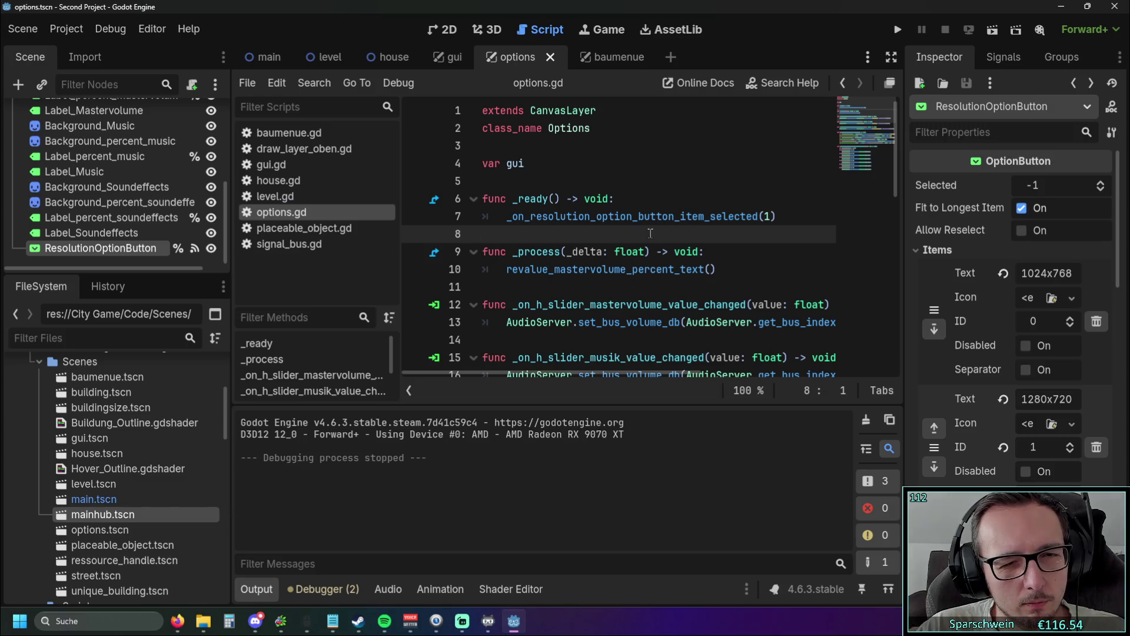
Step: Change the _ready call's argument from 1 to 5, rerun and check Options, then stop with F8
{"action": "double_click", "coordinate": [768, 217]}
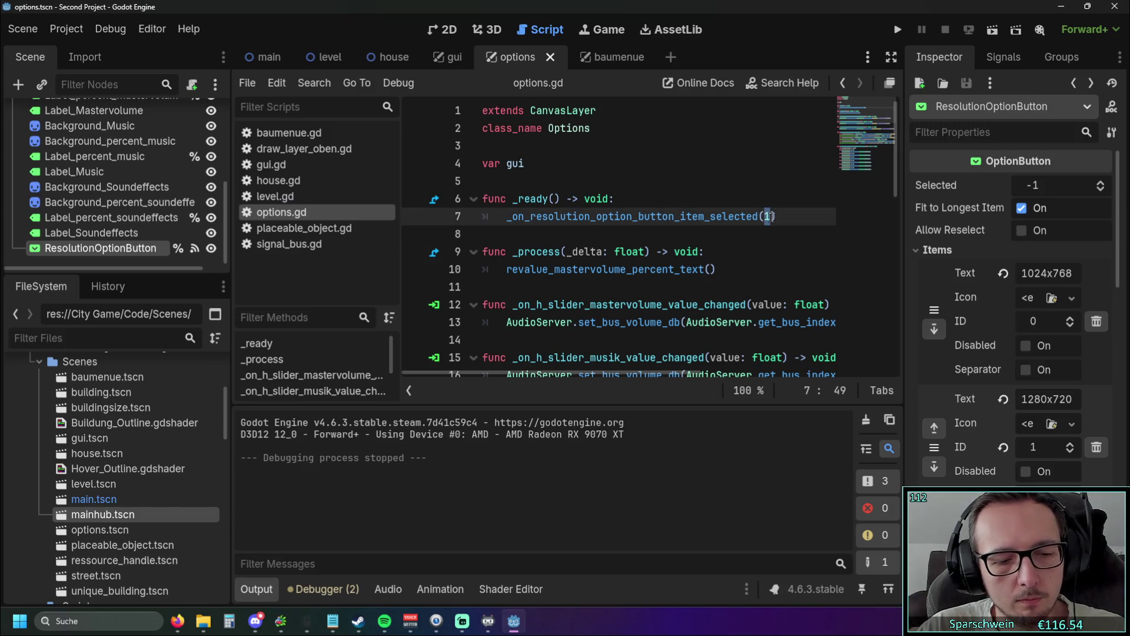
{"action": "type", "text": "5"}
{"action": "key", "text": "Down"}
{"action": "key", "text": "Down"}
{"action": "key", "text": "F5"}
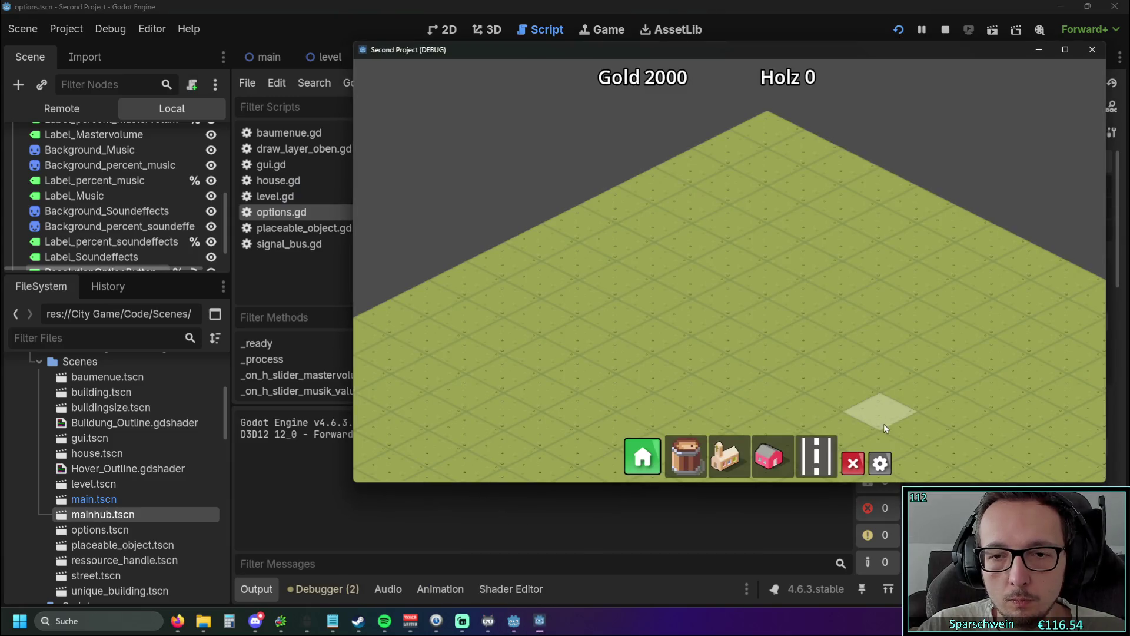
{"action": "left_click", "coordinate": [881, 462]}
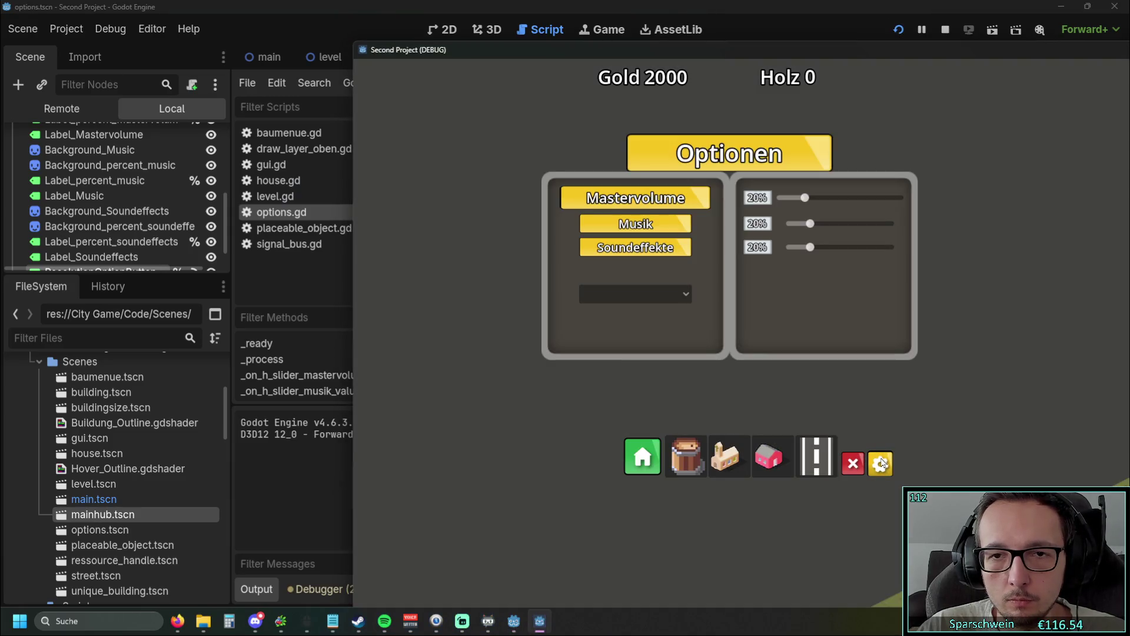
{"action": "mouse_move", "coordinate": [589, 49]}
{"action": "left_mouse_down"}
{"action": "mouse_move", "coordinate": [241, 65]}
{"action": "mouse_move", "coordinate": [336, 72]}
{"action": "mouse_move", "coordinate": [175, 58]}
{"action": "mouse_move", "coordinate": [238, 47]}
{"action": "left_mouse_up"}
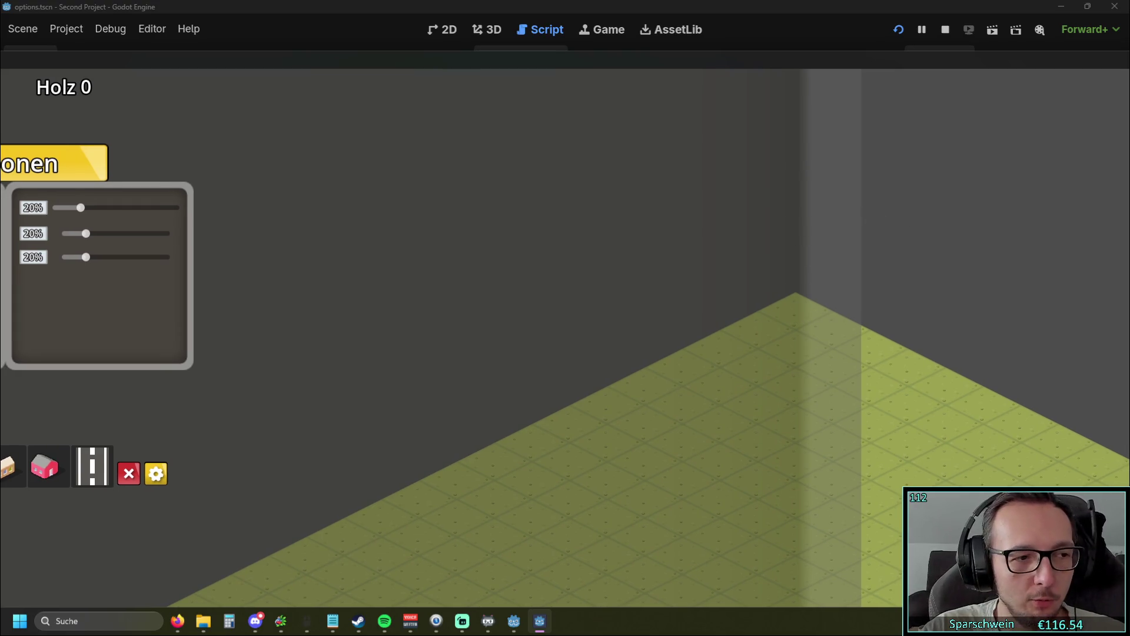
{"action": "key", "text": "F8"}
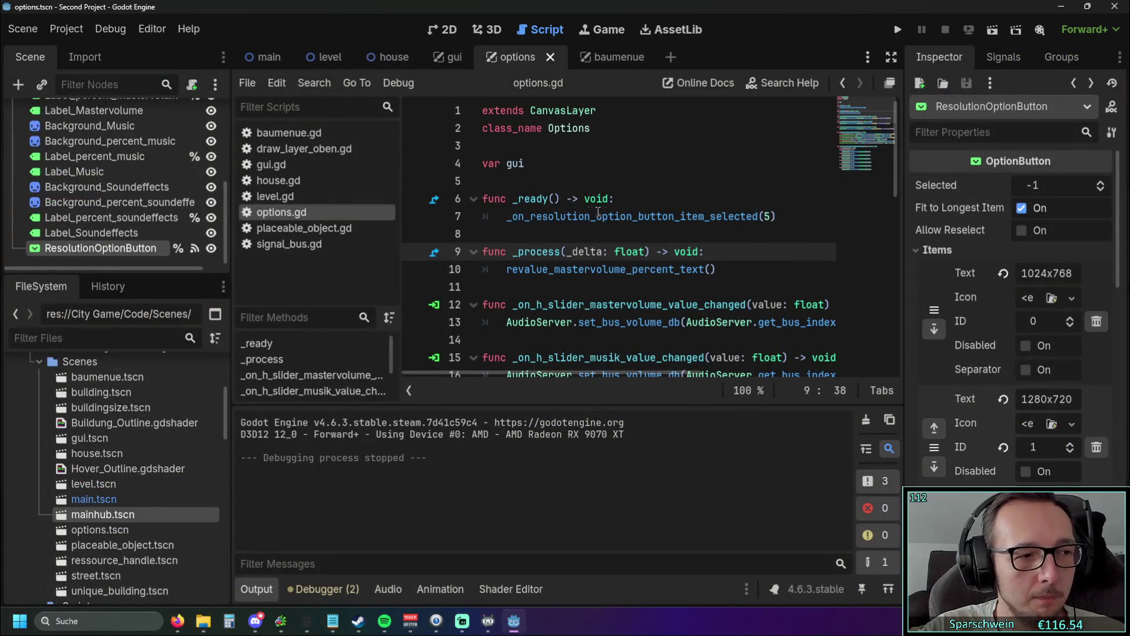
{"action": "mouse_move", "coordinate": [243, 65]}
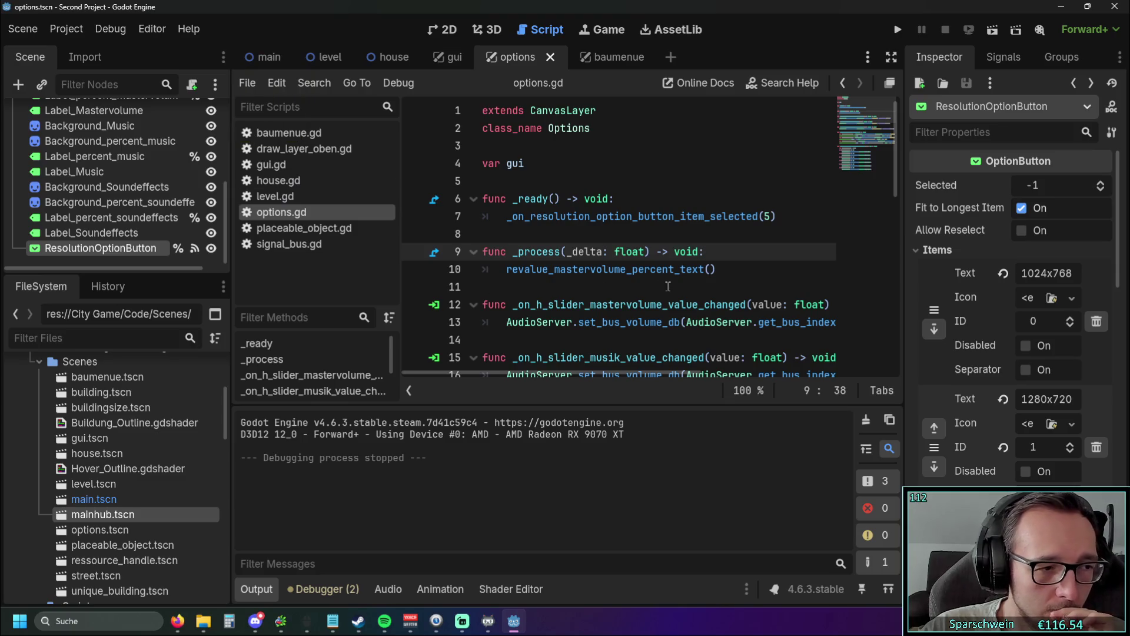
{"action": "left_click", "coordinate": [726, 288]}
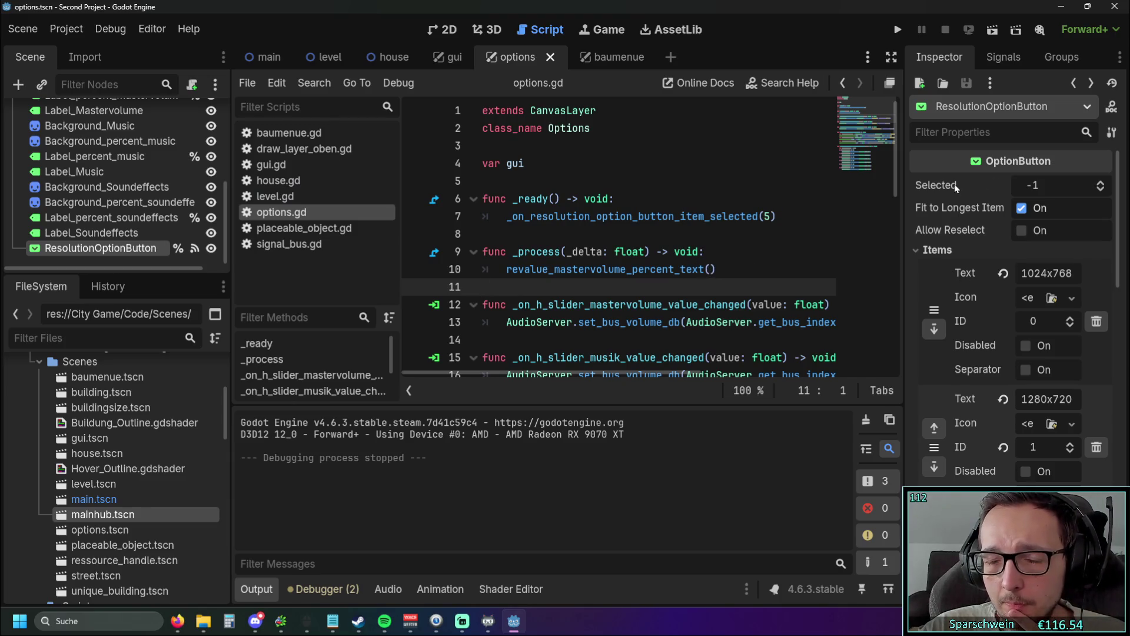
{"action": "mouse_move", "coordinate": [955, 185]}
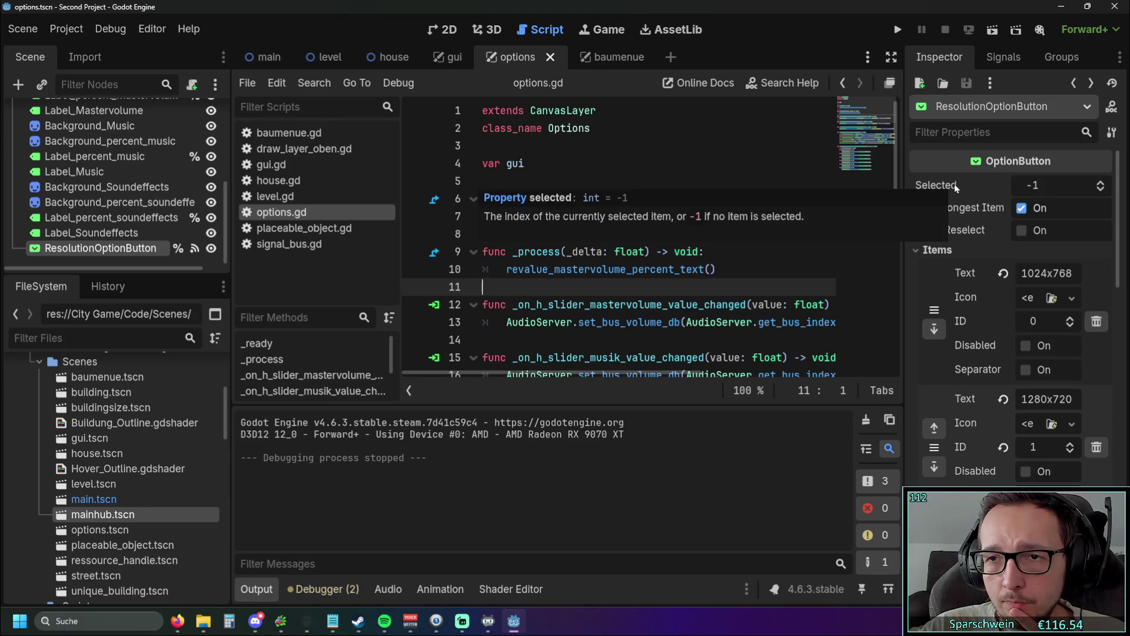
{"action": "left_click", "coordinate": [1099, 191]}
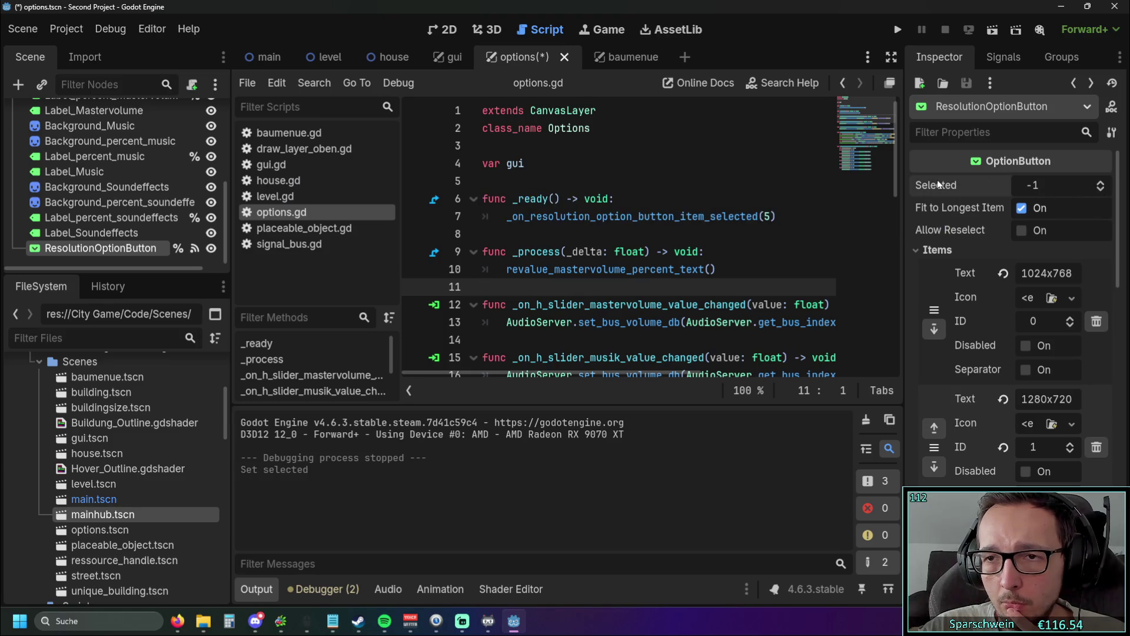
{"action": "mouse_move", "coordinate": [939, 185]}
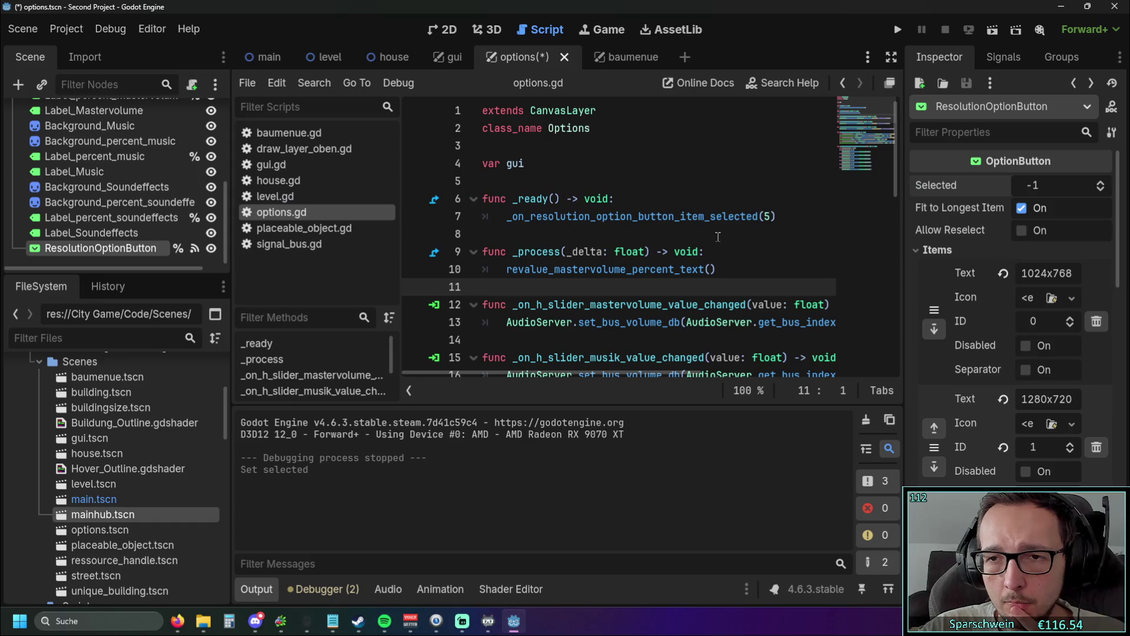
{"action": "left_click", "coordinate": [1020, 209]}
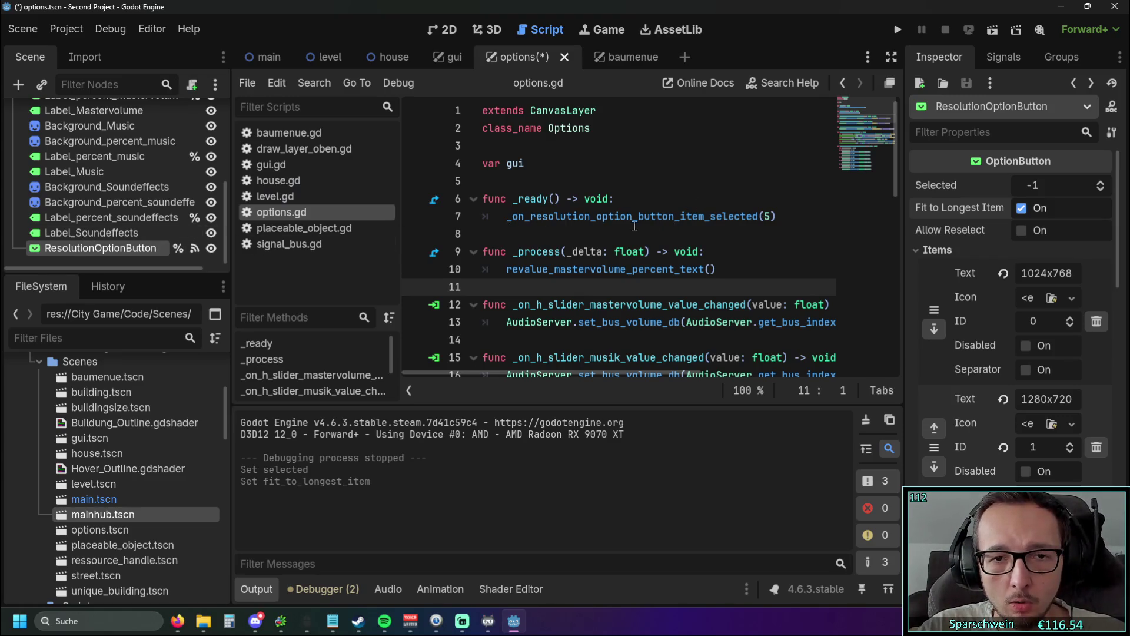
{"action": "scroll", "coordinate": [634, 226], "scroll_direction": "down", "scroll_amount": 7}
{"action": "scroll", "coordinate": [559, 224], "scroll_direction": "up", "scroll_amount": 7}
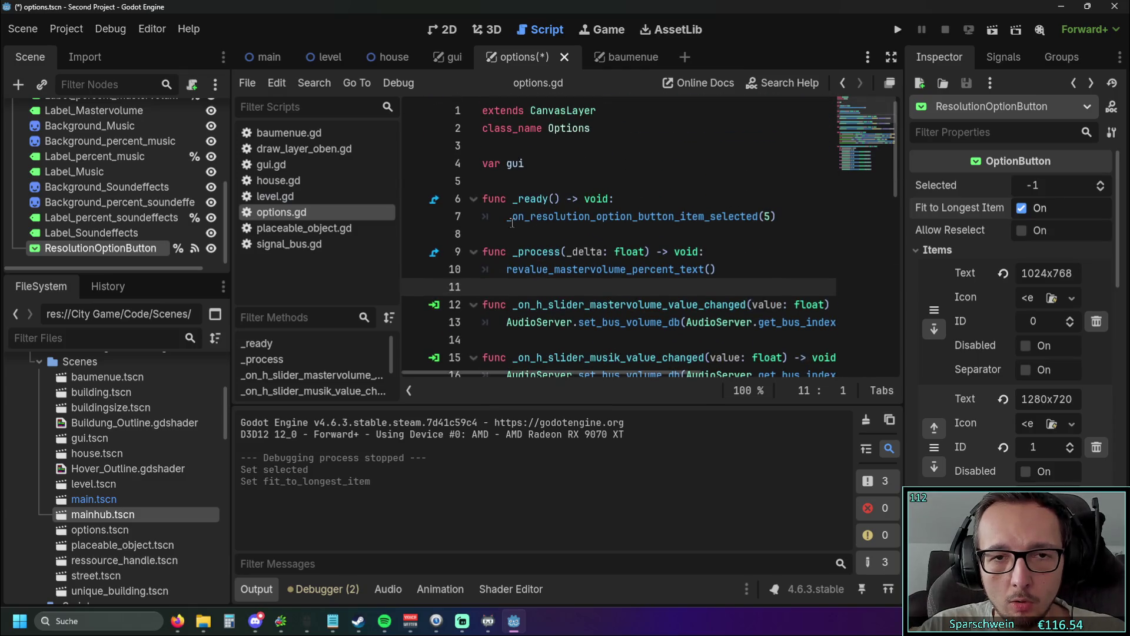
{"action": "mouse_move", "coordinate": [176, 248]}
{"action": "left_mouse_down"}
{"action": "mouse_move", "coordinate": [581, 196]}
{"action": "mouse_move", "coordinate": [557, 181]}
{"action": "left_mouse_up"}
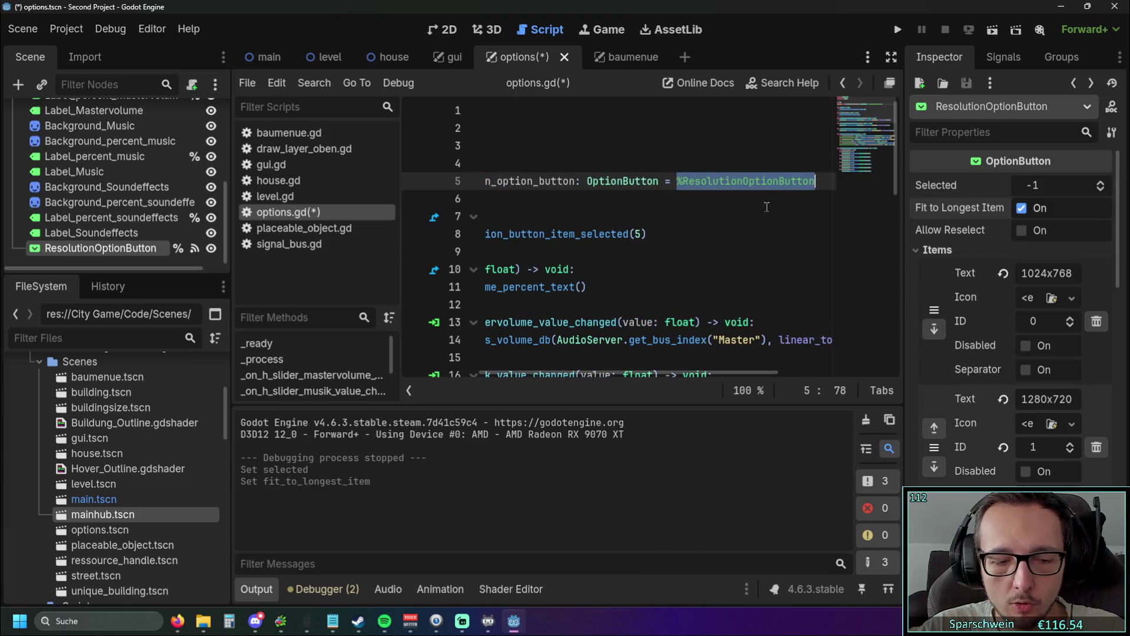
Step: Replace the _ready handler call with %ResolutionOptionButton.selected = 1 and run the game
{"action": "scroll", "coordinate": [602, 377], "scroll_direction": "left", "scroll_amount": 5}
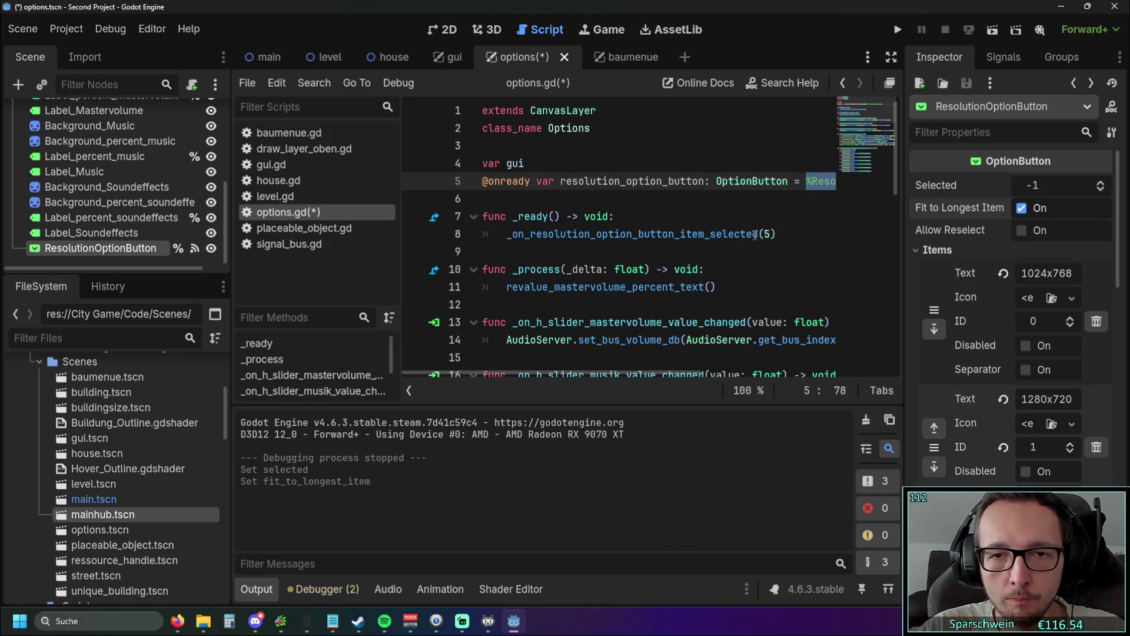
{"action": "left_click", "coordinate": [774, 234]}
{"action": "key", "text": "shift+Home"}
{"action": "type", "text": "%ResolutionOptionButton"}
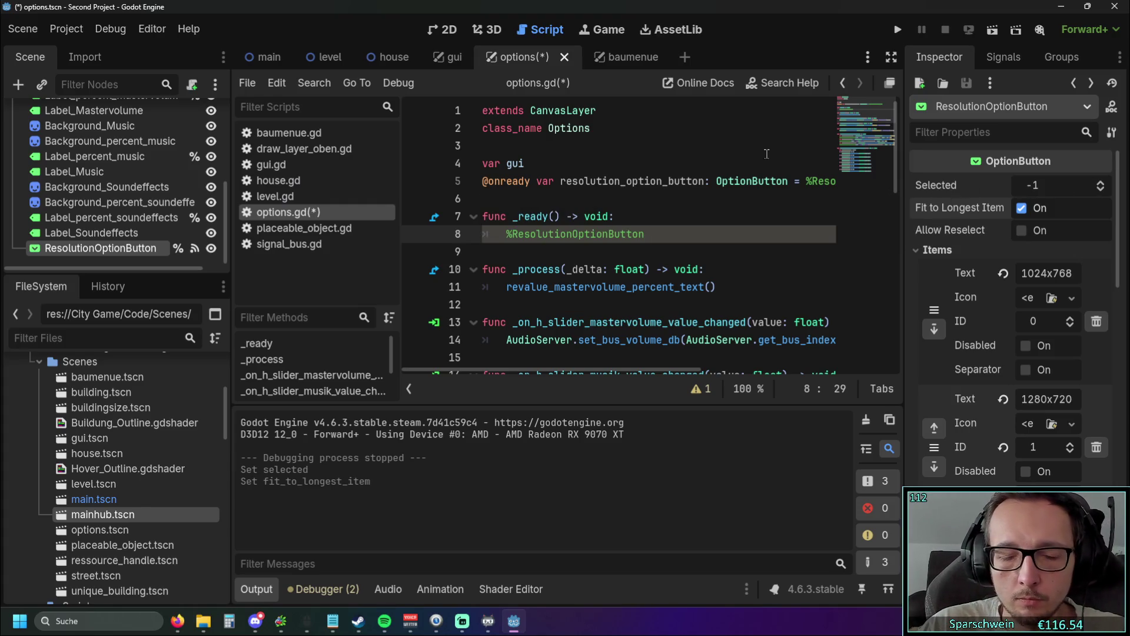
{"action": "type", "text": ".se"}
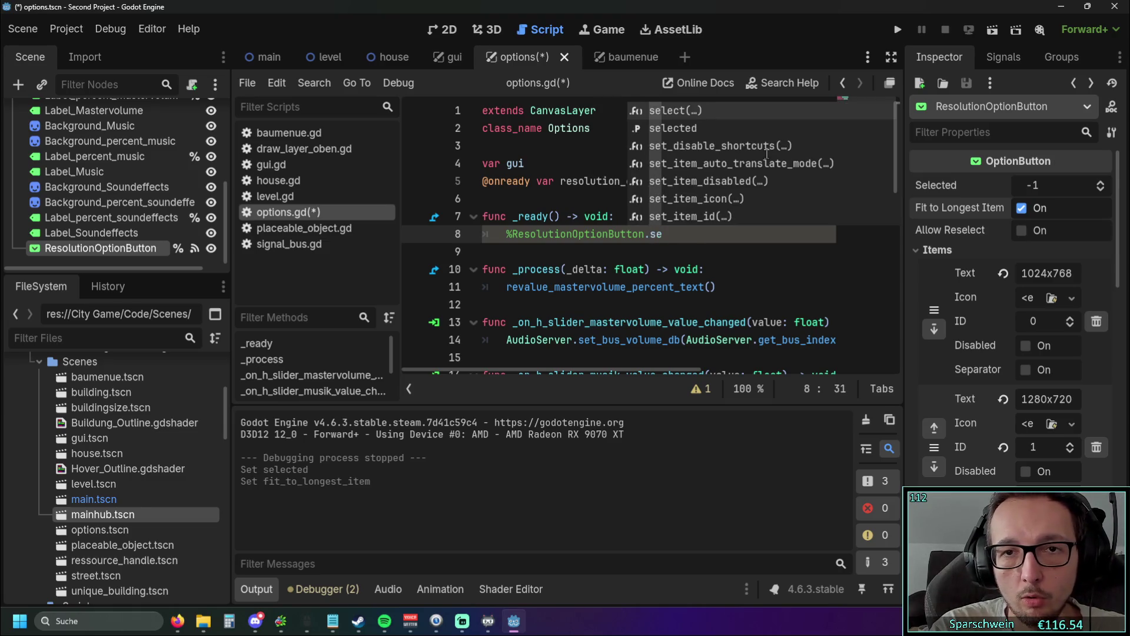
{"action": "type", "text": "lec"}
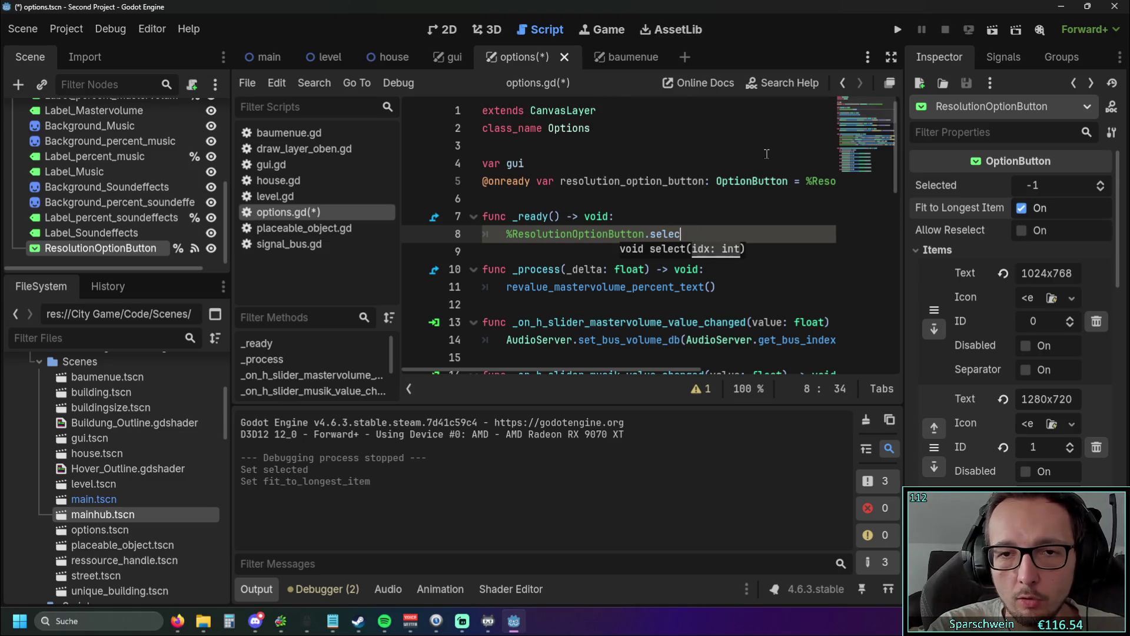
{"action": "type", "text": "te"}
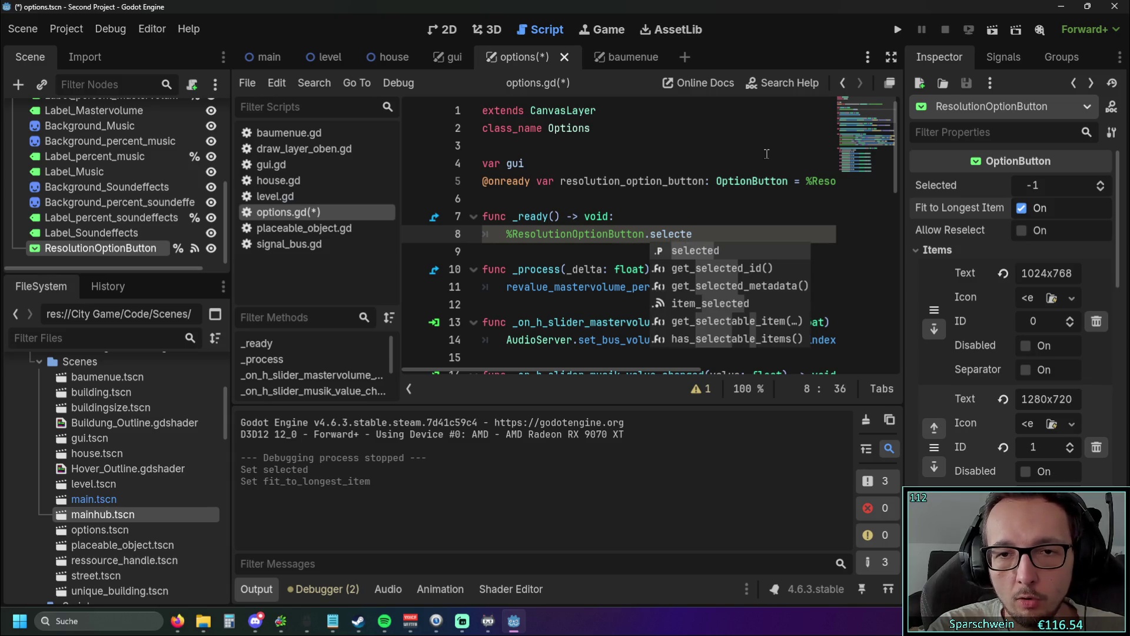
{"action": "key", "text": "Return"}
{"action": "type", "text": "= 1"}
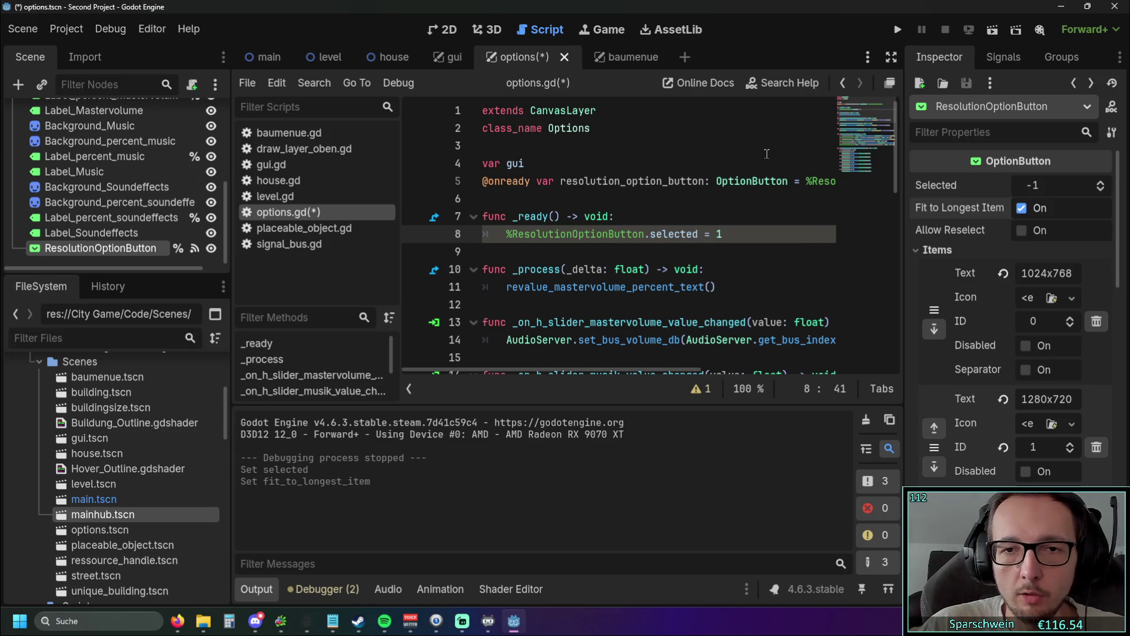
{"action": "left_click", "coordinate": [736, 147]}
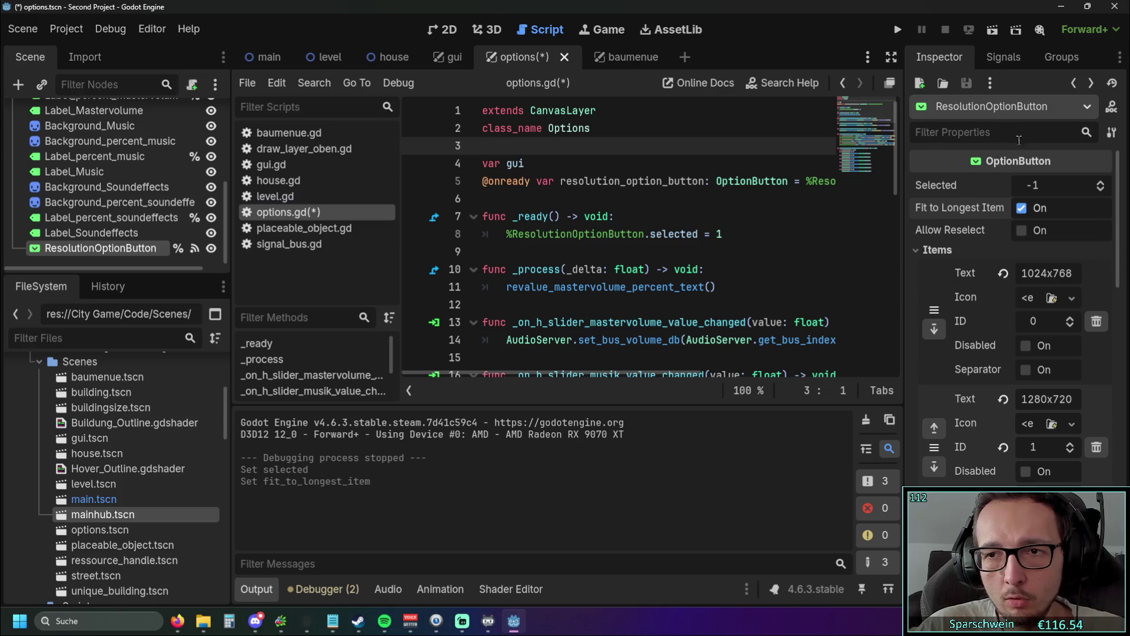
{"action": "left_click", "coordinate": [901, 30]}
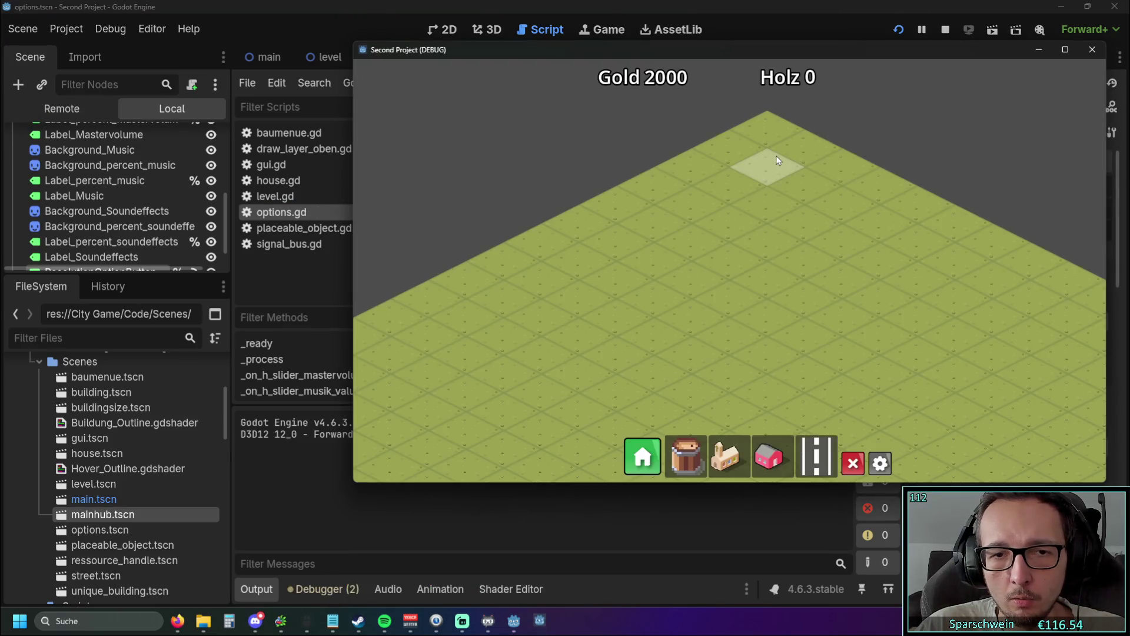
Step: Toggle the in-game Options panel, stop the game, and launch it again
{"action": "left_click", "coordinate": [892, 467]}
{"action": "left_click", "coordinate": [891, 466]}
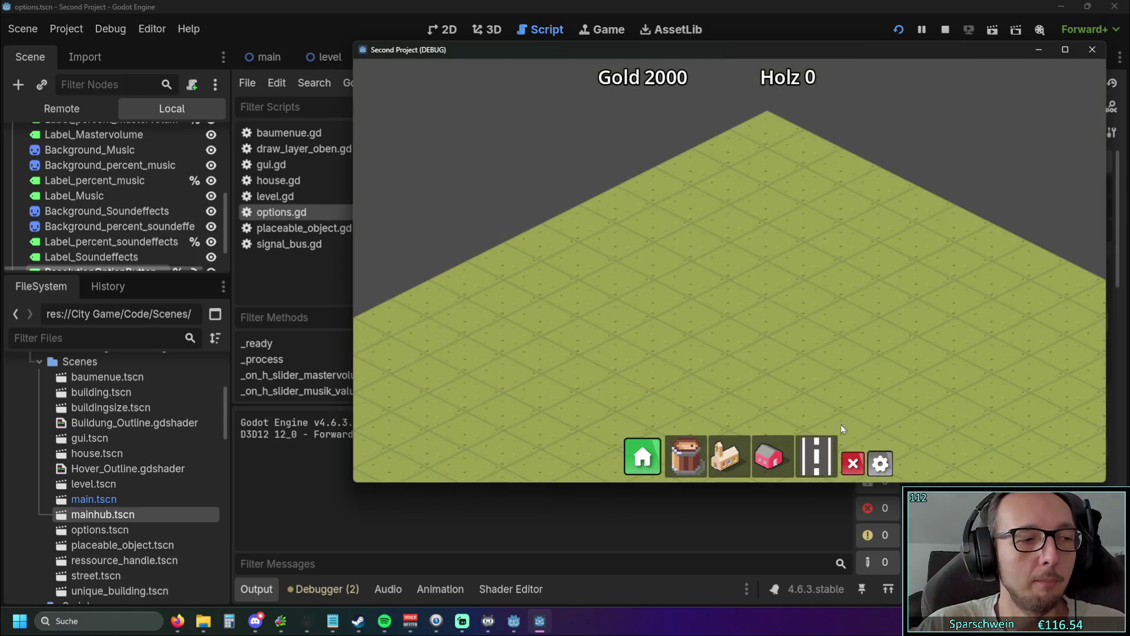
{"action": "left_click", "coordinate": [1092, 49]}
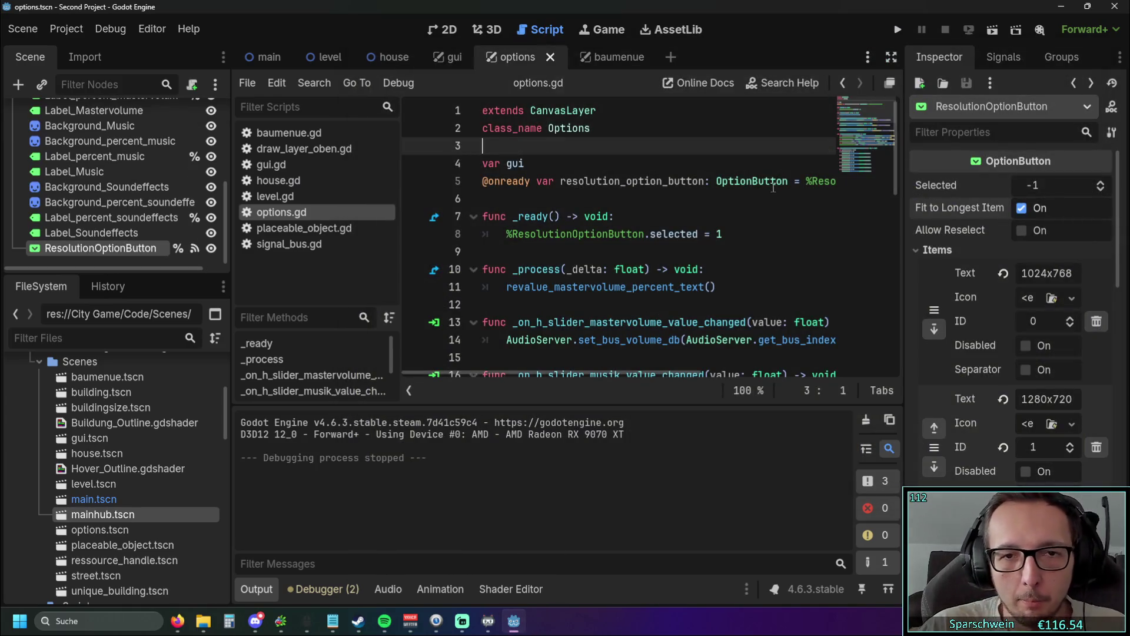
{"action": "left_click", "coordinate": [897, 29]}
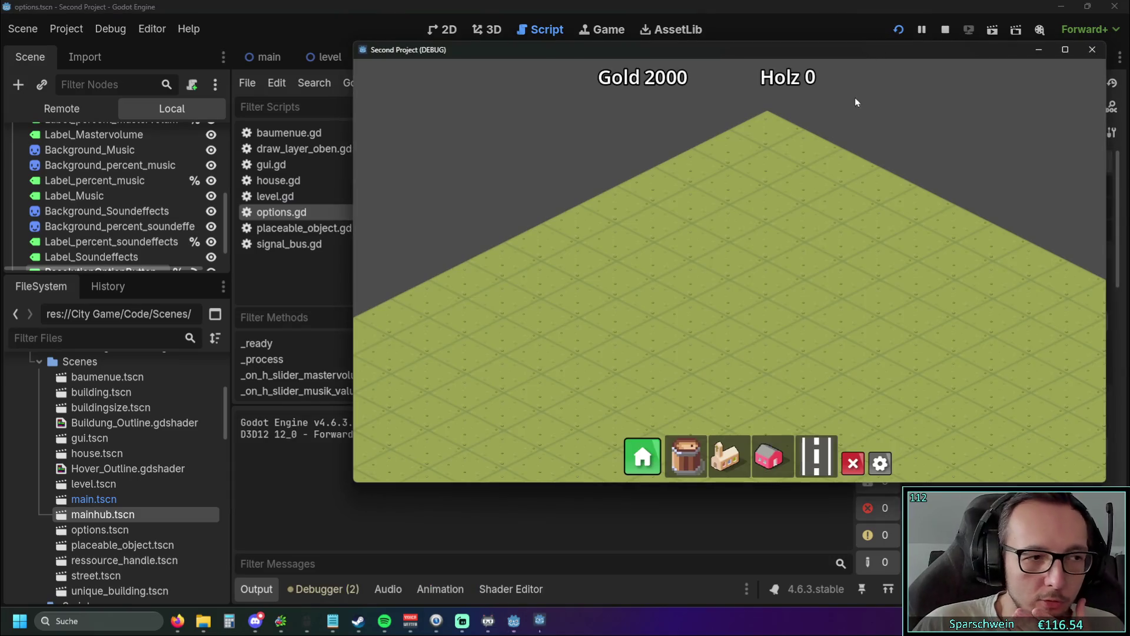
Step: Open Options, confirm the resolution dropdown still reads 1280x720, then stop the game
{"action": "left_click", "coordinate": [881, 463]}
{"action": "left_click_drag", "start_coordinate": [762, 56], "coordinate": [596, 62]}
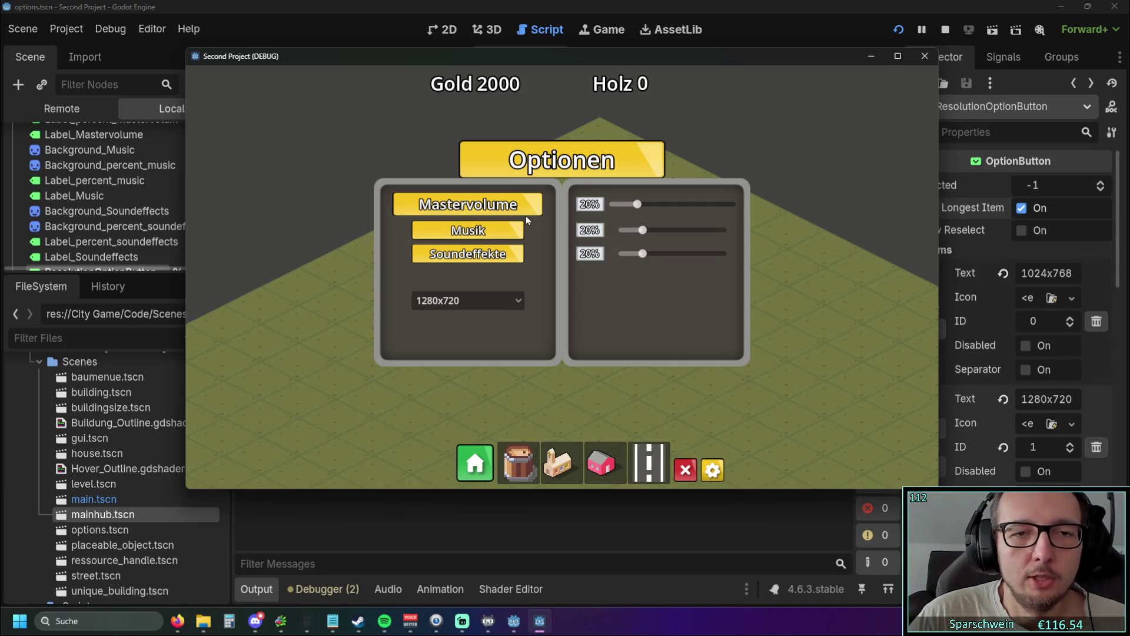
{"action": "left_click", "coordinate": [497, 306]}
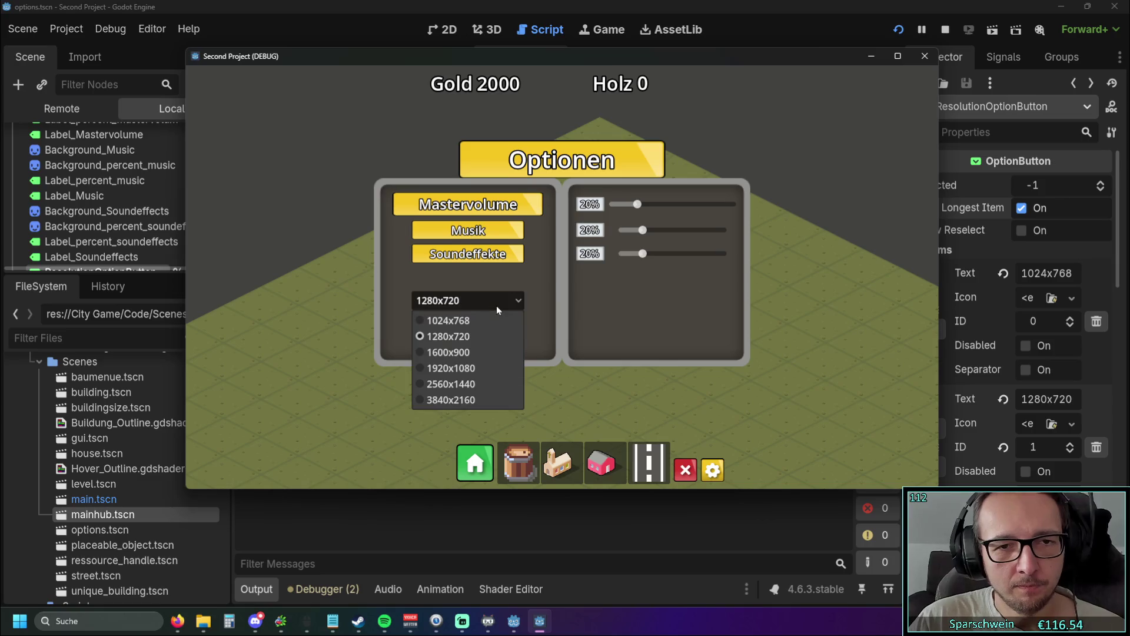
{"action": "left_click", "coordinate": [496, 301]}
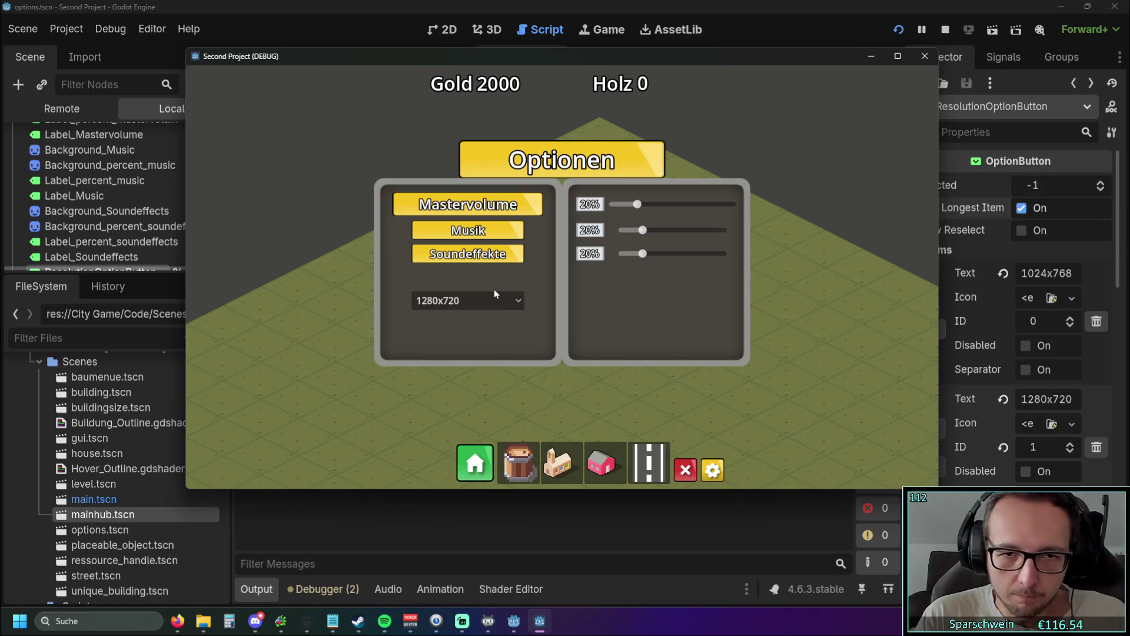
{"action": "left_click", "coordinate": [925, 56]}
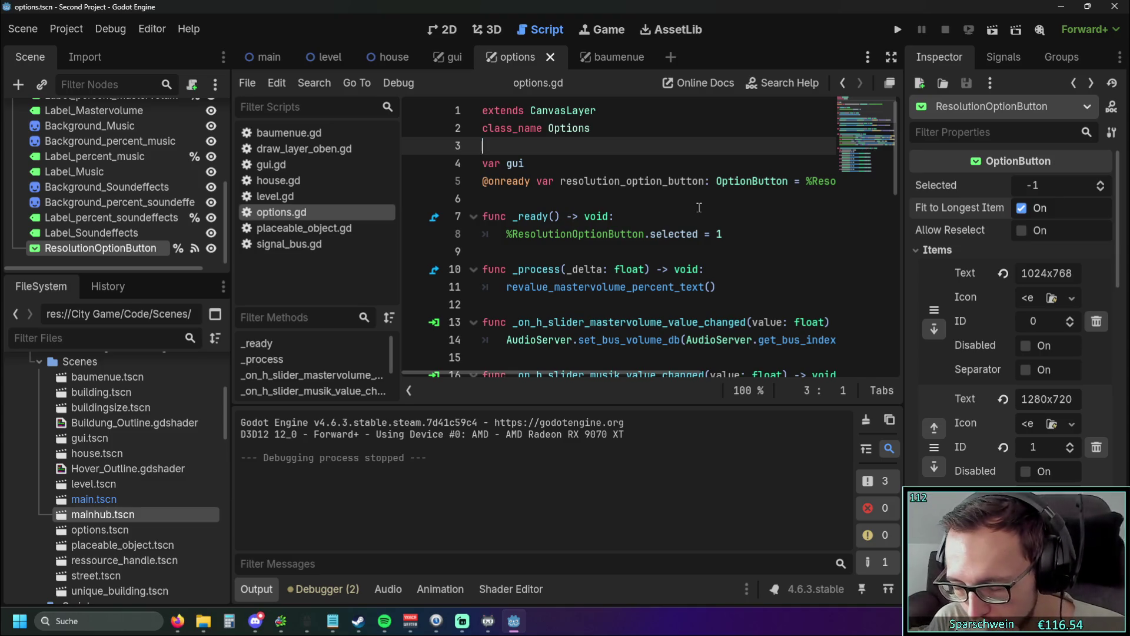
Step: Collapse the Output panel and scroll options.gd to the handler listing the six window sizes
{"action": "scroll", "coordinate": [698, 207], "scroll_direction": "down", "scroll_amount": 1}
{"action": "scroll", "coordinate": [698, 207], "scroll_direction": "down", "scroll_amount": 10}
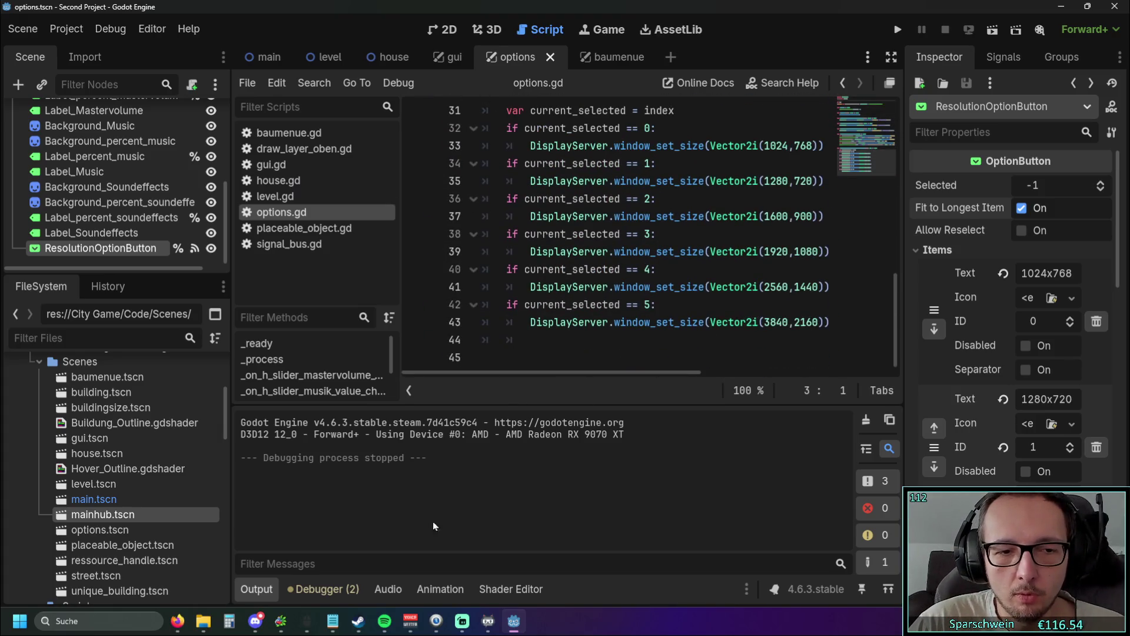
{"action": "left_click", "coordinate": [256, 589]}
{"action": "scroll", "coordinate": [620, 275], "scroll_direction": "up", "scroll_amount": 6}
{"action": "scroll", "coordinate": [620, 276], "scroll_direction": "down", "scroll_amount": 6}
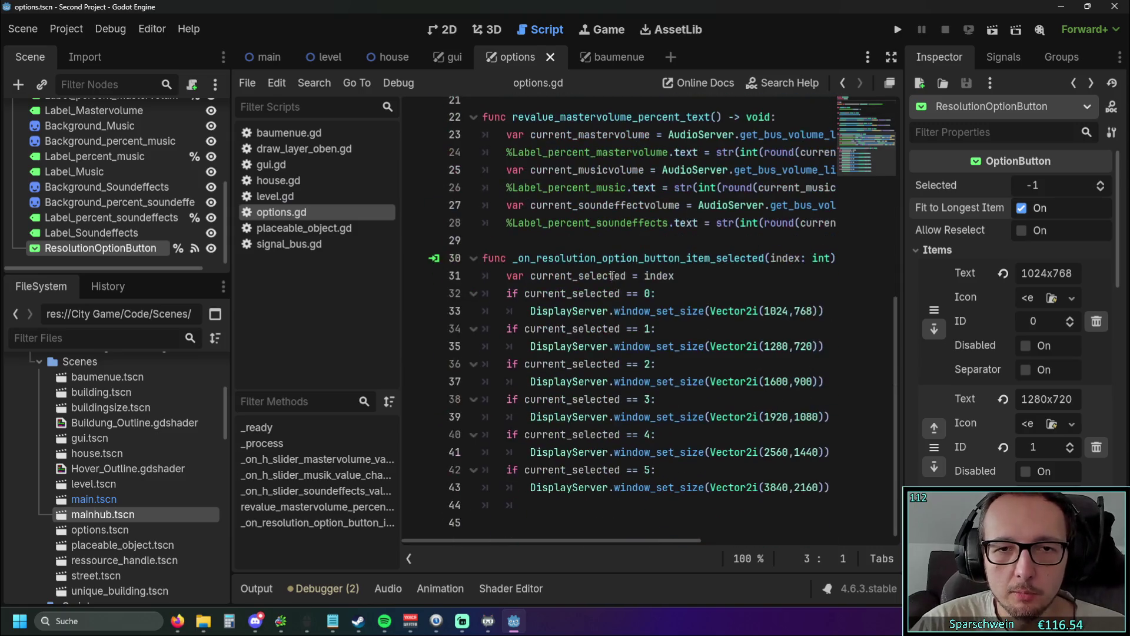
{"action": "scroll", "coordinate": [125, 140], "scroll_direction": "up", "scroll_amount": 4}
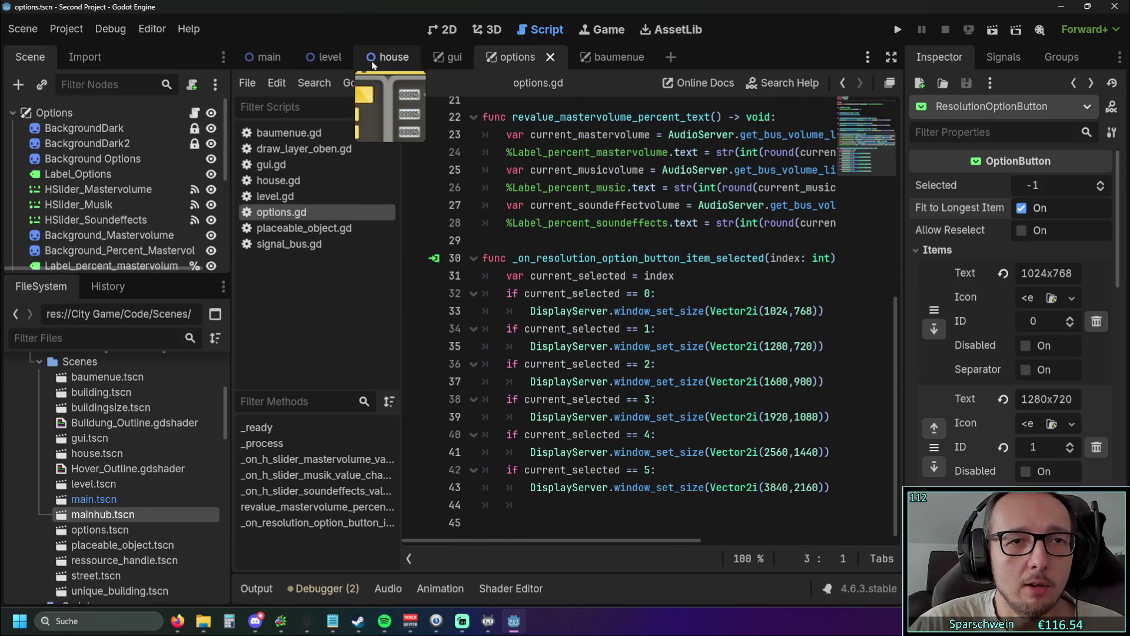
{"action": "left_click", "coordinate": [448, 57]}
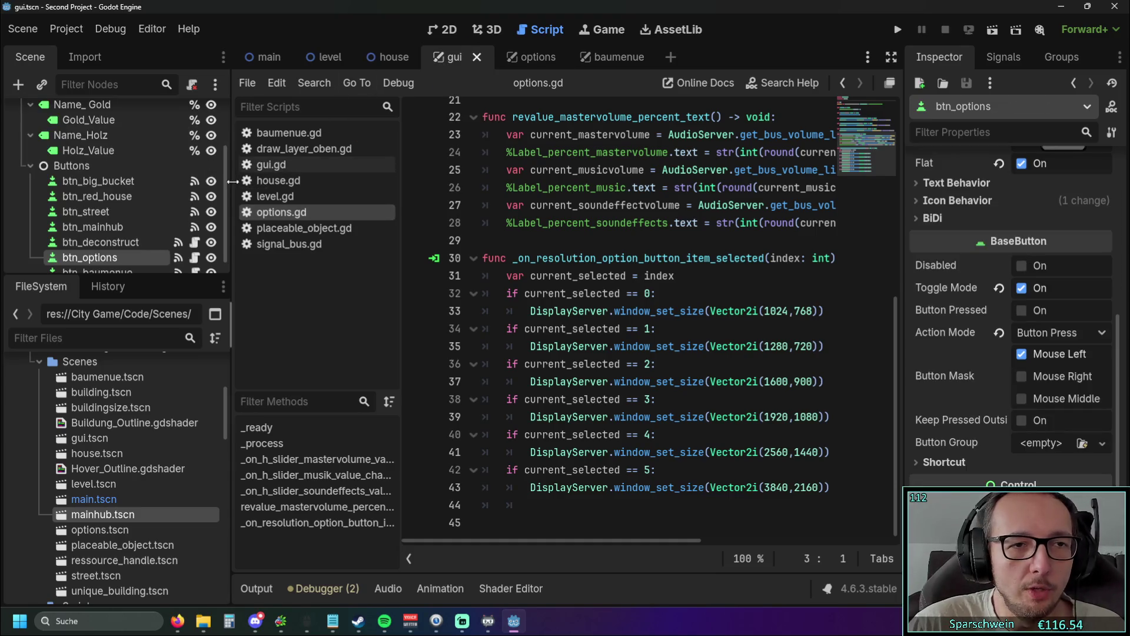
Step: In the main scene, inspect the Camera2D, Level and Main node properties
{"action": "left_click_drag", "start_coordinate": [231, 324], "coordinate": [242, 324]}
{"action": "left_click", "coordinate": [276, 57]}
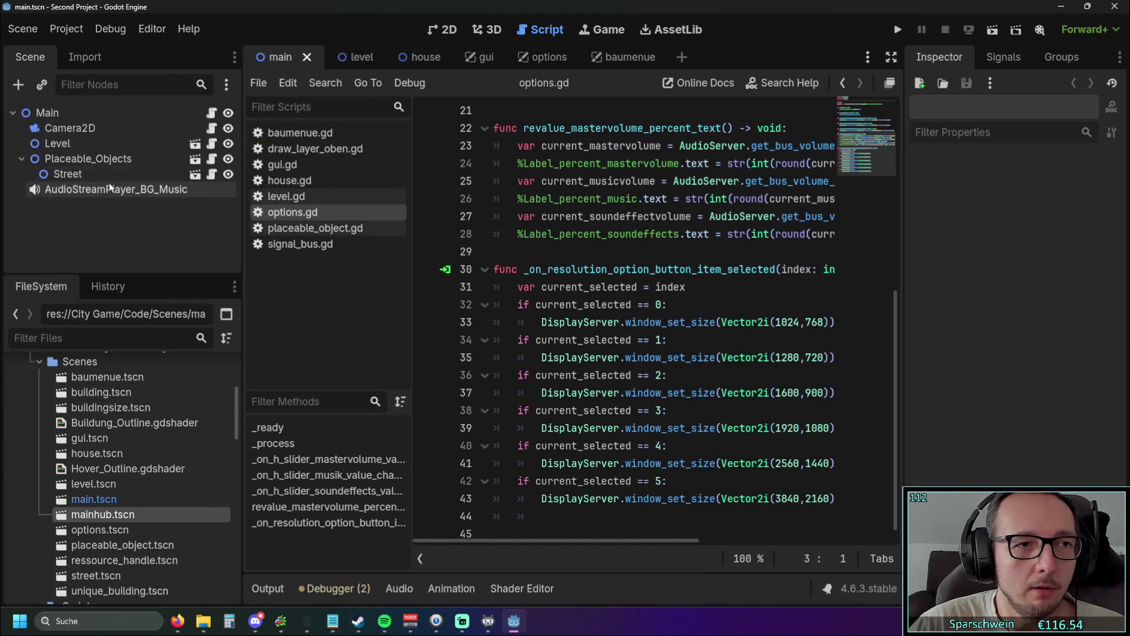
{"action": "left_click", "coordinate": [84, 128]}
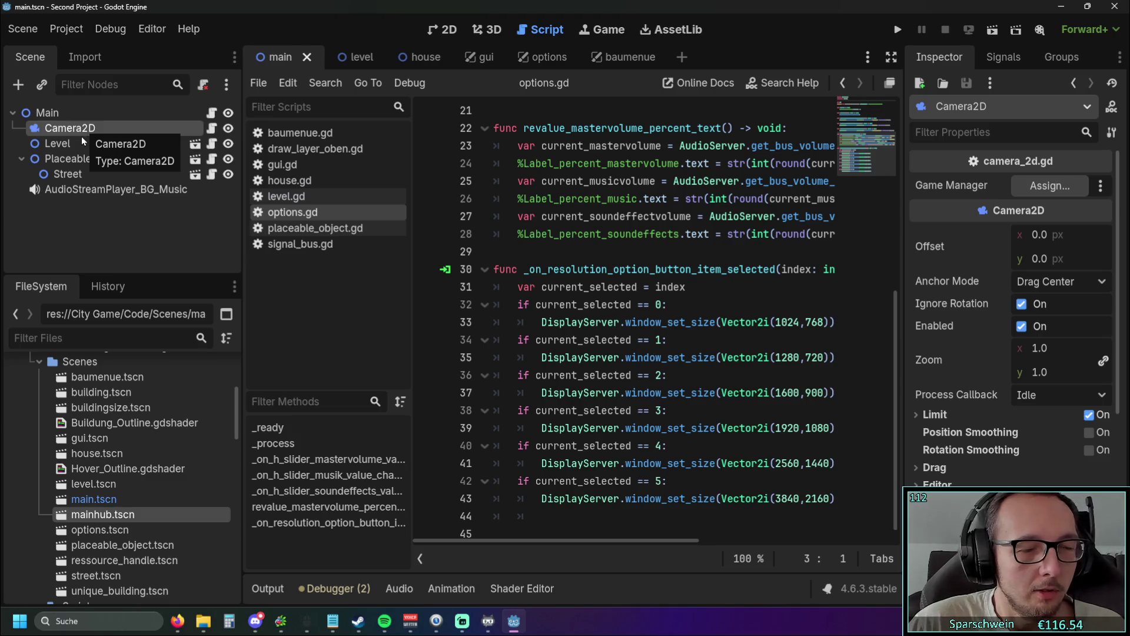
{"action": "left_click", "coordinate": [77, 141]}
{"action": "left_click", "coordinate": [76, 131]}
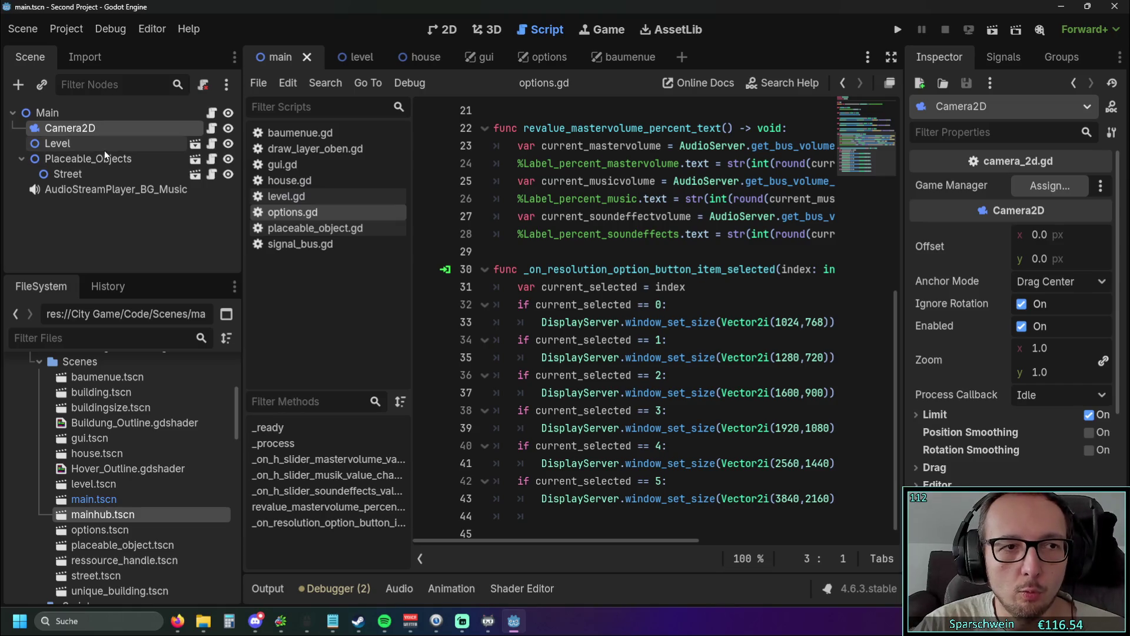
{"action": "left_click", "coordinate": [104, 150]}
{"action": "left_click", "coordinate": [105, 136]}
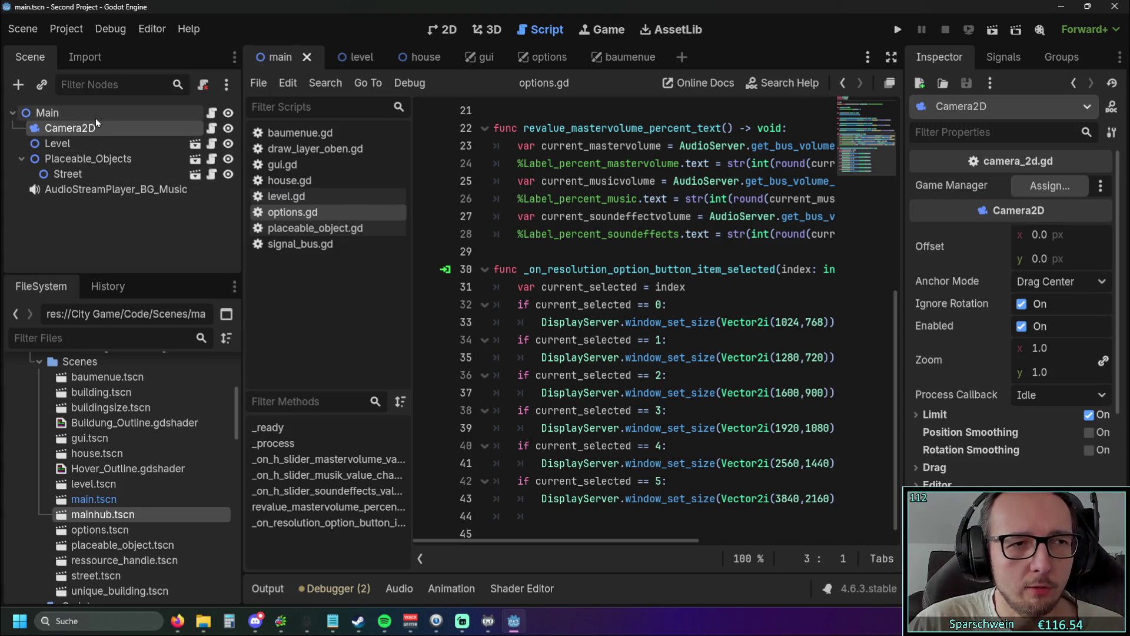
{"action": "left_click", "coordinate": [95, 118]}
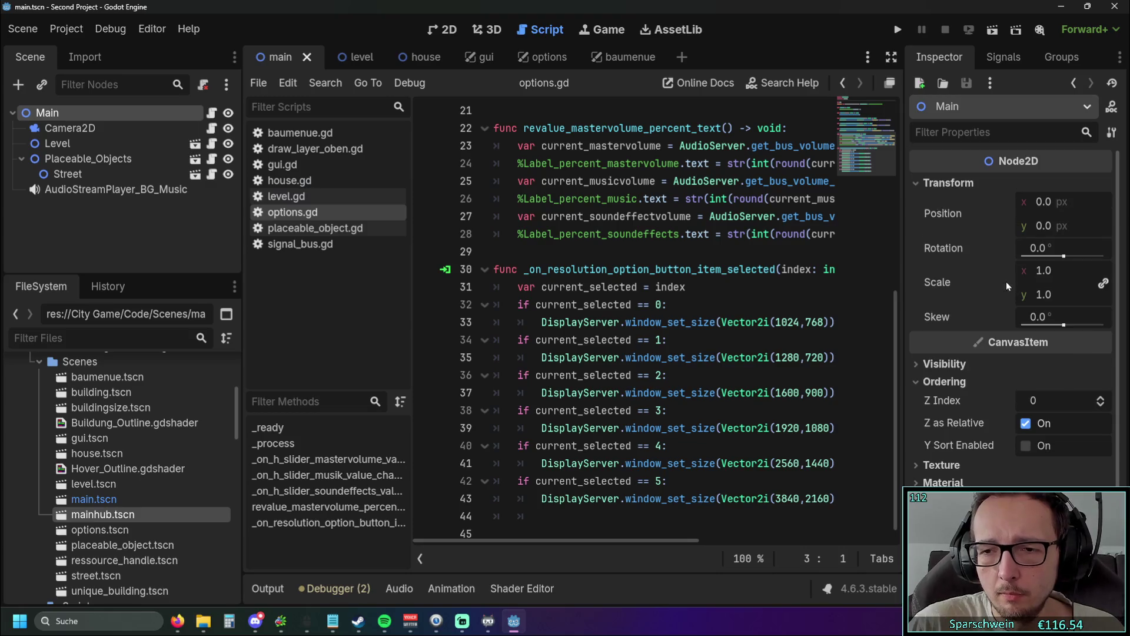
{"action": "left_click", "coordinate": [96, 131]}
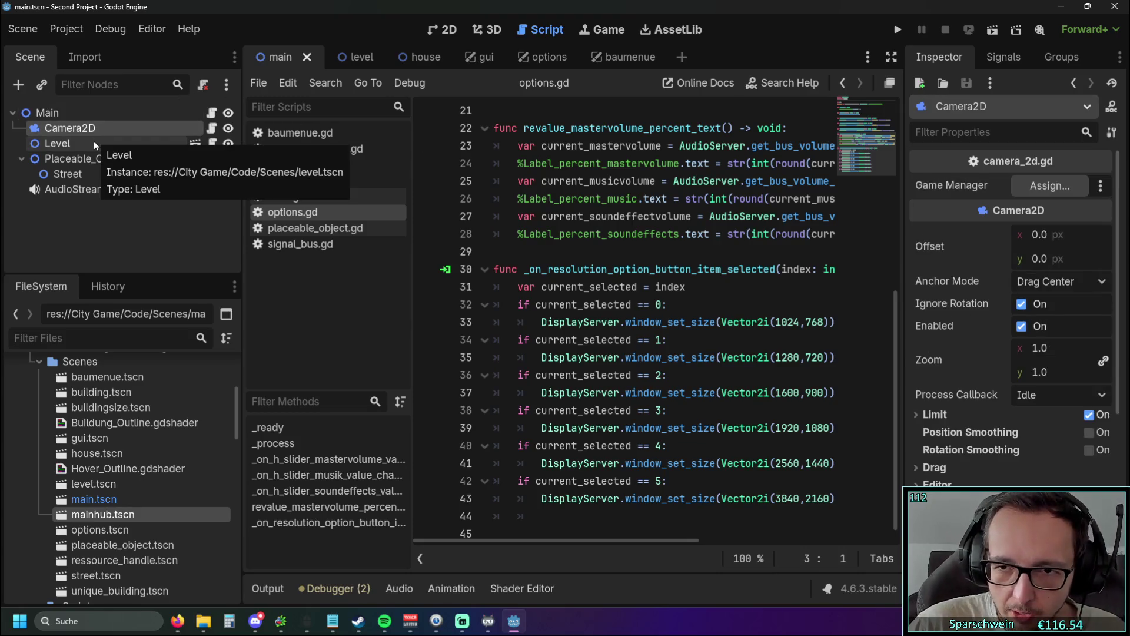
Step: View the main scene in 2D, zooming and panning to check level and GUI placement
{"action": "left_click", "coordinate": [438, 34]}
{"action": "scroll", "coordinate": [519, 197], "scroll_direction": "down", "scroll_amount": 5}
{"action": "scroll", "coordinate": [557, 296], "scroll_direction": "up", "scroll_amount": 2}
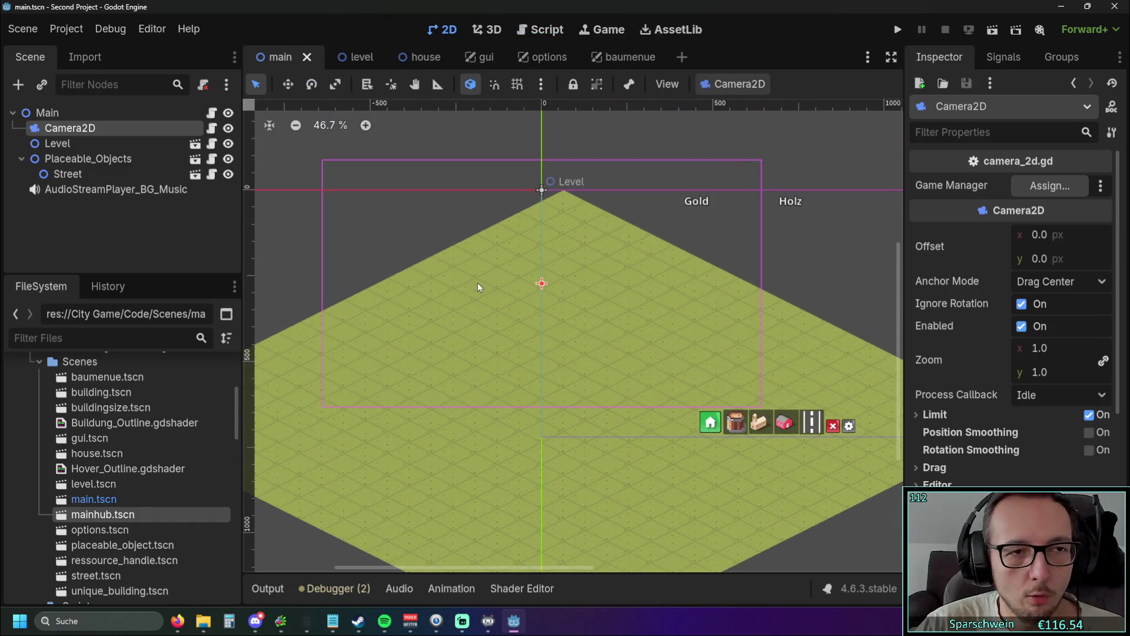
{"action": "left_click_drag", "start_coordinate": [459, 295], "coordinate": [427, 278]}
{"action": "left_click_drag", "start_coordinate": [495, 286], "coordinate": [388, 285]}
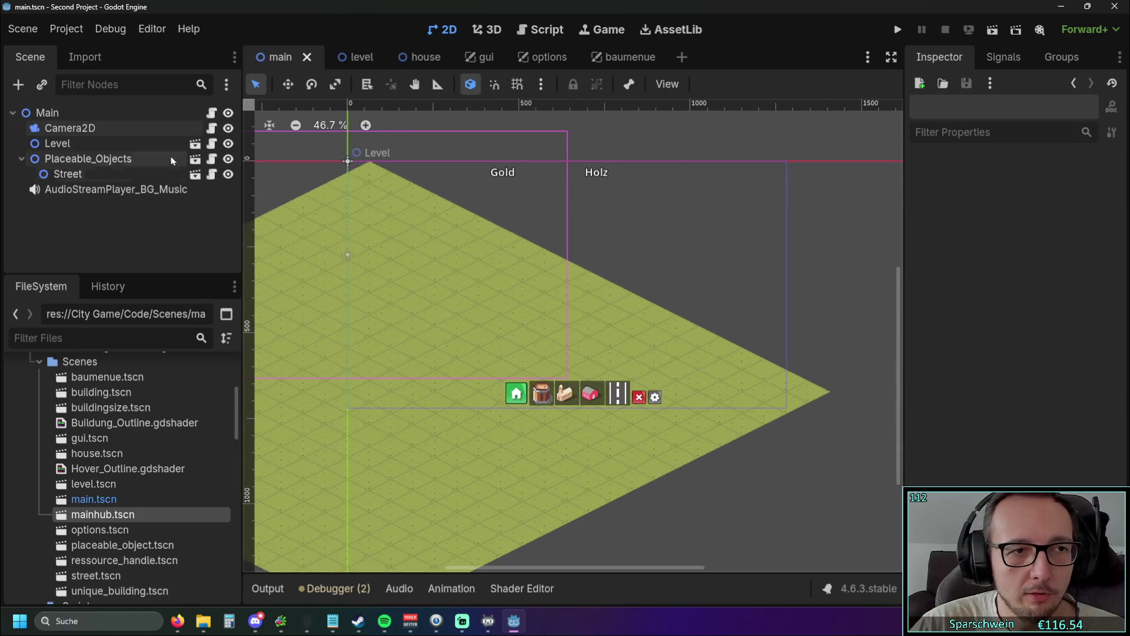
{"action": "left_click", "coordinate": [482, 59]}
{"action": "scroll", "coordinate": [77, 120], "scroll_direction": "up", "scroll_amount": 3}
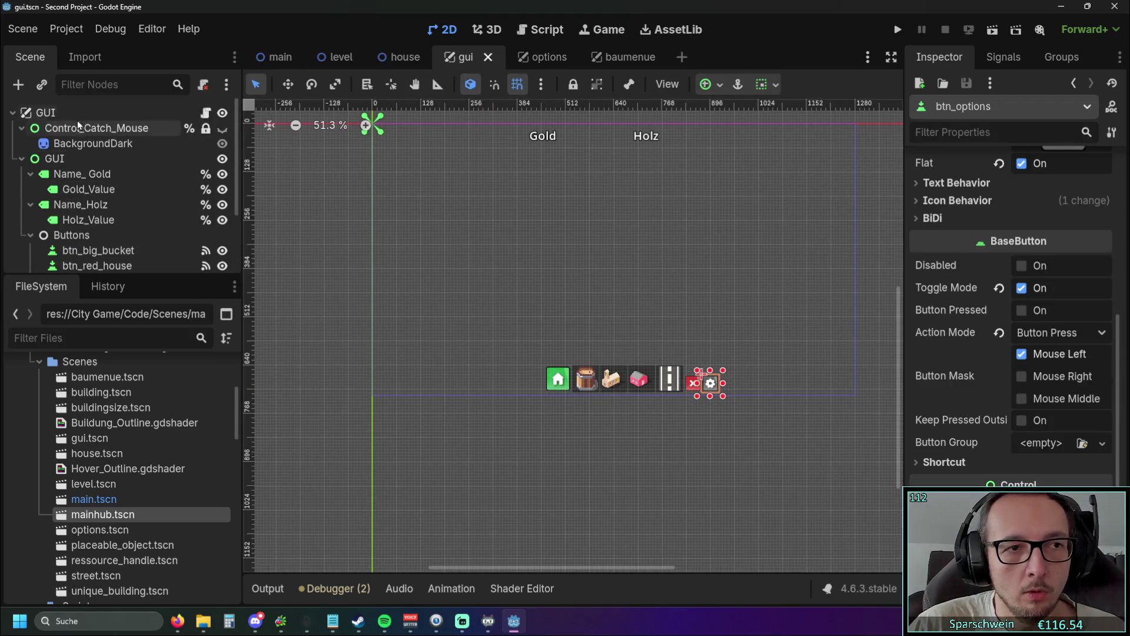
Step: Inspect the GUI CanvasLayer's layer and process settings, then the child GUI control's properties
{"action": "left_click", "coordinate": [71, 112]}
{"action": "left_click", "coordinate": [929, 185]}
{"action": "left_click", "coordinate": [929, 185]}
{"action": "left_click", "coordinate": [934, 265]}
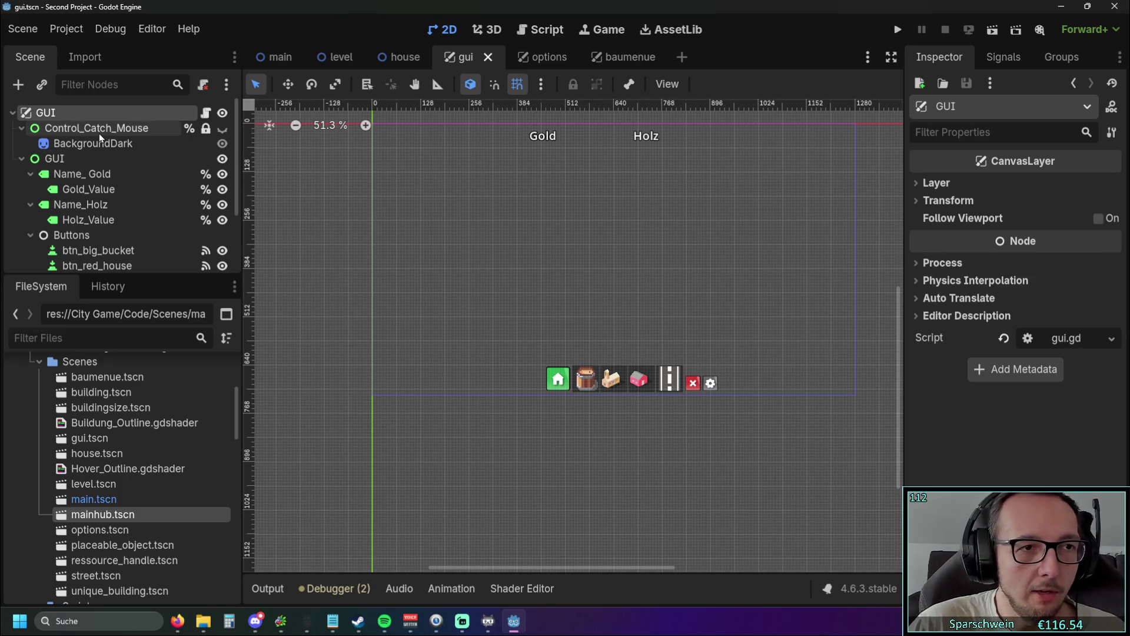
{"action": "left_click", "coordinate": [77, 160]}
{"action": "scroll", "coordinate": [962, 237], "scroll_direction": "down", "scroll_amount": 3}
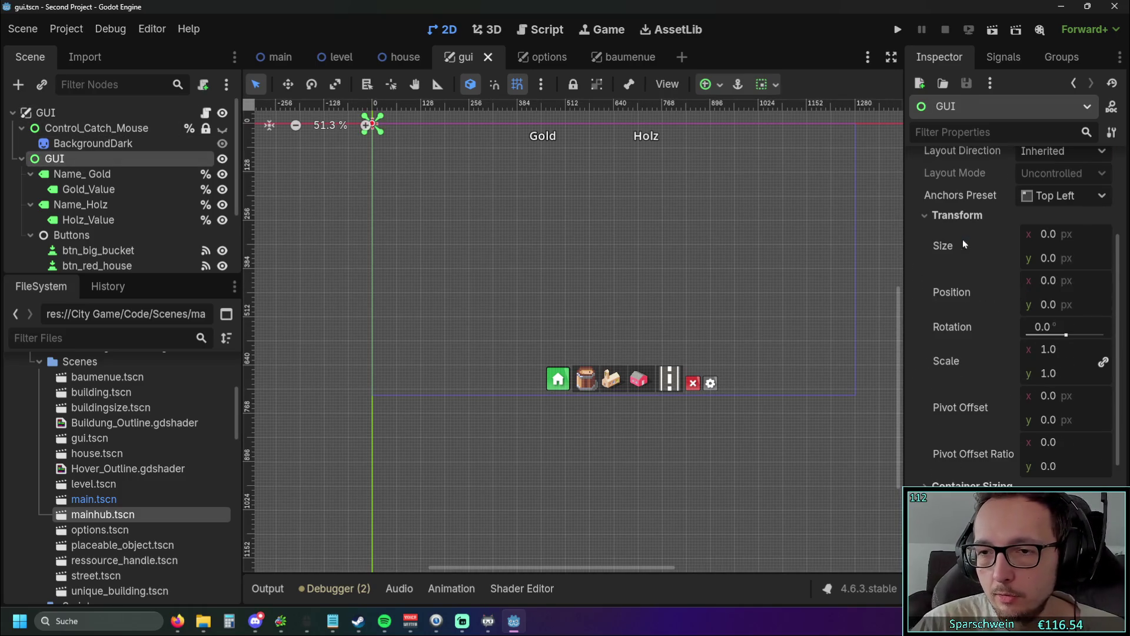
{"action": "scroll", "coordinate": [965, 249], "scroll_direction": "up", "scroll_amount": 2}
{"action": "scroll", "coordinate": [980, 272], "scroll_direction": "up", "scroll_amount": 2}
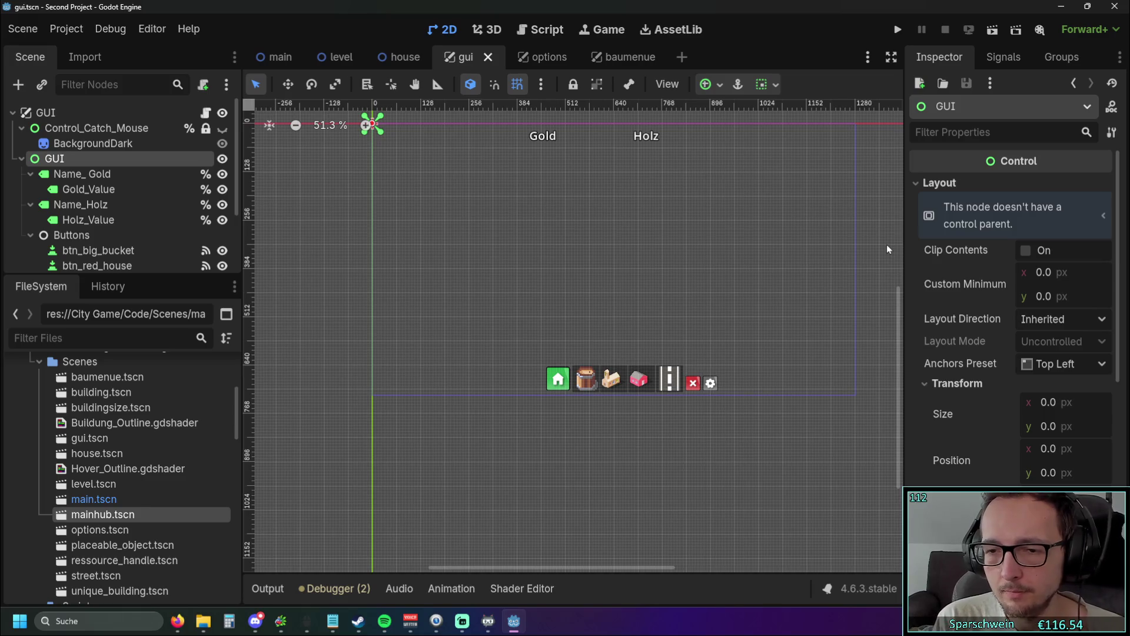
{"action": "scroll", "coordinate": [986, 300], "scroll_direction": "down", "scroll_amount": 3}
{"action": "scroll", "coordinate": [974, 308], "scroll_direction": "up", "scroll_amount": 1}
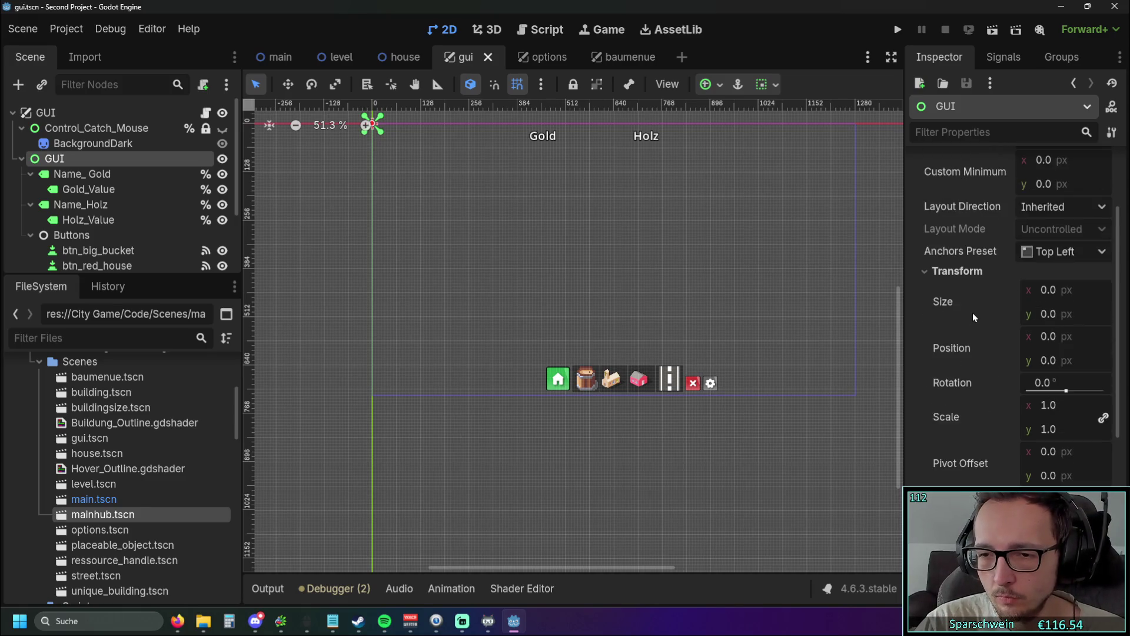
{"action": "scroll", "coordinate": [972, 312], "scroll_direction": "up", "scroll_amount": 2}
{"action": "scroll", "coordinate": [968, 318], "scroll_direction": "down", "scroll_amount": 1}
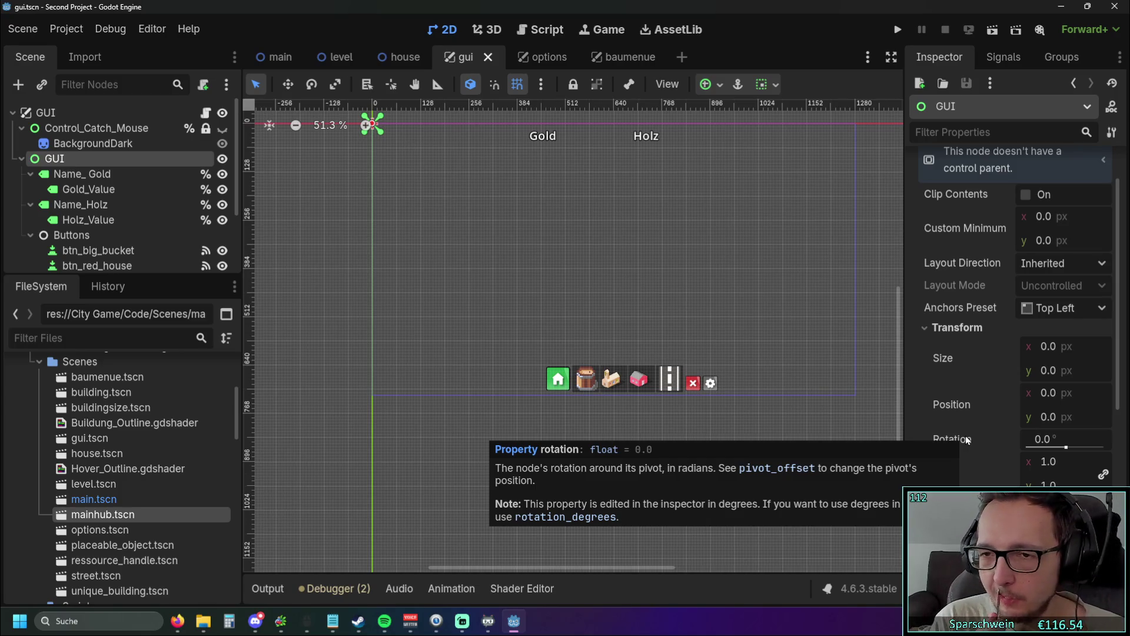
Step: Nudge the GUI control's Size x, pan the canvas, and reselect the root GUI layer
{"action": "mouse_move", "coordinate": [1047, 351]}
{"action": "left_mouse_down"}
{"action": "mouse_move", "coordinate": [1094, 351]}
{"action": "mouse_move", "coordinate": [1036, 347]}
{"action": "mouse_move", "coordinate": [1095, 348]}
{"action": "mouse_move", "coordinate": [1053, 348]}
{"action": "left_mouse_up"}
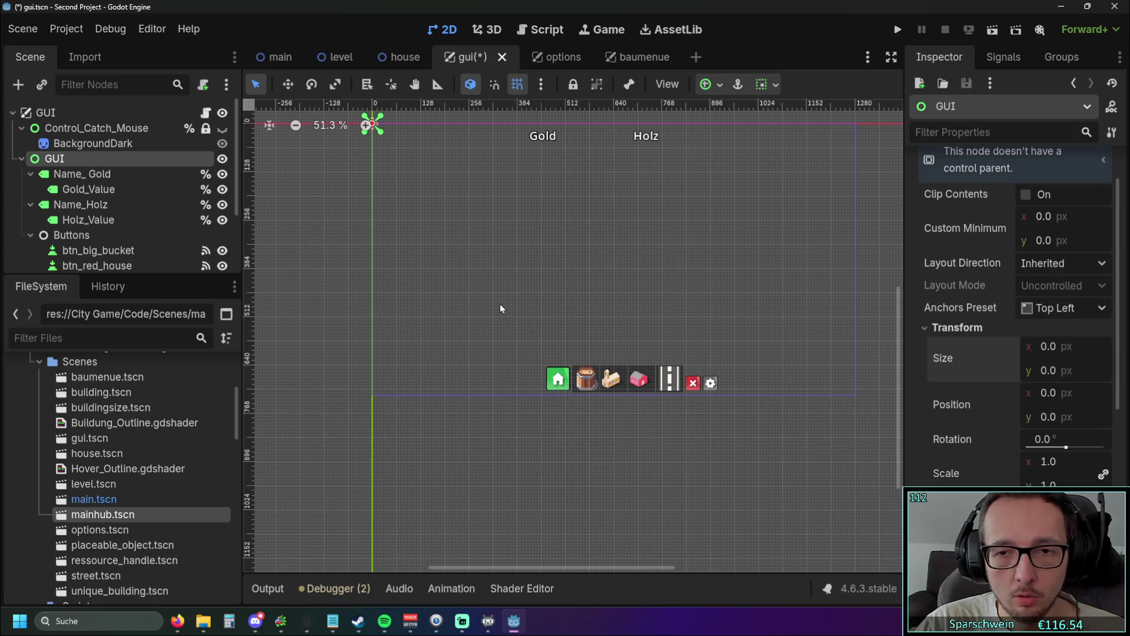
{"action": "left_click_drag", "start_coordinate": [447, 275], "coordinate": [426, 295]}
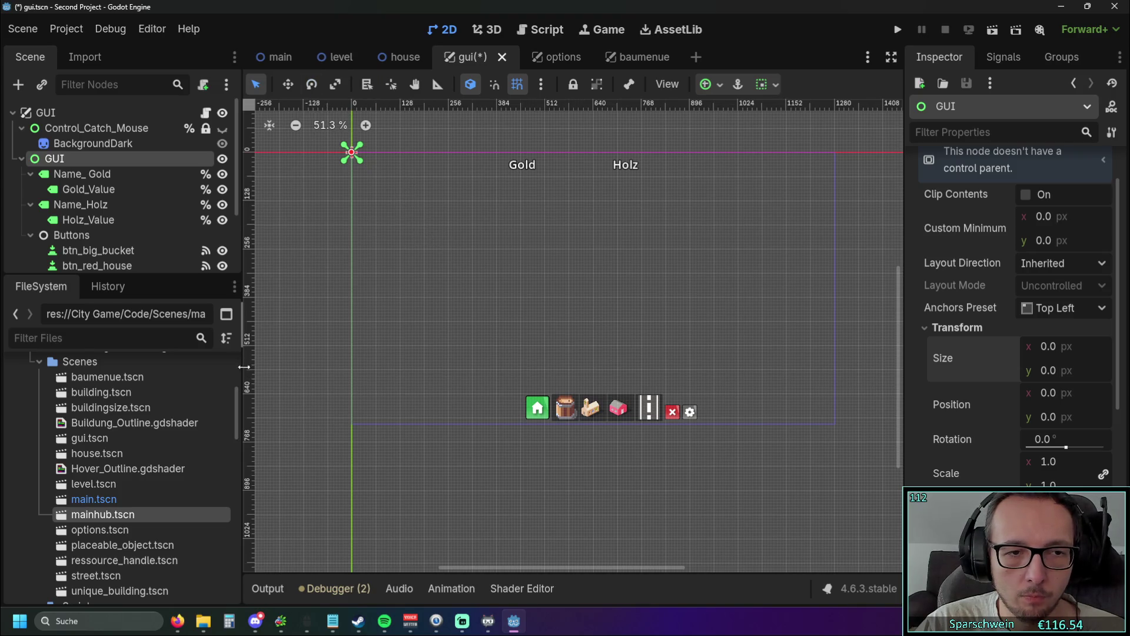
{"action": "scroll", "coordinate": [122, 207], "scroll_direction": "down", "scroll_amount": 3}
{"action": "scroll", "coordinate": [123, 207], "scroll_direction": "up", "scroll_amount": 3}
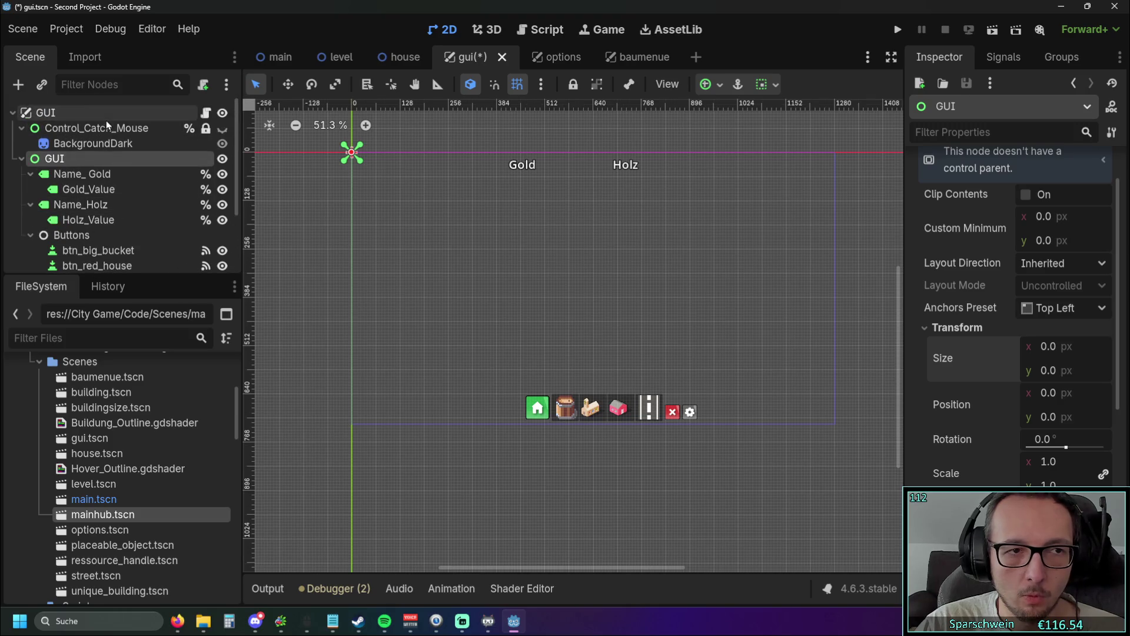
{"action": "left_click", "coordinate": [84, 112]}
Step: Try changing the GUI layer's Offset x and scale, then reset them to 0 and 1.0
{"action": "left_click", "coordinate": [923, 185]}
{"action": "left_click", "coordinate": [924, 184]}
{"action": "left_click", "coordinate": [926, 201]}
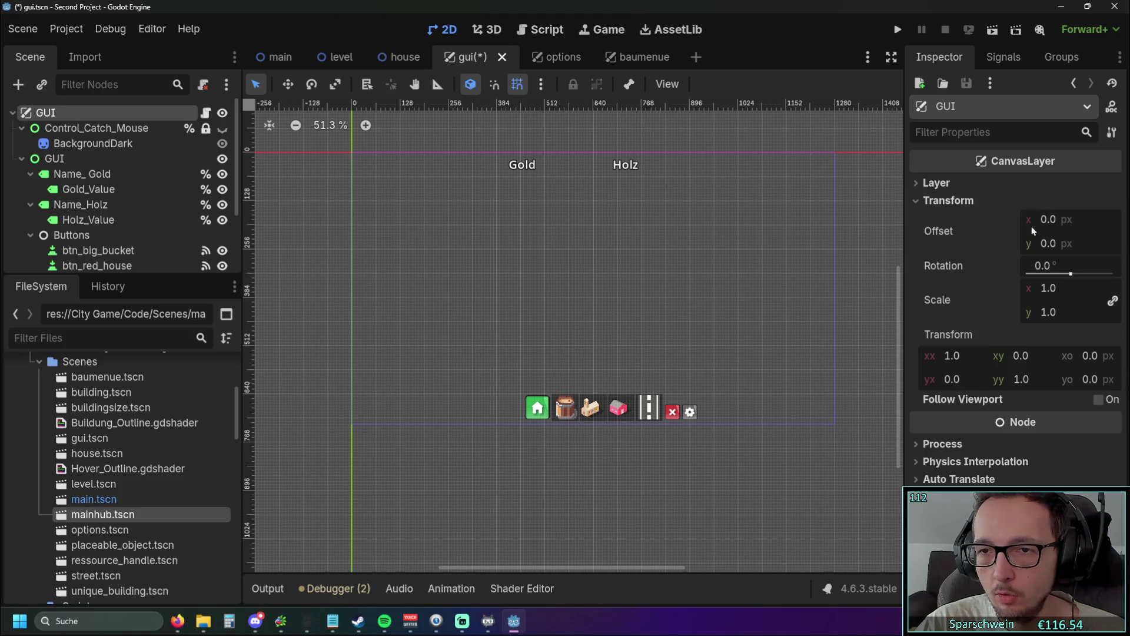
{"action": "mouse_move", "coordinate": [1045, 221]}
{"action": "left_mouse_down"}
{"action": "mouse_move", "coordinate": [1071, 221]}
{"action": "mouse_move", "coordinate": [1058, 221]}
{"action": "left_mouse_up"}
{"action": "left_click", "coordinate": [1008, 232]}
{"action": "mouse_move", "coordinate": [1054, 288]}
{"action": "left_mouse_down"}
{"action": "mouse_move", "coordinate": [1118, 288]}
{"action": "mouse_move", "coordinate": [1058, 289]}
{"action": "left_mouse_up"}
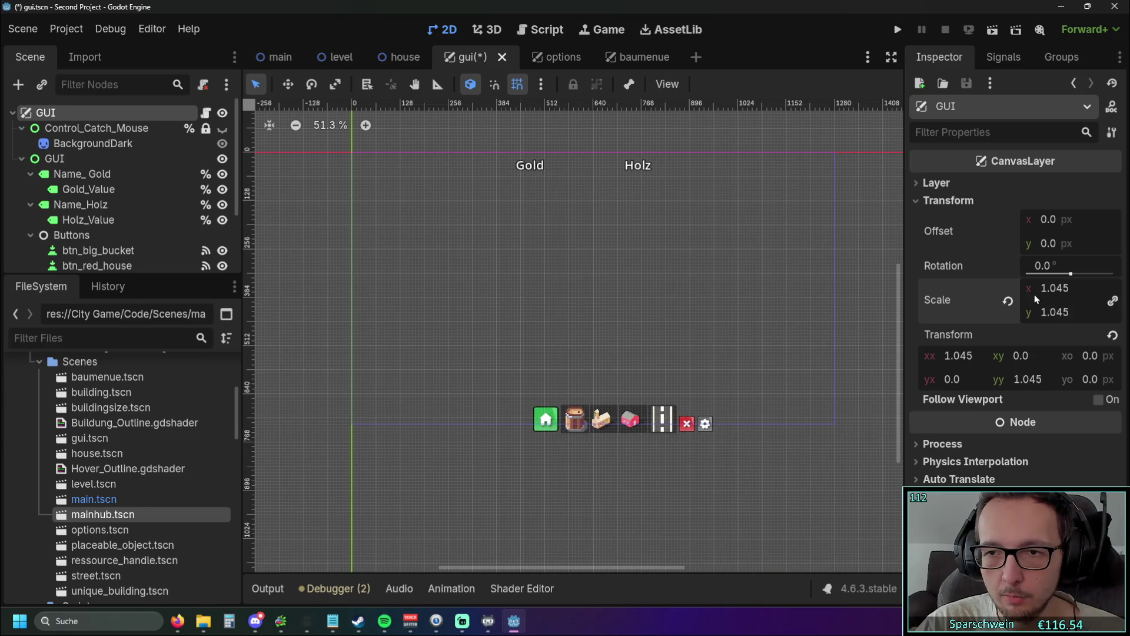
{"action": "left_click", "coordinate": [1009, 301]}
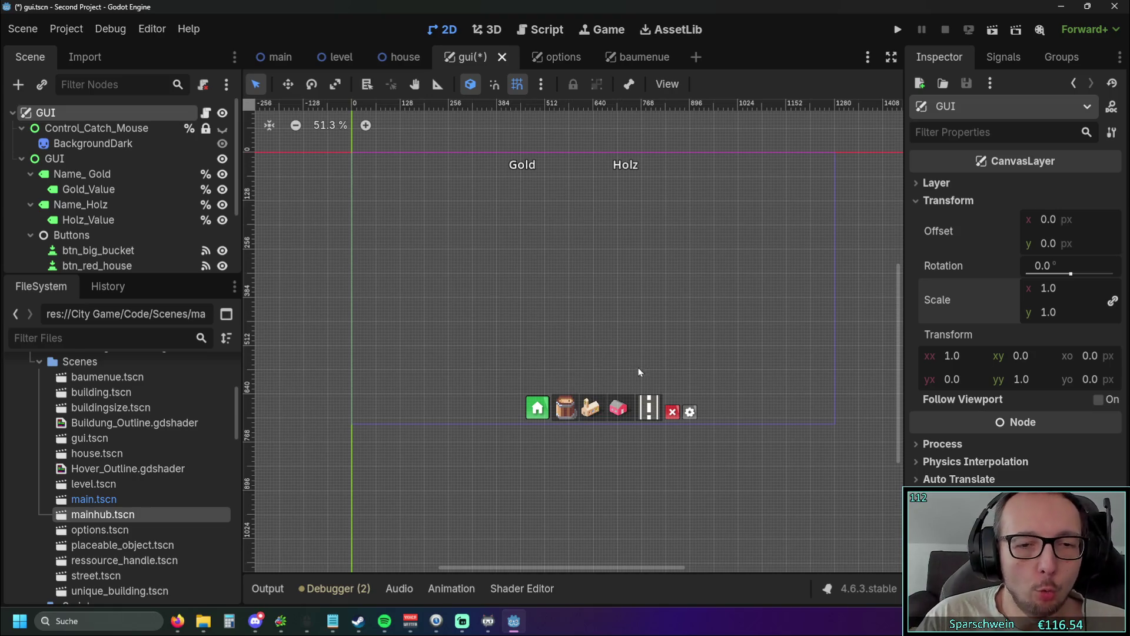
Step: Deselect the GUI layer, run the project with F5, and open the in-game build menu
{"action": "left_click", "coordinate": [612, 346]}
{"action": "scroll", "coordinate": [563, 408], "scroll_direction": "up", "scroll_amount": 10}
{"action": "scroll", "coordinate": [505, 386], "scroll_direction": "down", "scroll_amount": 6}
{"action": "key", "text": "F5"}
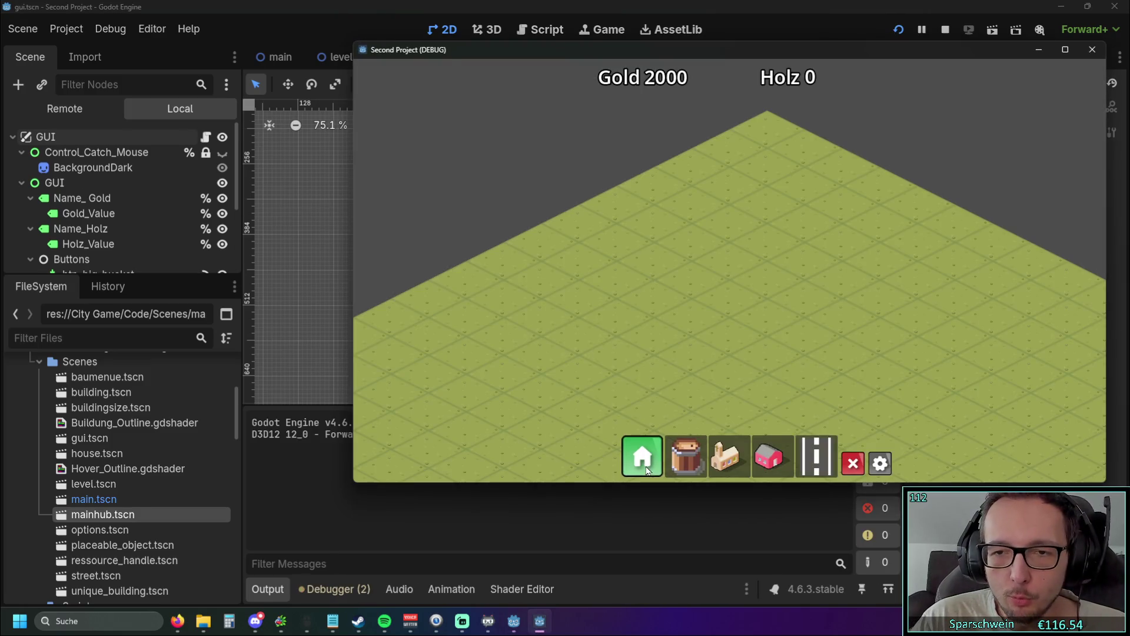
{"action": "left_click", "coordinate": [647, 467]}
Step: Close the build menu, then move the game window up-left and make it wider and taller
{"action": "left_click", "coordinate": [647, 466]}
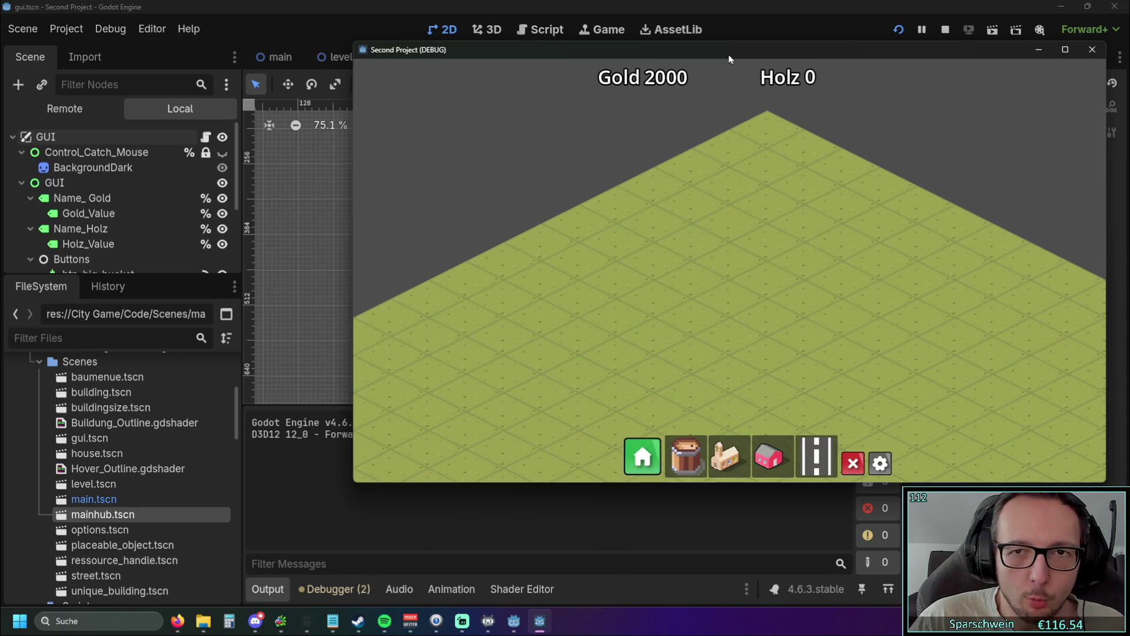
{"action": "left_click_drag", "start_coordinate": [733, 51], "coordinate": [520, 23]}
{"action": "left_click_drag", "start_coordinate": [893, 244], "coordinate": [1082, 232]}
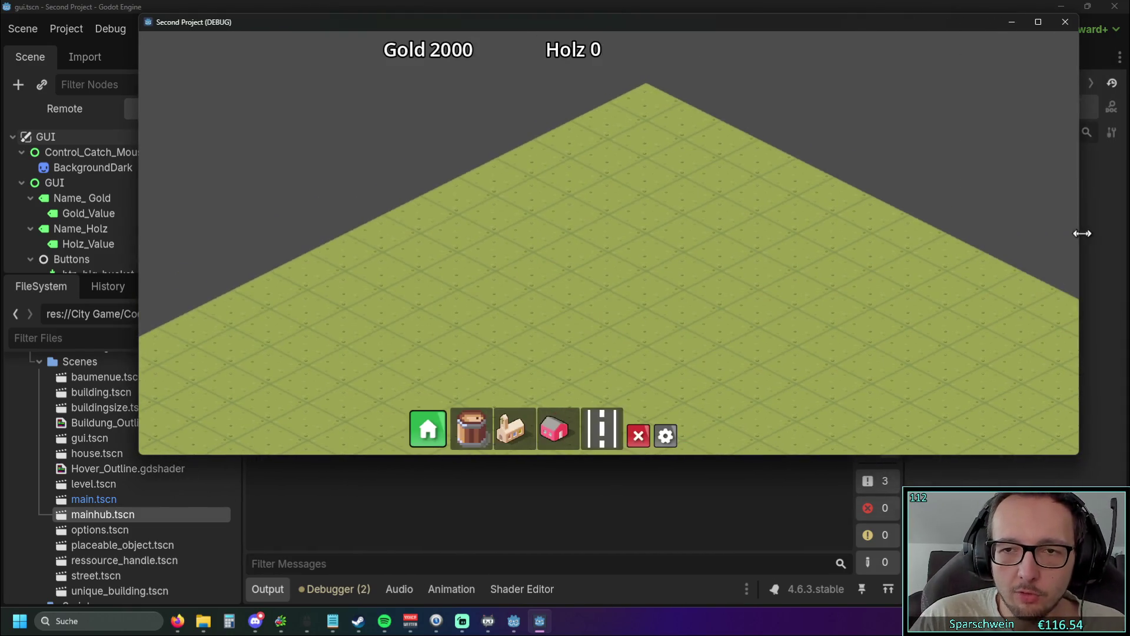
{"action": "left_click_drag", "start_coordinate": [709, 460], "coordinate": [713, 565]}
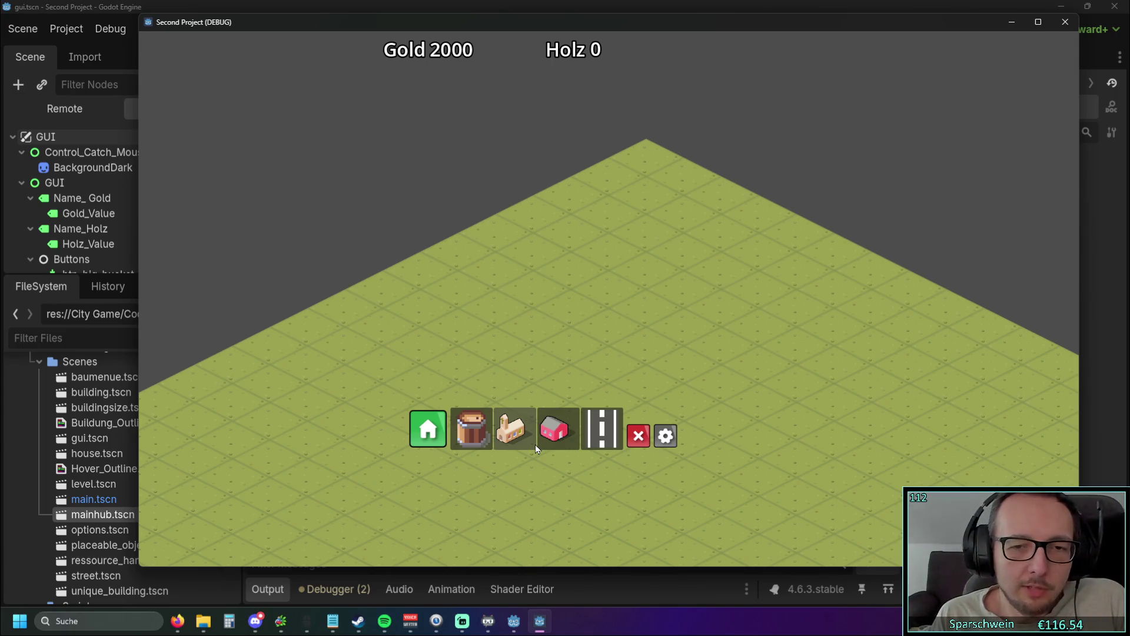
Step: Toggle the options panel, maximize and restore the game window, and stretch its left edge
{"action": "left_click", "coordinate": [665, 436]}
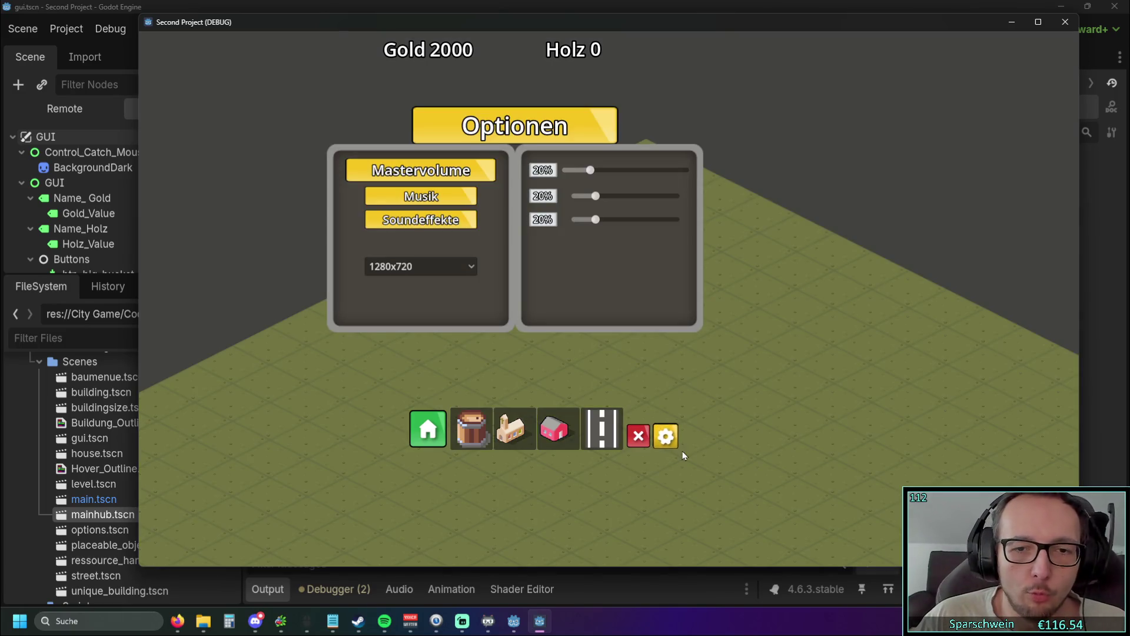
{"action": "left_click", "coordinate": [666, 437]}
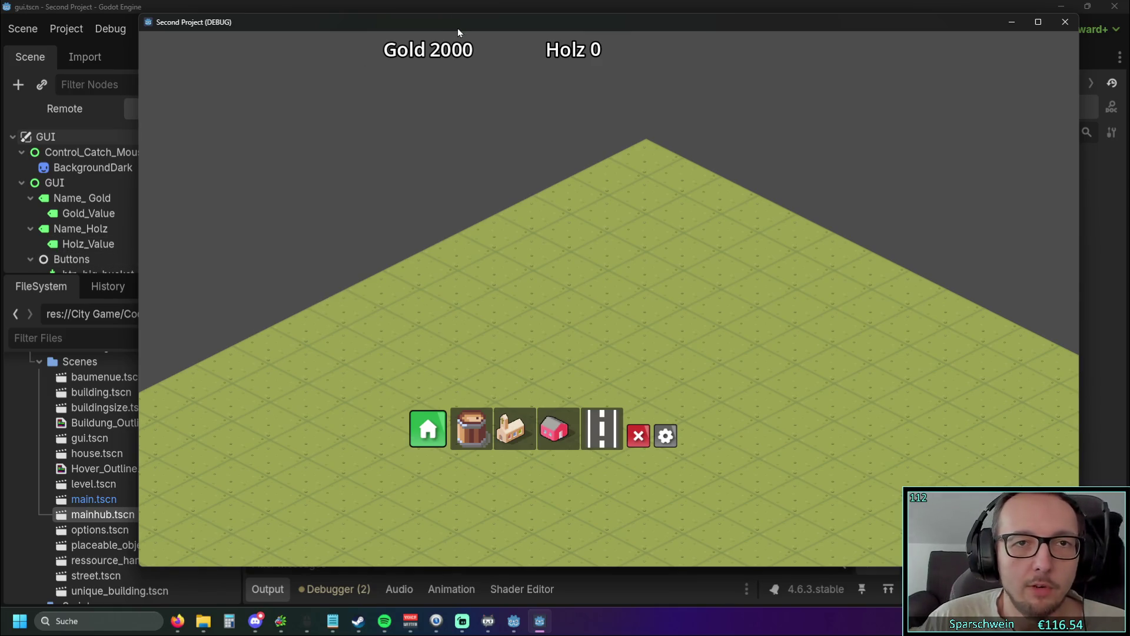
{"action": "double_click", "coordinate": [457, 26]}
{"action": "double_click", "coordinate": [396, 1]}
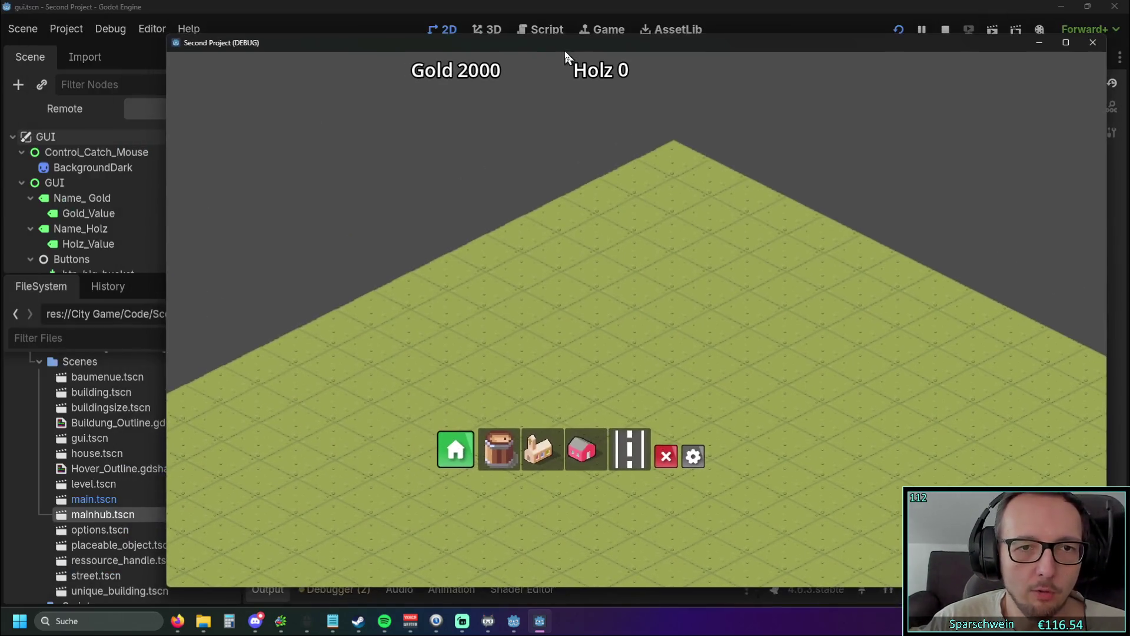
{"action": "left_click_drag", "start_coordinate": [168, 232], "coordinate": [3, 229]}
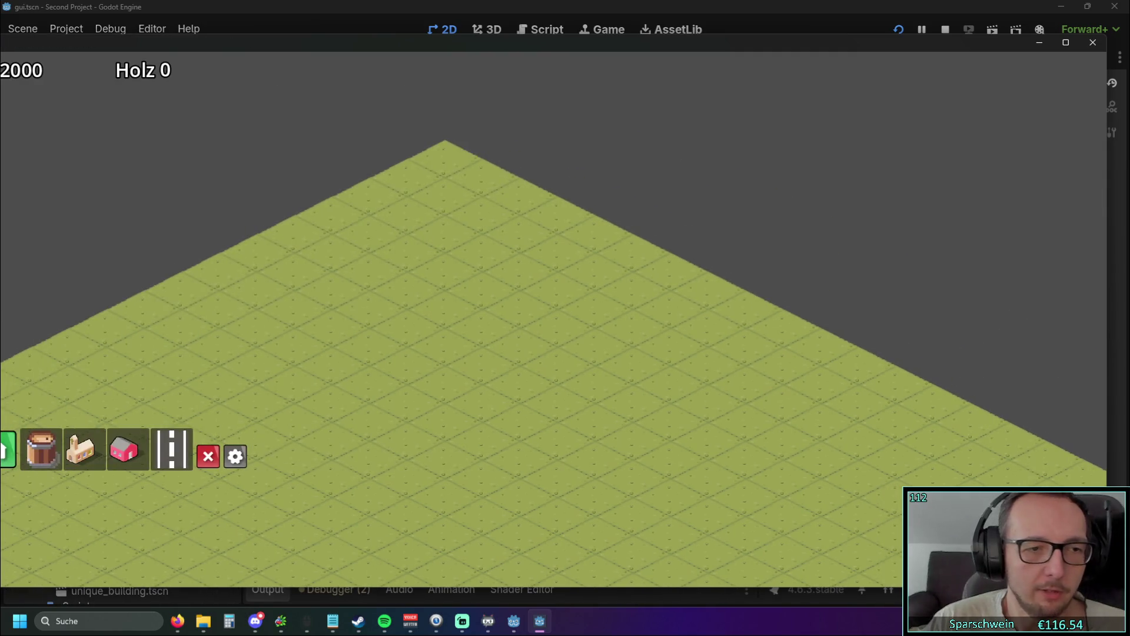
{"action": "mouse_move", "coordinate": [1, 230]}
{"action": "left_mouse_down"}
{"action": "mouse_move", "coordinate": [83, 210]}
{"action": "mouse_move", "coordinate": [316, 218]}
{"action": "mouse_move", "coordinate": [4, 205]}
{"action": "left_mouse_up"}
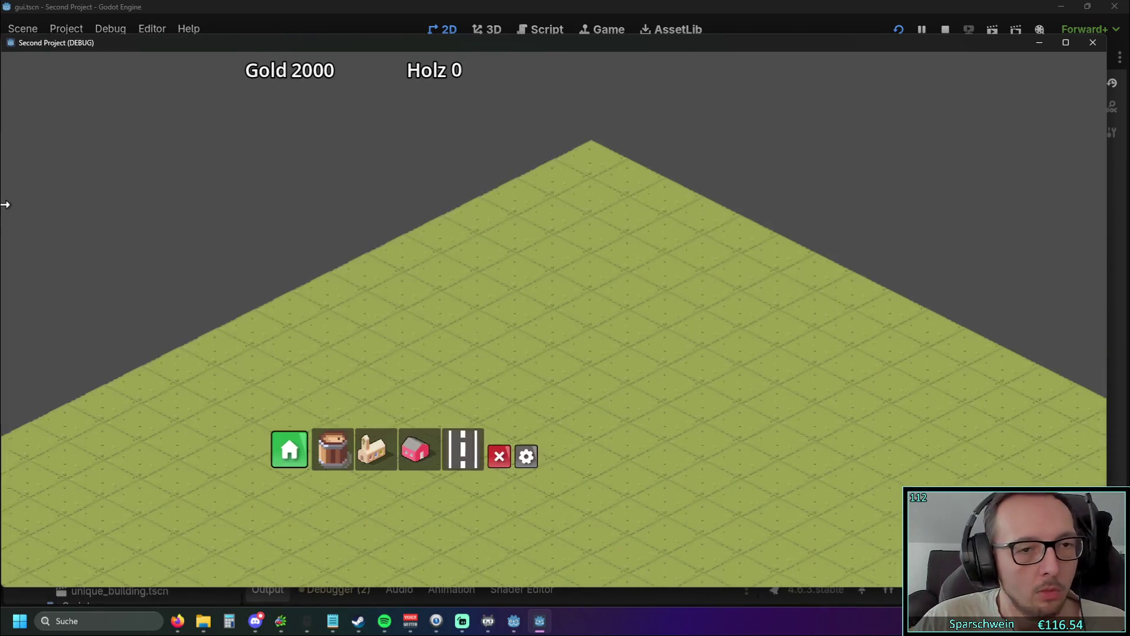
Step: Push the game window off-screen and back, shrink and regrow its height, then stop the game
{"action": "left_click_drag", "start_coordinate": [624, 45], "coordinate": [370, 47]}
{"action": "mouse_move", "coordinate": [896, 259]}
{"action": "left_mouse_down"}
{"action": "mouse_move", "coordinate": [805, 260]}
{"action": "mouse_move", "coordinate": [1127, 257]}
{"action": "mouse_move", "coordinate": [546, 252]}
{"action": "left_mouse_up"}
{"action": "mouse_move", "coordinate": [155, 45]}
{"action": "left_mouse_down"}
{"action": "mouse_move", "coordinate": [586, 60]}
{"action": "mouse_move", "coordinate": [624, 49]}
{"action": "left_mouse_up"}
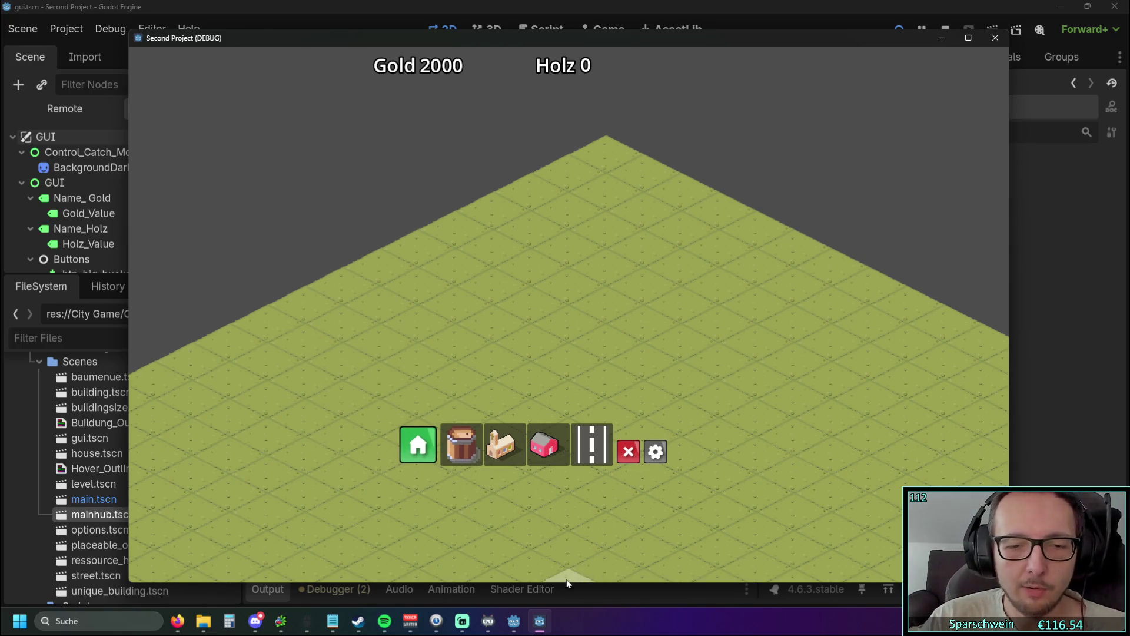
{"action": "left_click_drag", "start_coordinate": [567, 581], "coordinate": [556, 342]}
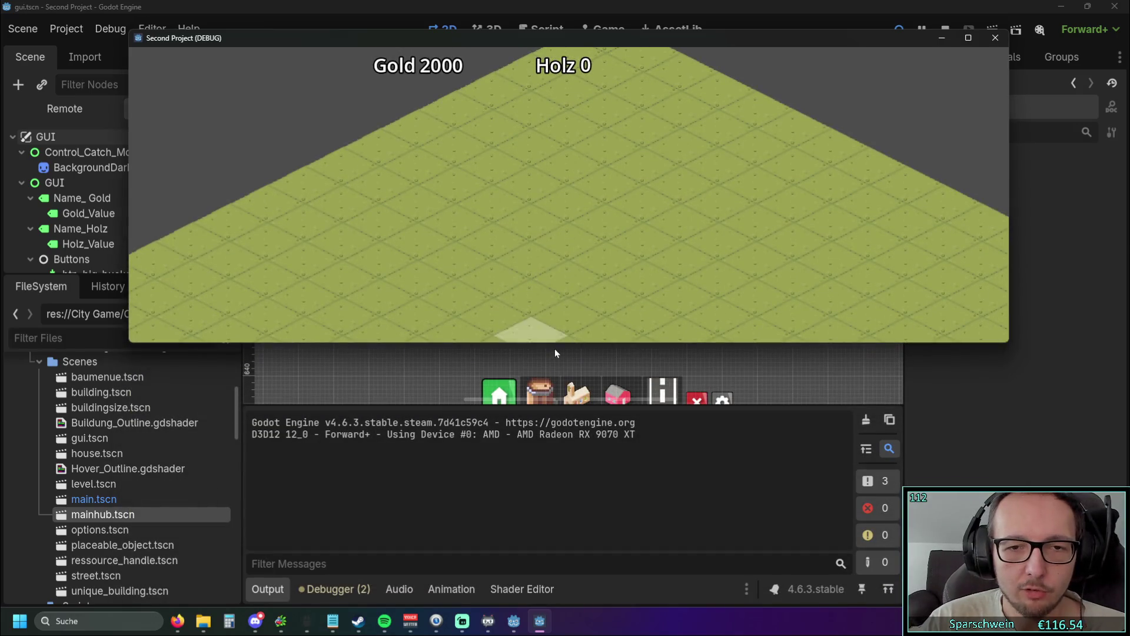
{"action": "mouse_move", "coordinate": [541, 342]}
{"action": "left_mouse_down"}
{"action": "mouse_move", "coordinate": [541, 606]}
{"action": "mouse_move", "coordinate": [563, 541]}
{"action": "left_mouse_up"}
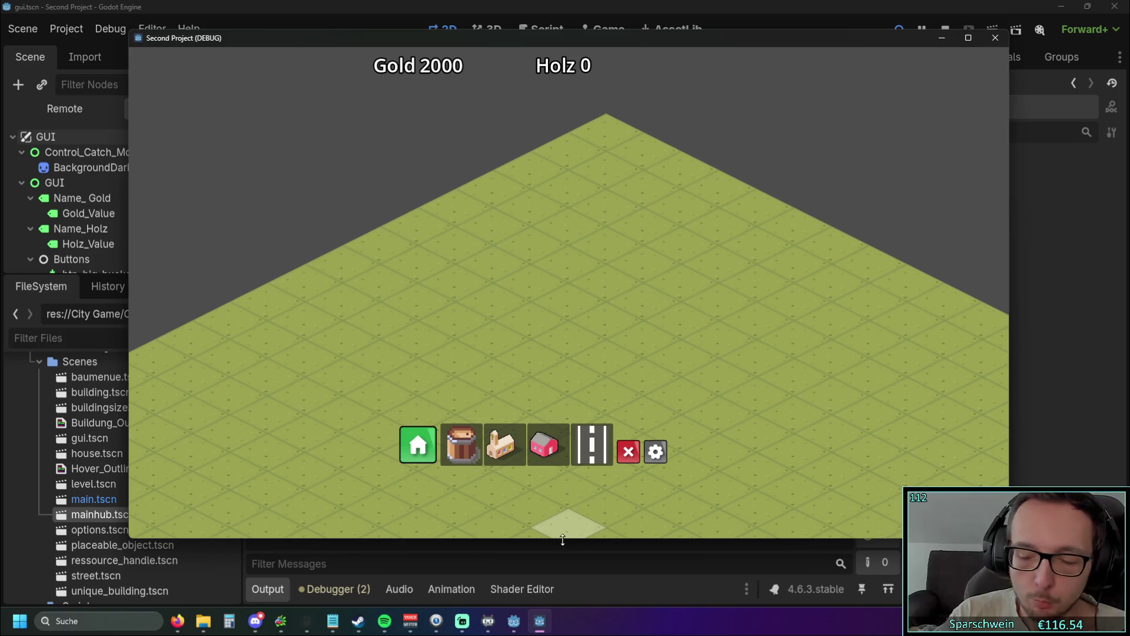
{"action": "left_click", "coordinate": [995, 39]}
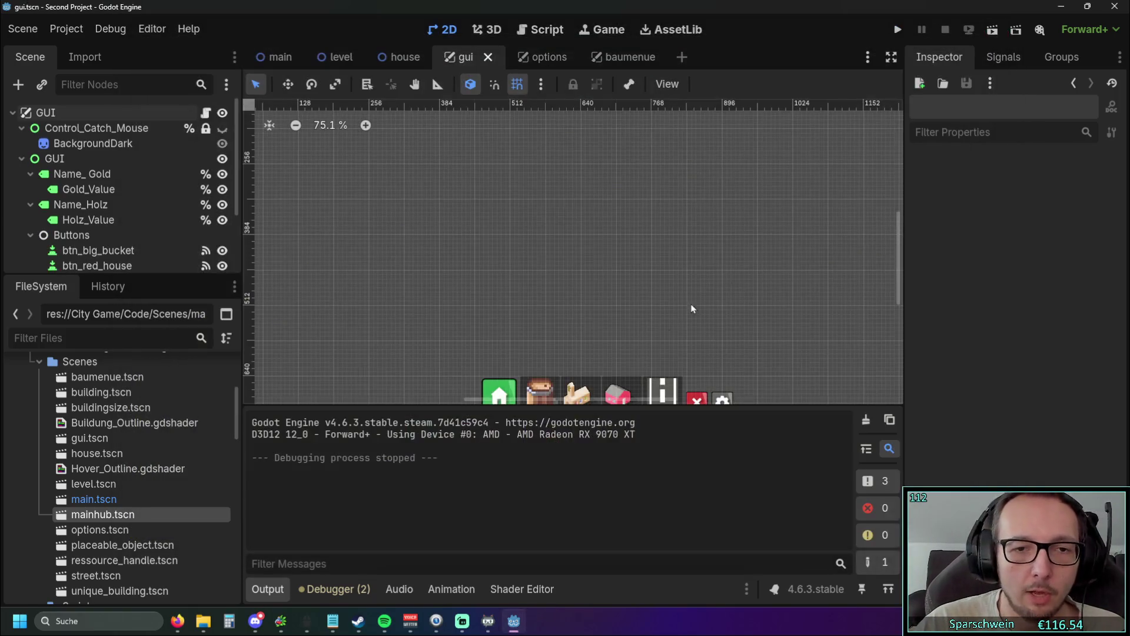
Step: Run the project again and stretch the game window wider to the left and taller
{"action": "scroll", "coordinate": [608, 309], "scroll_direction": "up", "scroll_amount": 1}
{"action": "mouse_move", "coordinate": [609, 309]}
{"action": "left_mouse_down"}
{"action": "mouse_move", "coordinate": [580, 270]}
{"action": "mouse_move", "coordinate": [567, 268]}
{"action": "mouse_move", "coordinate": [568, 286]}
{"action": "left_mouse_up"}
{"action": "scroll", "coordinate": [562, 268], "scroll_direction": "up", "scroll_amount": 1}
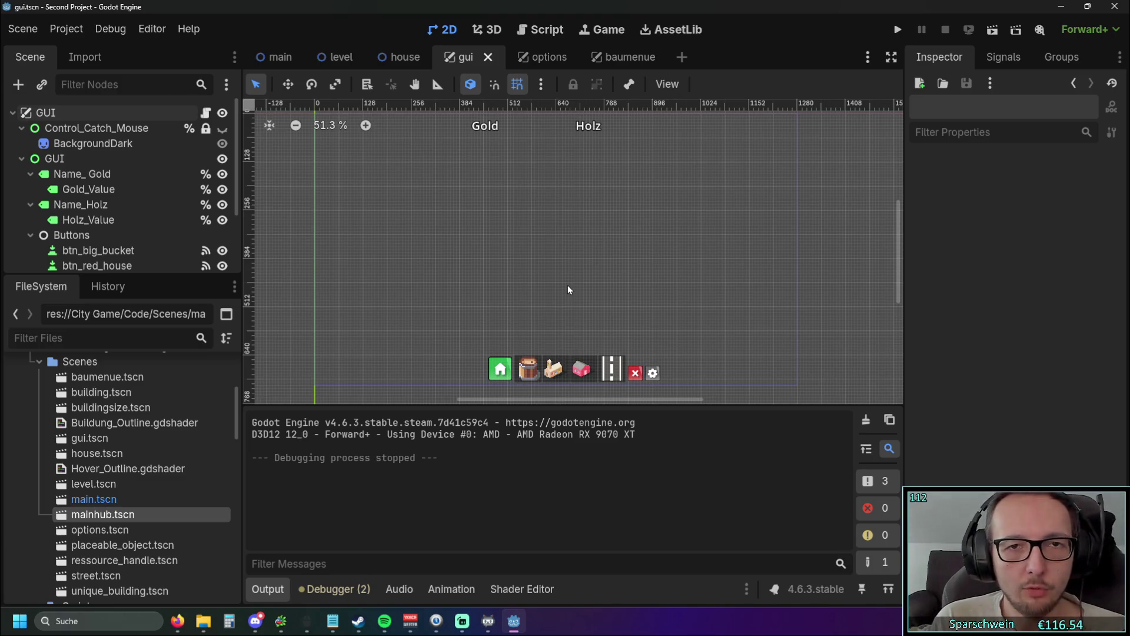
{"action": "left_click", "coordinate": [898, 31]}
{"action": "left_click_drag", "start_coordinate": [353, 316], "coordinate": [10, 312]}
{"action": "left_click_drag", "start_coordinate": [647, 483], "coordinate": [648, 601]}
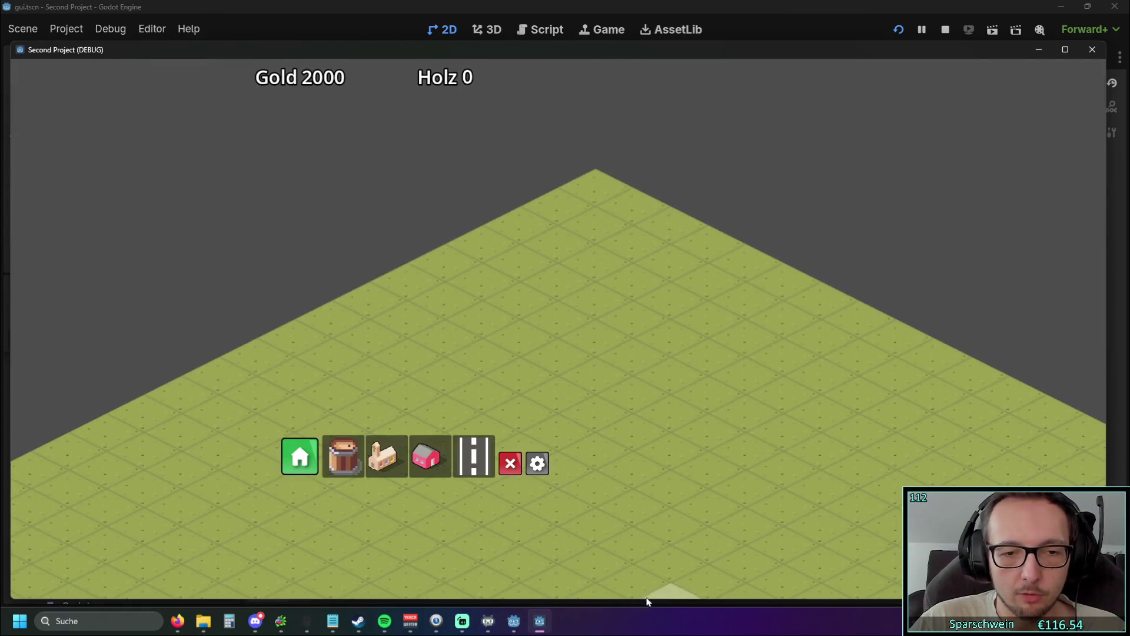
Step: Toggle the build menu and options panel several times in the running game, then stop it
{"action": "left_click", "coordinate": [298, 456]}
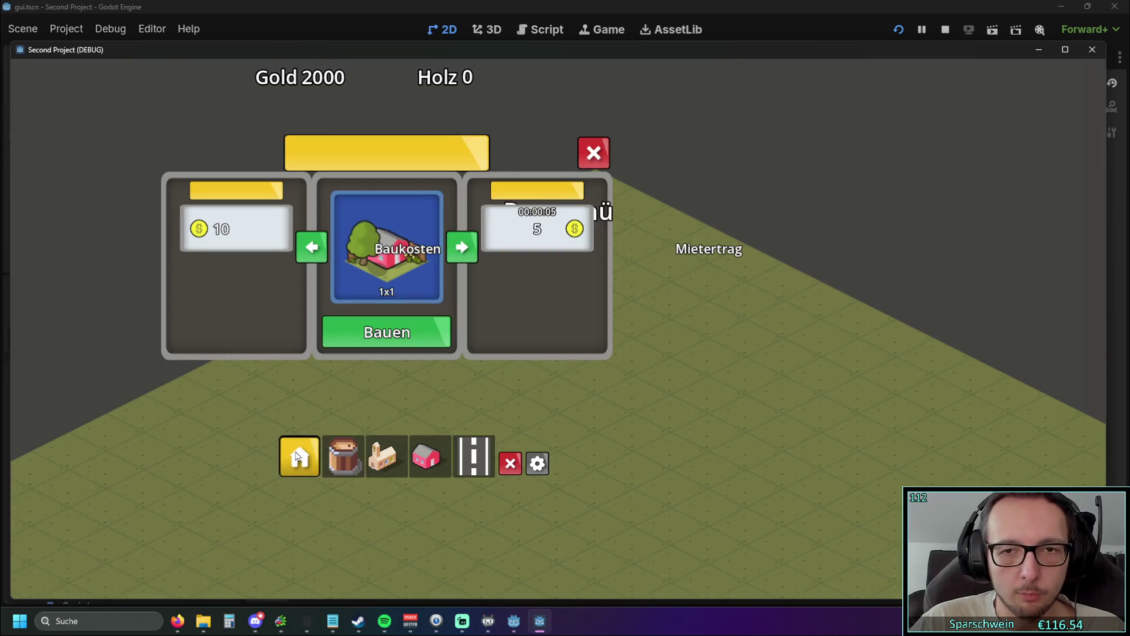
{"action": "left_click", "coordinate": [297, 456]}
{"action": "left_click", "coordinate": [297, 456]}
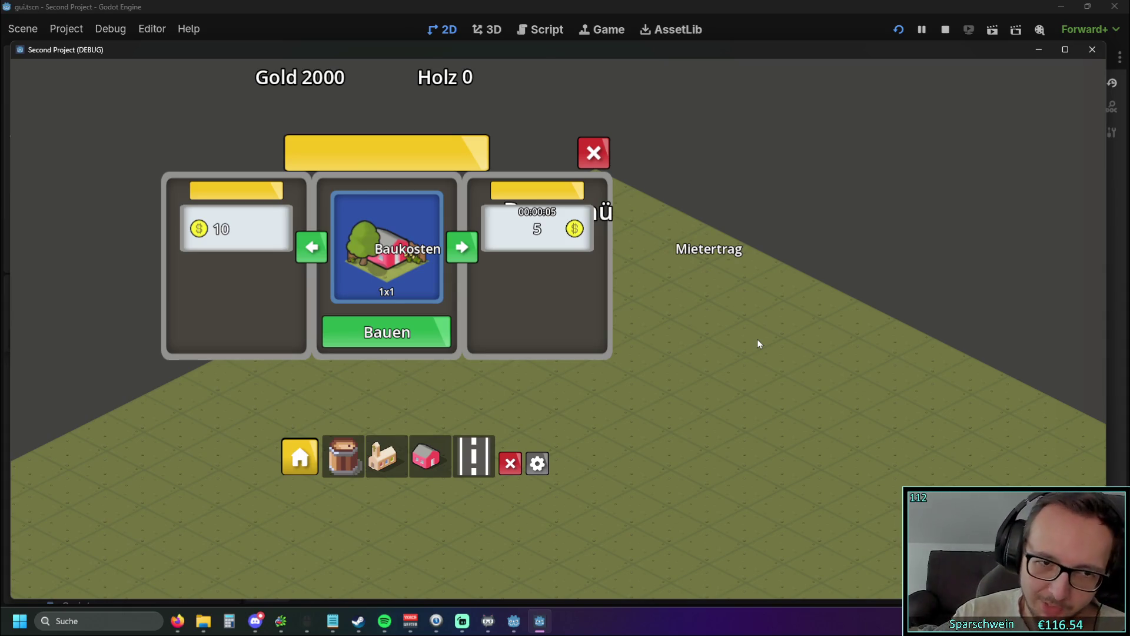
{"action": "left_click", "coordinate": [299, 456]}
{"action": "left_click", "coordinate": [538, 463]}
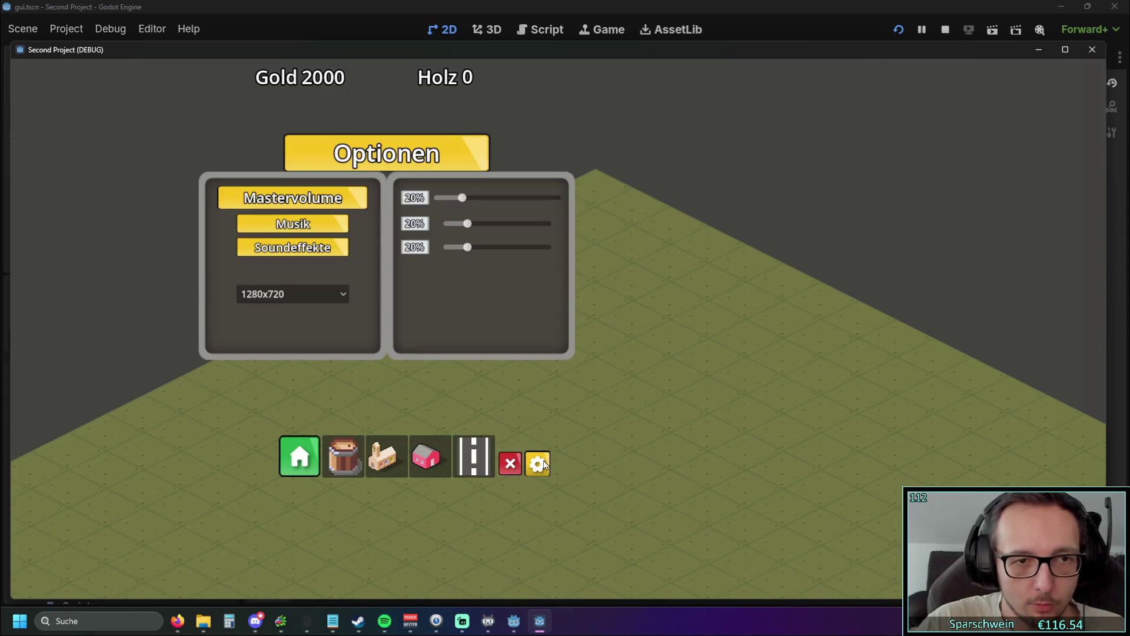
{"action": "left_click", "coordinate": [543, 464]}
{"action": "left_click", "coordinate": [309, 458]}
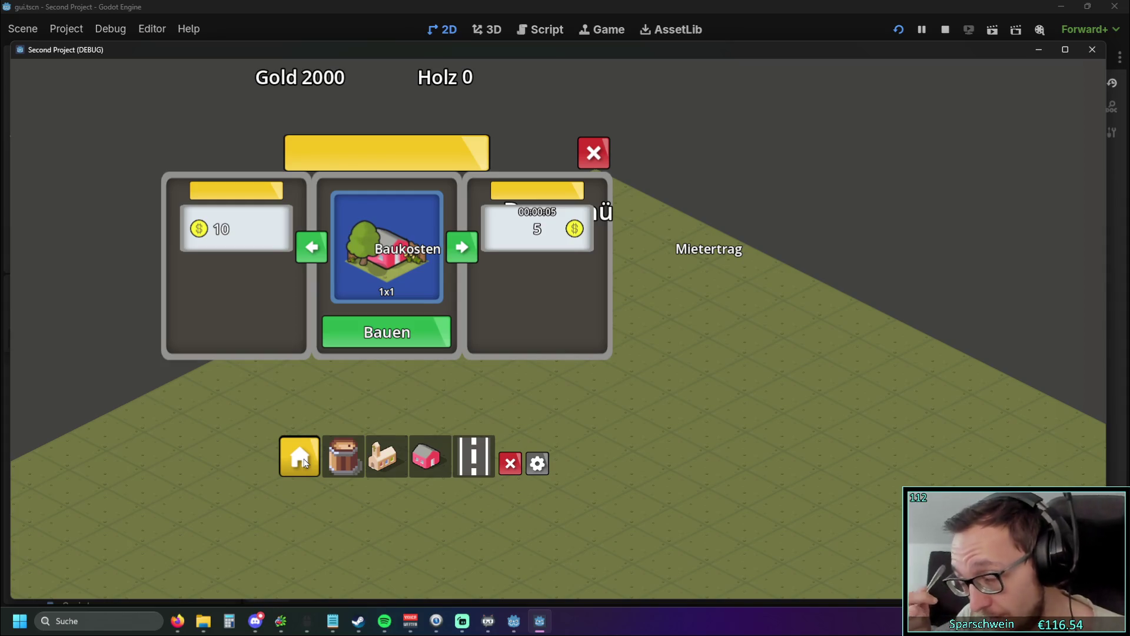
{"action": "left_click", "coordinate": [594, 162]}
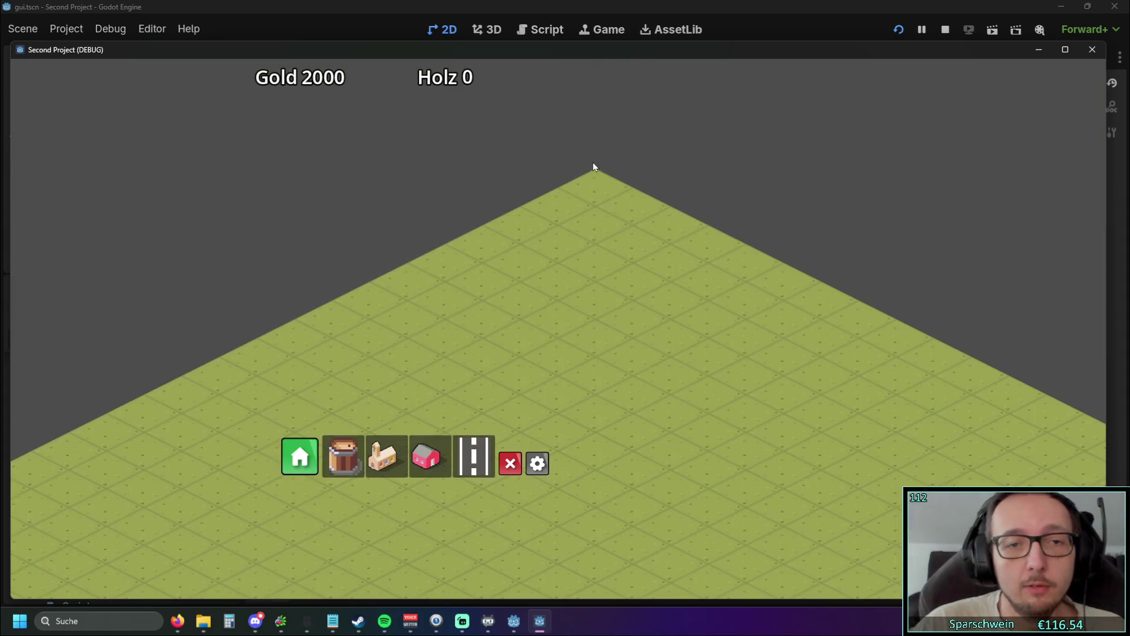
{"action": "left_click", "coordinate": [1092, 50]}
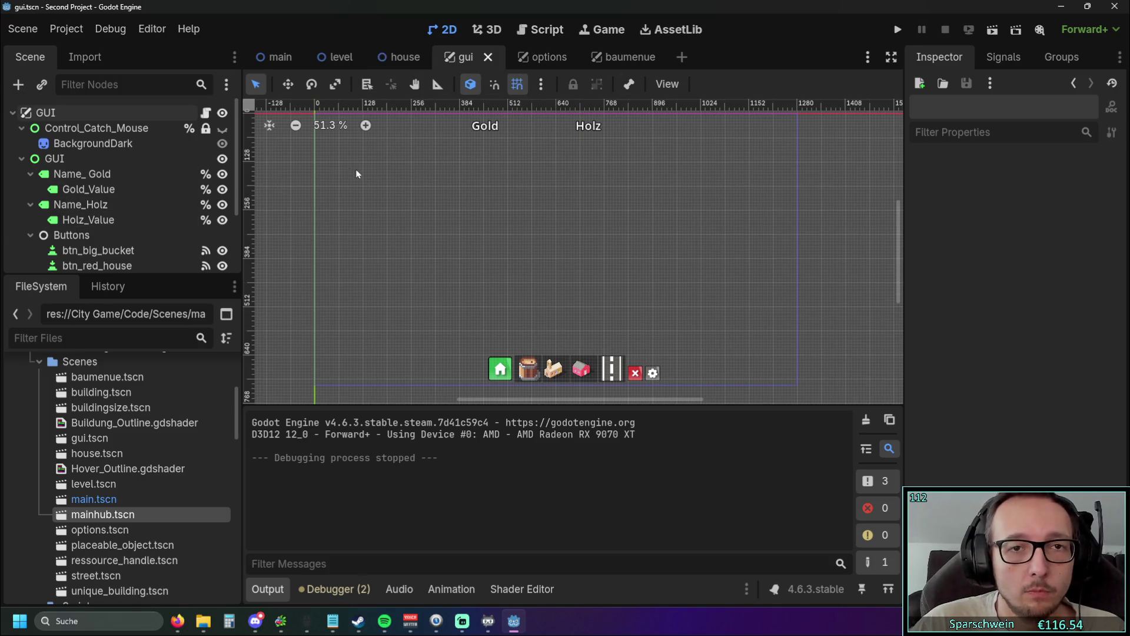
Step: Switch to the baumenue scene, widen the scene tree panel, and reparent Sprite2D_Ertrag
{"action": "left_click", "coordinate": [549, 61]}
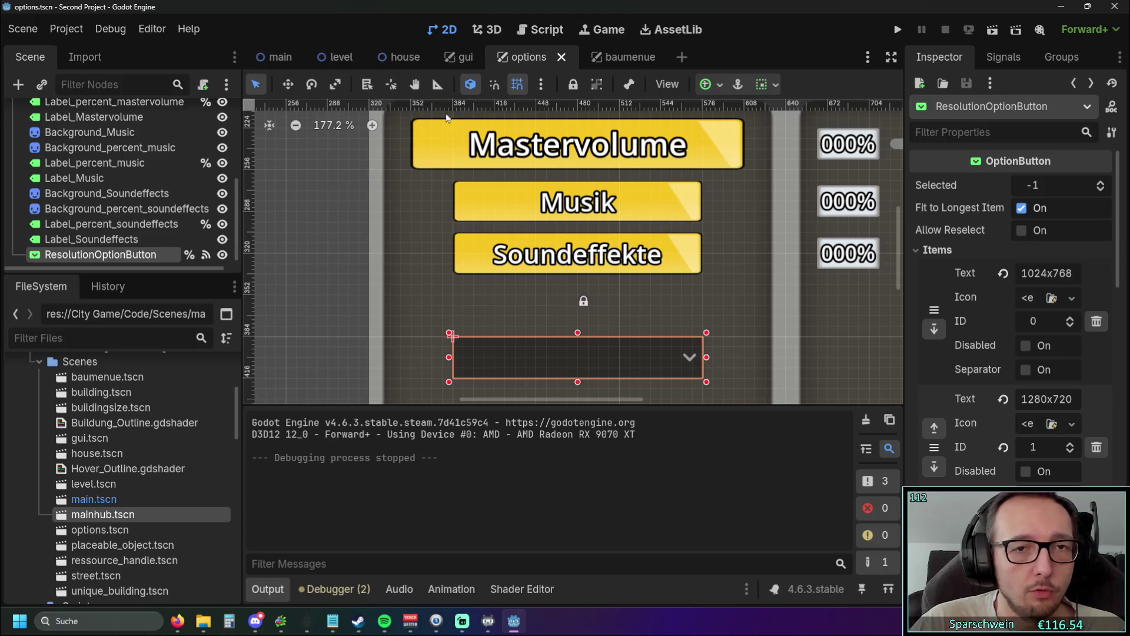
{"action": "left_click", "coordinate": [625, 59]}
{"action": "left_click_drag", "start_coordinate": [240, 212], "coordinate": [451, 212]}
{"action": "mouse_move", "coordinate": [89, 198]}
{"action": "left_mouse_down"}
{"action": "mouse_move", "coordinate": [86, 175]}
{"action": "mouse_move", "coordinate": [82, 200]}
{"action": "mouse_move", "coordinate": [58, 179]}
{"action": "mouse_move", "coordinate": [64, 225]}
{"action": "mouse_move", "coordinate": [68, 174]}
{"action": "left_mouse_up"}
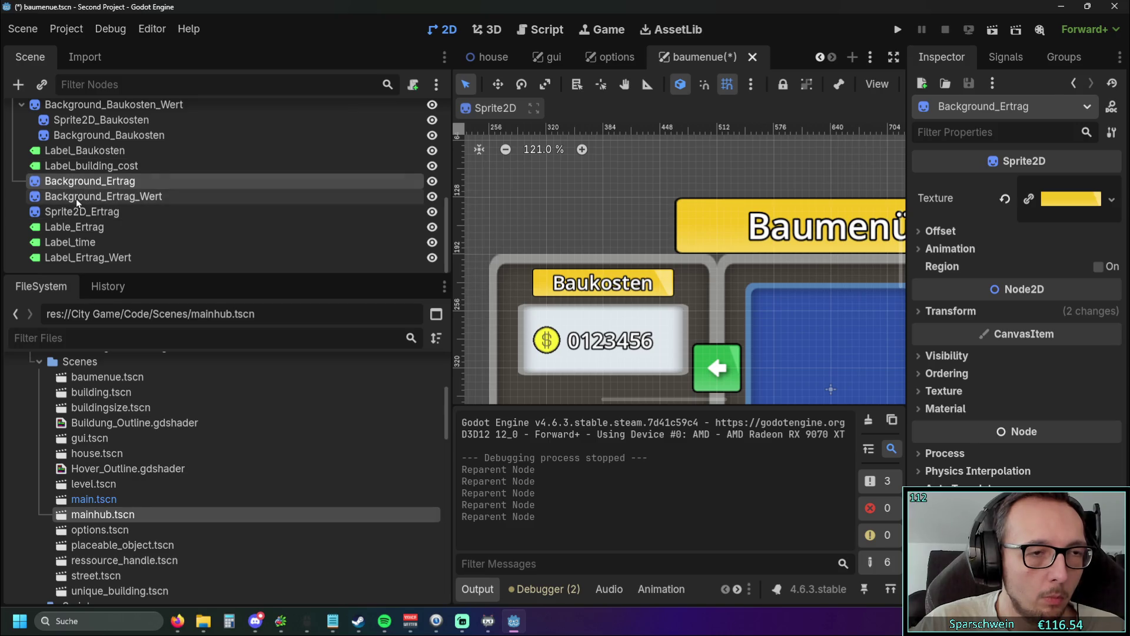
Step: Inspect the Background_Ertrag_Wert, Sprite2D_Ertrag and Background_Ertrag nodes in the scene tree
{"action": "left_click", "coordinate": [76, 199]}
{"action": "left_click", "coordinate": [76, 214]}
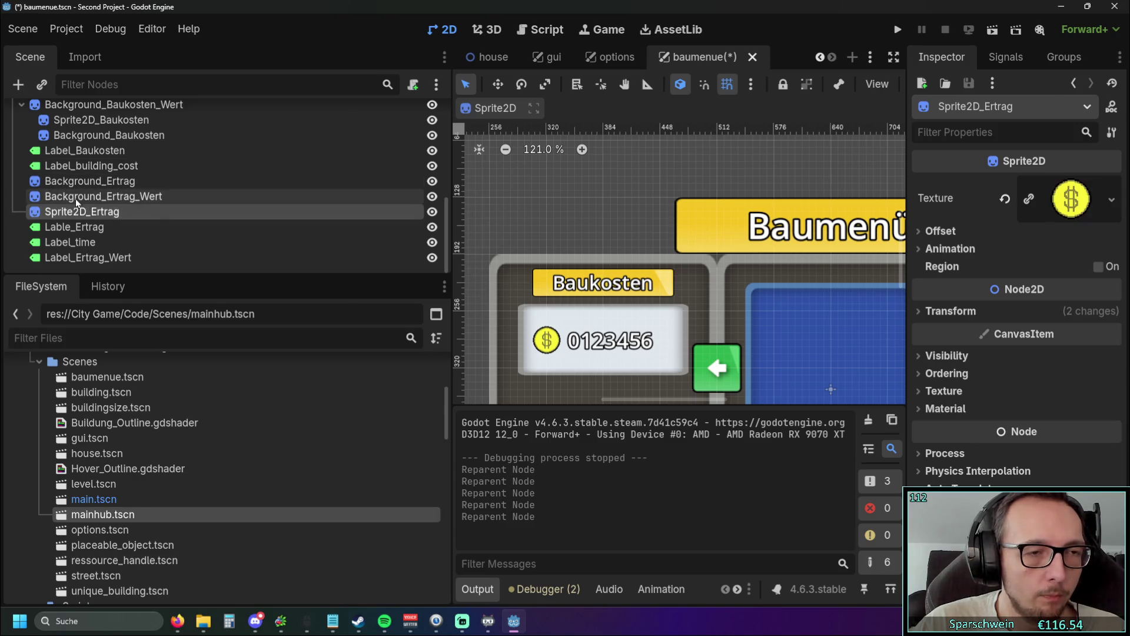
{"action": "left_click", "coordinate": [72, 198]}
{"action": "key", "text": "Up"}
{"action": "scroll", "coordinate": [101, 198], "scroll_direction": "up", "scroll_amount": 1}
{"action": "left_click", "coordinate": [76, 216]}
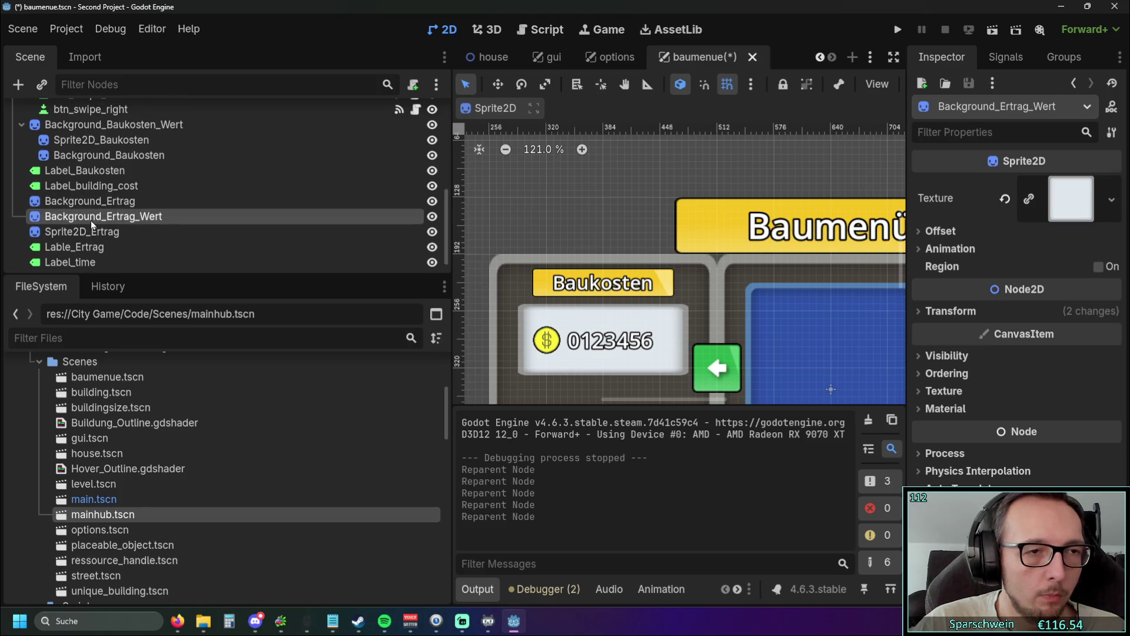
{"action": "scroll", "coordinate": [75, 219], "scroll_direction": "up", "scroll_amount": 4}
Step: Reparent Sprite2D_Baukosten, Background_Baukosten and Sprite2D to sit beside their former background parents
{"action": "mouse_move", "coordinate": [76, 221]}
{"action": "left_mouse_down"}
{"action": "mouse_move", "coordinate": [78, 201]}
{"action": "mouse_move", "coordinate": [68, 204]}
{"action": "left_mouse_up"}
{"action": "left_click_drag", "start_coordinate": [103, 238], "coordinate": [84, 218]}
{"action": "scroll", "coordinate": [145, 222], "scroll_direction": "up", "scroll_amount": 2}
{"action": "scroll", "coordinate": [128, 222], "scroll_direction": "up", "scroll_amount": 4}
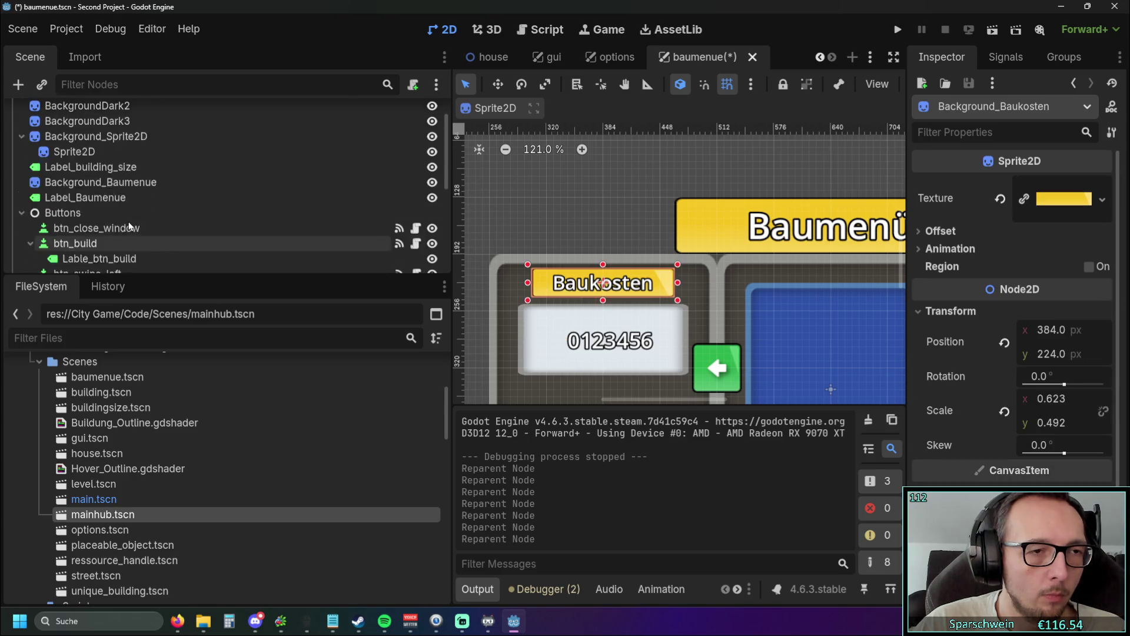
{"action": "left_click_drag", "start_coordinate": [87, 191], "coordinate": [75, 169]}
{"action": "scroll", "coordinate": [161, 193], "scroll_direction": "down", "scroll_amount": 5}
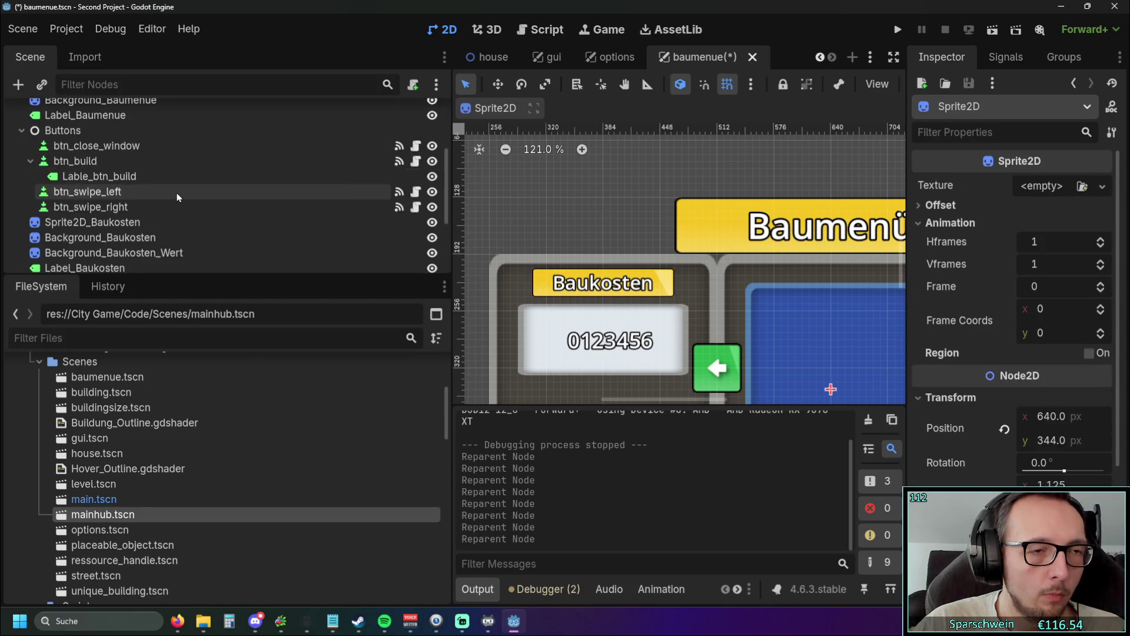
Step: Run the project, hit the null-instance texture error, and inspect line 10's sprite path in baumenue.gd
{"action": "left_click", "coordinate": [900, 30]}
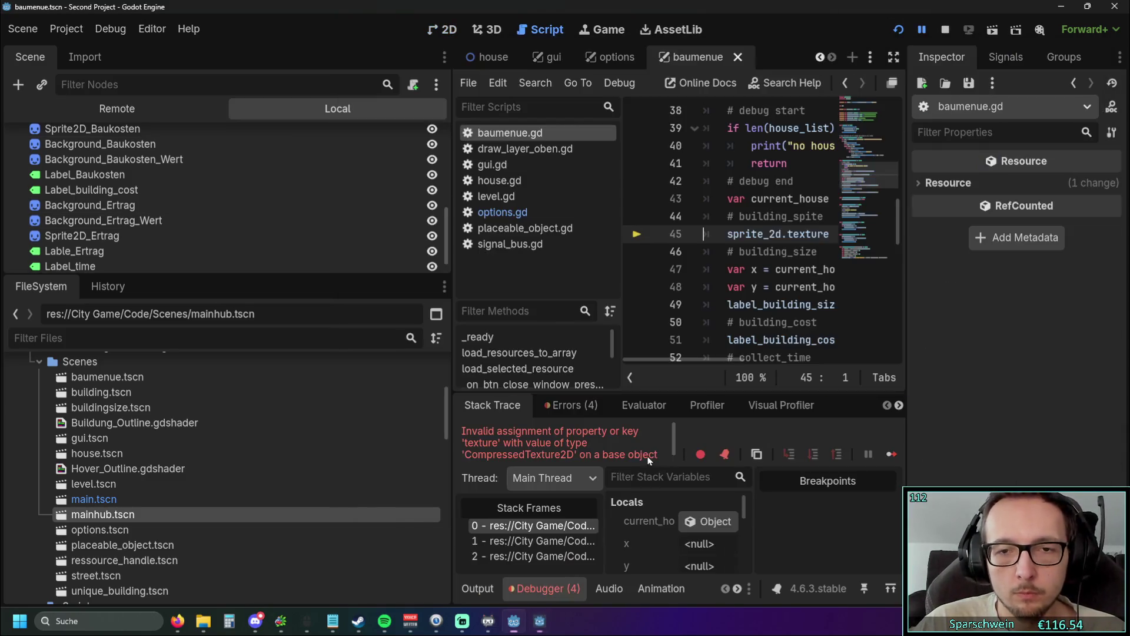
{"action": "mouse_move", "coordinate": [451, 311]}
{"action": "left_mouse_down"}
{"action": "mouse_move", "coordinate": [201, 317]}
{"action": "mouse_move", "coordinate": [489, 305]}
{"action": "mouse_move", "coordinate": [198, 307]}
{"action": "left_mouse_up"}
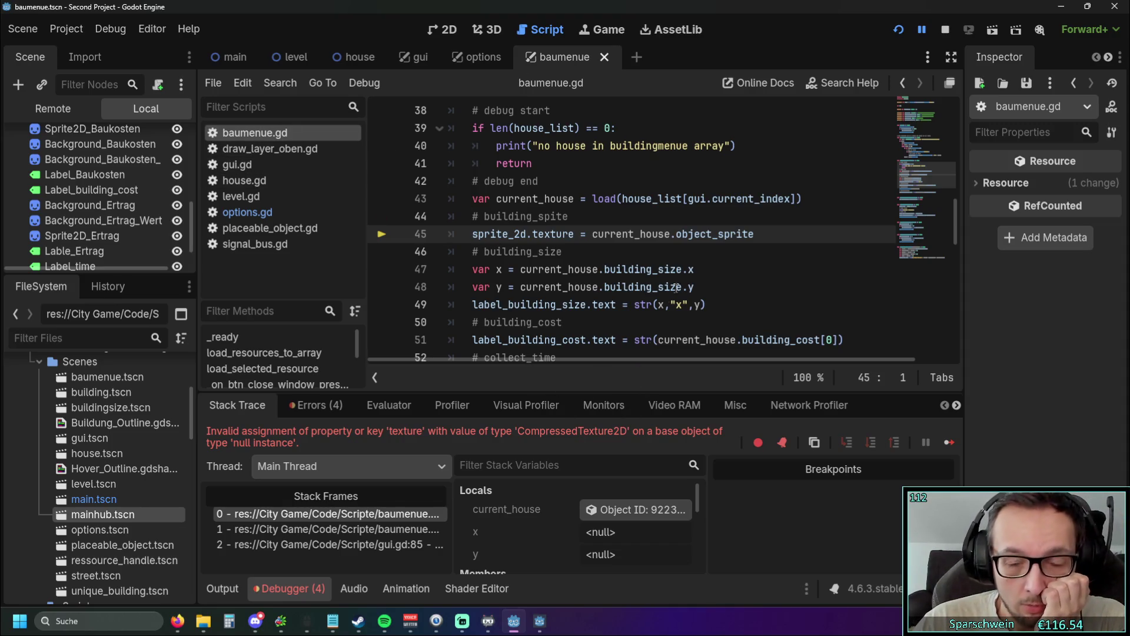
{"action": "scroll", "coordinate": [677, 287], "scroll_direction": "down", "scroll_amount": 7}
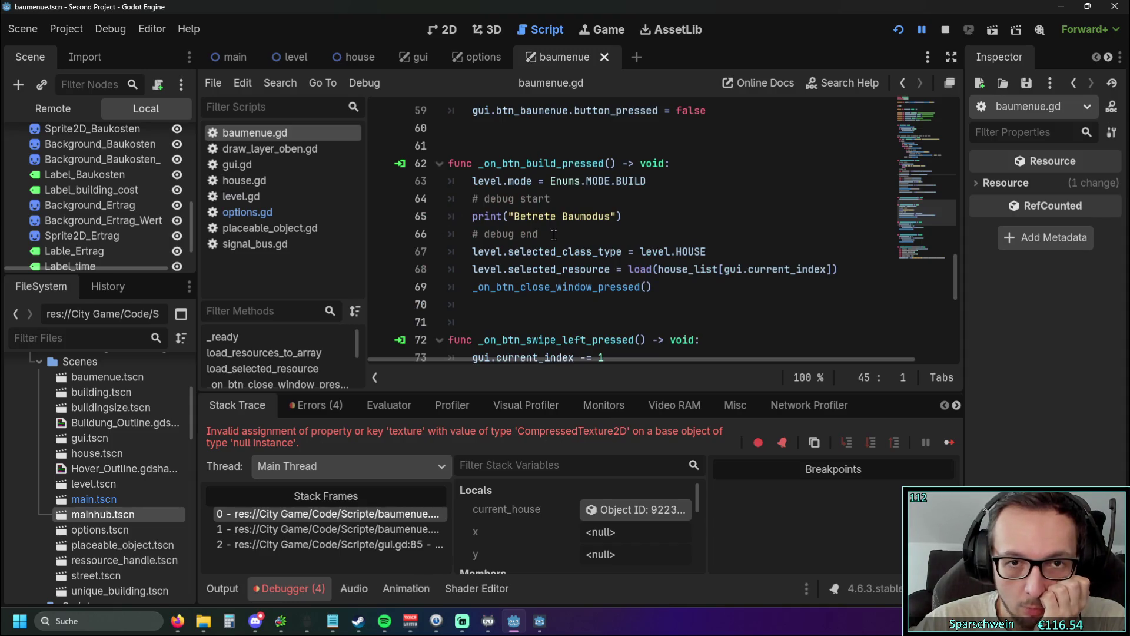
{"action": "scroll", "coordinate": [553, 235], "scroll_direction": "up", "scroll_amount": 19}
{"action": "scroll", "coordinate": [588, 245], "scroll_direction": "down", "scroll_amount": 1}
{"action": "mouse_move", "coordinate": [594, 249]}
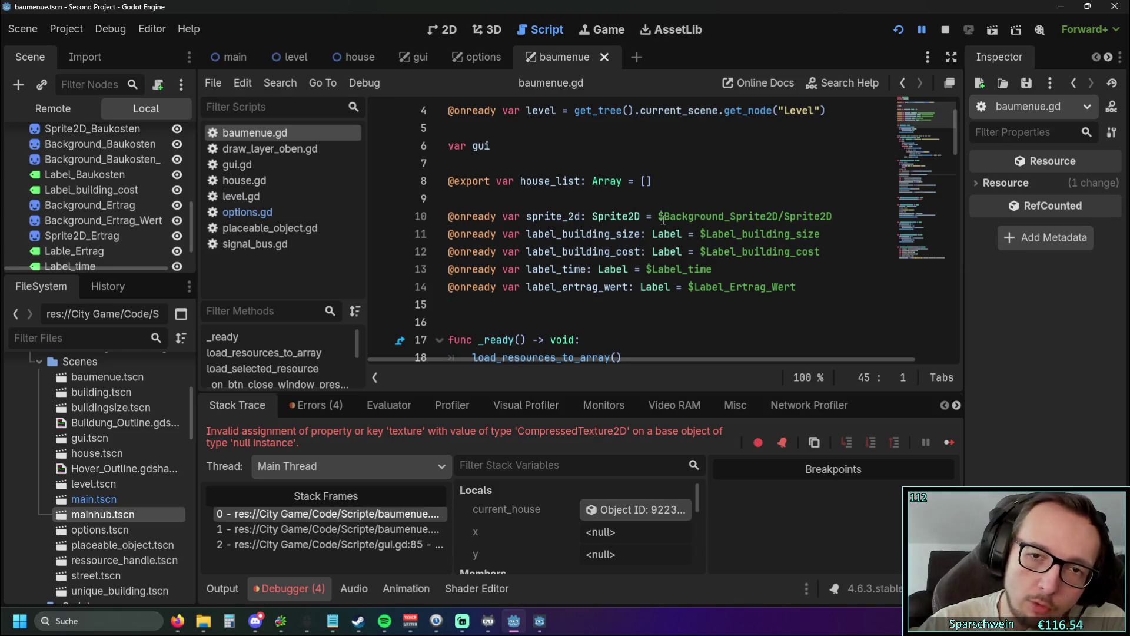
{"action": "left_click", "coordinate": [659, 216]}
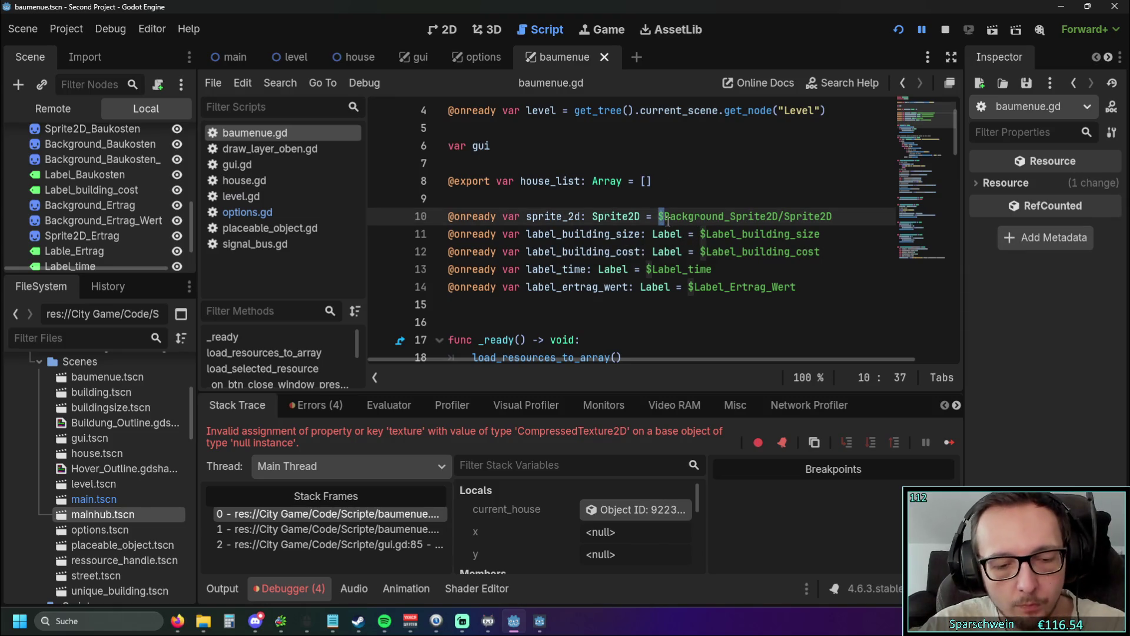
Step: Adjust the scene and file panel width and select the Label_time node
{"action": "left_click_drag", "start_coordinate": [196, 324], "coordinate": [309, 324]}
{"action": "scroll", "coordinate": [155, 215], "scroll_direction": "up", "scroll_amount": 5}
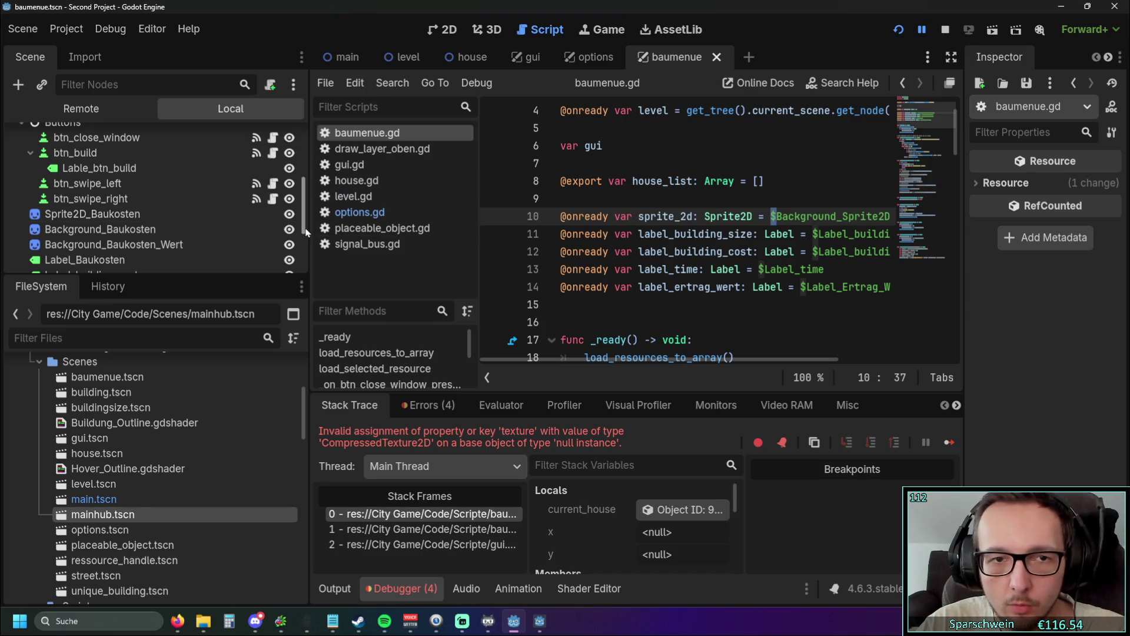
{"action": "left_click_drag", "start_coordinate": [308, 229], "coordinate": [235, 229]}
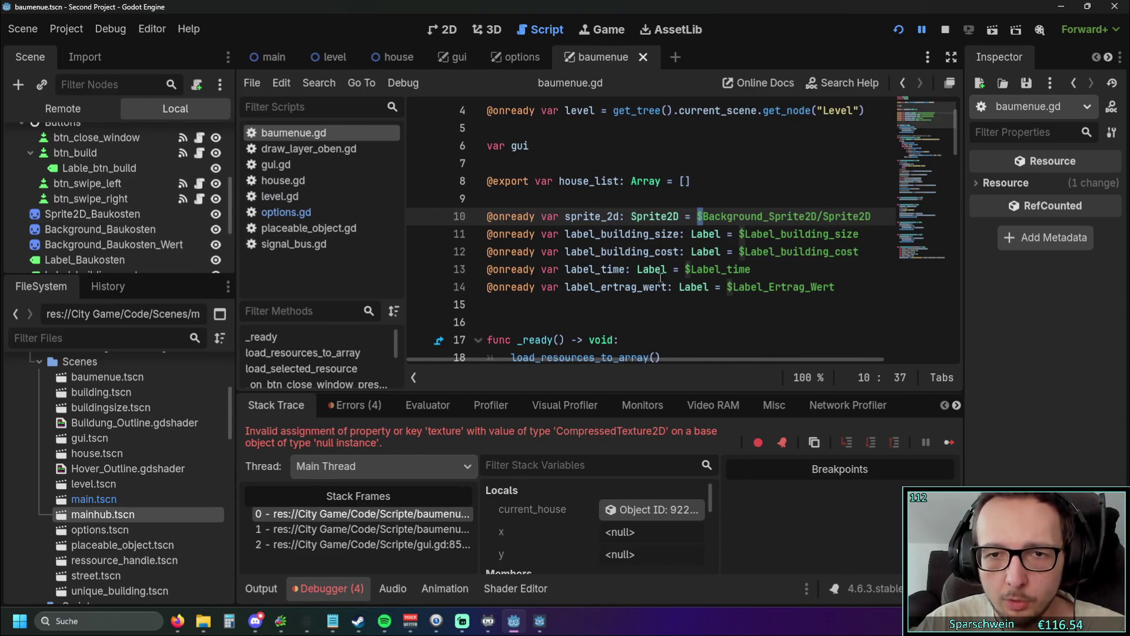
{"action": "scroll", "coordinate": [121, 203], "scroll_direction": "down", "scroll_amount": 5}
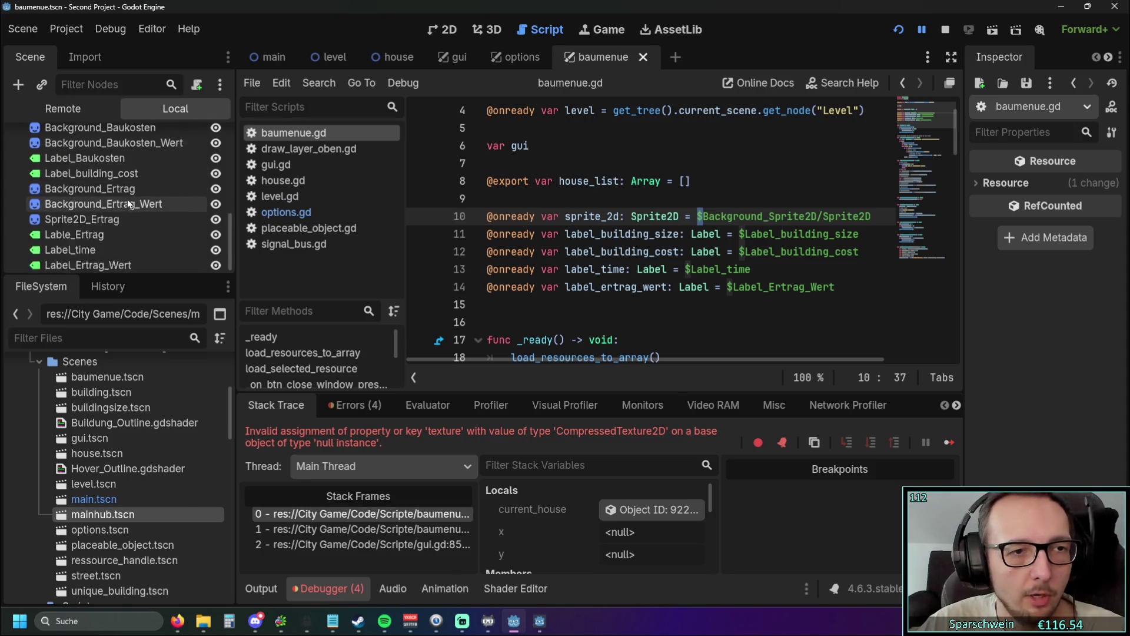
{"action": "left_click", "coordinate": [125, 241]}
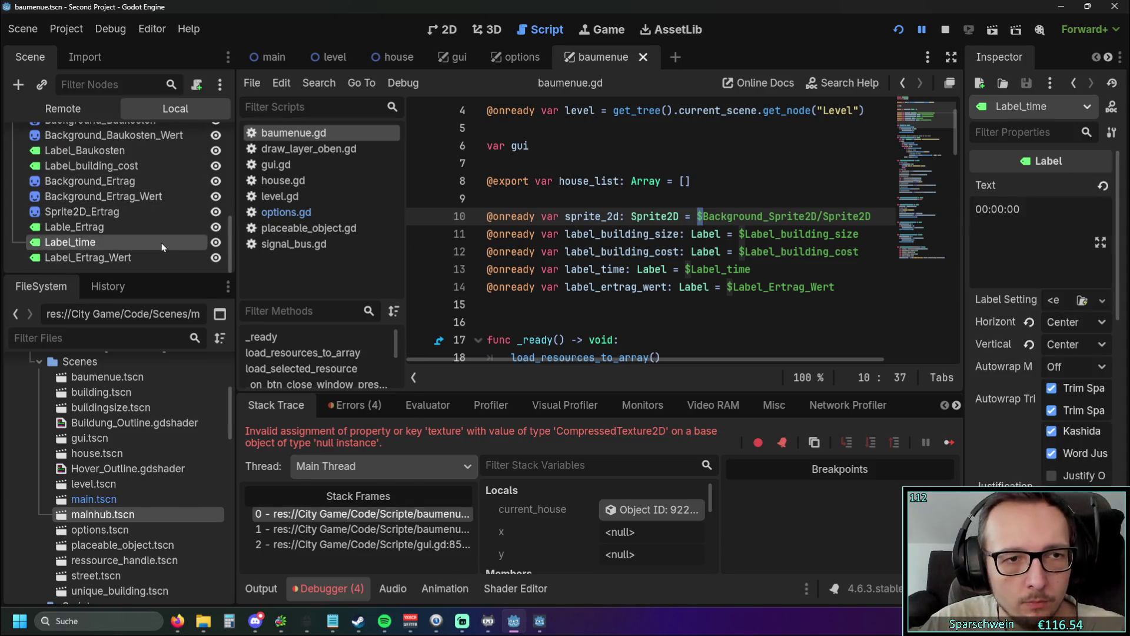
Step: Make Label_time a unique name and change its line 13 reference from $ to %
{"action": "right_click", "coordinate": [162, 242]}
{"action": "left_click", "coordinate": [262, 545]}
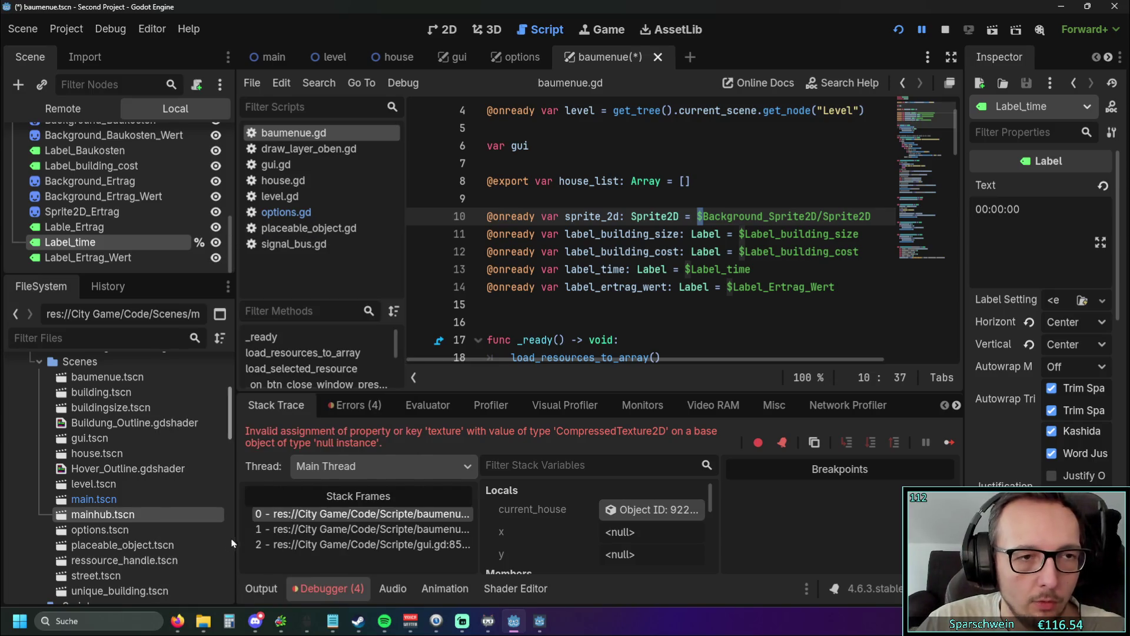
{"action": "key", "text": "Down"}
{"action": "key", "text": "Down"}
{"action": "key", "text": "Down"}
{"action": "left_click", "coordinate": [693, 269]}
{"action": "key", "text": "BackSpace"}
{"action": "type", "text": "%"}
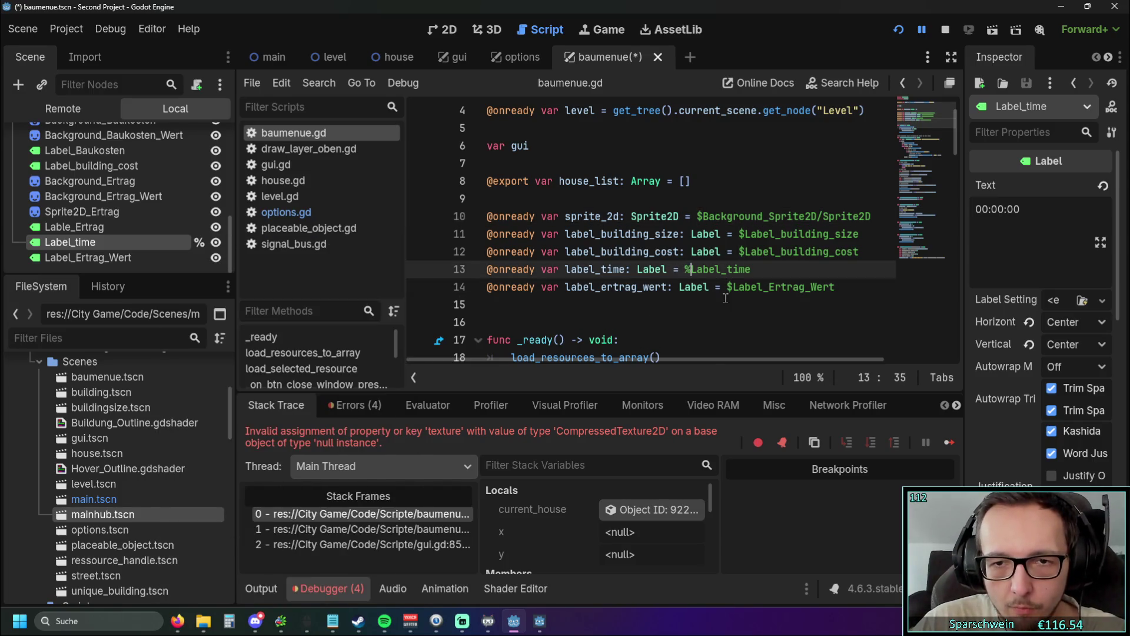
{"action": "left_click", "coordinate": [589, 305]}
Step: Make Label_Ertrag_Wert unique-named and switch its line 14 reference from $ to %
{"action": "left_click", "coordinate": [125, 257]}
{"action": "right_click", "coordinate": [124, 257]}
{"action": "left_click", "coordinate": [153, 543]}
{"action": "left_click", "coordinate": [730, 304]}
{"action": "left_click", "coordinate": [730, 287]}
{"action": "key", "text": "BackSpace"}
{"action": "type", "text": "%"}
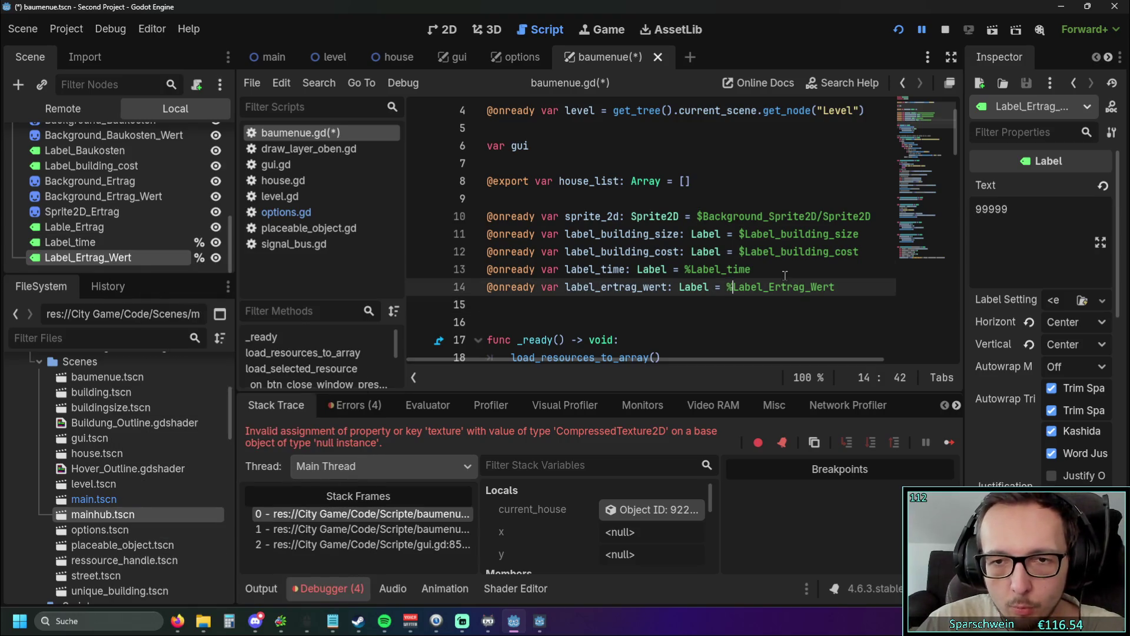
{"action": "left_click", "coordinate": [762, 269]}
Step: Make Label_building_cost unique-named and switch its line 12 reference from $ to %
{"action": "scroll", "coordinate": [118, 236], "scroll_direction": "up", "scroll_amount": 2}
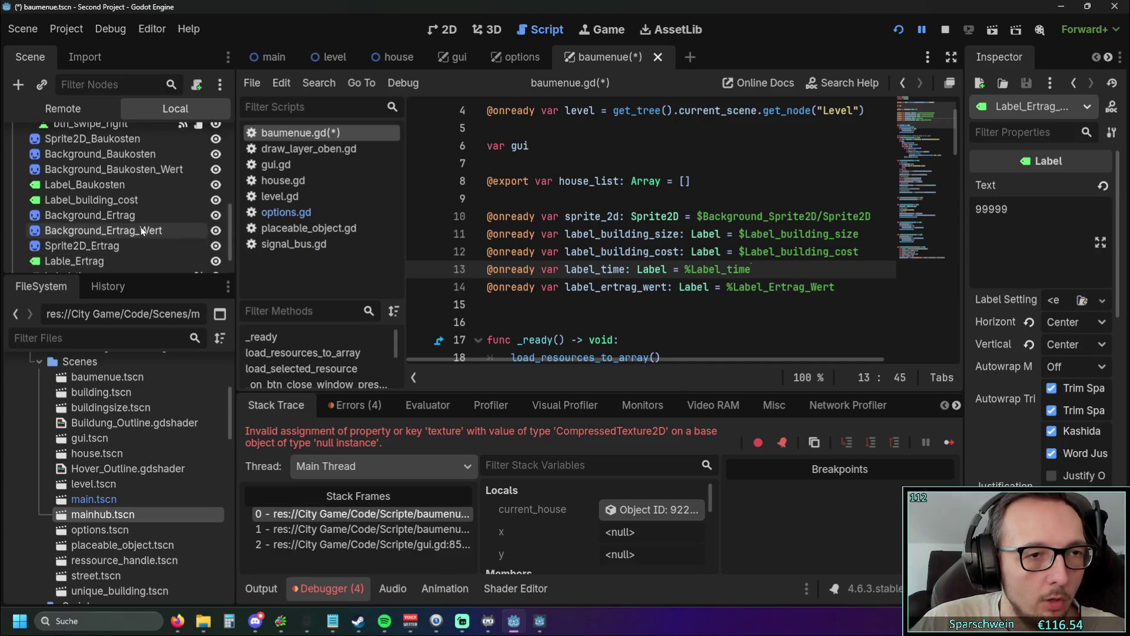
{"action": "left_click", "coordinate": [125, 200]}
{"action": "right_click", "coordinate": [125, 200]}
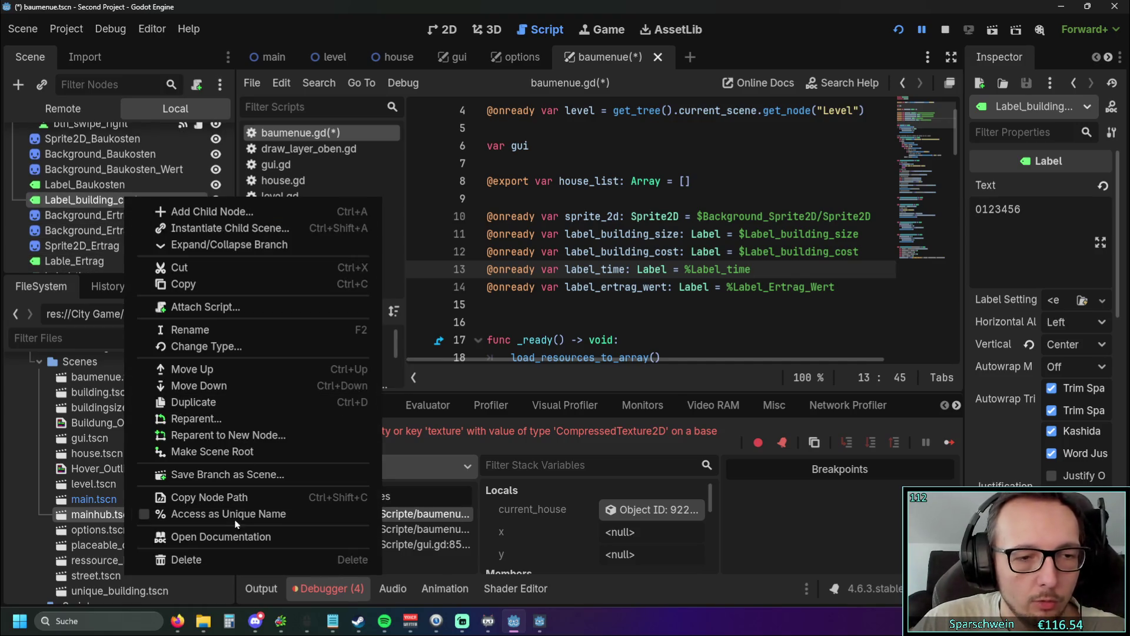
{"action": "left_click", "coordinate": [233, 514]}
{"action": "left_click", "coordinate": [742, 251]}
{"action": "key", "text": "BackSpace"}
{"action": "type", "text": "%"}
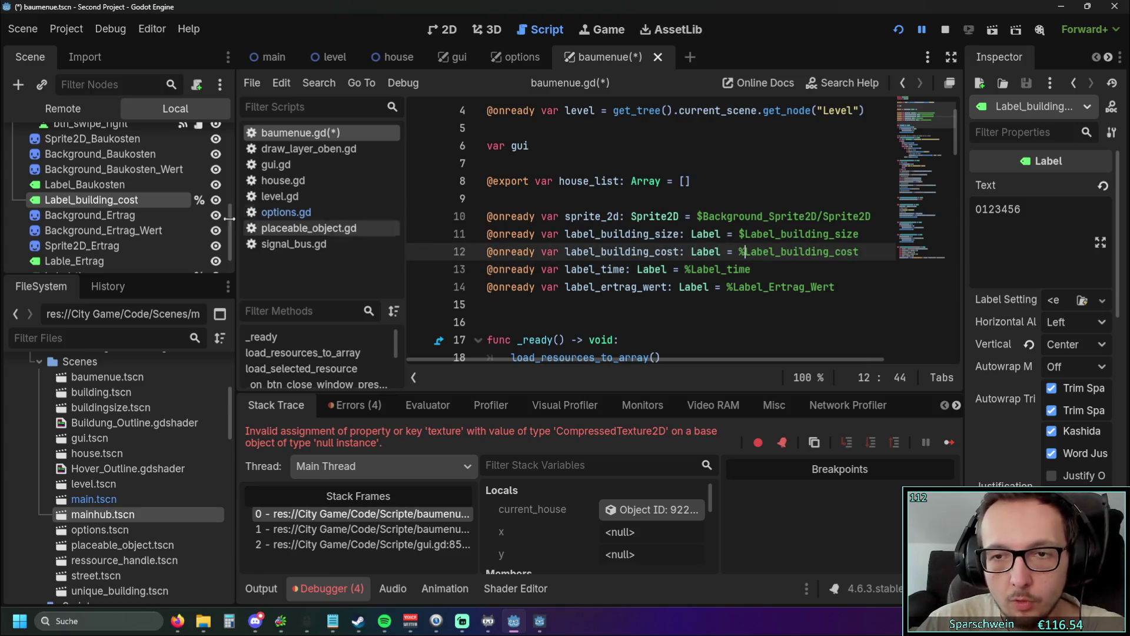
Step: Make Label_building_size unique-named and switch its line 11 reference from $ to %
{"action": "scroll", "coordinate": [141, 206], "scroll_direction": "up", "scroll_amount": 10}
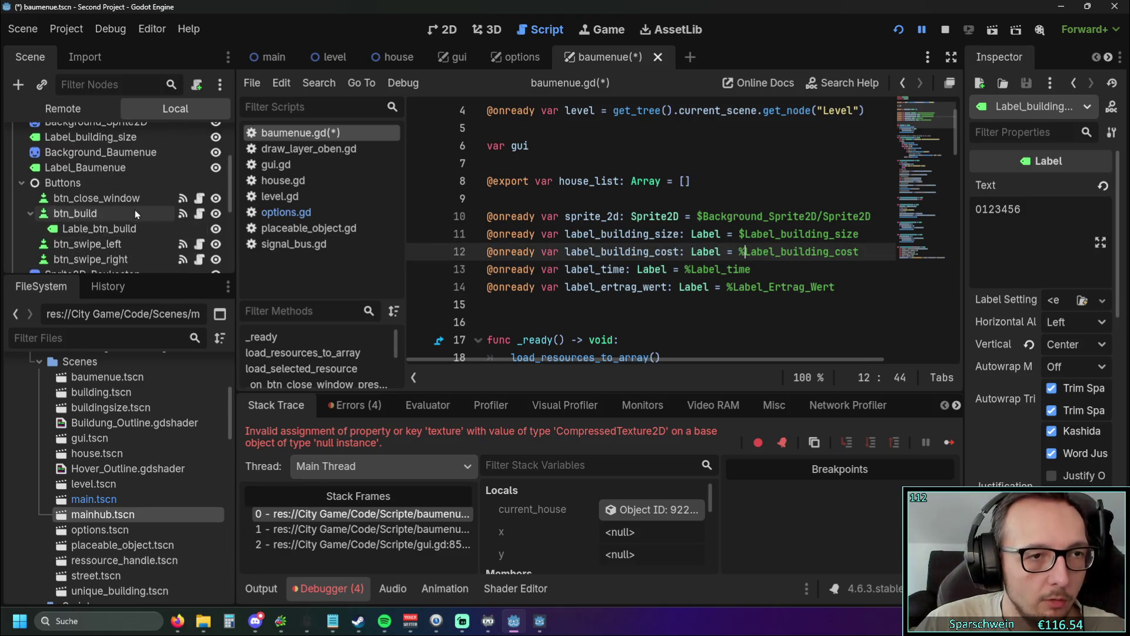
{"action": "right_click", "coordinate": [124, 207]}
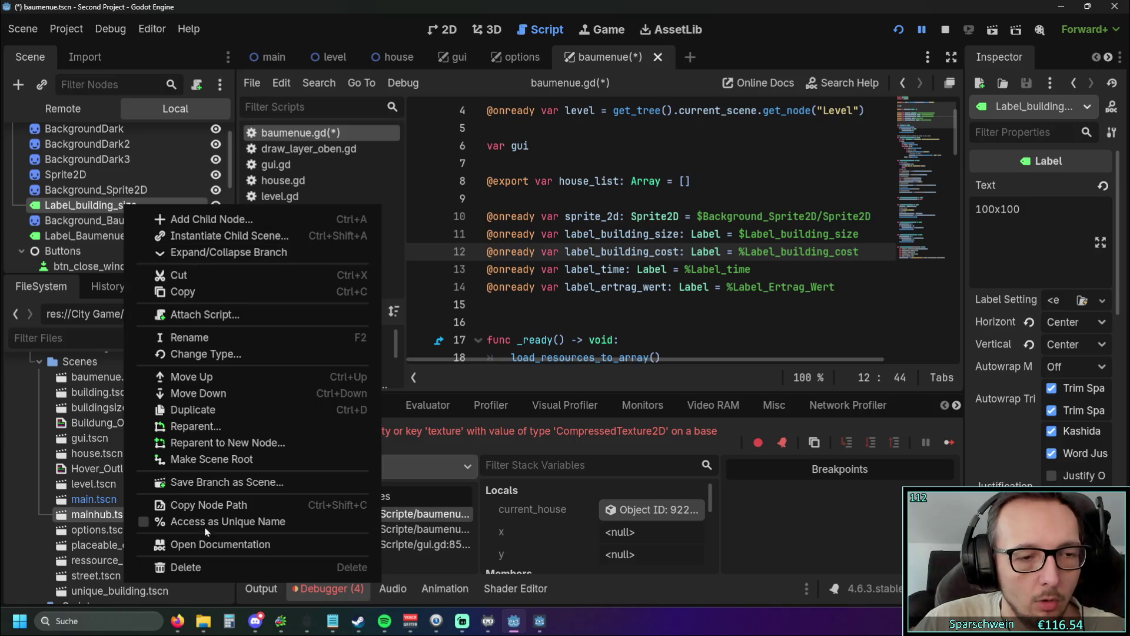
{"action": "left_click", "coordinate": [295, 518]}
{"action": "left_click", "coordinate": [745, 236]}
{"action": "key", "text": "BackSpace"}
{"action": "type", "text": "%"}
{"action": "left_click", "coordinate": [760, 276]}
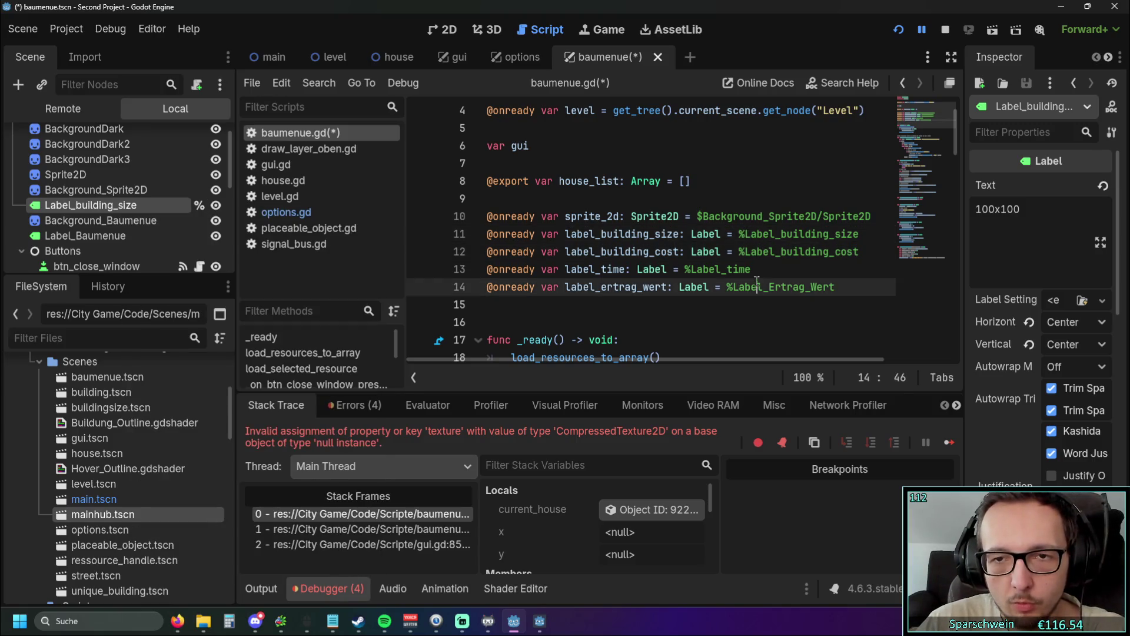
Step: Make Sprite2D unique-named, change line 10 to %Background_Sprite2D/Sprite2D, and rerun the game
{"action": "scroll", "coordinate": [702, 225], "scroll_direction": "down", "scroll_amount": 5}
{"action": "scroll", "coordinate": [702, 225], "scroll_direction": "up", "scroll_amount": 5}
{"action": "scroll", "coordinate": [702, 224], "scroll_direction": "up", "scroll_amount": 1}
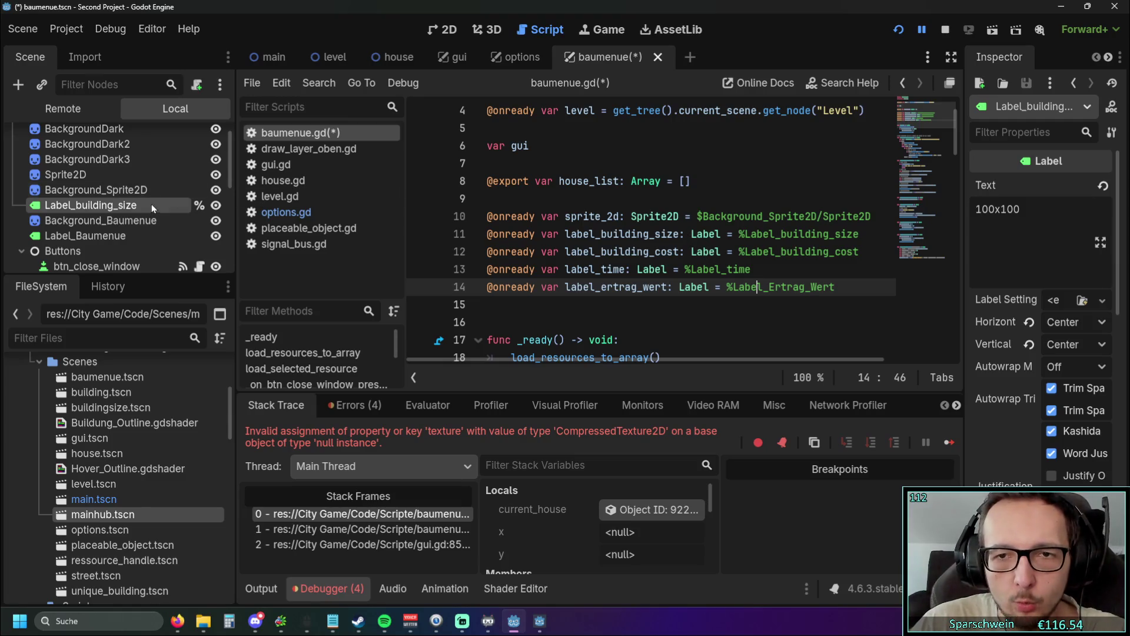
{"action": "scroll", "coordinate": [147, 211], "scroll_direction": "up", "scroll_amount": 1}
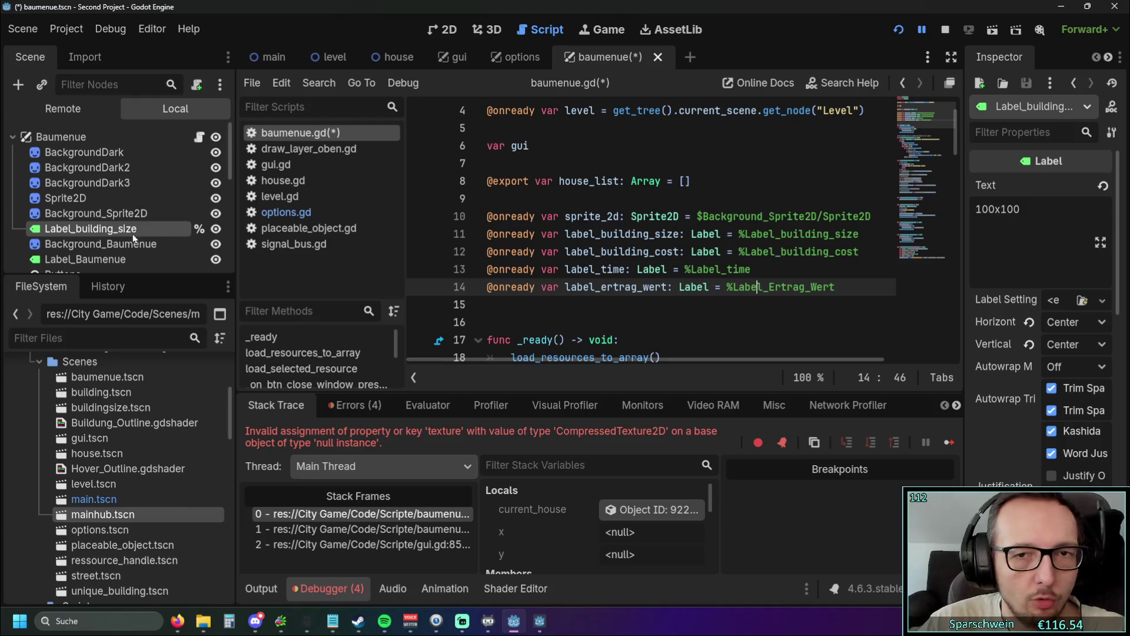
{"action": "left_click", "coordinate": [118, 200]}
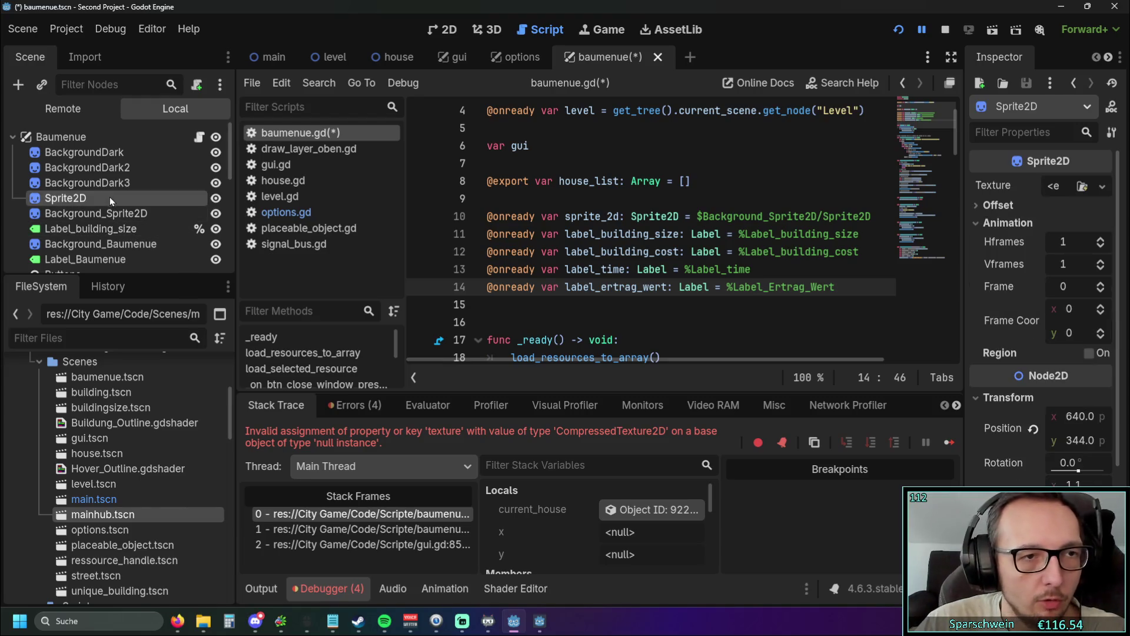
{"action": "right_click", "coordinate": [117, 203]}
{"action": "left_click", "coordinate": [190, 514]}
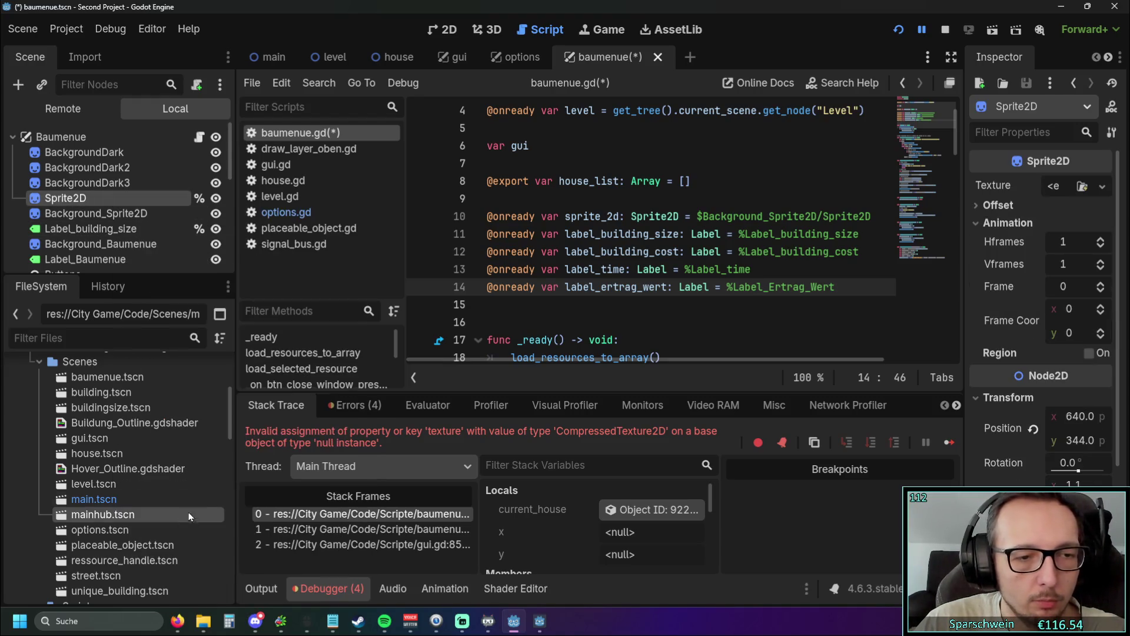
{"action": "left_click", "coordinate": [703, 216]}
{"action": "key", "text": "BackSpace"}
{"action": "type", "text": "%"}
{"action": "left_click", "coordinate": [790, 266]}
{"action": "left_click", "coordinate": [896, 33]}
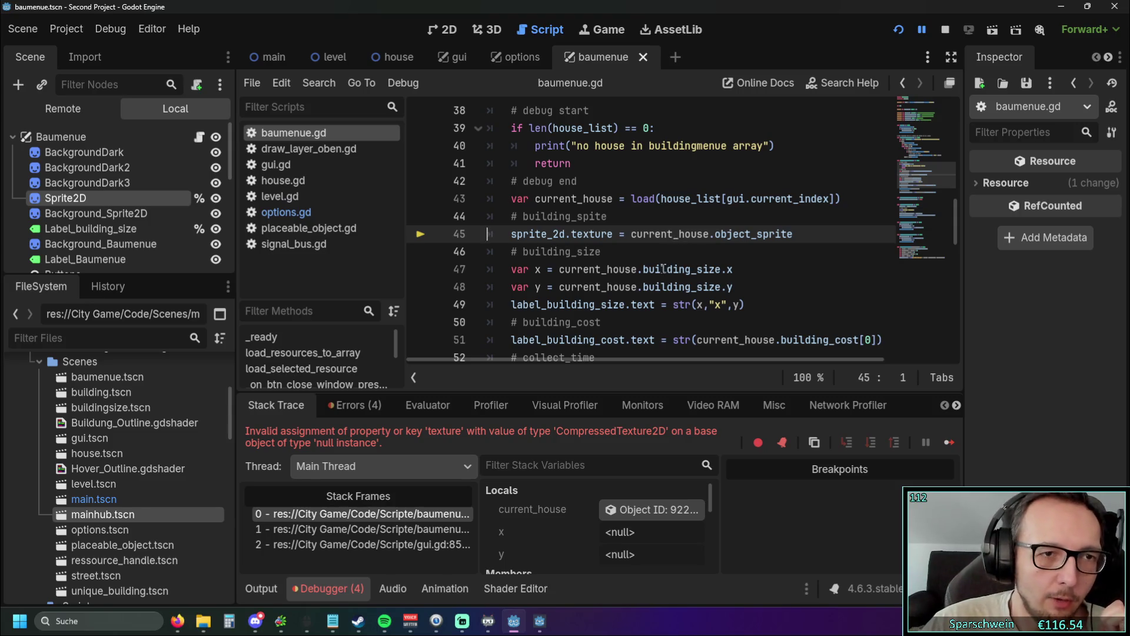
Step: Inspect baumenue.gd and current_house's value after the line 45 error, then restart the game
{"action": "scroll", "coordinate": [660, 268], "scroll_direction": "up", "scroll_amount": 8}
{"action": "scroll", "coordinate": [654, 259], "scroll_direction": "up", "scroll_amount": 5}
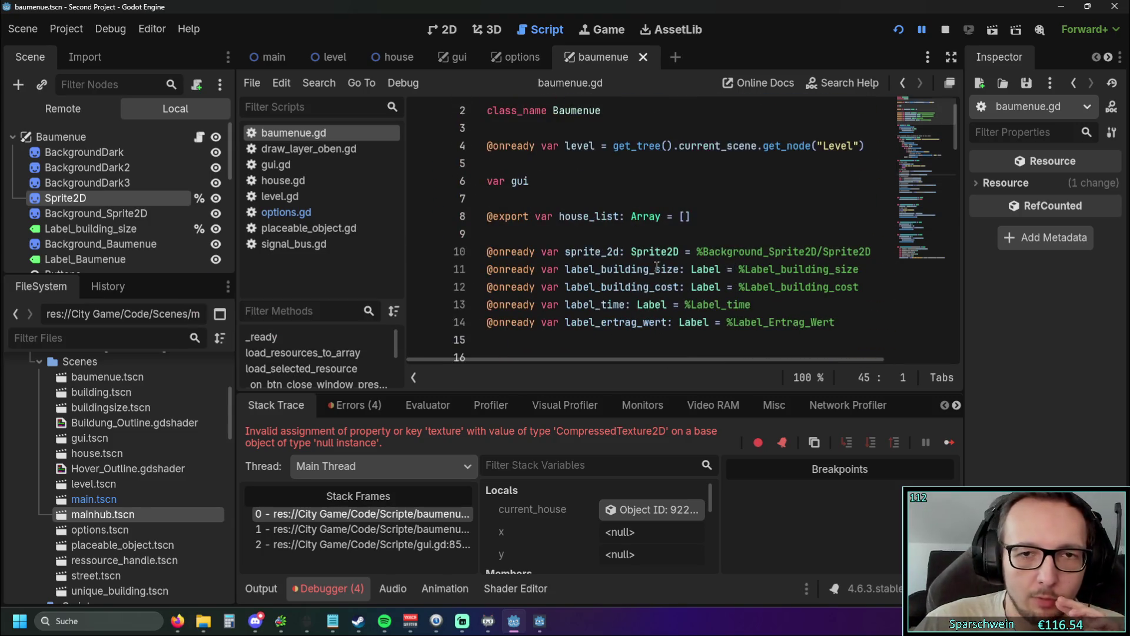
{"action": "scroll", "coordinate": [637, 241], "scroll_direction": "down", "scroll_amount": 2}
{"action": "scroll", "coordinate": [637, 241], "scroll_direction": "down", "scroll_amount": 6}
{"action": "scroll", "coordinate": [637, 243], "scroll_direction": "up", "scroll_amount": 3}
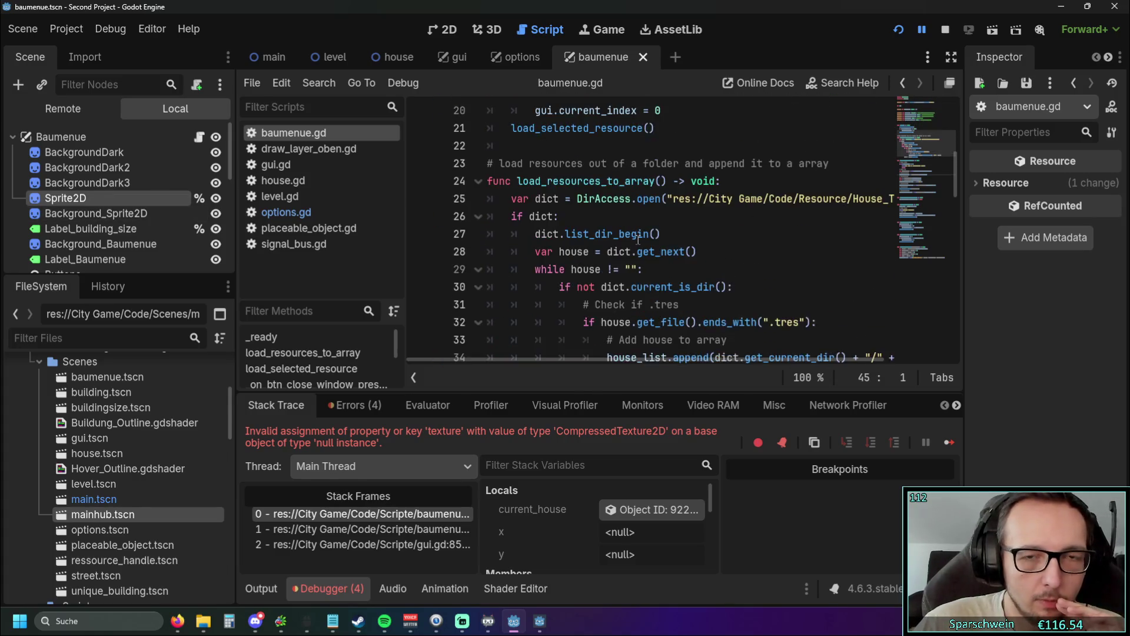
{"action": "scroll", "coordinate": [638, 244], "scroll_direction": "down", "scroll_amount": 3}
{"action": "scroll", "coordinate": [639, 244], "scroll_direction": "down", "scroll_amount": 4}
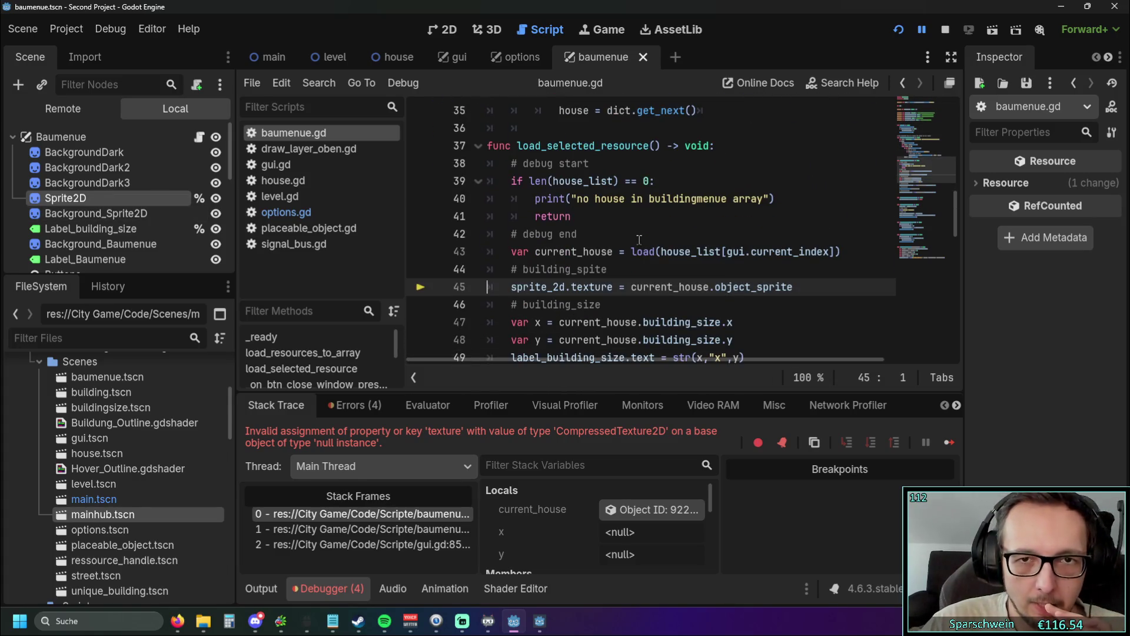
{"action": "scroll", "coordinate": [634, 234], "scroll_direction": "down", "scroll_amount": 1}
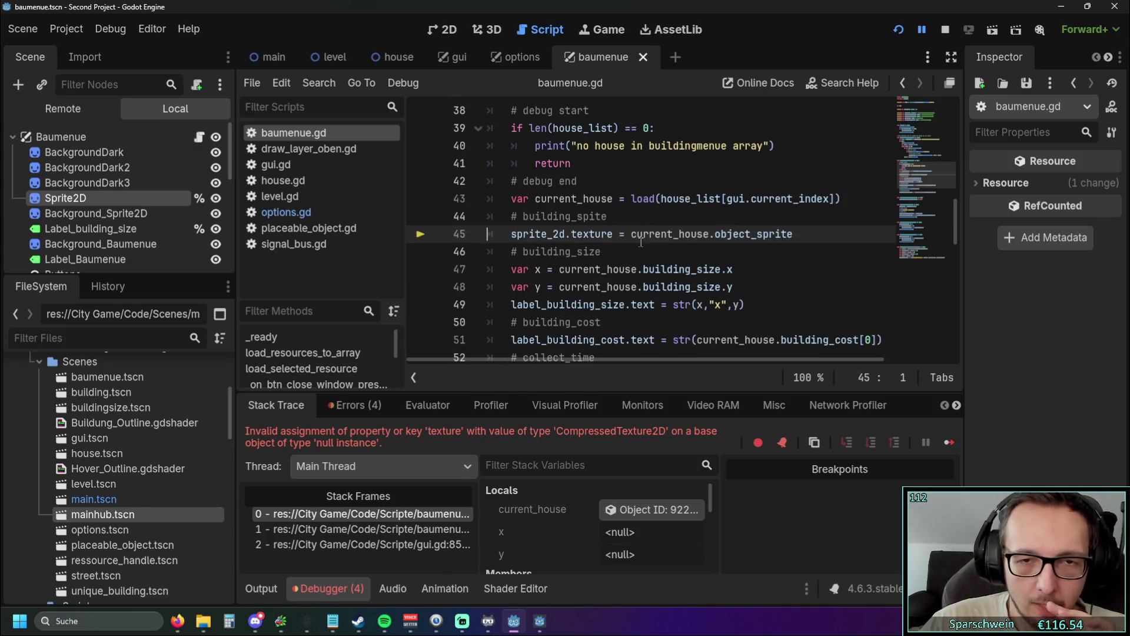
{"action": "mouse_move", "coordinate": [631, 240]}
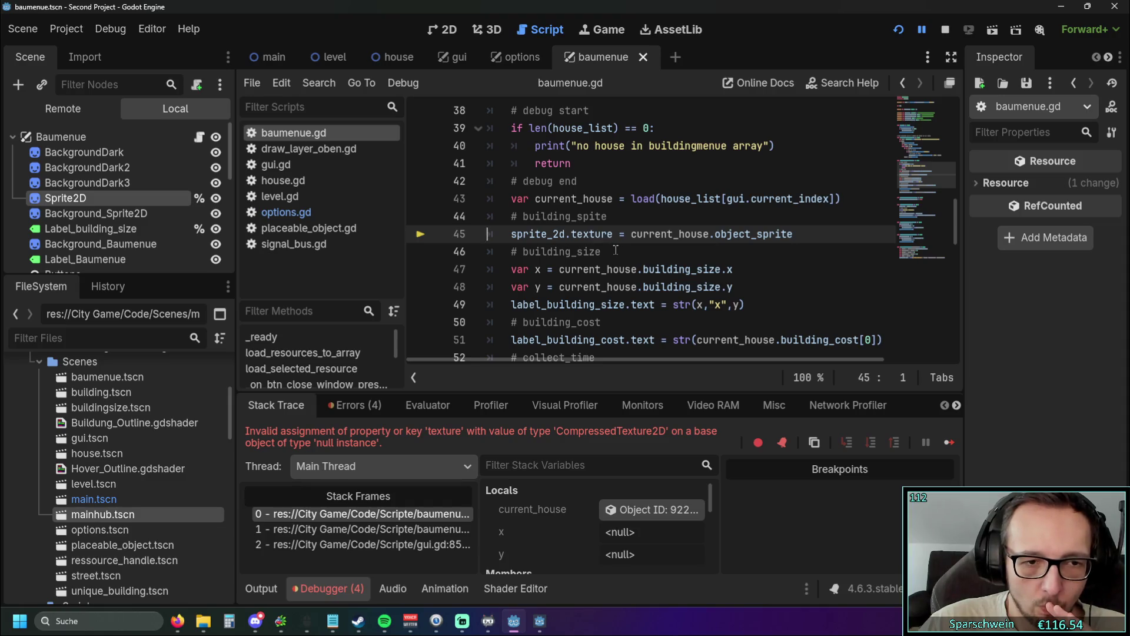
{"action": "scroll", "coordinate": [612, 250], "scroll_direction": "up", "scroll_amount": 11}
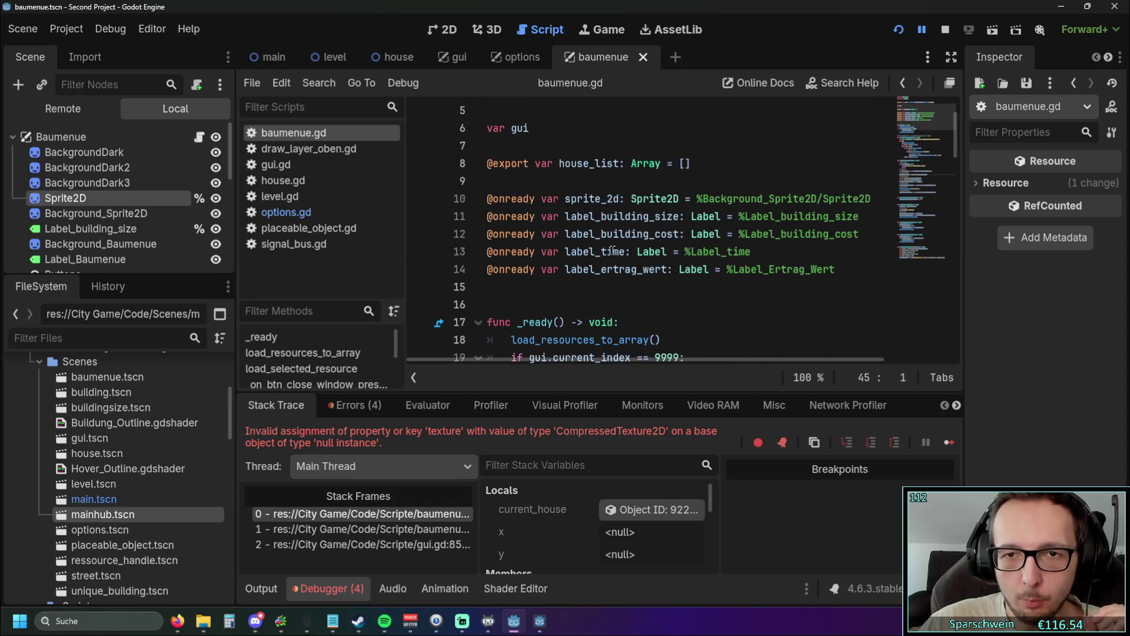
{"action": "scroll", "coordinate": [614, 250], "scroll_direction": "down", "scroll_amount": 11}
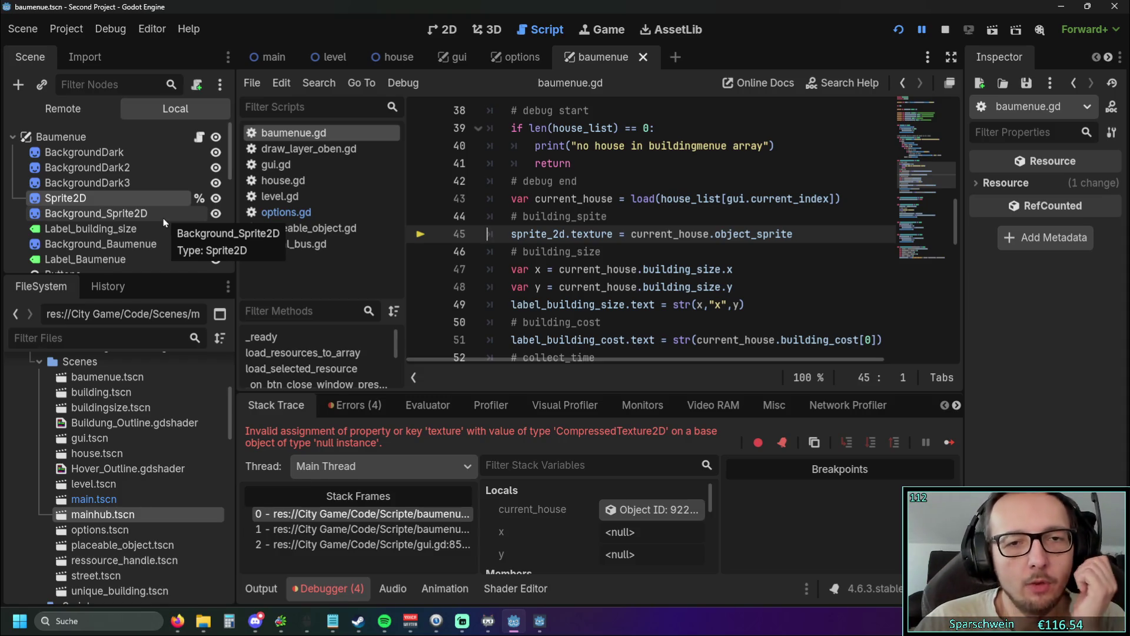
{"action": "left_click", "coordinate": [892, 29]}
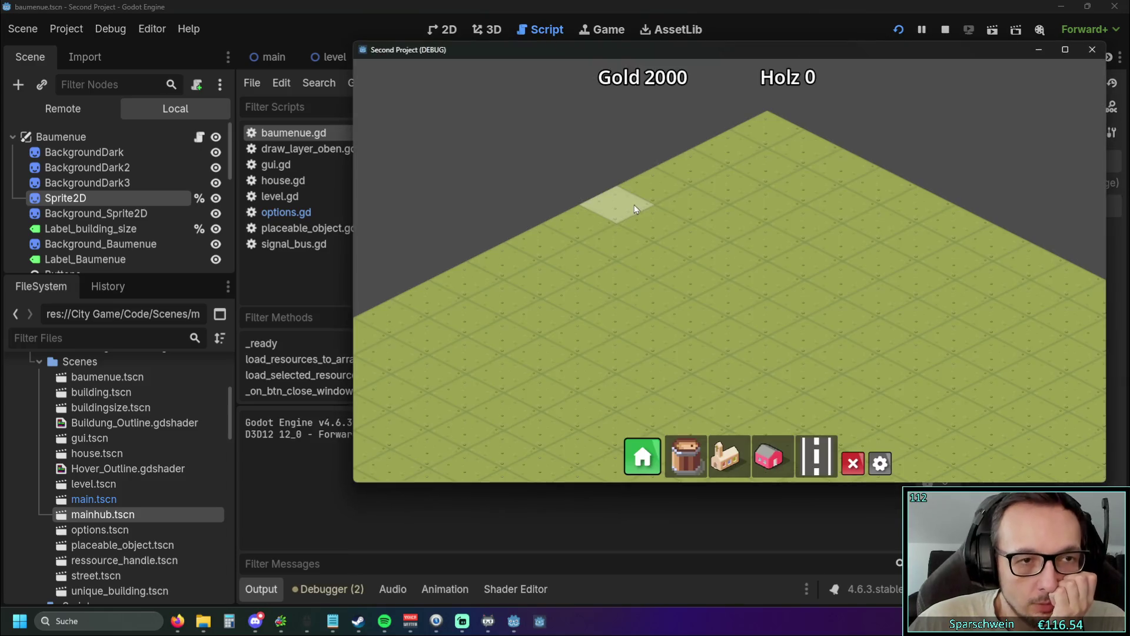
{"action": "left_click", "coordinate": [655, 457]}
{"action": "left_click", "coordinate": [898, 29]}
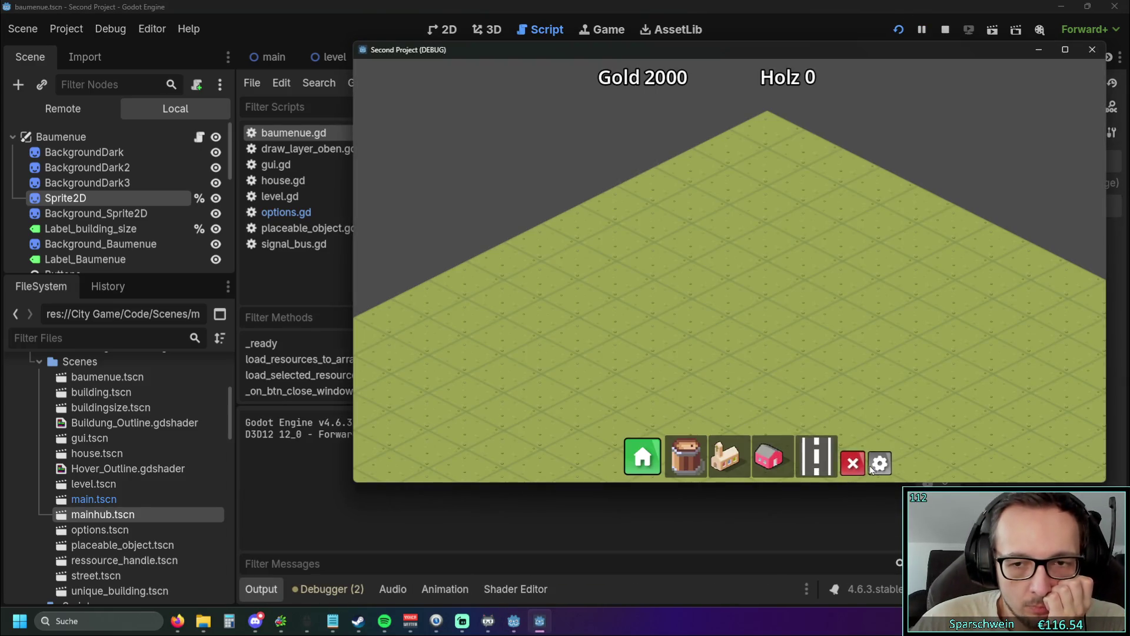
{"action": "left_click", "coordinate": [873, 466]}
{"action": "left_click", "coordinate": [877, 465]}
{"action": "left_click", "coordinate": [651, 457]}
{"action": "left_click", "coordinate": [577, 270]}
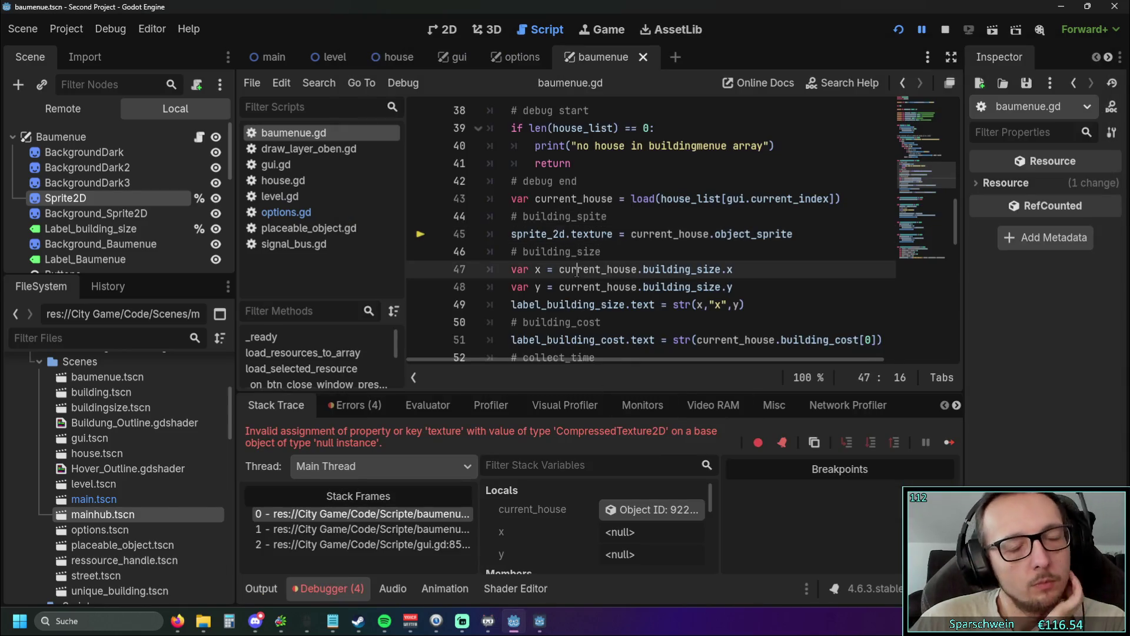
{"action": "mouse_move", "coordinate": [574, 269]}
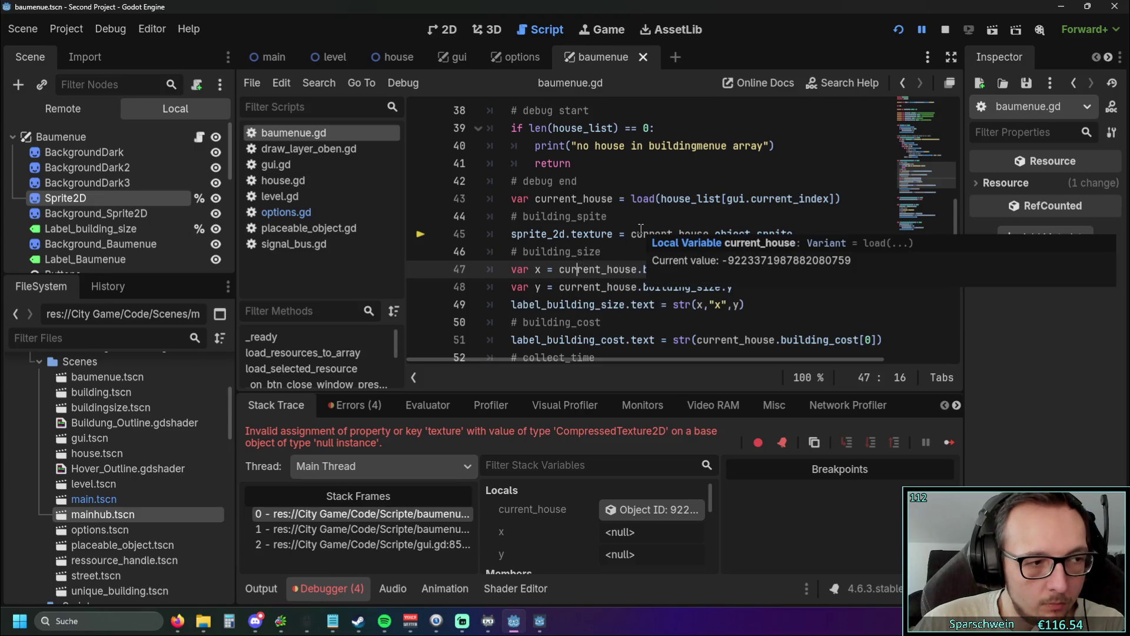
{"action": "left_click", "coordinate": [618, 253]}
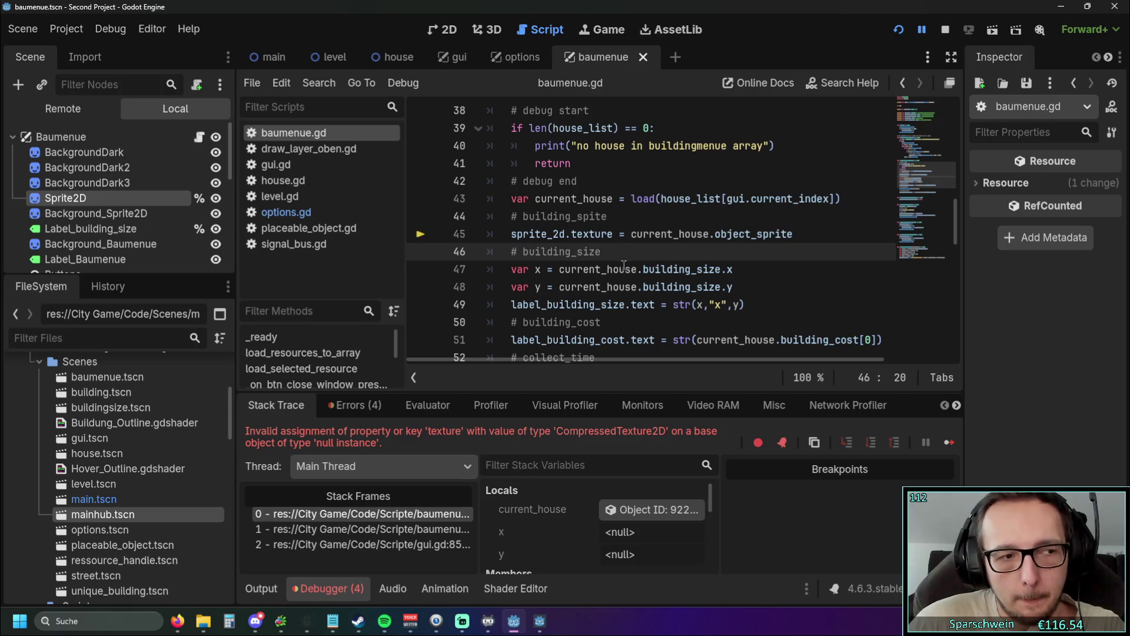
{"action": "mouse_move", "coordinate": [636, 281]}
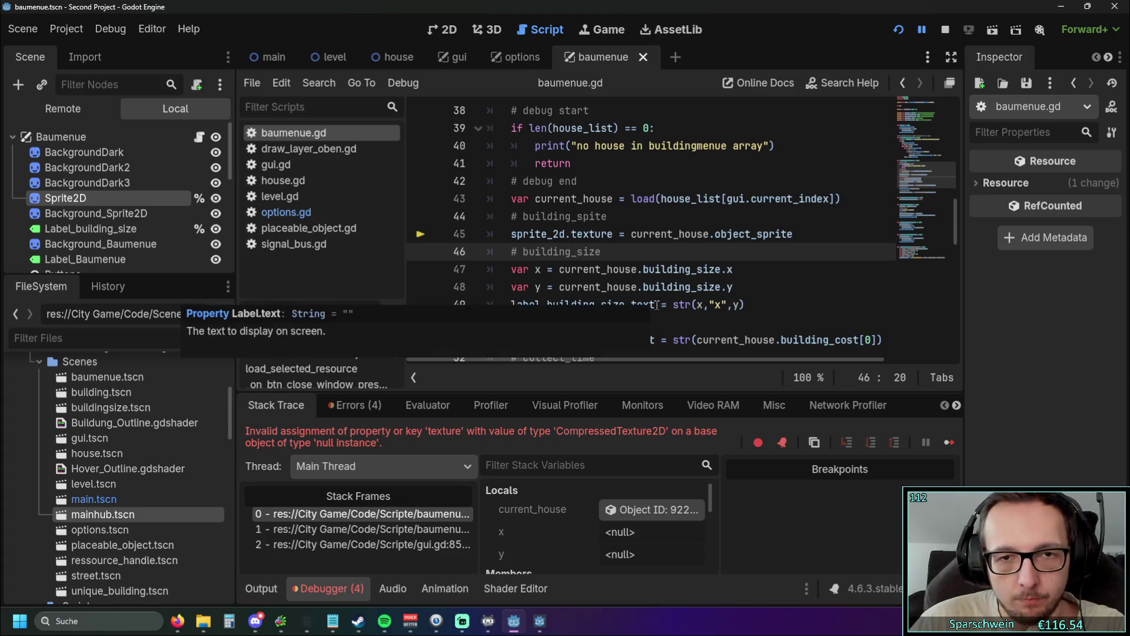
{"action": "scroll", "coordinate": [640, 282], "scroll_direction": "up", "scroll_amount": 1}
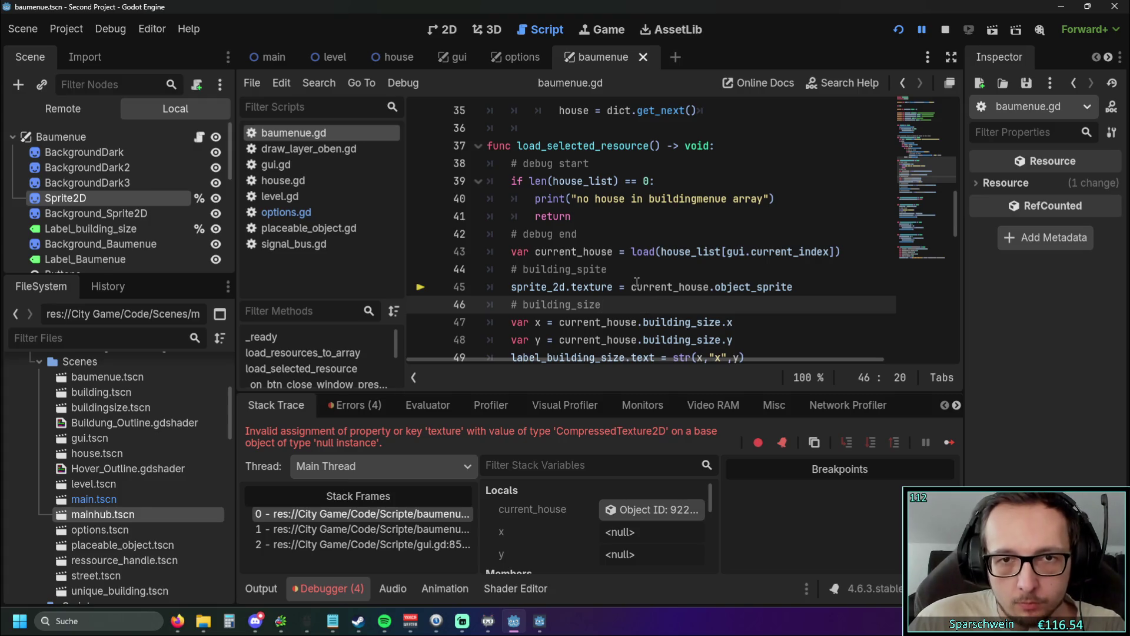
{"action": "scroll", "coordinate": [637, 282], "scroll_direction": "up", "scroll_amount": 8}
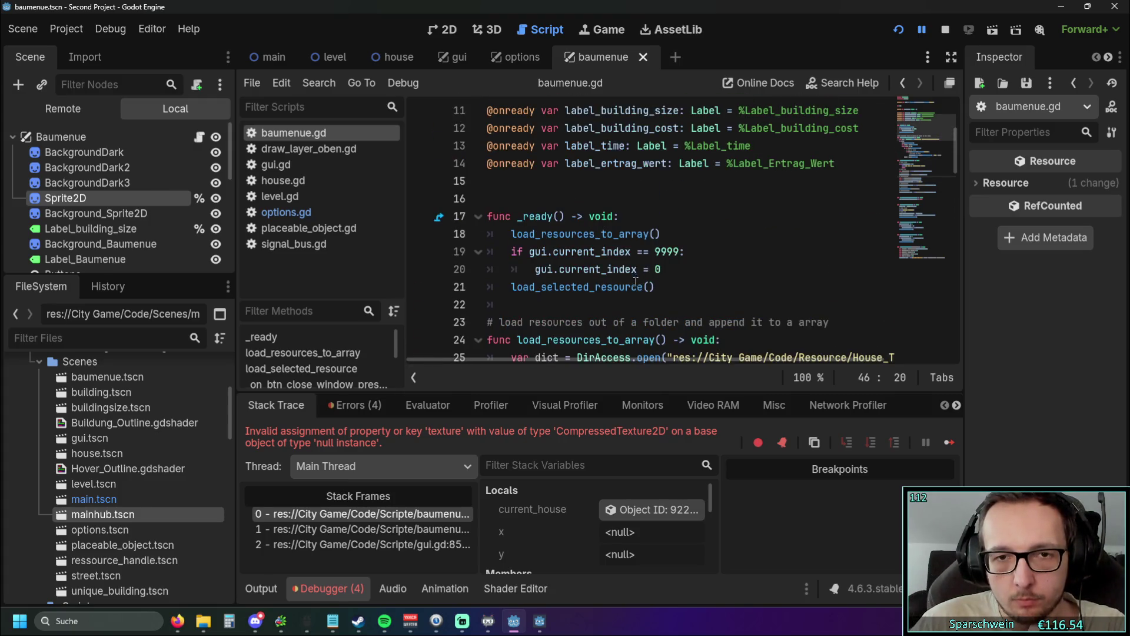
{"action": "scroll", "coordinate": [635, 282], "scroll_direction": "up", "scroll_amount": 2}
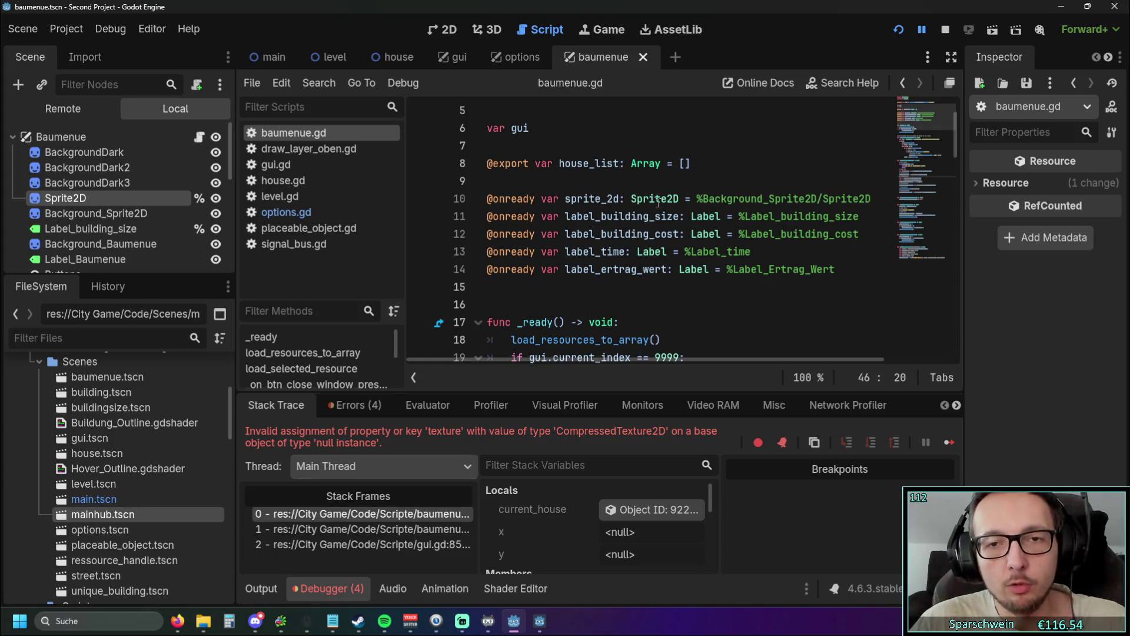
{"action": "right_click", "coordinate": [103, 213]}
Step: Give Background_Sprite2D a unique name, run the game, then stop it
{"action": "left_click", "coordinate": [154, 548]}
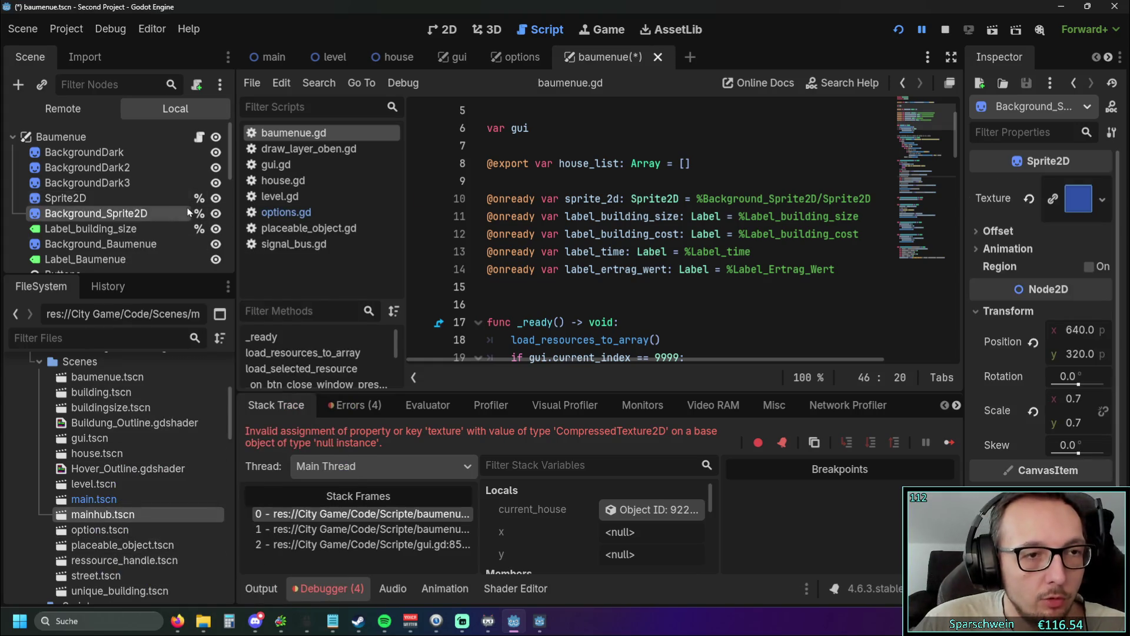
{"action": "right_click", "coordinate": [141, 199]}
{"action": "left_click", "coordinate": [561, 270]}
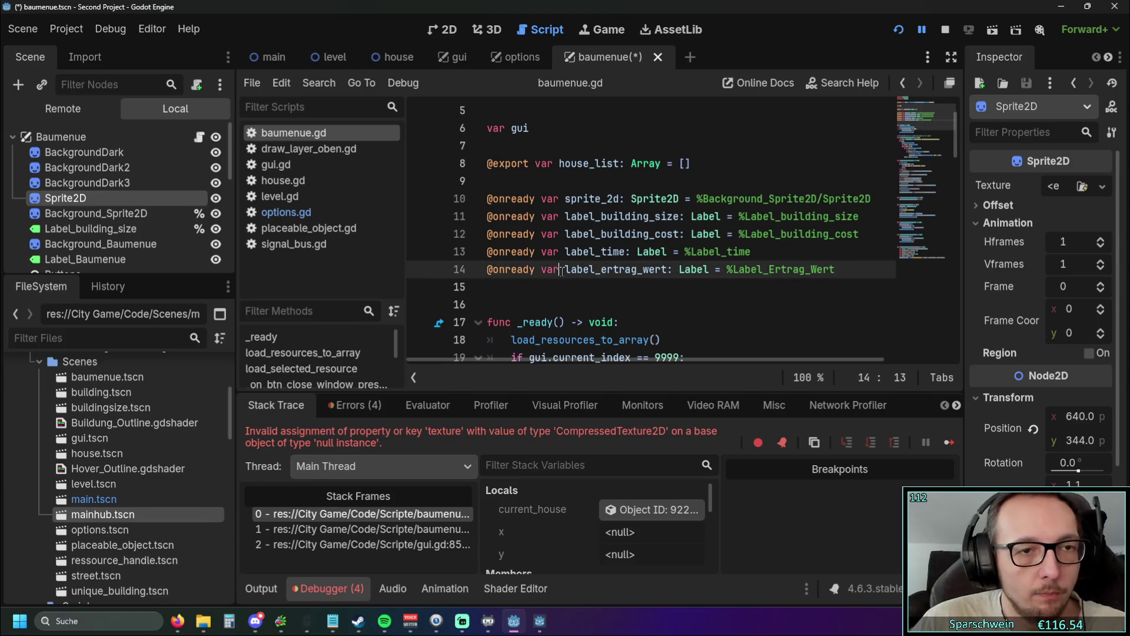
{"action": "left_click", "coordinate": [898, 33]}
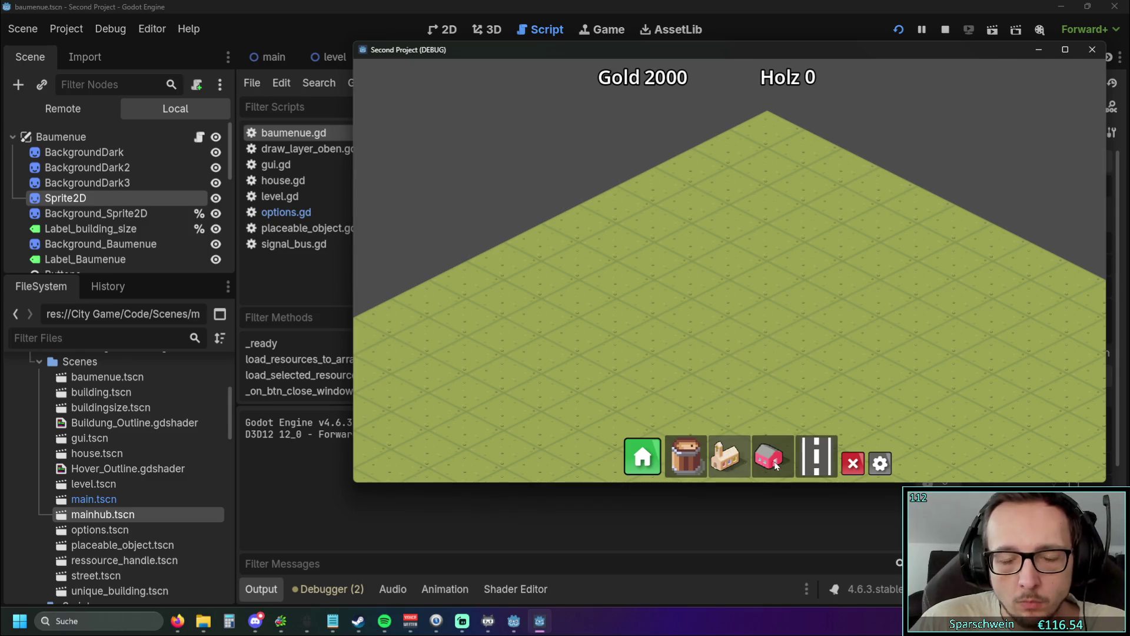
{"action": "left_click", "coordinate": [1092, 49]}
Step: Change line 10's path to %Sprite2D and move the unique name from Background_Sprite2D to Sprite2D
{"action": "left_click_drag", "start_coordinate": [871, 198], "coordinate": [701, 198]}
{"action": "key", "text": "BackSpace"}
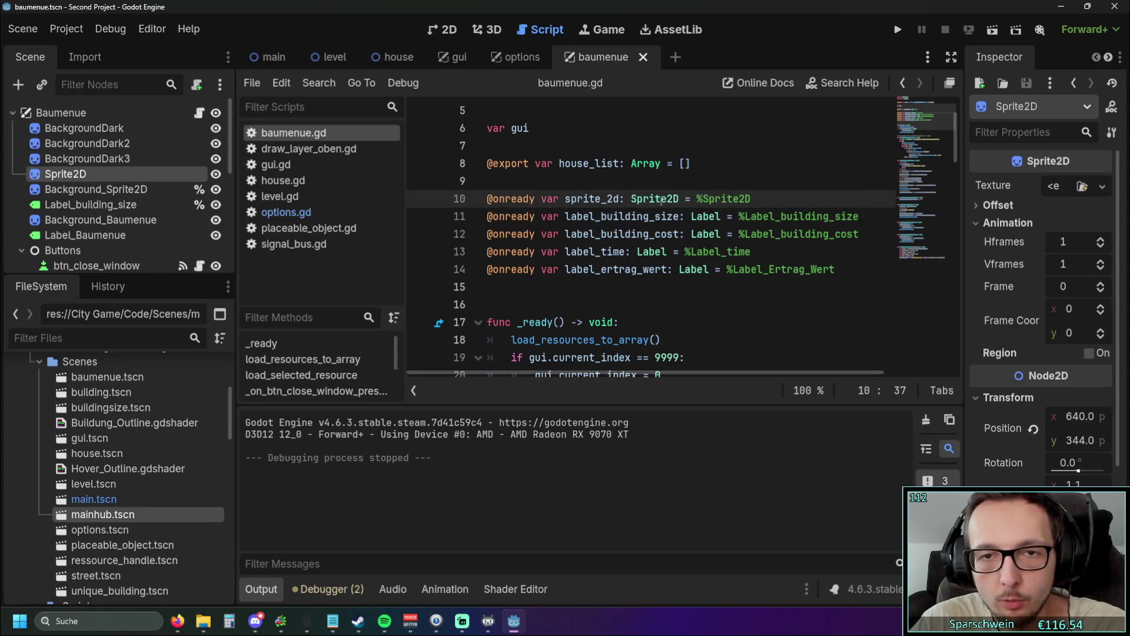
{"action": "right_click", "coordinate": [116, 174]}
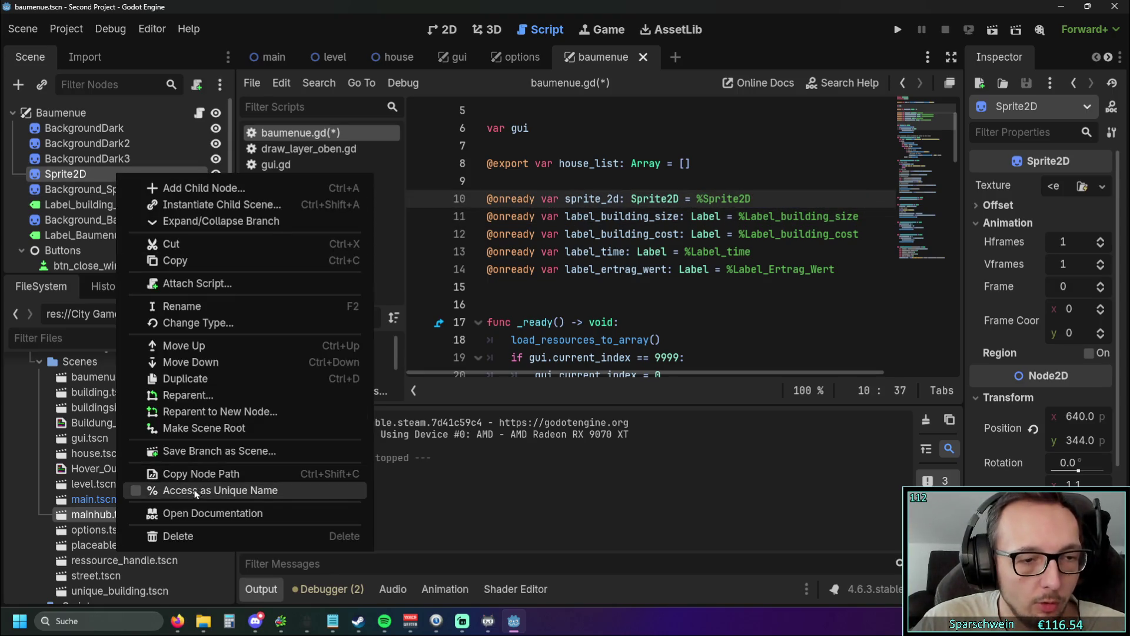
{"action": "left_click", "coordinate": [196, 493]}
{"action": "right_click", "coordinate": [135, 191]}
{"action": "left_click", "coordinate": [197, 529]}
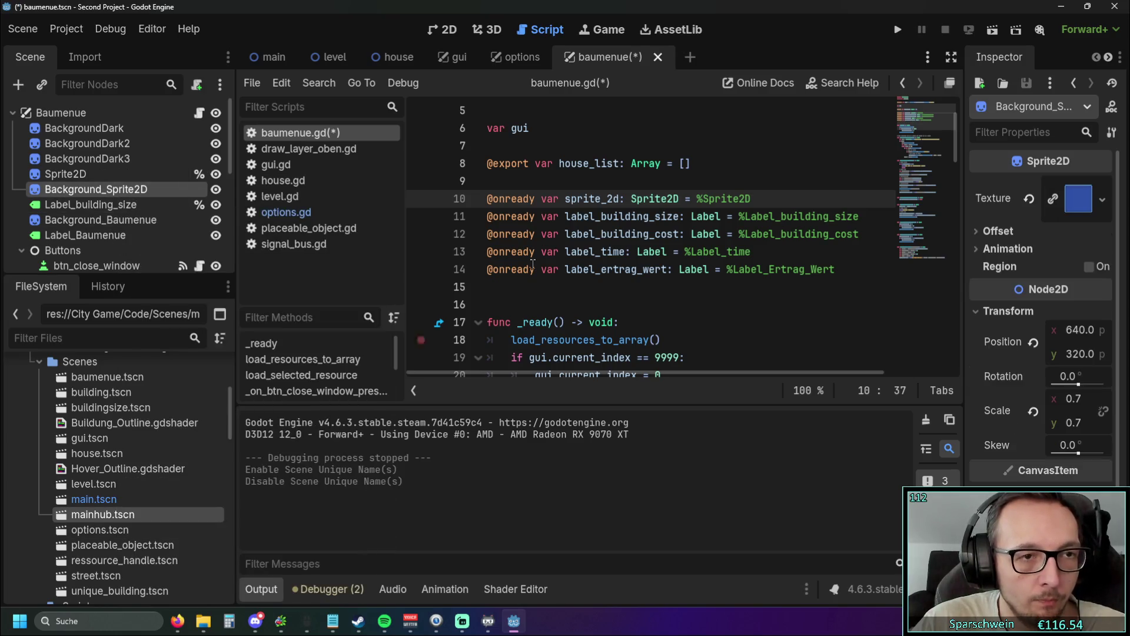
Step: Run the game and open and close the Baumenü twice to test it
{"action": "left_click", "coordinate": [896, 30]}
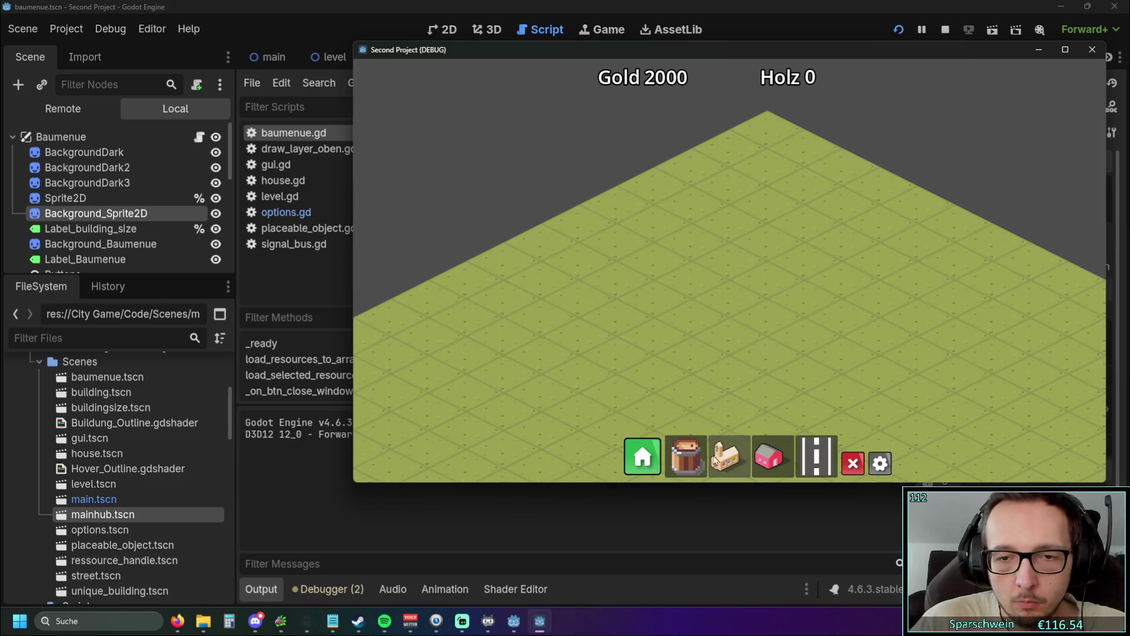
{"action": "left_click", "coordinate": [660, 460]}
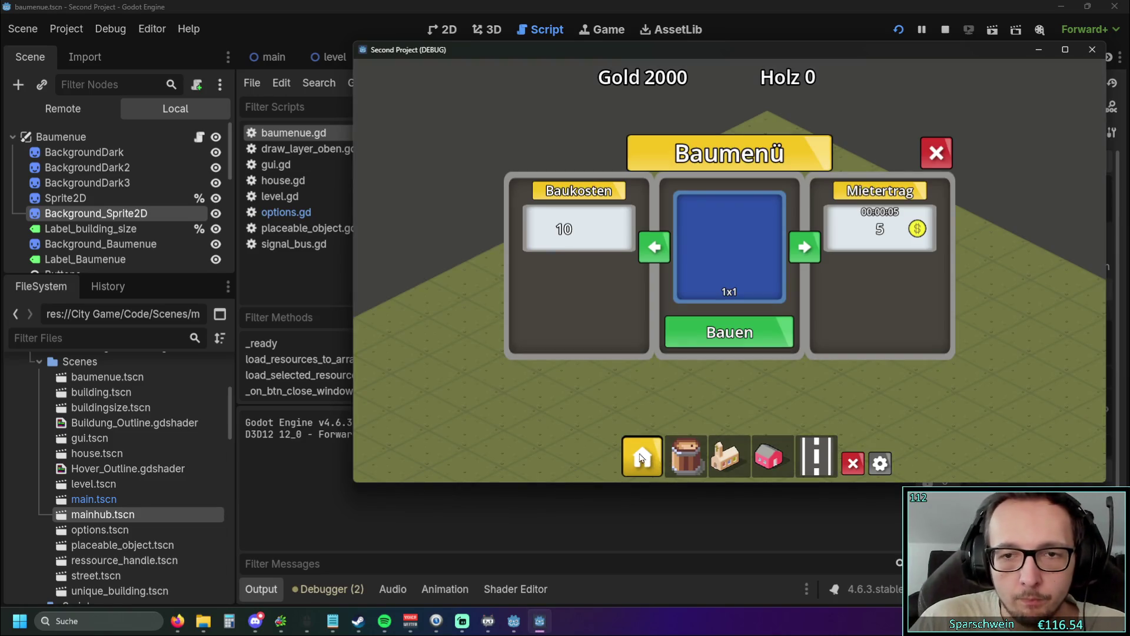
{"action": "left_click", "coordinate": [639, 462]}
{"action": "left_click", "coordinate": [634, 464]}
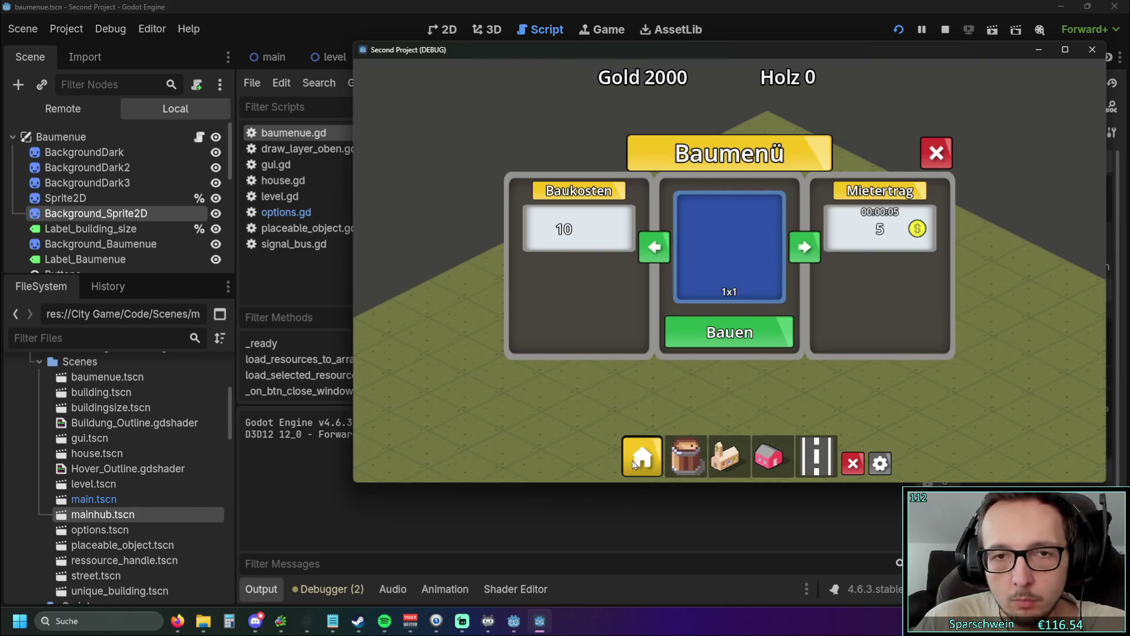
{"action": "left_click", "coordinate": [635, 465]}
{"action": "scroll", "coordinate": [114, 216], "scroll_direction": "down", "scroll_amount": 5}
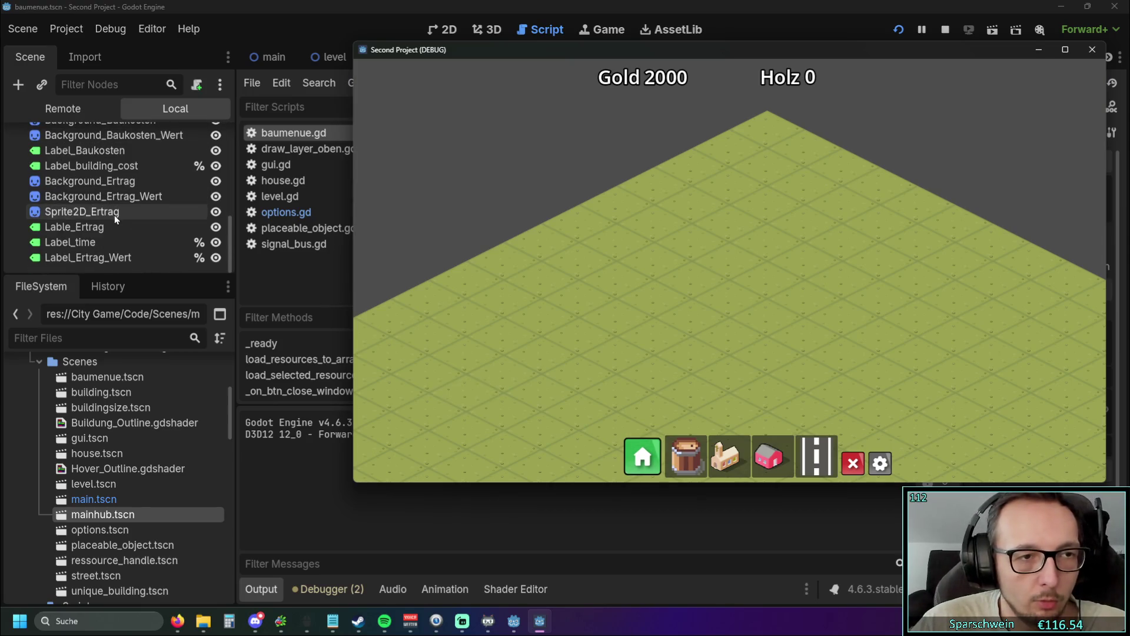
Step: Close the running game and move Background_Ertrag_Wert above Background_Ertrag
{"action": "scroll", "coordinate": [109, 210], "scroll_direction": "up", "scroll_amount": 1}
{"action": "left_click", "coordinate": [112, 215]}
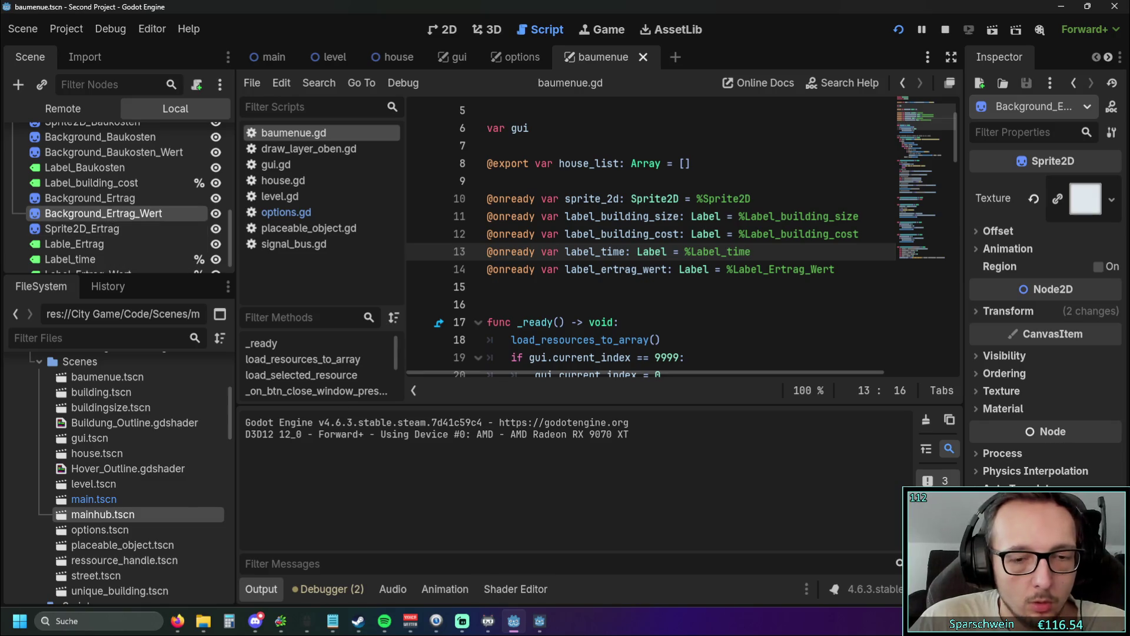
{"action": "left_click", "coordinate": [539, 622]}
{"action": "left_click", "coordinate": [1091, 51]}
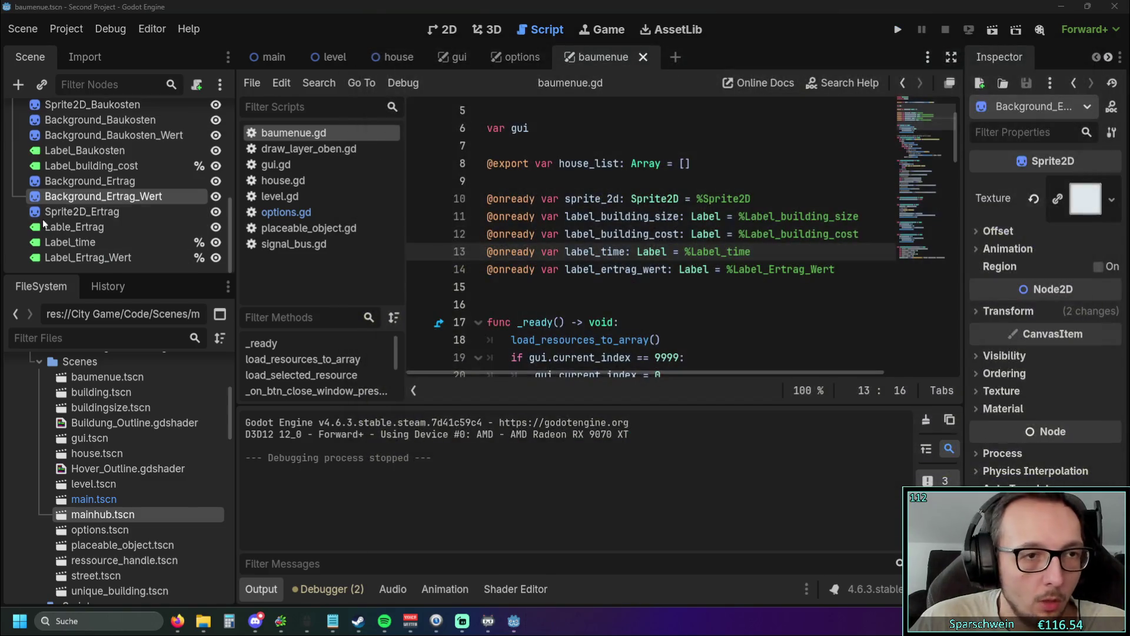
{"action": "mouse_move", "coordinate": [108, 199]}
{"action": "left_mouse_down"}
{"action": "mouse_move", "coordinate": [100, 176]}
{"action": "mouse_move", "coordinate": [141, 176]}
{"action": "left_mouse_up"}
Step: Run the game, toggle the build menu twice, then close the game
{"action": "scroll", "coordinate": [140, 214], "scroll_direction": "up", "scroll_amount": 3}
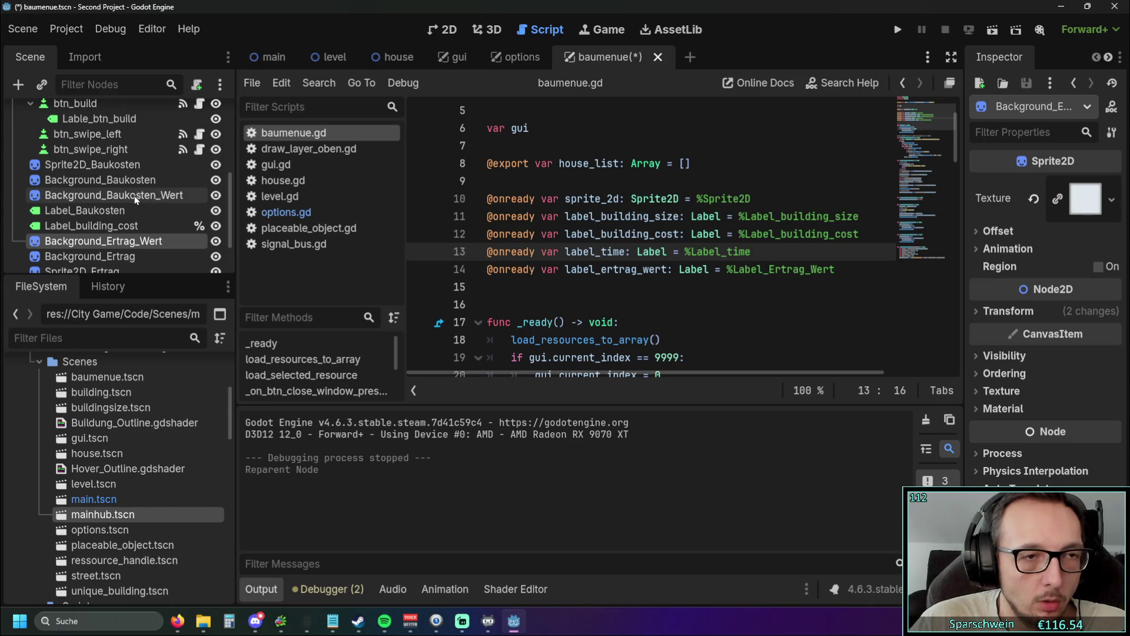
{"action": "left_click", "coordinate": [898, 34]}
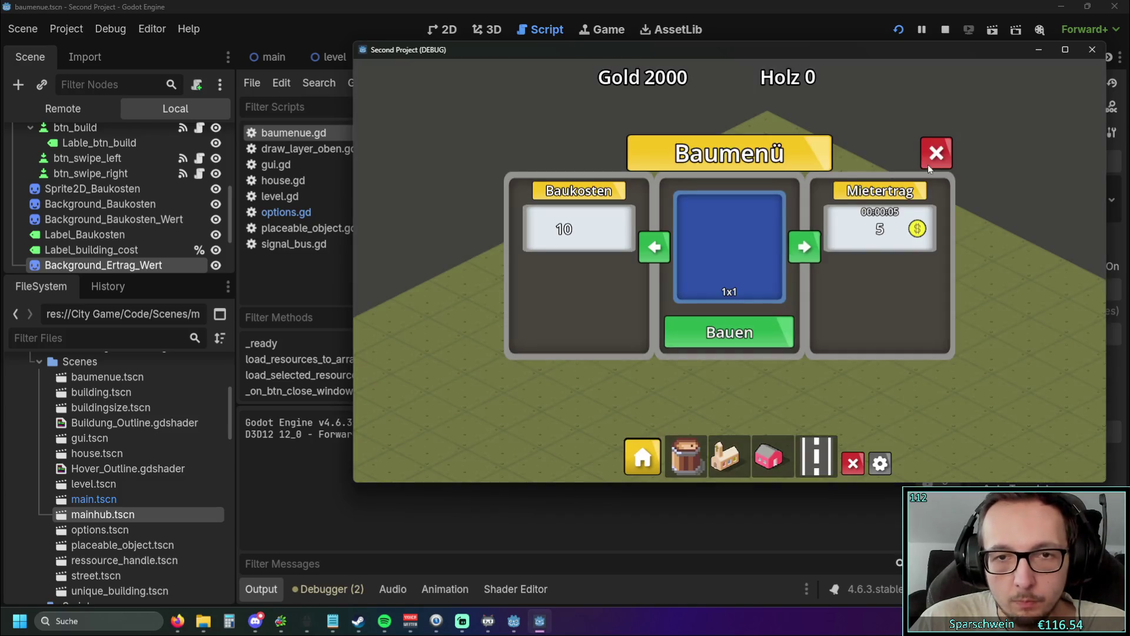
{"action": "left_click", "coordinate": [937, 153]}
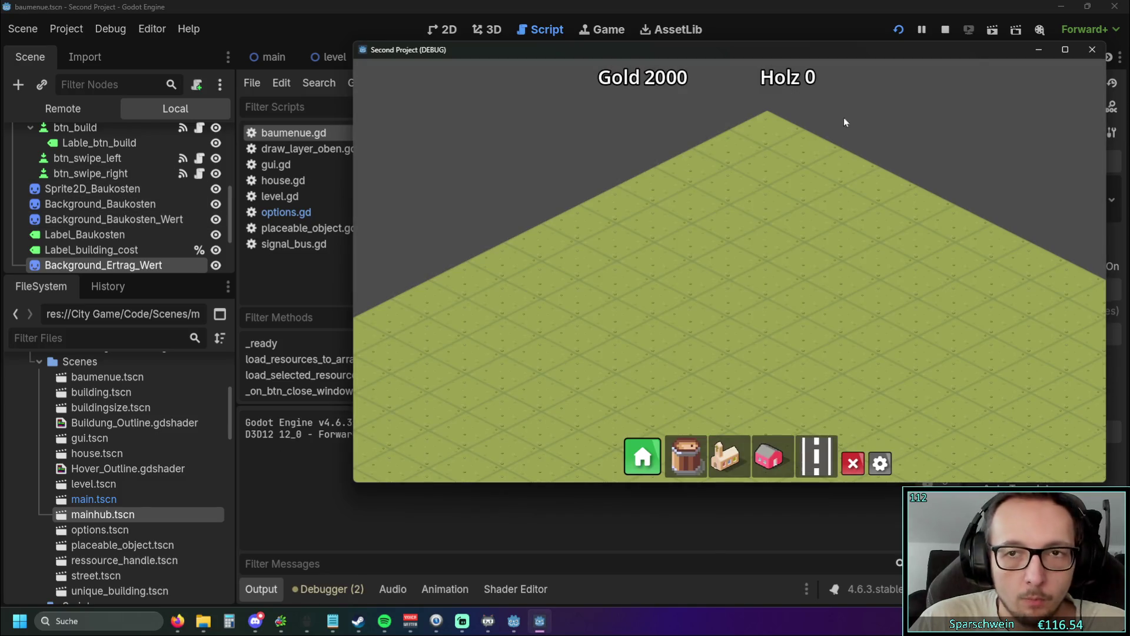
{"action": "left_click", "coordinate": [643, 456]}
{"action": "left_click", "coordinate": [936, 153]}
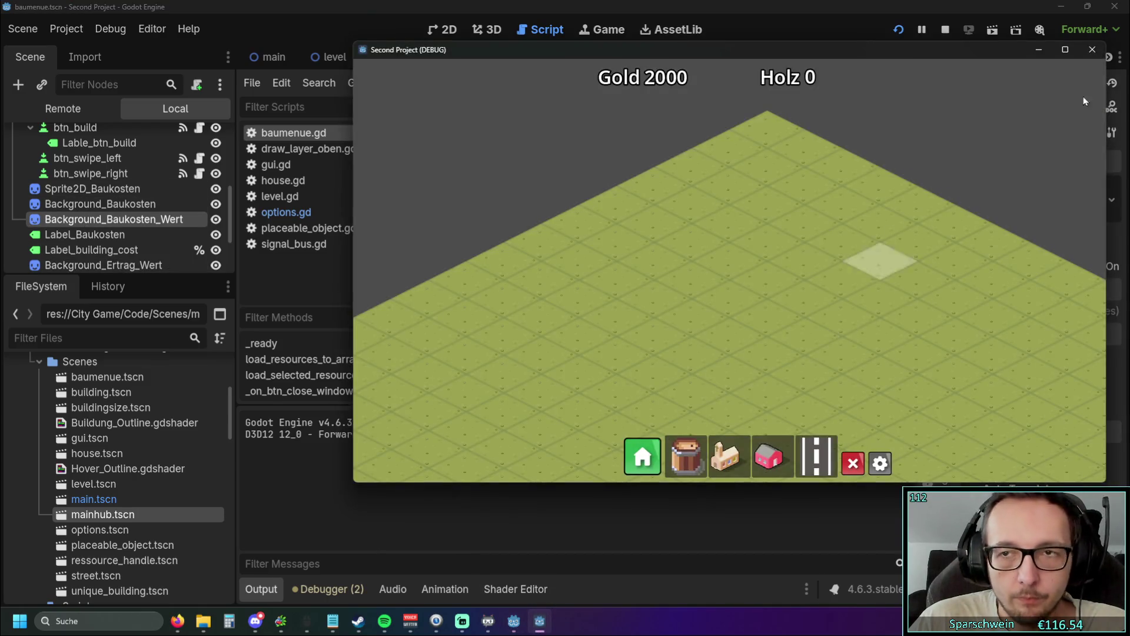
{"action": "left_click", "coordinate": [1092, 49]}
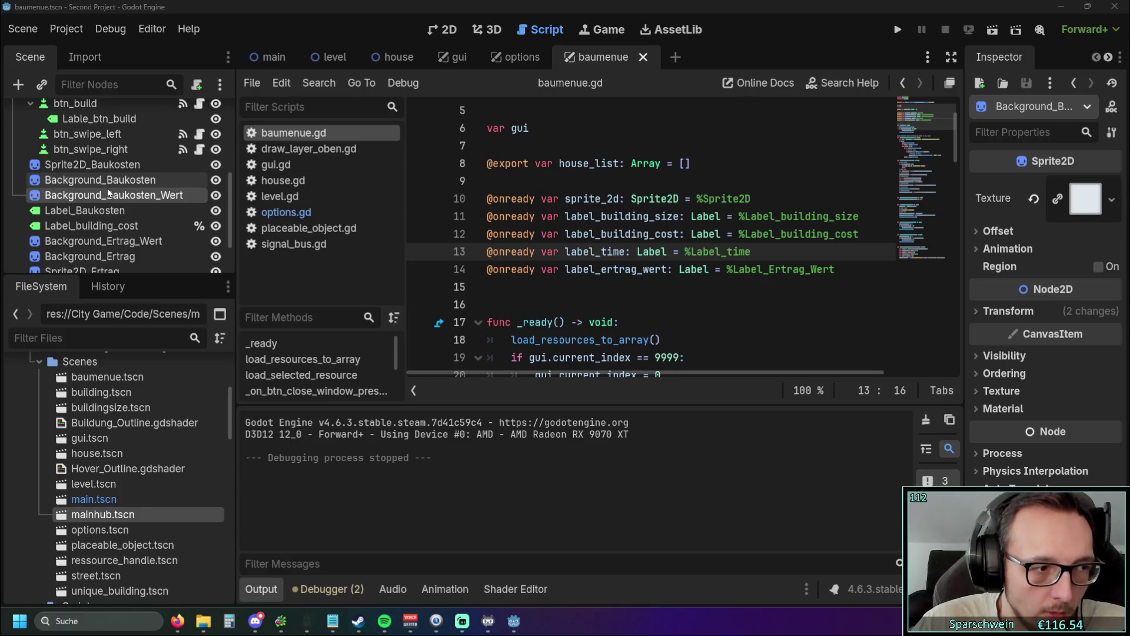
Step: Move Background_Baukosten_Wert and Background_Baukosten ahead of Sprite2D_Baukosten and rerun the game
{"action": "mouse_move", "coordinate": [116, 198]}
{"action": "left_mouse_down"}
{"action": "mouse_move", "coordinate": [105, 160]}
{"action": "mouse_move", "coordinate": [126, 160]}
{"action": "mouse_move", "coordinate": [114, 175]}
{"action": "left_mouse_up"}
{"action": "left_click", "coordinate": [122, 195]}
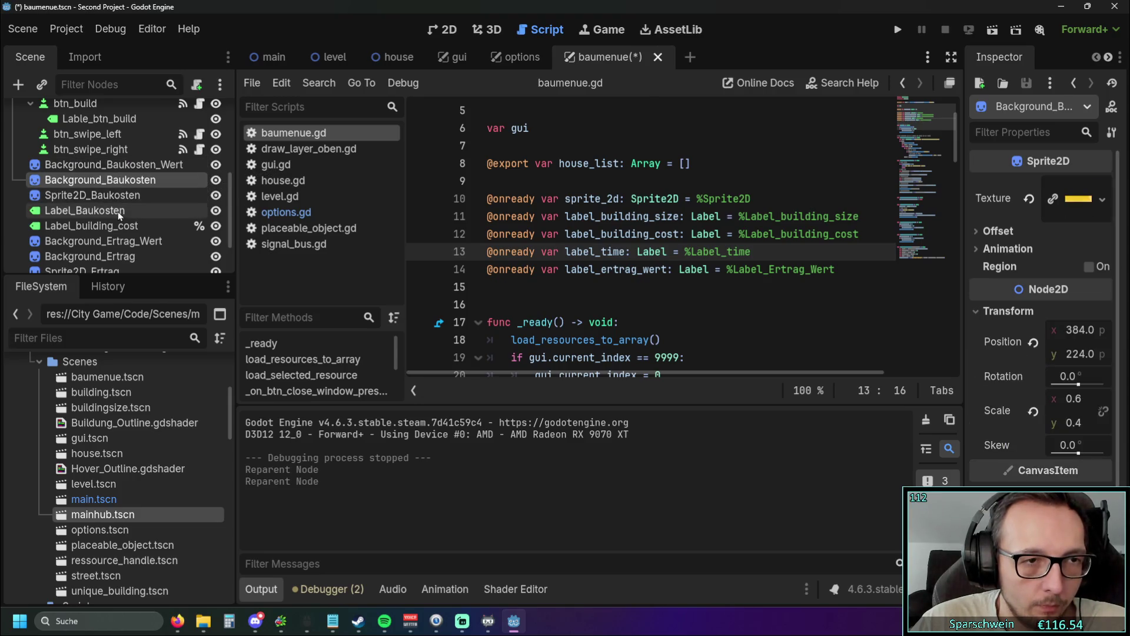
{"action": "left_click", "coordinate": [897, 30]}
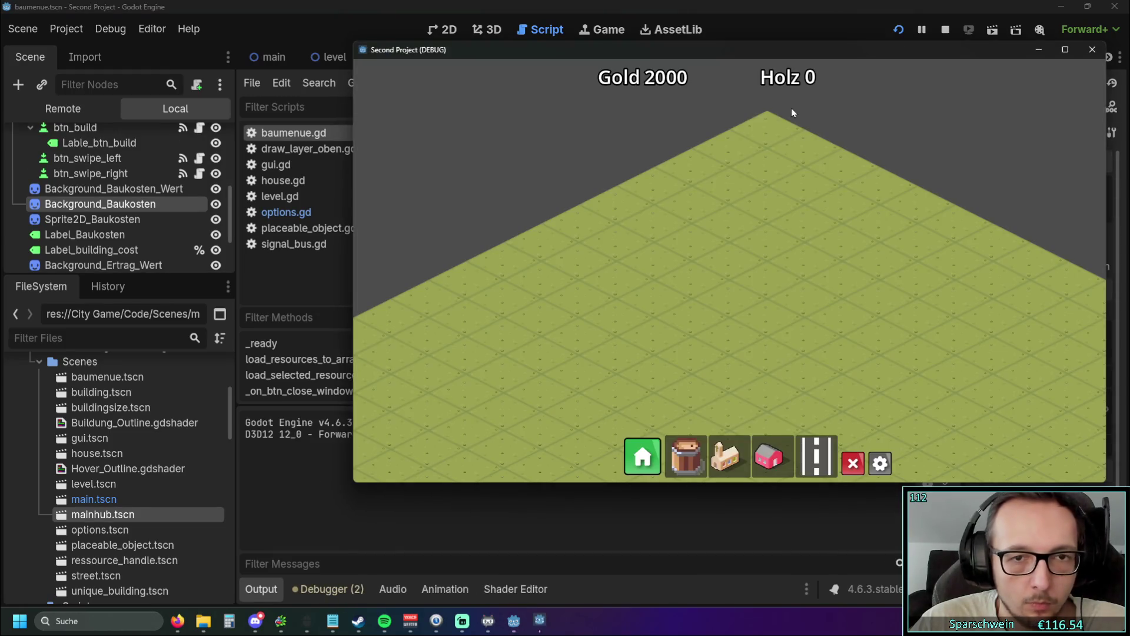
Step: Place Background_Sprite2D above Sprite2D, save the scene, and rerun the game to check the preview
{"action": "left_click", "coordinate": [641, 457]}
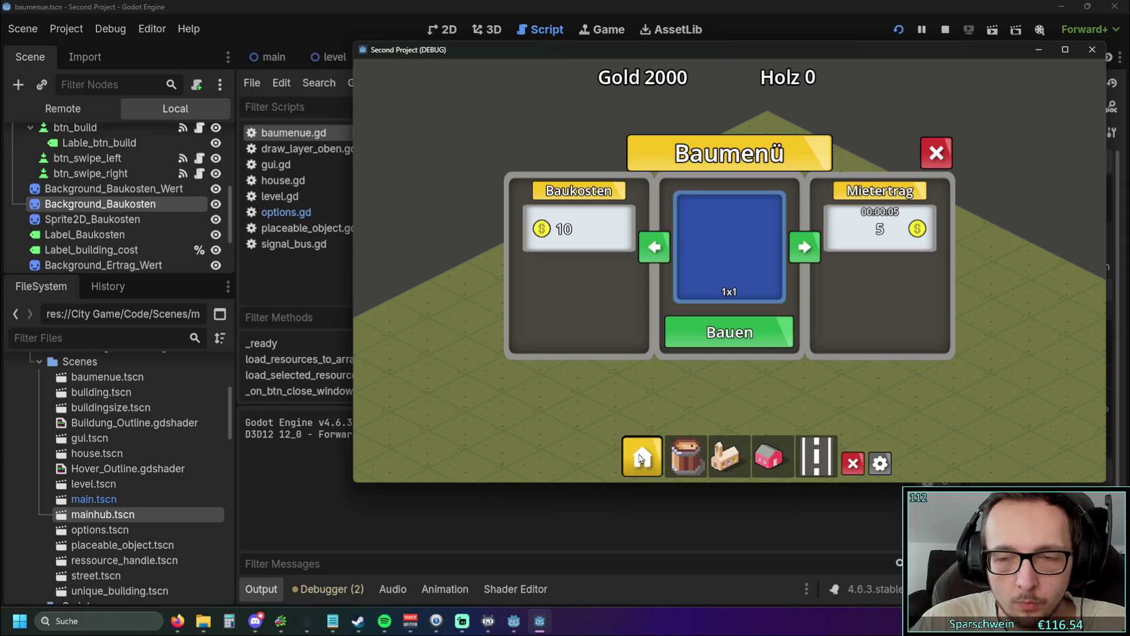
{"action": "left_click", "coordinate": [638, 459]}
{"action": "scroll", "coordinate": [101, 211], "scroll_direction": "up", "scroll_amount": 5}
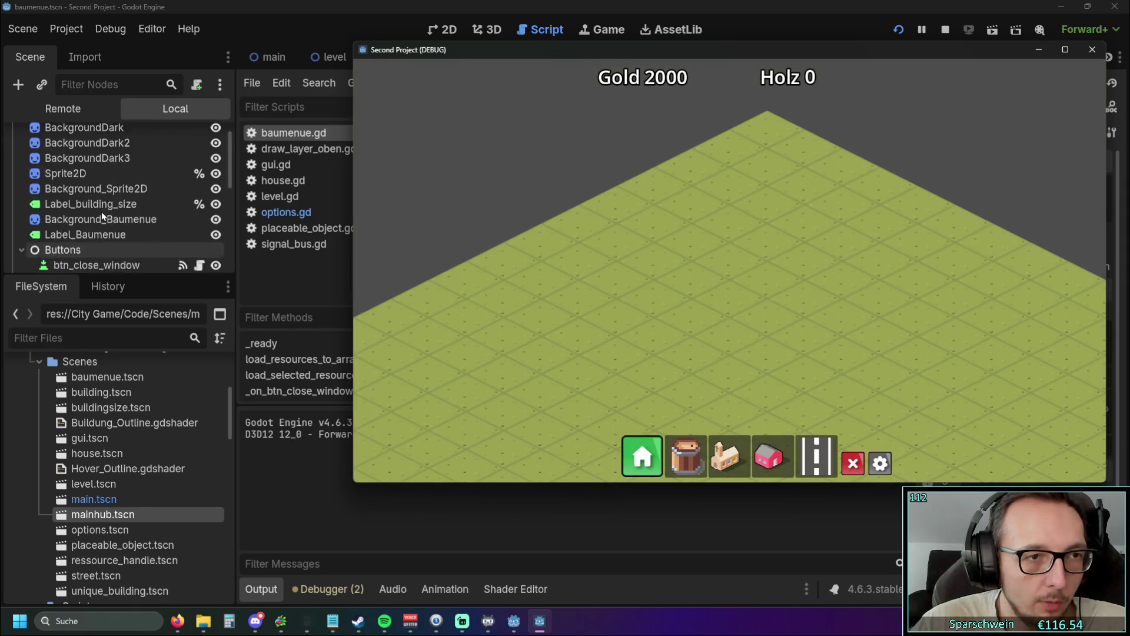
{"action": "left_click_drag", "start_coordinate": [98, 216], "coordinate": [89, 190]}
{"action": "left_click", "coordinate": [899, 31]}
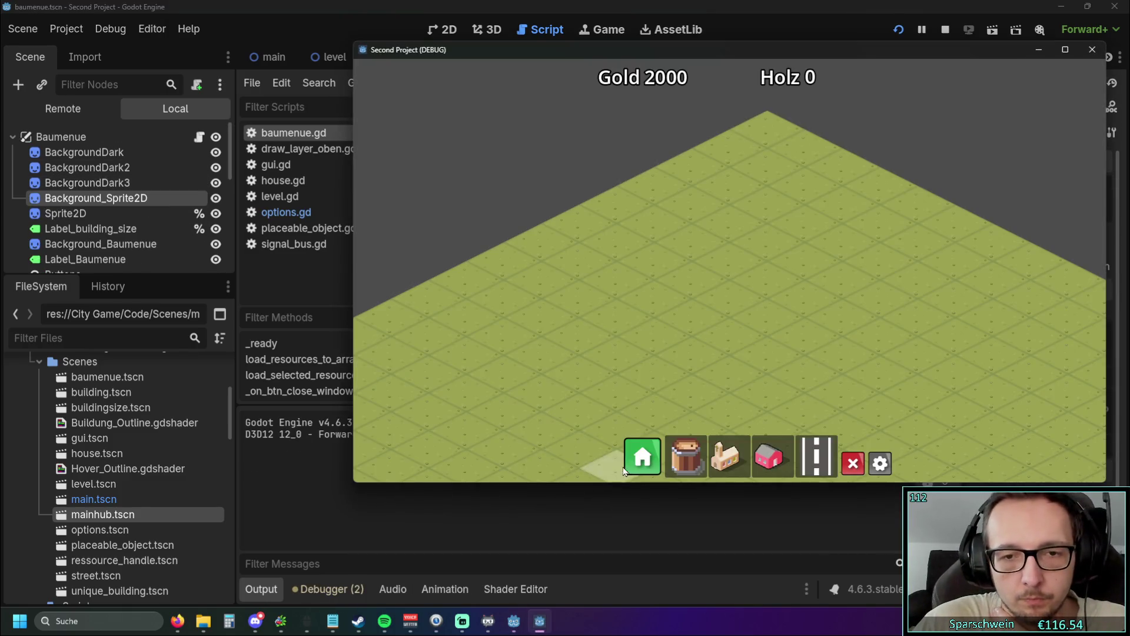
{"action": "left_click", "coordinate": [629, 469]}
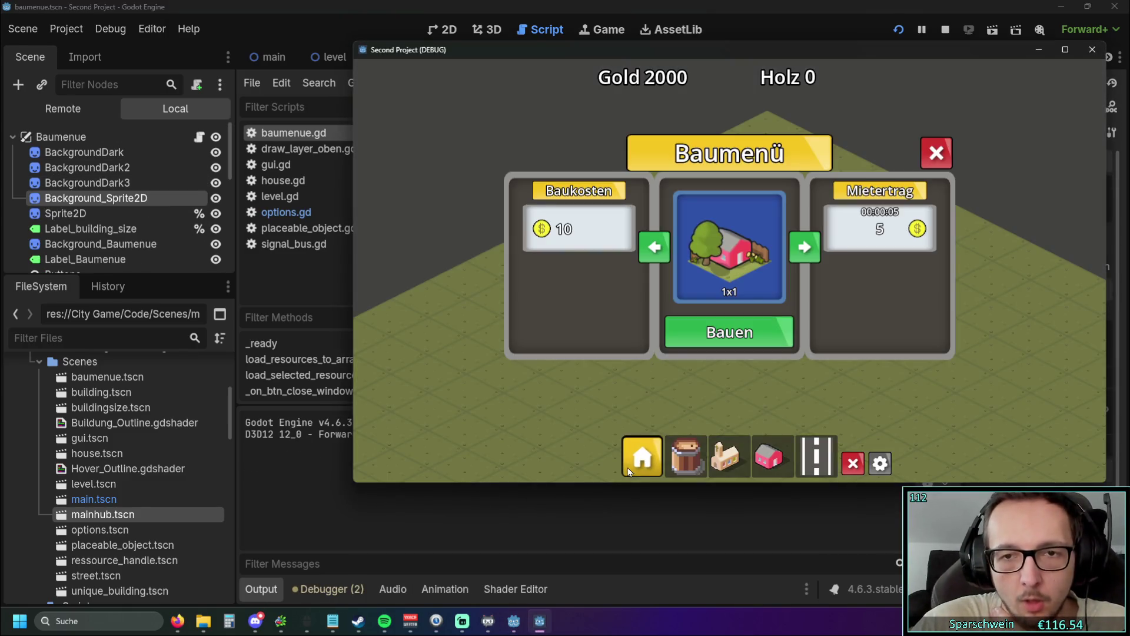
Step: Make the game window taller and wider, then stop the test run
{"action": "left_click_drag", "start_coordinate": [608, 484], "coordinate": [601, 588]}
{"action": "mouse_move", "coordinate": [354, 328]}
{"action": "left_mouse_down"}
{"action": "mouse_move", "coordinate": [76, 315]}
{"action": "mouse_move", "coordinate": [481, 330]}
{"action": "mouse_move", "coordinate": [101, 315]}
{"action": "mouse_move", "coordinate": [396, 330]}
{"action": "mouse_move", "coordinate": [84, 329]}
{"action": "left_mouse_up"}
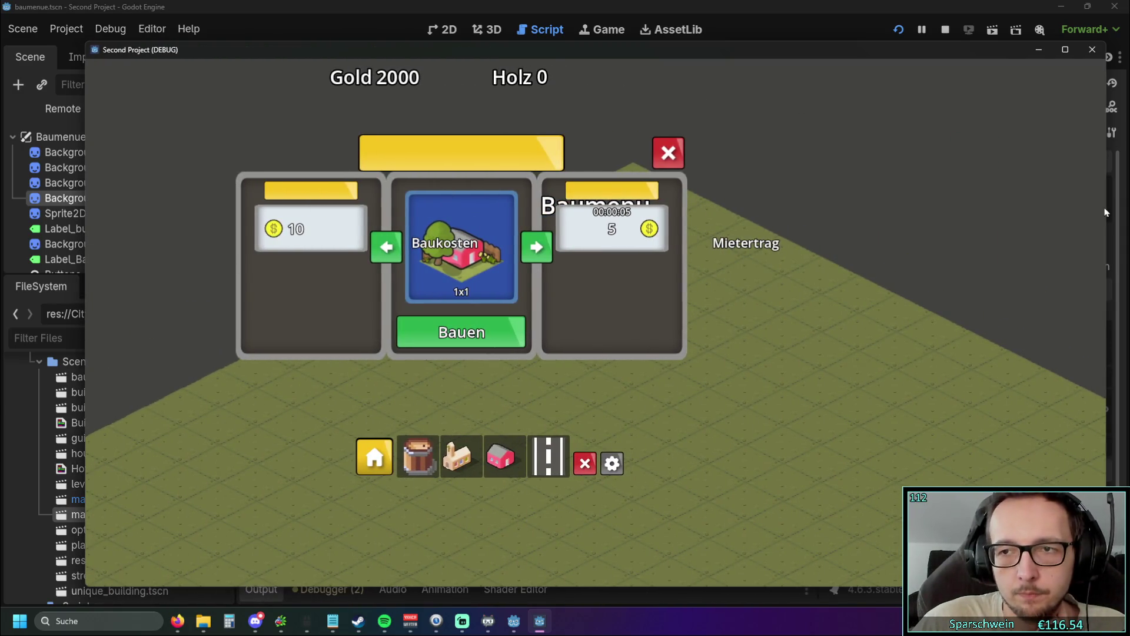
{"action": "left_click_drag", "start_coordinate": [1105, 212], "coordinate": [1129, 213]}
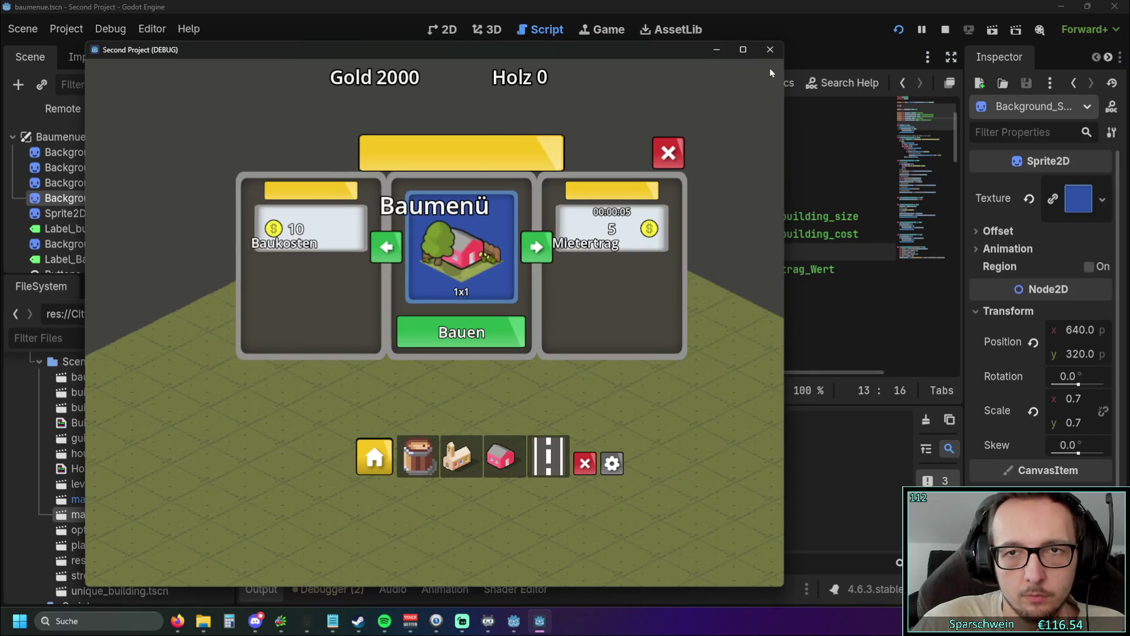
{"action": "left_click", "coordinate": [752, 60]}
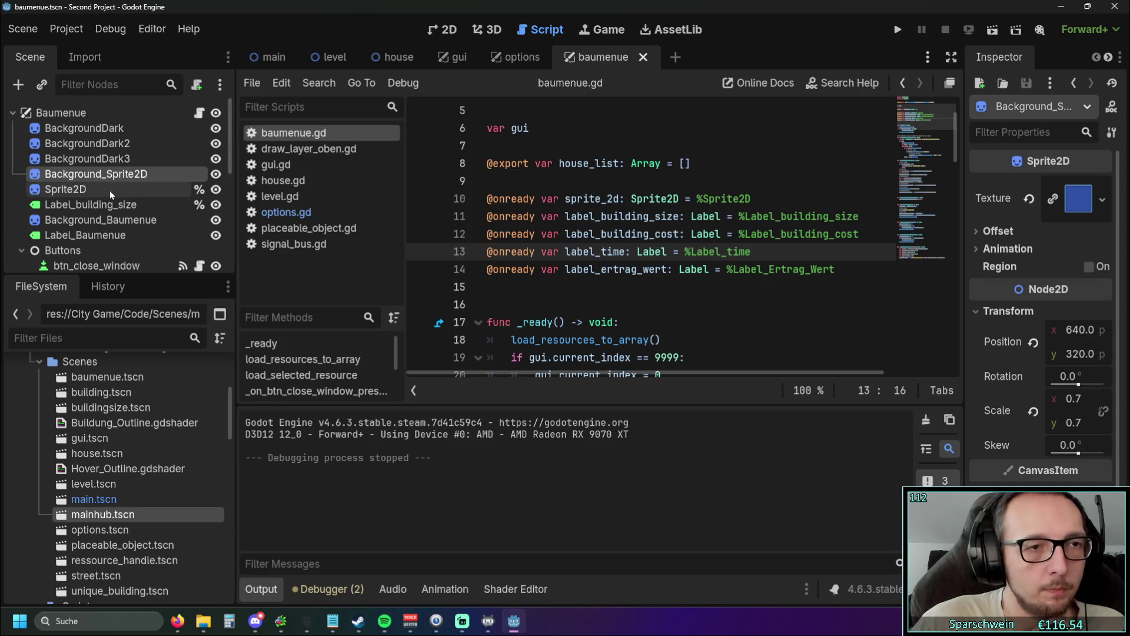
{"action": "left_click", "coordinate": [110, 190]}
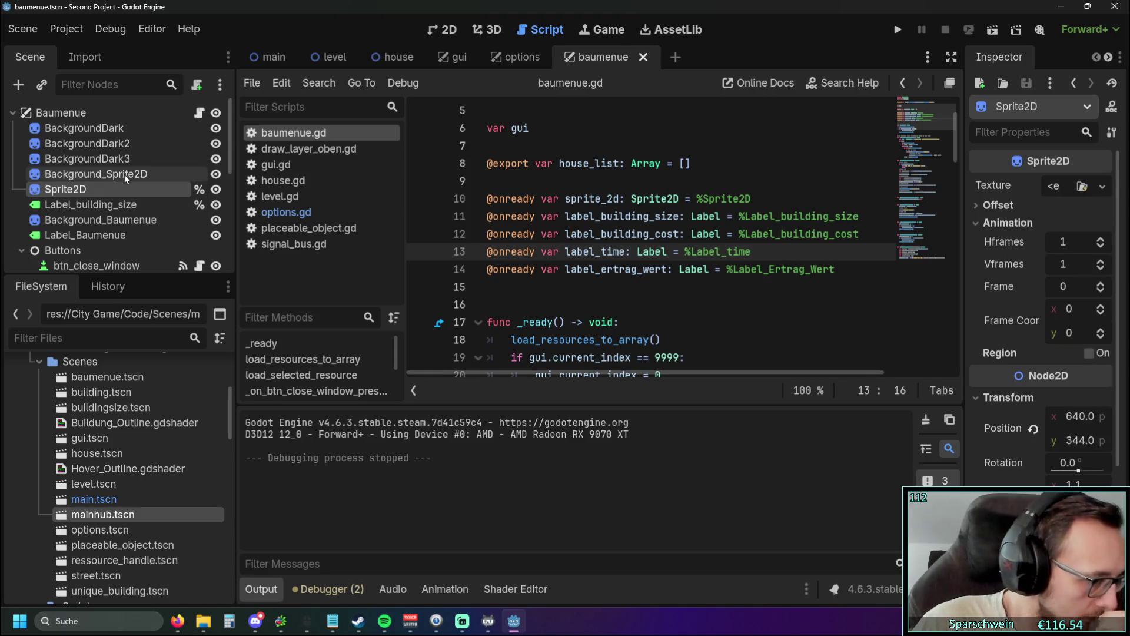
{"action": "scroll", "coordinate": [590, 222], "scroll_direction": "down", "scroll_amount": 3}
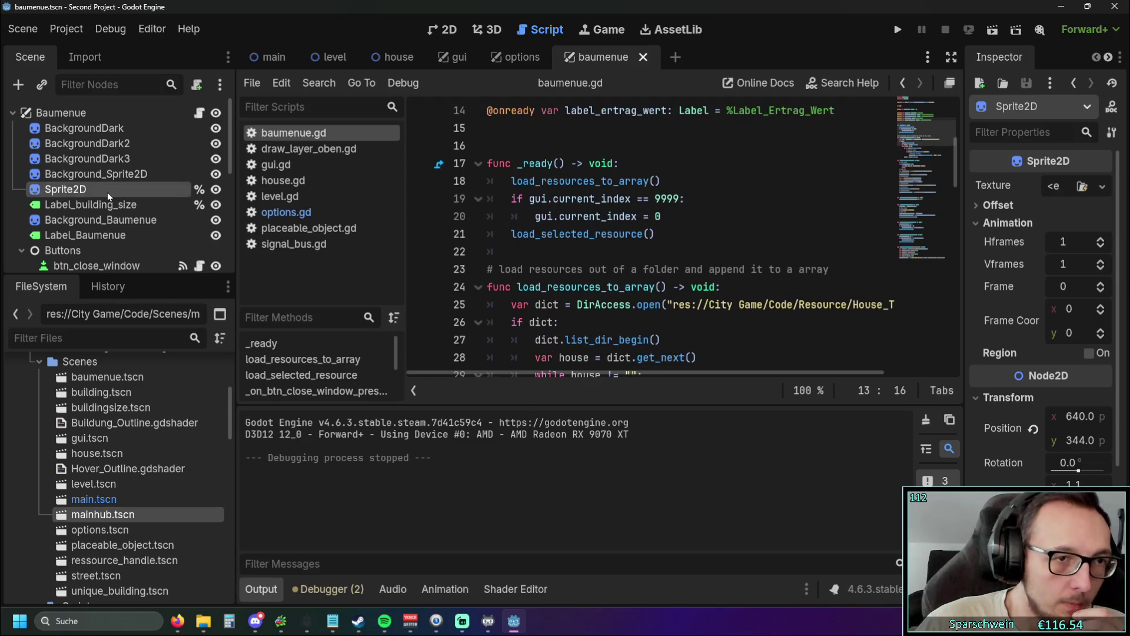
{"action": "left_click", "coordinate": [898, 30]}
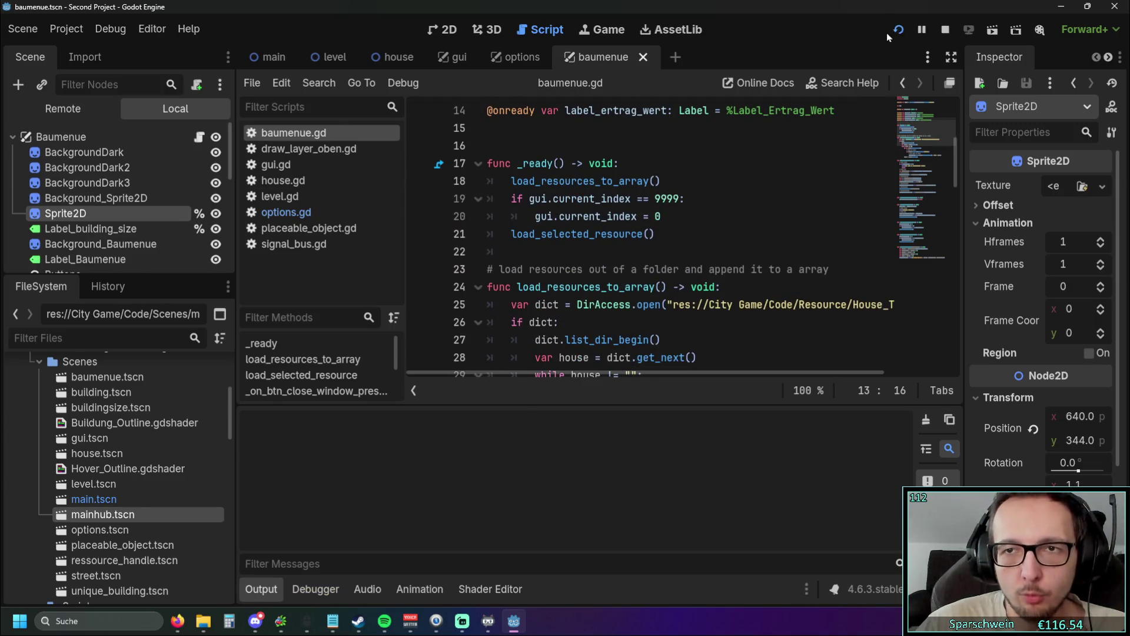
{"action": "left_click", "coordinate": [881, 462]}
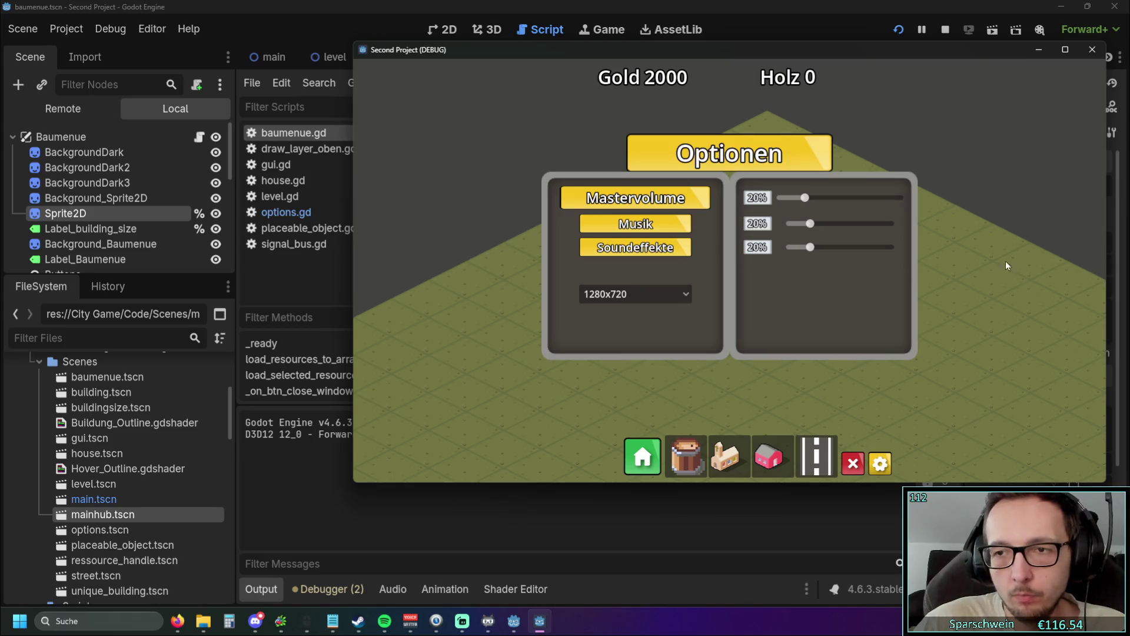
{"action": "mouse_move", "coordinate": [351, 255]}
{"action": "left_mouse_down"}
{"action": "mouse_move", "coordinate": [3, 253]}
{"action": "mouse_move", "coordinate": [959, 282]}
{"action": "mouse_move", "coordinate": [28, 272]}
{"action": "left_mouse_up"}
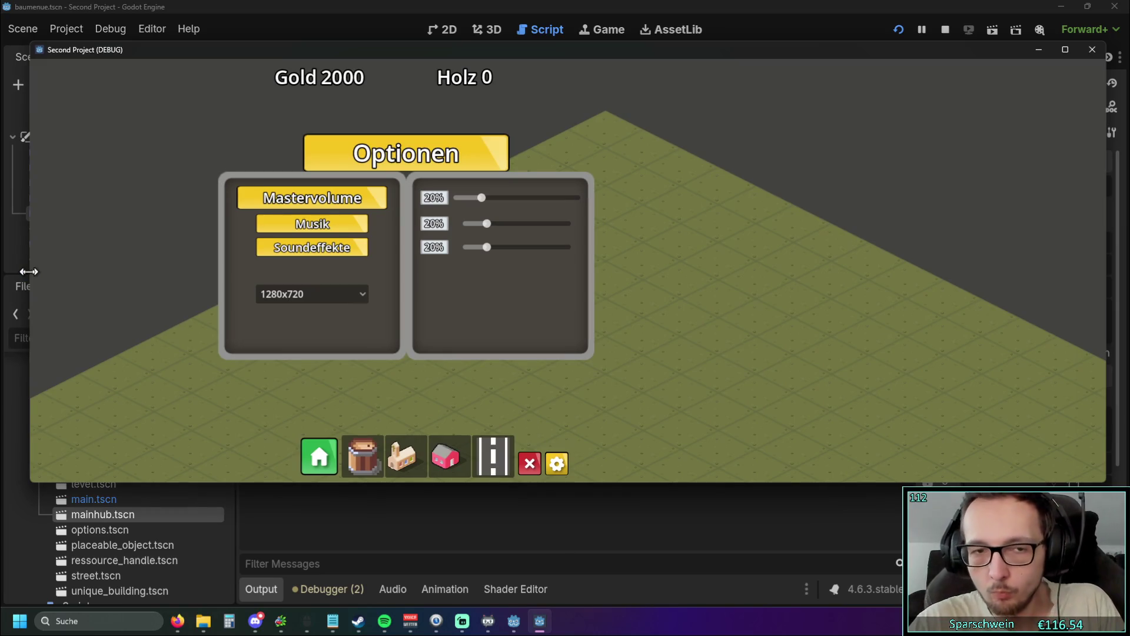
{"action": "left_click_drag", "start_coordinate": [29, 271], "coordinate": [492, 272]}
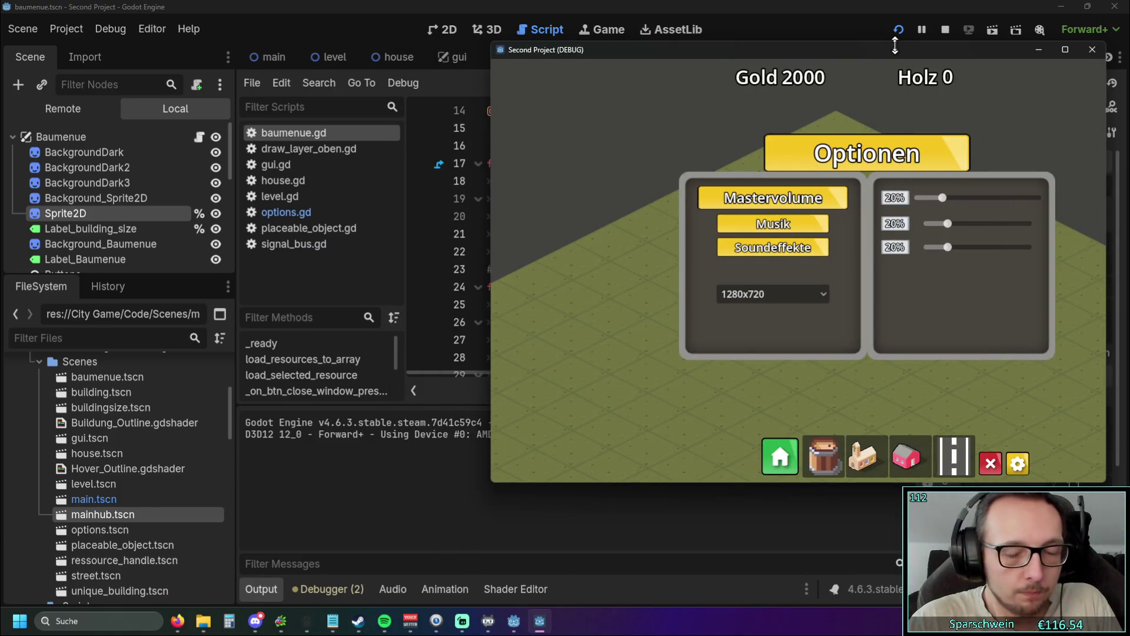
{"action": "left_click", "coordinate": [1092, 51]}
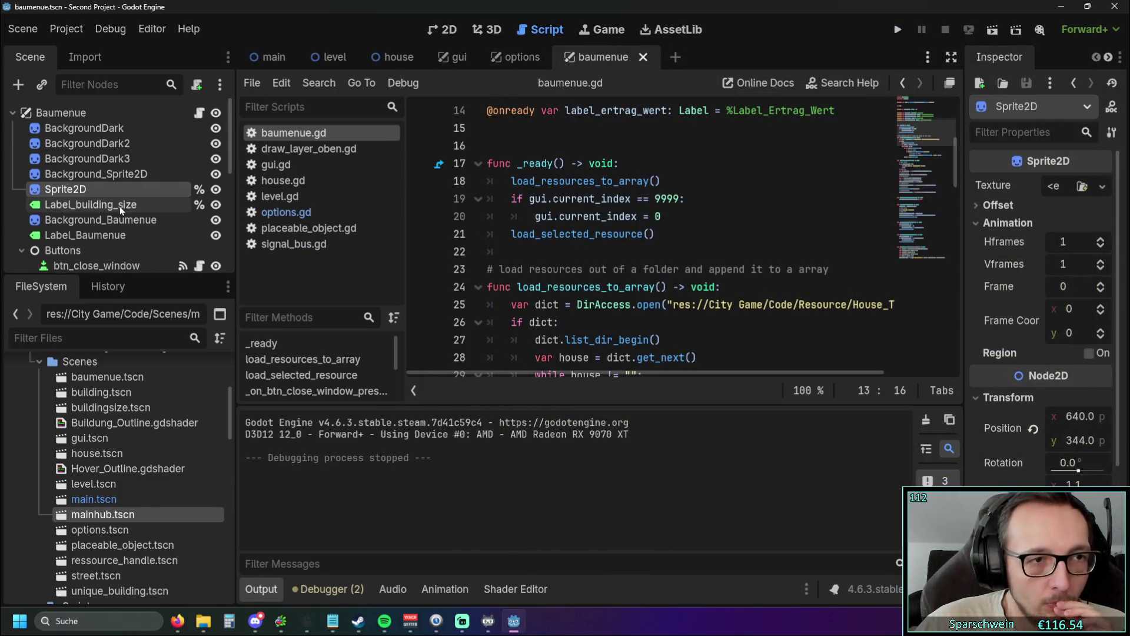
{"action": "left_click", "coordinate": [900, 30]}
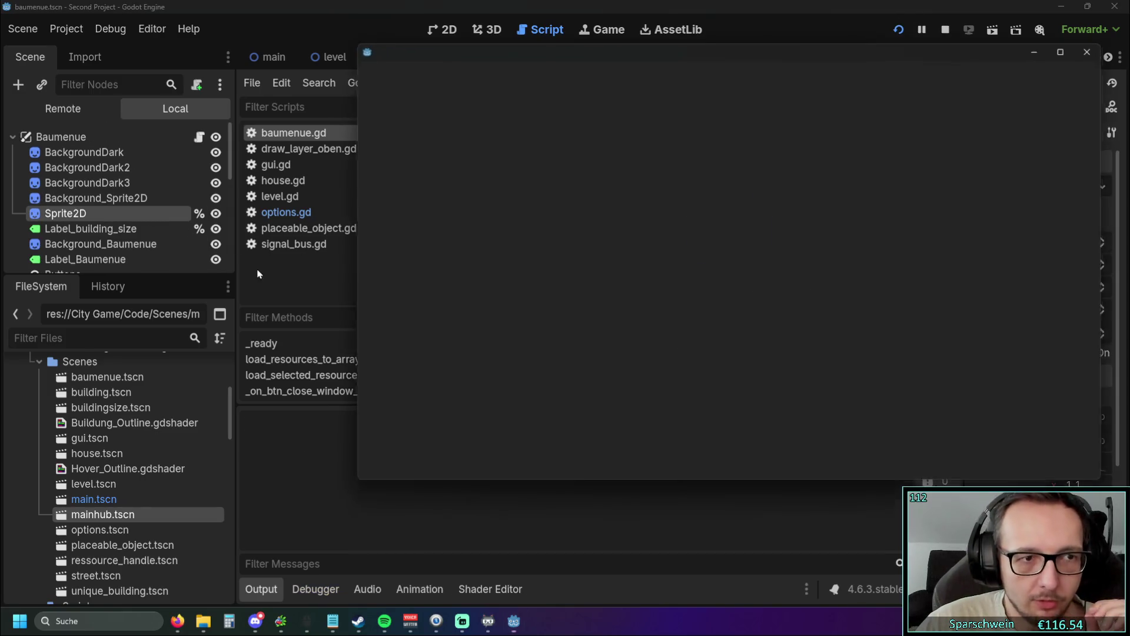
{"action": "left_click", "coordinate": [643, 456]}
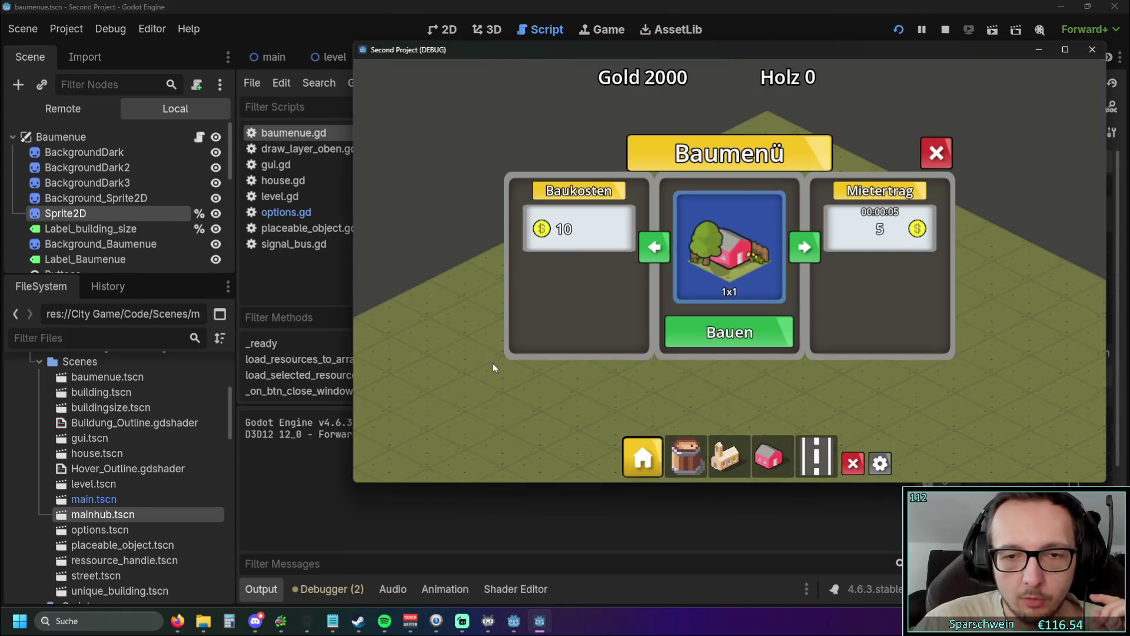
{"action": "mouse_move", "coordinate": [353, 250]}
{"action": "left_mouse_down"}
{"action": "mouse_move", "coordinate": [5, 229]}
{"action": "mouse_move", "coordinate": [260, 253]}
{"action": "mouse_move", "coordinate": [630, 263]}
{"action": "mouse_move", "coordinate": [291, 252]}
{"action": "mouse_move", "coordinate": [345, 253]}
{"action": "left_mouse_up"}
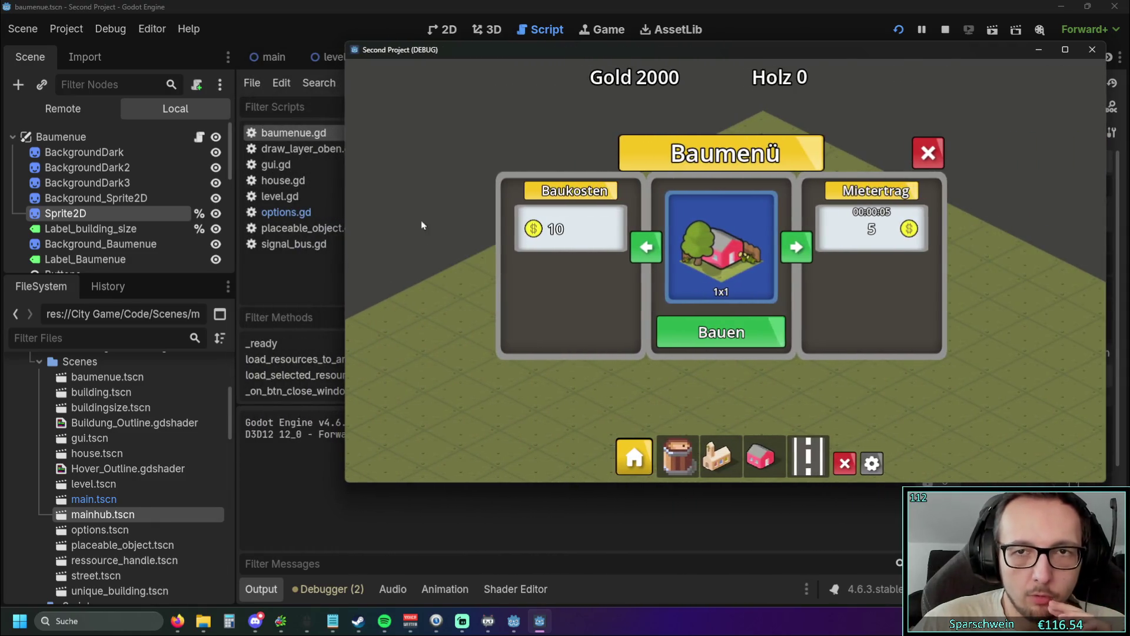
{"action": "left_click_drag", "start_coordinate": [1065, 57], "coordinate": [1019, 56]}
{"action": "left_click", "coordinate": [1052, 52]}
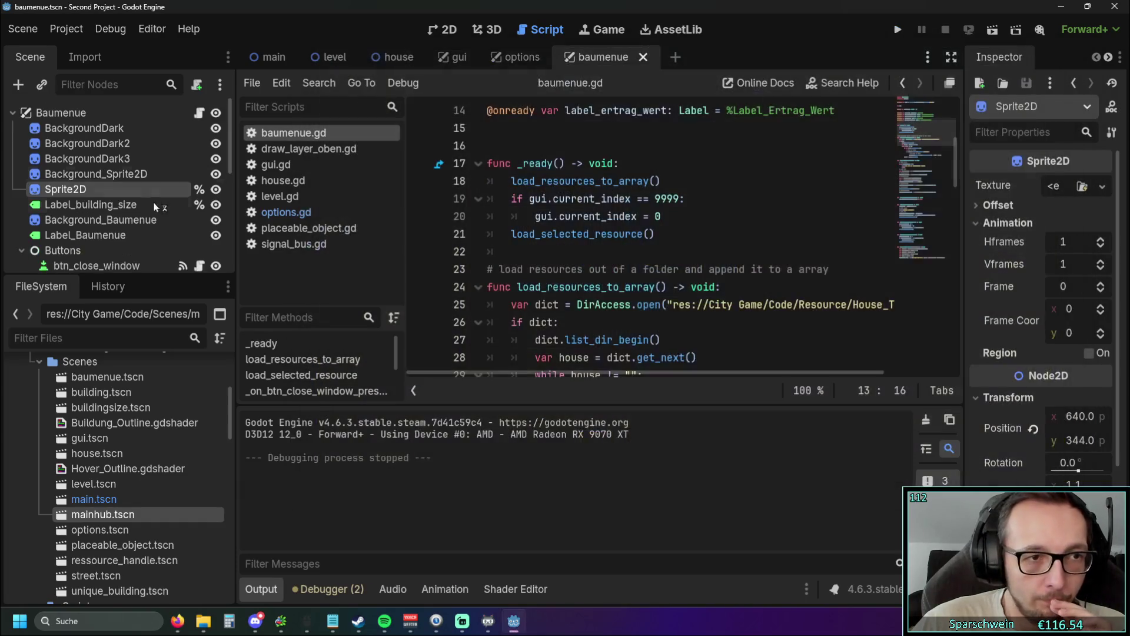
{"action": "left_click", "coordinate": [107, 206]}
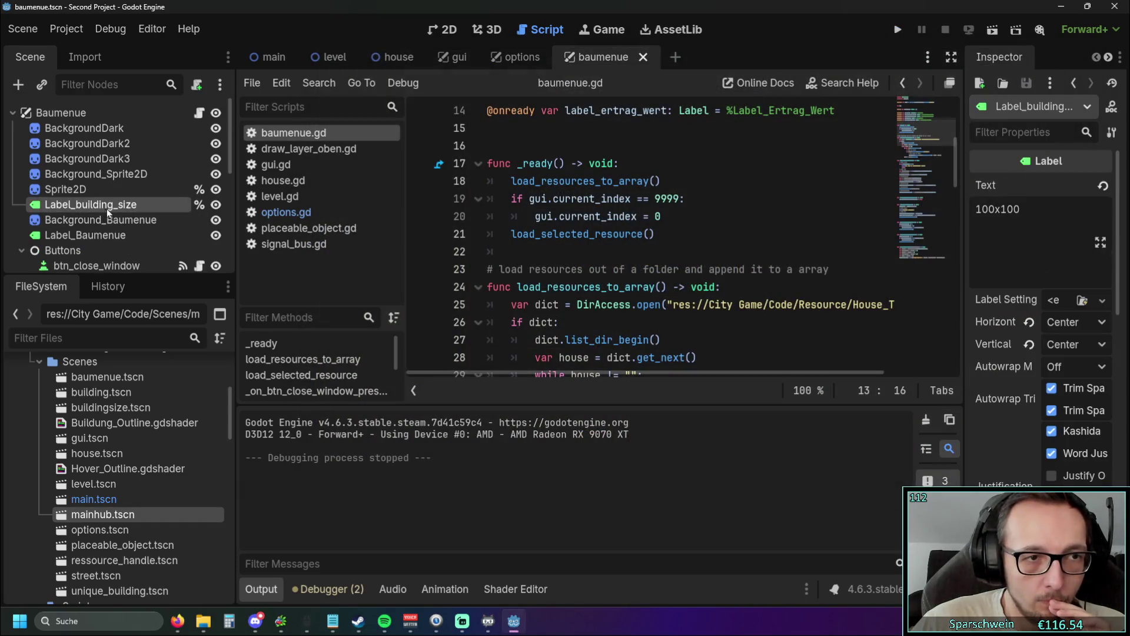
{"action": "left_click", "coordinate": [899, 31]}
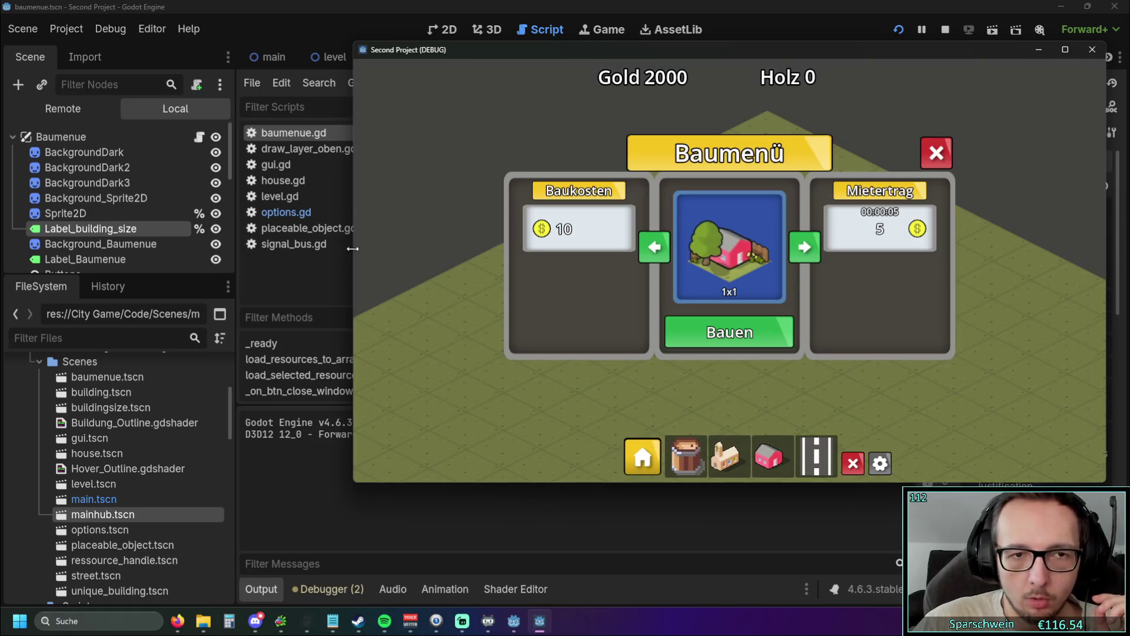
{"action": "mouse_move", "coordinate": [353, 250]}
{"action": "left_mouse_down"}
{"action": "mouse_move", "coordinate": [111, 235]}
{"action": "mouse_move", "coordinate": [383, 247]}
{"action": "mouse_move", "coordinate": [216, 248]}
{"action": "left_mouse_up"}
{"action": "left_click", "coordinate": [1092, 51]}
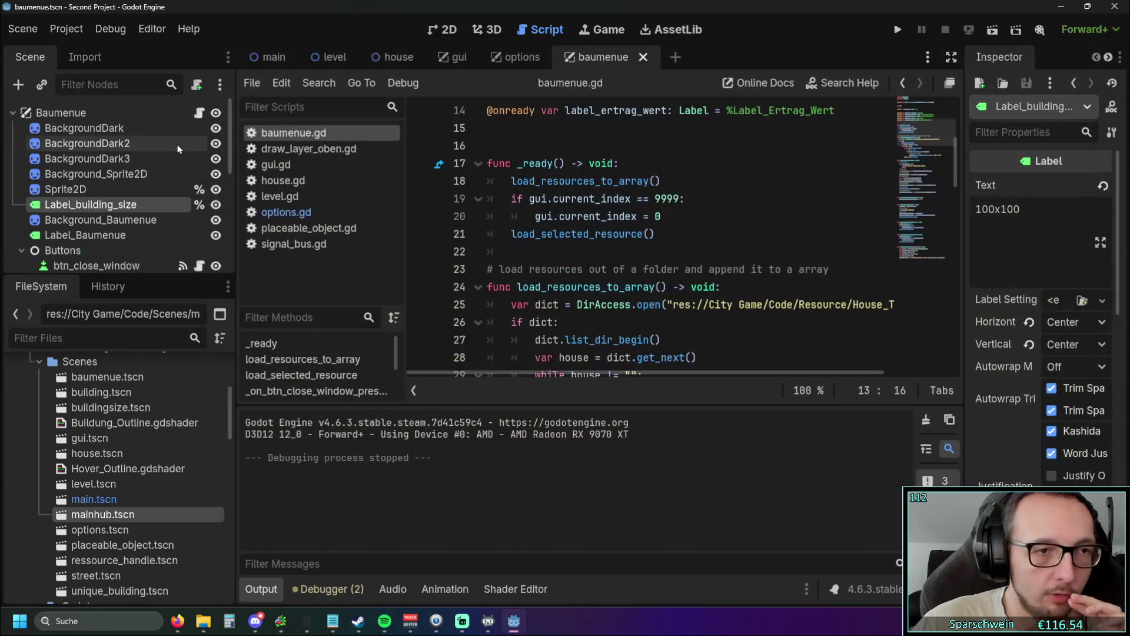
Step: Scroll through baumenue.gd, then switch to the 2D view of the Baumenü scene
{"action": "scroll", "coordinate": [648, 199], "scroll_direction": "down", "scroll_amount": 5}
{"action": "scroll", "coordinate": [648, 199], "scroll_direction": "down", "scroll_amount": 8}
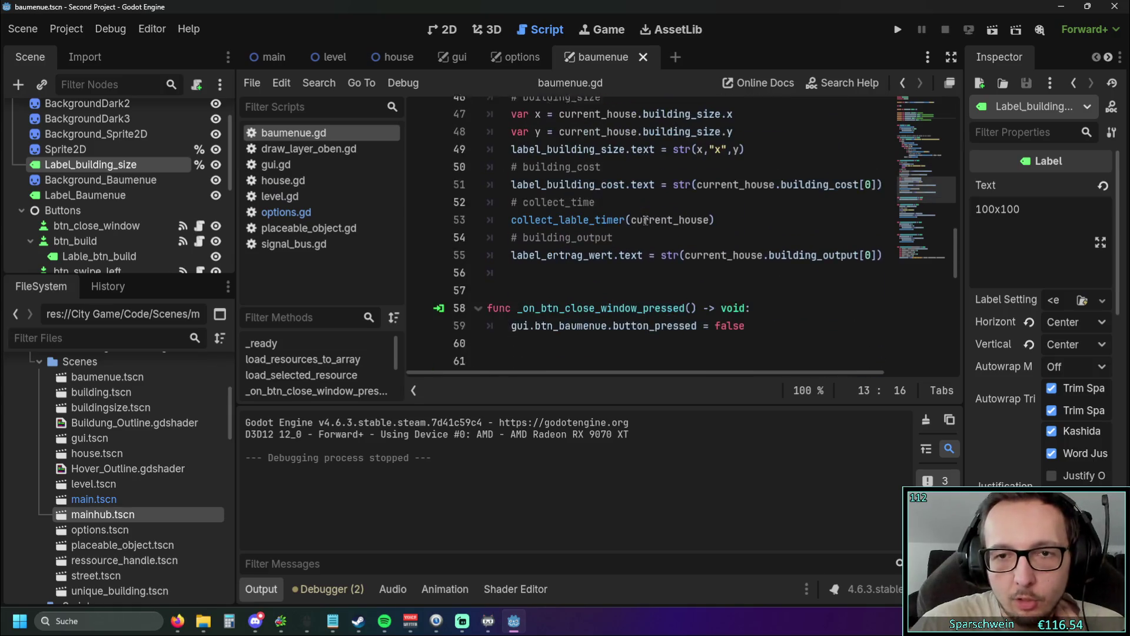
{"action": "scroll", "coordinate": [663, 246], "scroll_direction": "up", "scroll_amount": 7}
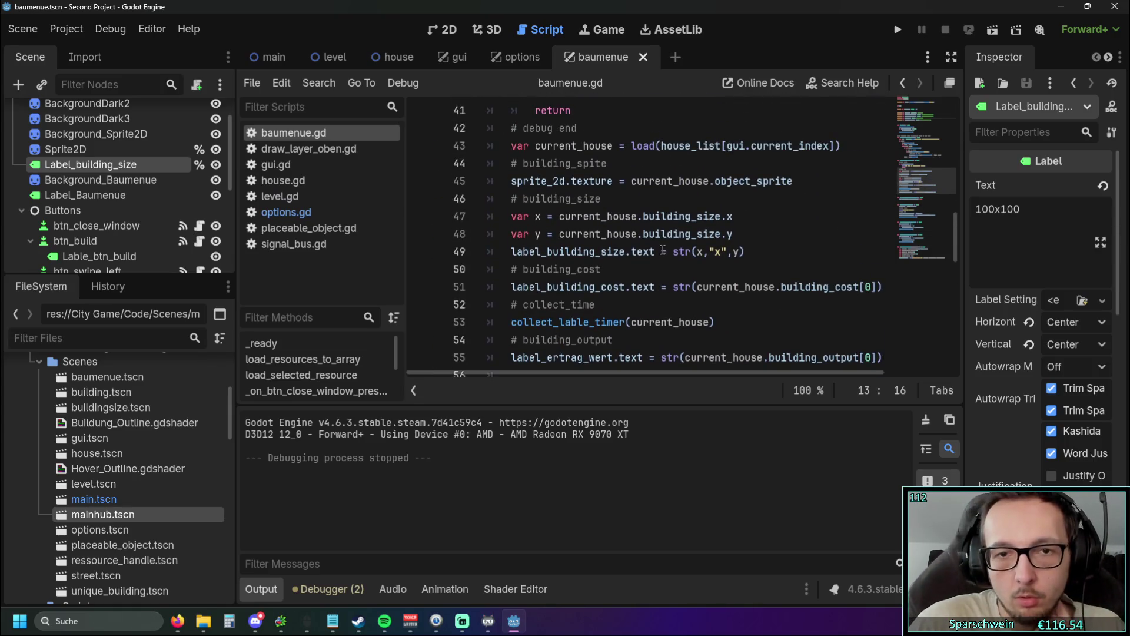
{"action": "scroll", "coordinate": [732, 262], "scroll_direction": "down", "scroll_amount": 1}
{"action": "scroll", "coordinate": [719, 267], "scroll_direction": "up", "scroll_amount": 1}
{"action": "mouse_move", "coordinate": [613, 373]}
{"action": "left_mouse_down"}
{"action": "mouse_move", "coordinate": [630, 373]}
{"action": "mouse_move", "coordinate": [612, 379]}
{"action": "left_mouse_up"}
{"action": "scroll", "coordinate": [586, 319], "scroll_direction": "up", "scroll_amount": 3}
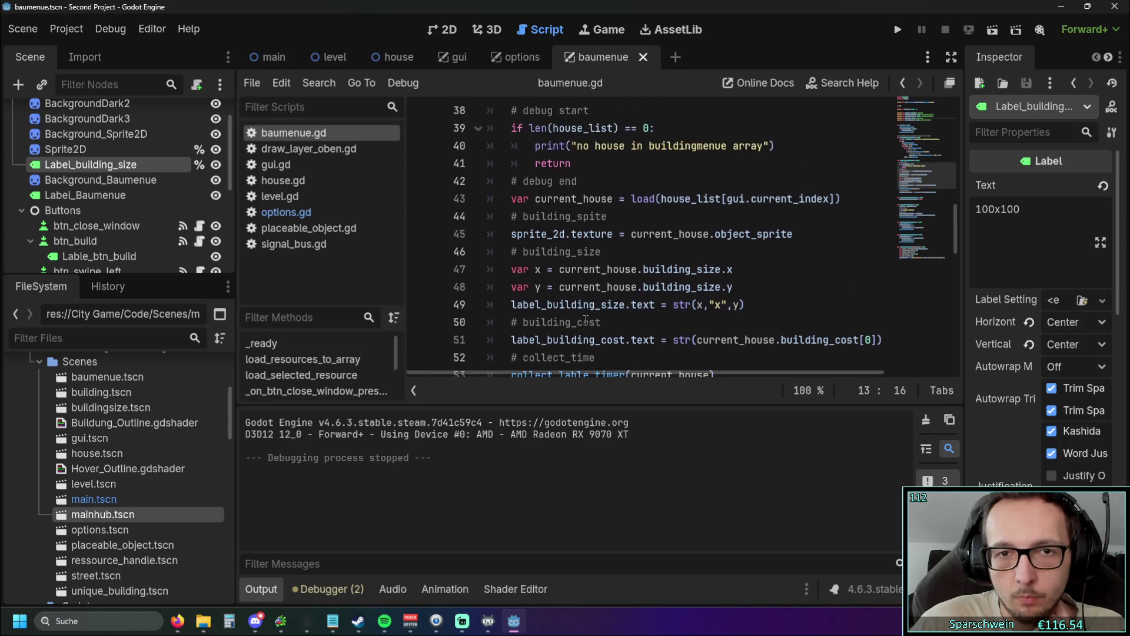
{"action": "scroll", "coordinate": [586, 320], "scroll_direction": "down", "scroll_amount": 1}
{"action": "scroll", "coordinate": [586, 319], "scroll_direction": "down", "scroll_amount": 3}
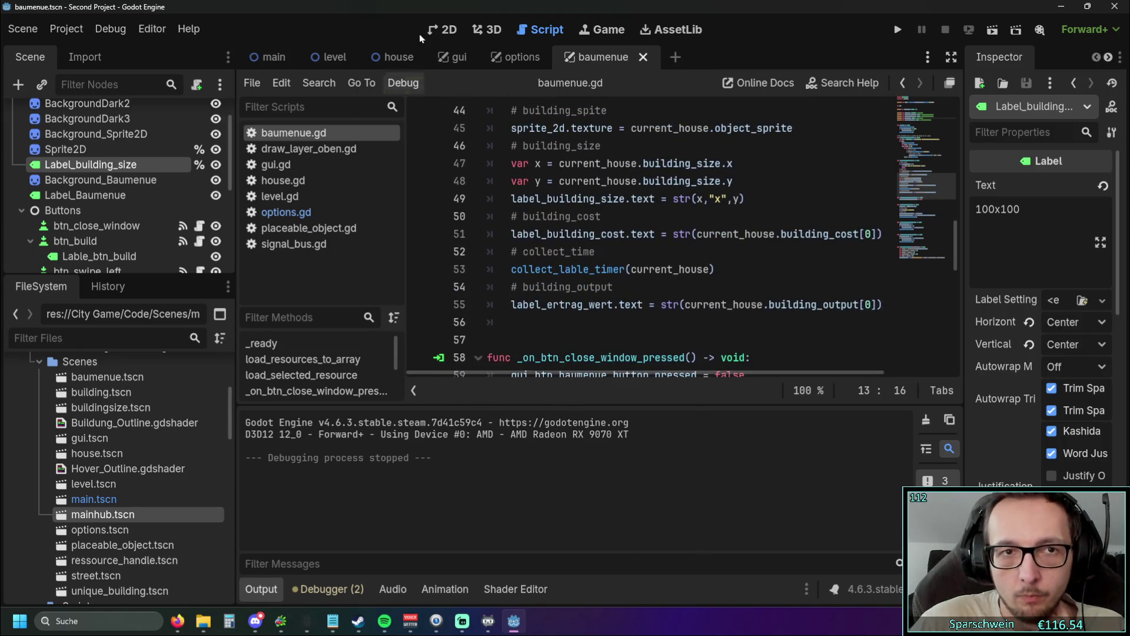
{"action": "left_click", "coordinate": [449, 29]}
{"action": "scroll", "coordinate": [442, 194], "scroll_direction": "down", "scroll_amount": 8}
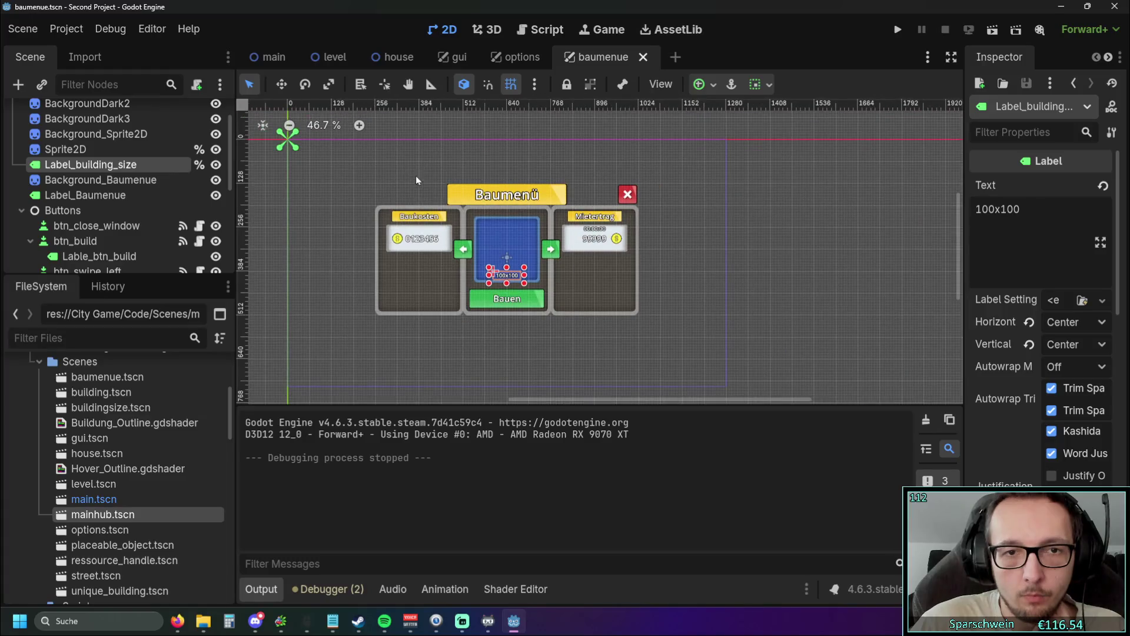
Step: Select Label_Baukosten and anchor it to its parent's top-left corner
{"action": "left_click", "coordinate": [484, 256]}
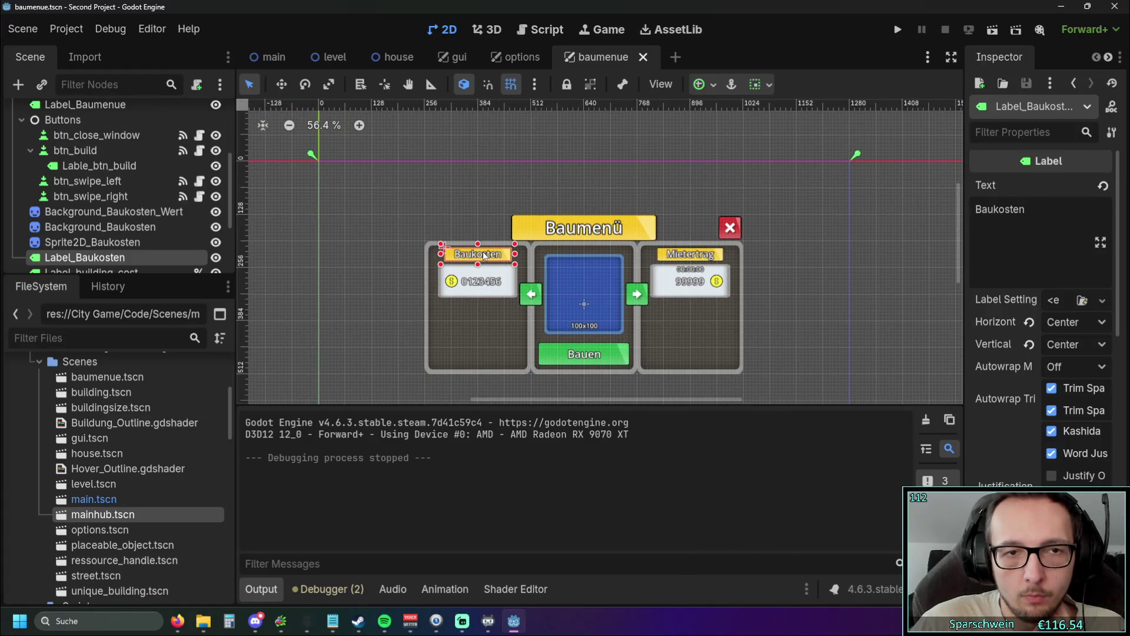
{"action": "scroll", "coordinate": [751, 248], "scroll_direction": "down", "scroll_amount": 5}
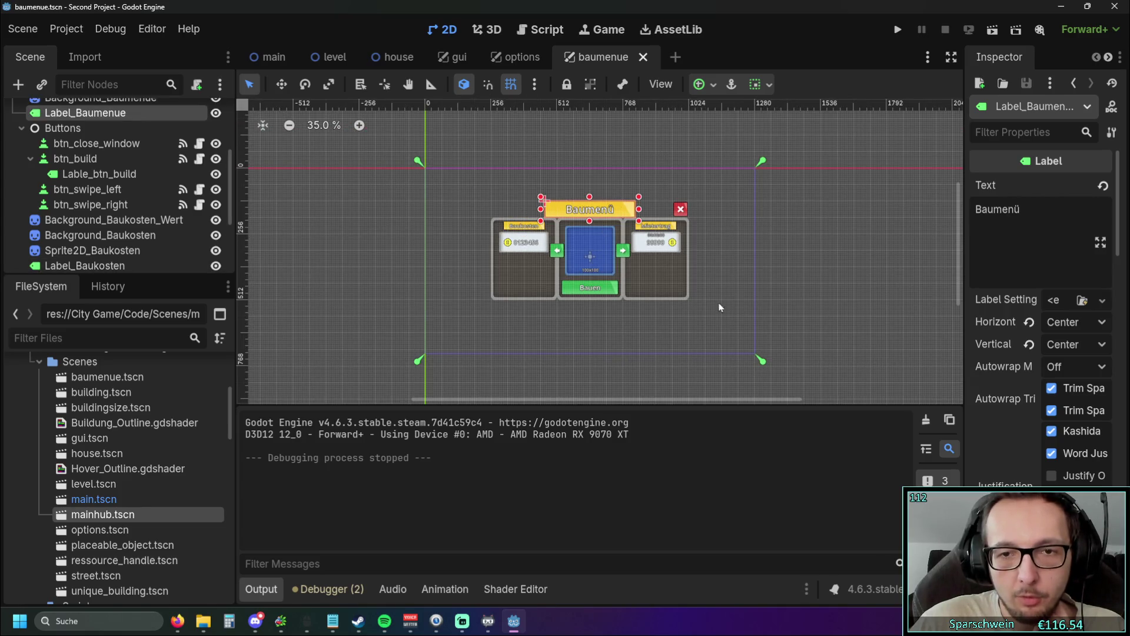
{"action": "left_click", "coordinate": [652, 241]}
{"action": "left_click", "coordinate": [651, 230]}
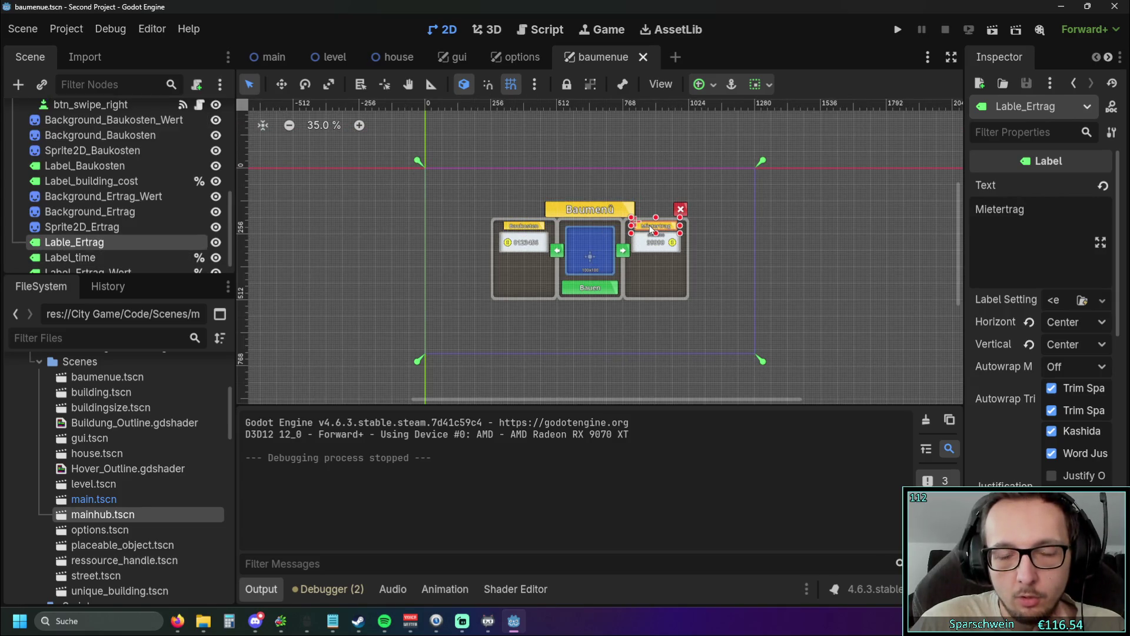
{"action": "left_click", "coordinate": [600, 211]}
{"action": "left_click", "coordinate": [522, 243]}
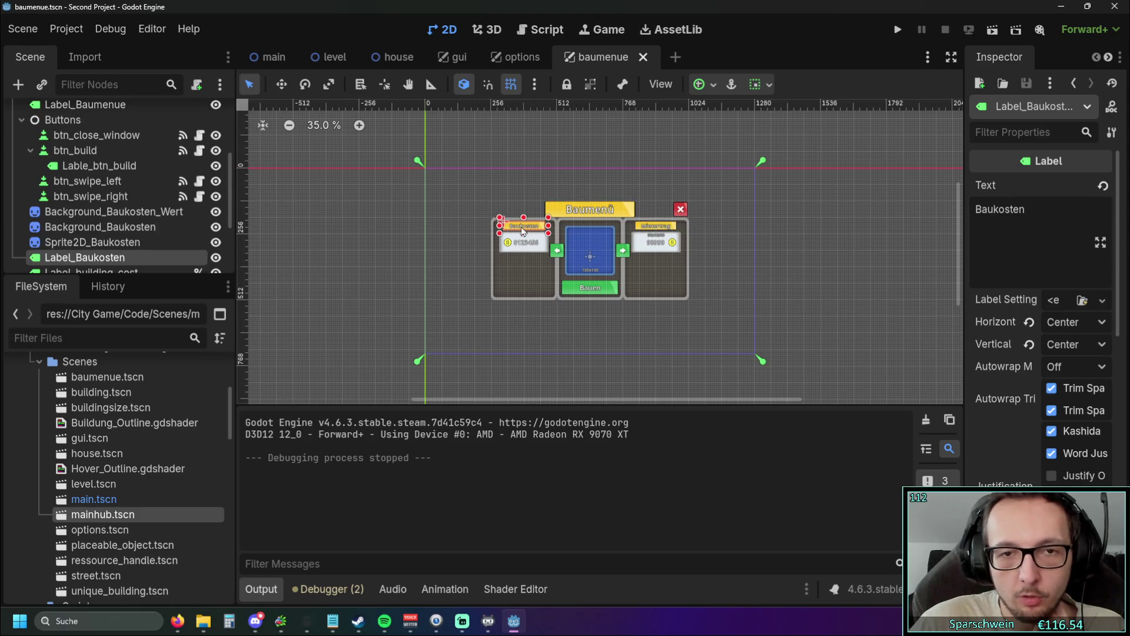
{"action": "left_click", "coordinate": [524, 221]}
{"action": "left_click", "coordinate": [525, 228]}
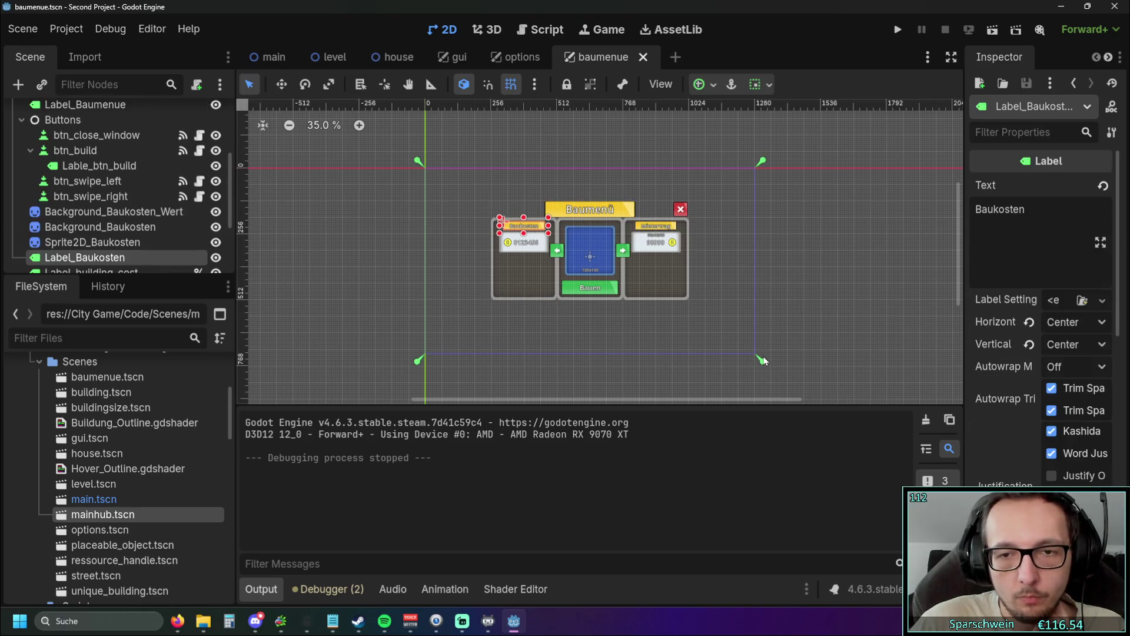
{"action": "mouse_move", "coordinate": [571, 254]}
{"action": "left_mouse_down"}
{"action": "mouse_move", "coordinate": [425, 169]}
{"action": "mouse_move", "coordinate": [484, 203]}
{"action": "left_mouse_up"}
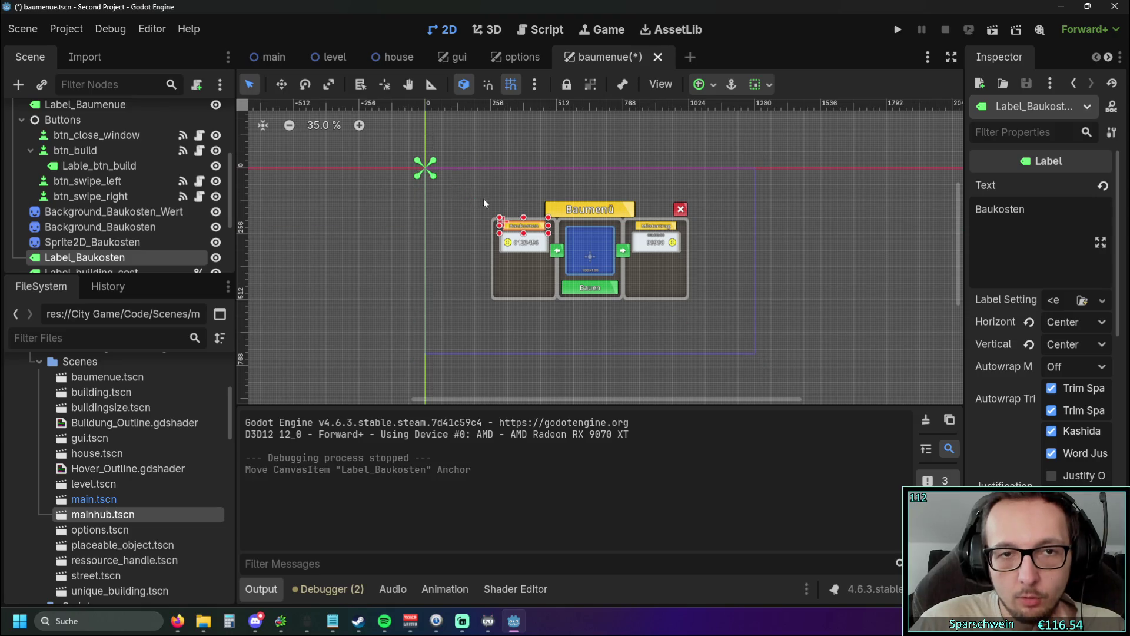
Step: Anchor the Baumenü title label top-left, then test-run with a resized window and close it
{"action": "left_click", "coordinate": [593, 214]}
{"action": "left_click_drag", "start_coordinate": [751, 354], "coordinate": [412, 163]}
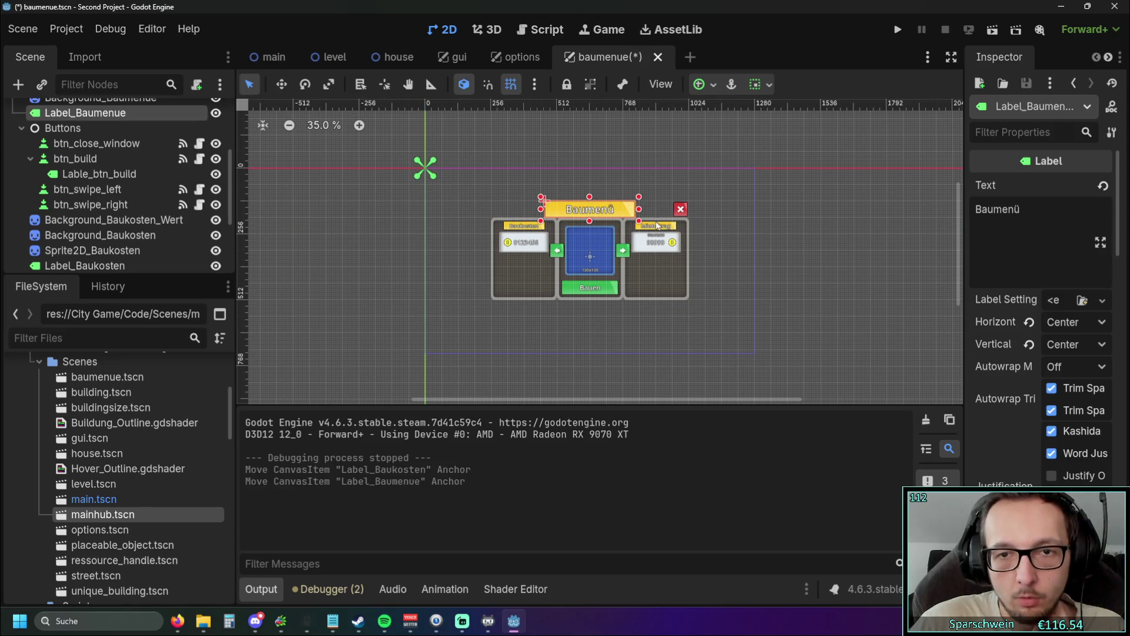
{"action": "left_click", "coordinate": [657, 225]}
{"action": "key", "text": "F5"}
{"action": "mouse_move", "coordinate": [147, 277]}
{"action": "left_mouse_down"}
{"action": "mouse_move", "coordinate": [13, 277]}
{"action": "mouse_move", "coordinate": [571, 268]}
{"action": "mouse_move", "coordinate": [315, 255]}
{"action": "mouse_move", "coordinate": [255, 260]}
{"action": "mouse_move", "coordinate": [477, 275]}
{"action": "mouse_move", "coordinate": [57, 273]}
{"action": "mouse_move", "coordinate": [310, 262]}
{"action": "mouse_move", "coordinate": [283, 263]}
{"action": "left_mouse_up"}
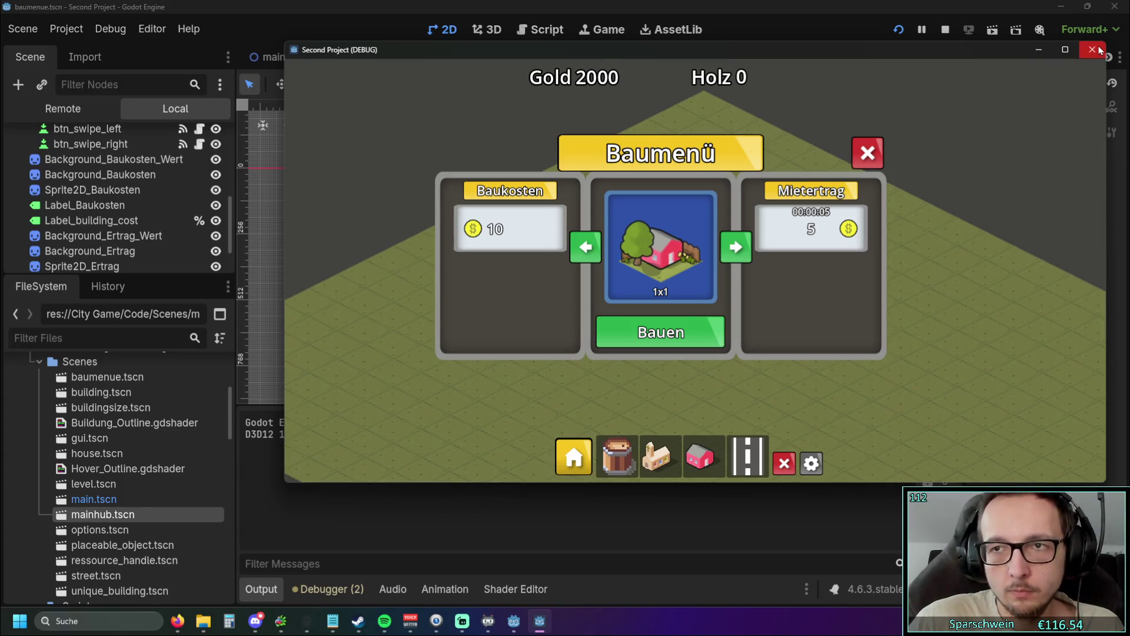
{"action": "left_click", "coordinate": [1094, 50]}
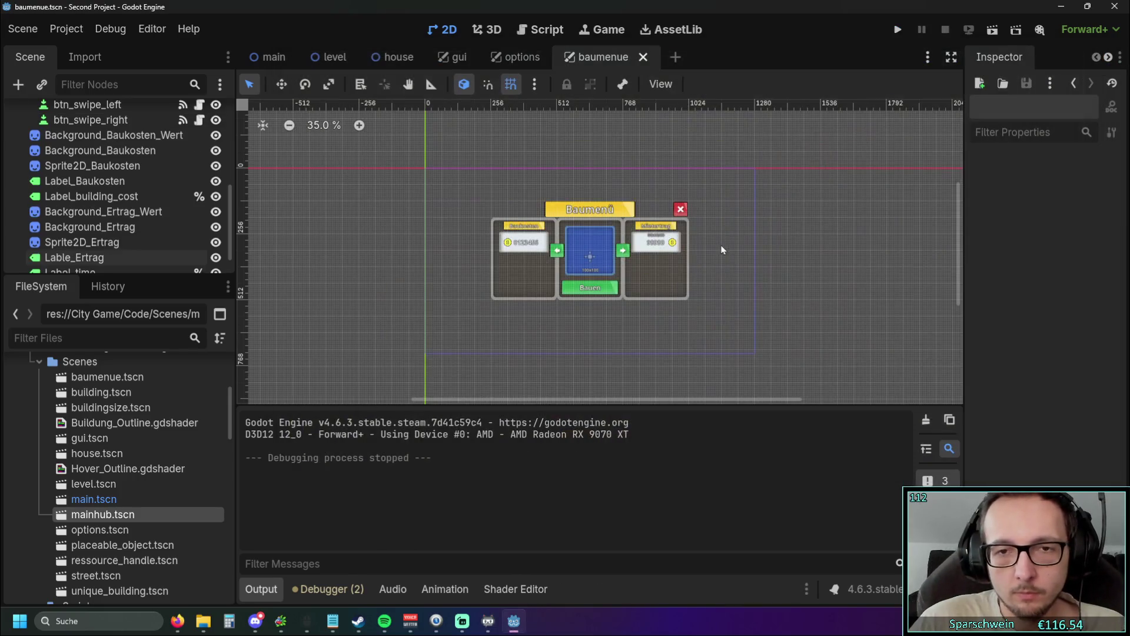
Step: Select the Baumenue root node, then switch to the gui scene tab
{"action": "scroll", "coordinate": [810, 241], "scroll_direction": "up", "scroll_amount": 2}
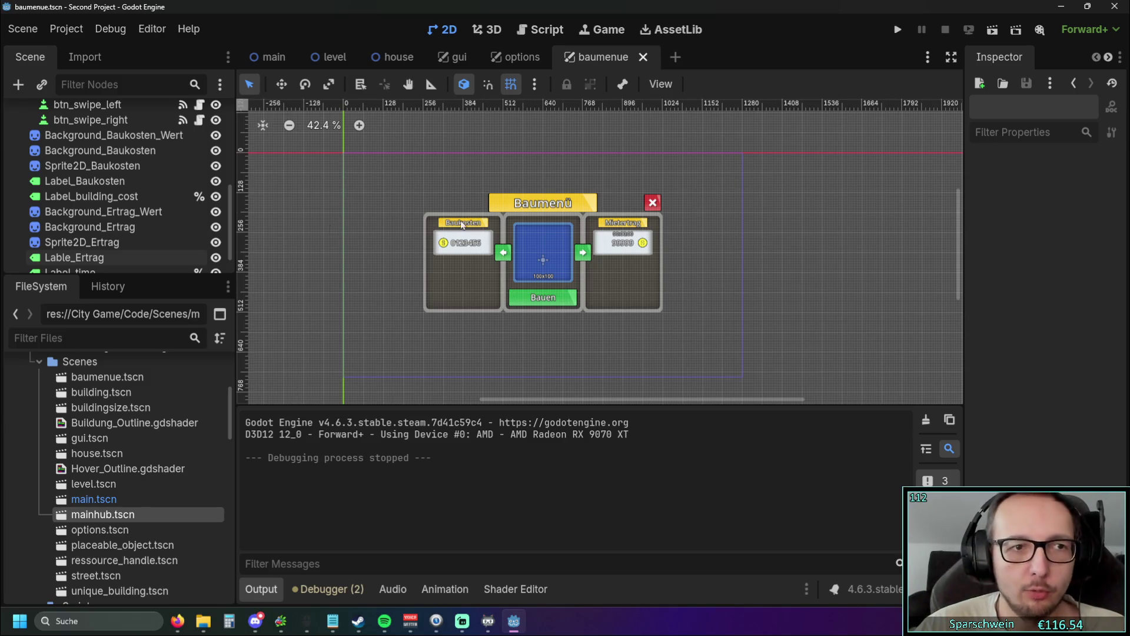
{"action": "scroll", "coordinate": [136, 196], "scroll_direction": "up", "scroll_amount": 3}
{"action": "scroll", "coordinate": [579, 230], "scroll_direction": "up", "scroll_amount": 1}
{"action": "scroll", "coordinate": [580, 229], "scroll_direction": "up", "scroll_amount": 1}
{"action": "scroll", "coordinate": [86, 143], "scroll_direction": "up", "scroll_amount": 3}
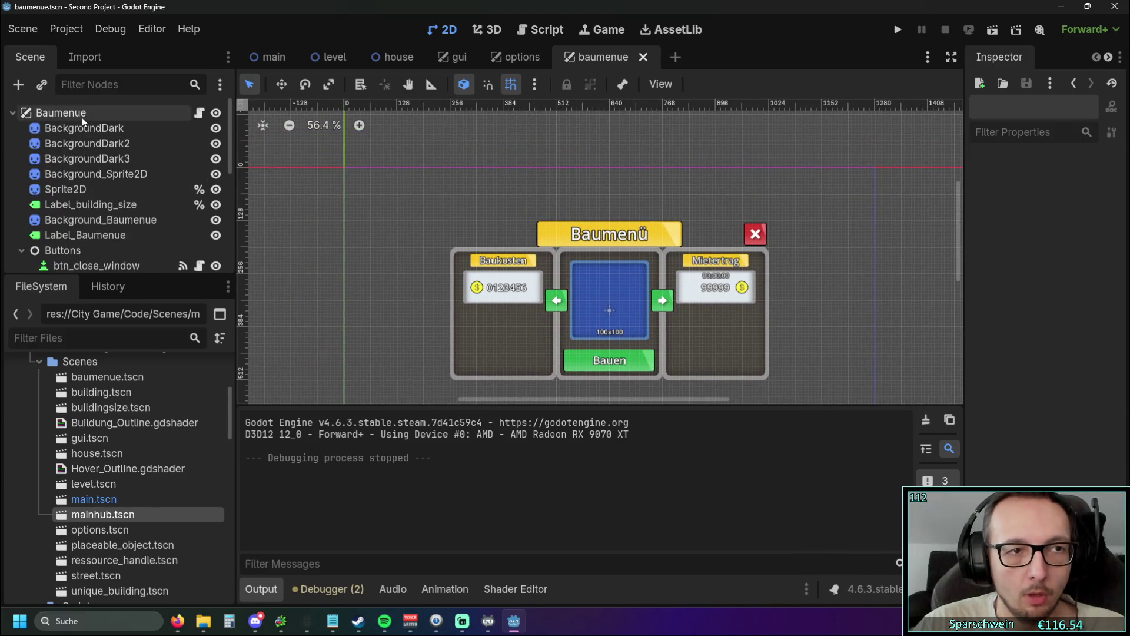
{"action": "left_click", "coordinate": [83, 117]}
{"action": "scroll", "coordinate": [354, 228], "scroll_direction": "down", "scroll_amount": 3}
{"action": "scroll", "coordinate": [348, 220], "scroll_direction": "up", "scroll_amount": 3}
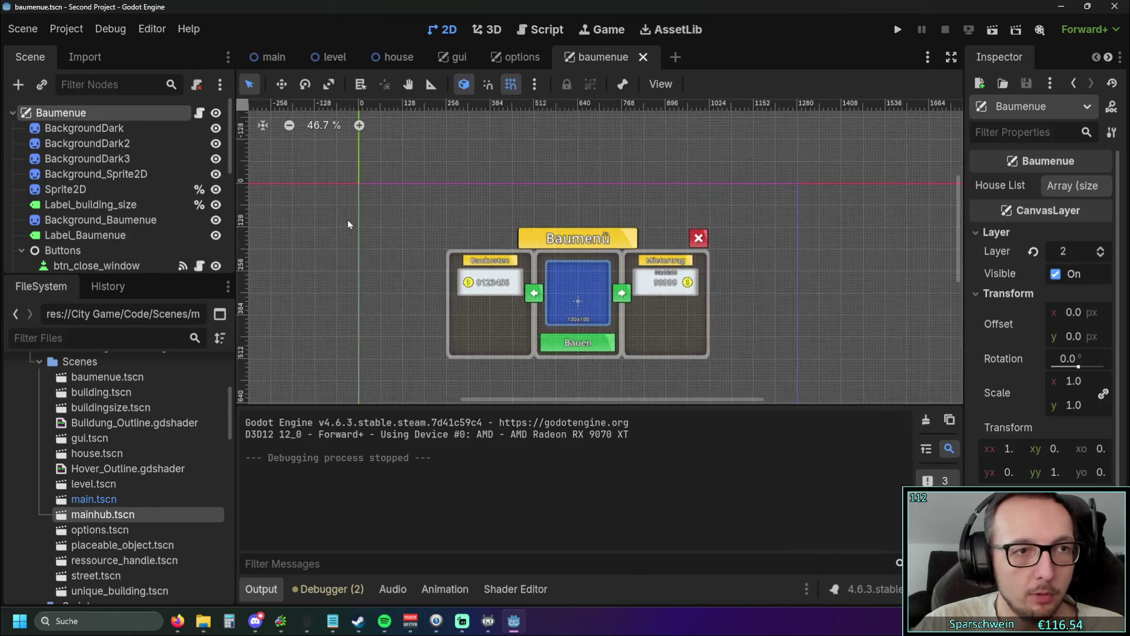
{"action": "scroll", "coordinate": [93, 150], "scroll_direction": "down", "scroll_amount": 2}
{"action": "scroll", "coordinate": [94, 150], "scroll_direction": "up", "scroll_amount": 2}
{"action": "scroll", "coordinate": [91, 146], "scroll_direction": "down", "scroll_amount": 3}
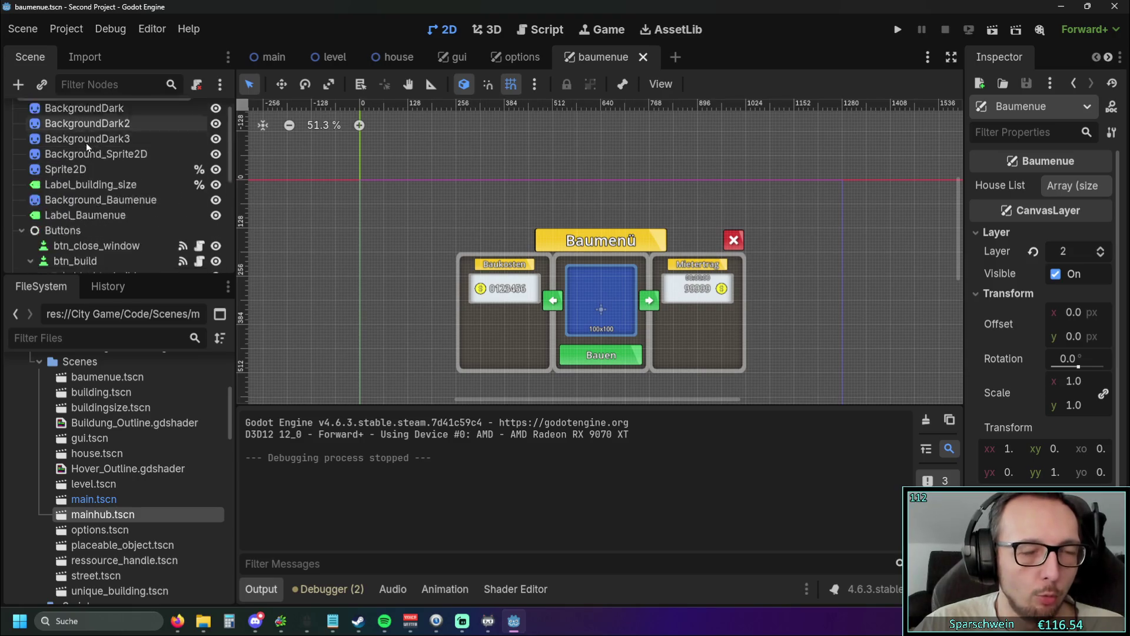
{"action": "scroll", "coordinate": [94, 144], "scroll_direction": "up", "scroll_amount": 3}
{"action": "left_click", "coordinate": [443, 57]}
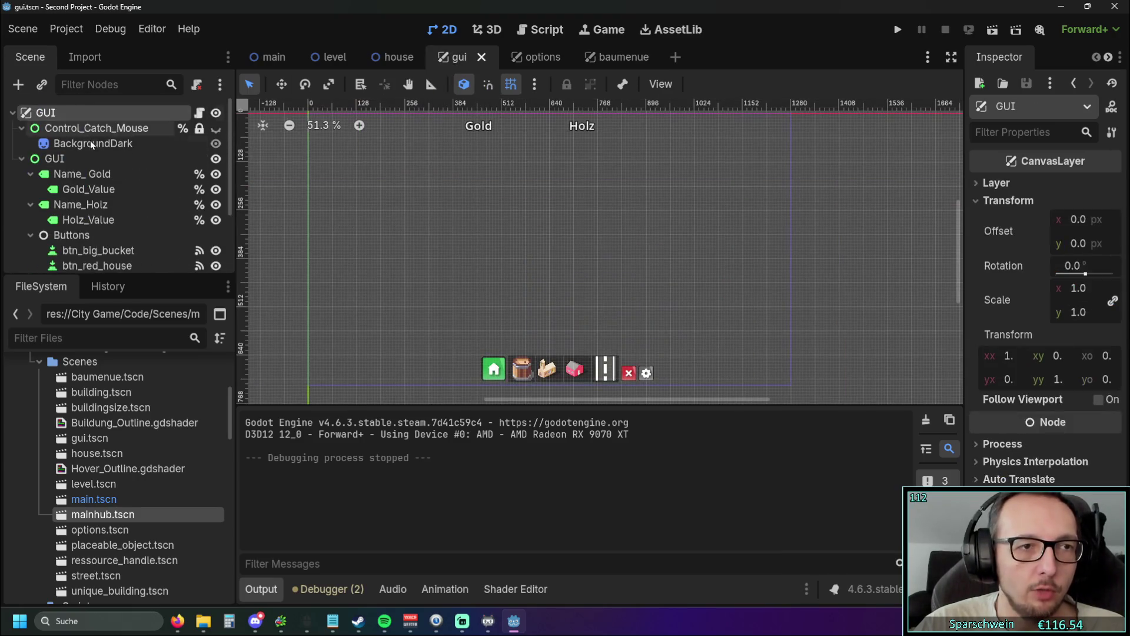
Step: Select the GUI control and drag its anchors apart into a custom rectangle
{"action": "left_click", "coordinate": [78, 157]}
{"action": "scroll", "coordinate": [472, 240], "scroll_direction": "down", "scroll_amount": 1}
{"action": "scroll", "coordinate": [434, 210], "scroll_direction": "up", "scroll_amount": 15}
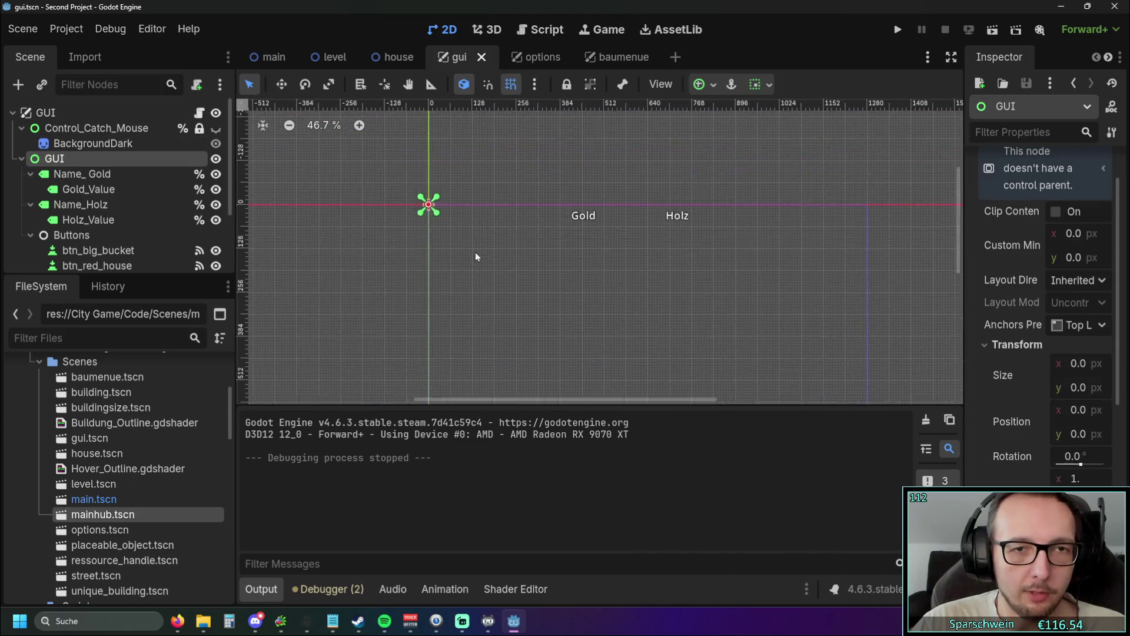
{"action": "left_click_drag", "start_coordinate": [404, 189], "coordinate": [482, 253]}
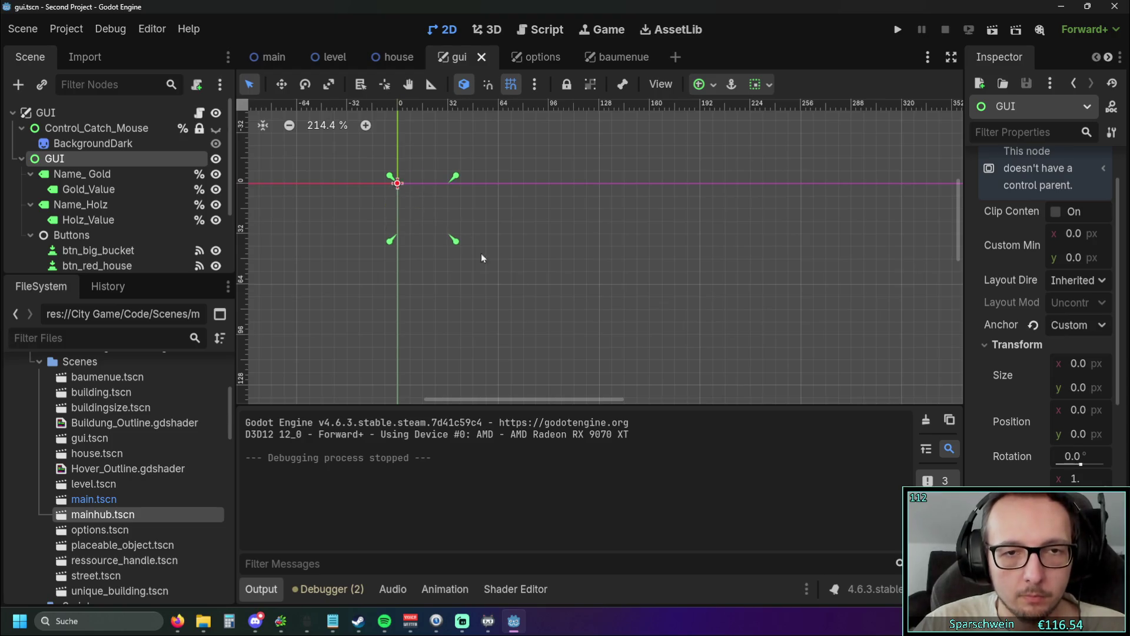
{"action": "scroll", "coordinate": [465, 177], "scroll_direction": "down", "scroll_amount": 5}
{"action": "left_click_drag", "start_coordinate": [394, 174], "coordinate": [592, 310]}
{"action": "scroll", "coordinate": [592, 309], "scroll_direction": "down", "scroll_amount": 4}
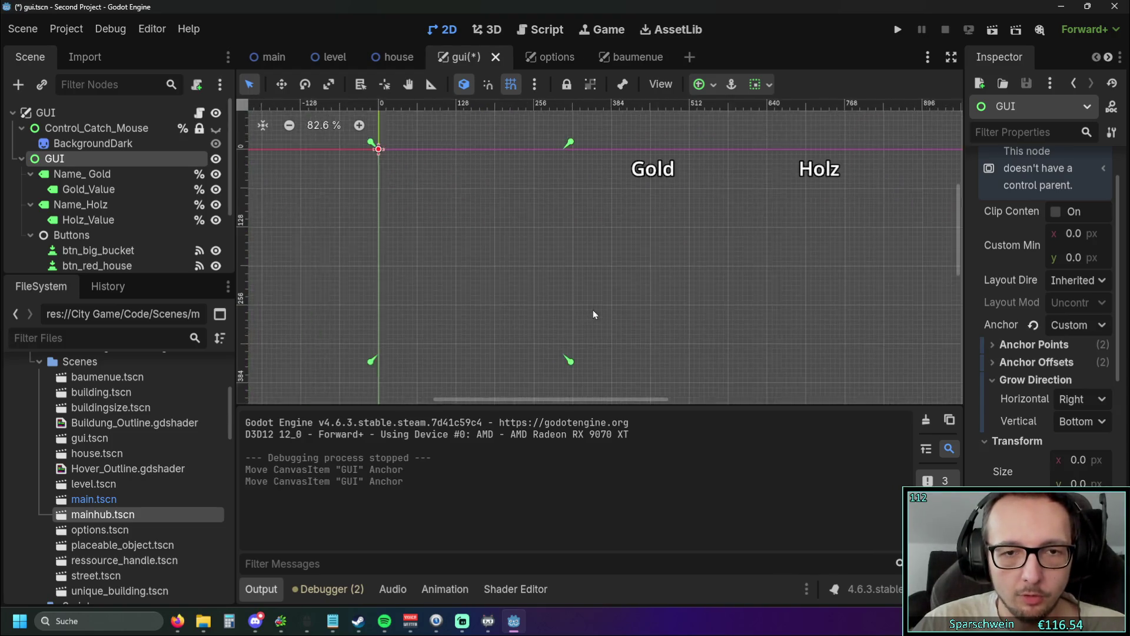
{"action": "scroll", "coordinate": [453, 174], "scroll_direction": "up", "scroll_amount": 2}
{"action": "left_click_drag", "start_coordinate": [410, 185], "coordinate": [486, 334]}
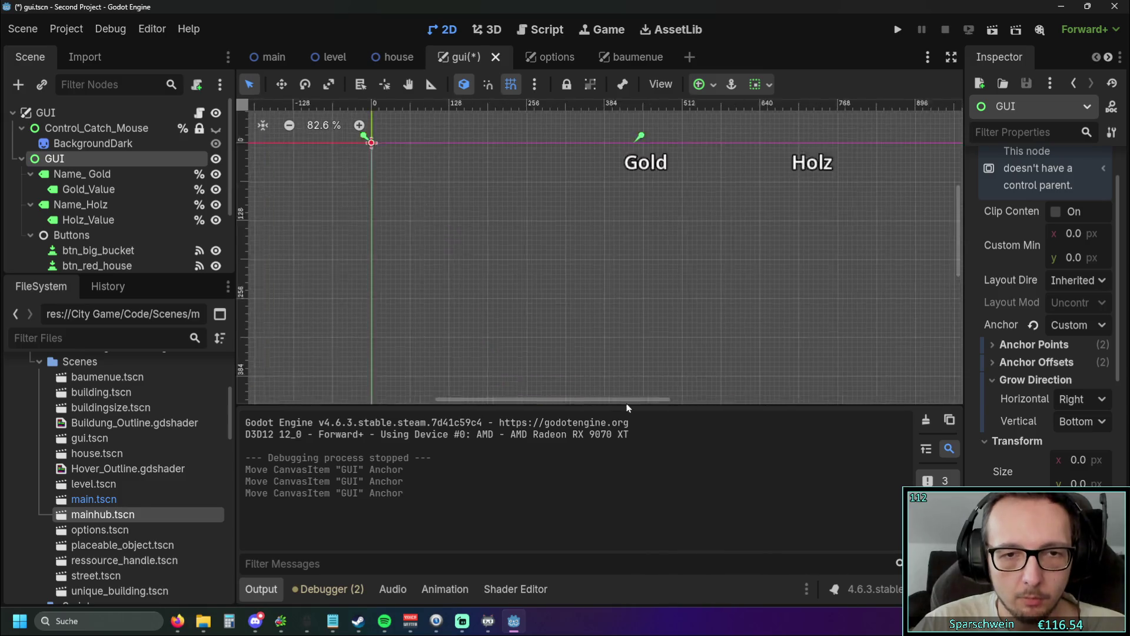
{"action": "left_click_drag", "start_coordinate": [430, 206], "coordinate": [692, 349]}
{"action": "mouse_move", "coordinate": [422, 155]}
{"action": "left_mouse_down"}
{"action": "mouse_move", "coordinate": [447, 257]}
{"action": "mouse_move", "coordinate": [505, 269]}
{"action": "left_mouse_up"}
{"action": "scroll", "coordinate": [505, 269], "scroll_direction": "up", "scroll_amount": 5}
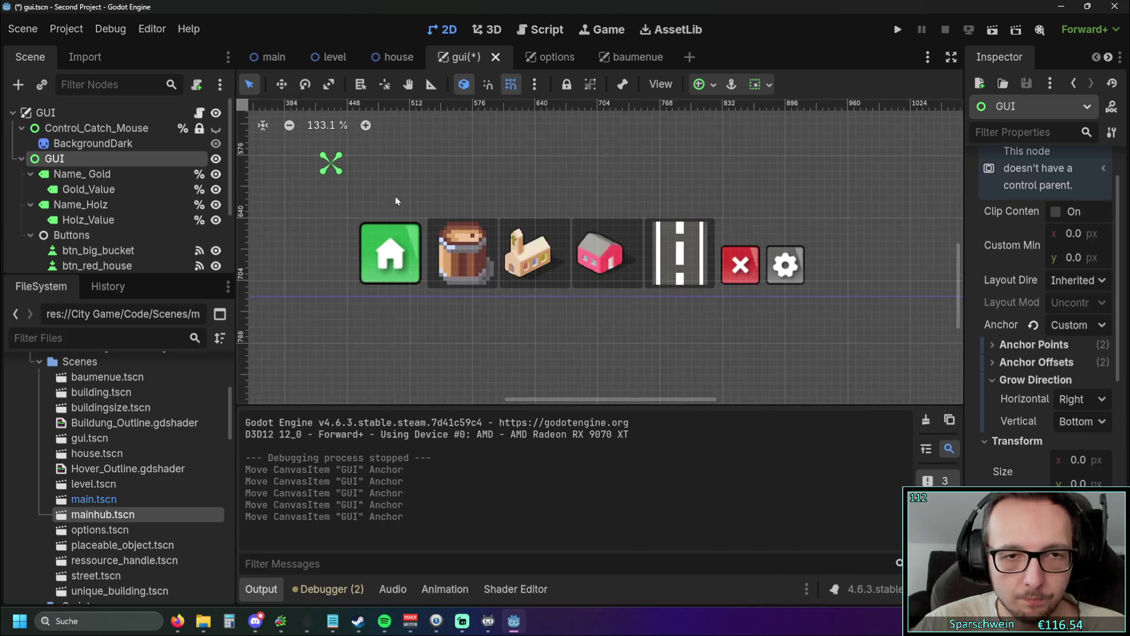
{"action": "left_click_drag", "start_coordinate": [430, 212], "coordinate": [458, 280]}
Step: Collapse all four GUI anchors onto one point left of the button bar
{"action": "left_click_drag", "start_coordinate": [421, 189], "coordinate": [449, 270]}
{"action": "scroll", "coordinate": [535, 211], "scroll_direction": "down", "scroll_amount": 2}
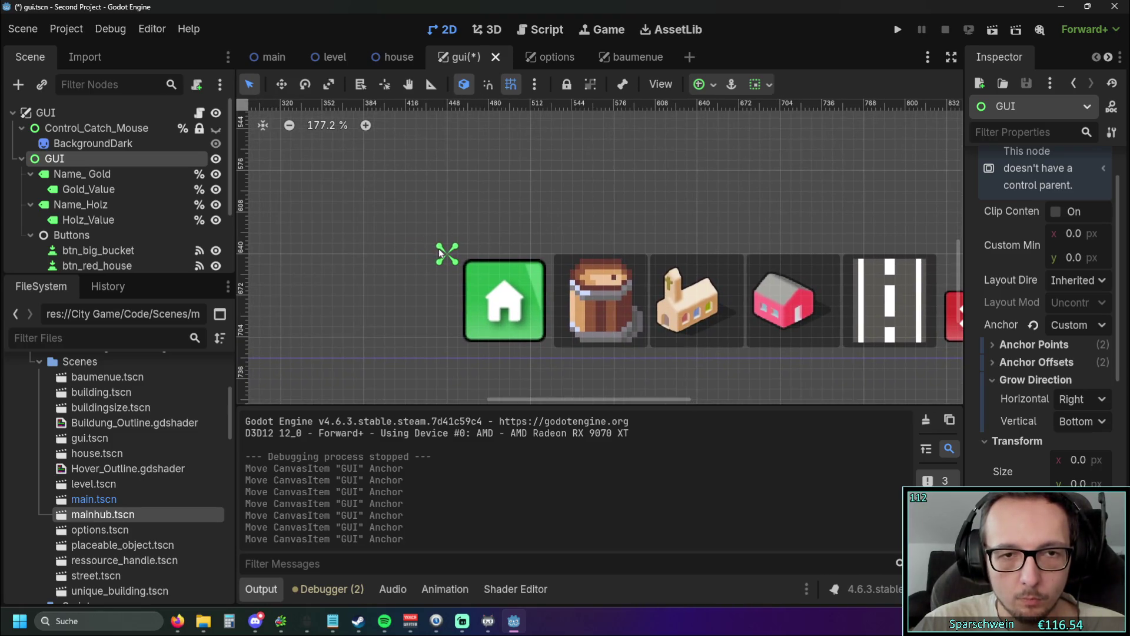
{"action": "scroll", "coordinate": [567, 196], "scroll_direction": "right", "scroll_amount": 5}
{"action": "scroll", "coordinate": [583, 197], "scroll_direction": "left", "scroll_amount": 5}
{"action": "left_click_drag", "start_coordinate": [454, 248], "coordinate": [298, 250]}
{"action": "scroll", "coordinate": [552, 204], "scroll_direction": "down", "scroll_amount": 7}
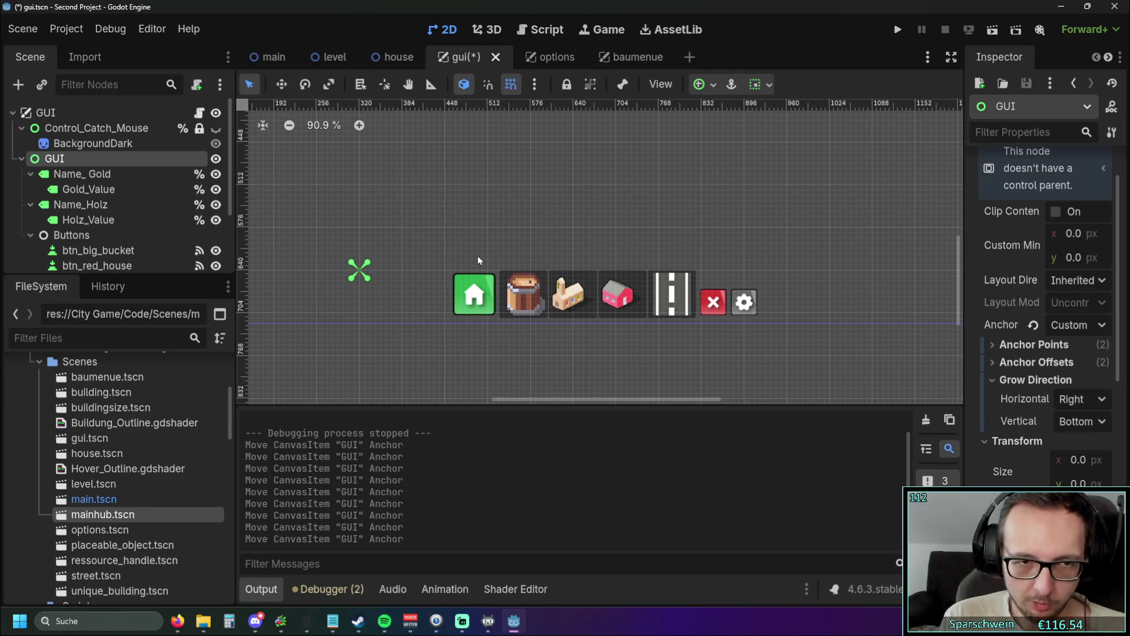
{"action": "scroll", "coordinate": [512, 234], "scroll_direction": "down", "scroll_amount": 2}
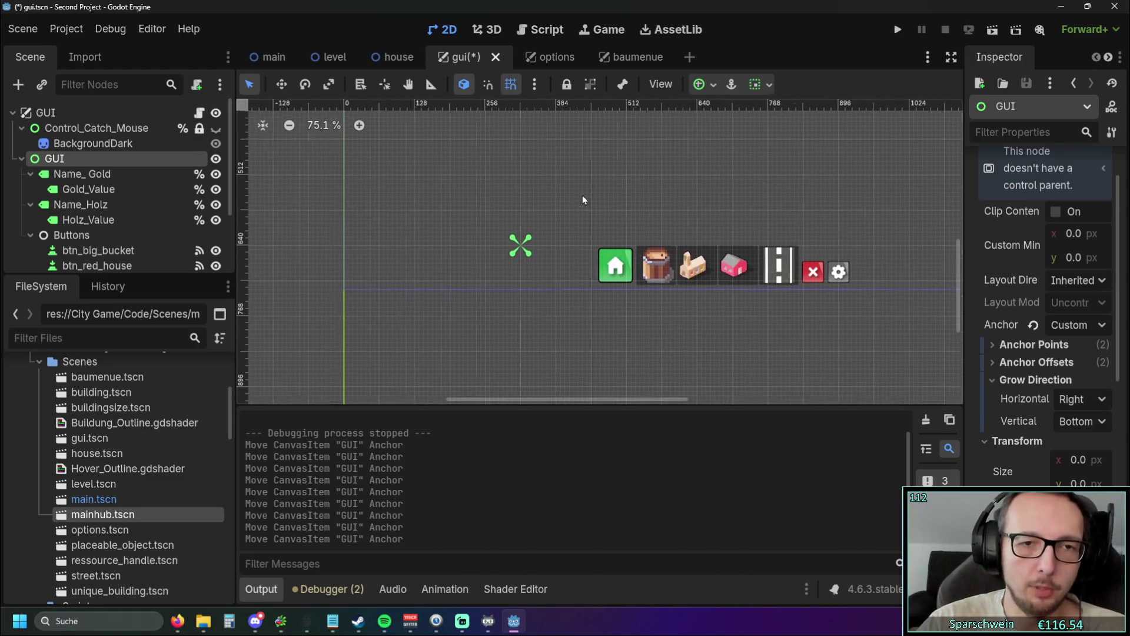
{"action": "mouse_move", "coordinate": [848, 297]}
{"action": "left_mouse_down"}
{"action": "mouse_move", "coordinate": [642, 297]}
{"action": "mouse_move", "coordinate": [663, 303]}
{"action": "left_mouse_up"}
{"action": "scroll", "coordinate": [664, 303], "scroll_direction": "down", "scroll_amount": 1}
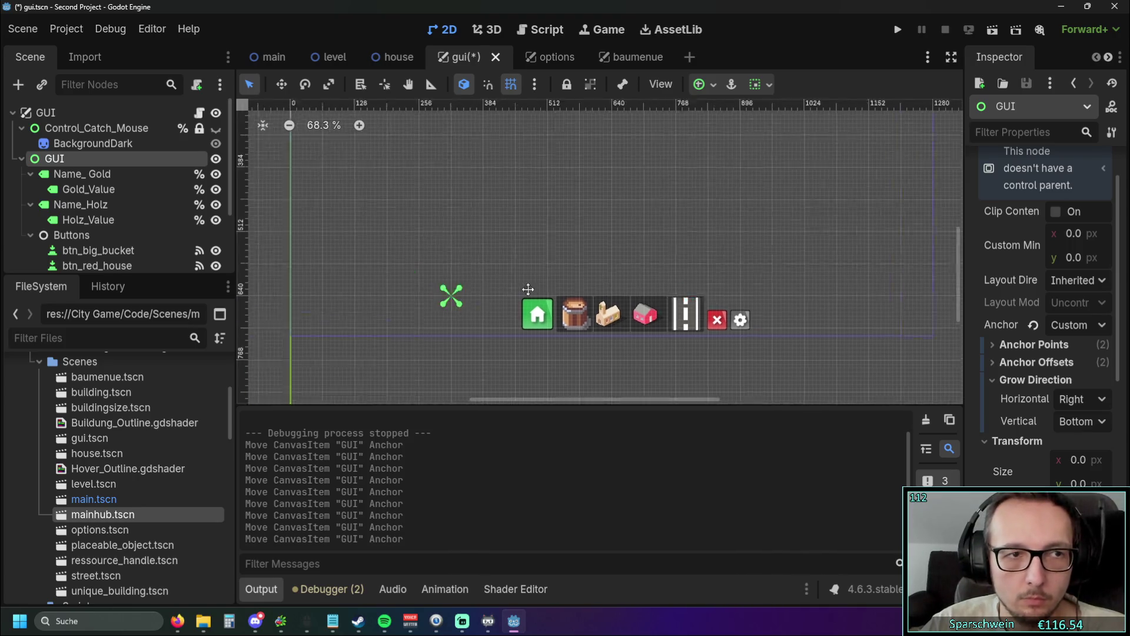
{"action": "scroll", "coordinate": [402, 268], "scroll_direction": "down", "scroll_amount": 2}
Step: Move all four GUI anchors together onto the scene origin
{"action": "left_click_drag", "start_coordinate": [660, 381], "coordinate": [532, 132]}
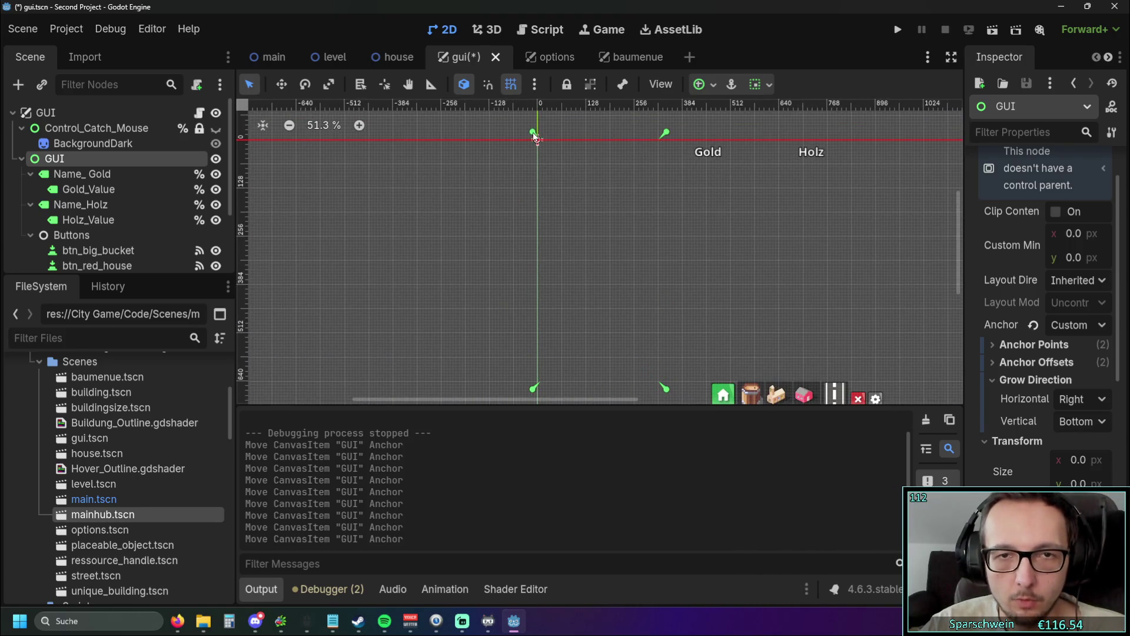
{"action": "mouse_move", "coordinate": [664, 386]}
{"action": "left_mouse_down"}
{"action": "mouse_move", "coordinate": [664, 265]}
{"action": "mouse_move", "coordinate": [566, 157]}
{"action": "left_mouse_up"}
{"action": "scroll", "coordinate": [566, 156], "scroll_direction": "up", "scroll_amount": 9}
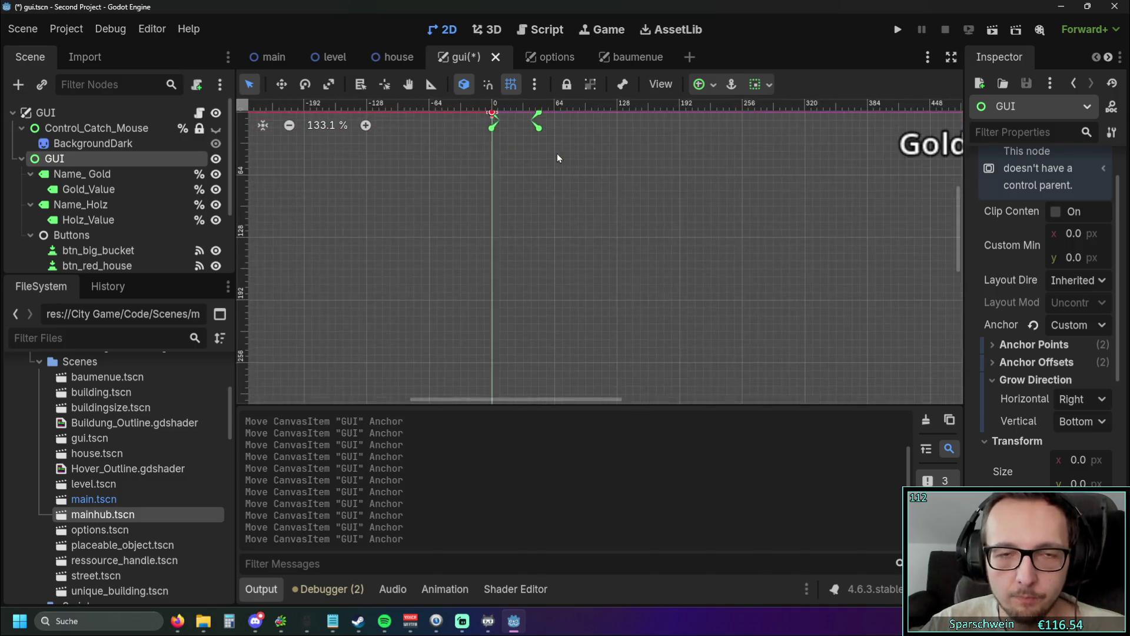
{"action": "left_click_drag", "start_coordinate": [493, 263], "coordinate": [462, 238]}
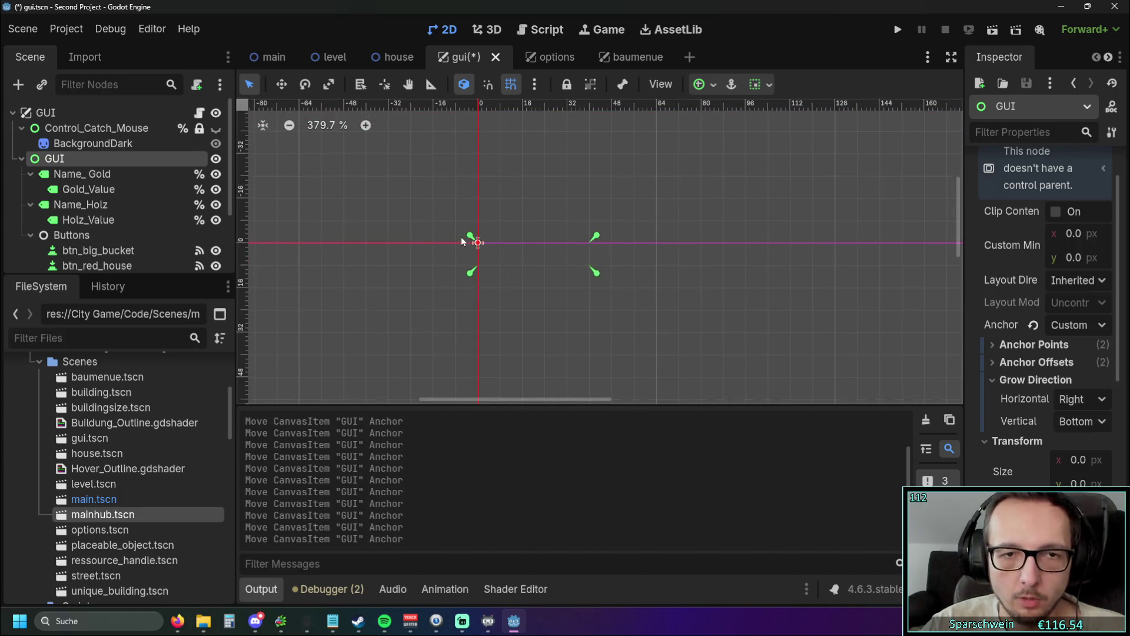
{"action": "left_click_drag", "start_coordinate": [597, 272], "coordinate": [493, 252]}
{"action": "scroll", "coordinate": [610, 315], "scroll_direction": "down", "scroll_amount": 2}
{"action": "scroll", "coordinate": [642, 326], "scroll_direction": "down", "scroll_amount": 8}
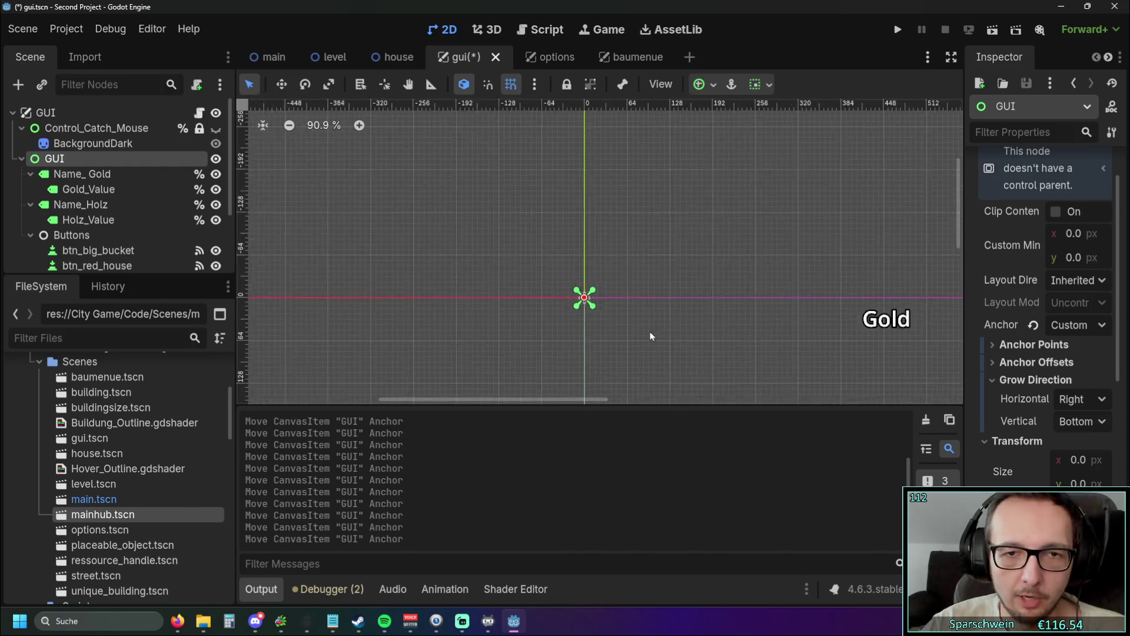
{"action": "scroll", "coordinate": [573, 249], "scroll_direction": "down", "scroll_amount": 8}
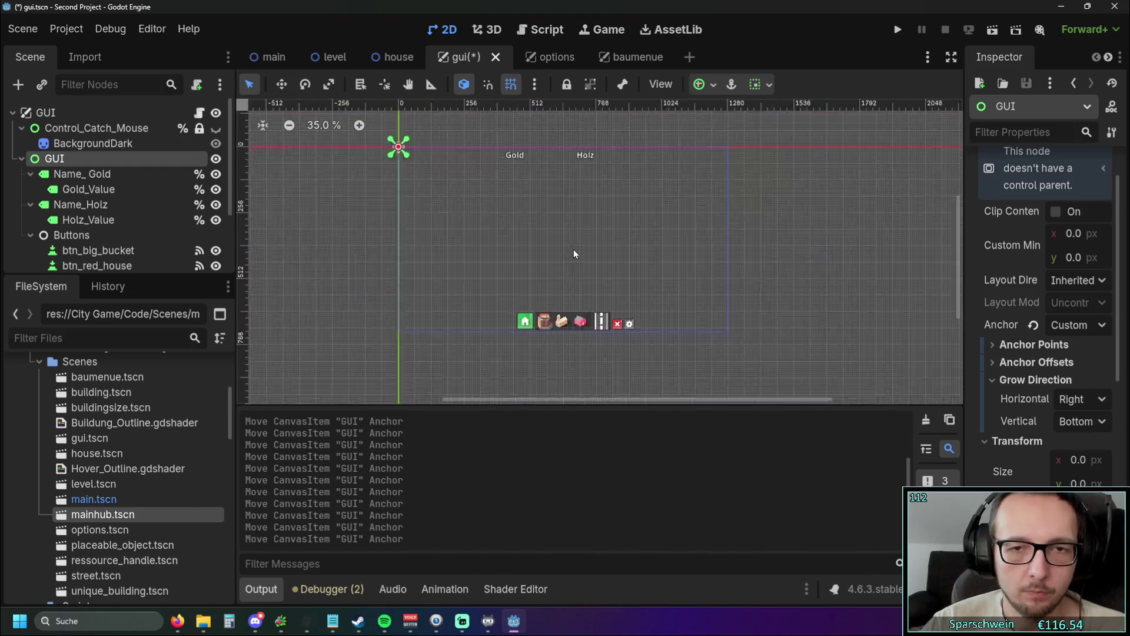
Step: Show BackgroundDark and enlarge it to scale 51.44 × 28.75
{"action": "left_click", "coordinate": [93, 143]}
{"action": "left_click", "coordinate": [216, 143]}
{"action": "scroll", "coordinate": [620, 260], "scroll_direction": "up", "scroll_amount": 2}
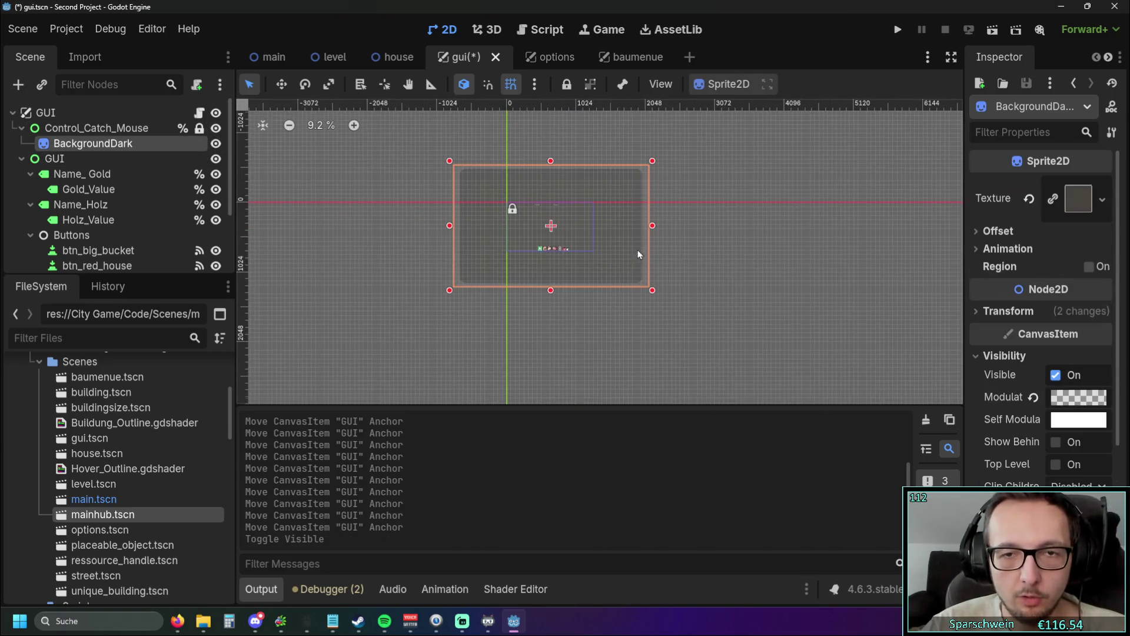
{"action": "scroll", "coordinate": [637, 254], "scroll_direction": "down", "scroll_amount": 2}
{"action": "left_click_drag", "start_coordinate": [621, 228], "coordinate": [677, 139]}
{"action": "scroll", "coordinate": [581, 316], "scroll_direction": "up", "scroll_amount": 1}
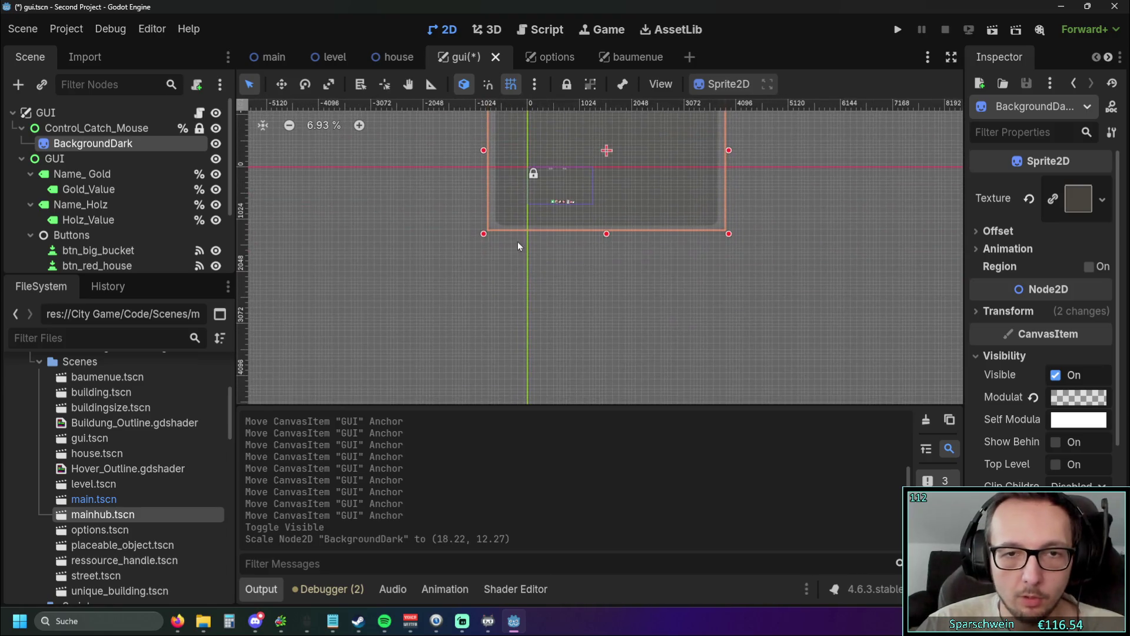
{"action": "left_click_drag", "start_coordinate": [485, 234], "coordinate": [286, 379]}
{"action": "scroll", "coordinate": [770, 199], "scroll_direction": "down", "scroll_amount": 1}
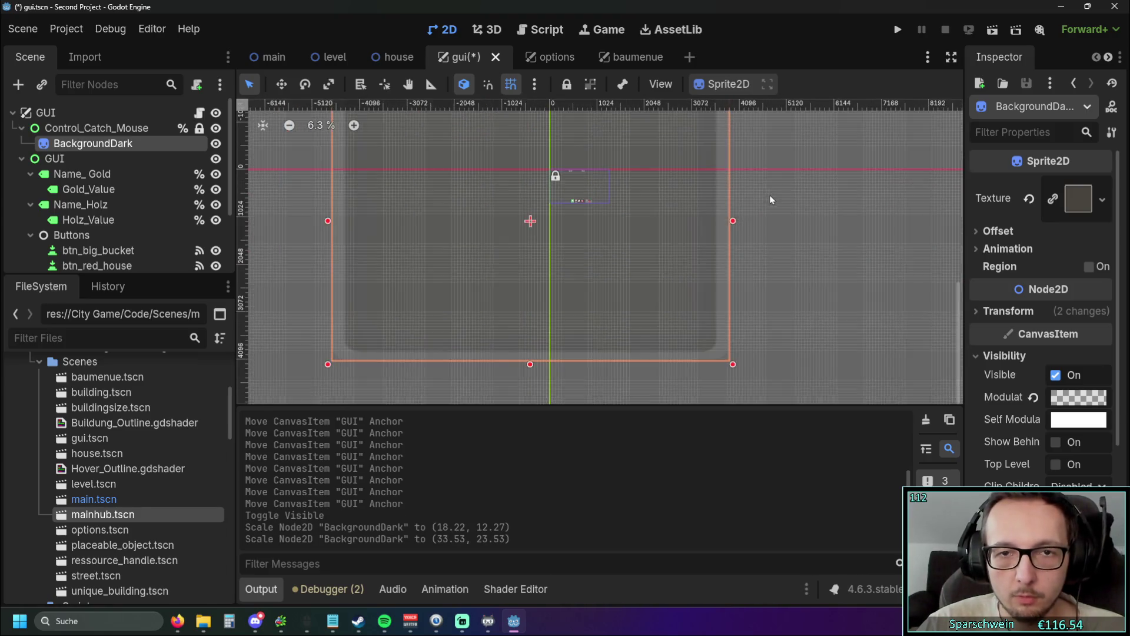
{"action": "left_click_drag", "start_coordinate": [770, 199], "coordinate": [592, 290]}
{"action": "left_click_drag", "start_coordinate": [554, 175], "coordinate": [767, 111]}
{"action": "left_click_drag", "start_coordinate": [651, 265], "coordinate": [778, 229]}
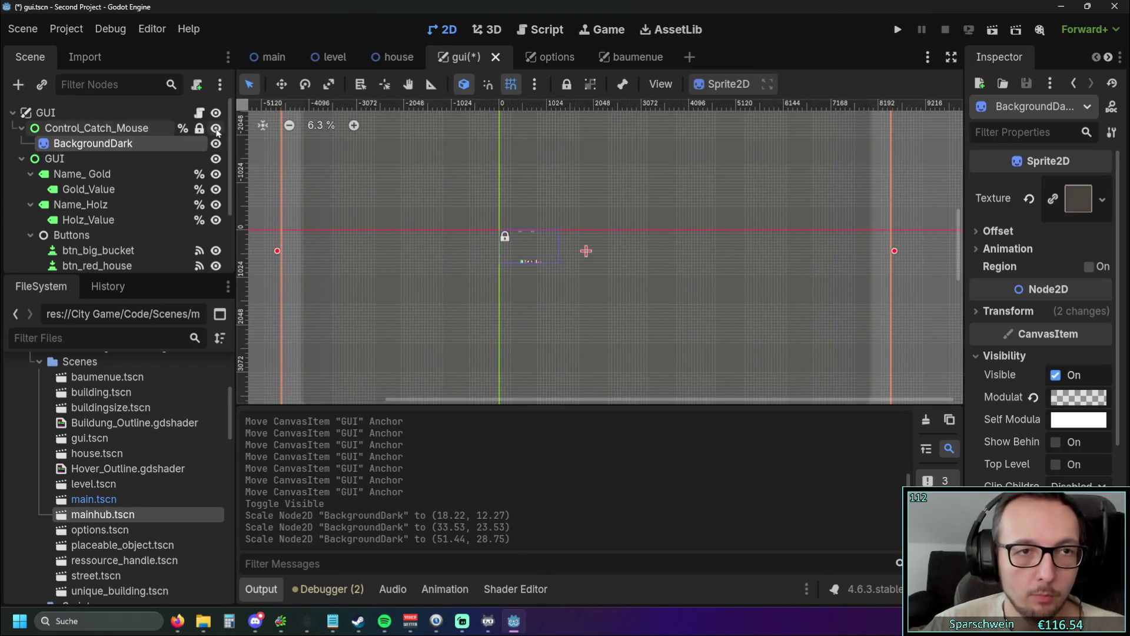
Step: Hide Control_Catch_Mouse, then stretch BackgroundDark to 51.44 × 33.25 and move it to (696, 368)
{"action": "left_click", "coordinate": [217, 132]}
{"action": "scroll", "coordinate": [508, 232], "scroll_direction": "up", "scroll_amount": 9}
{"action": "mouse_move", "coordinate": [630, 278]}
{"action": "left_mouse_down"}
{"action": "mouse_move", "coordinate": [610, 224]}
{"action": "mouse_move", "coordinate": [630, 301]}
{"action": "left_mouse_up"}
{"action": "scroll", "coordinate": [609, 222], "scroll_direction": "up", "scroll_amount": 1}
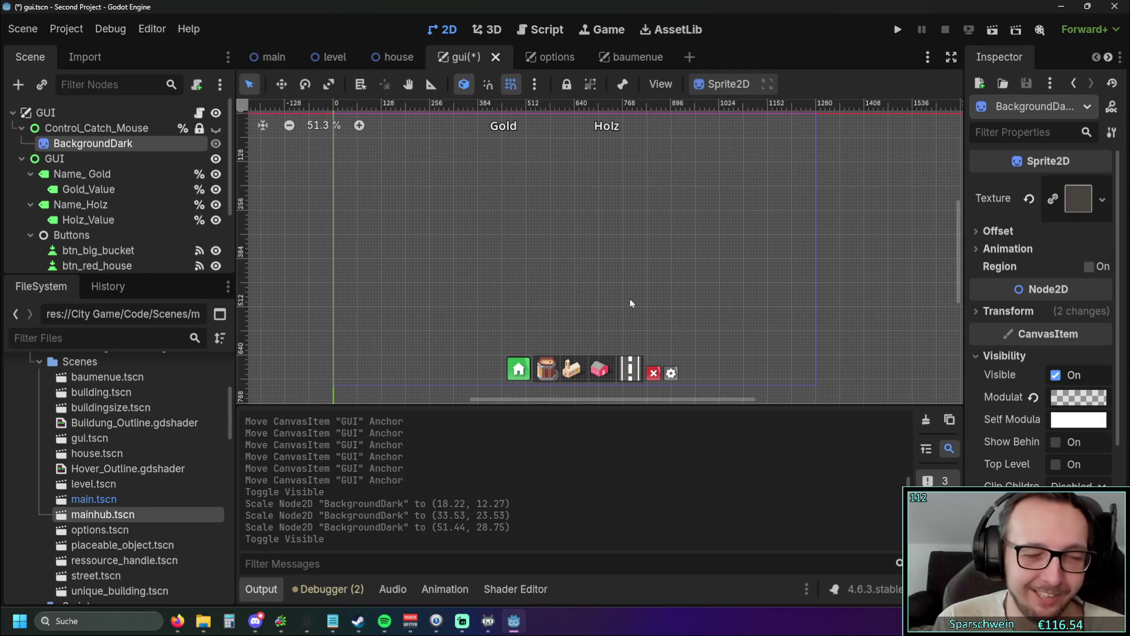
{"action": "scroll", "coordinate": [507, 243], "scroll_direction": "down", "scroll_amount": 9}
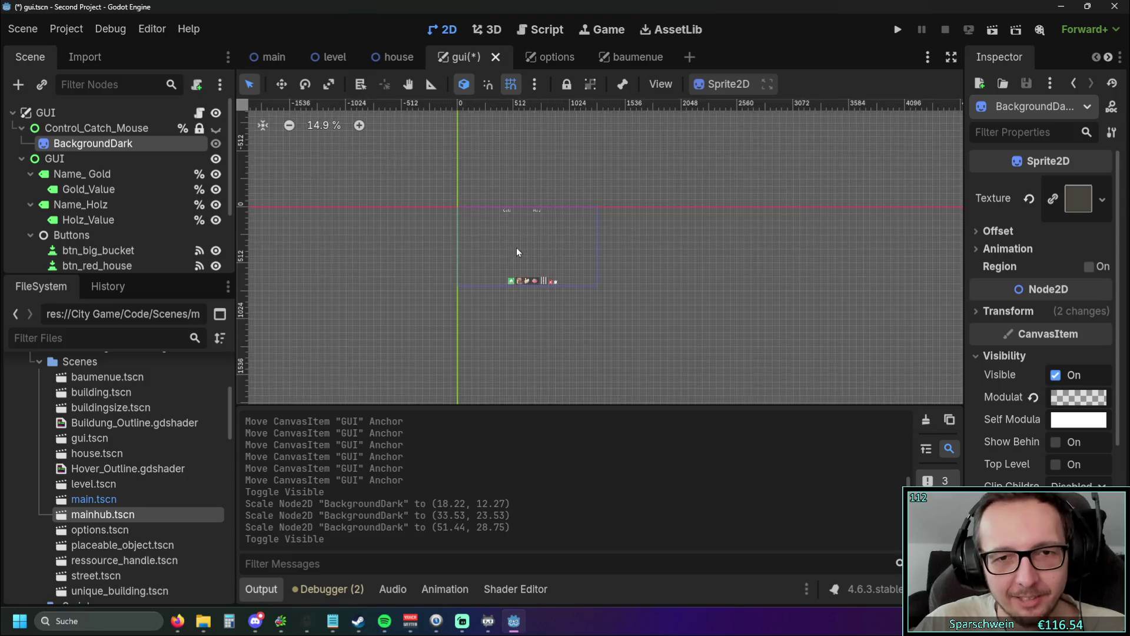
{"action": "left_click", "coordinate": [216, 143]}
{"action": "scroll", "coordinate": [582, 287], "scroll_direction": "down", "scroll_amount": 4}
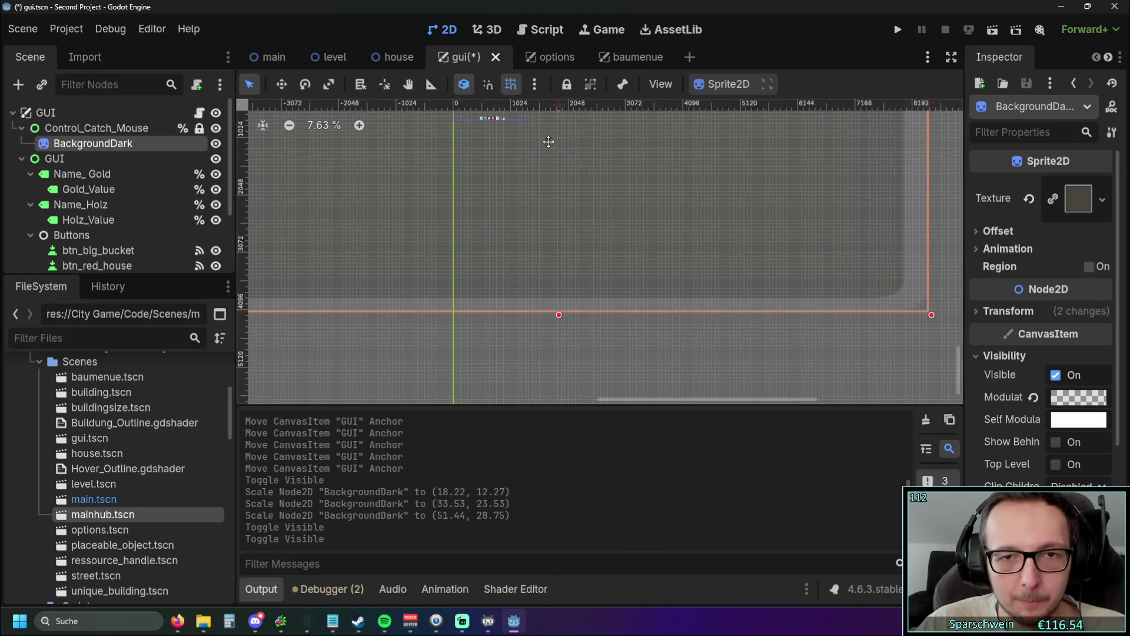
{"action": "left_click_drag", "start_coordinate": [559, 323], "coordinate": [559, 368]}
{"action": "scroll", "coordinate": [593, 306], "scroll_direction": "down", "scroll_amount": 2}
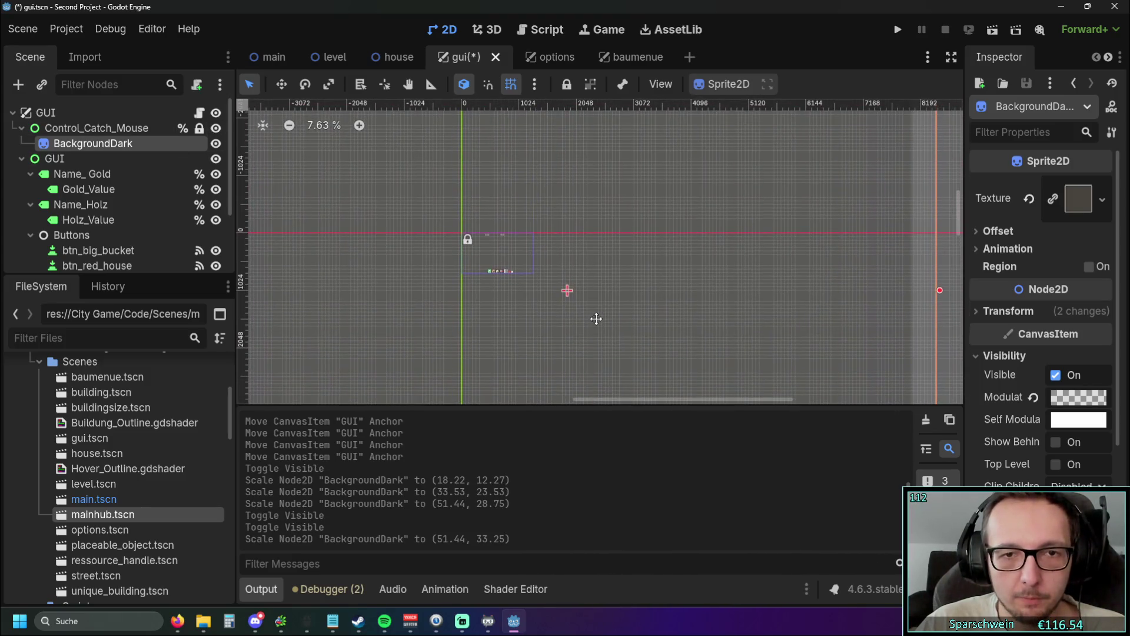
{"action": "mouse_move", "coordinate": [608, 269]}
{"action": "left_mouse_down"}
{"action": "mouse_move", "coordinate": [641, 333]}
{"action": "mouse_move", "coordinate": [557, 248]}
{"action": "left_mouse_up"}
Step: Hide BackgroundDark again, save the scene and run the game
{"action": "scroll", "coordinate": [613, 292], "scroll_direction": "up", "scroll_amount": 2}
{"action": "key", "text": "h"}
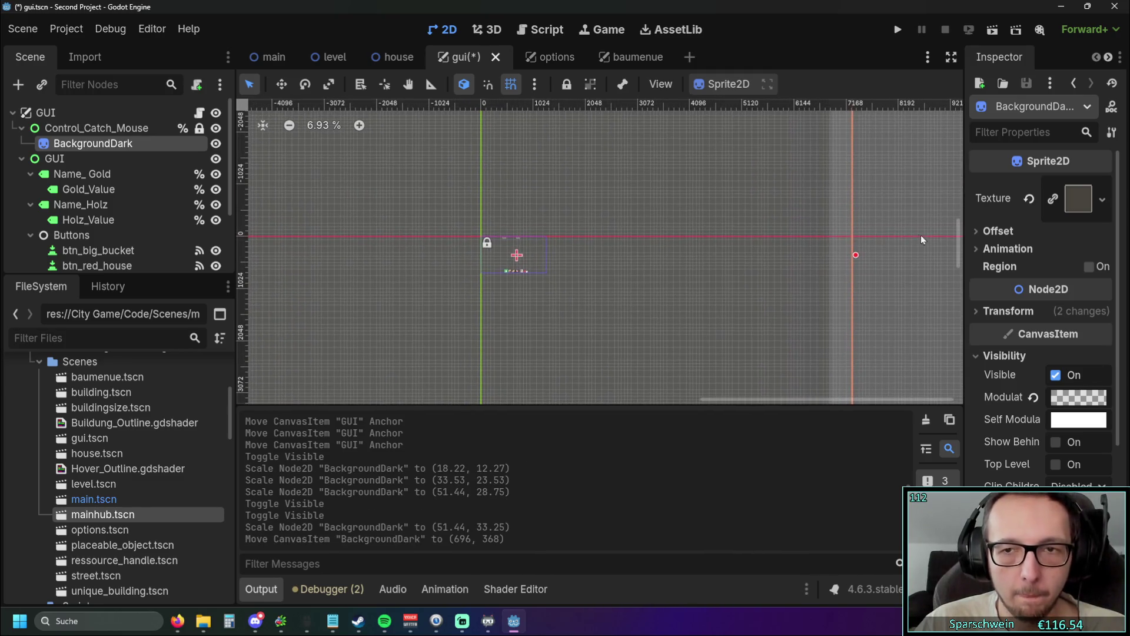
{"action": "left_click", "coordinate": [882, 196]}
{"action": "scroll", "coordinate": [465, 240], "scroll_direction": "up", "scroll_amount": 10}
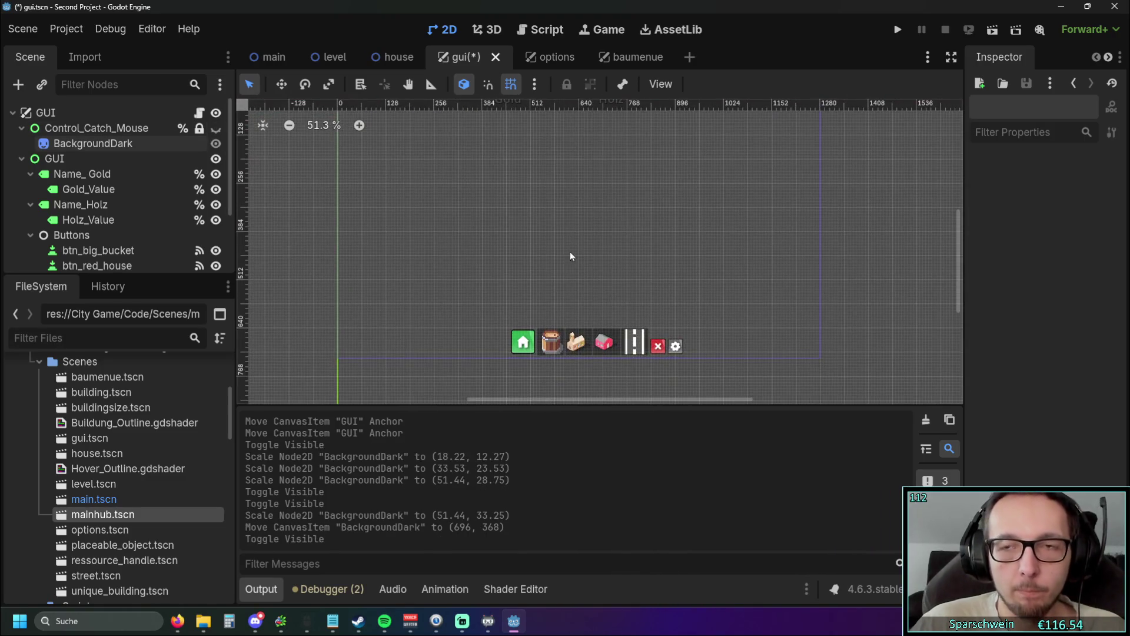
{"action": "left_click", "coordinate": [897, 30]}
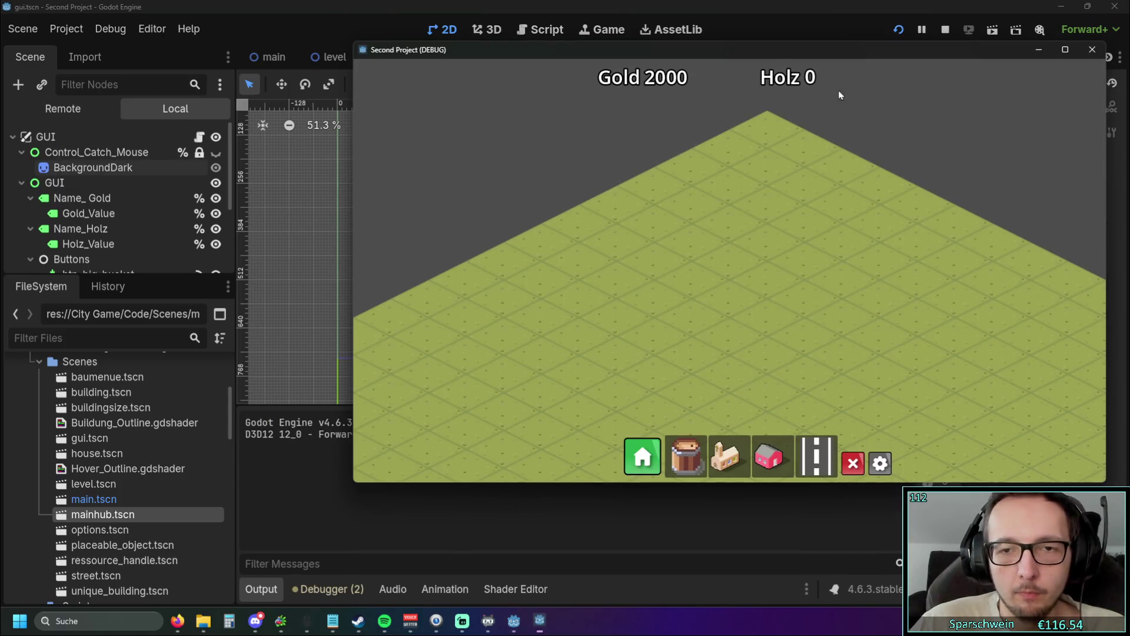
Step: In the running game, toggle the Baumenü build panel open and closed twice, then close the game window
{"action": "left_click", "coordinate": [637, 462]}
{"action": "left_click", "coordinate": [637, 462]}
{"action": "left_click", "coordinate": [637, 462]}
{"action": "left_click", "coordinate": [637, 462]}
{"action": "left_click", "coordinate": [1092, 51]}
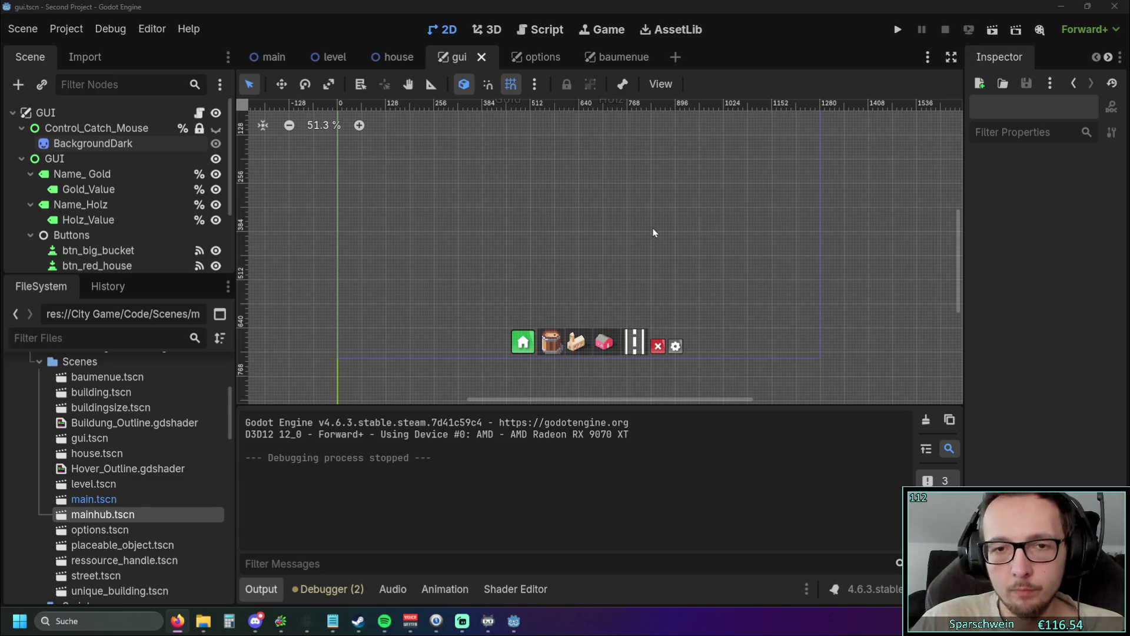
{"action": "scroll", "coordinate": [652, 228], "scroll_direction": "up", "scroll_amount": 1}
{"action": "key", "text": "ctrl+j"}
{"action": "scroll", "coordinate": [577, 348], "scroll_direction": "up", "scroll_amount": 2}
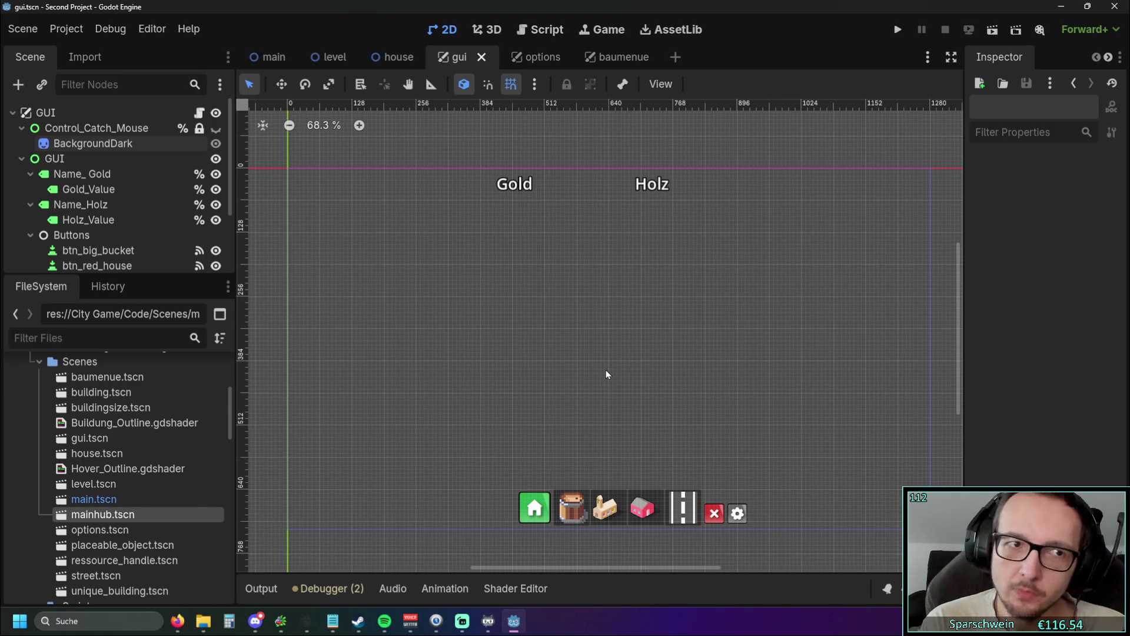
{"action": "scroll", "coordinate": [545, 277], "scroll_direction": "down", "scroll_amount": 1}
{"action": "scroll", "coordinate": [565, 300], "scroll_direction": "up", "scroll_amount": 1}
{"action": "scroll", "coordinate": [571, 303], "scroll_direction": "left", "scroll_amount": 1}
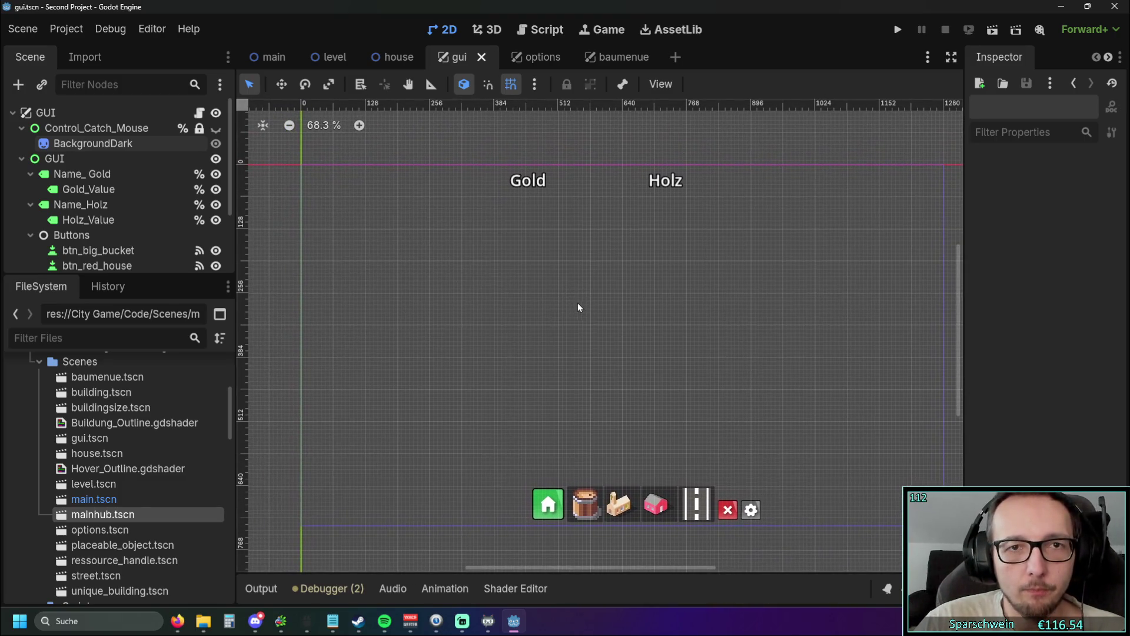
Step: In the level scene, select the GUI layer and expand its Transform properties in the Inspector
{"action": "left_click", "coordinate": [333, 62]}
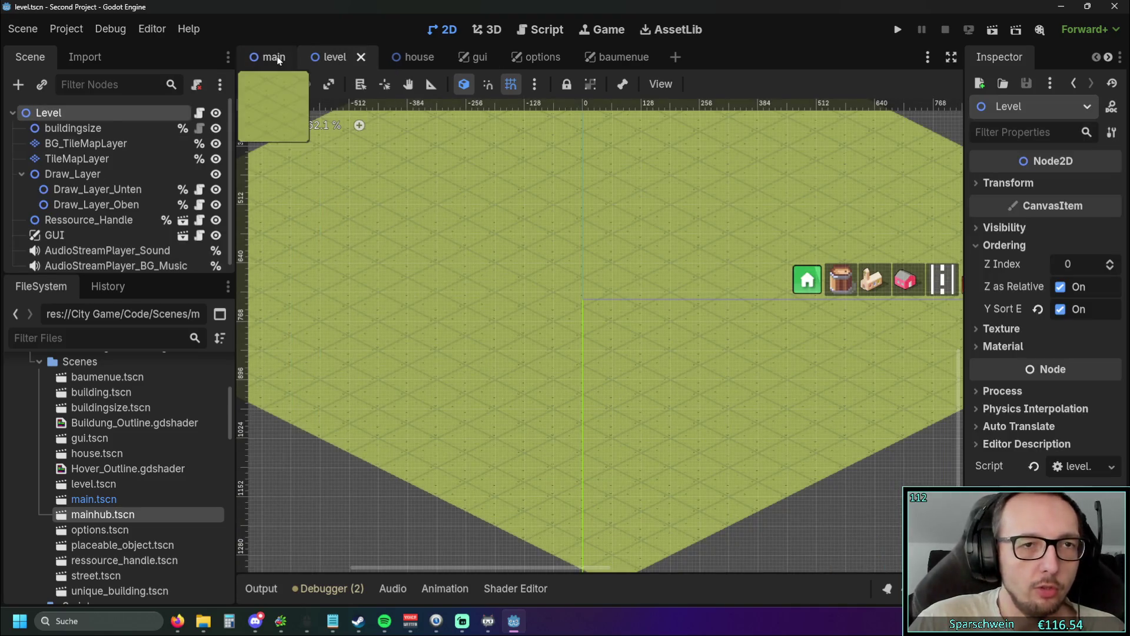
{"action": "left_click", "coordinate": [269, 58]}
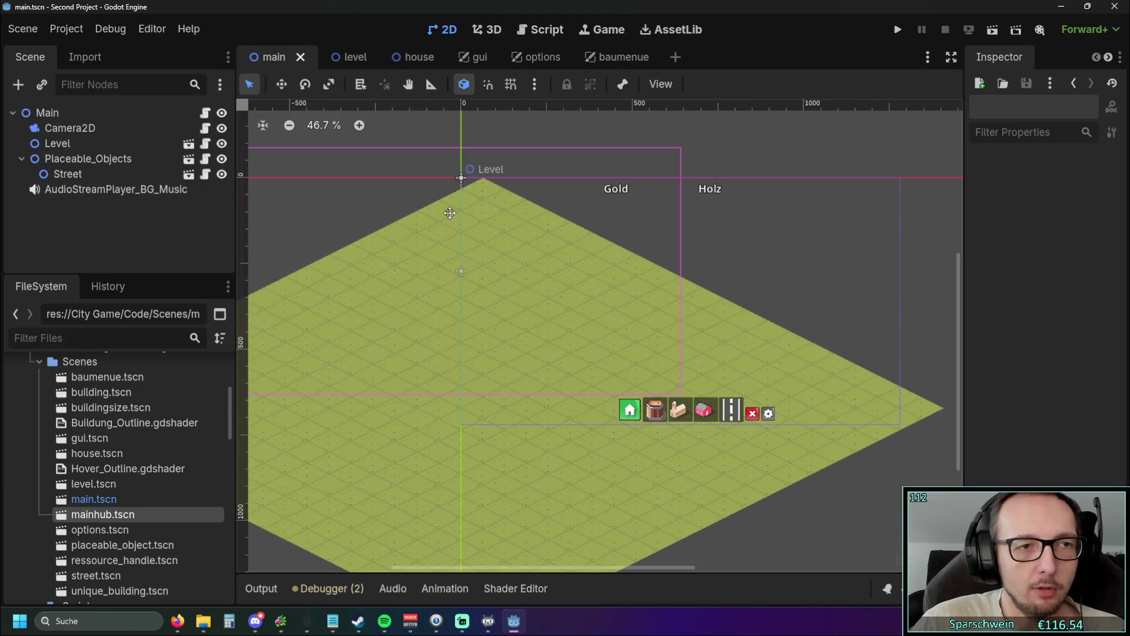
{"action": "left_click", "coordinate": [336, 57]}
{"action": "scroll", "coordinate": [126, 157], "scroll_direction": "down", "scroll_amount": 1}
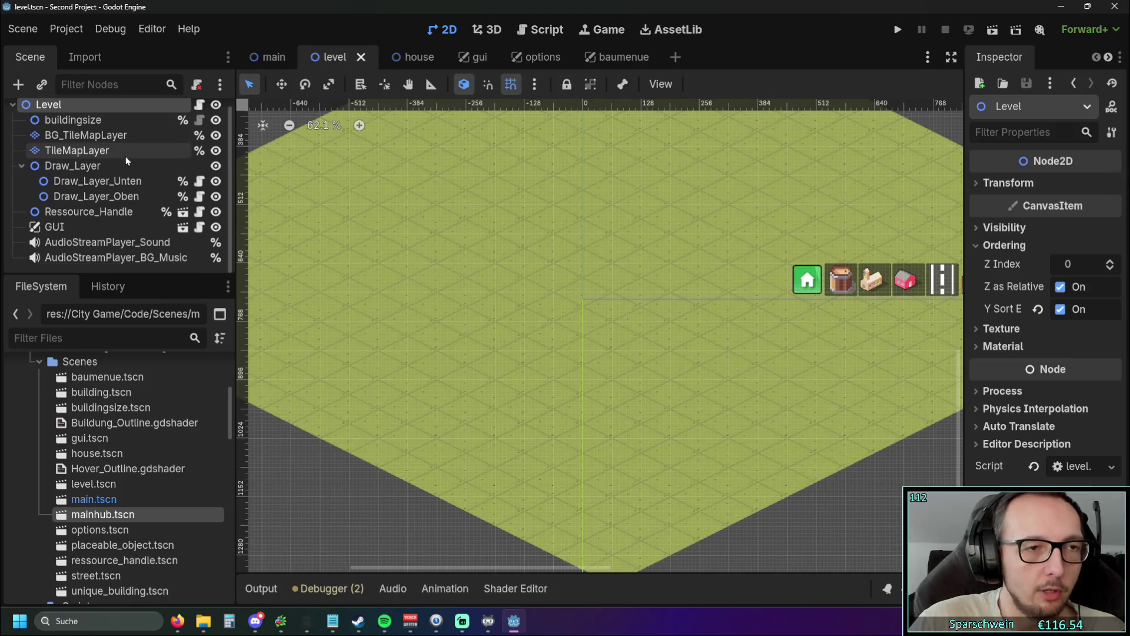
{"action": "left_click", "coordinate": [69, 225]}
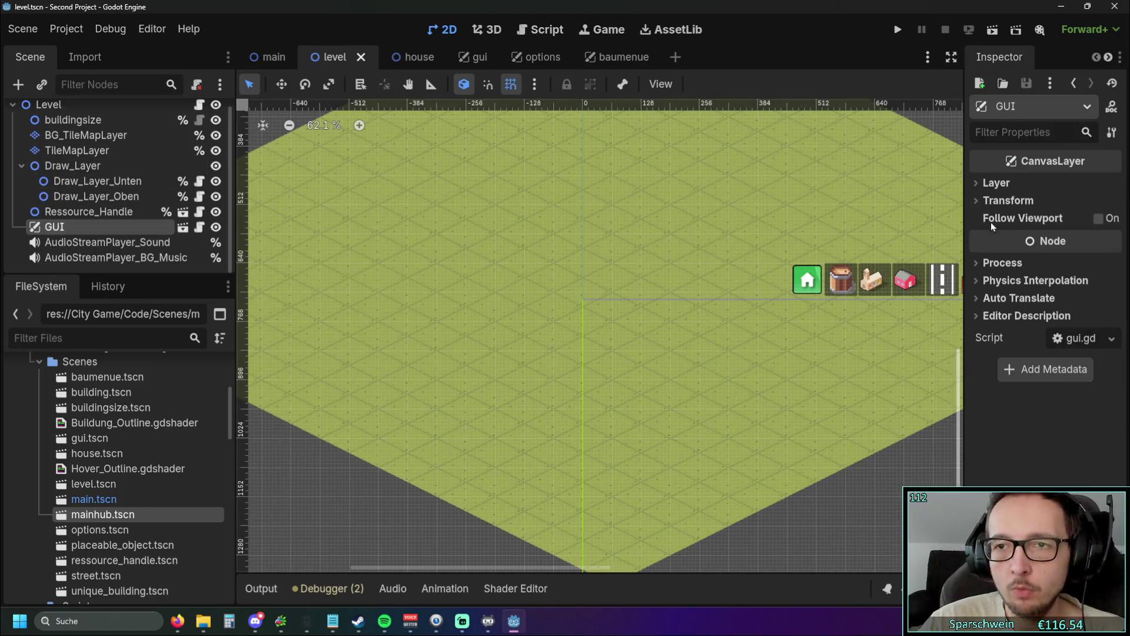
{"action": "left_click", "coordinate": [995, 268]}
{"action": "left_click", "coordinate": [995, 267]}
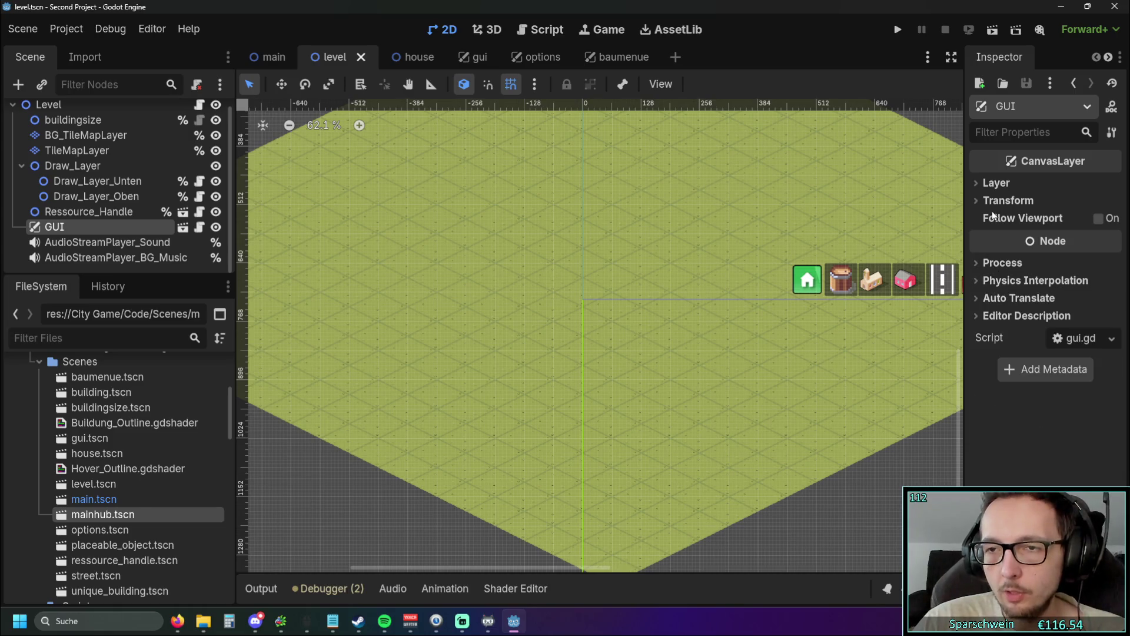
{"action": "left_click", "coordinate": [994, 183]}
{"action": "left_click", "coordinate": [995, 182]}
{"action": "left_click", "coordinate": [995, 200]}
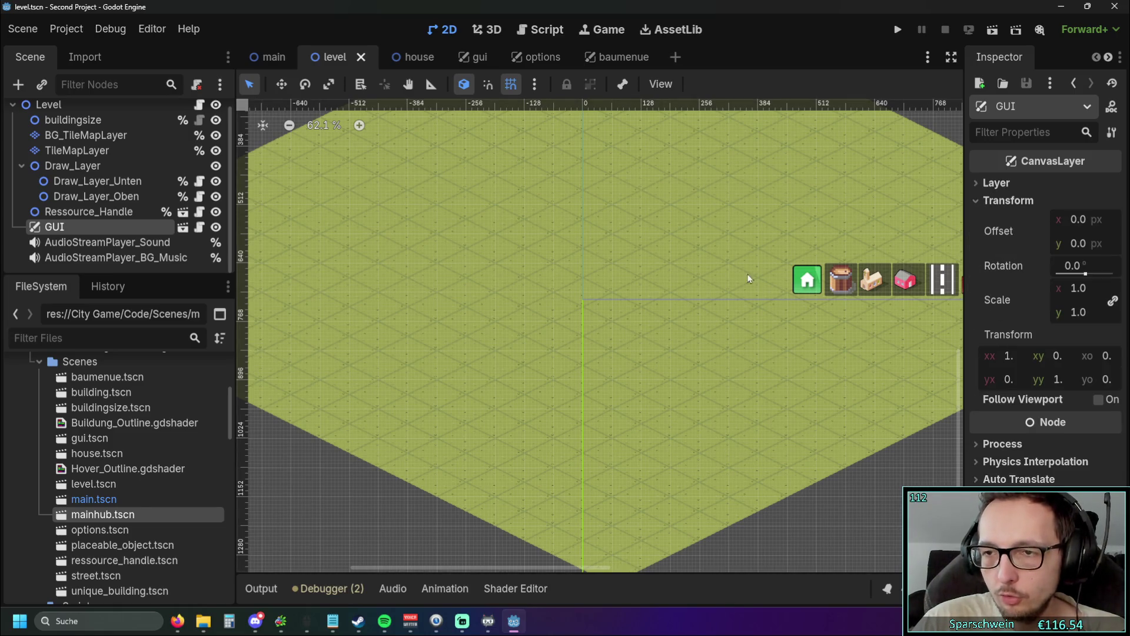
Step: Experiment with the GUI layer's offset, scale and skew, resetting offset to 0 and scale to 1
{"action": "scroll", "coordinate": [687, 262], "scroll_direction": "down", "scroll_amount": 3}
{"action": "scroll", "coordinate": [517, 336], "scroll_direction": "up", "scroll_amount": 2}
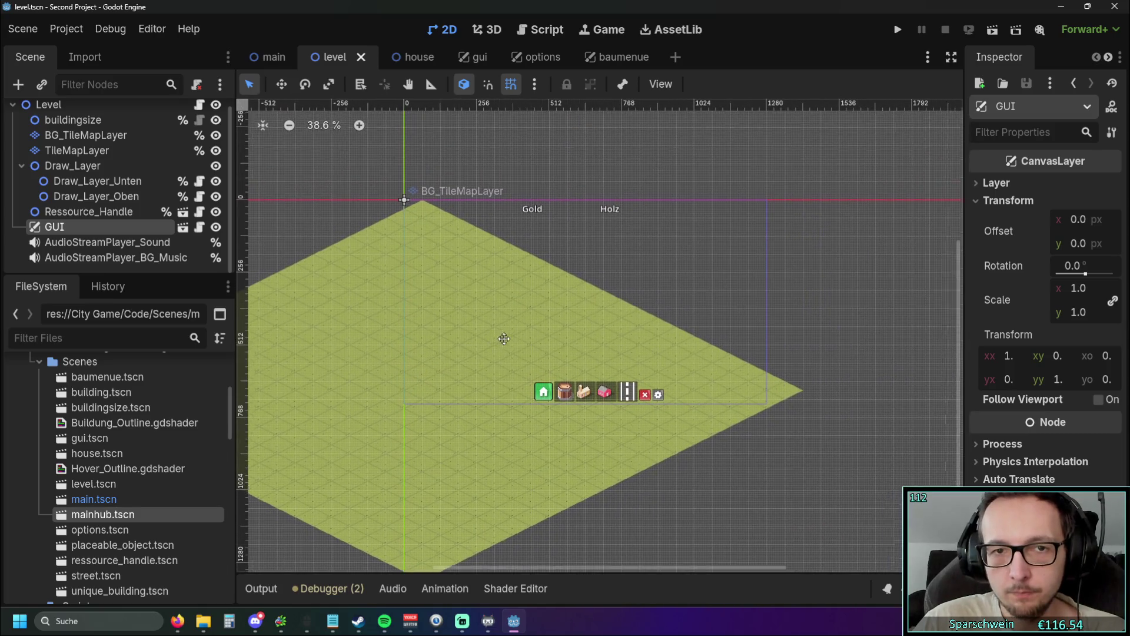
{"action": "scroll", "coordinate": [609, 319], "scroll_direction": "left", "scroll_amount": 2}
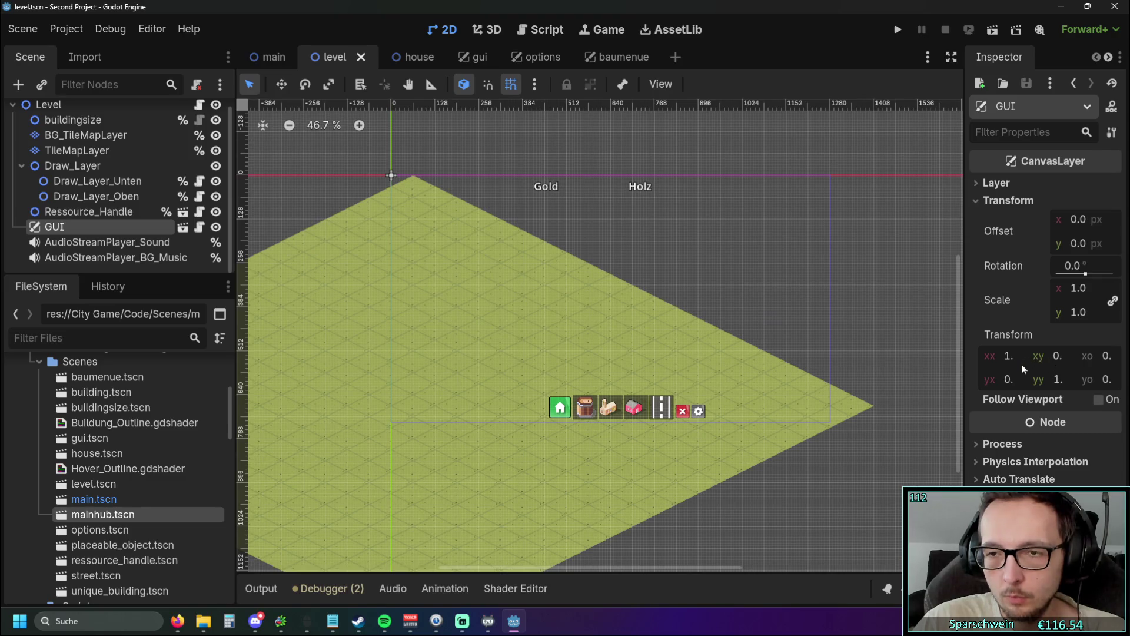
{"action": "mouse_move", "coordinate": [1080, 221]}
{"action": "left_mouse_down"}
{"action": "mouse_move", "coordinate": [1101, 221]}
{"action": "mouse_move", "coordinate": [1059, 221]}
{"action": "mouse_move", "coordinate": [1074, 220]}
{"action": "left_mouse_up"}
{"action": "left_click", "coordinate": [1038, 232]}
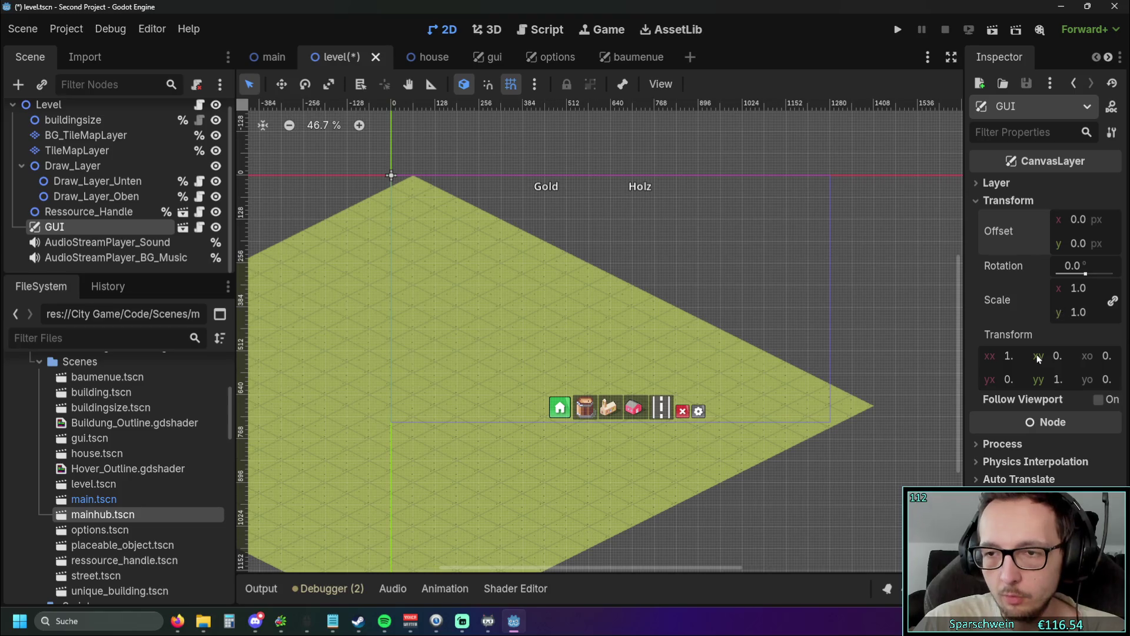
{"action": "mouse_move", "coordinate": [1007, 356]}
{"action": "left_mouse_down"}
{"action": "mouse_move", "coordinate": [1024, 357]}
{"action": "mouse_move", "coordinate": [990, 357]}
{"action": "mouse_move", "coordinate": [1053, 356]}
{"action": "mouse_move", "coordinate": [1001, 356]}
{"action": "mouse_move", "coordinate": [1035, 355]}
{"action": "left_mouse_up"}
{"action": "left_click", "coordinate": [1038, 301]}
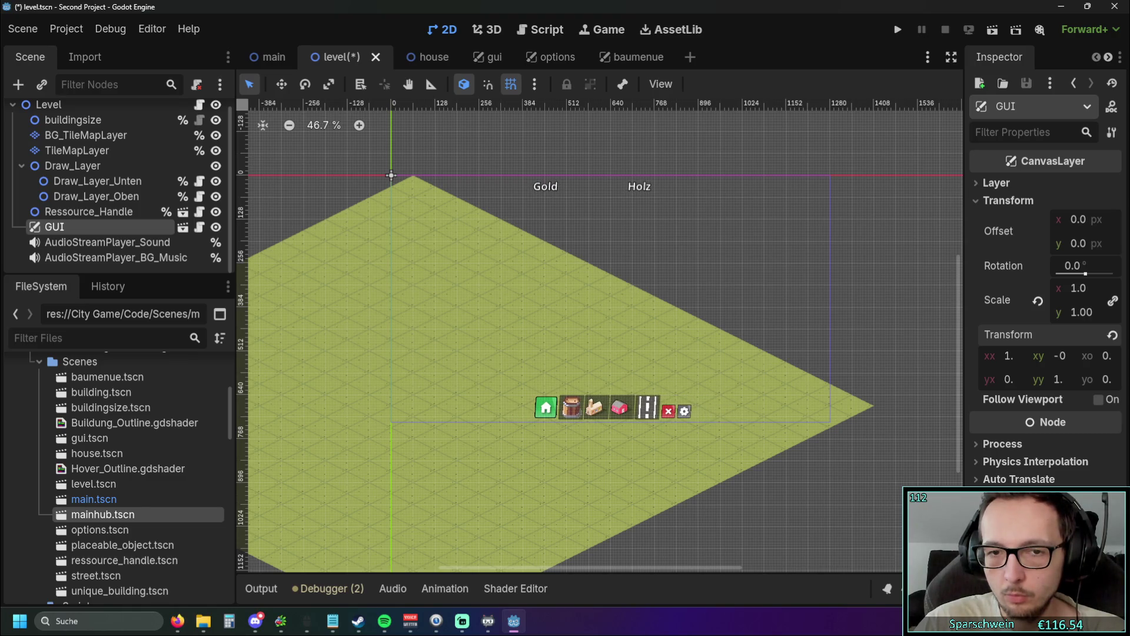
{"action": "scroll", "coordinate": [647, 369], "scroll_direction": "up", "scroll_amount": 7}
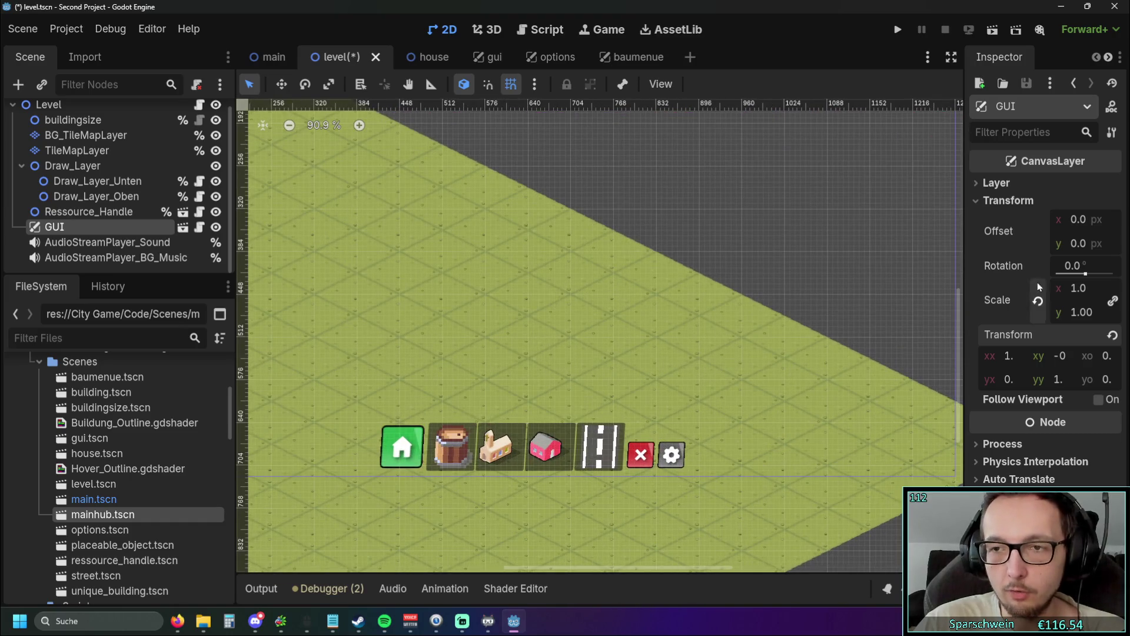
{"action": "left_click", "coordinate": [1050, 356]}
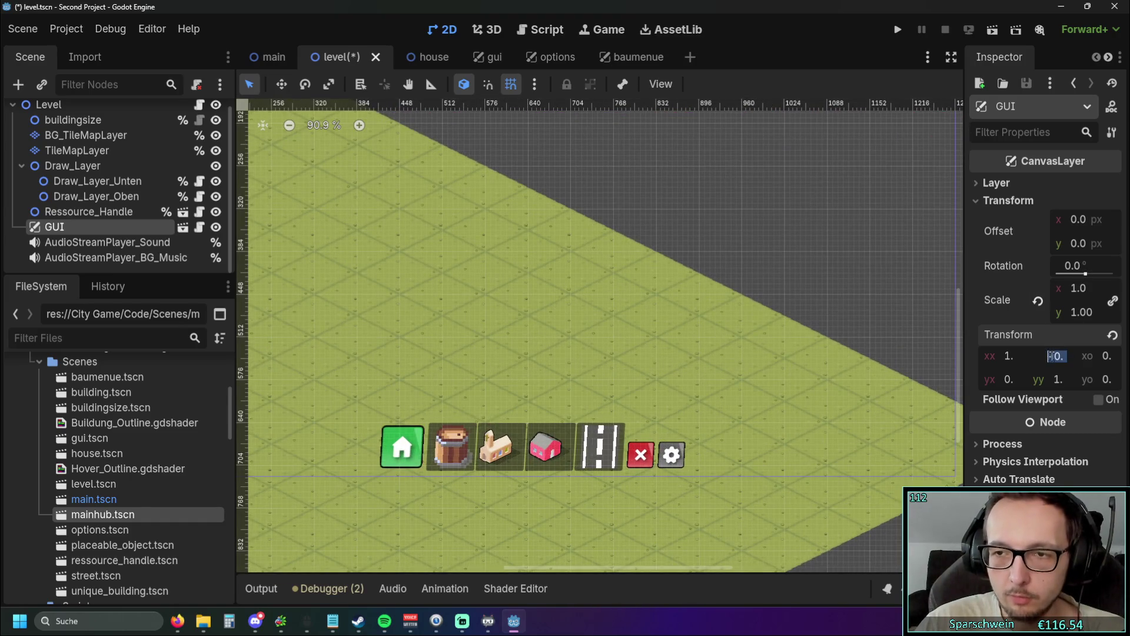
{"action": "left_click", "coordinate": [881, 267]}
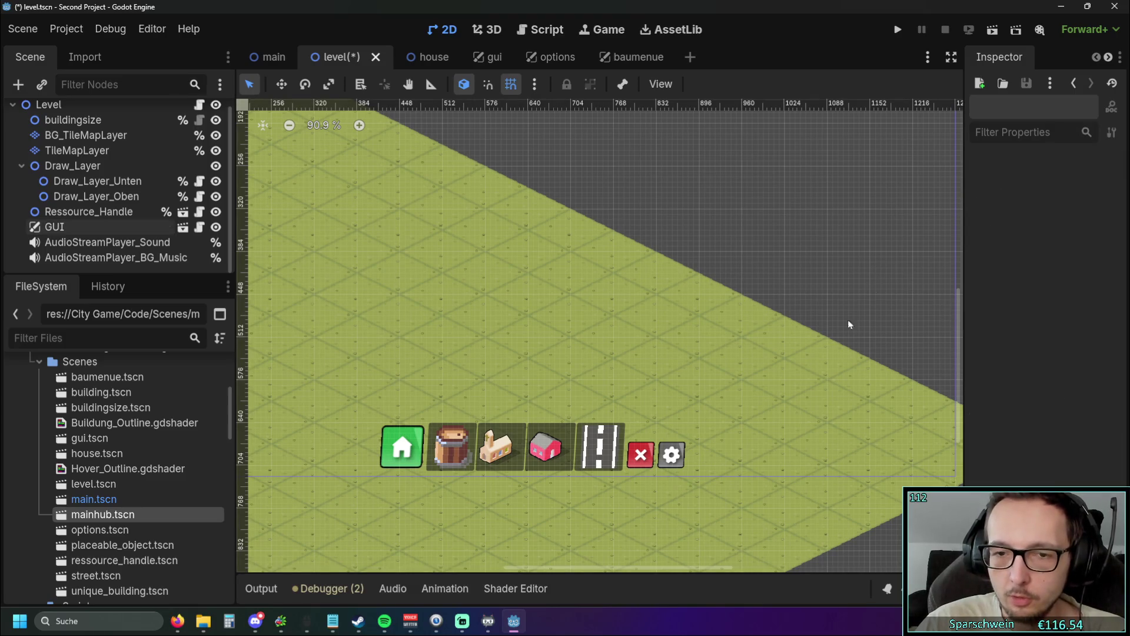
{"action": "left_click", "coordinate": [545, 307]}
{"action": "scroll", "coordinate": [634, 281], "scroll_direction": "down", "scroll_amount": 4}
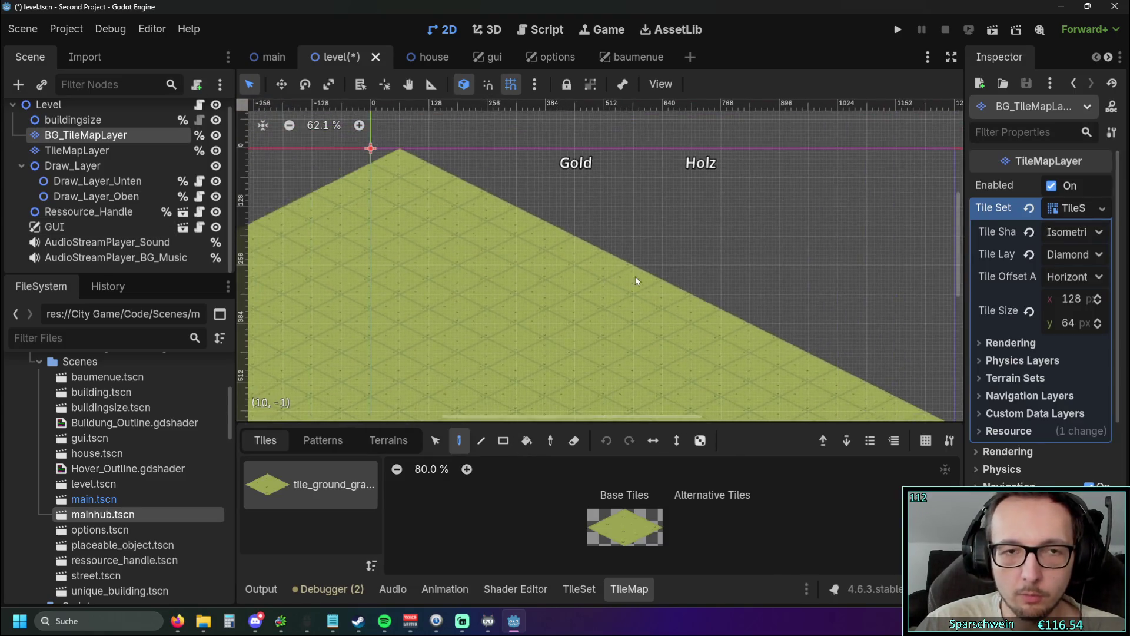
{"action": "scroll", "coordinate": [634, 281], "scroll_direction": "down", "scroll_amount": 1}
{"action": "left_click_drag", "start_coordinate": [580, 277], "coordinate": [471, 212]}
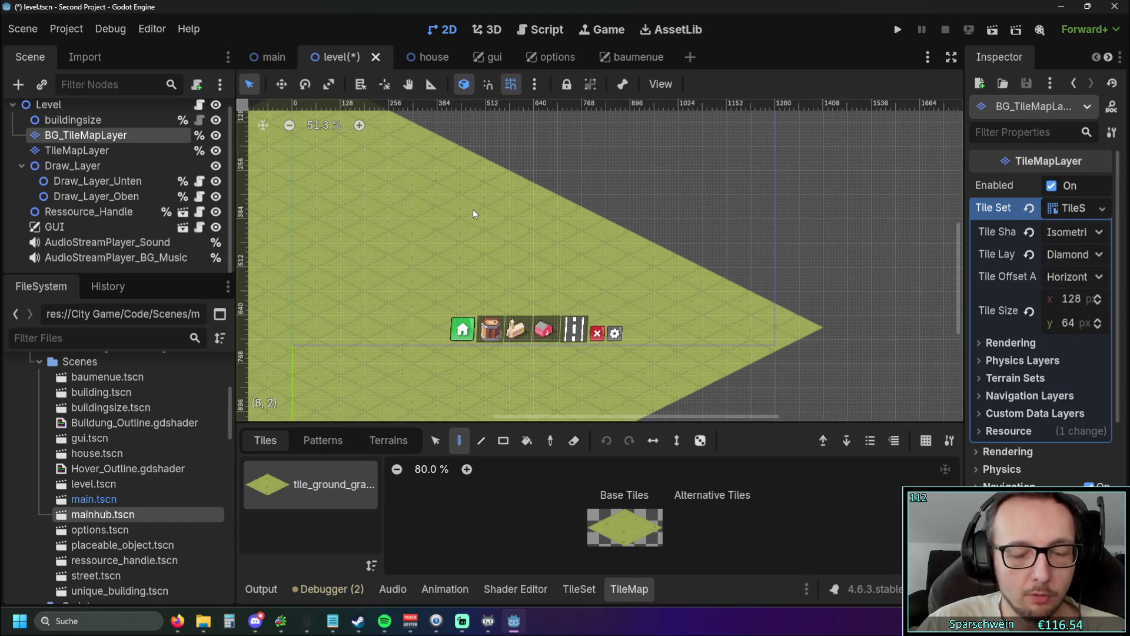
{"action": "scroll", "coordinate": [103, 152], "scroll_direction": "up", "scroll_amount": 1}
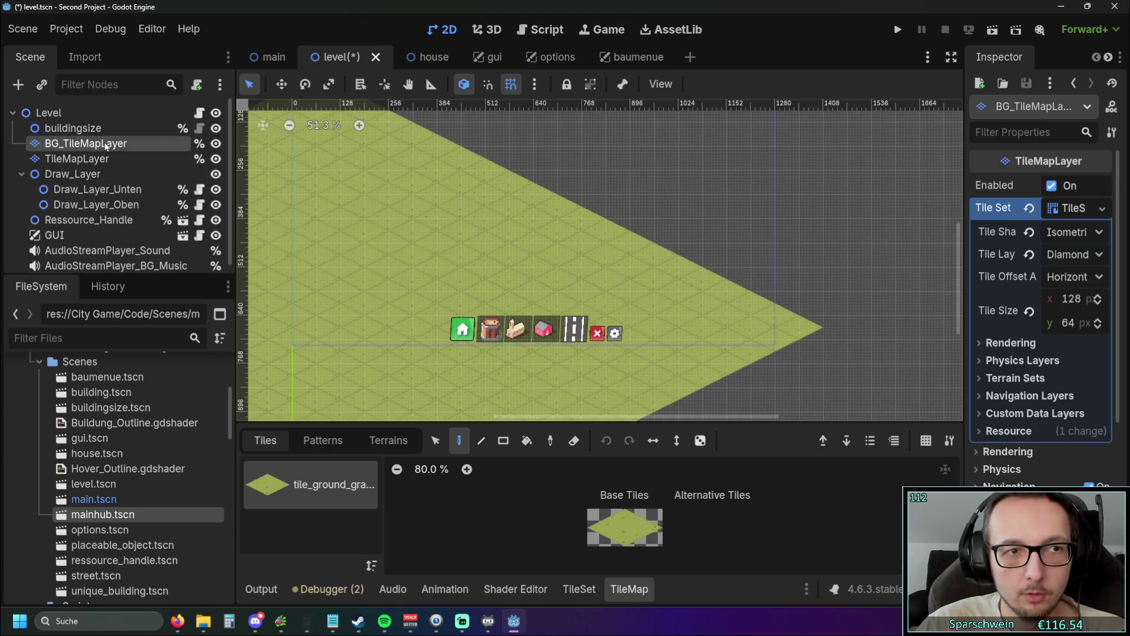
{"action": "scroll", "coordinate": [557, 274], "scroll_direction": "up", "scroll_amount": 2}
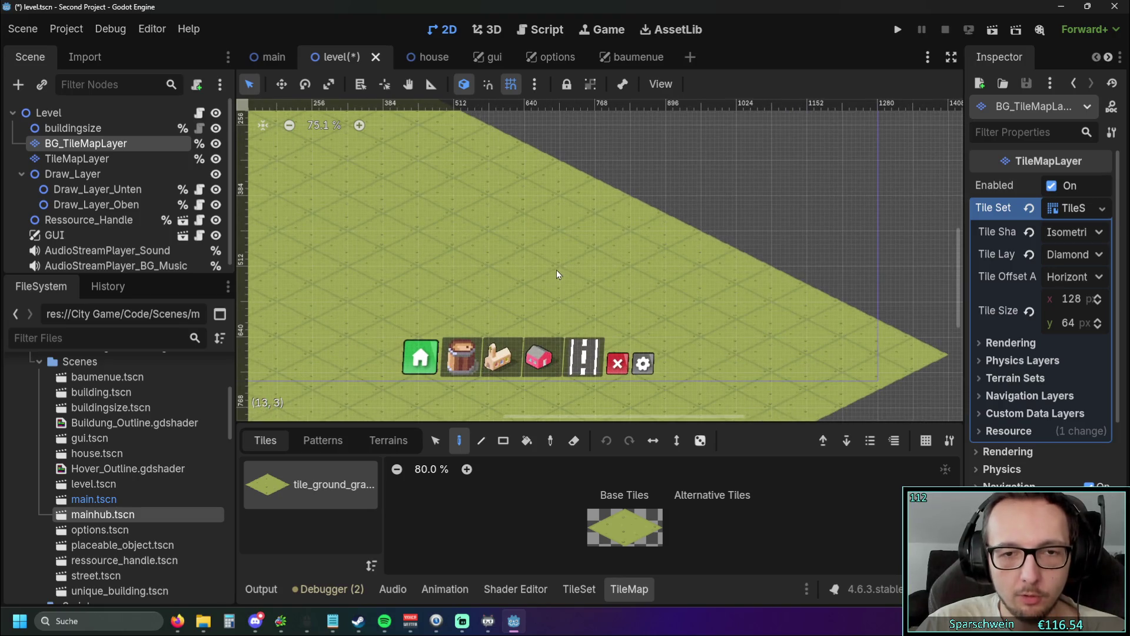
{"action": "scroll", "coordinate": [556, 274], "scroll_direction": "down", "scroll_amount": 2}
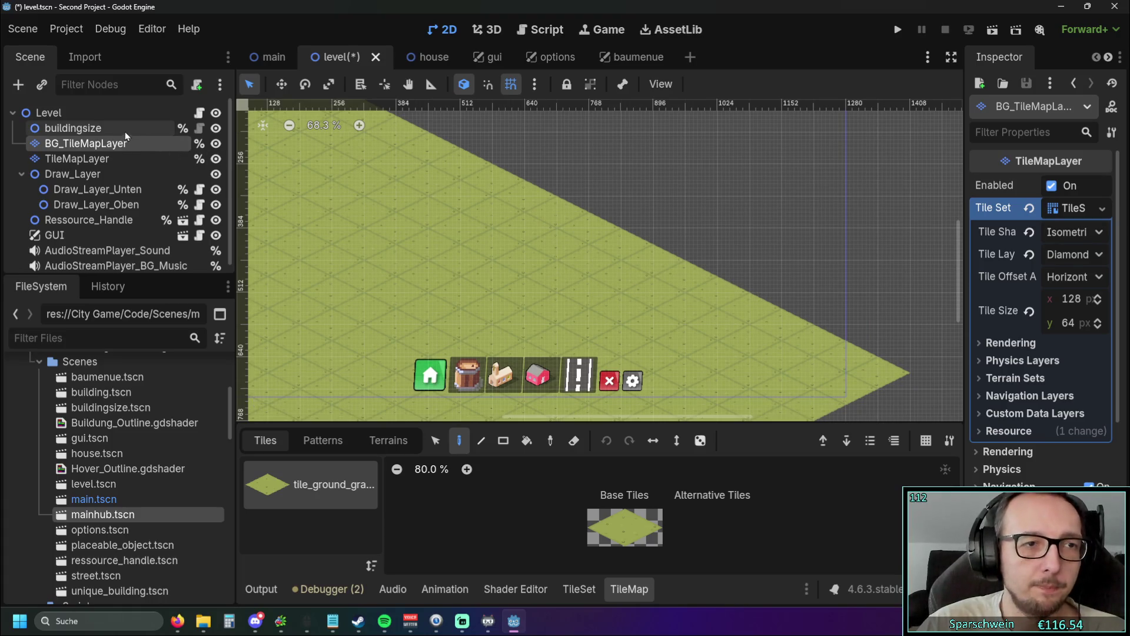
{"action": "left_click", "coordinate": [159, 236]}
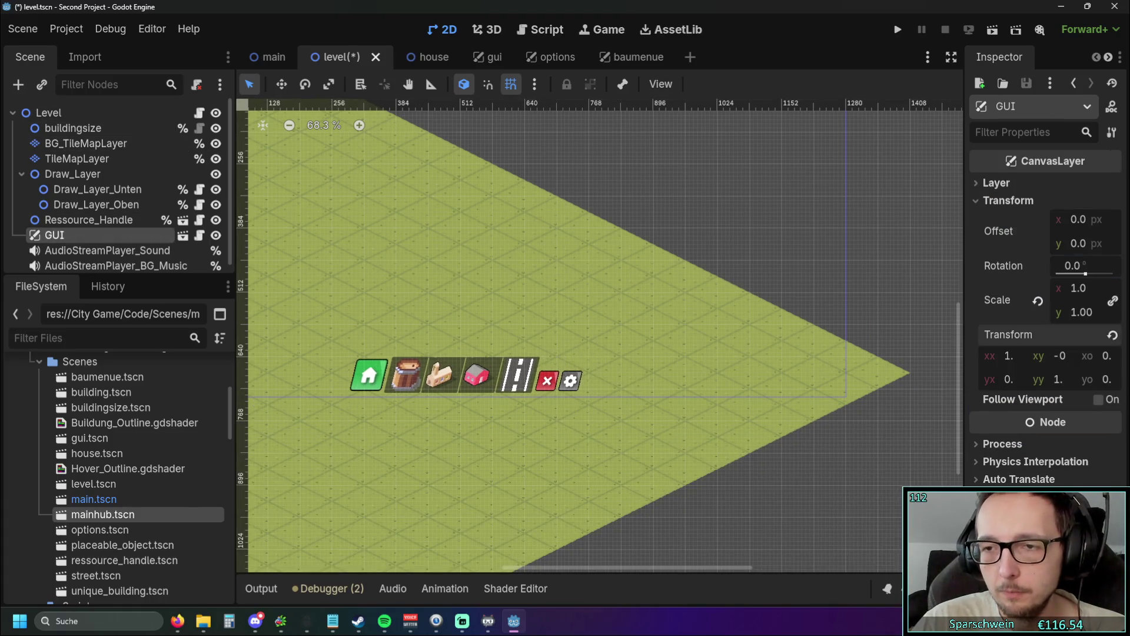
Step: Test stretching and squashing the GUI layer's vertical scale, restoring the default scale in between
{"action": "left_click", "coordinate": [1038, 301]}
{"action": "scroll", "coordinate": [677, 262], "scroll_direction": "left", "scroll_amount": 3}
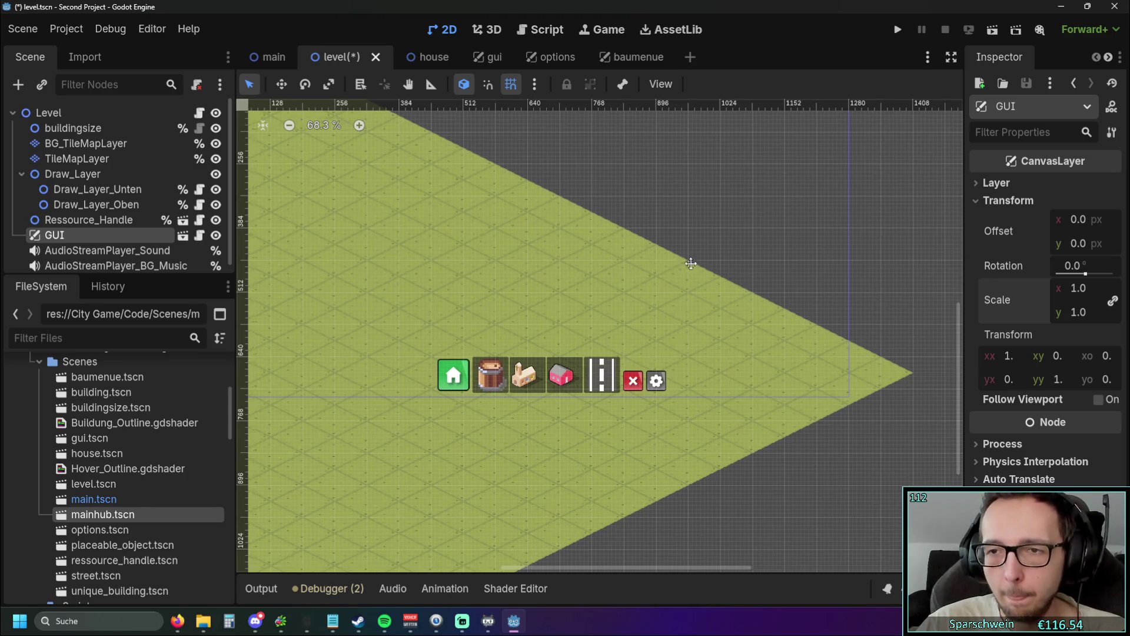
{"action": "mouse_move", "coordinate": [1078, 312]}
{"action": "left_mouse_down"}
{"action": "mouse_move", "coordinate": [1089, 312]}
{"action": "mouse_move", "coordinate": [1079, 312]}
{"action": "left_mouse_up"}
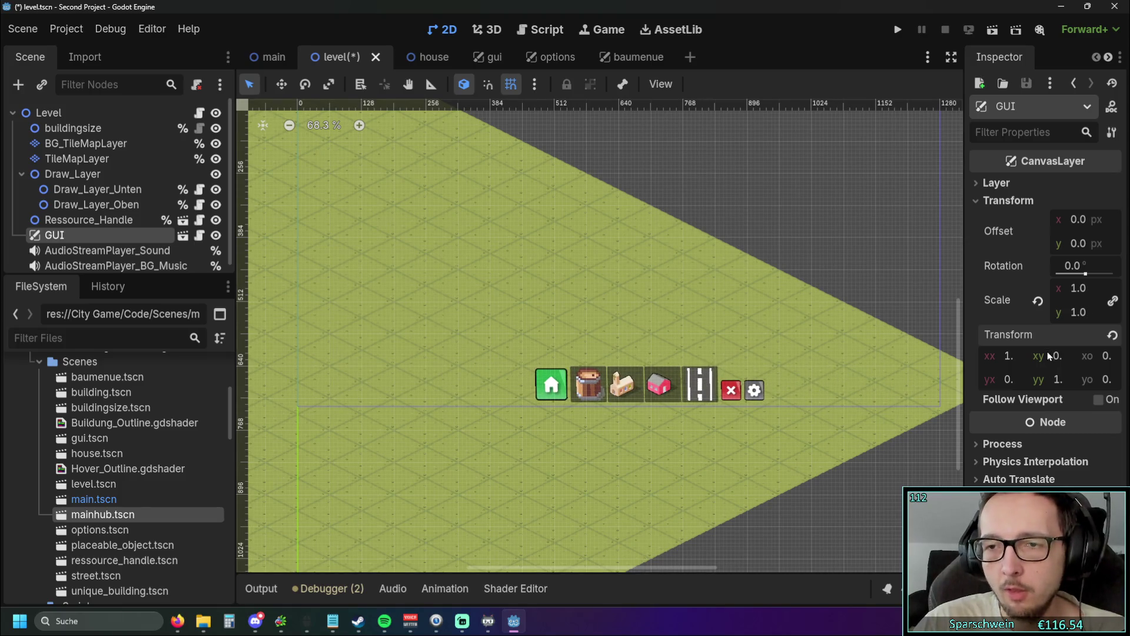
{"action": "left_click", "coordinate": [1037, 301]}
{"action": "mouse_move", "coordinate": [1079, 312]}
{"action": "left_mouse_down"}
{"action": "mouse_move", "coordinate": [1068, 312]}
{"action": "mouse_move", "coordinate": [1100, 312]}
{"action": "mouse_move", "coordinate": [1067, 312]}
{"action": "mouse_move", "coordinate": [1104, 312]}
{"action": "mouse_move", "coordinate": [1082, 312]}
{"action": "left_mouse_up"}
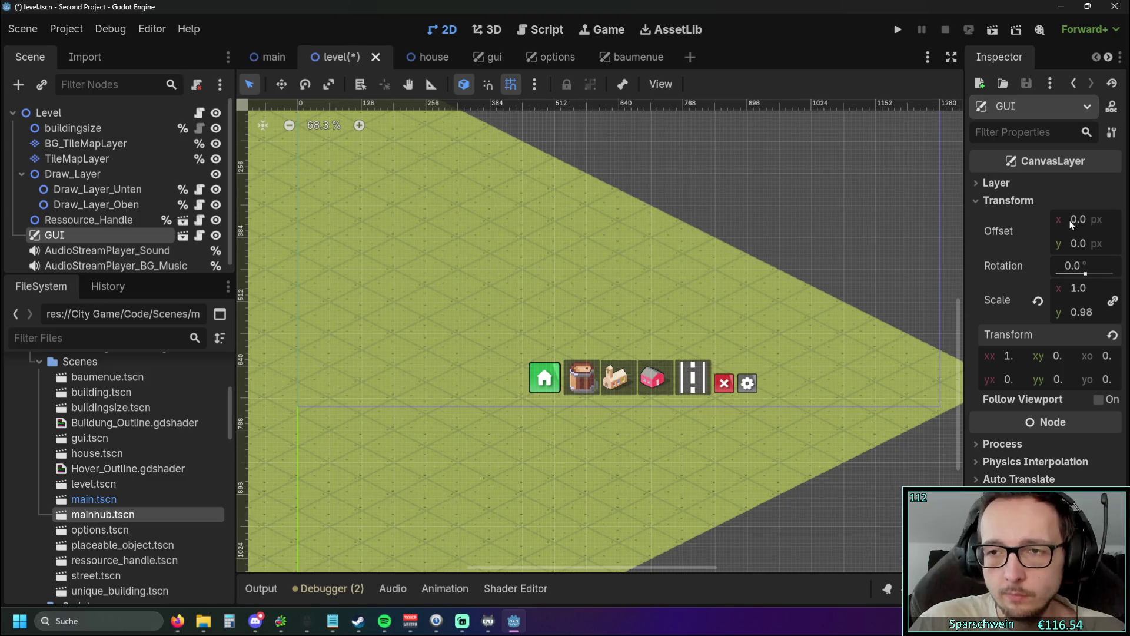
Step: Reset the GUI layer's vertical scale to 1 and widen the scene tree dock
{"action": "left_click", "coordinate": [1038, 301]}
{"action": "left_click", "coordinate": [797, 250]}
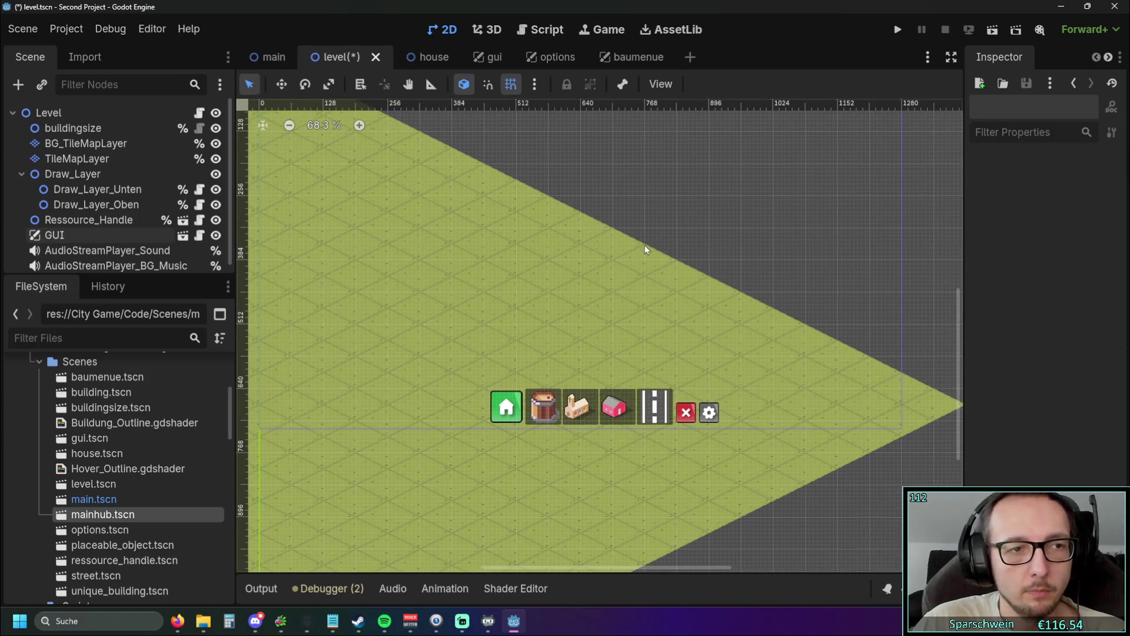
{"action": "left_click_drag", "start_coordinate": [235, 272], "coordinate": [304, 272]}
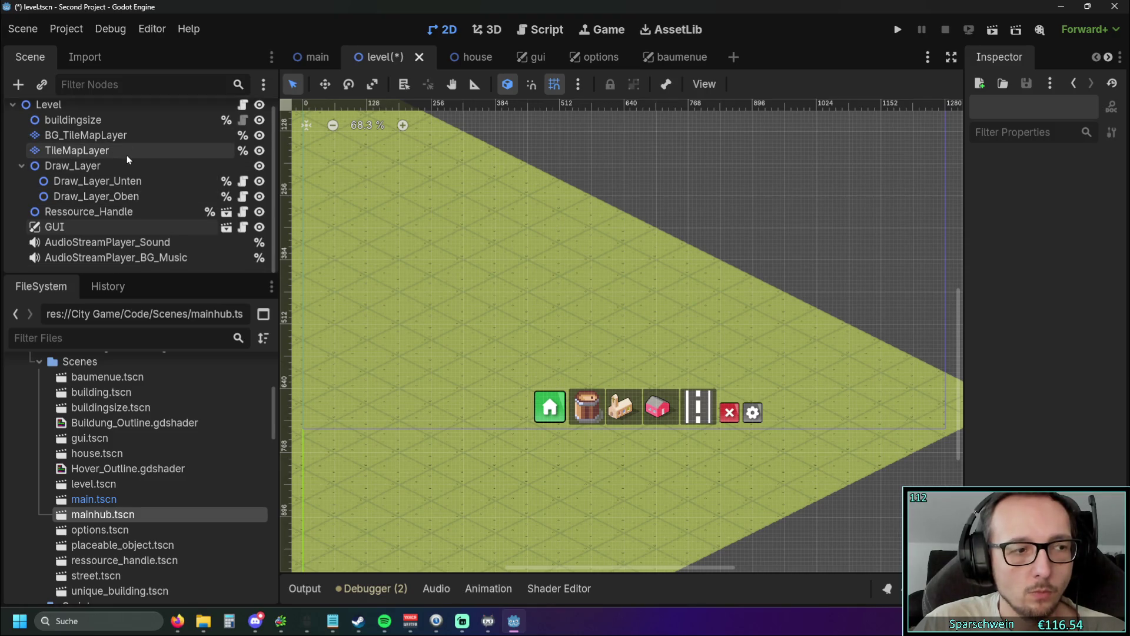
Step: Switch to the gui scene, zoom out to 51.3%, and pan the view slightly up-left
{"action": "left_click", "coordinate": [531, 57]}
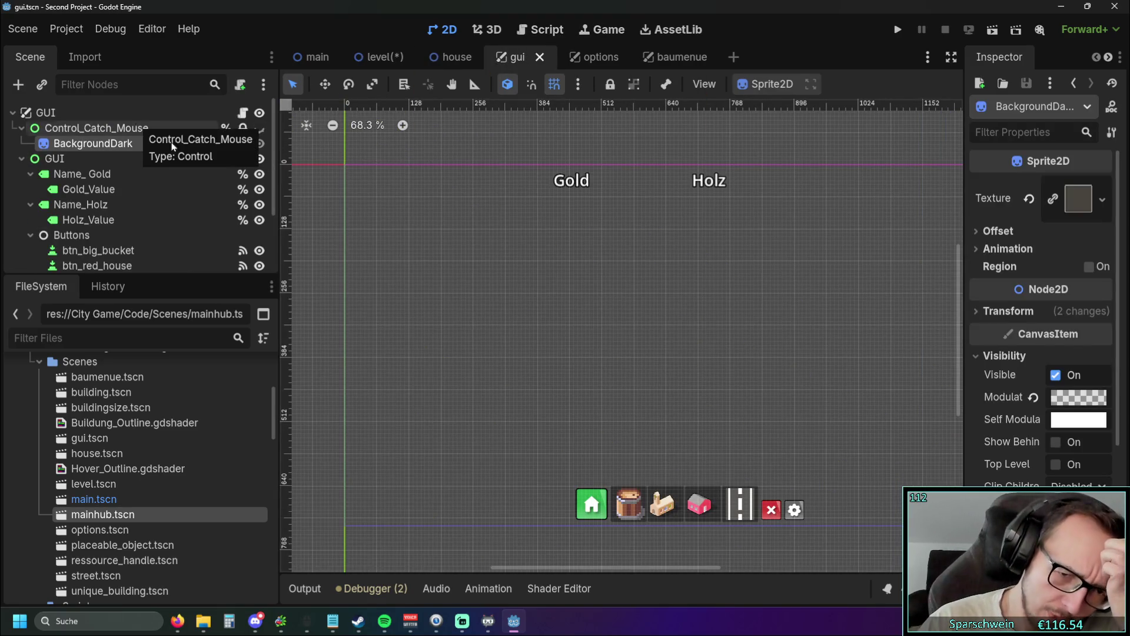
{"action": "scroll", "coordinate": [743, 305], "scroll_direction": "down", "scroll_amount": 3}
{"action": "left_click_drag", "start_coordinate": [699, 315], "coordinate": [665, 302]}
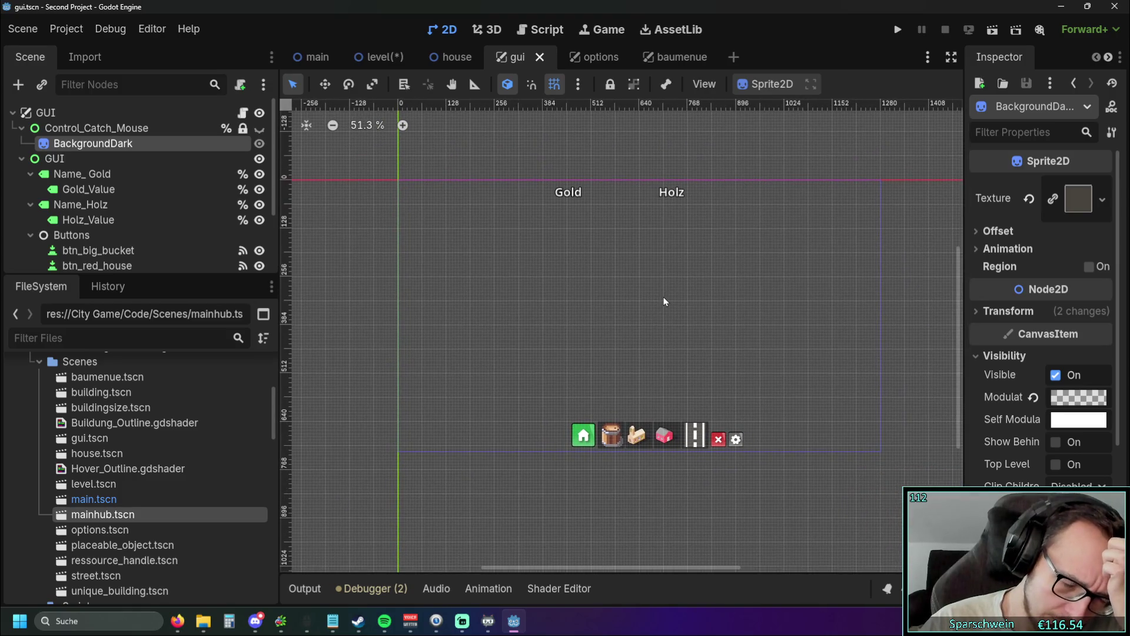
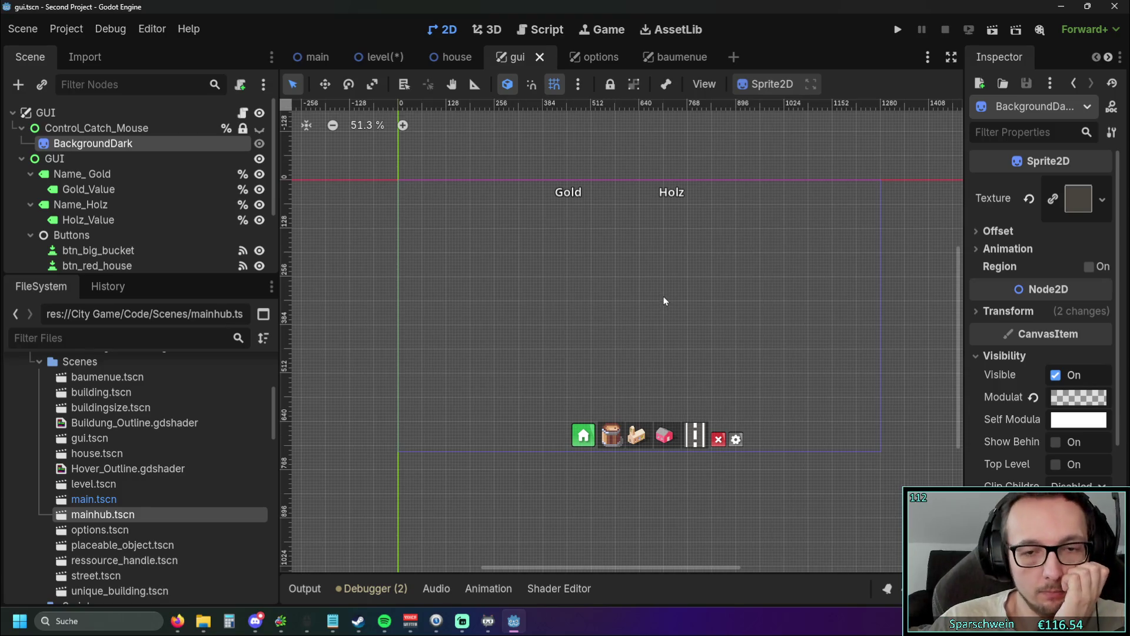
Step: Show and then hide the Control_Catch_Mouse overlay to check it over the level
{"action": "scroll", "coordinate": [692, 397], "scroll_direction": "up", "scroll_amount": 1}
{"action": "scroll", "coordinate": [687, 346], "scroll_direction": "up", "scroll_amount": 1}
{"action": "scroll", "coordinate": [680, 304], "scroll_direction": "down", "scroll_amount": 1}
{"action": "scroll", "coordinate": [680, 304], "scroll_direction": "up", "scroll_amount": 2}
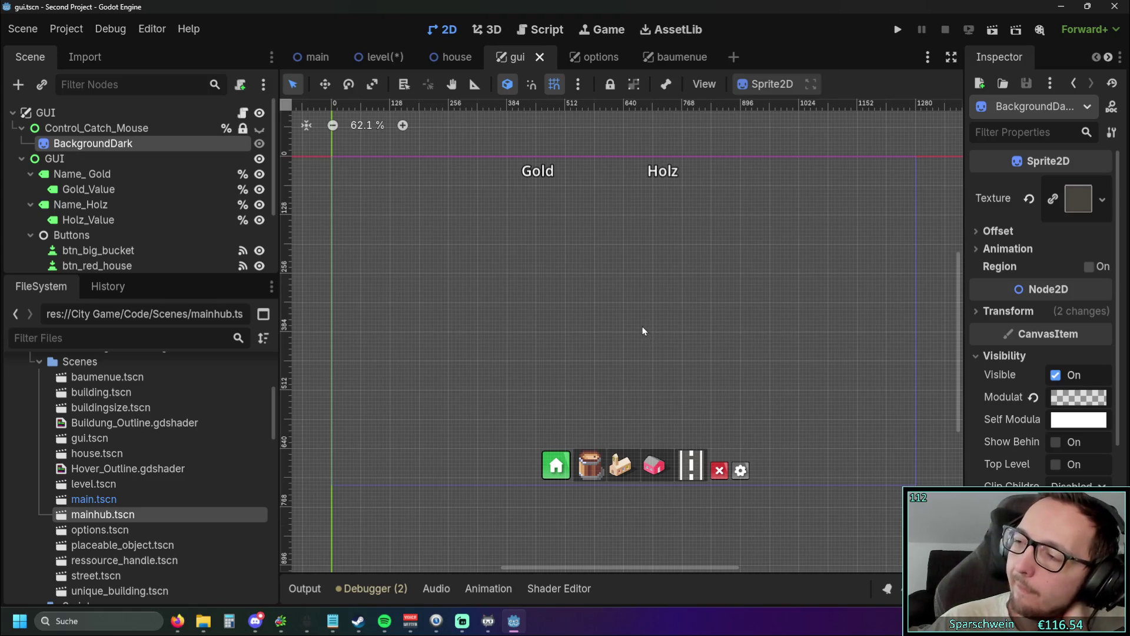
{"action": "scroll", "coordinate": [611, 325], "scroll_direction": "down", "scroll_amount": 1}
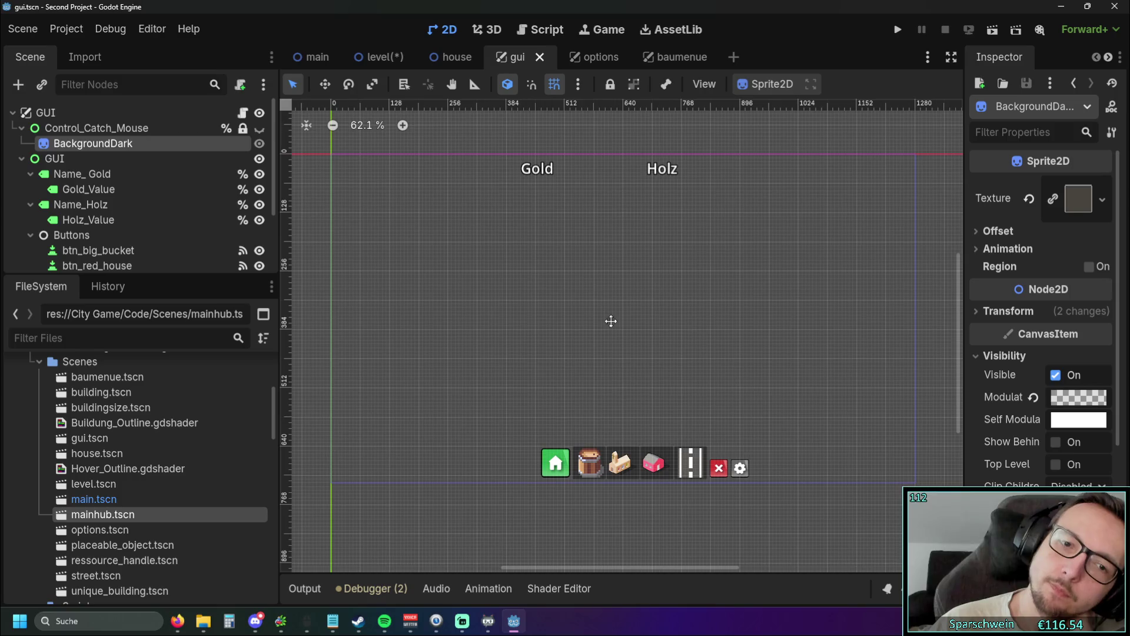
{"action": "left_click", "coordinate": [260, 128]}
{"action": "left_click", "coordinate": [260, 129]}
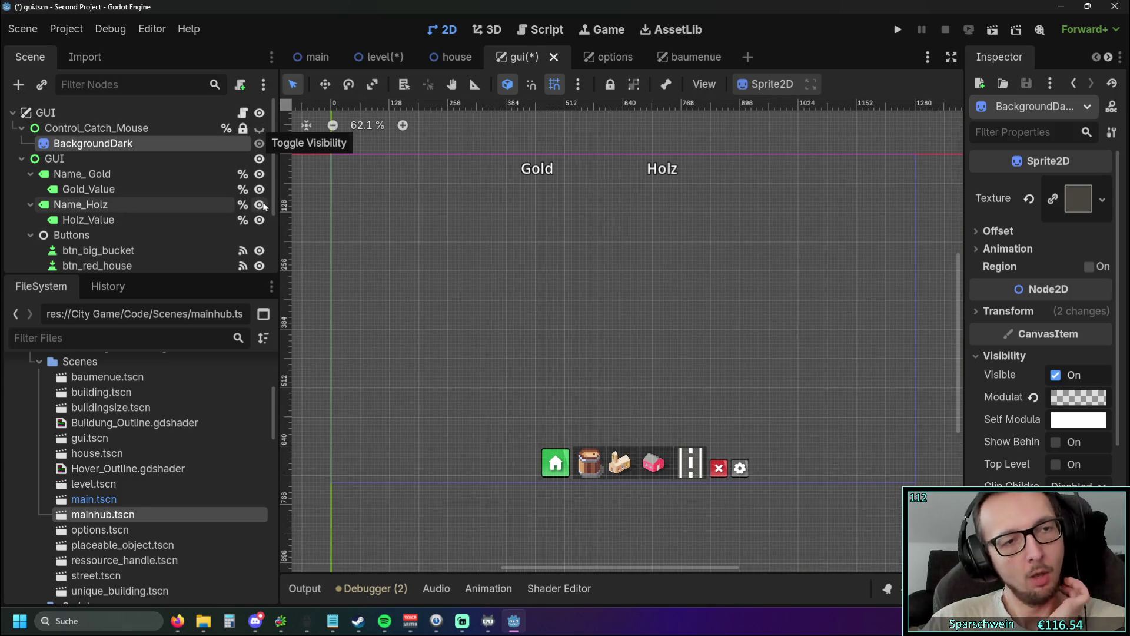
Step: Switch between the level and main scenes, ending on the level view shifted slightly down
{"action": "scroll", "coordinate": [588, 327], "scroll_direction": "left", "scroll_amount": 1}
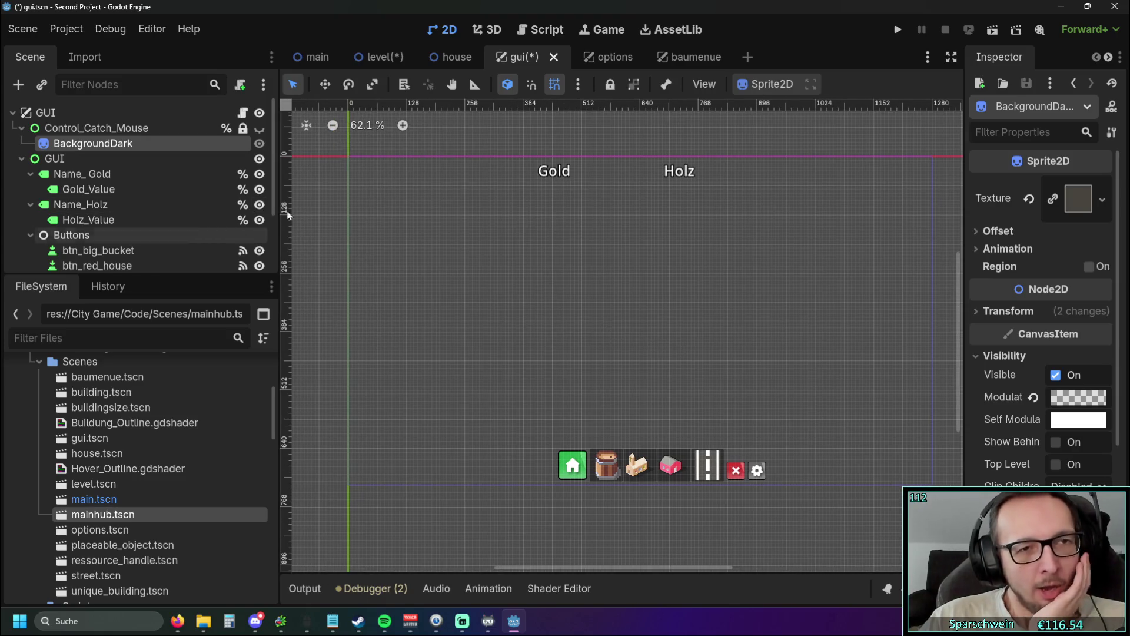
{"action": "left_click", "coordinate": [377, 56]}
{"action": "left_click", "coordinate": [324, 56]}
{"action": "left_click", "coordinate": [398, 56]}
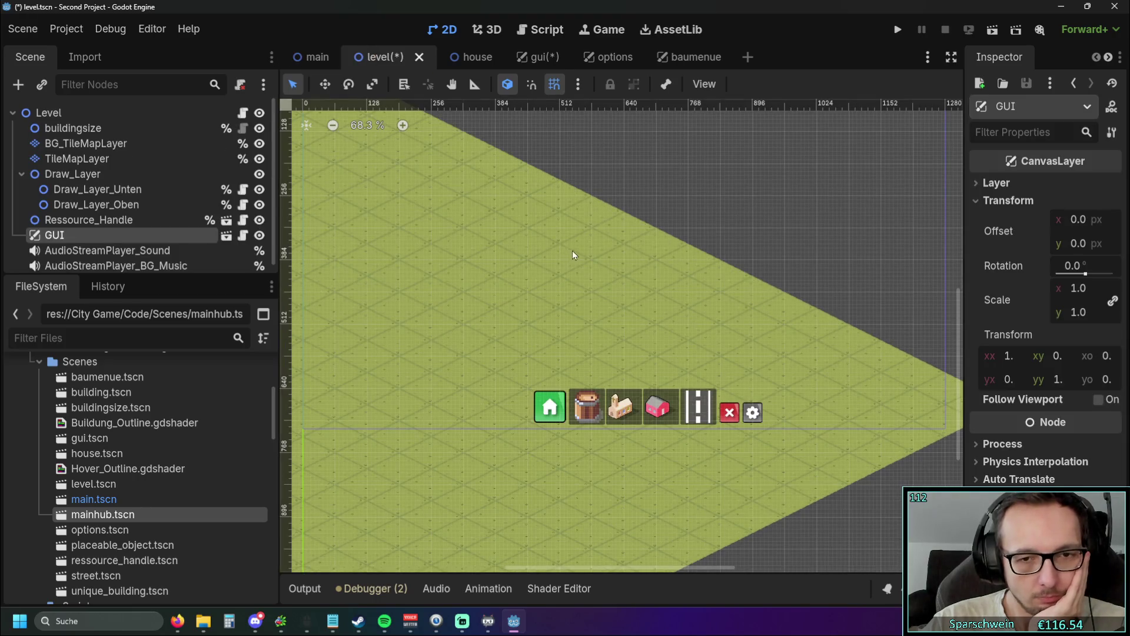
{"action": "scroll", "coordinate": [589, 294], "scroll_direction": "up", "scroll_amount": 2}
{"action": "scroll", "coordinate": [603, 296], "scroll_direction": "down", "scroll_amount": 1}
{"action": "scroll", "coordinate": [602, 296], "scroll_direction": "right", "scroll_amount": 1}
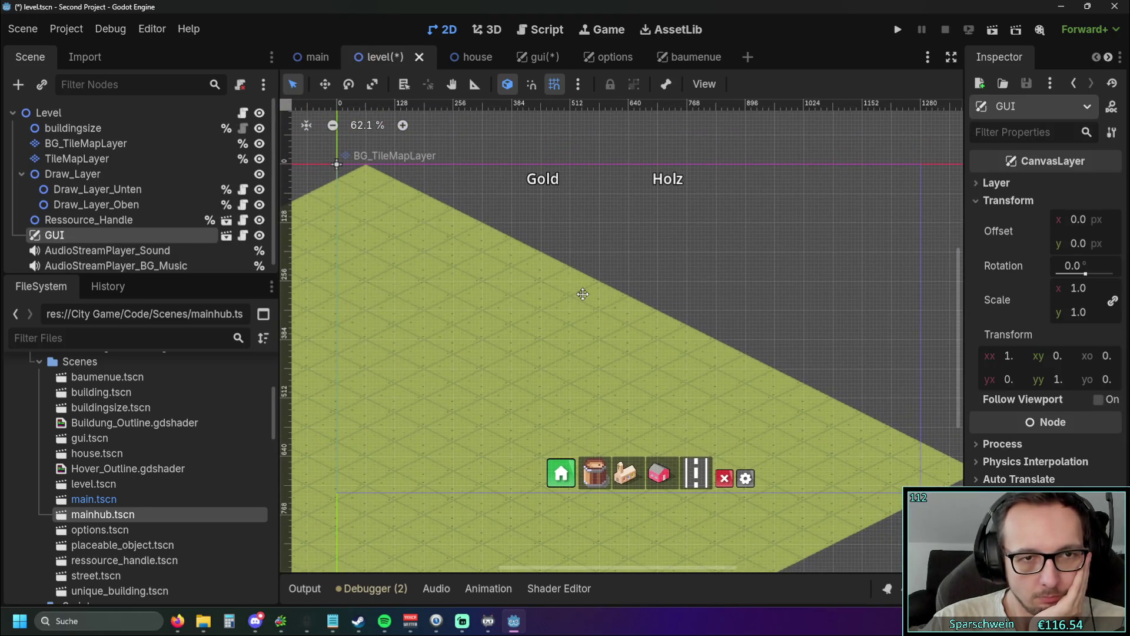
{"action": "left_click_drag", "start_coordinate": [582, 294], "coordinate": [587, 305]}
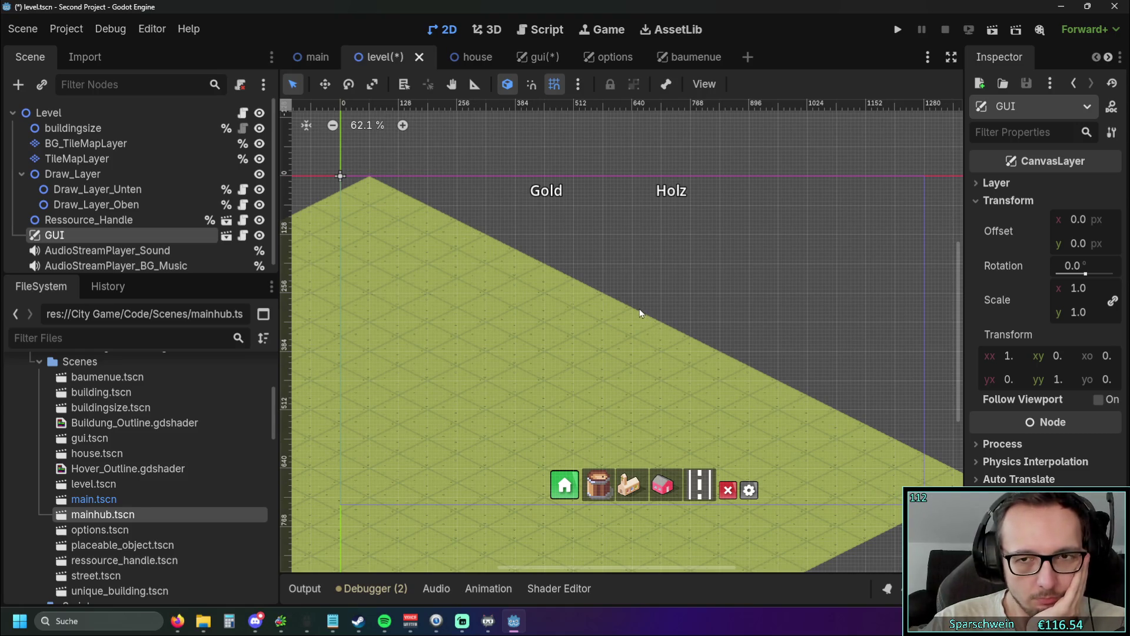
Step: Run the game, set Optionen resolution to 1600x900, 1280x720, then 1024x768, and stop it
{"action": "left_click", "coordinate": [897, 29]}
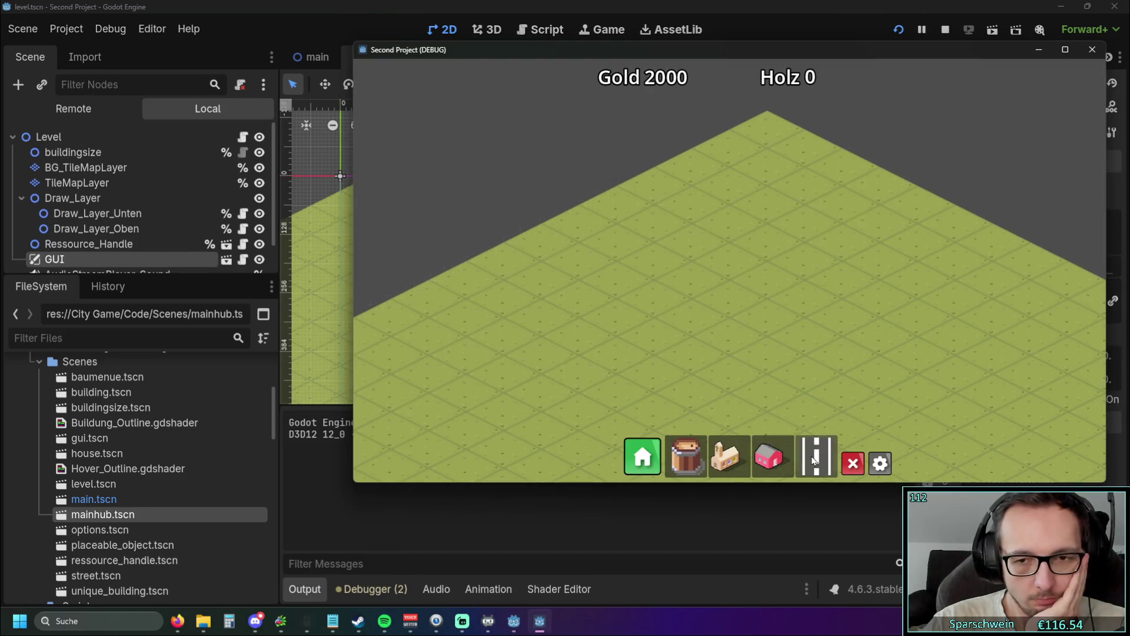
{"action": "left_click", "coordinate": [880, 462]}
{"action": "left_click", "coordinate": [633, 292]}
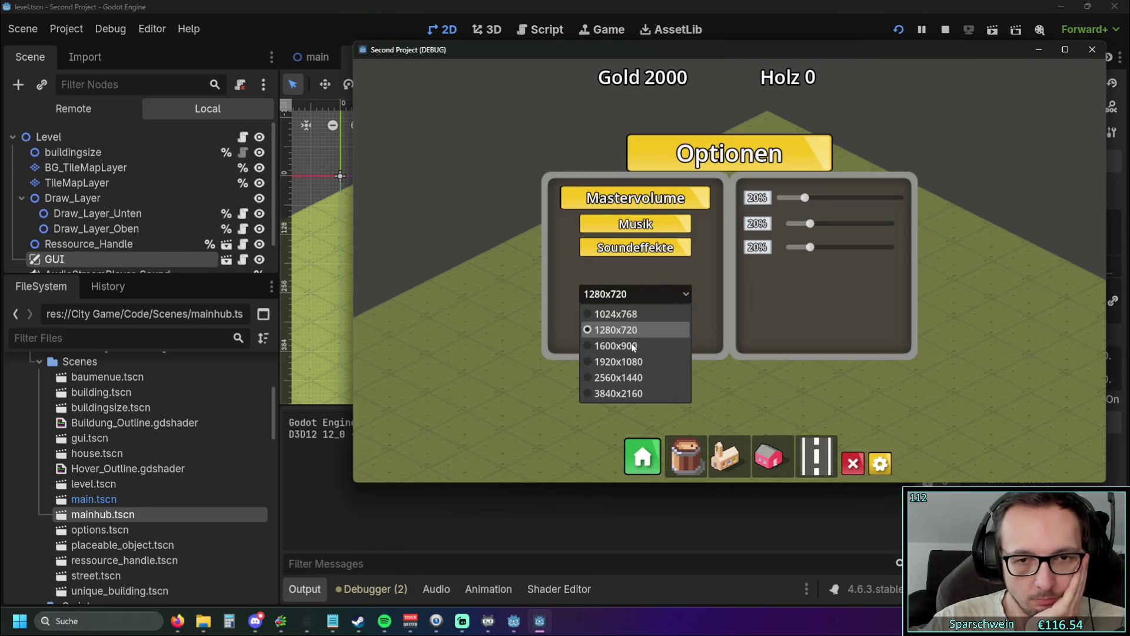
{"action": "left_click", "coordinate": [630, 346]}
{"action": "left_click", "coordinate": [656, 298]}
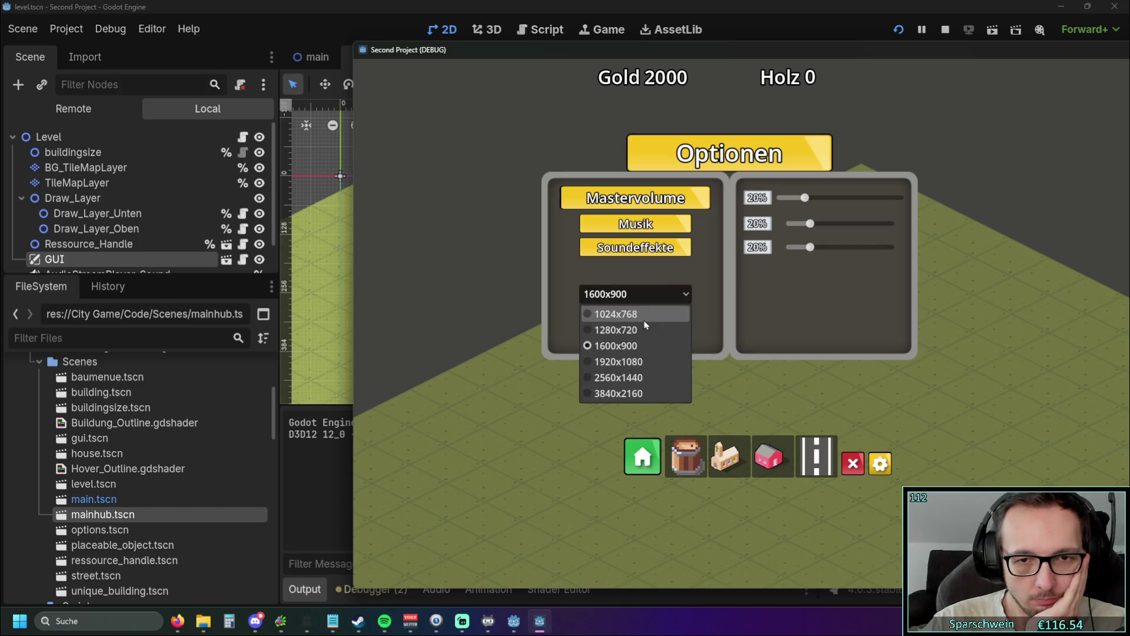
{"action": "left_click", "coordinate": [642, 328]}
{"action": "left_click", "coordinate": [634, 294]}
{"action": "left_click", "coordinate": [634, 314]}
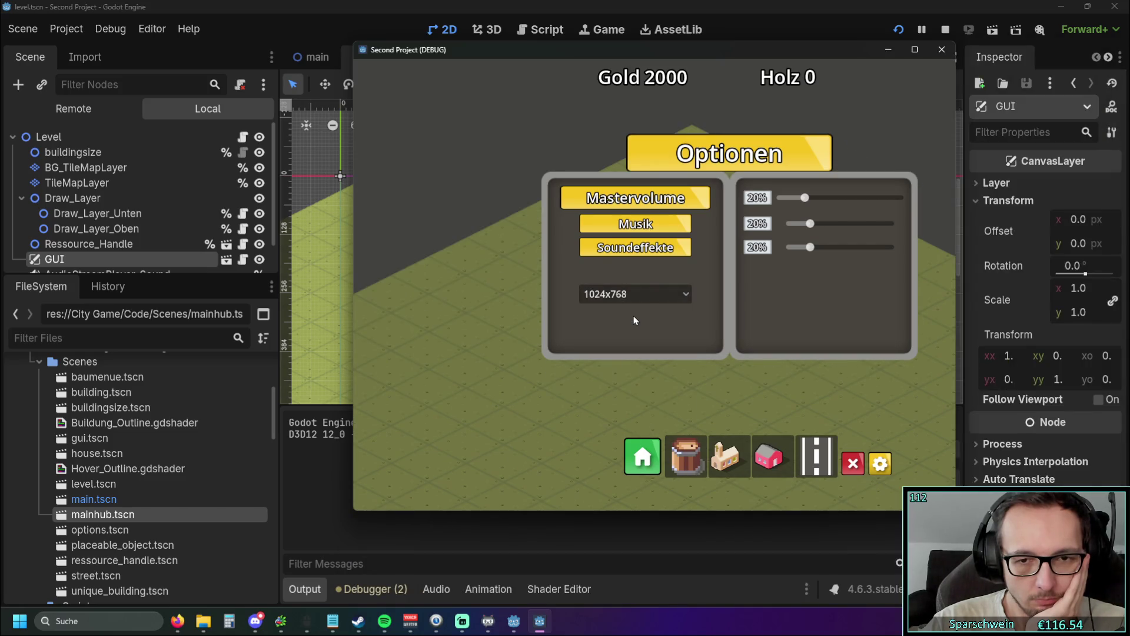
{"action": "left_click", "coordinate": [930, 54]}
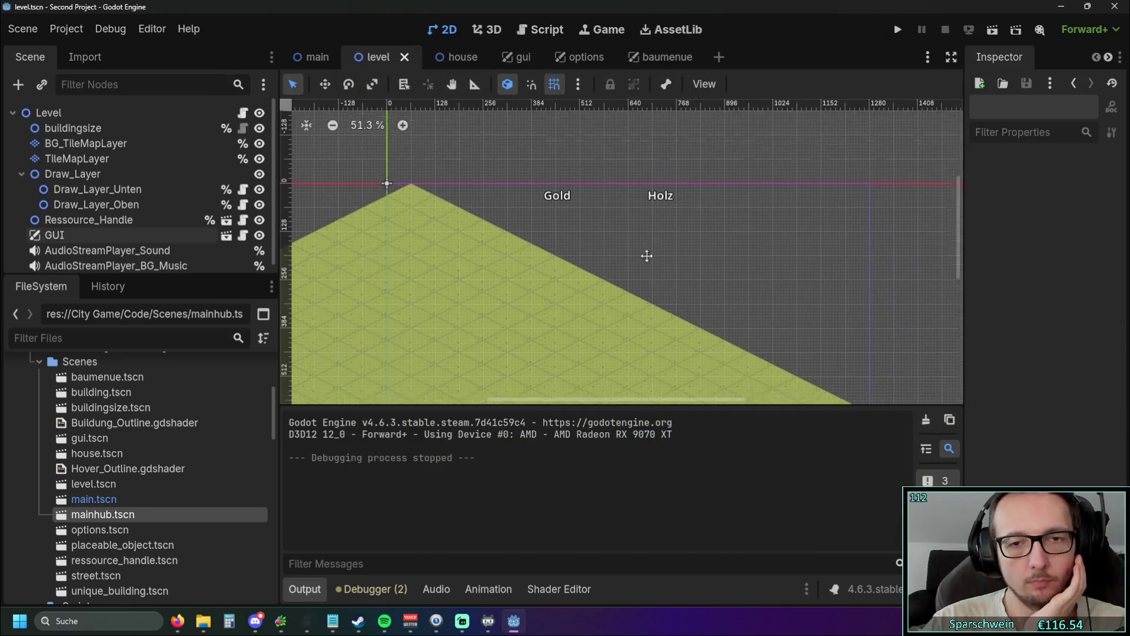
Step: Open the gui scene and zoom out to see the Gold/Holz labels and button bar
{"action": "scroll", "coordinate": [647, 256], "scroll_direction": "down", "scroll_amount": 3}
{"action": "scroll", "coordinate": [522, 282], "scroll_direction": "up", "scroll_amount": 3}
{"action": "scroll", "coordinate": [489, 193], "scroll_direction": "down", "scroll_amount": 3}
{"action": "scroll", "coordinate": [490, 193], "scroll_direction": "up", "scroll_amount": 3}
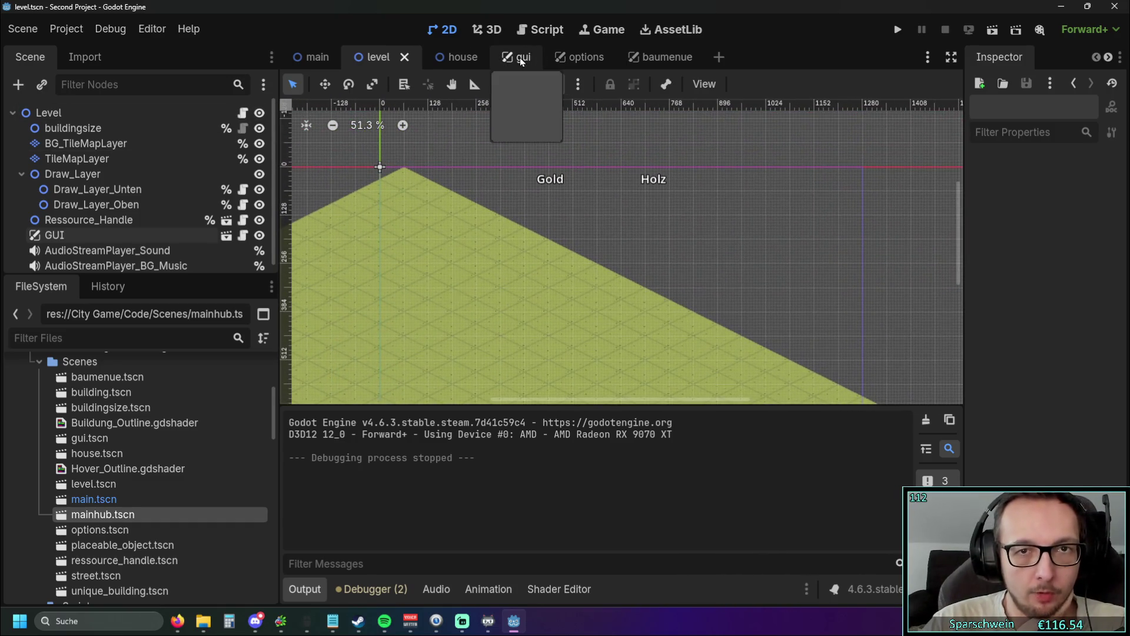
{"action": "left_click", "coordinate": [520, 59]}
{"action": "scroll", "coordinate": [518, 207], "scroll_direction": "down", "scroll_amount": 2}
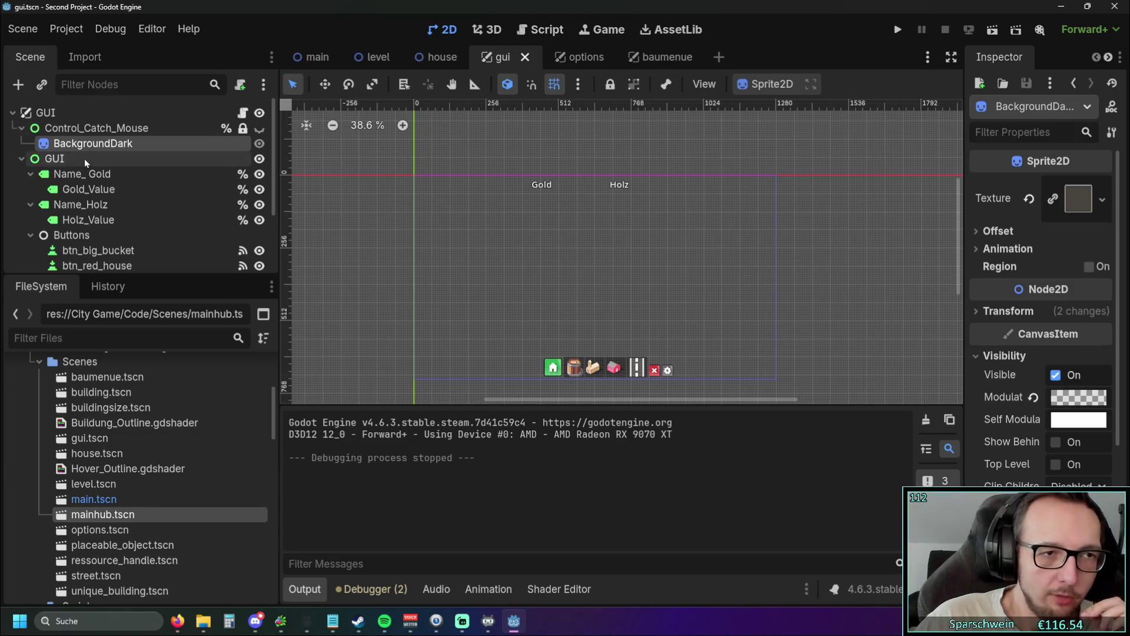
{"action": "left_click", "coordinate": [101, 158]}
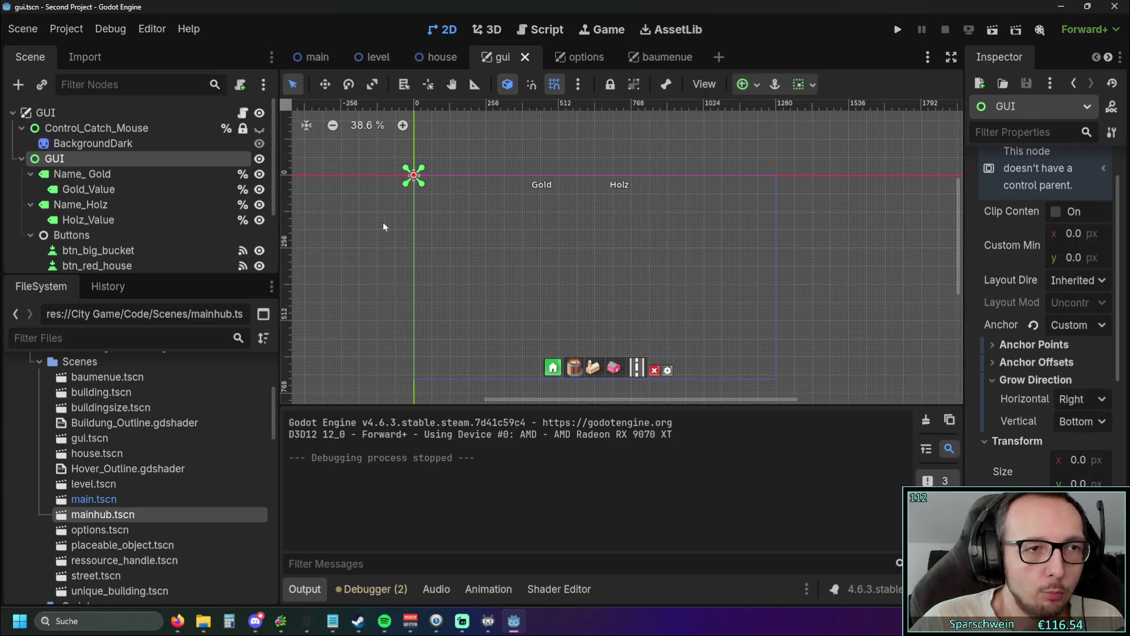
{"action": "left_click_drag", "start_coordinate": [383, 222], "coordinate": [432, 261]}
{"action": "scroll", "coordinate": [511, 281], "scroll_direction": "up", "scroll_amount": 2}
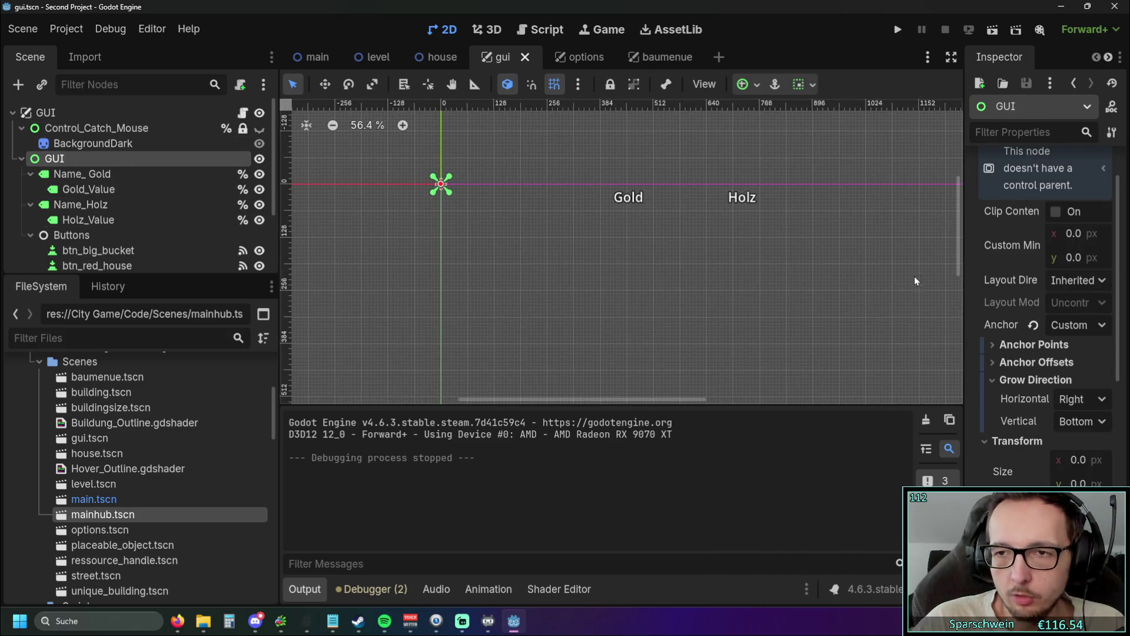
{"action": "scroll", "coordinate": [1058, 268], "scroll_direction": "up", "scroll_amount": 2}
{"action": "left_click", "coordinate": [88, 189]}
{"action": "left_click", "coordinate": [89, 158]}
{"action": "scroll", "coordinate": [1000, 297], "scroll_direction": "down", "scroll_amount": 2}
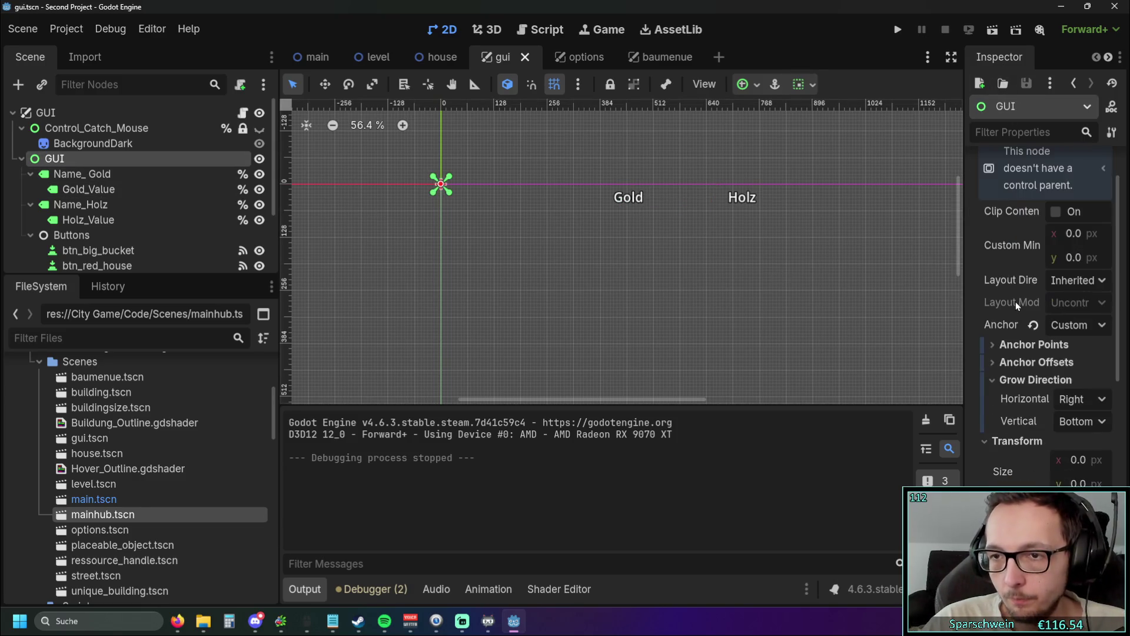
{"action": "scroll", "coordinate": [799, 311], "scroll_direction": "down", "scroll_amount": 1}
{"action": "scroll", "coordinate": [1026, 396], "scroll_direction": "down", "scroll_amount": 3}
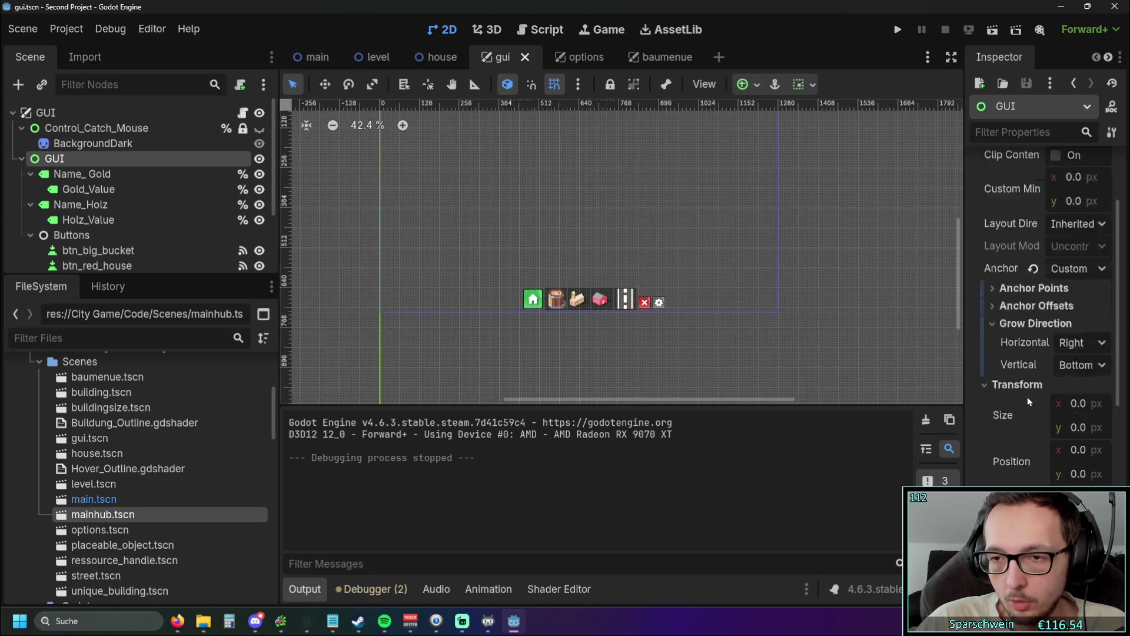
{"action": "scroll", "coordinate": [792, 331], "scroll_direction": "down", "scroll_amount": 3}
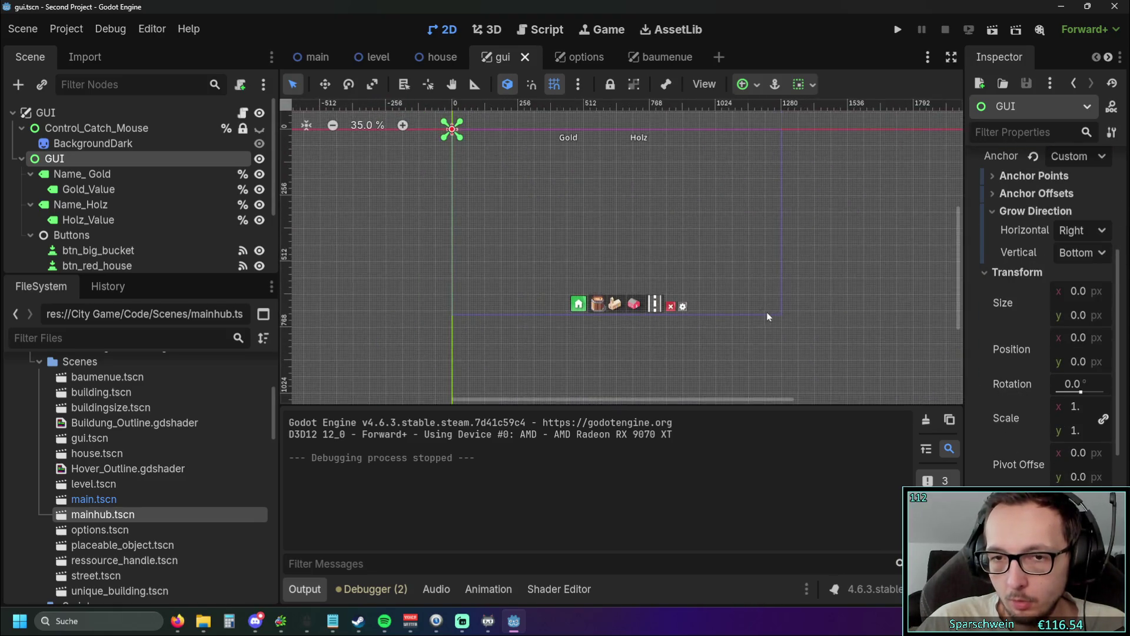
{"action": "mouse_move", "coordinate": [1078, 297]}
{"action": "left_mouse_down"}
{"action": "mouse_move", "coordinate": [1092, 296]}
{"action": "mouse_move", "coordinate": [1077, 296]}
{"action": "left_mouse_up"}
{"action": "mouse_move", "coordinate": [1082, 425]}
{"action": "left_mouse_down"}
{"action": "mouse_move", "coordinate": [1094, 425]}
{"action": "mouse_move", "coordinate": [1082, 425]}
{"action": "left_mouse_up"}
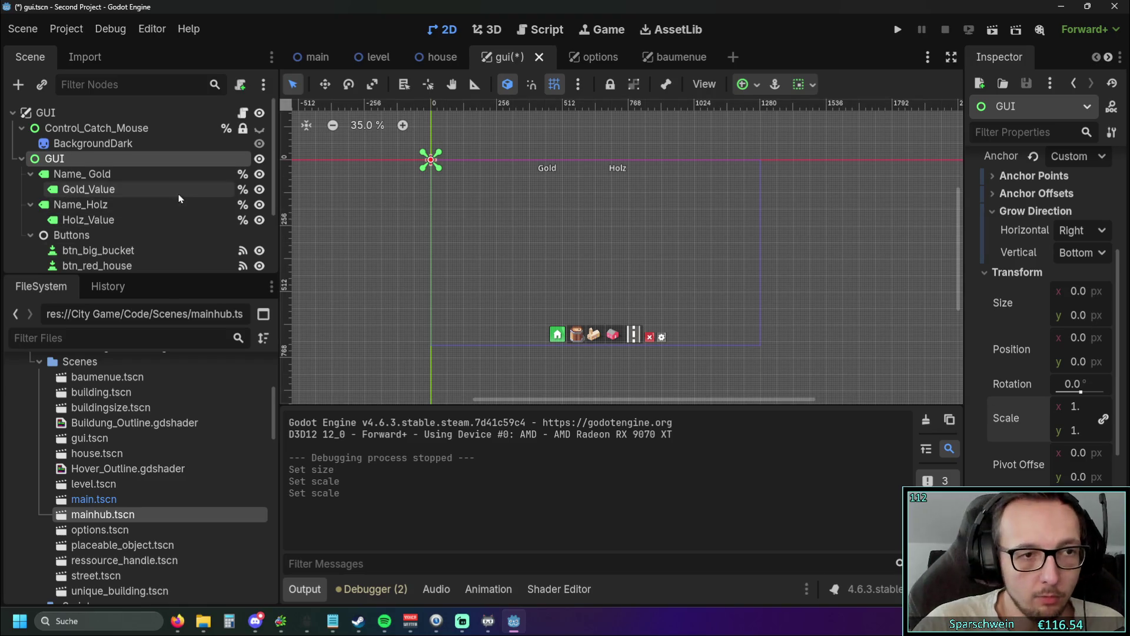
{"action": "scroll", "coordinate": [177, 198], "scroll_direction": "down", "scroll_amount": 2}
{"action": "scroll", "coordinate": [156, 203], "scroll_direction": "up", "scroll_amount": 1}
{"action": "left_click", "coordinate": [89, 154]}
{"action": "left_click", "coordinate": [54, 138]}
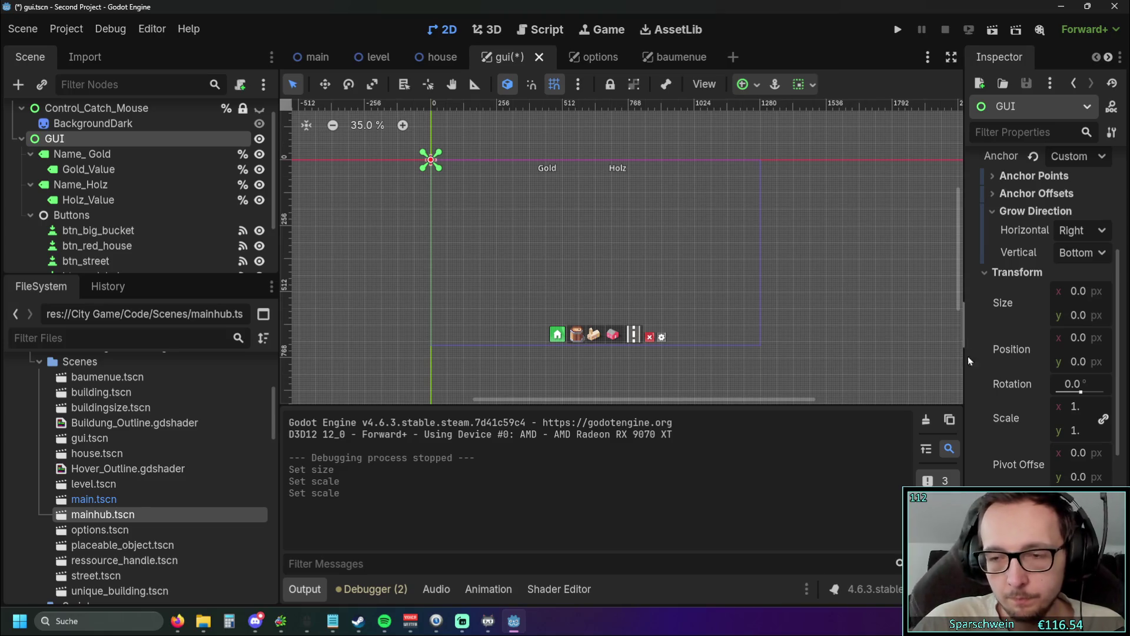
{"action": "left_click_drag", "start_coordinate": [1080, 408], "coordinate": [1089, 408]}
{"action": "left_click", "coordinate": [1037, 418]}
{"action": "left_click", "coordinate": [1037, 419]}
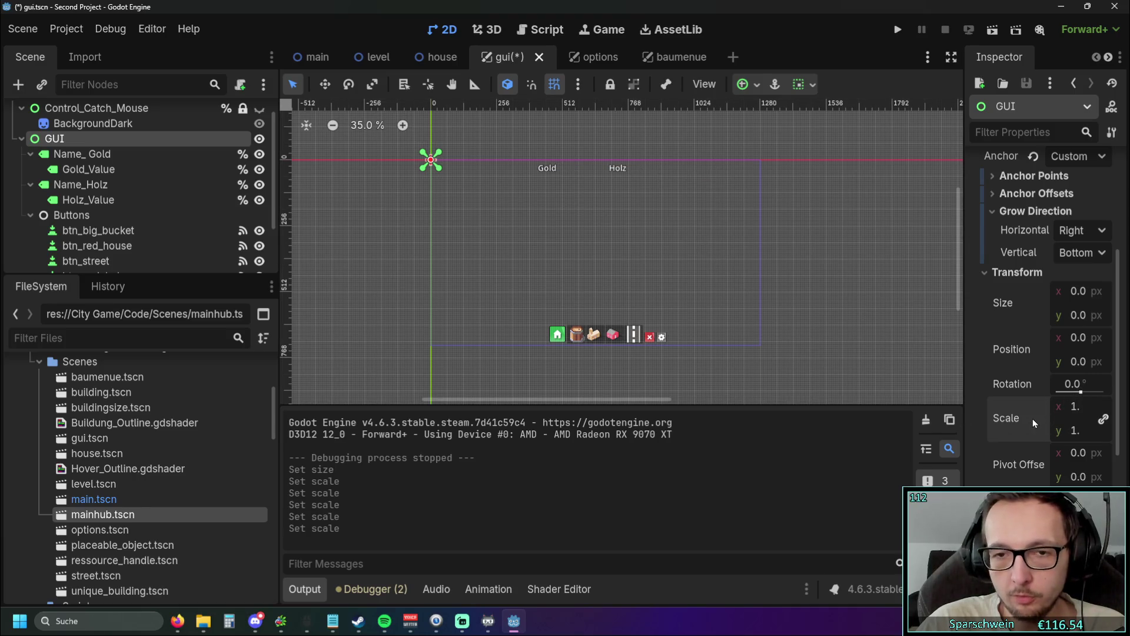
{"action": "left_click_drag", "start_coordinate": [1078, 452], "coordinate": [1067, 453]}
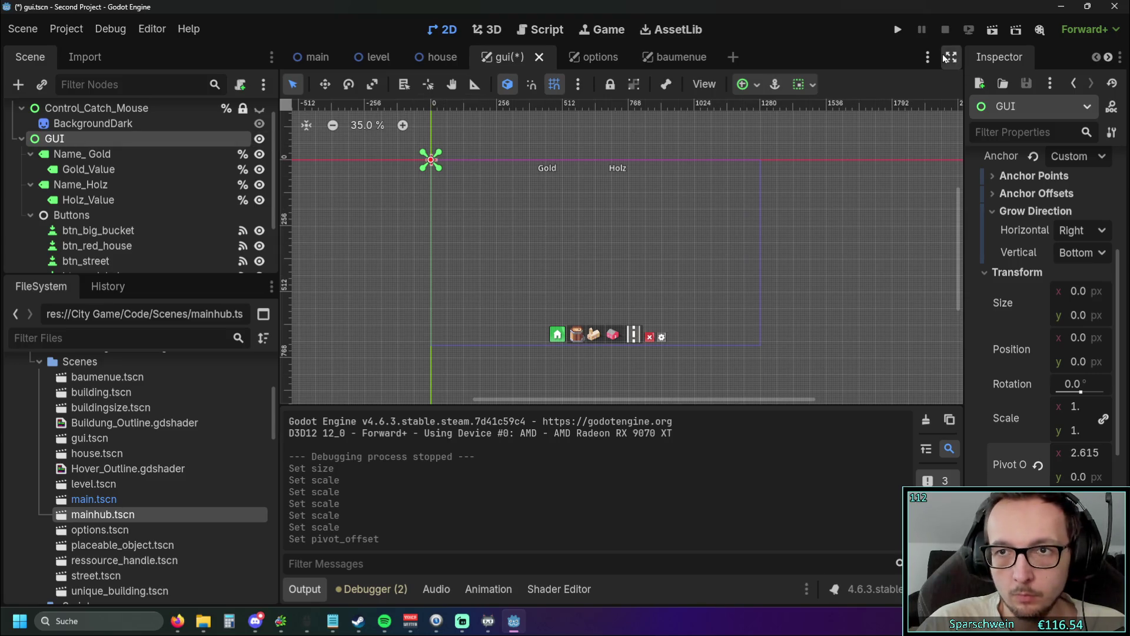
{"action": "left_click", "coordinate": [1038, 464]}
{"action": "scroll", "coordinate": [1000, 454], "scroll_direction": "down", "scroll_amount": 4}
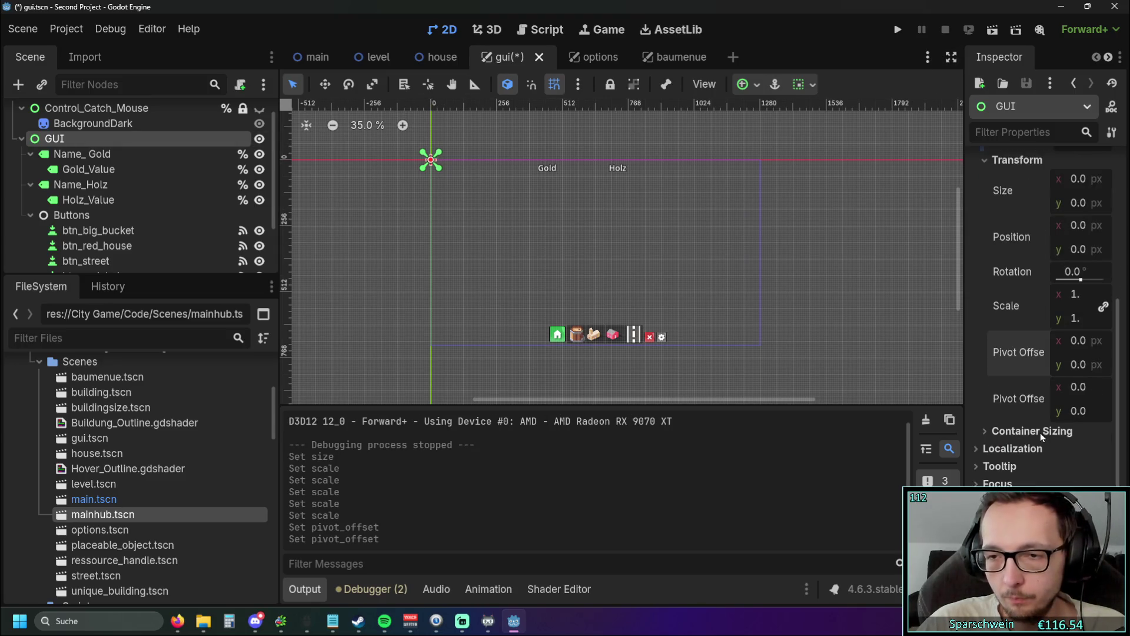
{"action": "scroll", "coordinate": [1001, 412], "scroll_direction": "down", "scroll_amount": 2}
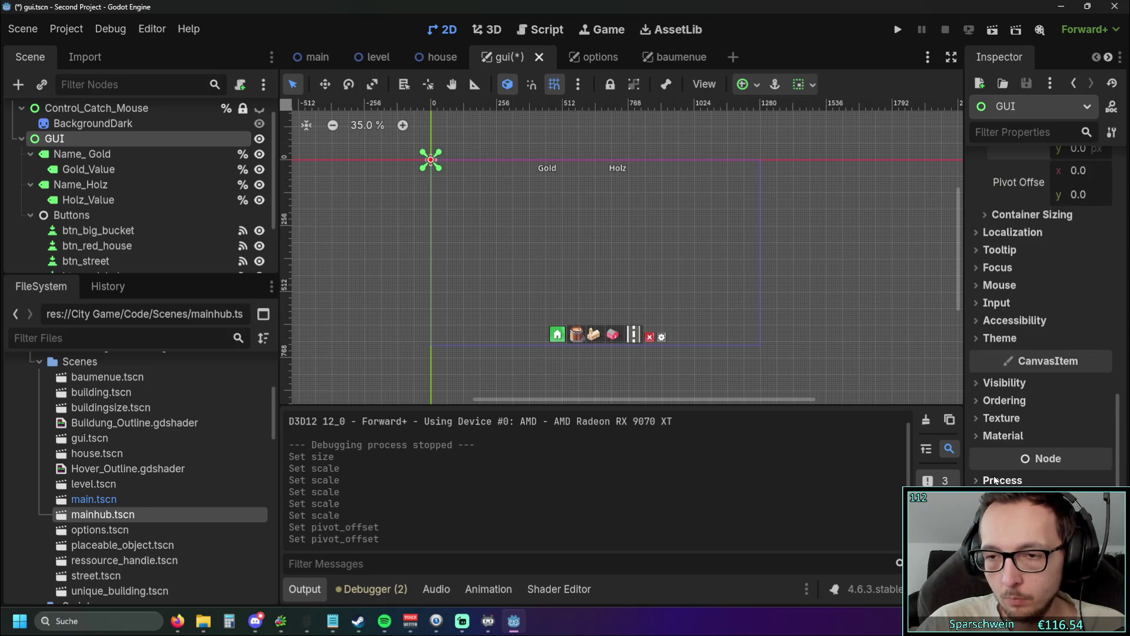
{"action": "left_click", "coordinate": [983, 384]}
{"action": "left_click", "coordinate": [983, 384]}
{"action": "left_click", "coordinate": [984, 403]}
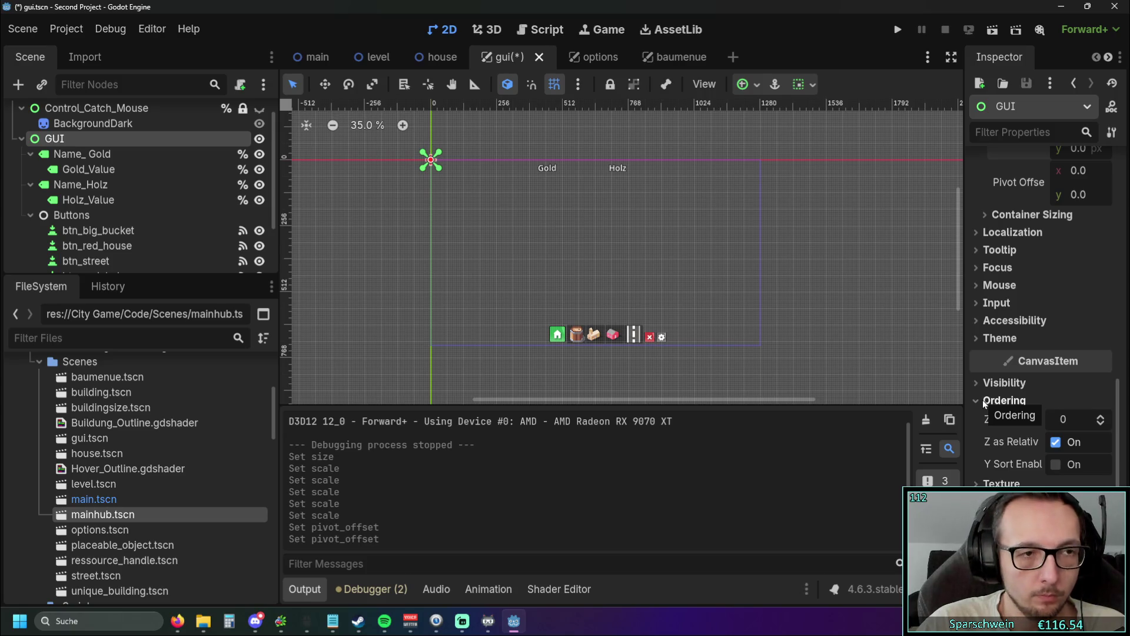
{"action": "scroll", "coordinate": [139, 207], "scroll_direction": "down", "scroll_amount": 3}
{"action": "scroll", "coordinate": [139, 207], "scroll_direction": "up", "scroll_amount": 4}
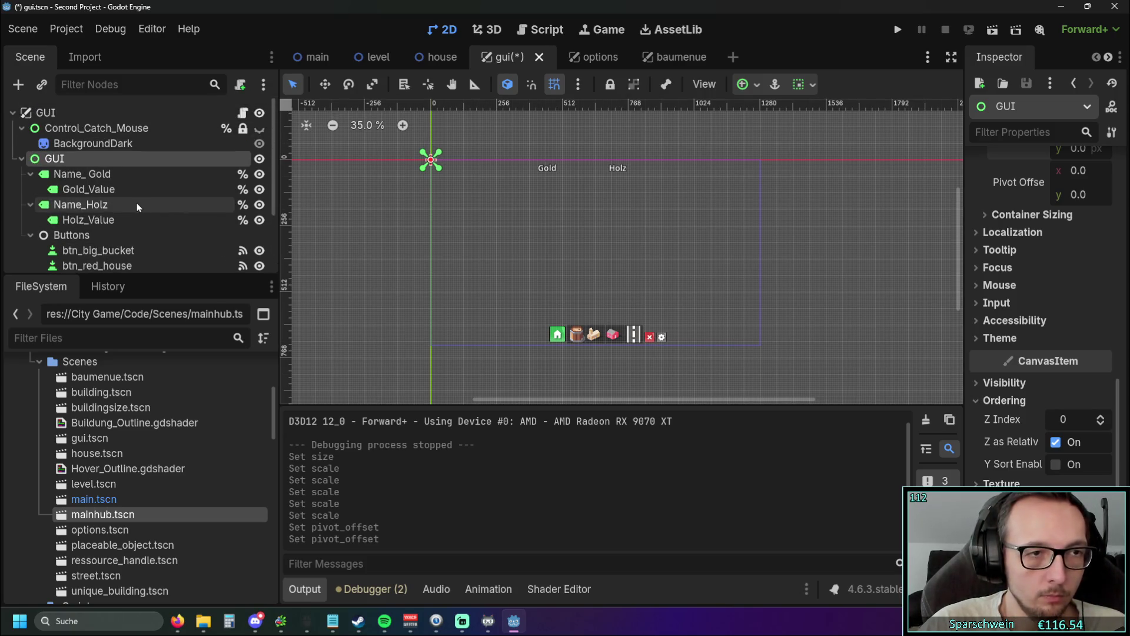
{"action": "scroll", "coordinate": [101, 234], "scroll_direction": "down", "scroll_amount": 5}
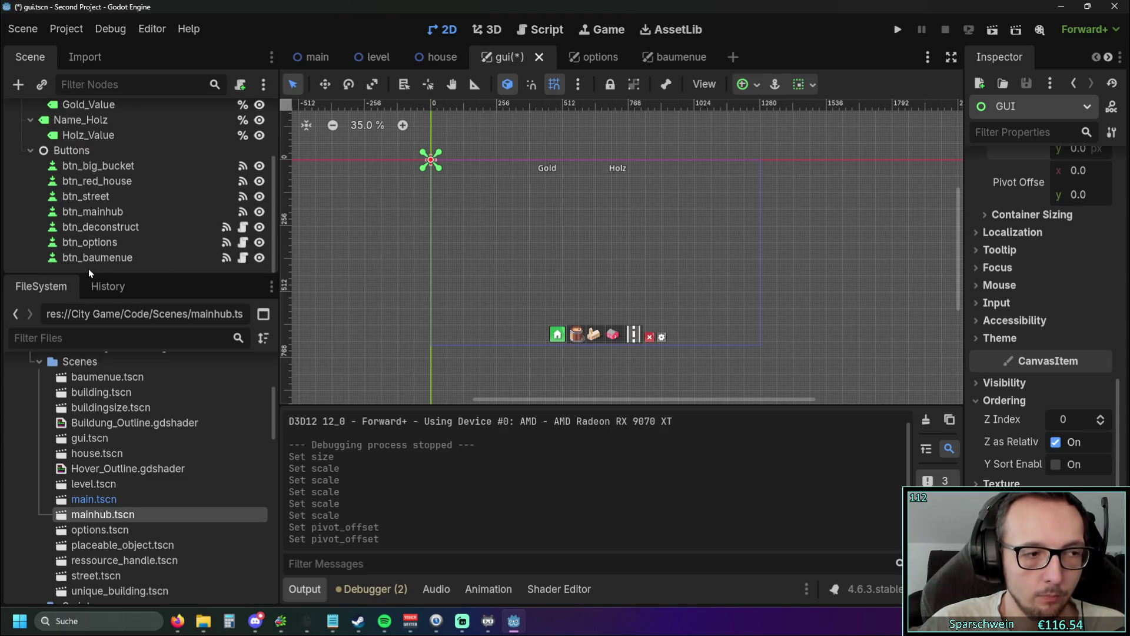
{"action": "left_click", "coordinate": [71, 150]}
{"action": "left_click", "coordinate": [991, 185]}
{"action": "left_click", "coordinate": [991, 184]}
{"action": "left_click", "coordinate": [984, 201]}
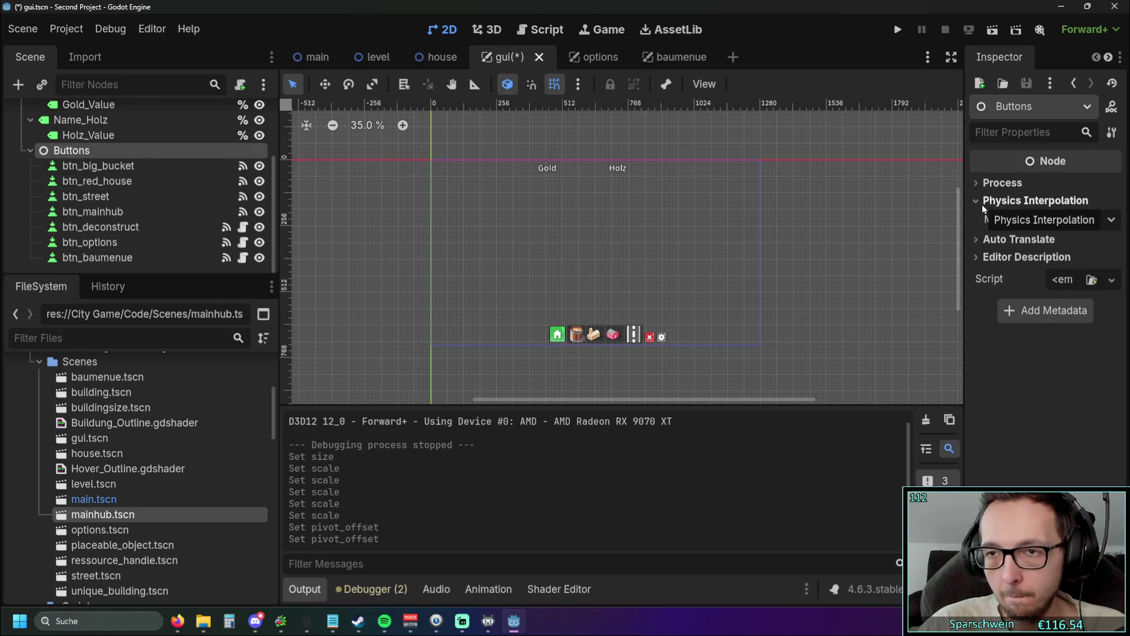
{"action": "left_click", "coordinate": [982, 202]}
{"action": "scroll", "coordinate": [83, 204], "scroll_direction": "up", "scroll_amount": 5}
{"action": "scroll", "coordinate": [74, 207], "scroll_direction": "down", "scroll_amount": 5}
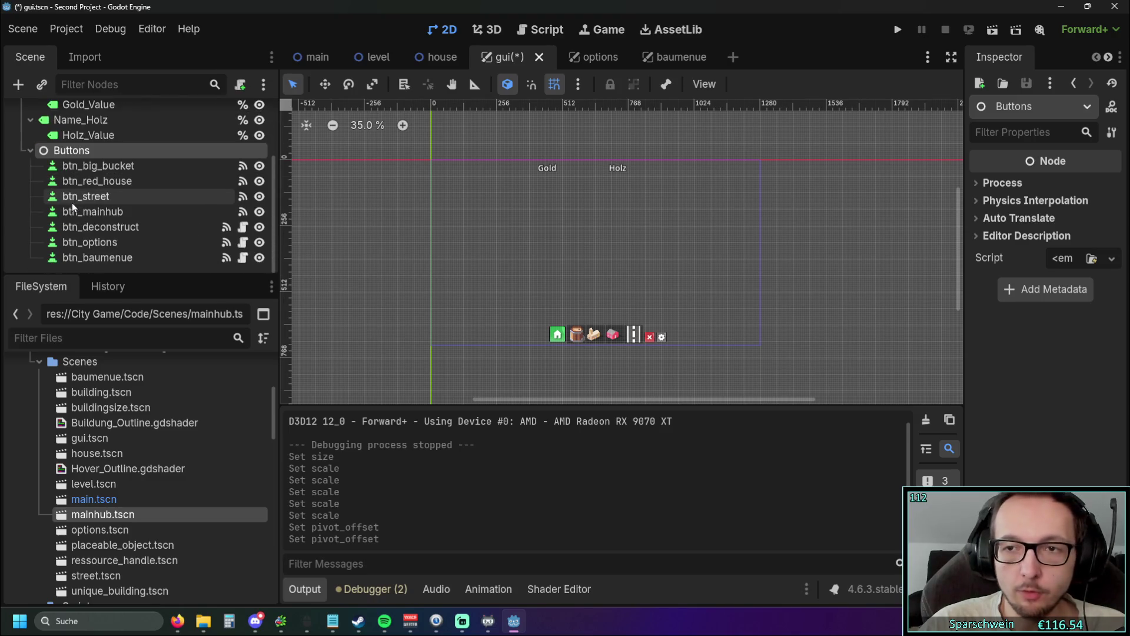
{"action": "left_click", "coordinate": [87, 166]}
{"action": "left_click", "coordinate": [80, 153]}
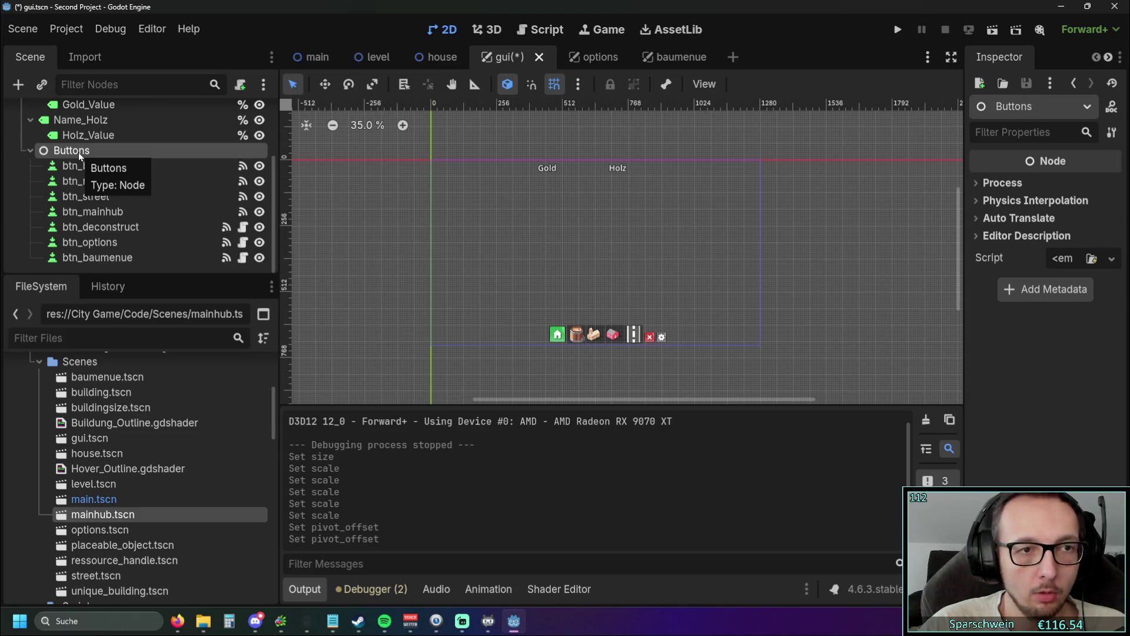
{"action": "mouse_move", "coordinate": [80, 154]}
{"action": "left_mouse_down"}
{"action": "mouse_move", "coordinate": [73, 201]}
{"action": "mouse_move", "coordinate": [54, 156]}
{"action": "mouse_move", "coordinate": [59, 230]}
{"action": "mouse_move", "coordinate": [71, 235]}
{"action": "left_mouse_up"}
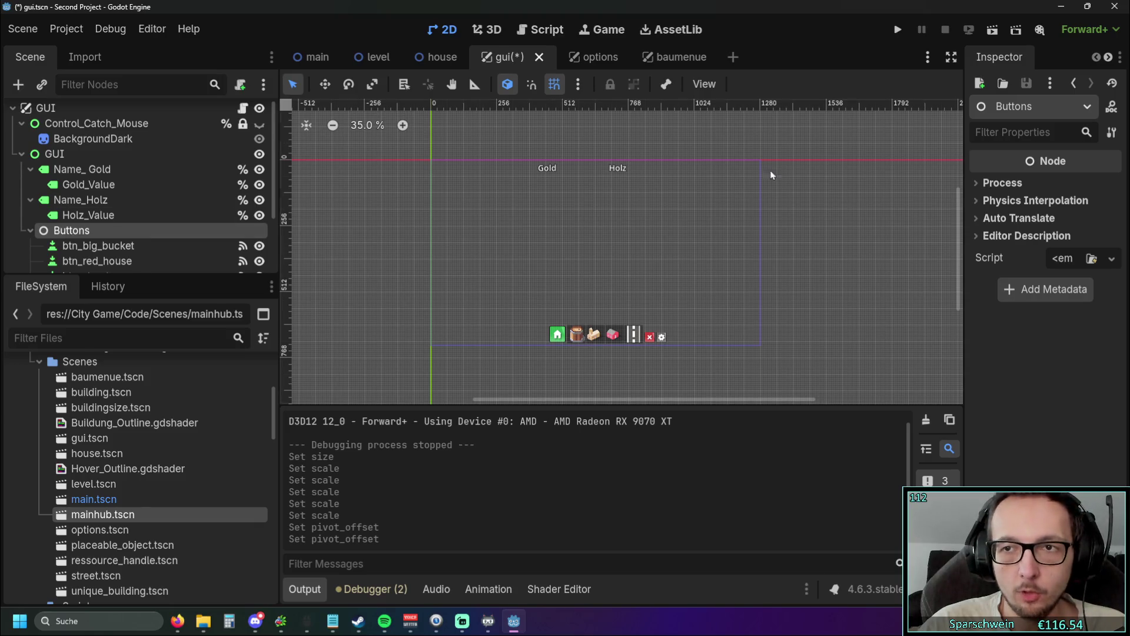
{"action": "scroll", "coordinate": [88, 184], "scroll_direction": "down", "scroll_amount": 2}
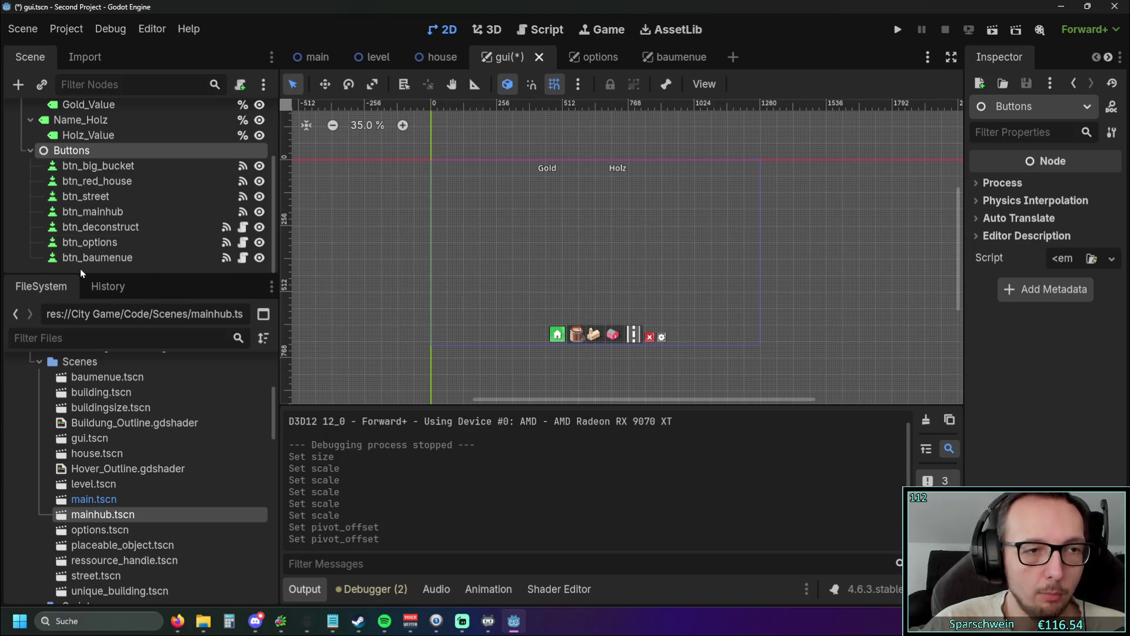
{"action": "right_click", "coordinate": [83, 272]}
{"action": "left_click", "coordinate": [65, 270]}
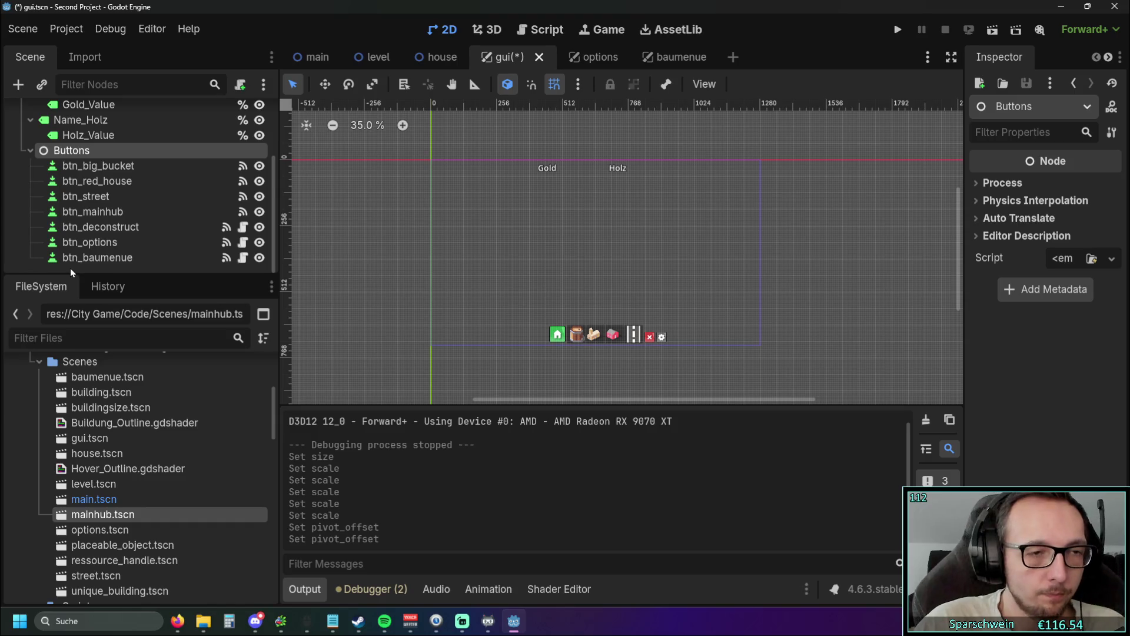
{"action": "right_click", "coordinate": [70, 271]}
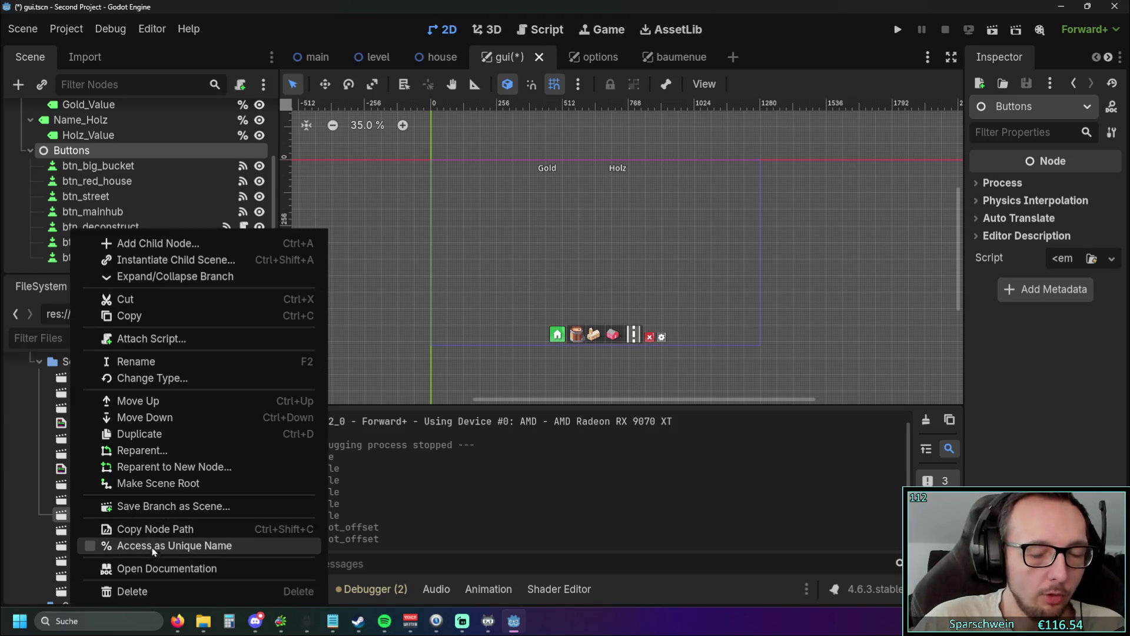
{"action": "scroll", "coordinate": [37, 239], "scroll_direction": "up", "scroll_amount": 3}
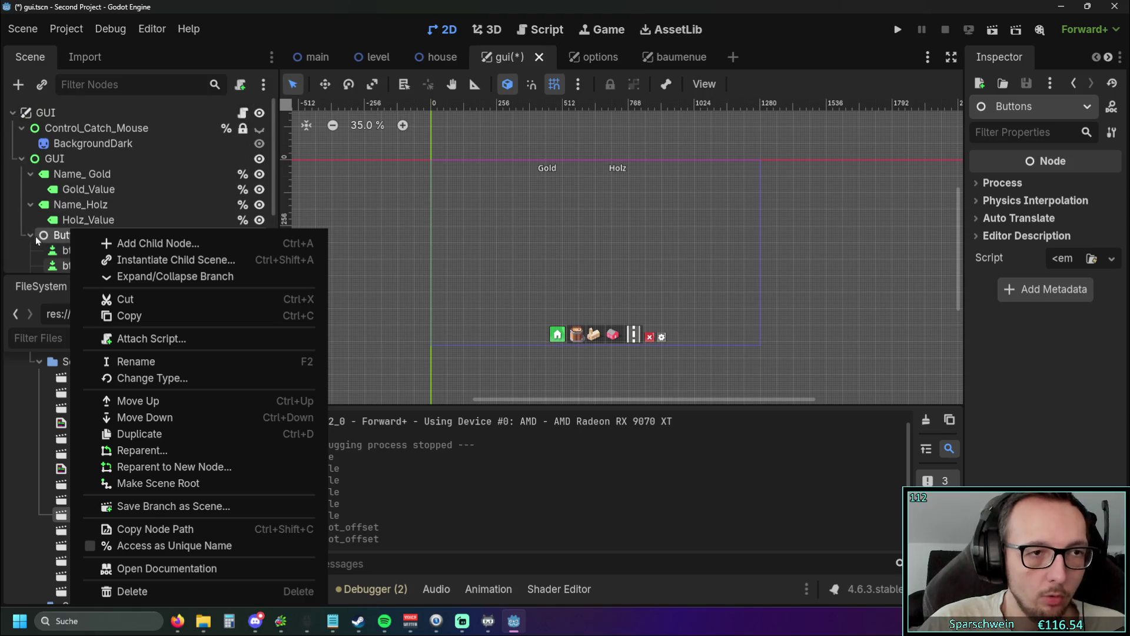
{"action": "scroll", "coordinate": [37, 238], "scroll_direction": "down", "scroll_amount": 3}
{"action": "left_click", "coordinate": [71, 232]}
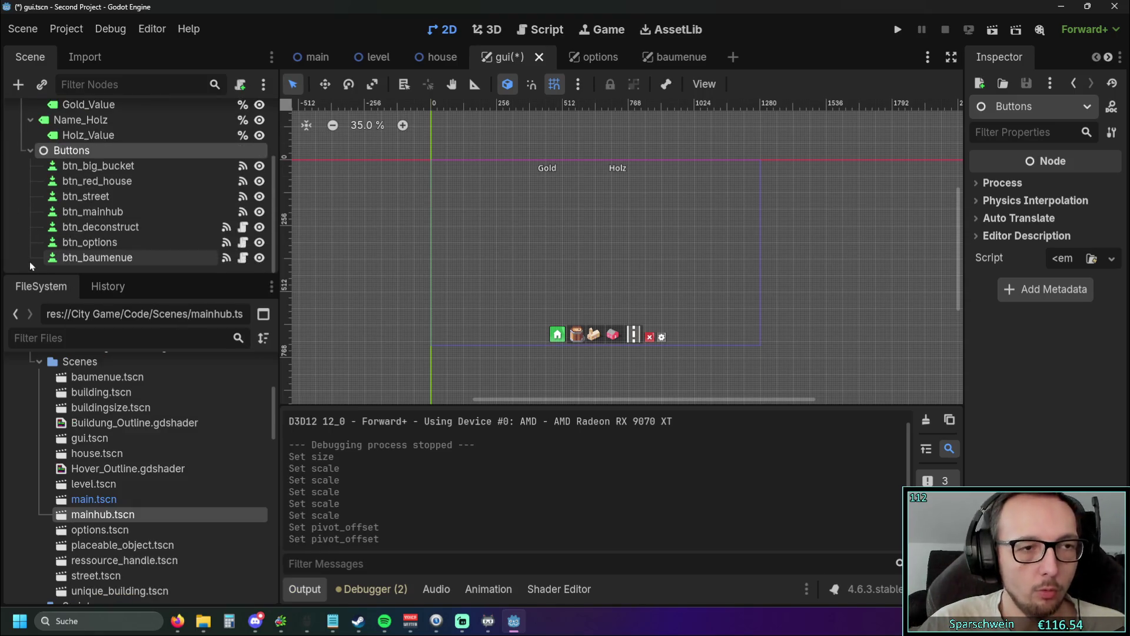
{"action": "scroll", "coordinate": [71, 232], "scroll_direction": "up", "scroll_amount": 2}
{"action": "right_click", "coordinate": [79, 210]}
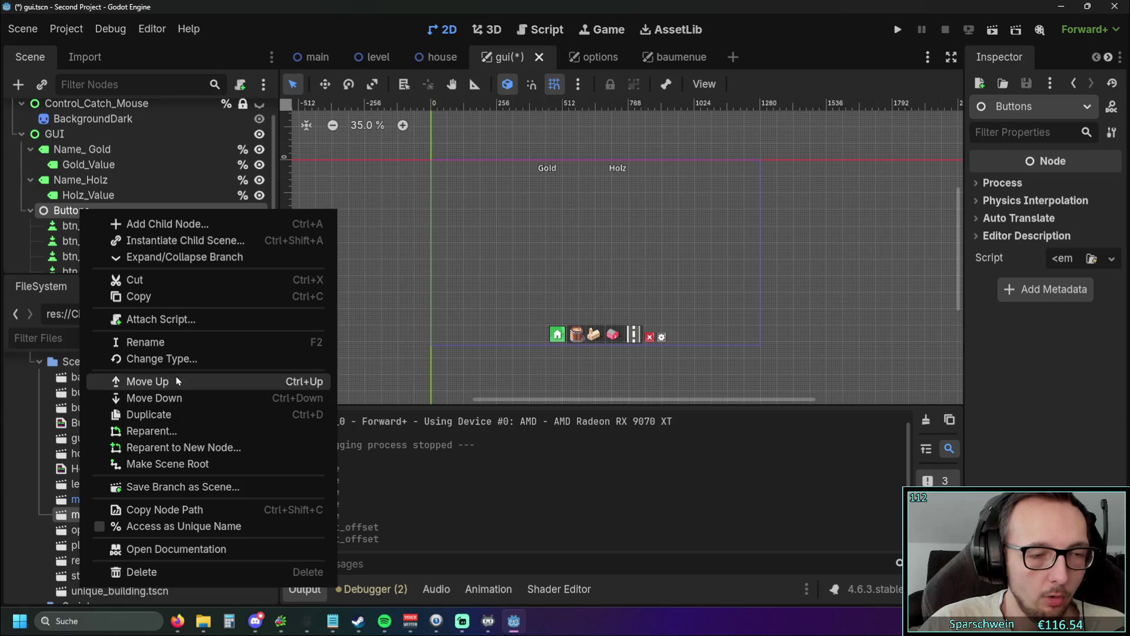
Step: Change the Buttons node's type to Control, then select the inner GUI node
{"action": "left_click", "coordinate": [180, 361]}
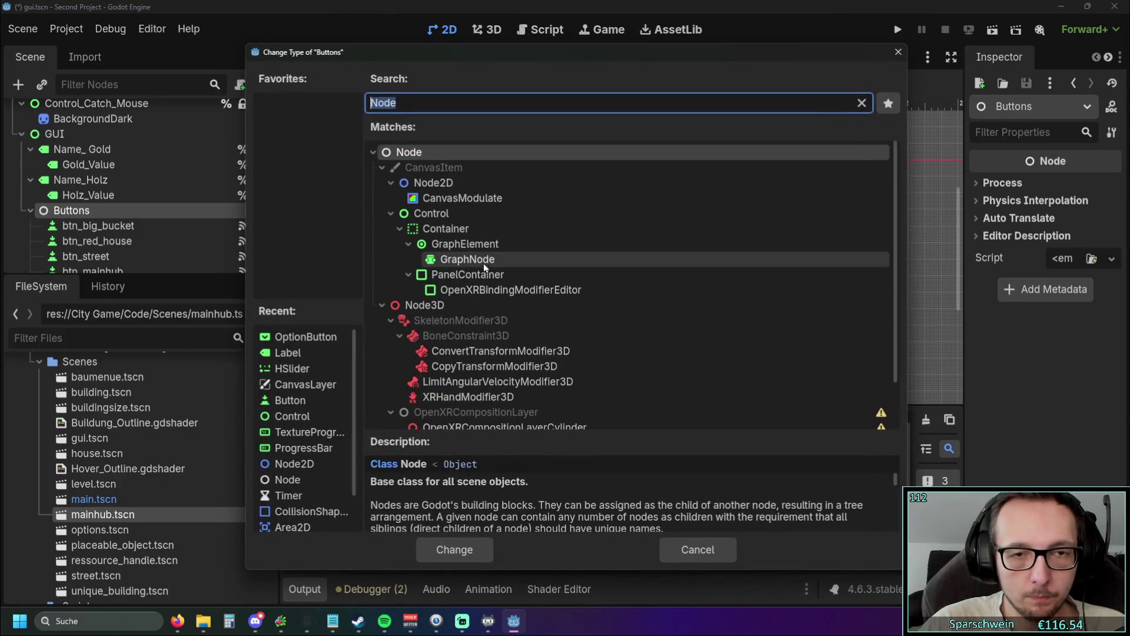
{"action": "type", "text": "con"}
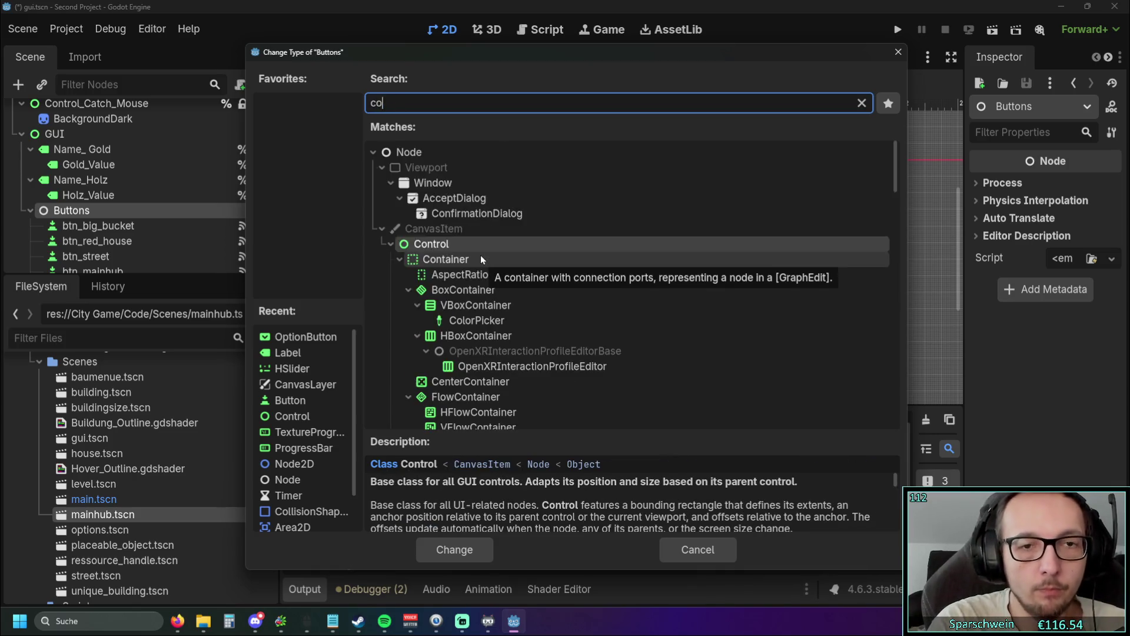
{"action": "left_click", "coordinate": [457, 547]}
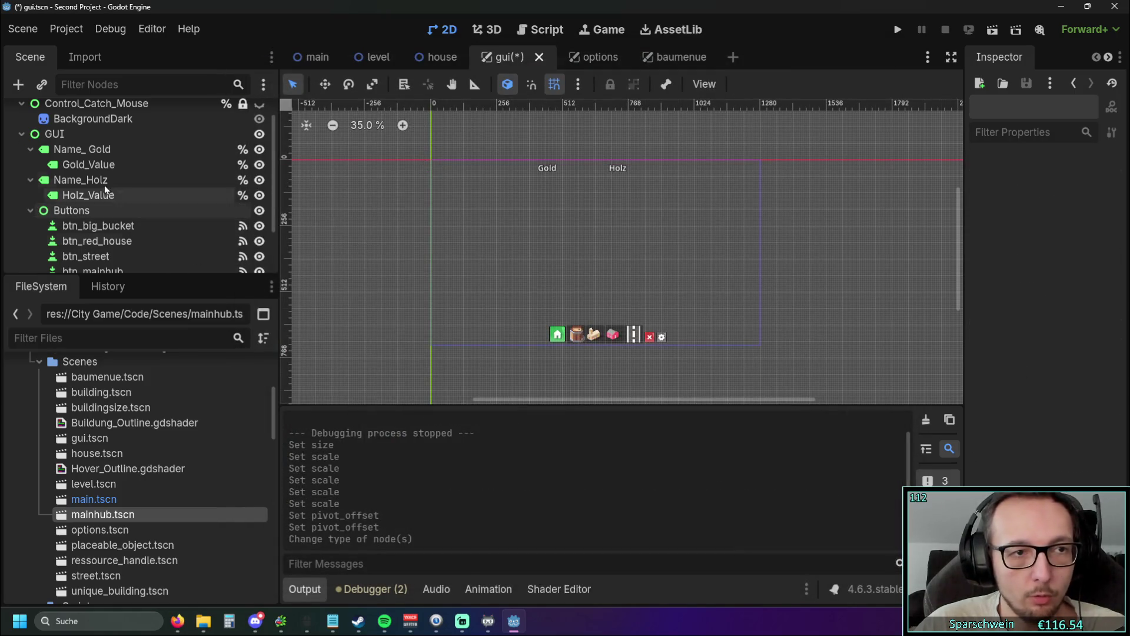
{"action": "left_click", "coordinate": [59, 133]}
{"action": "scroll", "coordinate": [1047, 254], "scroll_direction": "up", "scroll_amount": 3}
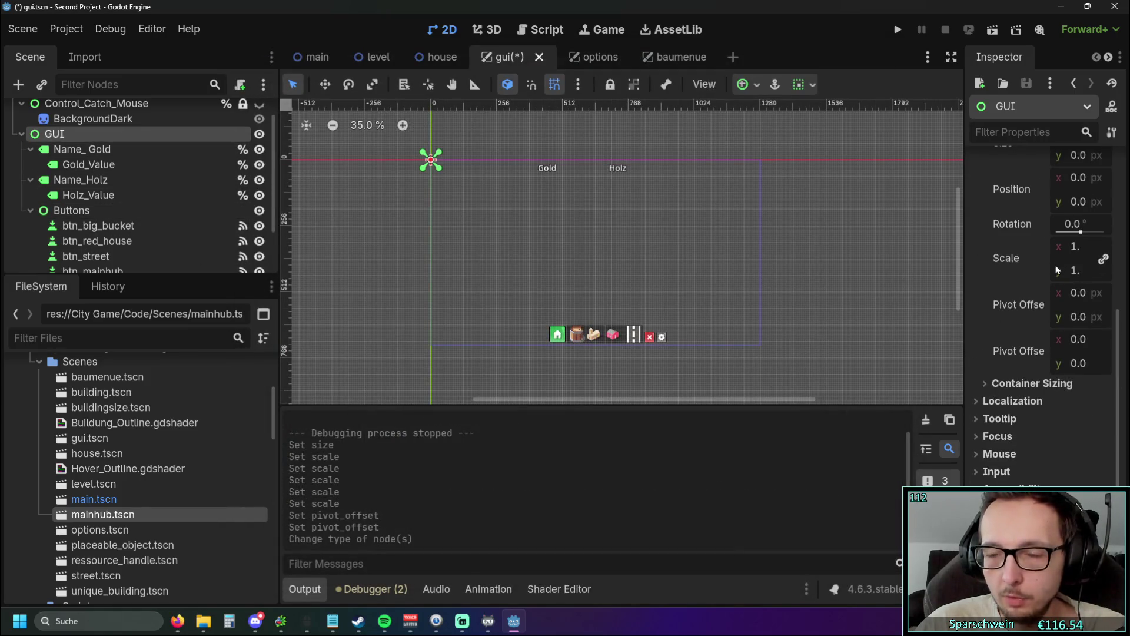
Step: Reset the inner GUI node's scale to its default value
{"action": "left_click", "coordinate": [71, 211]}
{"action": "left_click", "coordinate": [112, 140]}
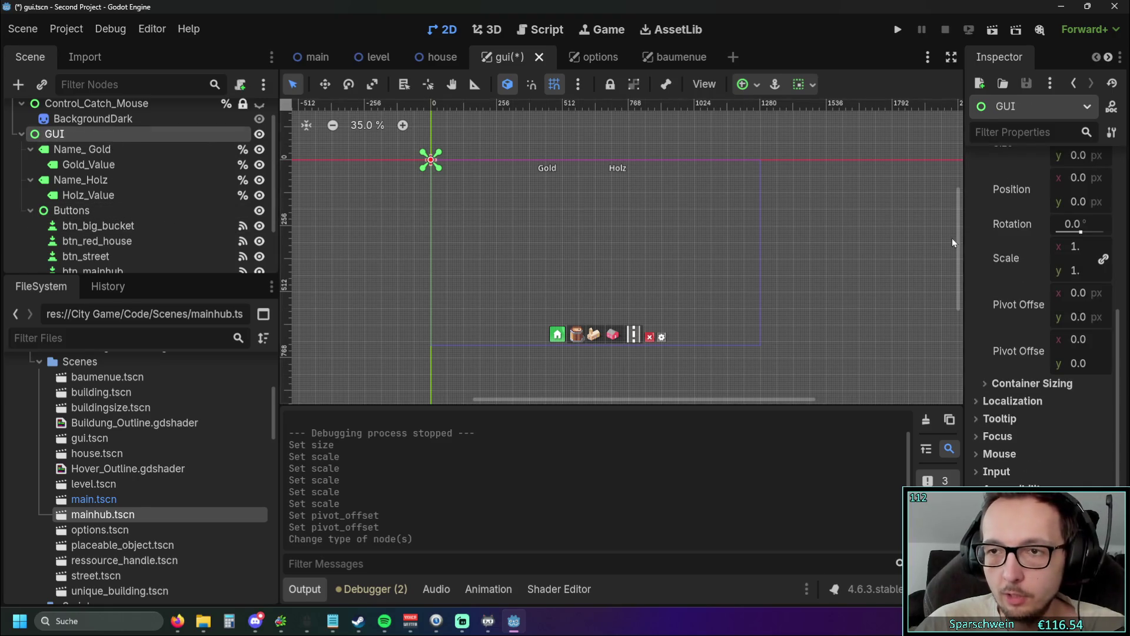
{"action": "scroll", "coordinate": [1036, 265], "scroll_direction": "up", "scroll_amount": 1}
{"action": "left_click", "coordinate": [1038, 315]}
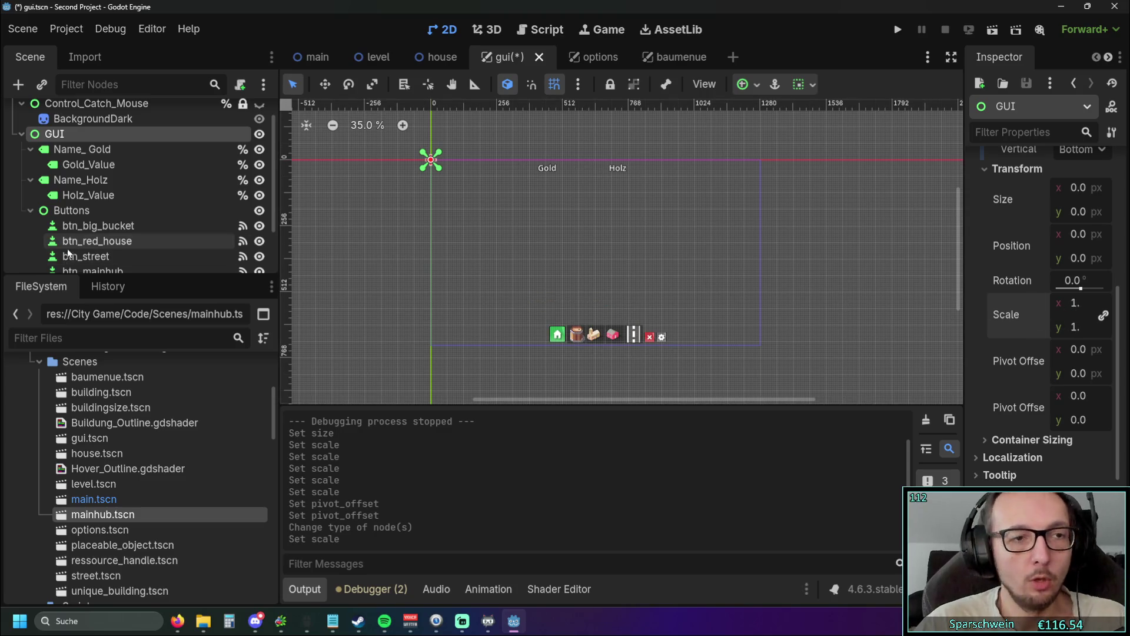
{"action": "scroll", "coordinate": [66, 153], "scroll_direction": "down", "scroll_amount": 2}
Step: Move the Buttons node directly under the root GUI node
{"action": "left_click", "coordinate": [66, 151]}
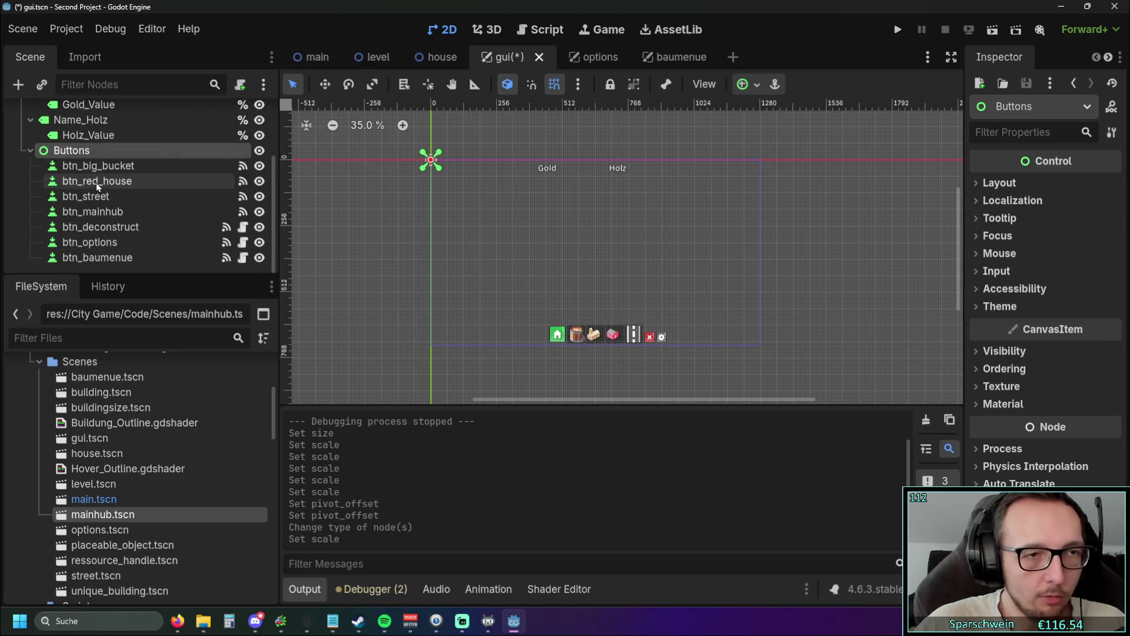
{"action": "scroll", "coordinate": [73, 223], "scroll_direction": "up", "scroll_amount": 3}
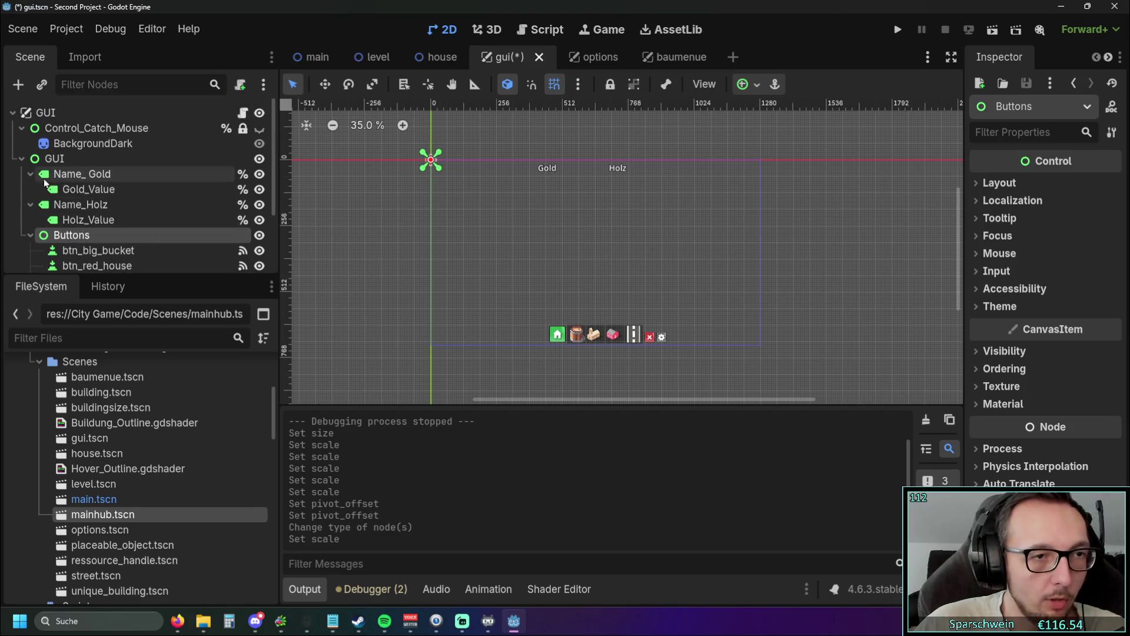
{"action": "left_click", "coordinate": [22, 159]}
{"action": "left_click", "coordinate": [22, 159]}
{"action": "mouse_move", "coordinate": [67, 235]}
{"action": "left_mouse_down"}
{"action": "mouse_move", "coordinate": [83, 158]}
{"action": "mouse_move", "coordinate": [66, 159]}
{"action": "mouse_move", "coordinate": [59, 243]}
{"action": "mouse_move", "coordinate": [61, 158]}
{"action": "left_mouse_up"}
{"action": "scroll", "coordinate": [83, 183], "scroll_direction": "down", "scroll_amount": 2}
Step: Place the inner GUI node above Buttons and collapse both branches
{"action": "left_click", "coordinate": [22, 118]}
{"action": "left_click", "coordinate": [60, 174]}
{"action": "left_click", "coordinate": [62, 159]}
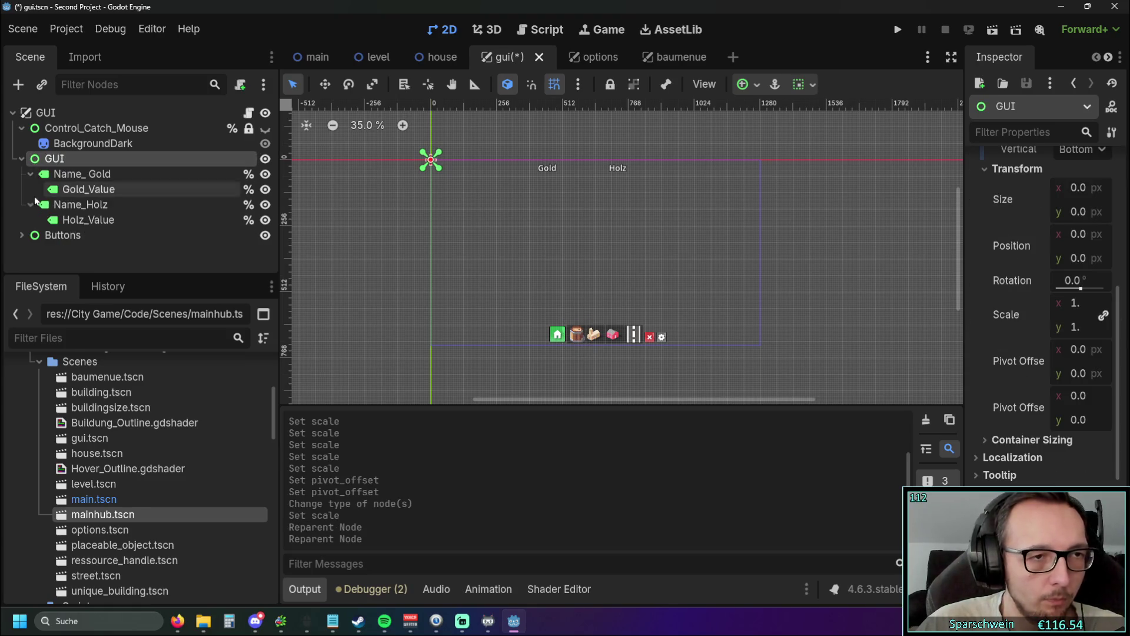
{"action": "left_click", "coordinate": [22, 158]}
{"action": "left_click", "coordinate": [22, 158]}
{"action": "left_click", "coordinate": [23, 159]}
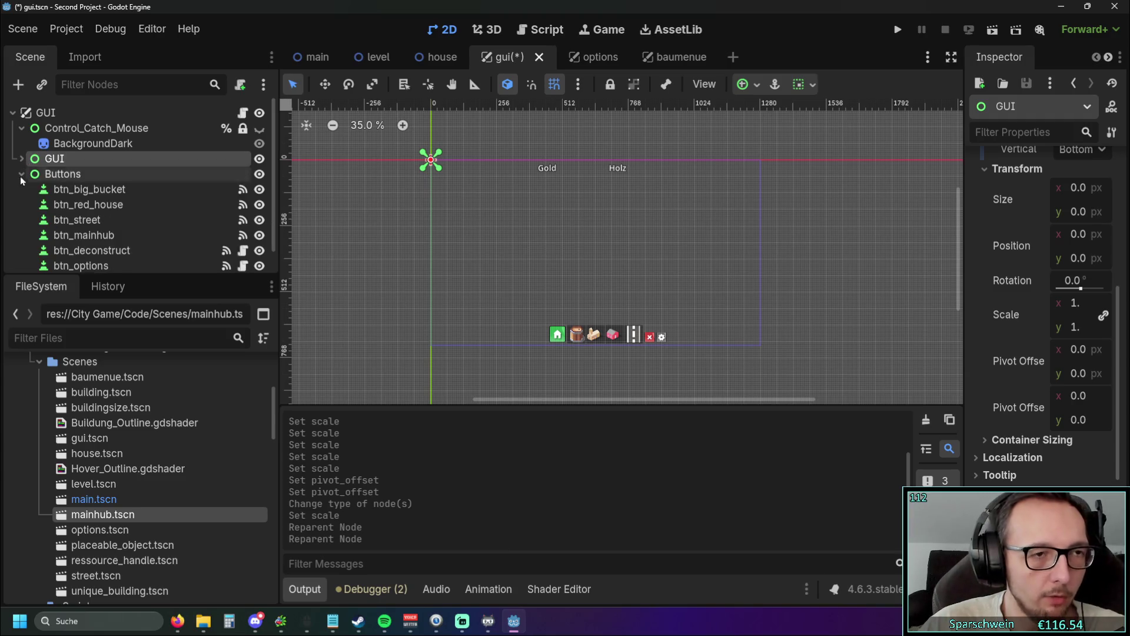
{"action": "left_click", "coordinate": [21, 174]}
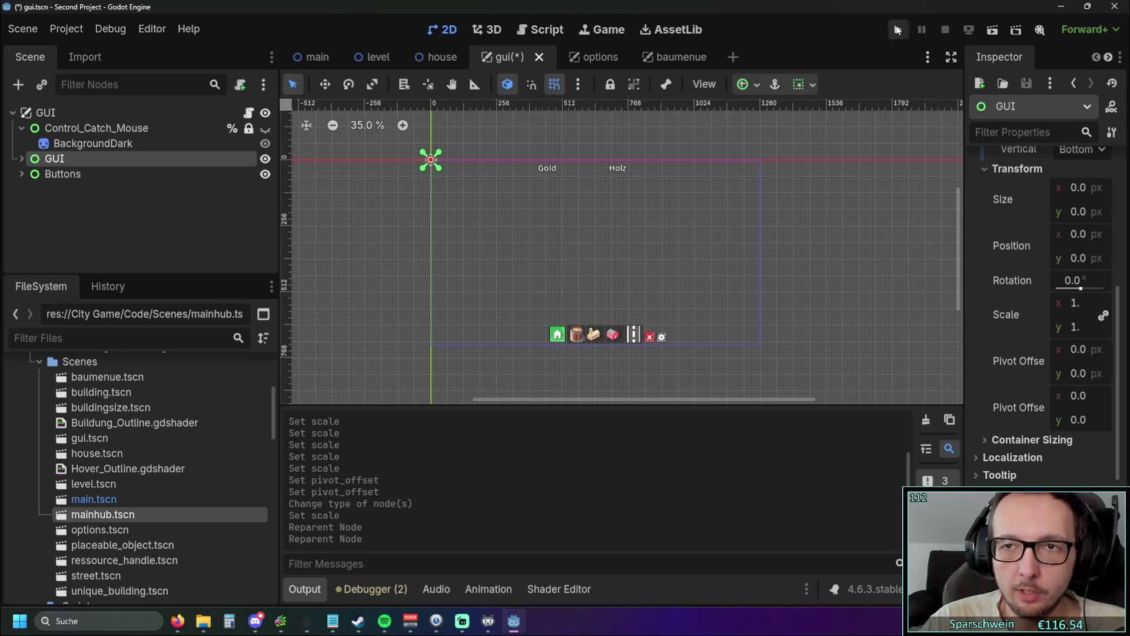
Step: Save and run the game, toggling the Optionen menu to test the GUI
{"action": "left_click", "coordinate": [897, 29]}
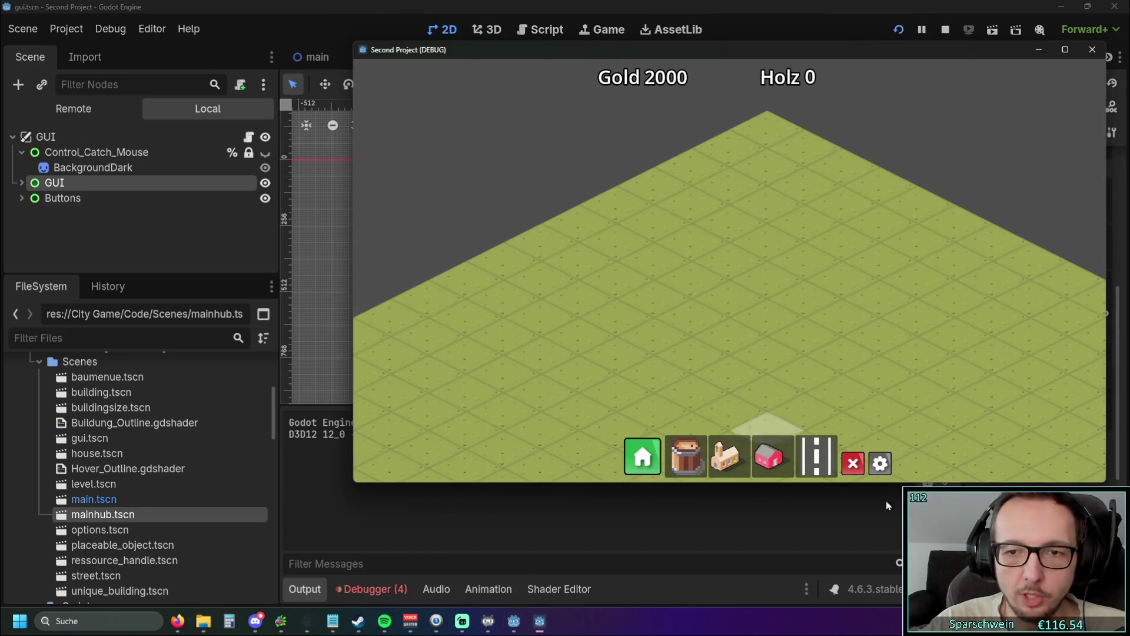
{"action": "left_click", "coordinate": [880, 463]}
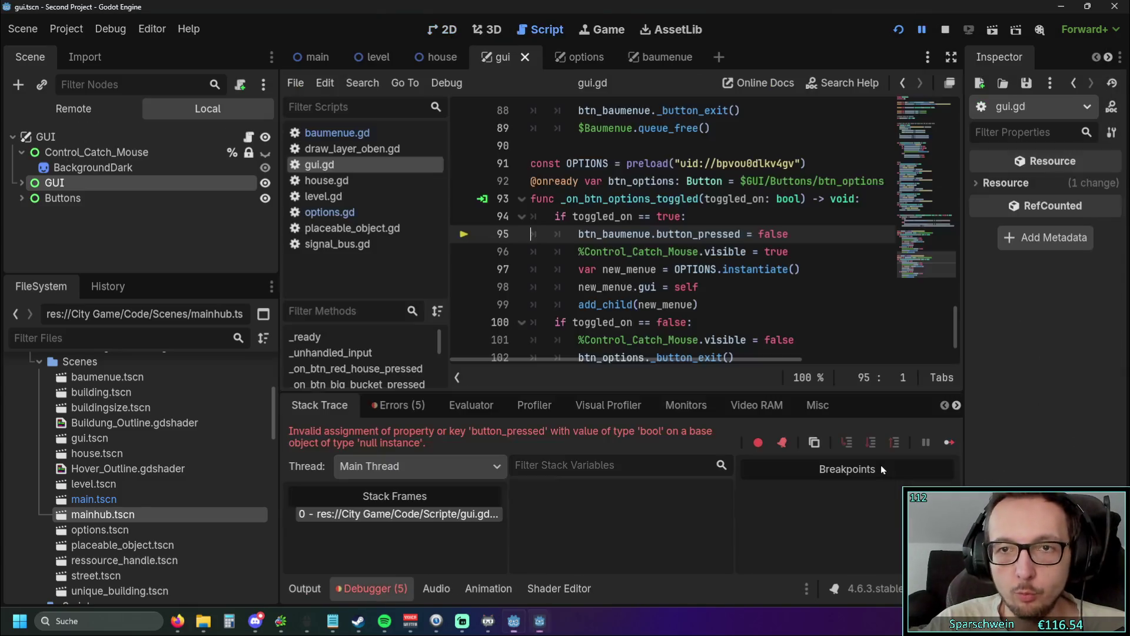
{"action": "scroll", "coordinate": [655, 315], "scroll_direction": "down", "scroll_amount": 1}
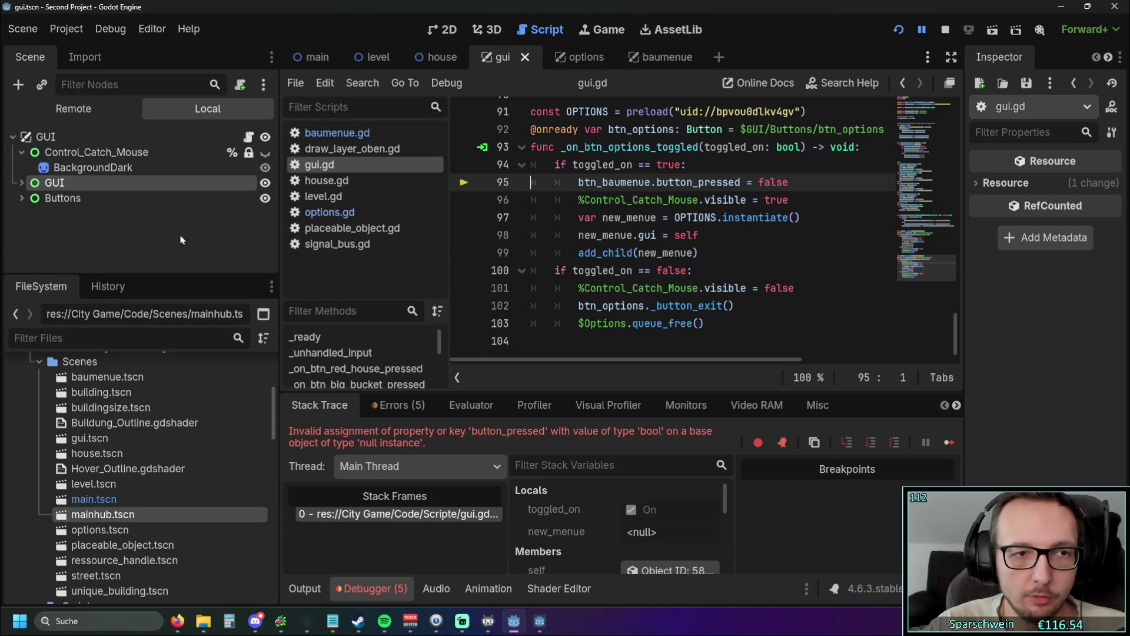
Step: Expand Buttons in the scene tree and review gui.gd, briefly checking signal_bus.gd
{"action": "left_click", "coordinate": [22, 197]}
{"action": "scroll", "coordinate": [598, 276], "scroll_direction": "up", "scroll_amount": 5}
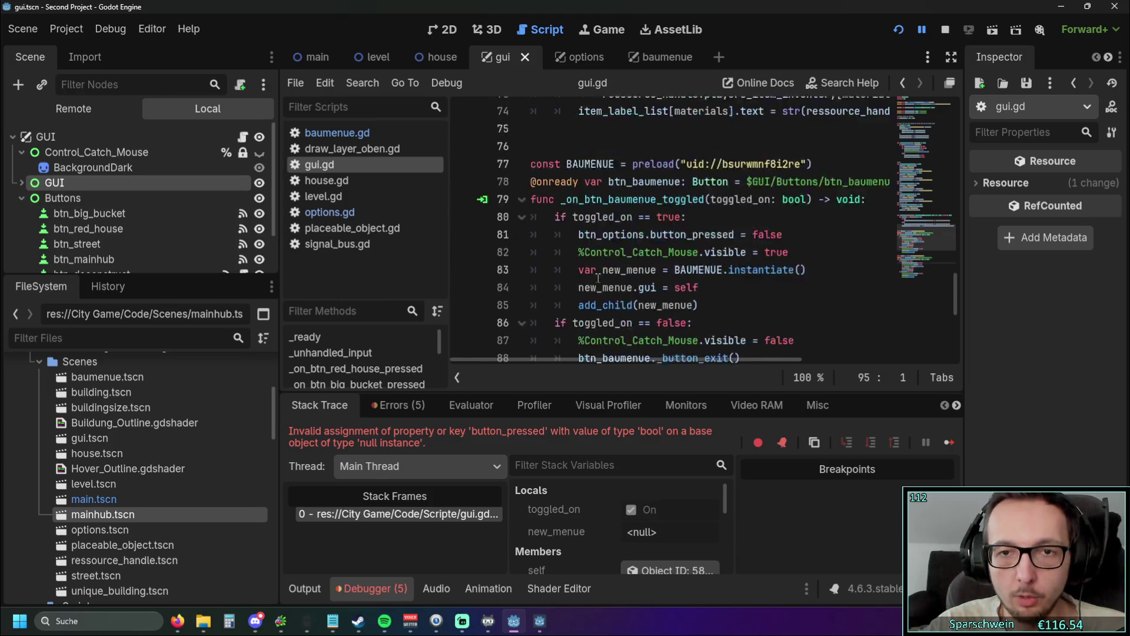
{"action": "left_click", "coordinate": [337, 244]}
{"action": "left_click", "coordinate": [329, 164]}
{"action": "scroll", "coordinate": [755, 250], "scroll_direction": "up", "scroll_amount": 8}
{"action": "scroll", "coordinate": [755, 249], "scroll_direction": "up", "scroll_amount": 15}
{"action": "scroll", "coordinate": [656, 353], "scroll_direction": "down", "scroll_amount": 20}
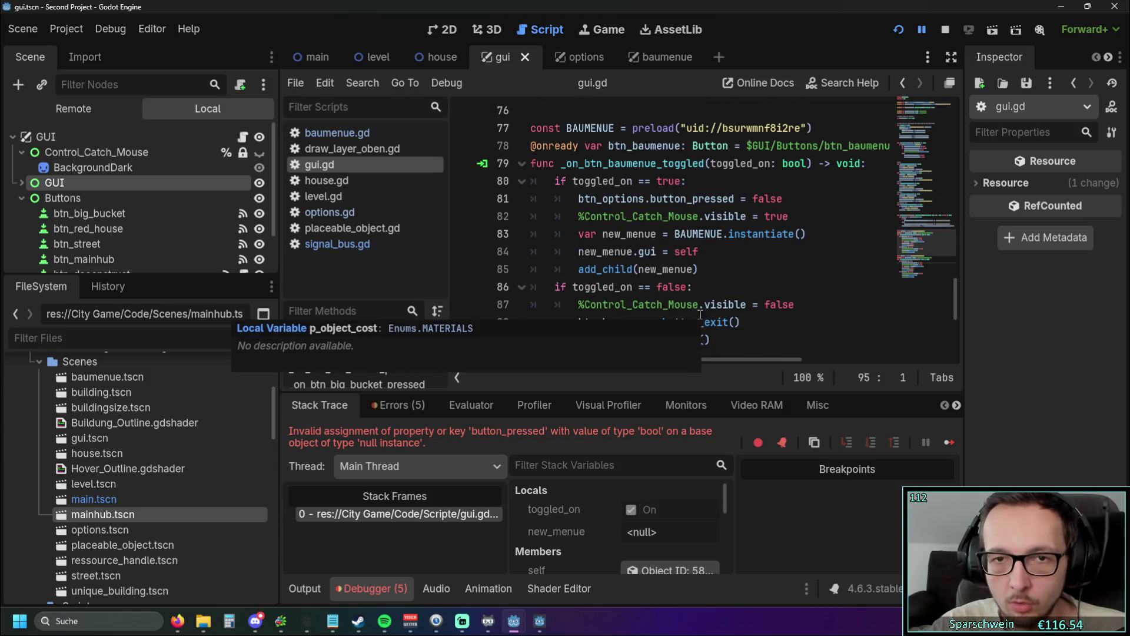
{"action": "scroll", "coordinate": [701, 306], "scroll_direction": "down", "scroll_amount": 3}
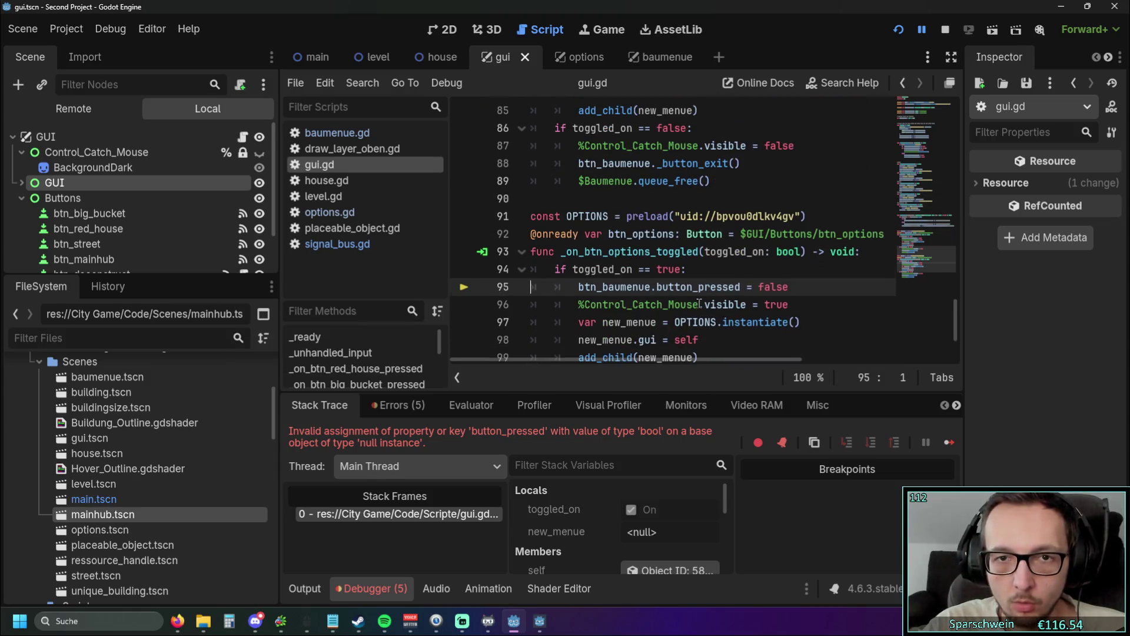
{"action": "scroll", "coordinate": [700, 303], "scroll_direction": "down", "scroll_amount": 1}
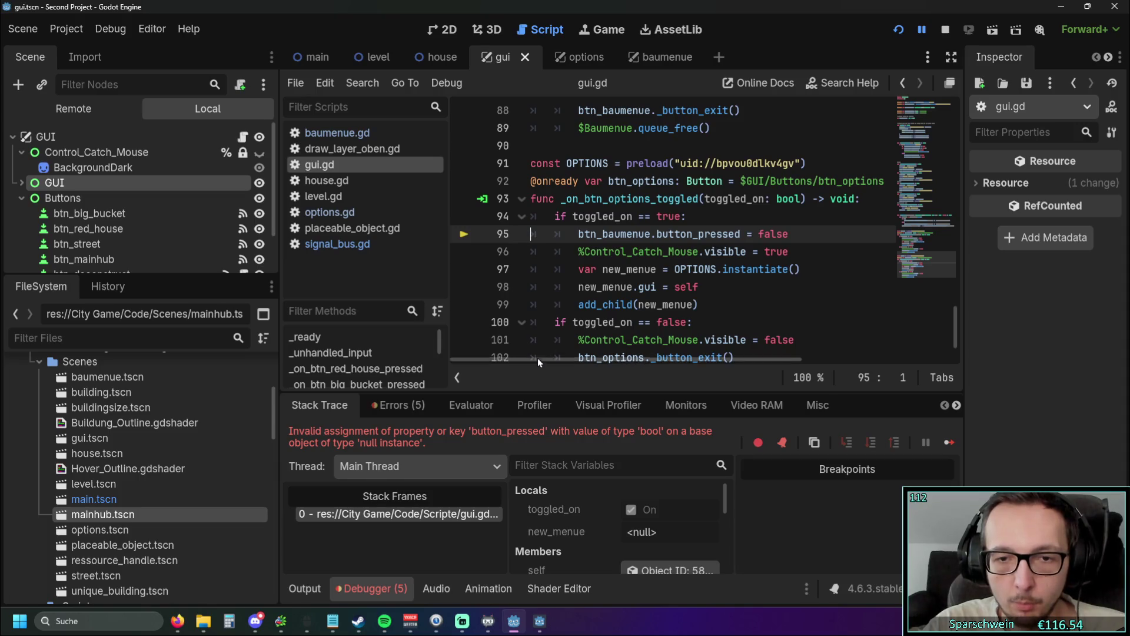
{"action": "scroll", "coordinate": [673, 271], "scroll_direction": "down", "scroll_amount": 1}
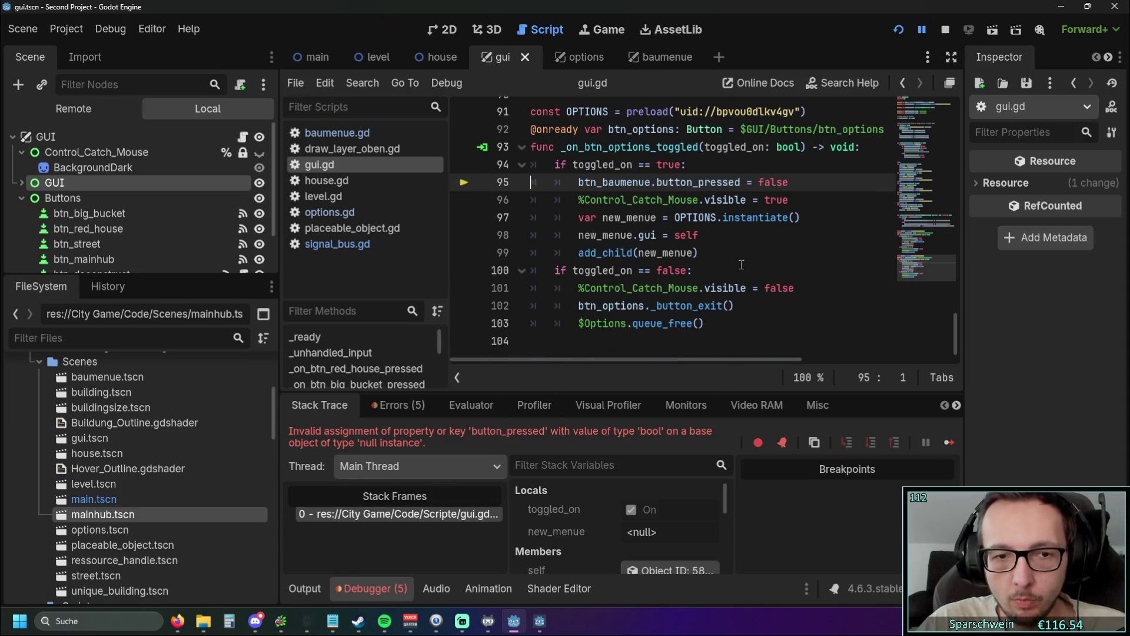
{"action": "scroll", "coordinate": [565, 330], "scroll_direction": "up", "scroll_amount": 1}
{"action": "scroll", "coordinate": [565, 329], "scroll_direction": "down", "scroll_amount": 1}
{"action": "scroll", "coordinate": [565, 329], "scroll_direction": "up", "scroll_amount": 3}
{"action": "scroll", "coordinate": [627, 275], "scroll_direction": "down", "scroll_amount": 2}
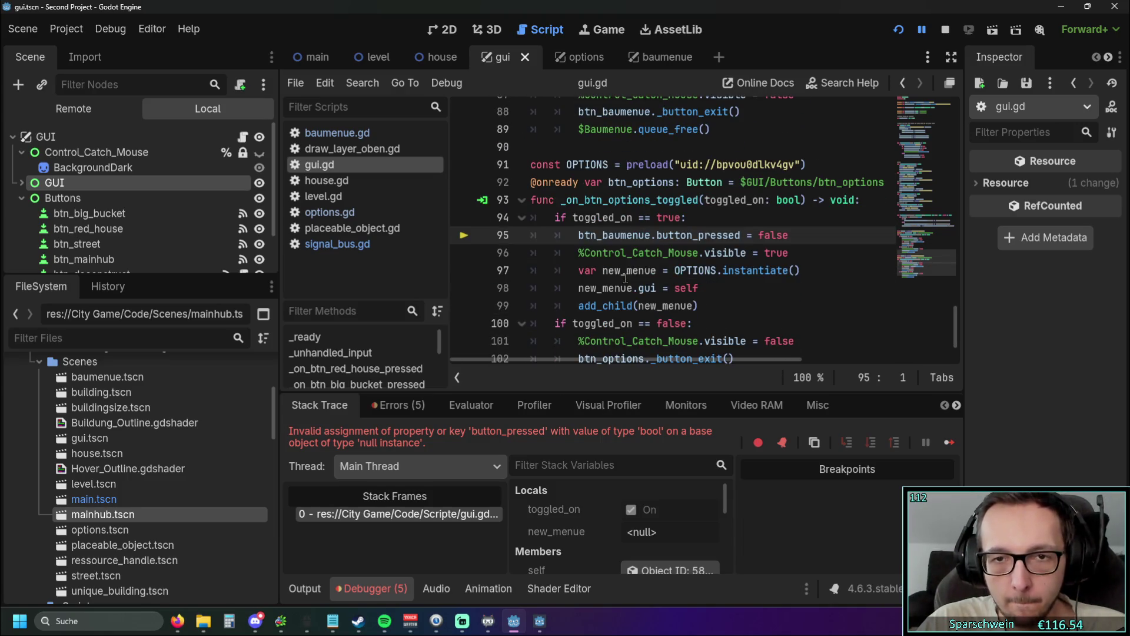
{"action": "mouse_move", "coordinate": [605, 360]}
{"action": "left_mouse_down"}
{"action": "mouse_move", "coordinate": [626, 362]}
{"action": "mouse_move", "coordinate": [574, 369]}
{"action": "left_mouse_up"}
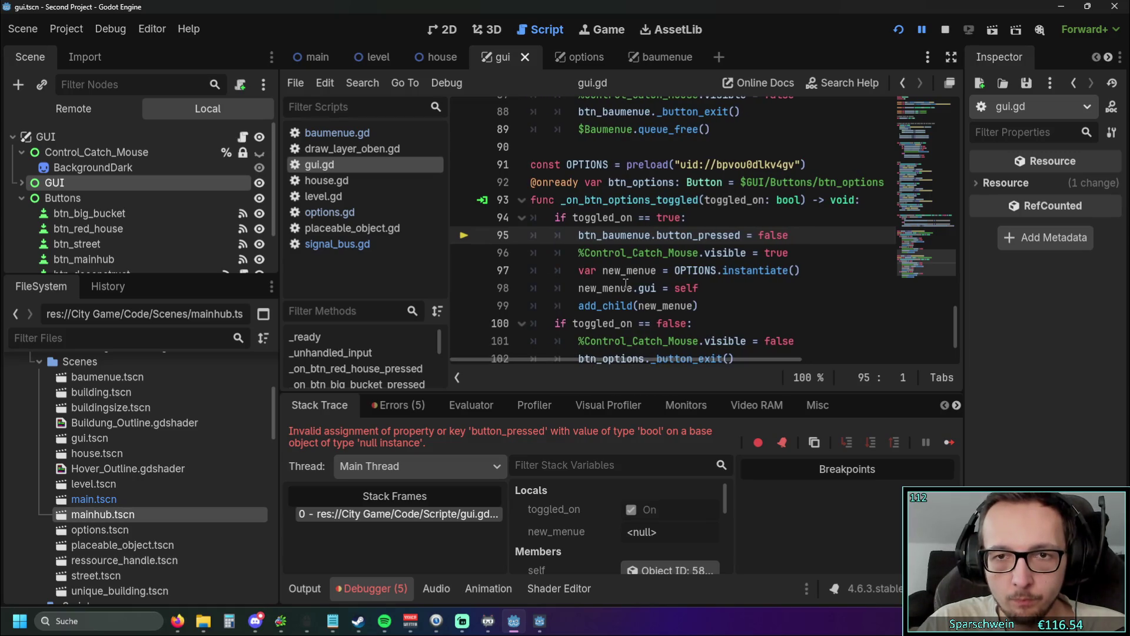
{"action": "scroll", "coordinate": [714, 285], "scroll_direction": "up", "scroll_amount": 1}
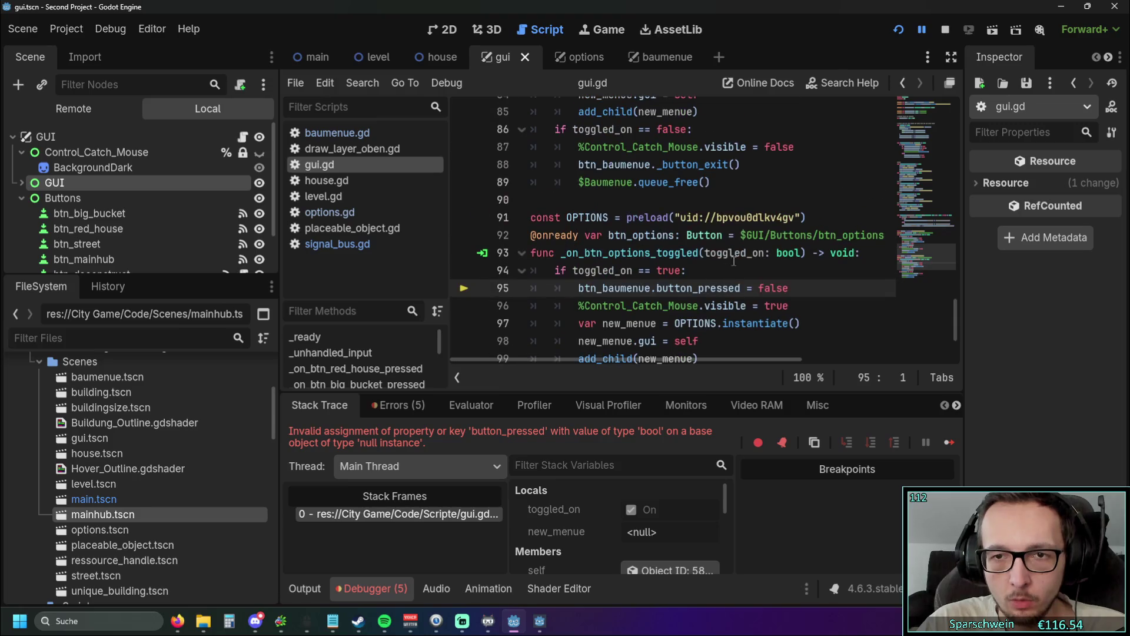
Step: Delete 'GUI/' from the btn_options node path in gui.gd
{"action": "left_click", "coordinate": [741, 235]}
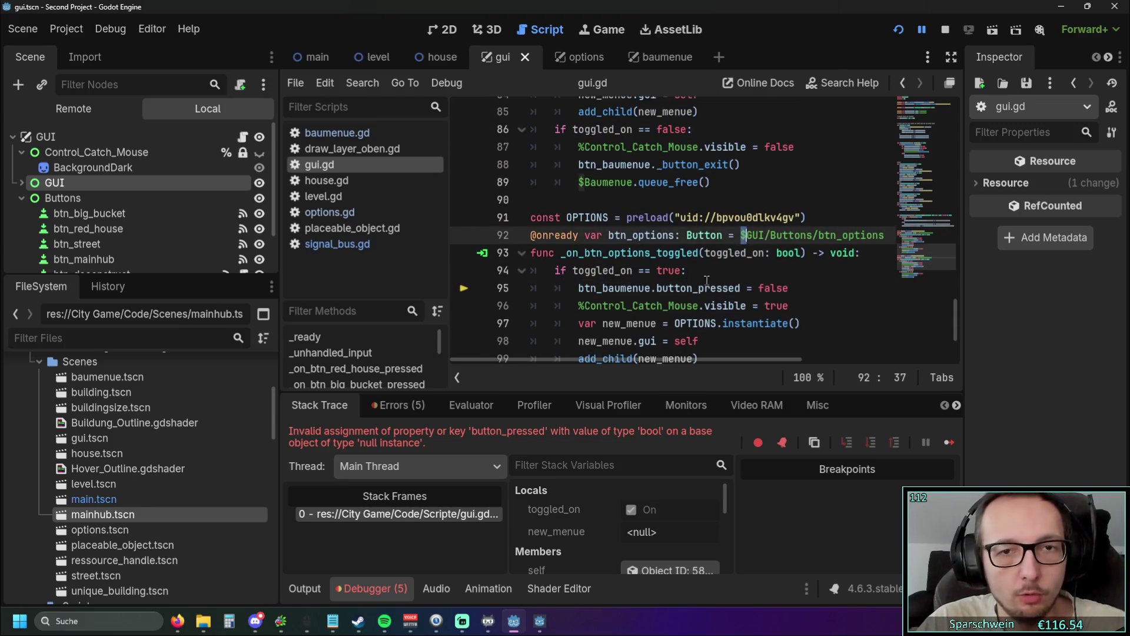
{"action": "scroll", "coordinate": [707, 280], "scroll_direction": "up", "scroll_amount": 1}
{"action": "scroll", "coordinate": [781, 305], "scroll_direction": "down", "scroll_amount": 1}
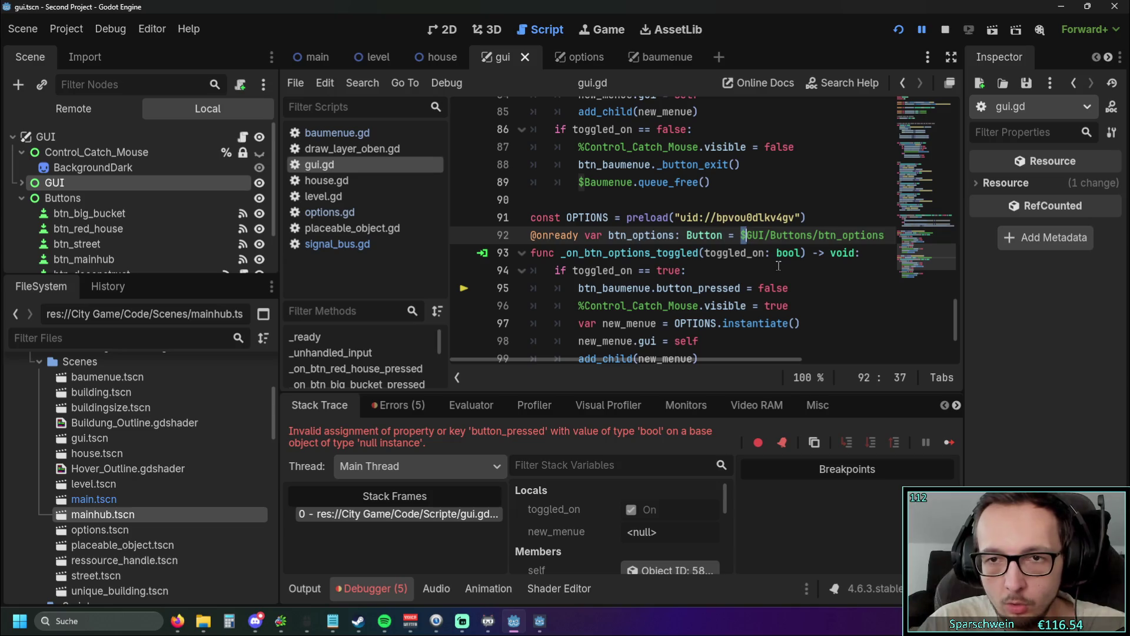
{"action": "left_click", "coordinate": [778, 266]}
{"action": "left_click", "coordinate": [753, 235]}
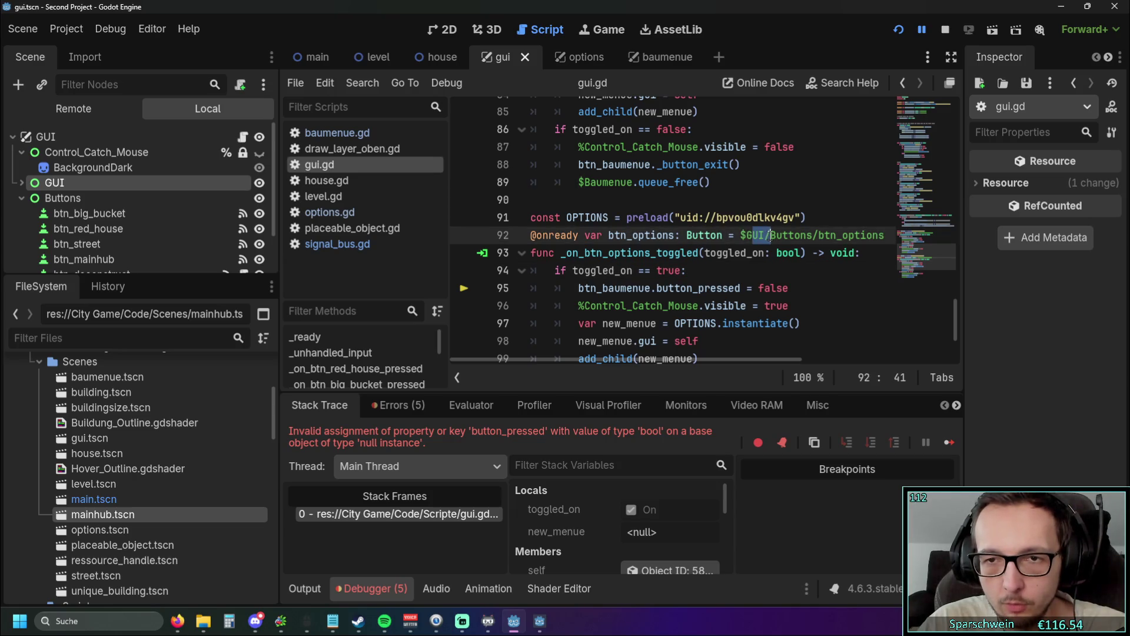
{"action": "type", "text": "0"}
{"action": "key", "text": "BackSpace"}
{"action": "left_click", "coordinate": [745, 268]}
{"action": "left_click", "coordinate": [744, 236]}
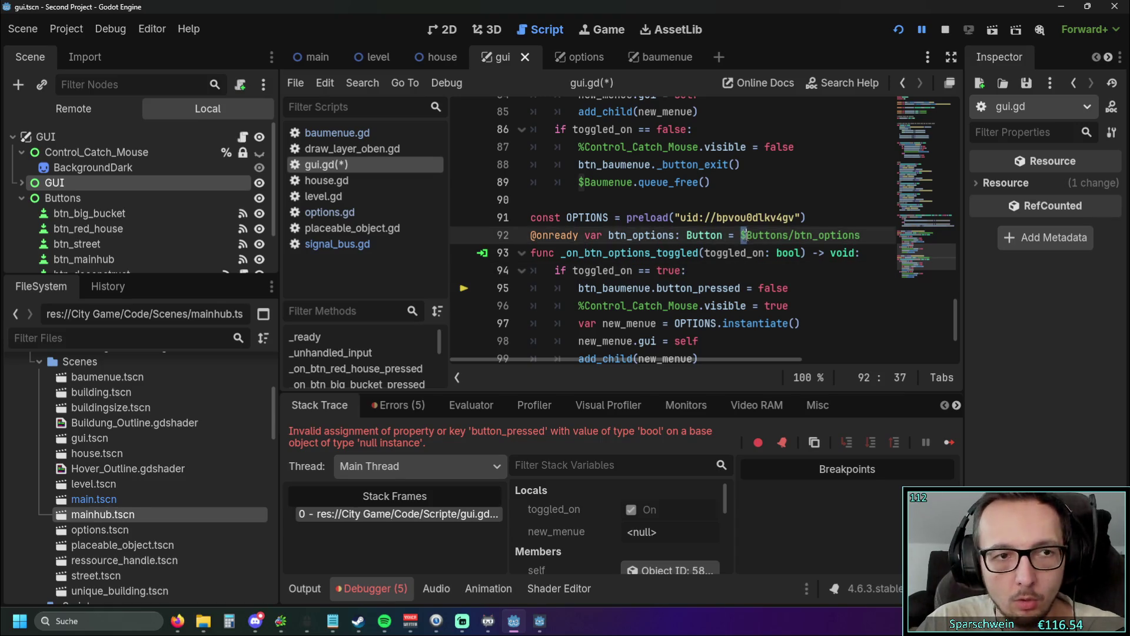
{"action": "left_click", "coordinate": [783, 288]}
Step: Delete 'GUI/' from the btn_baumenue path and revisit the start of both button paths
{"action": "scroll", "coordinate": [783, 287], "scroll_direction": "up", "scroll_amount": 4}
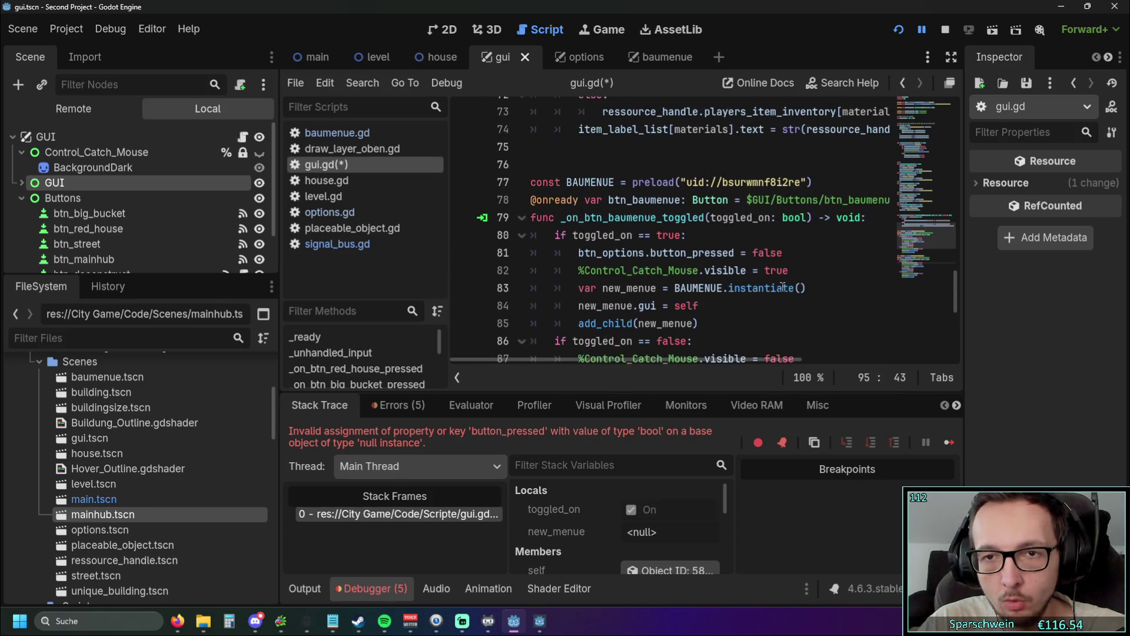
{"action": "left_click_drag", "start_coordinate": [753, 199], "coordinate": [776, 200]}
{"action": "key", "text": "BackSpace"}
{"action": "left_click", "coordinate": [758, 234]}
{"action": "scroll", "coordinate": [758, 234], "scroll_direction": "down", "scroll_amount": 6}
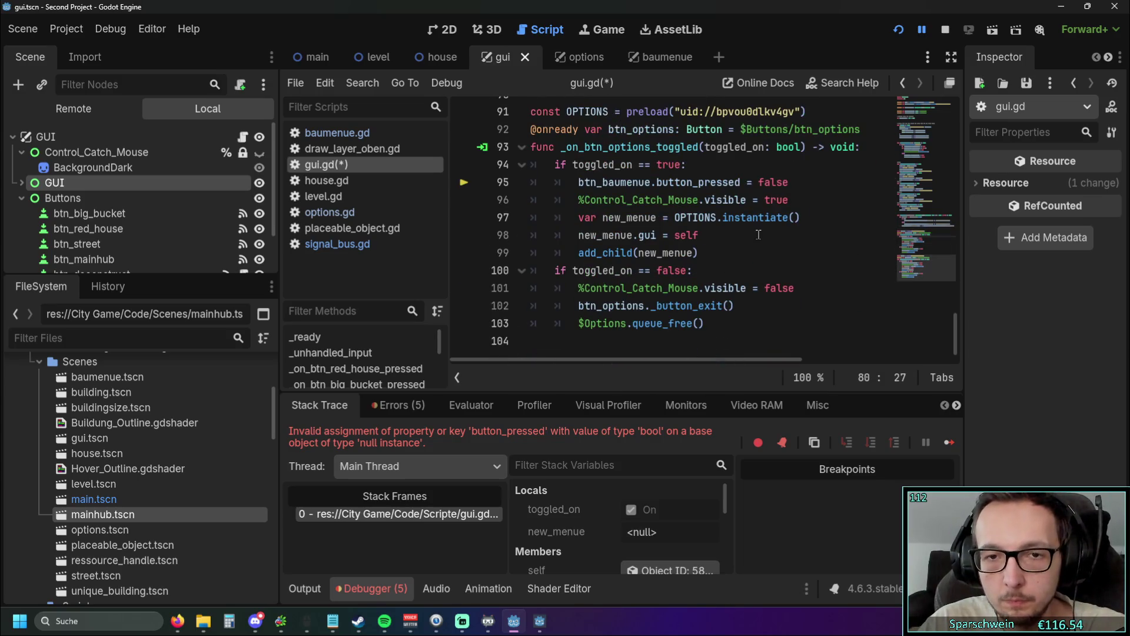
{"action": "scroll", "coordinate": [759, 235], "scroll_direction": "up", "scroll_amount": 11}
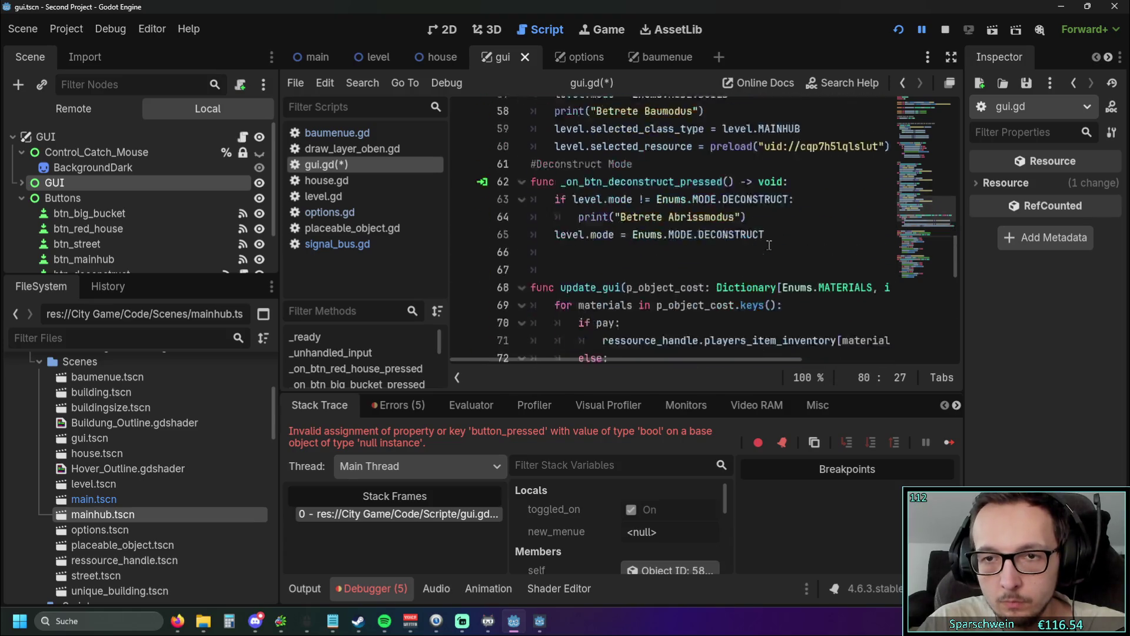
{"action": "scroll", "coordinate": [769, 245], "scroll_direction": "down", "scroll_amount": 10}
{"action": "left_click", "coordinate": [741, 182]}
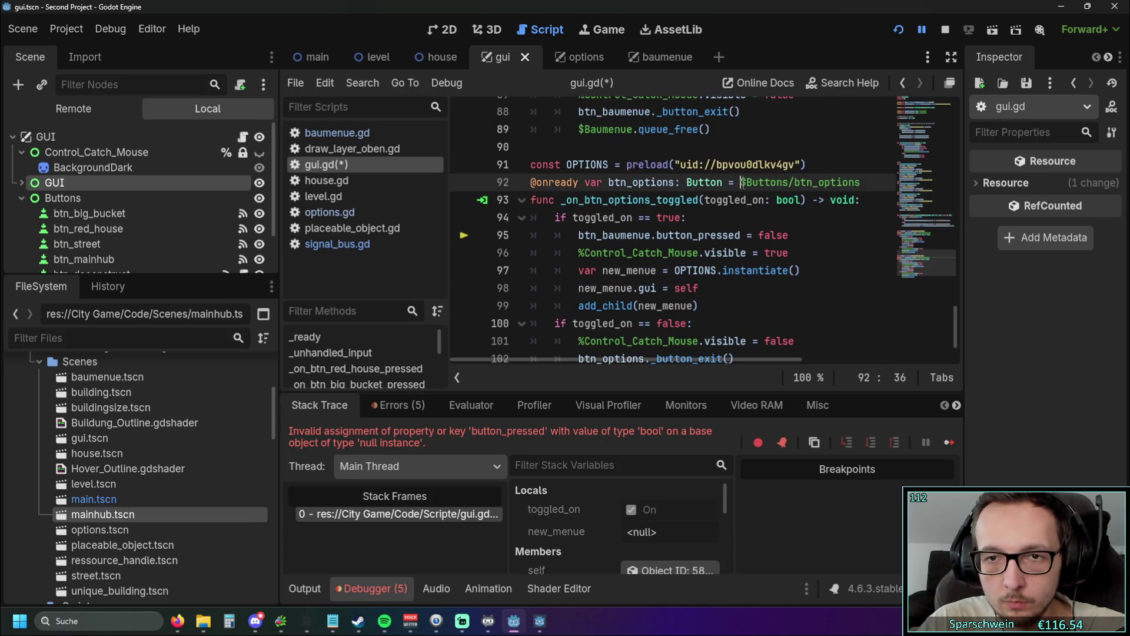
{"action": "scroll", "coordinate": [755, 211], "scroll_direction": "up", "scroll_amount": 5}
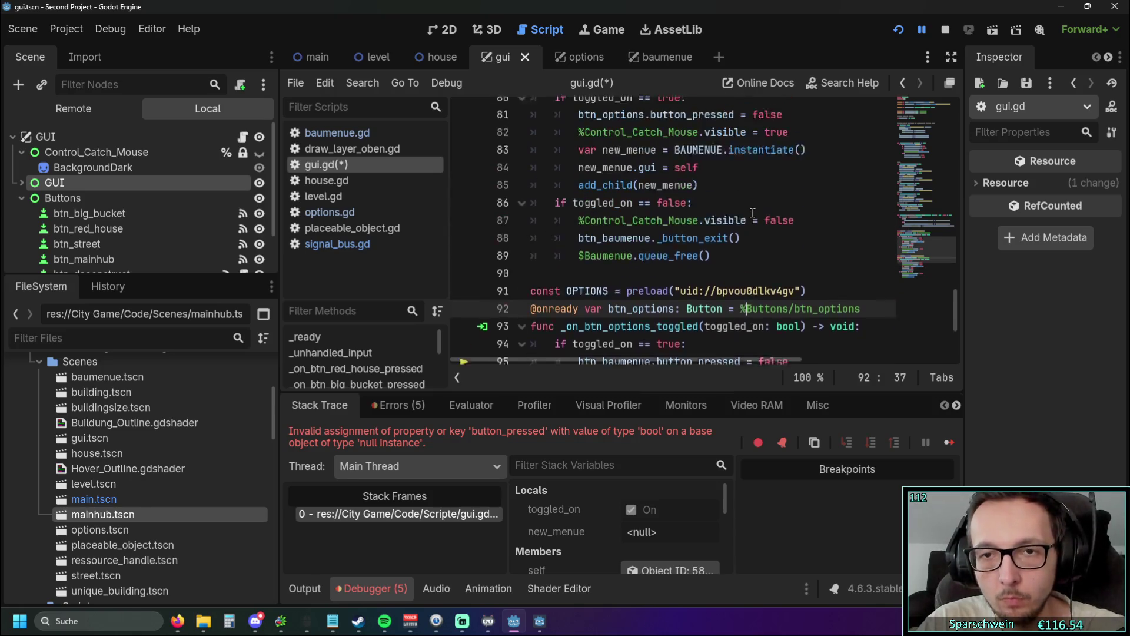
{"action": "left_click", "coordinate": [752, 201]}
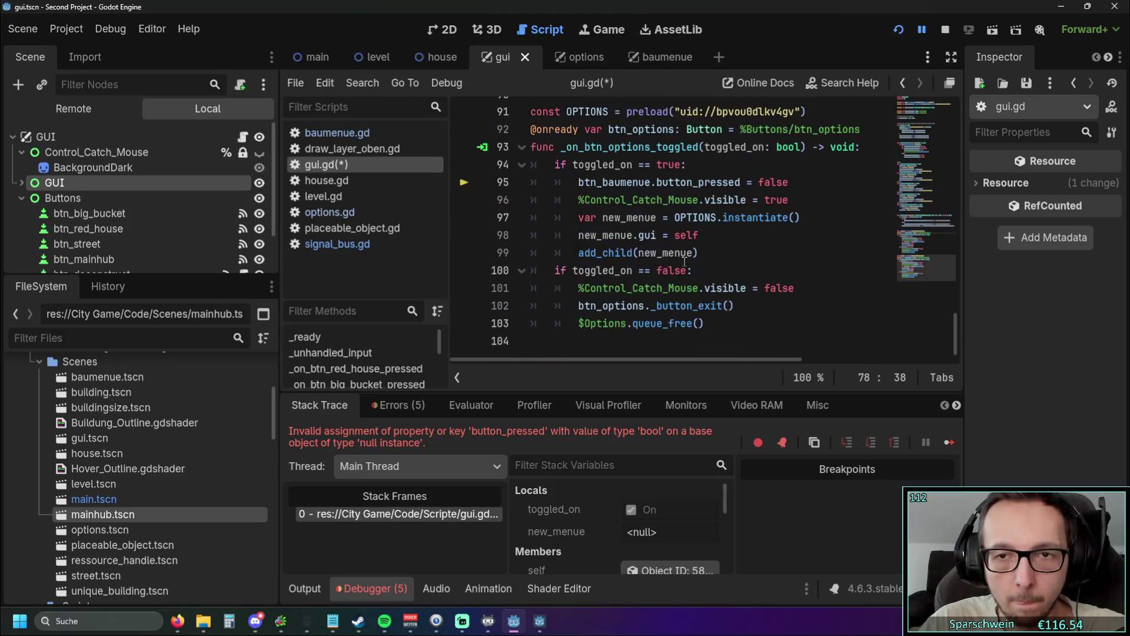
{"action": "scroll", "coordinate": [685, 262], "scroll_direction": "up", "scroll_amount": 4}
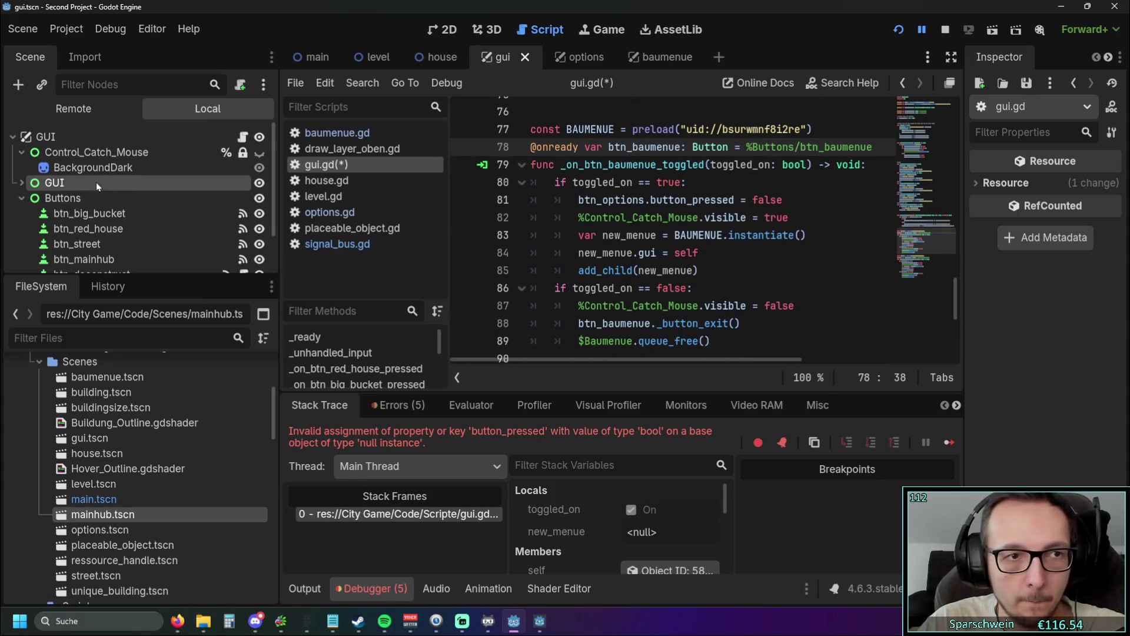
Step: Mark both Buttons and GUI as Access as Unique Name nodes
{"action": "right_click", "coordinate": [72, 199]}
{"action": "left_click", "coordinate": [146, 516]}
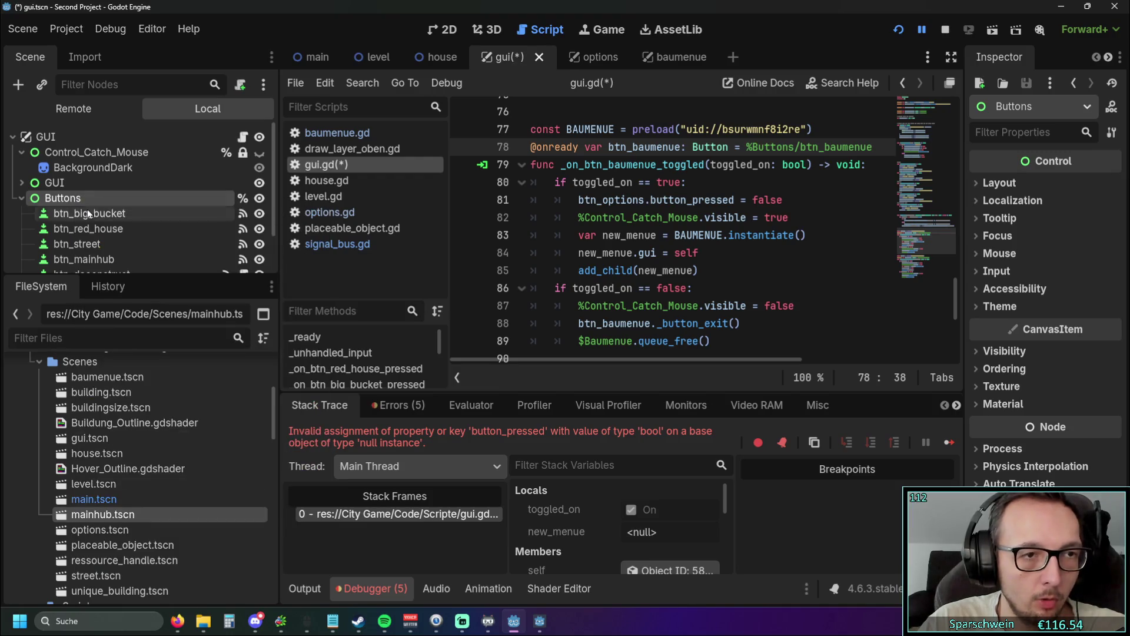
{"action": "right_click", "coordinate": [64, 183]}
{"action": "left_click", "coordinate": [148, 498]}
{"action": "left_click", "coordinate": [510, 235]}
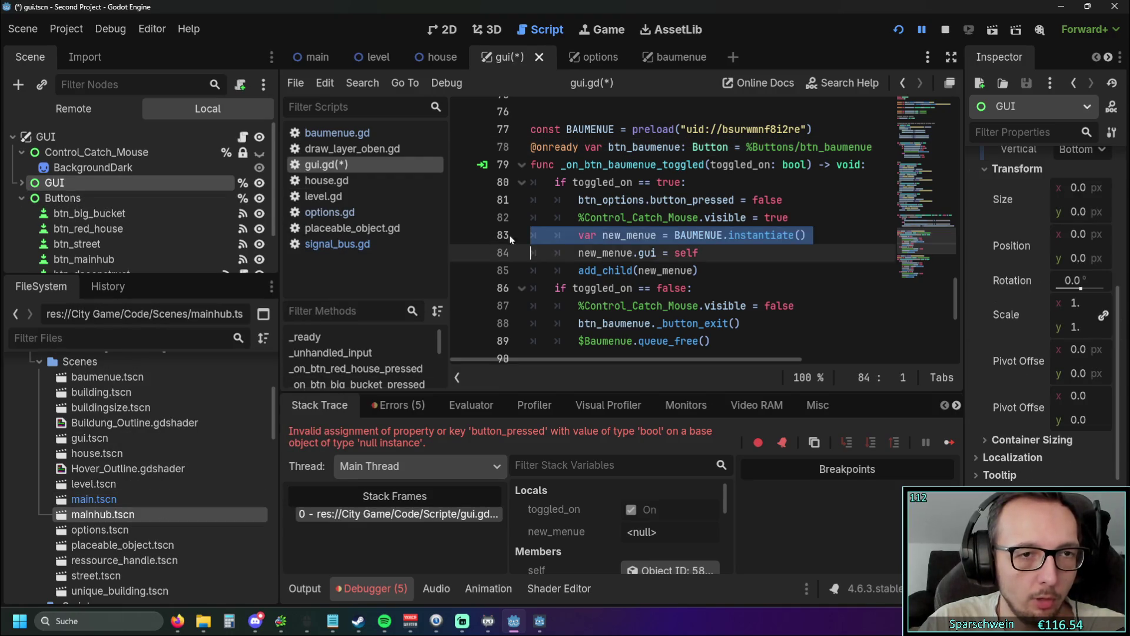
{"action": "scroll", "coordinate": [588, 236], "scroll_direction": "down", "scroll_amount": 3}
Step: Save and run the game, open and close Baumenü and Optionen, then stop it
{"action": "left_click", "coordinate": [895, 34]}
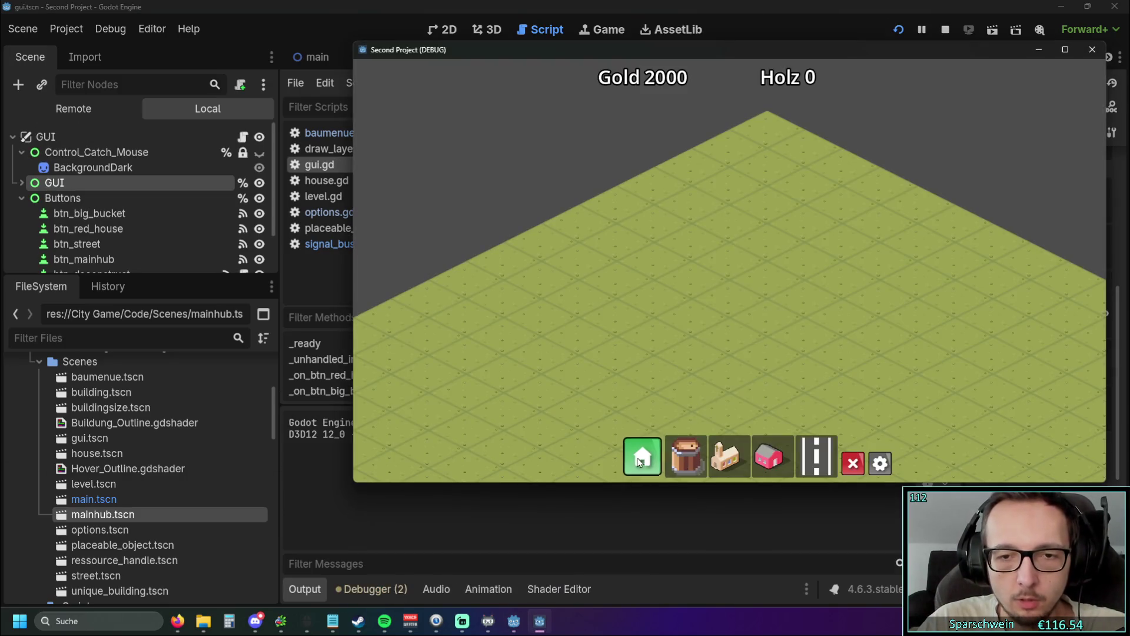
{"action": "left_click", "coordinate": [641, 462]}
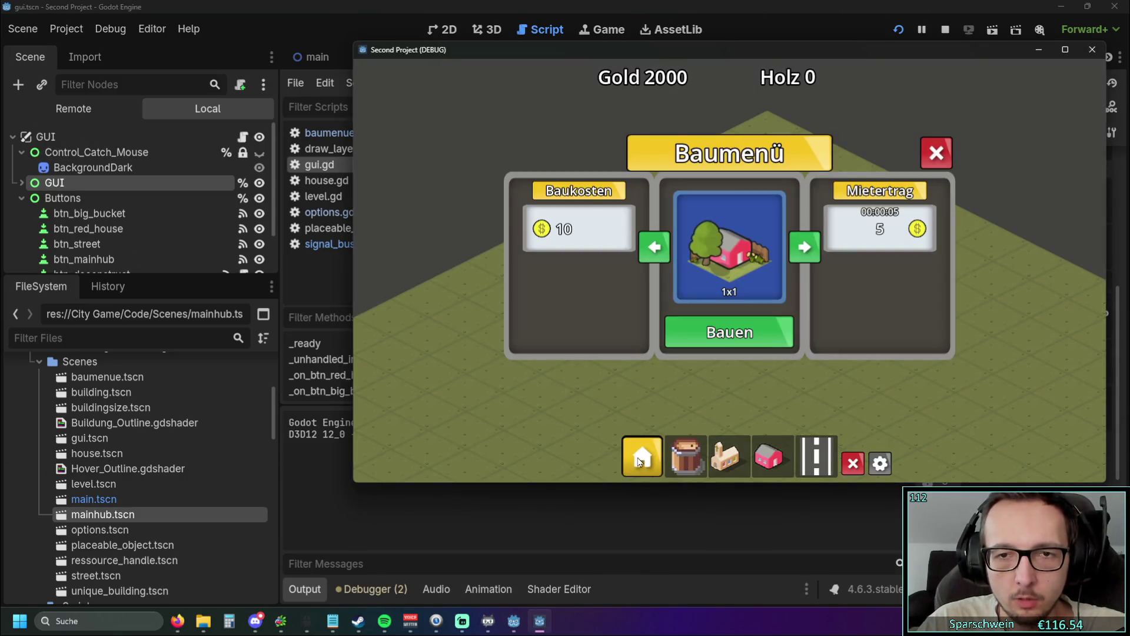
{"action": "left_click", "coordinate": [641, 462]}
{"action": "left_click", "coordinate": [881, 465]}
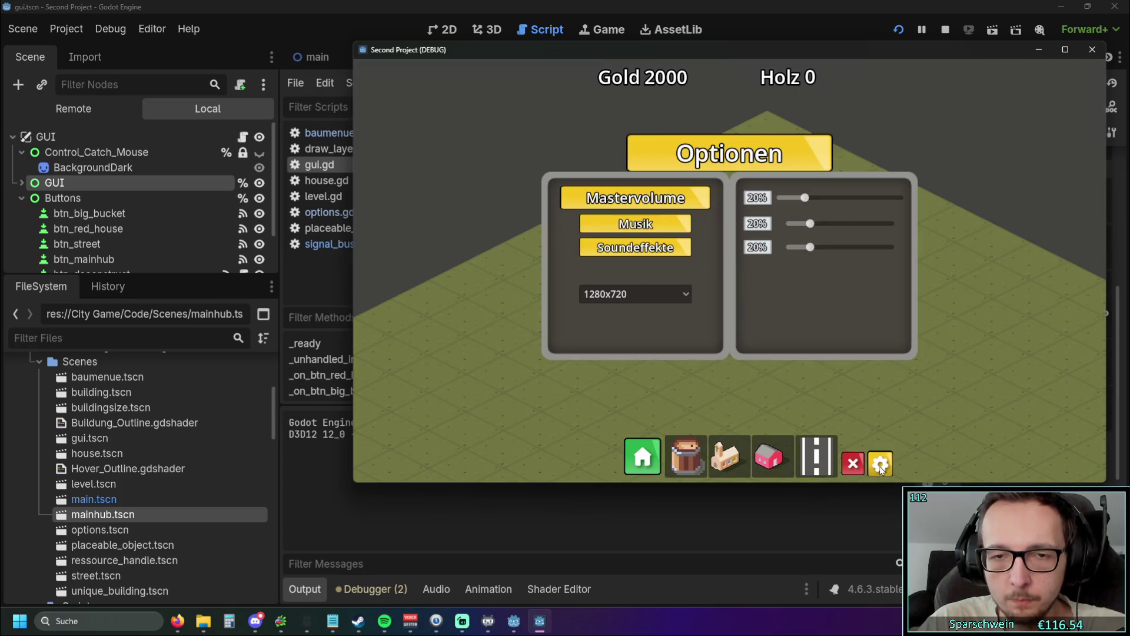
{"action": "left_click", "coordinate": [881, 465]}
{"action": "left_click", "coordinate": [1092, 50]}
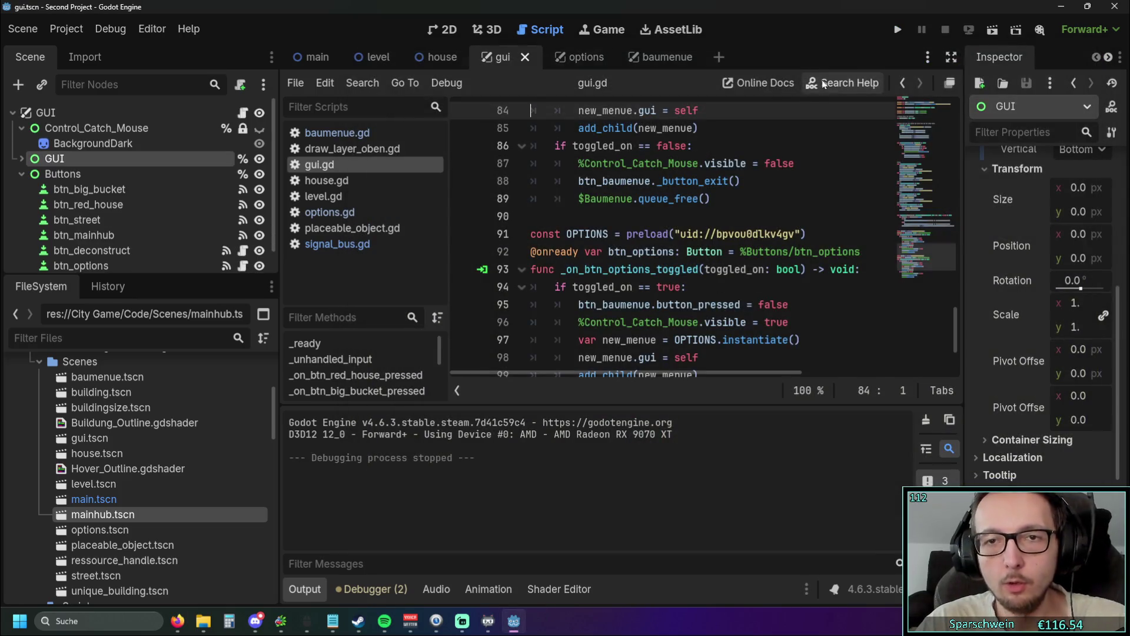
Step: Select Buttons, collapse the Output panel, and briefly run the game again
{"action": "scroll", "coordinate": [673, 235], "scroll_direction": "down", "scroll_amount": 2}
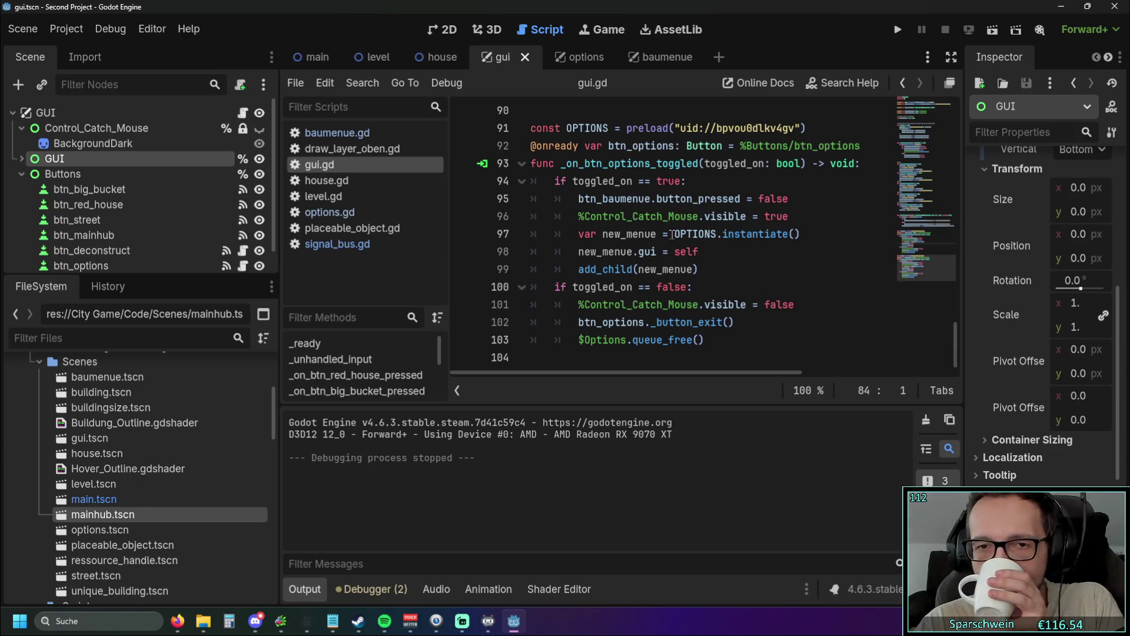
{"action": "scroll", "coordinate": [657, 228], "scroll_direction": "up", "scroll_amount": 3}
{"action": "left_click", "coordinate": [93, 176]}
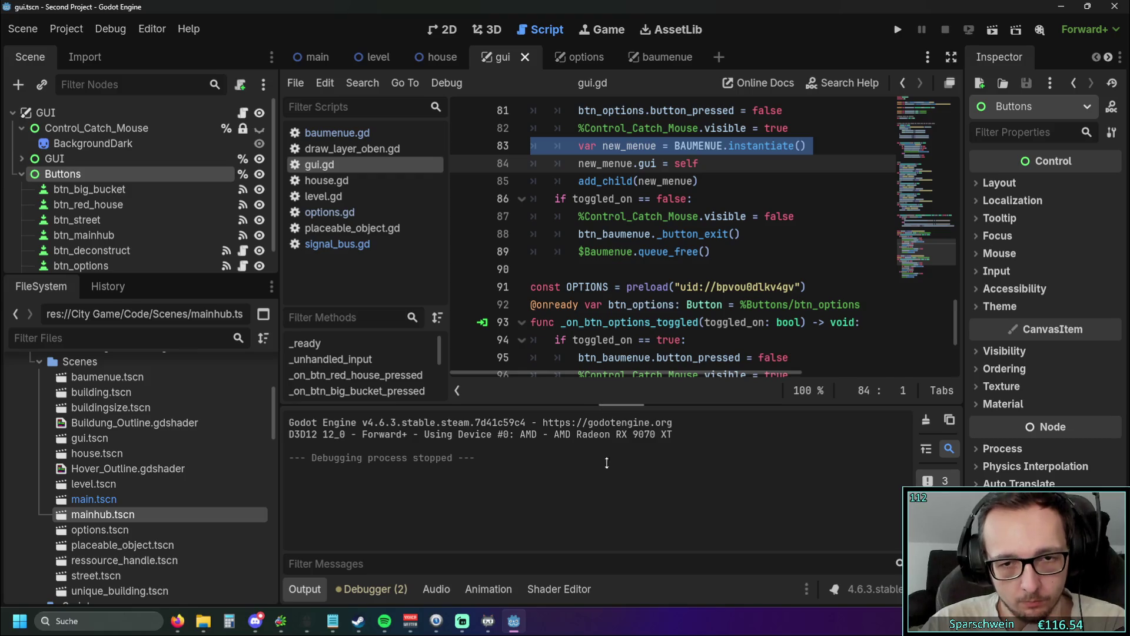
{"action": "left_click", "coordinate": [312, 594]}
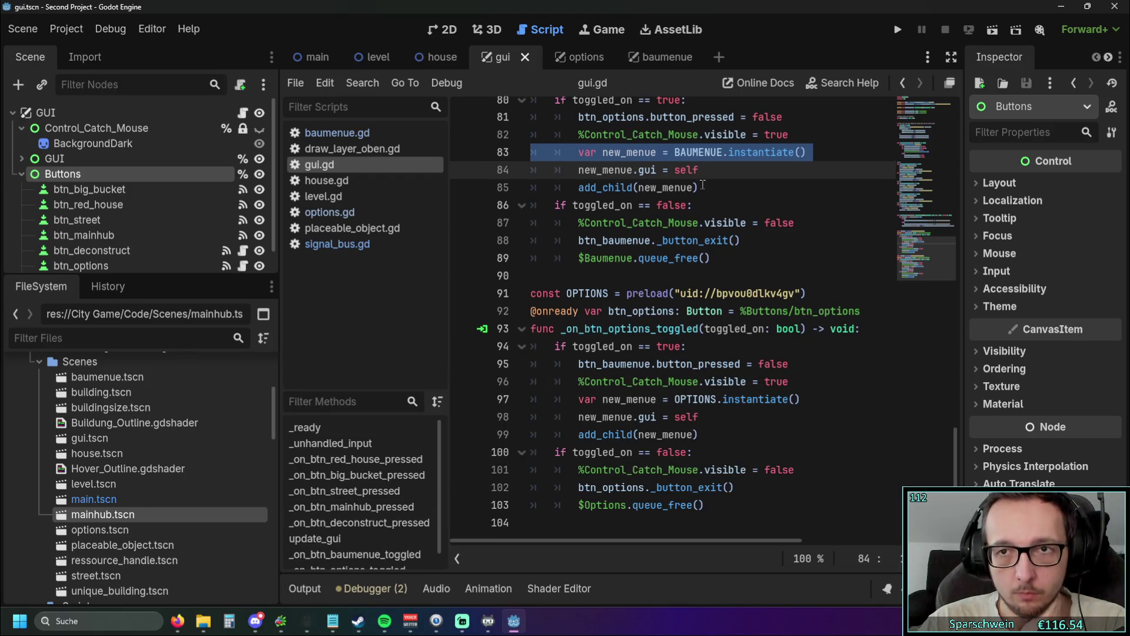
{"action": "left_click", "coordinate": [898, 30]}
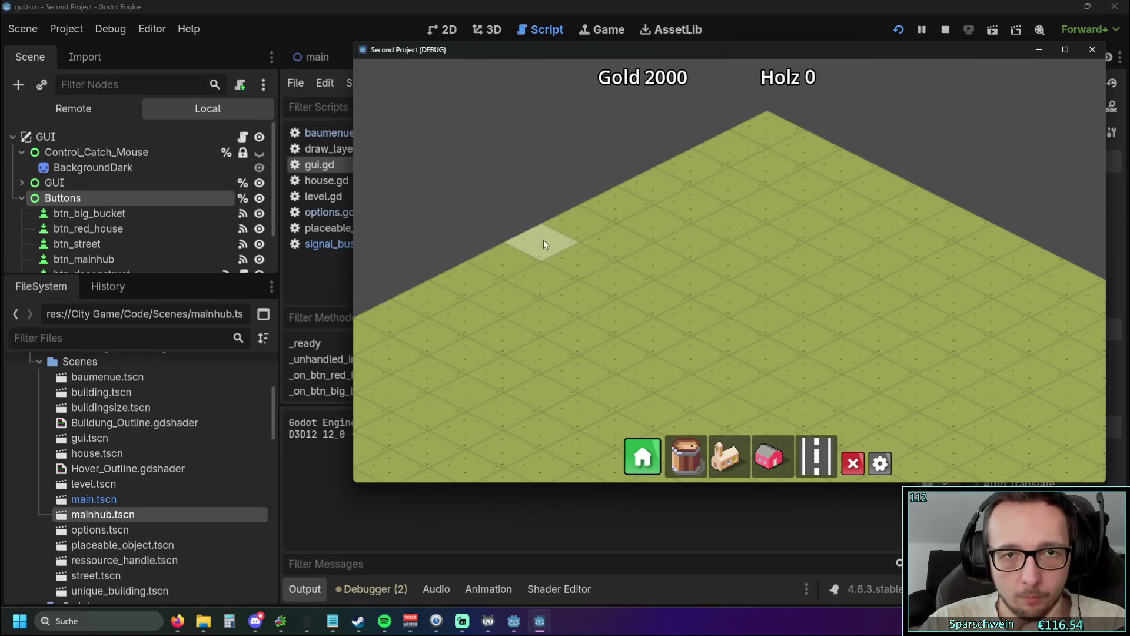
{"action": "left_click", "coordinate": [1092, 49]}
Step: In the 2D view, drag the Buttons anchors apart and pull the corners outward
{"action": "left_click", "coordinate": [440, 34]}
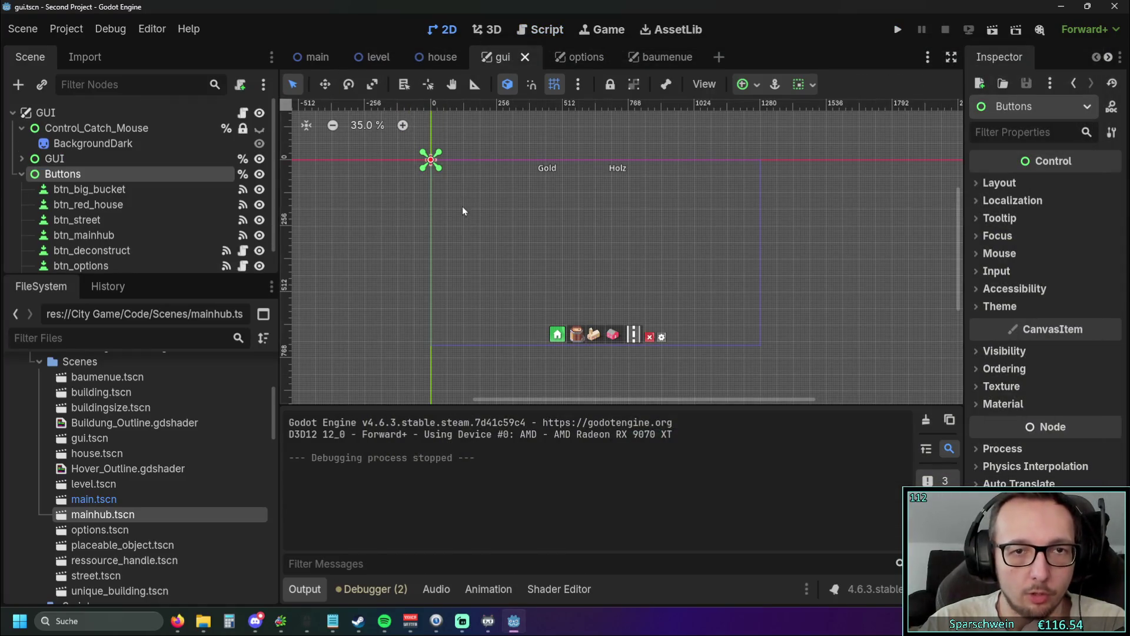
{"action": "scroll", "coordinate": [462, 212], "scroll_direction": "up", "scroll_amount": 2}
{"action": "mouse_move", "coordinate": [424, 145]}
{"action": "left_mouse_down"}
{"action": "mouse_move", "coordinate": [555, 273]}
{"action": "mouse_move", "coordinate": [497, 194]}
{"action": "mouse_move", "coordinate": [630, 345]}
{"action": "left_mouse_up"}
{"action": "left_click_drag", "start_coordinate": [483, 185], "coordinate": [562, 265]}
{"action": "scroll", "coordinate": [501, 204], "scroll_direction": "up", "scroll_amount": 1}
{"action": "left_click_drag", "start_coordinate": [475, 189], "coordinate": [545, 252]}
{"action": "scroll", "coordinate": [586, 253], "scroll_direction": "up", "scroll_amount": 2}
{"action": "scroll", "coordinate": [586, 253], "scroll_direction": "up", "scroll_amount": 3}
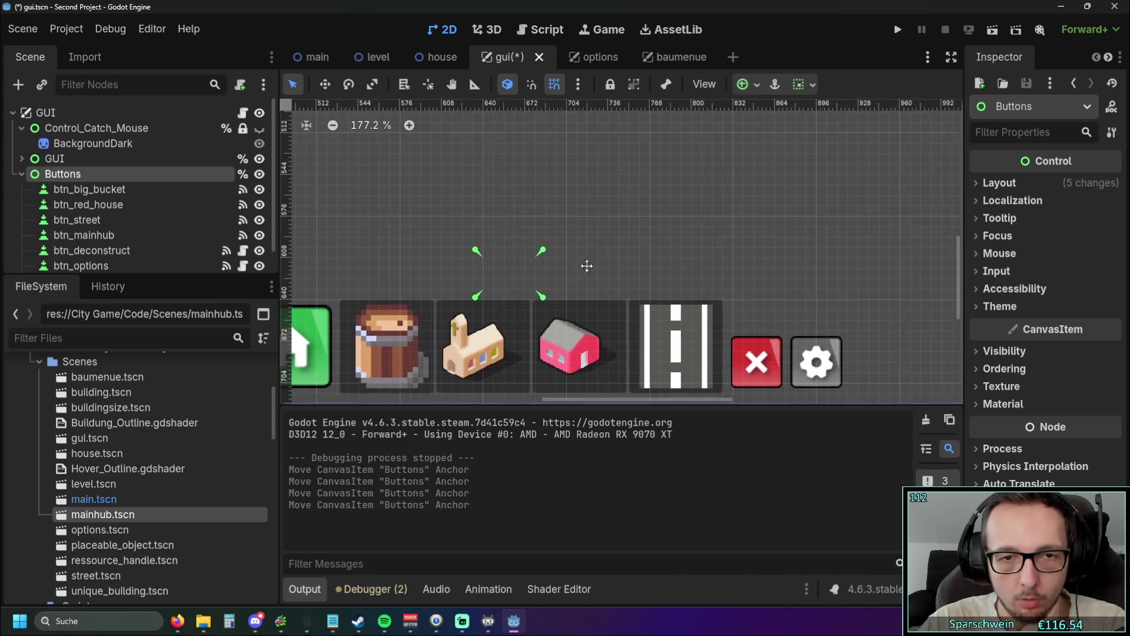
Step: Gather the Buttons anchors together at the centre of the button bar
{"action": "left_click_drag", "start_coordinate": [658, 243], "coordinate": [707, 235]}
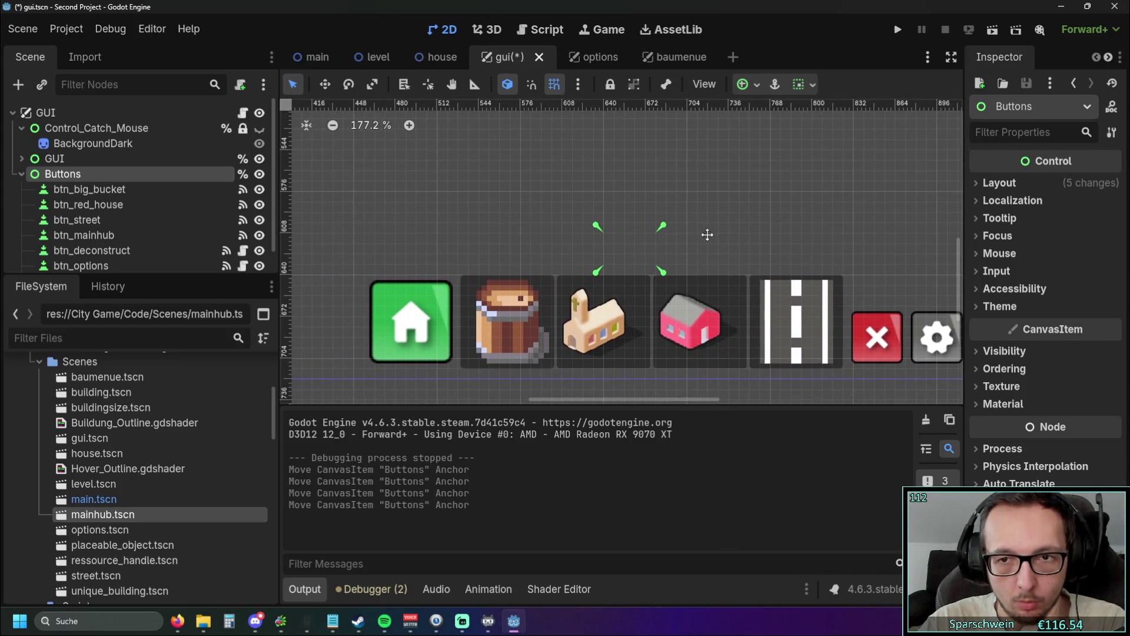
{"action": "left_click_drag", "start_coordinate": [662, 272], "coordinate": [611, 271]}
{"action": "left_click_drag", "start_coordinate": [596, 229], "coordinate": [601, 272]}
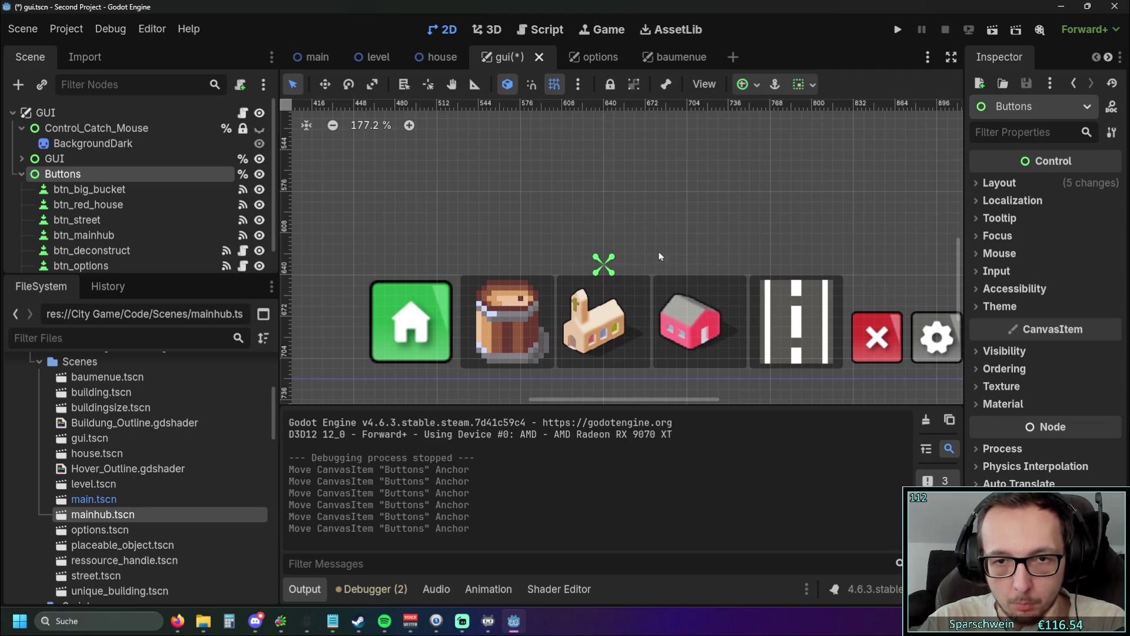
{"action": "scroll", "coordinate": [601, 271], "scroll_direction": "down", "scroll_amount": 2}
{"action": "mouse_move", "coordinate": [601, 206]}
{"action": "left_mouse_down"}
{"action": "mouse_move", "coordinate": [609, 308]}
{"action": "mouse_move", "coordinate": [600, 313]}
{"action": "mouse_move", "coordinate": [599, 202]}
{"action": "mouse_move", "coordinate": [598, 317]}
{"action": "left_mouse_up"}
{"action": "scroll", "coordinate": [601, 306], "scroll_direction": "down", "scroll_amount": 7}
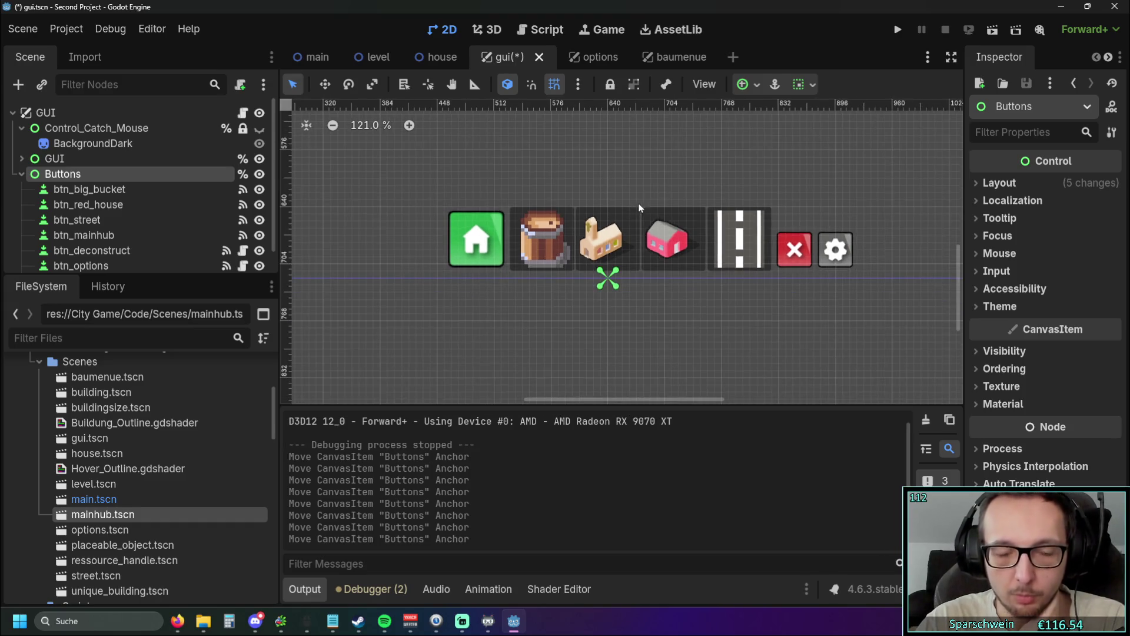
{"action": "scroll", "coordinate": [642, 195], "scroll_direction": "up", "scroll_amount": 8}
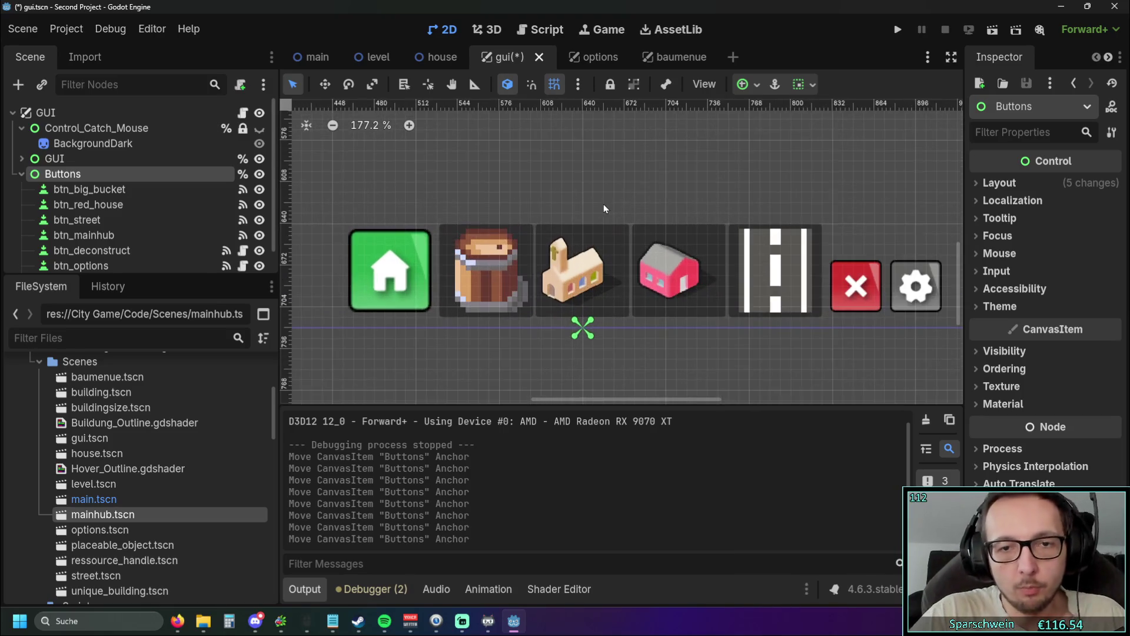
{"action": "scroll", "coordinate": [582, 333], "scroll_direction": "down", "scroll_amount": 6}
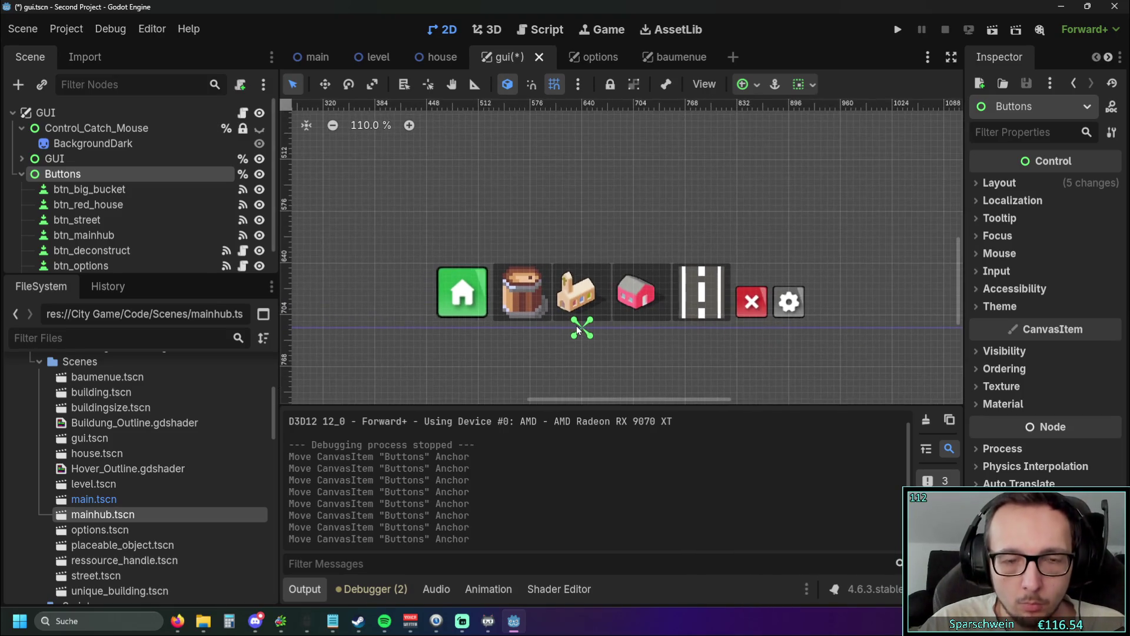
{"action": "scroll", "coordinate": [577, 330], "scroll_direction": "up", "scroll_amount": 9}
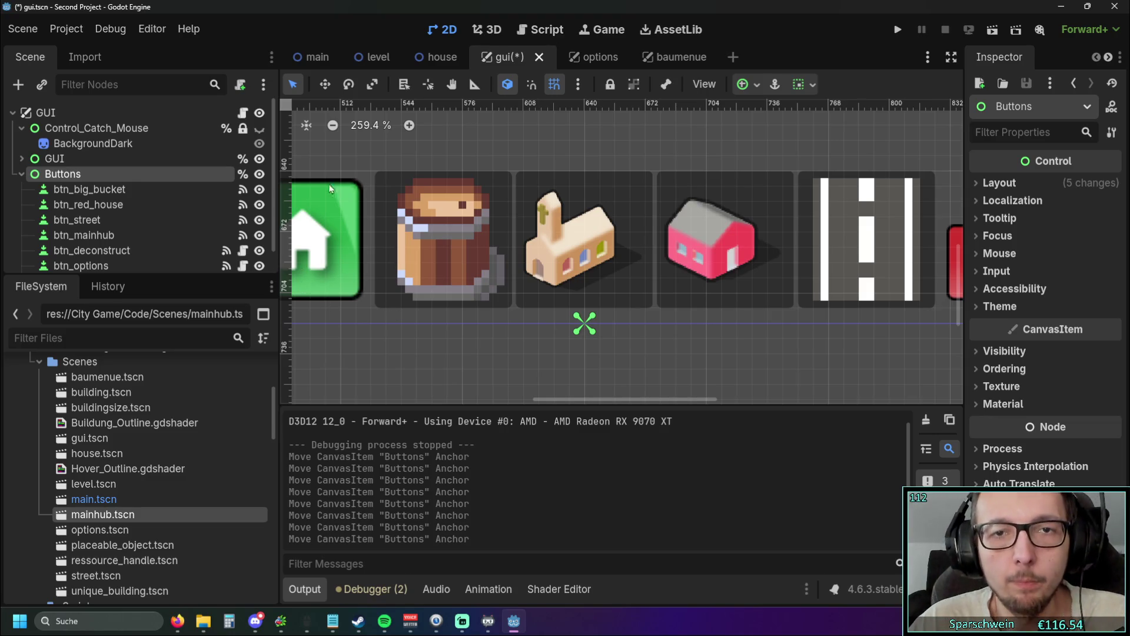
Step: Test-run the project, close the game window, and open the gui.gd script
{"action": "left_click", "coordinate": [899, 29]}
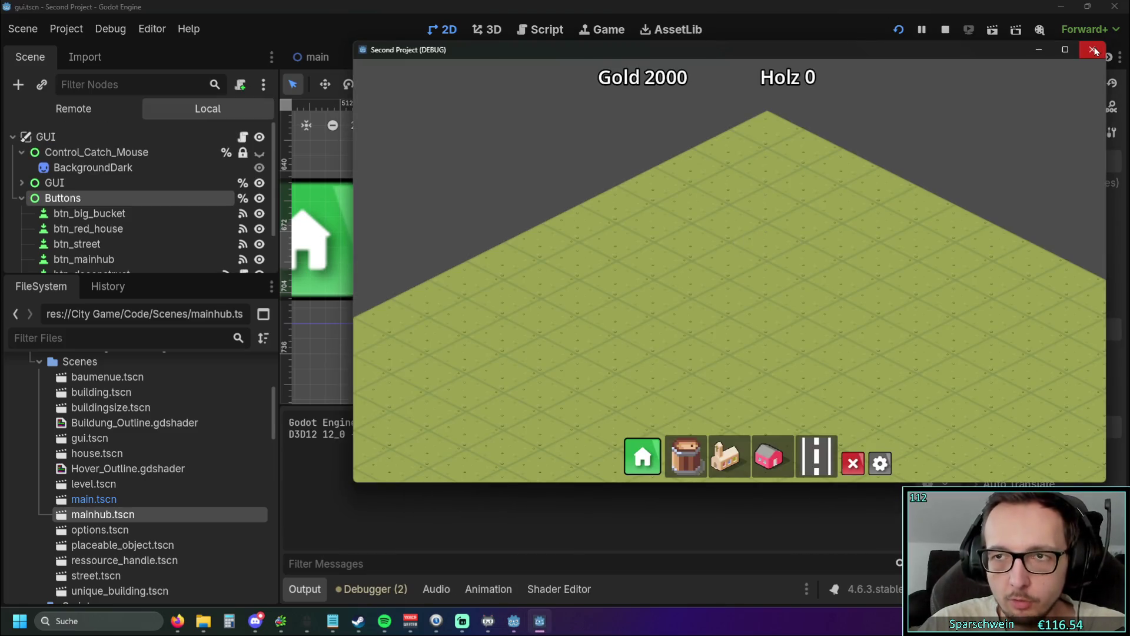
{"action": "left_click", "coordinate": [1093, 50]}
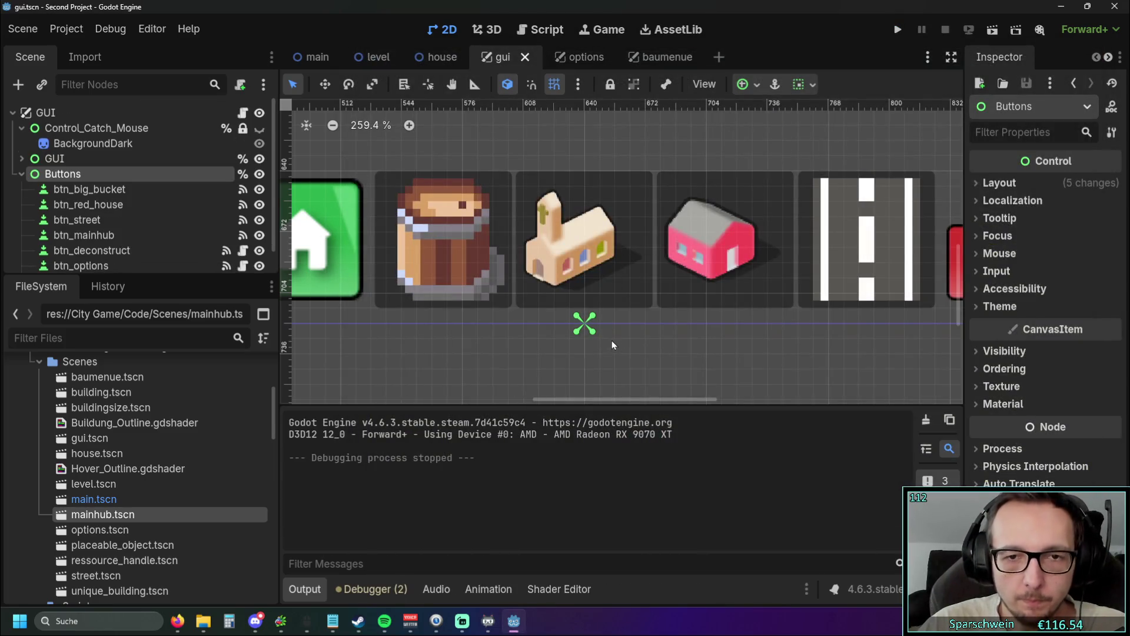
{"action": "left_click", "coordinate": [542, 31]}
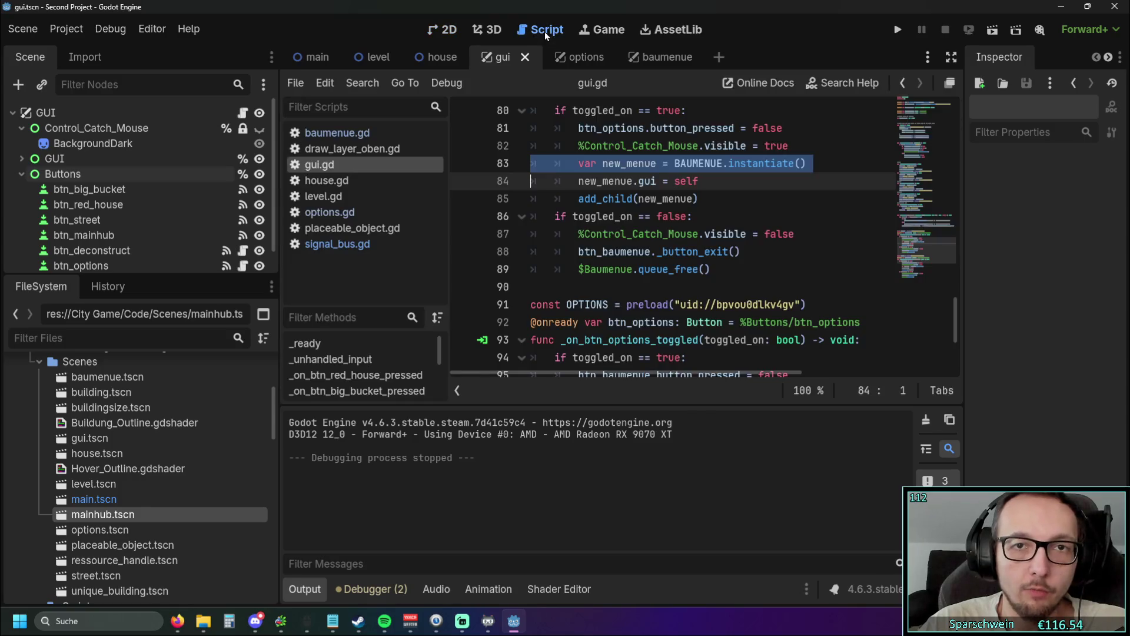
Step: Collapse the Output panel to show more of gui.gd's code
{"action": "left_click", "coordinate": [759, 270]}
{"action": "scroll", "coordinate": [762, 269], "scroll_direction": "up", "scroll_amount": 20}
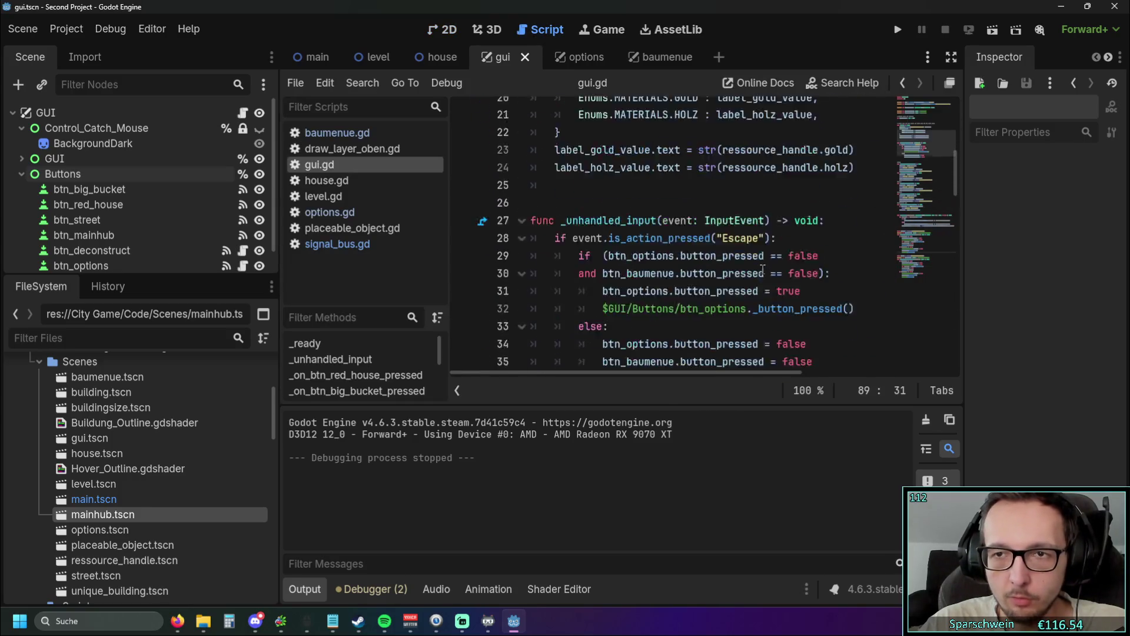
{"action": "scroll", "coordinate": [762, 269], "scroll_direction": "up", "scroll_amount": 2}
{"action": "scroll", "coordinate": [759, 269], "scroll_direction": "down", "scroll_amount": 6}
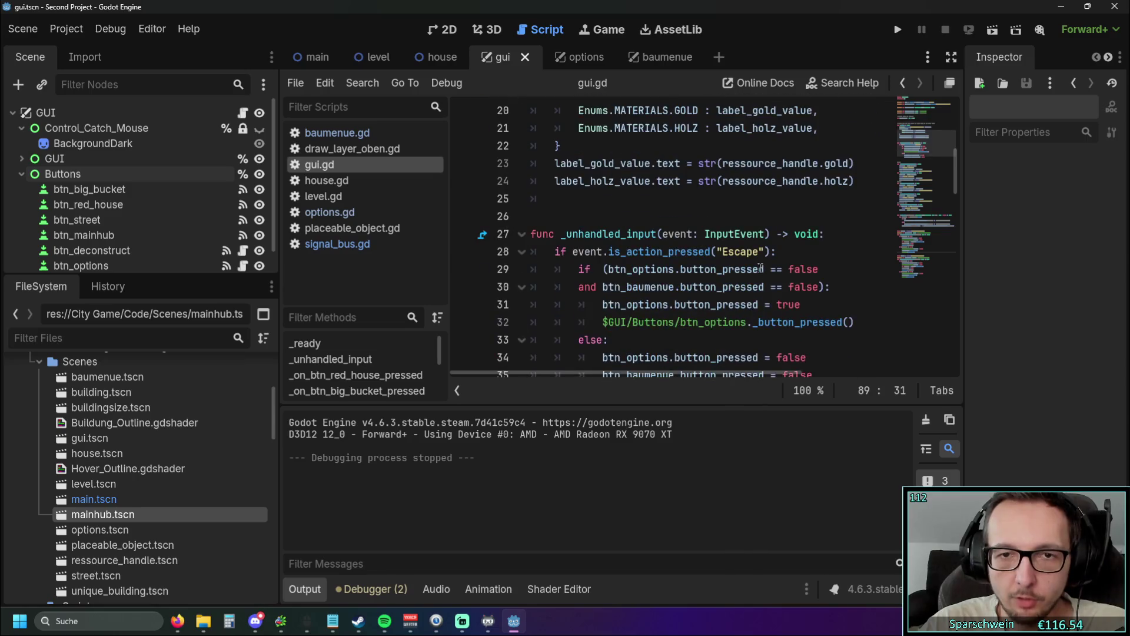
{"action": "scroll", "coordinate": [759, 269], "scroll_direction": "up", "scroll_amount": 3}
{"action": "scroll", "coordinate": [759, 269], "scroll_direction": "down", "scroll_amount": 5}
{"action": "scroll", "coordinate": [759, 269], "scroll_direction": "up", "scroll_amount": 6}
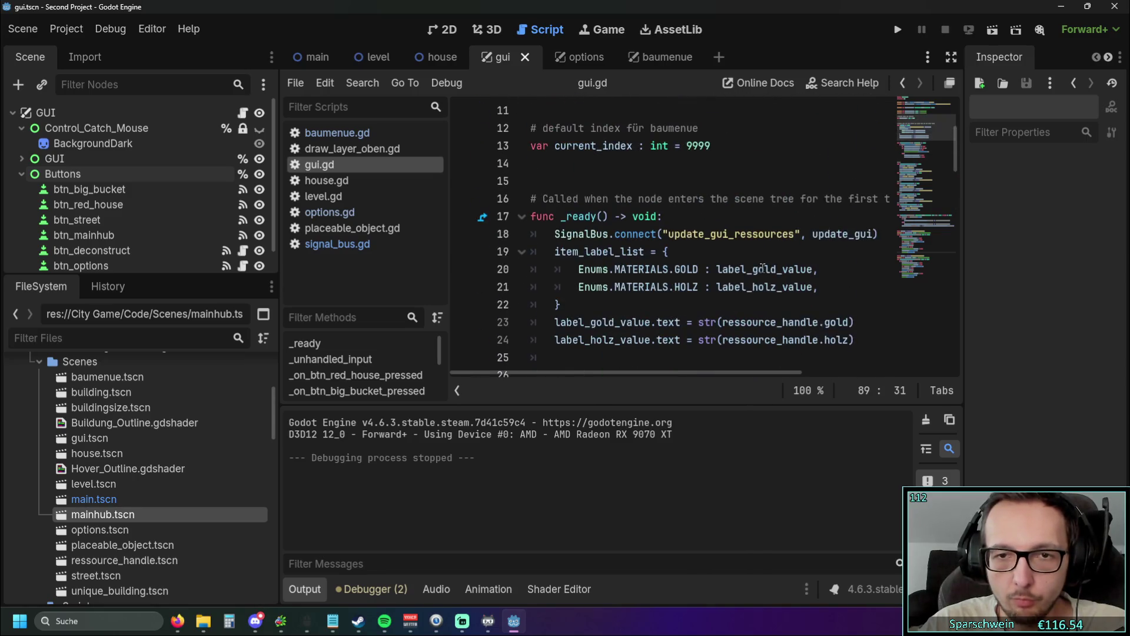
{"action": "left_click", "coordinate": [287, 589]}
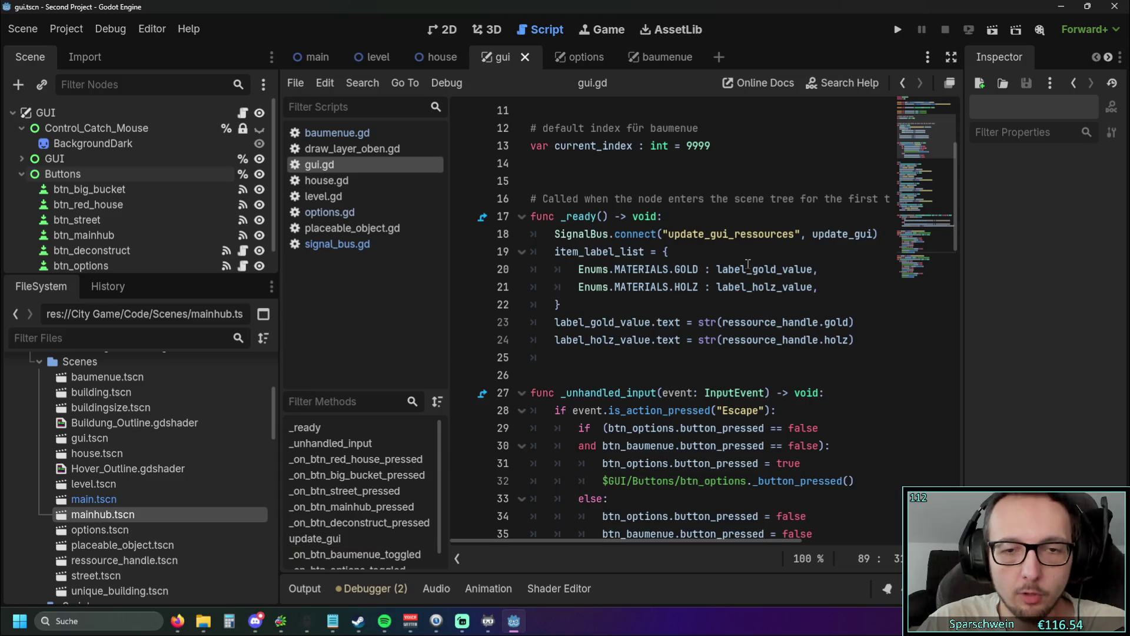
{"action": "scroll", "coordinate": [746, 264], "scroll_direction": "up", "scroll_amount": 2}
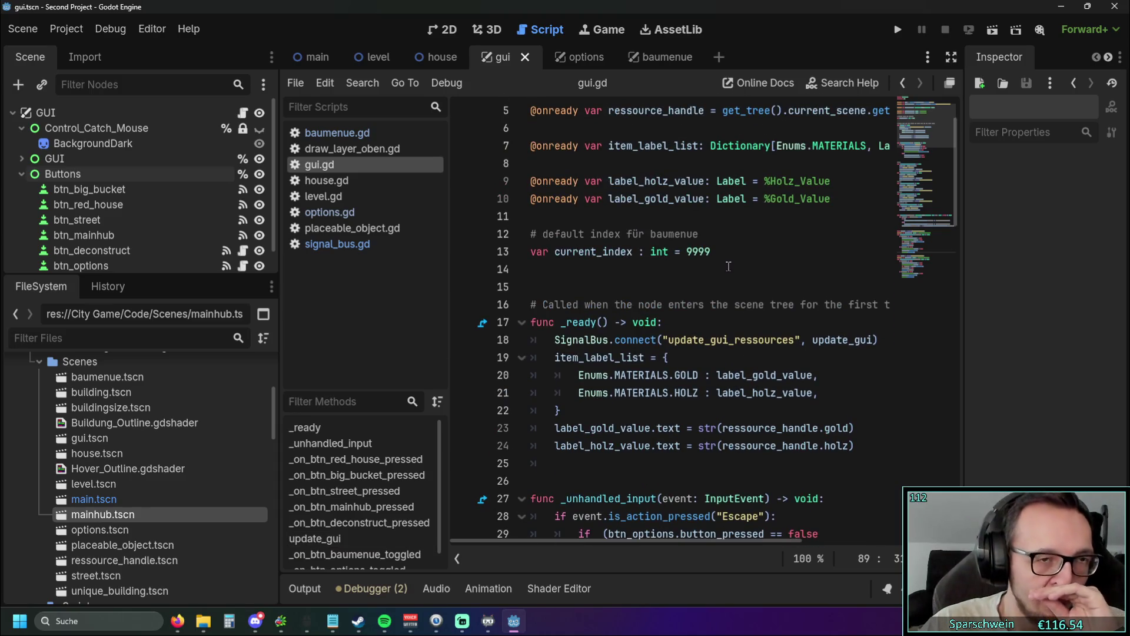
Step: Put the caret at the end of line 24, just after the _ready function
{"action": "left_click", "coordinate": [726, 254]}
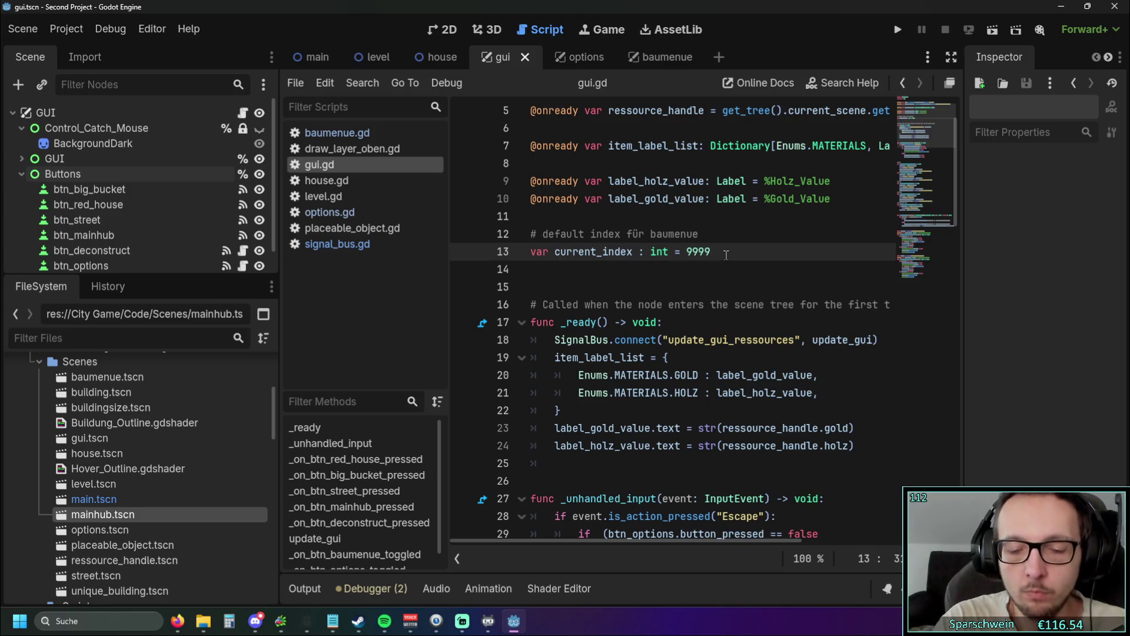
{"action": "key", "text": "Return"}
{"action": "key", "text": "Return"}
{"action": "key", "text": "Return"}
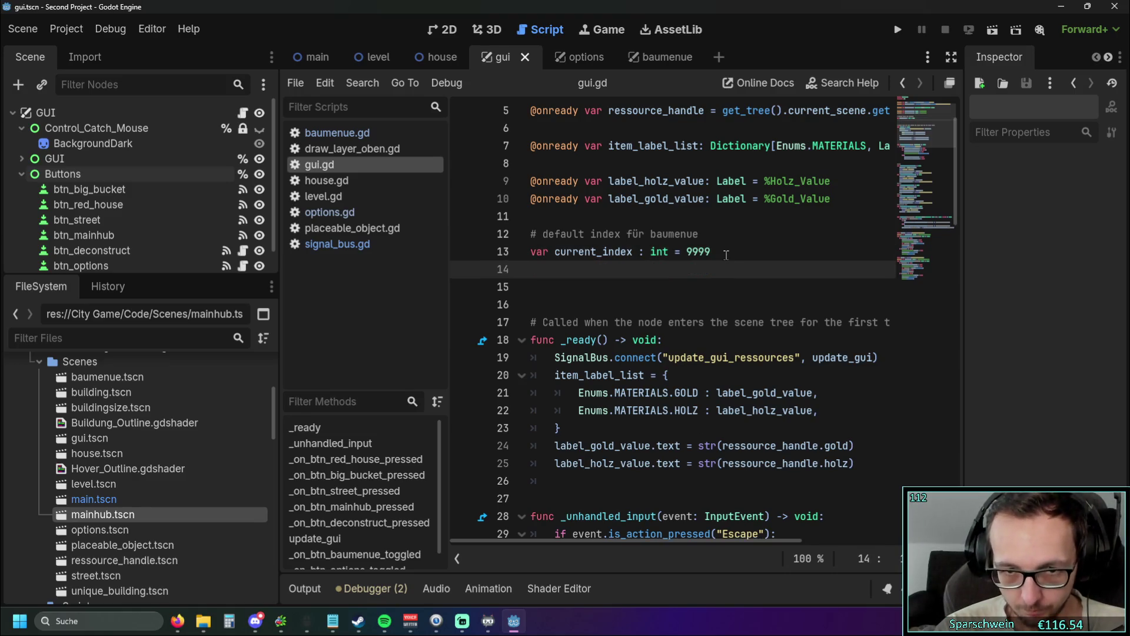
{"action": "key", "text": "BackSpace"}
{"action": "key", "text": "BackSpace"}
{"action": "key", "text": "BackSpace"}
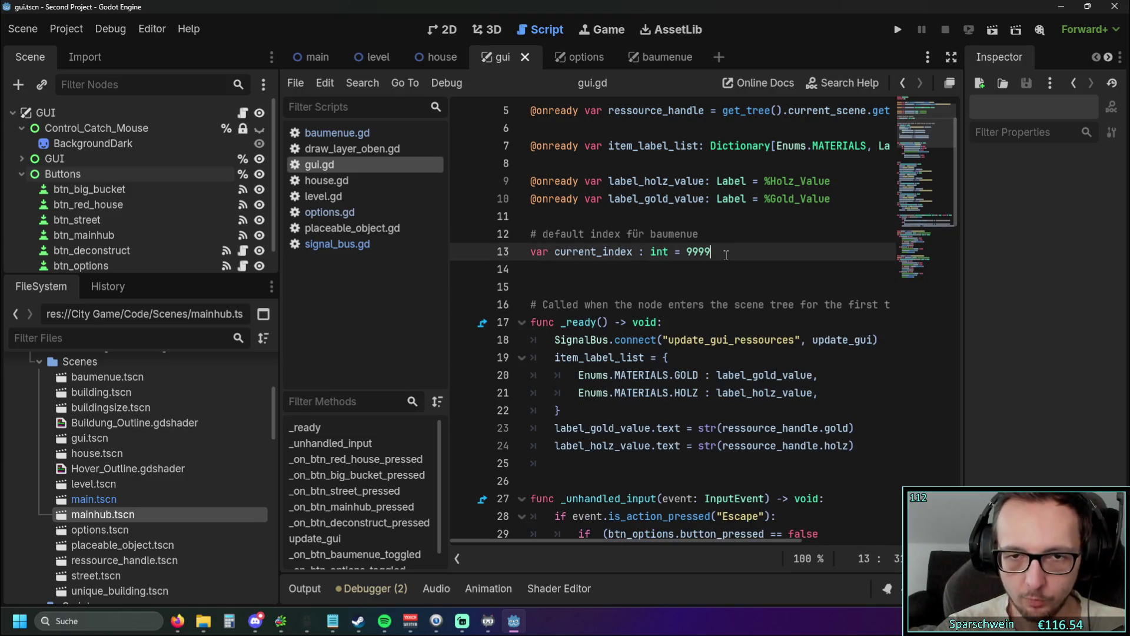
{"action": "scroll", "coordinate": [878, 337], "scroll_direction": "down", "scroll_amount": 2}
{"action": "left_click", "coordinate": [877, 337]}
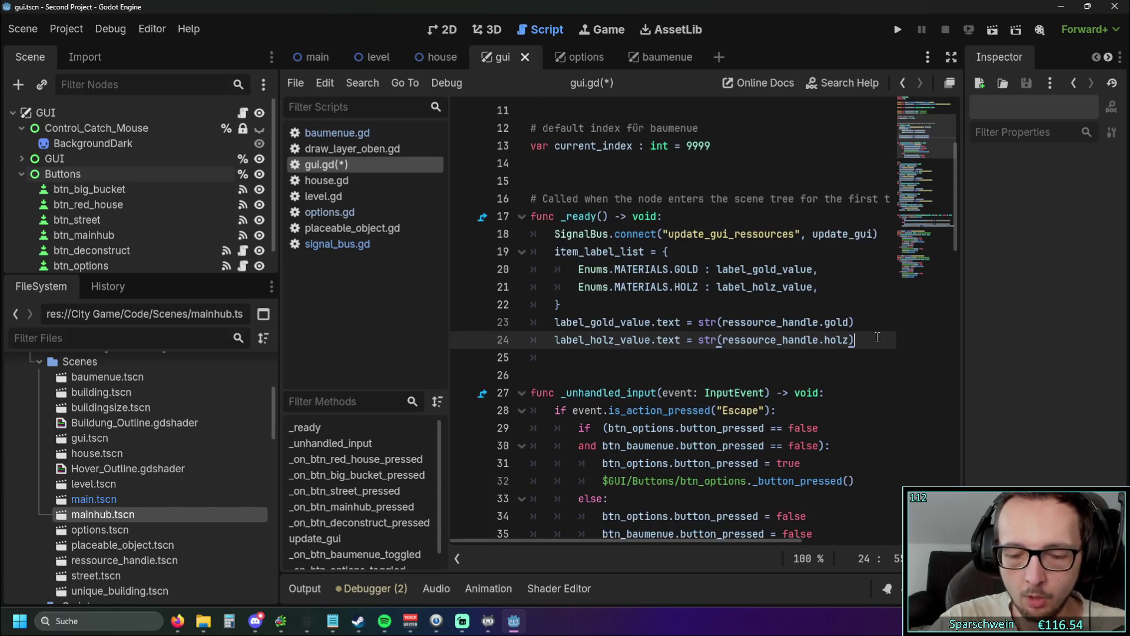
Step: Add a _process(_delta: float) -> void function below _ready with an indented body line
{"action": "key", "text": "Return"}
{"action": "key", "text": "Return"}
{"action": "type", "text": "func"}
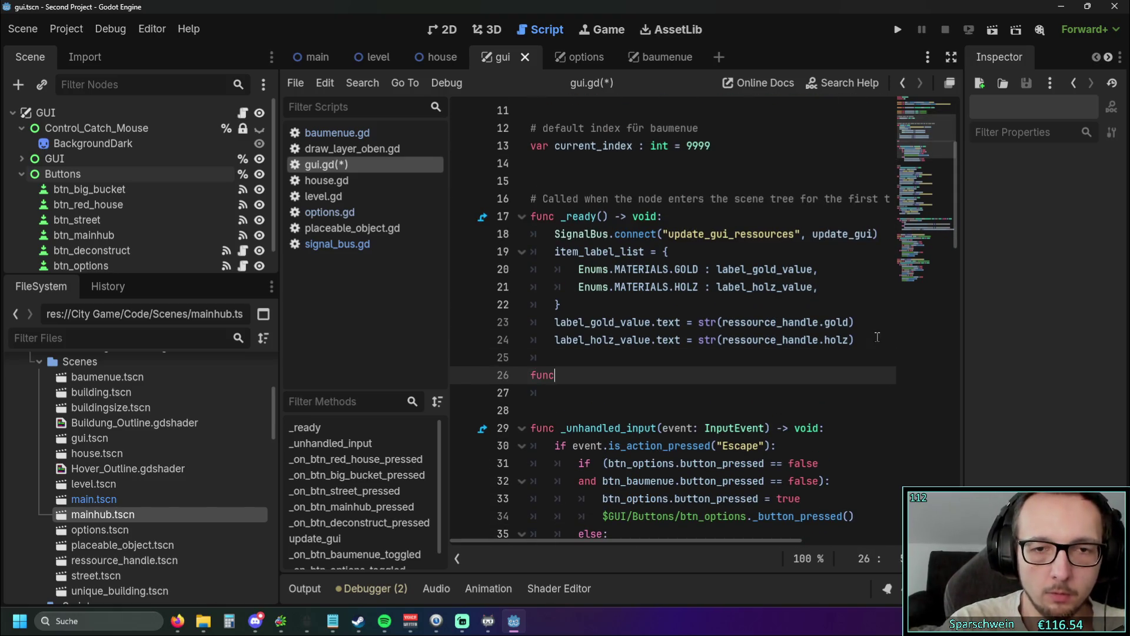
{"action": "type", "text": " _pro"}
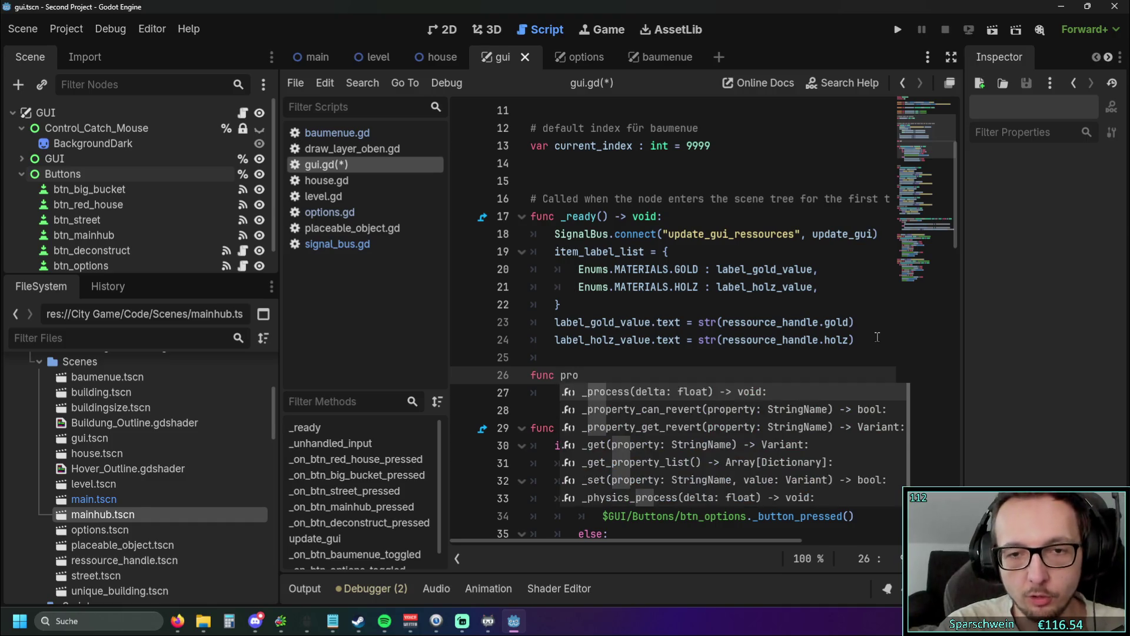
{"action": "key", "text": "Return"}
{"action": "left_click", "coordinate": [615, 375]}
{"action": "type", "text": "_"}
{"action": "scroll", "coordinate": [677, 353], "scroll_direction": "down", "scroll_amount": 4}
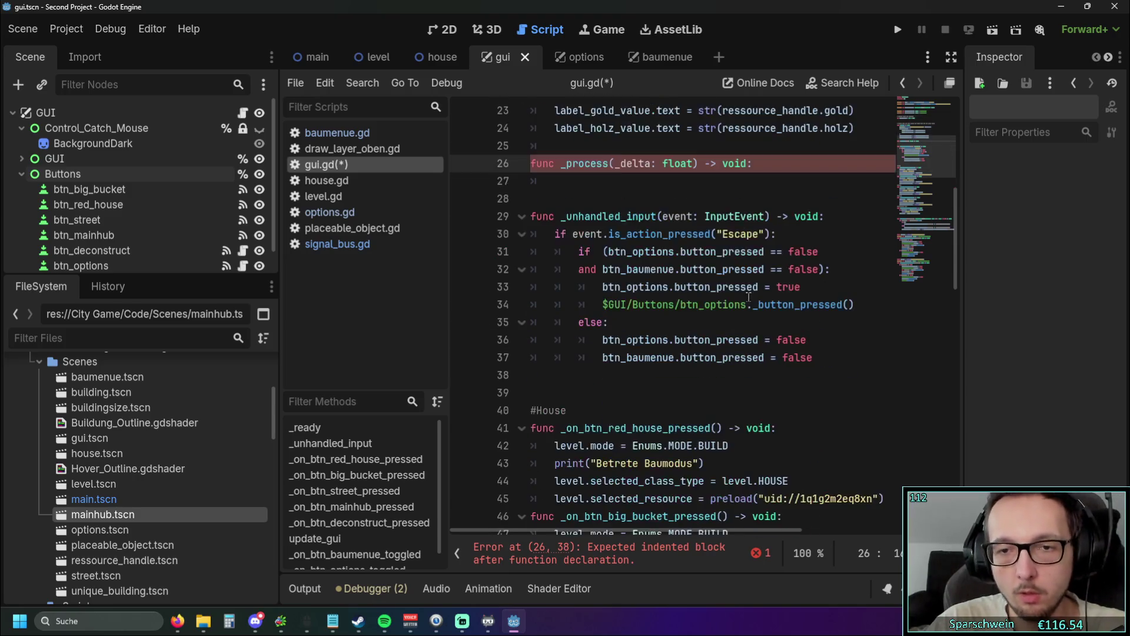
{"action": "scroll", "coordinate": [736, 265], "scroll_direction": "up", "scroll_amount": 1}
{"action": "left_click", "coordinate": [762, 218]}
{"action": "key", "text": "Return"}
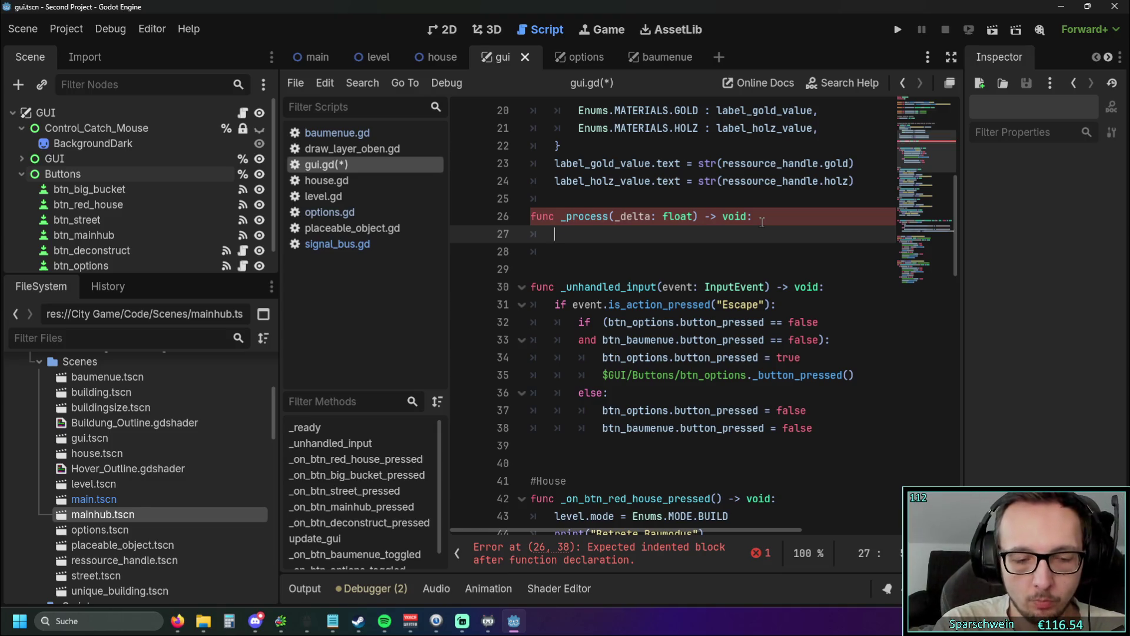
Step: Type DisplayServer.get in _process and browse its get_ method suggestions
{"action": "type", "text": "Displ"}
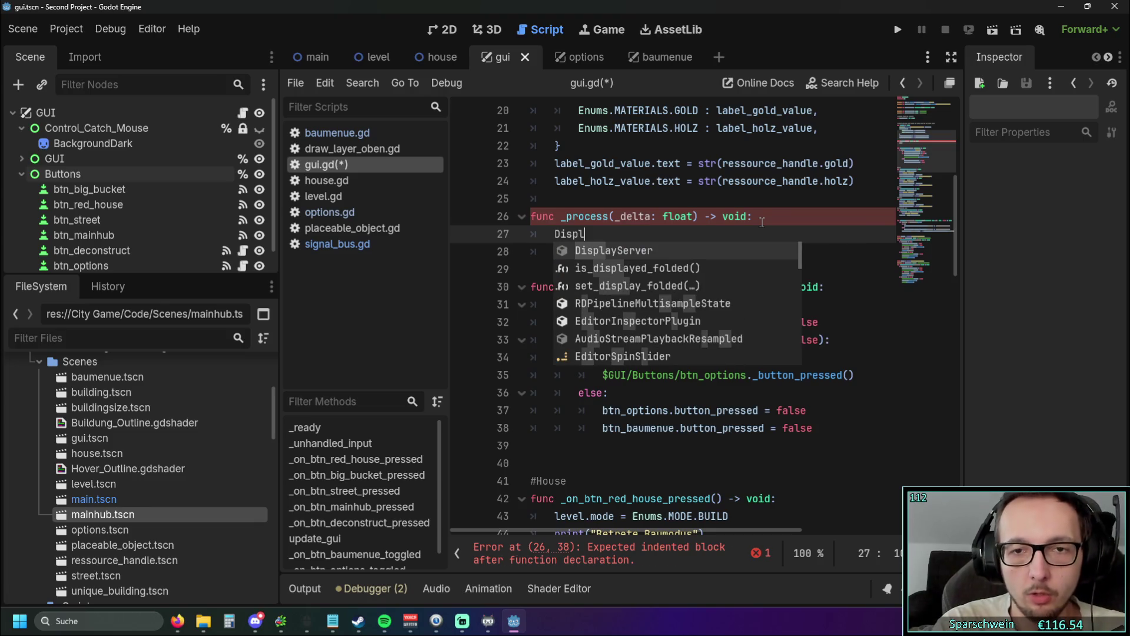
{"action": "key", "text": "Return"}
{"action": "type", "text": ".get"}
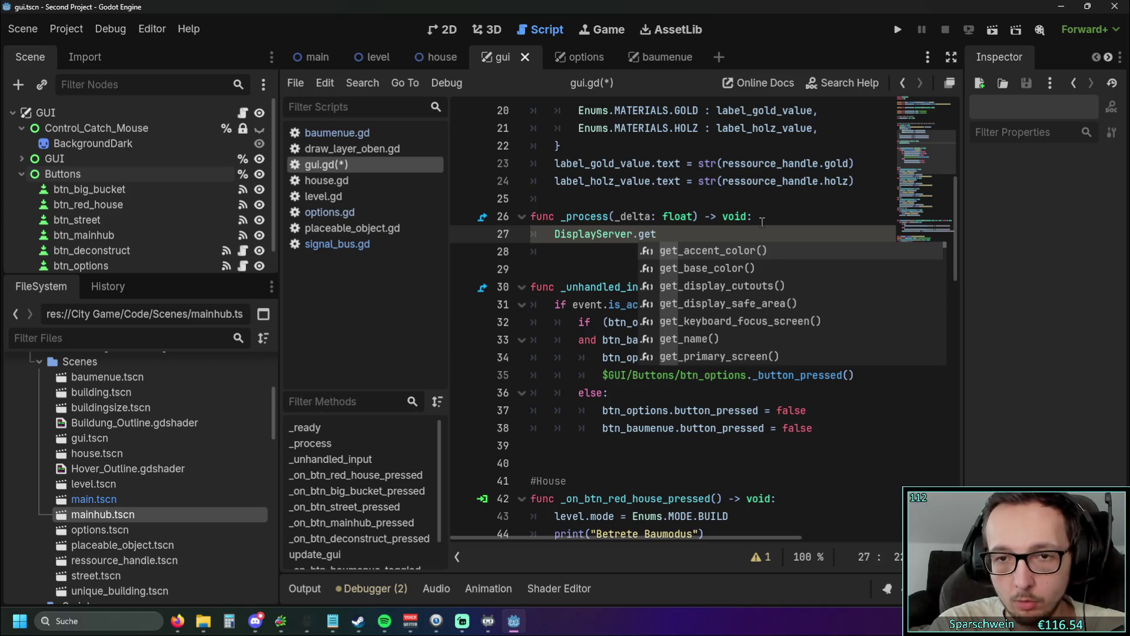
{"action": "key", "text": "Down"}
{"action": "key", "text": "Down"}
{"action": "key", "text": "Down"}
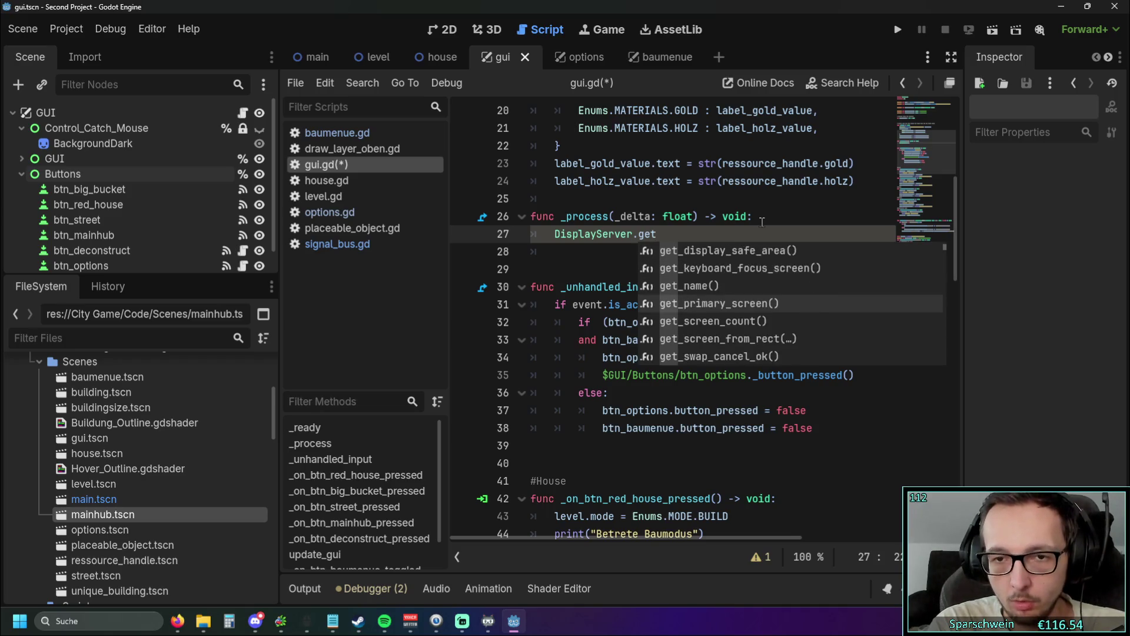
{"action": "key", "text": "Down"}
{"action": "key", "text": "Down"}
{"action": "key", "text": "Down"}
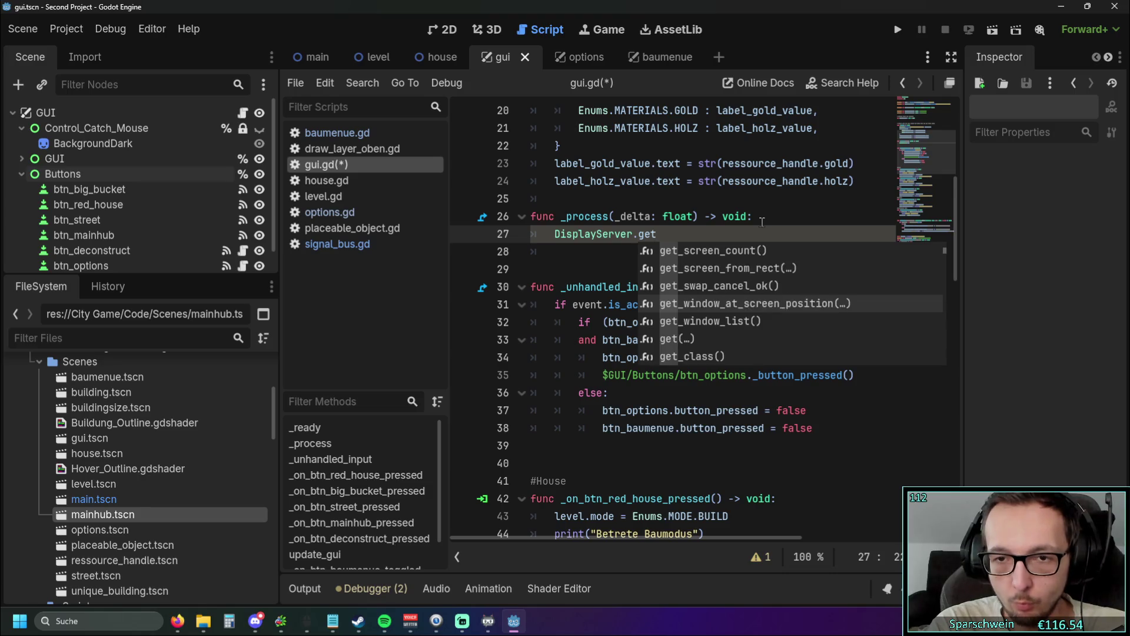
{"action": "key", "text": "Down"}
{"action": "key", "text": "Down"}
{"action": "key", "text": "Down"}
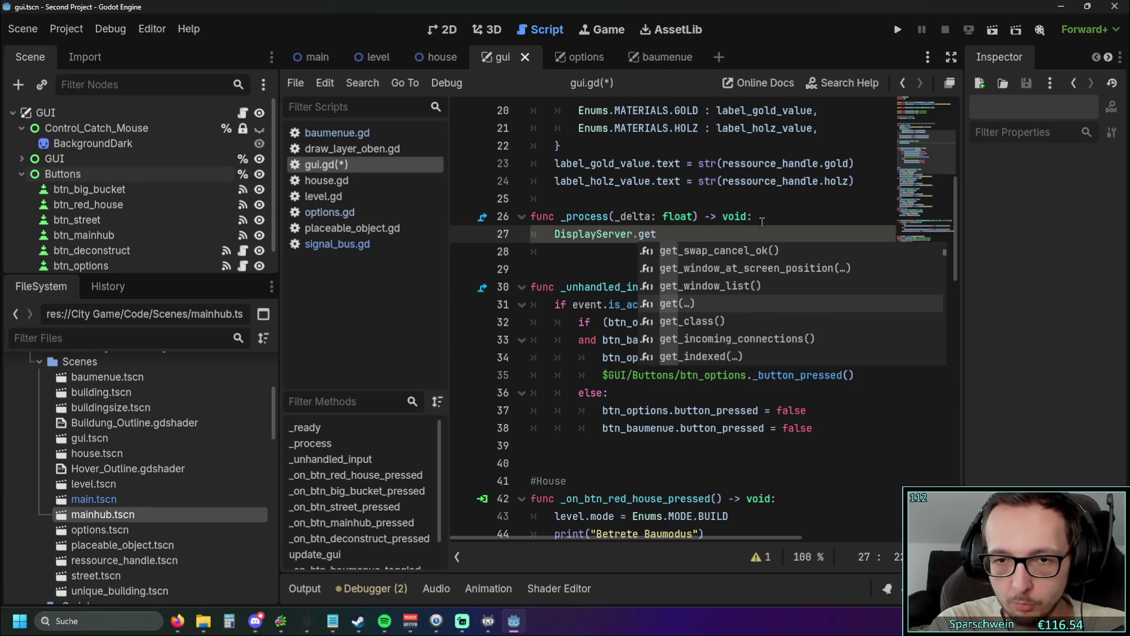
{"action": "key", "text": "Down"}
{"action": "key", "text": "Down"}
{"action": "key", "text": "Down"}
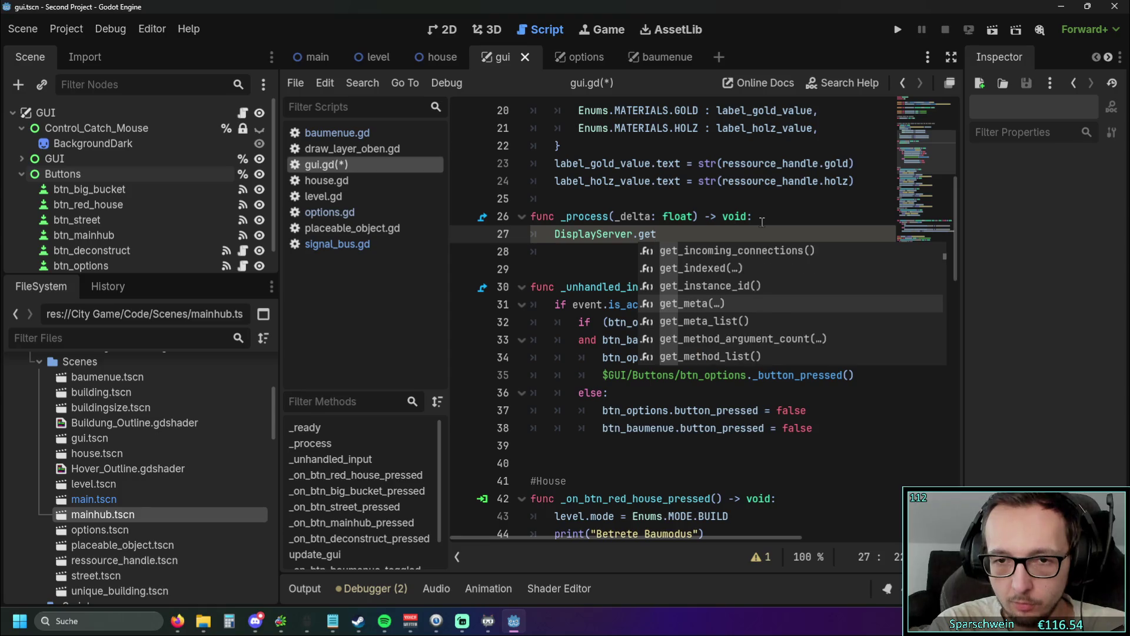
{"action": "key", "text": "Up"}
{"action": "key", "text": "Up"}
{"action": "key", "text": "Up"}
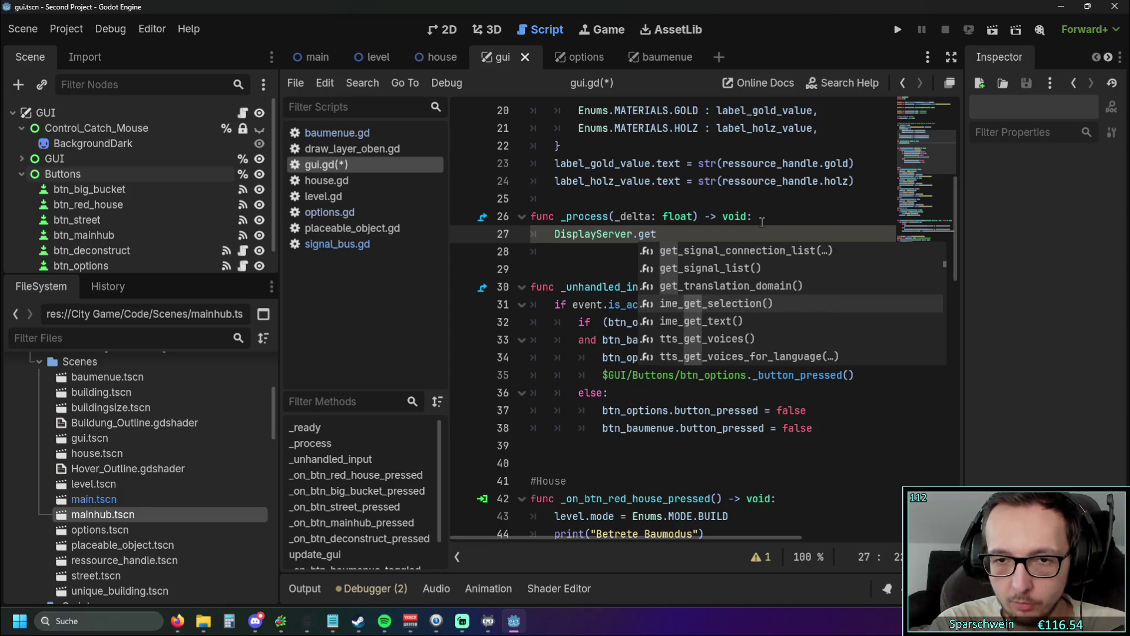
{"action": "key", "text": "Up"}
{"action": "key", "text": "Up"}
{"action": "key", "text": "Up"}
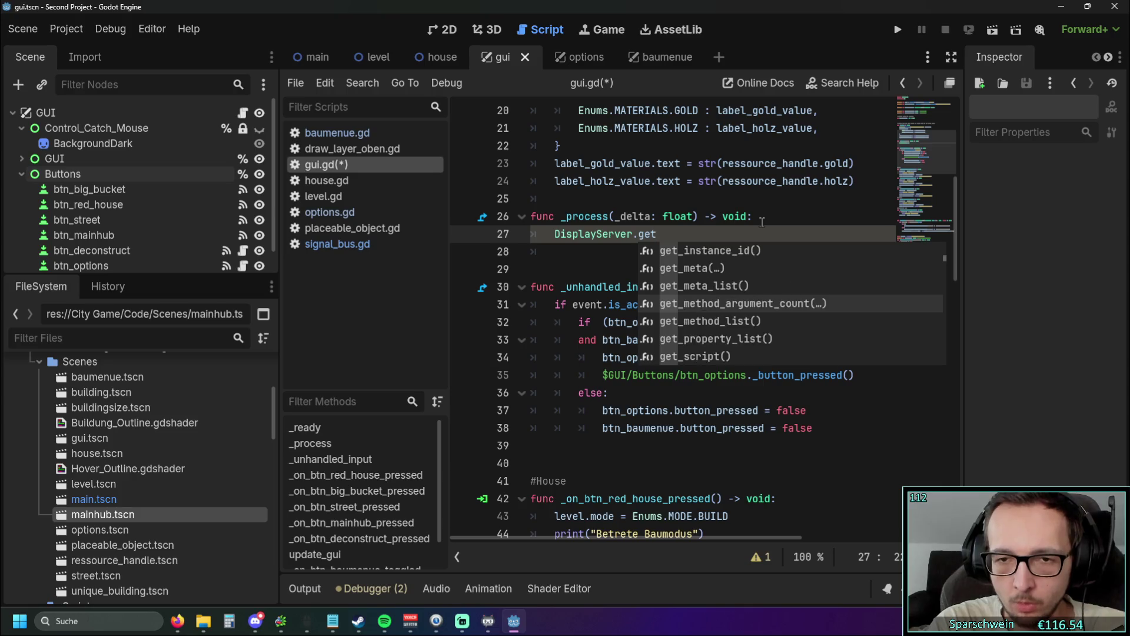
{"action": "key", "text": "Up"}
{"action": "key", "text": "Up"}
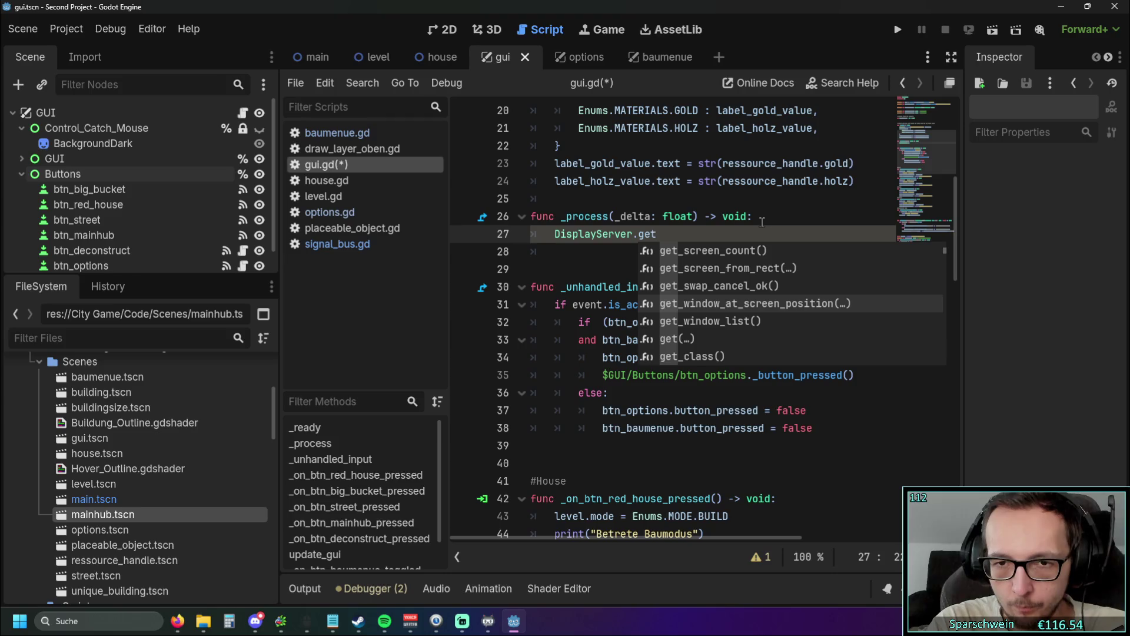
{"action": "key", "text": "Up"}
{"action": "key", "text": "Up"}
{"action": "key", "text": "Up"}
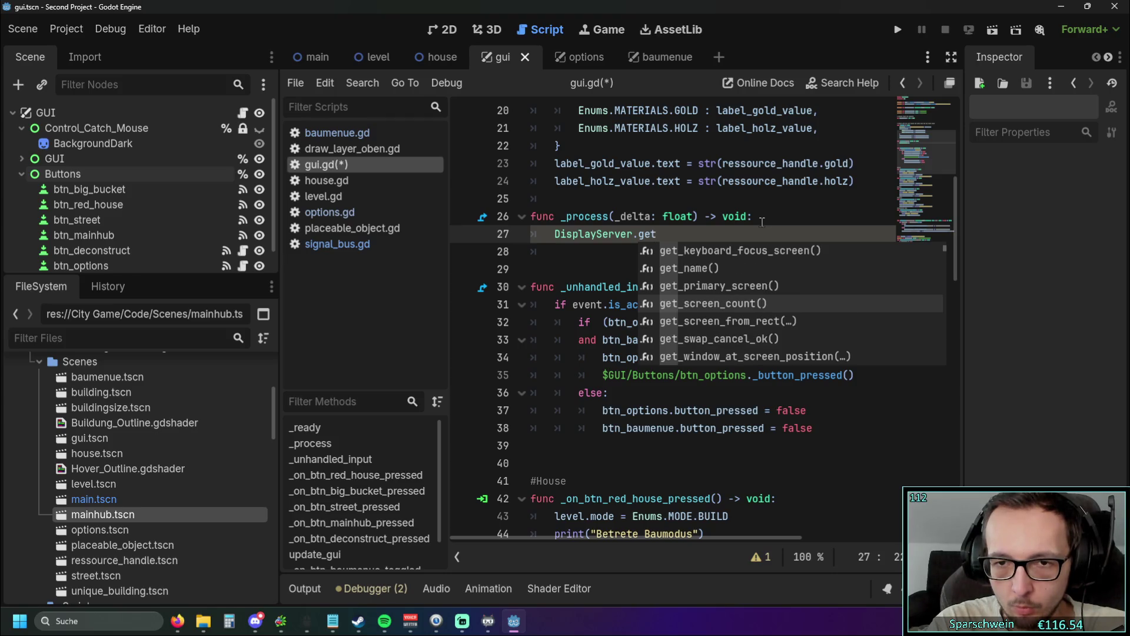
{"action": "key", "text": "Up"}
{"action": "key", "text": "Down"}
{"action": "key", "text": "Down"}
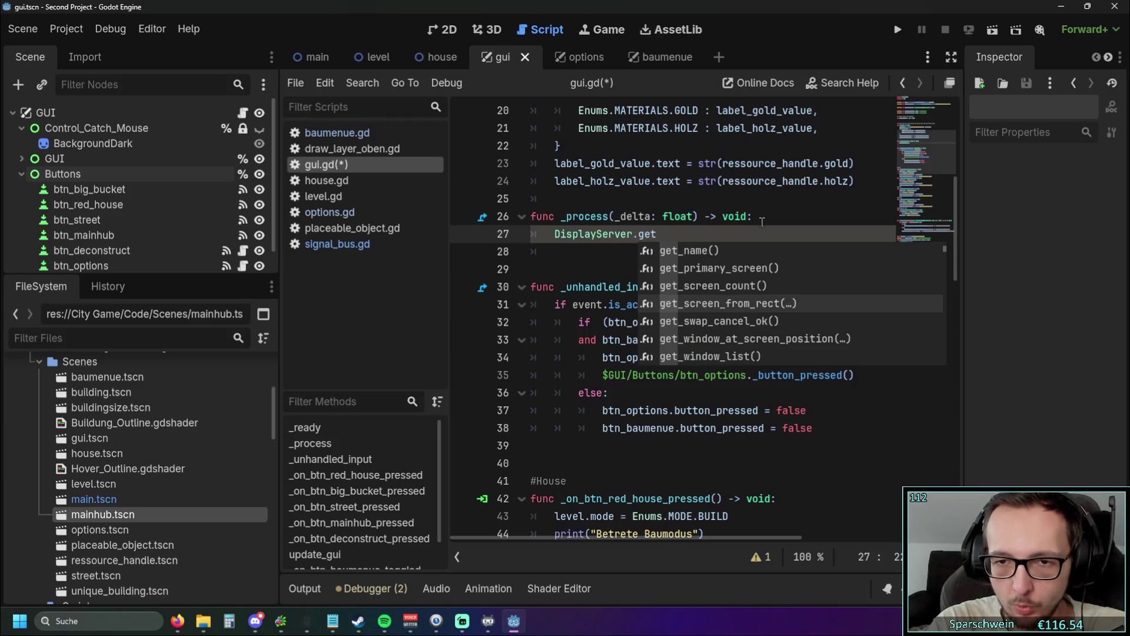
{"action": "key", "text": "Up"}
{"action": "key", "text": "Up"}
{"action": "key", "text": "Up"}
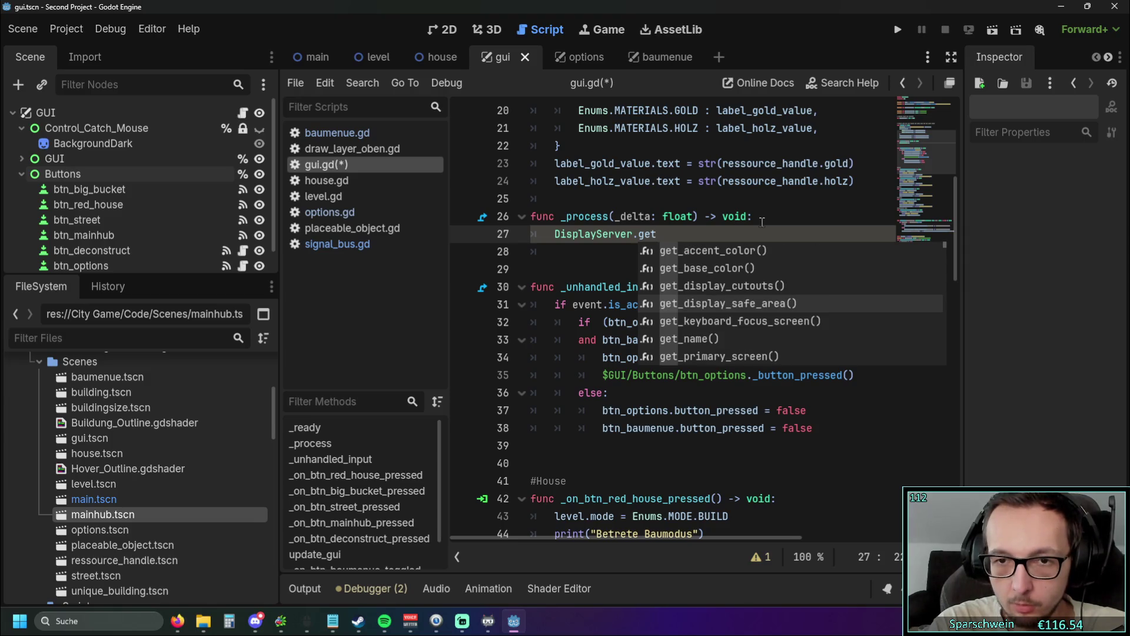
{"action": "key", "text": "Up"}
{"action": "key", "text": "Up"}
{"action": "key", "text": "Up"}
{"action": "key", "text": "Down"}
{"action": "key", "text": "Down"}
{"action": "key", "text": "Down"}
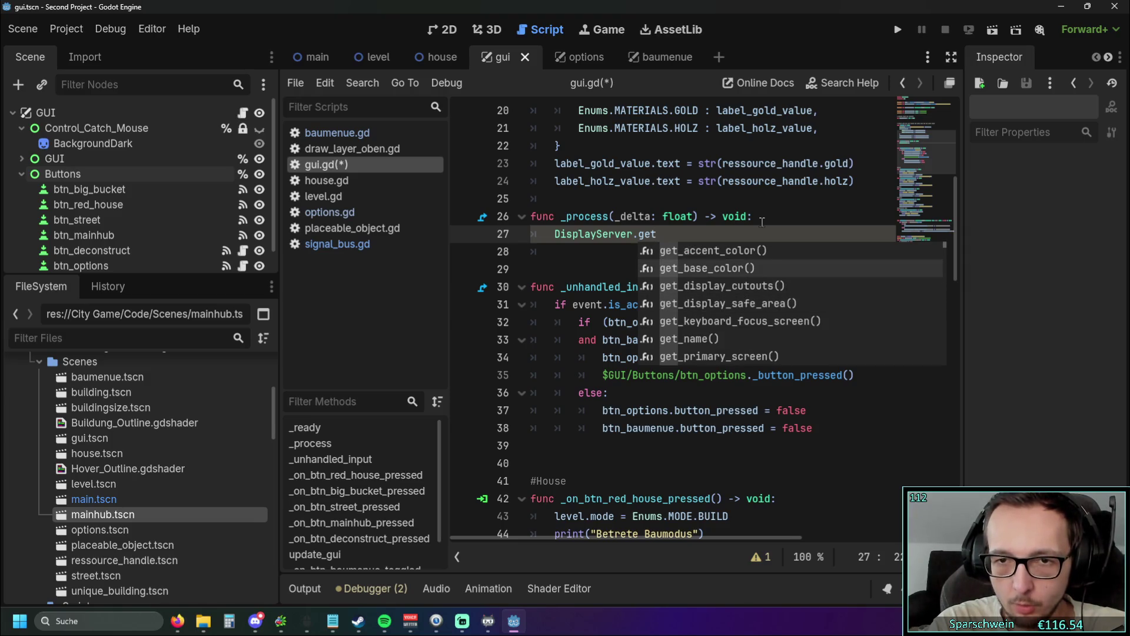
{"action": "key", "text": "Down"}
{"action": "key", "text": "Down"}
{"action": "key", "text": "Down"}
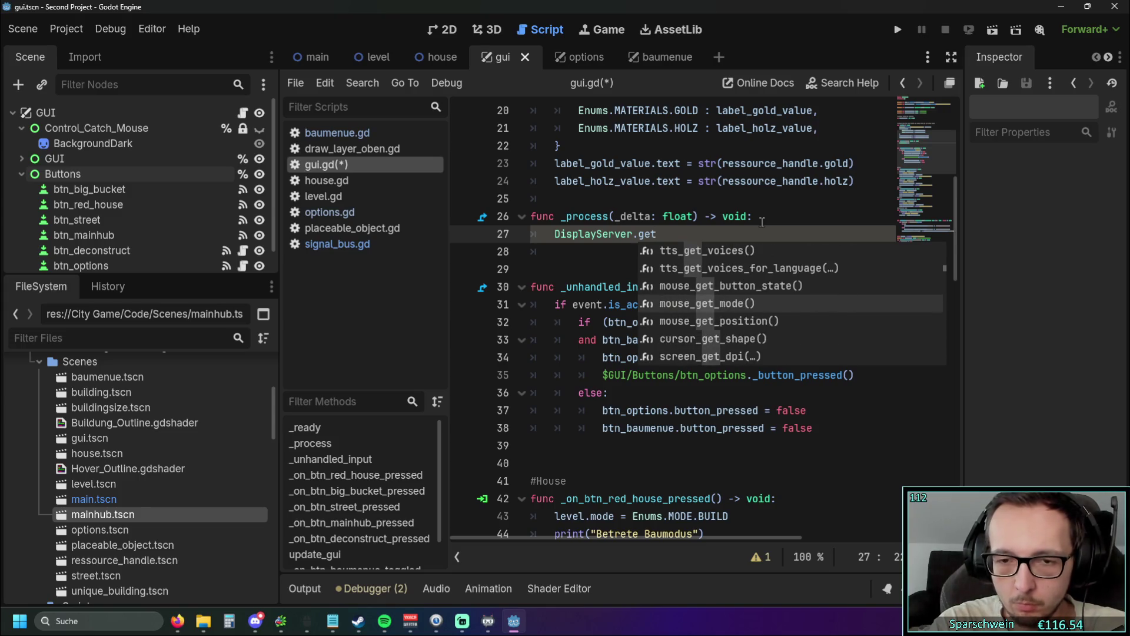
{"action": "key", "text": "BackSpace"}
{"action": "key", "text": "BackSpace"}
{"action": "key", "text": "BackSpace"}
Step: Complete line 27 as DisplayServer.window_get_size() and wrap it in print(
{"action": "type", "text": "window"}
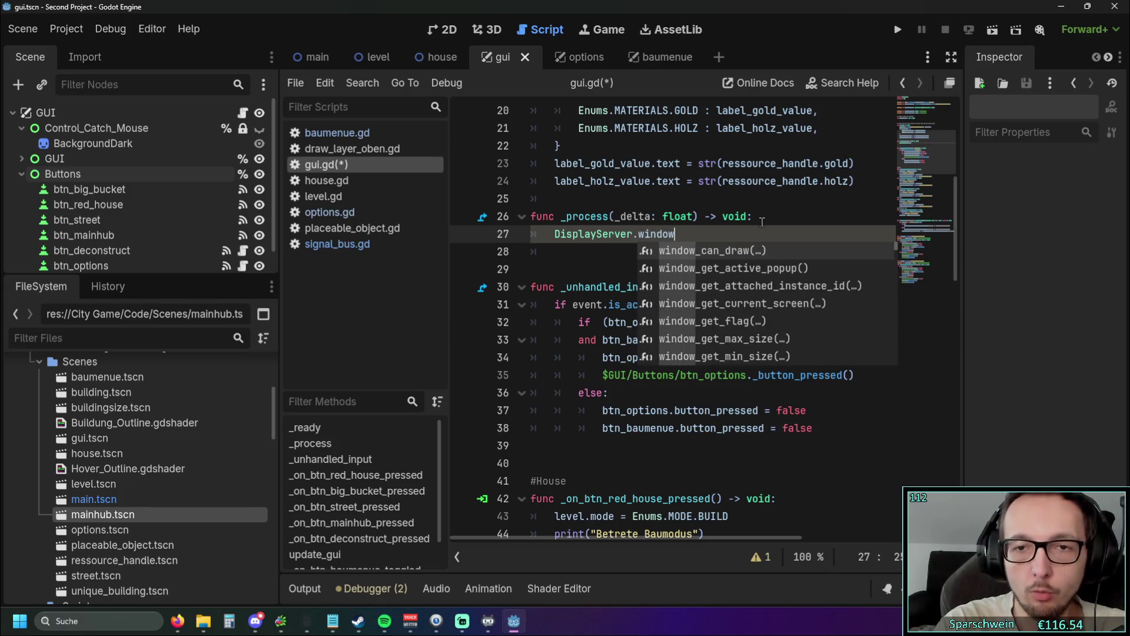
{"action": "key", "text": "Down"}
{"action": "key", "text": "Down"}
{"action": "key", "text": "Down"}
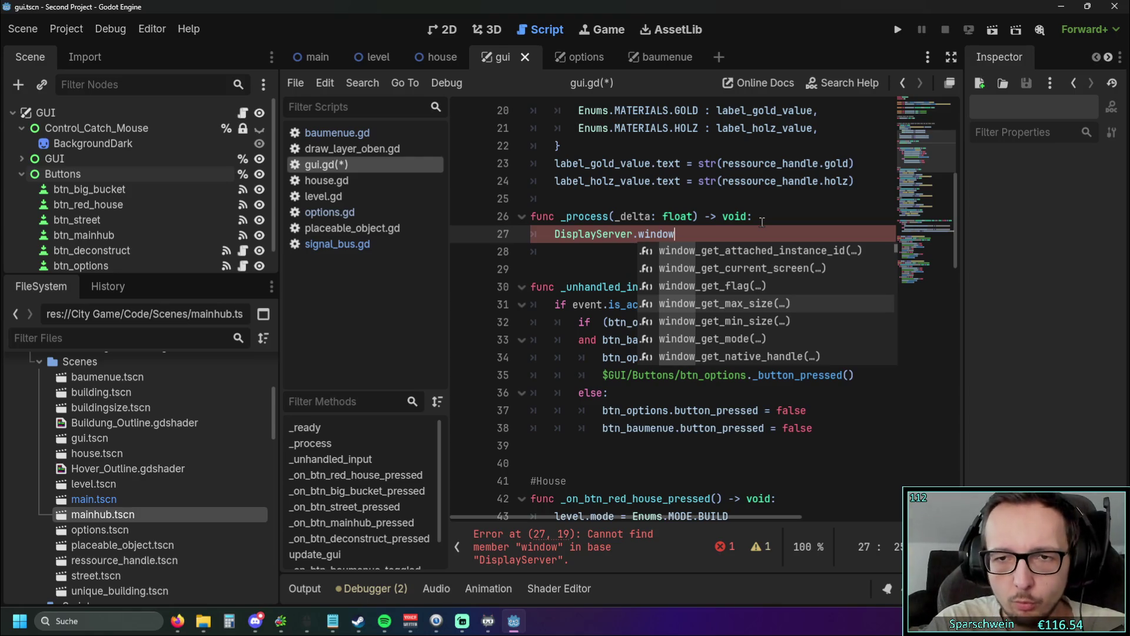
{"action": "key", "text": "Down"}
{"action": "key", "text": "Down"}
{"action": "key", "text": "Down"}
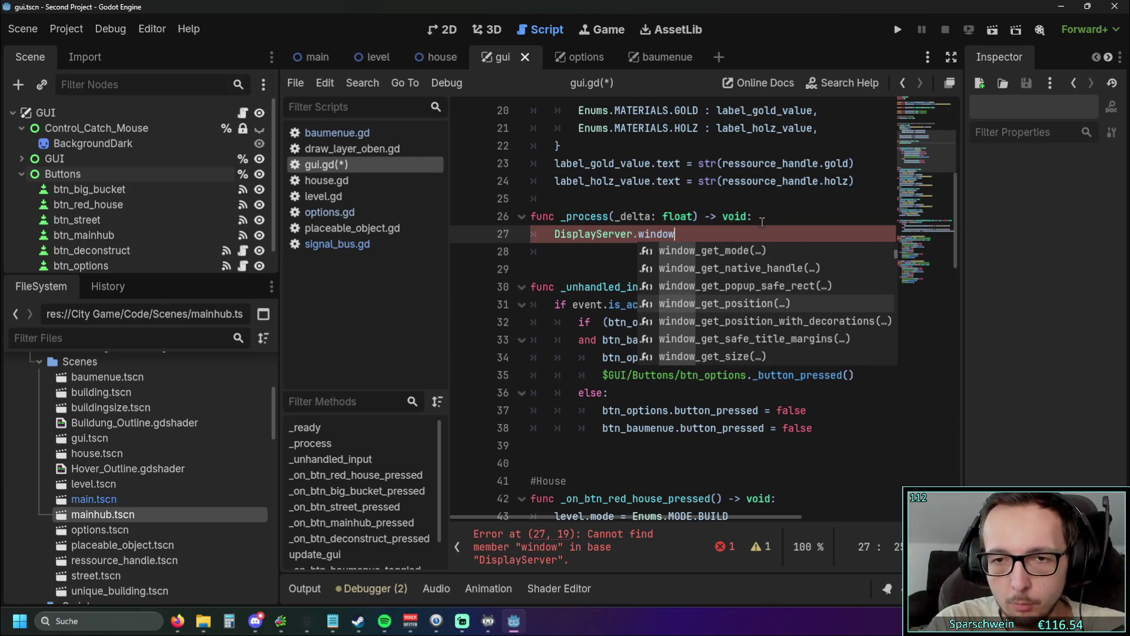
{"action": "key", "text": "Down"}
{"action": "key", "text": "Down"}
{"action": "key", "text": "Down"}
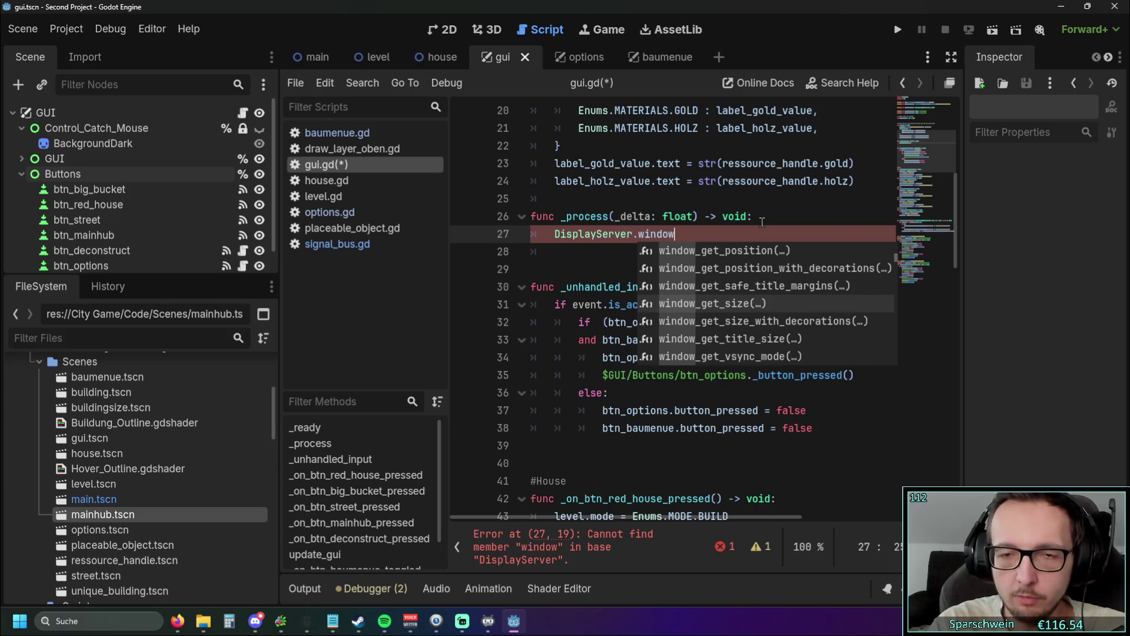
{"action": "key", "text": "Return"}
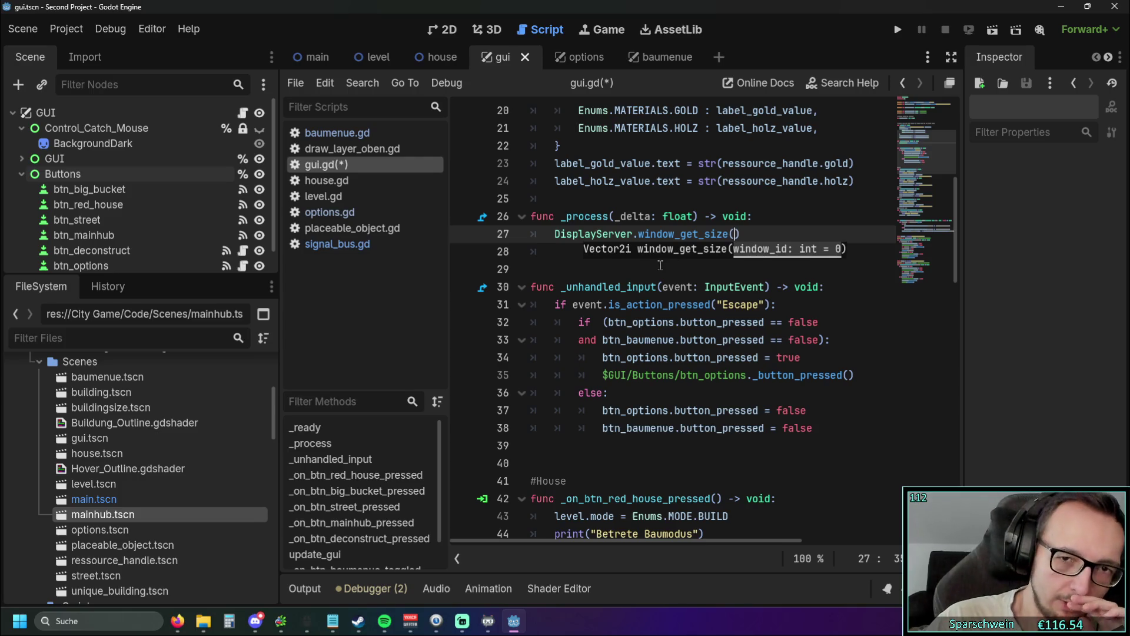
{"action": "left_click", "coordinate": [660, 265]}
{"action": "key", "text": "Up"}
{"action": "key", "text": "Up"}
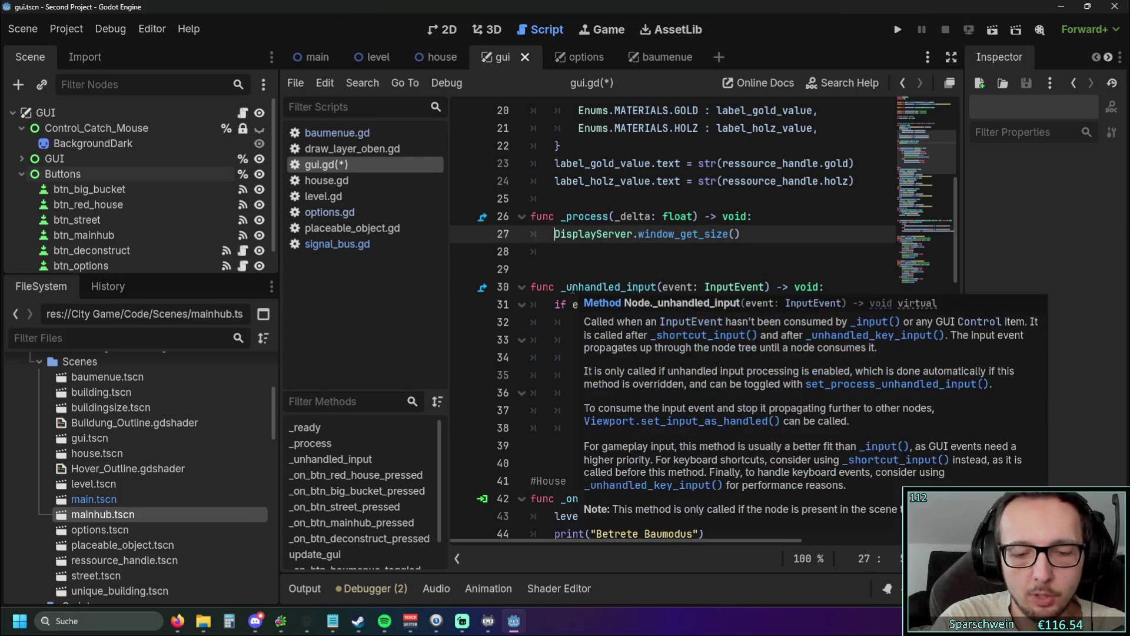
{"action": "type", "text": "print("}
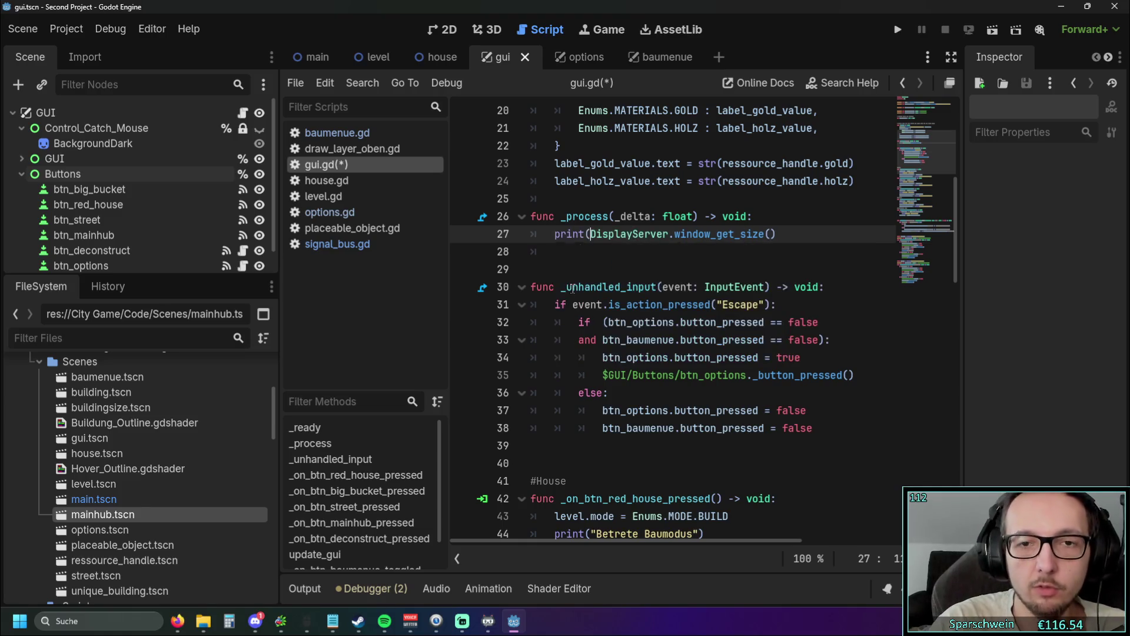
{"action": "left_click", "coordinate": [795, 241]}
Step: Close the print call's parenthesis and test-run the game, which logs (1280, 720)
{"action": "type", "text": ")"}
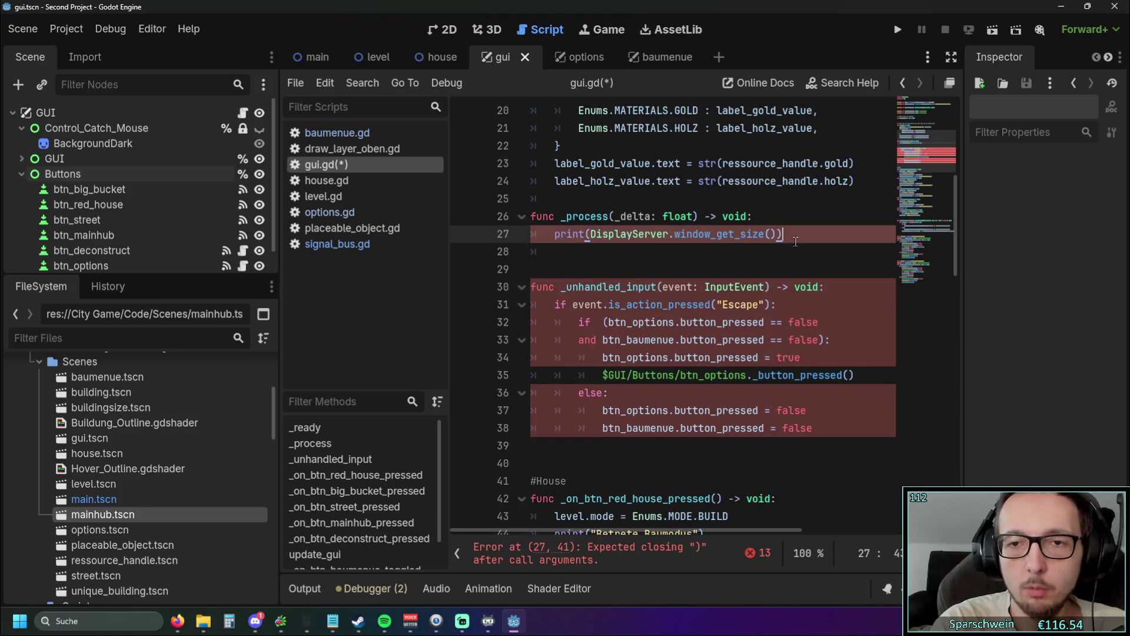
{"action": "left_click", "coordinate": [767, 216]}
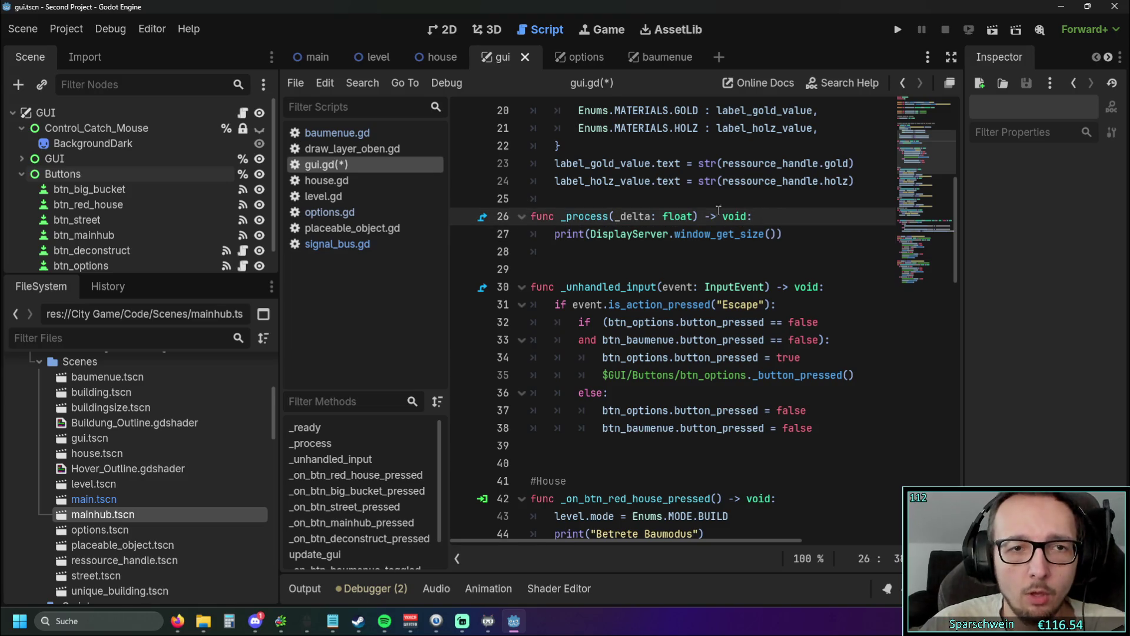
{"action": "scroll", "coordinate": [767, 216], "scroll_direction": "up", "scroll_amount": 1}
{"action": "left_click", "coordinate": [899, 28]}
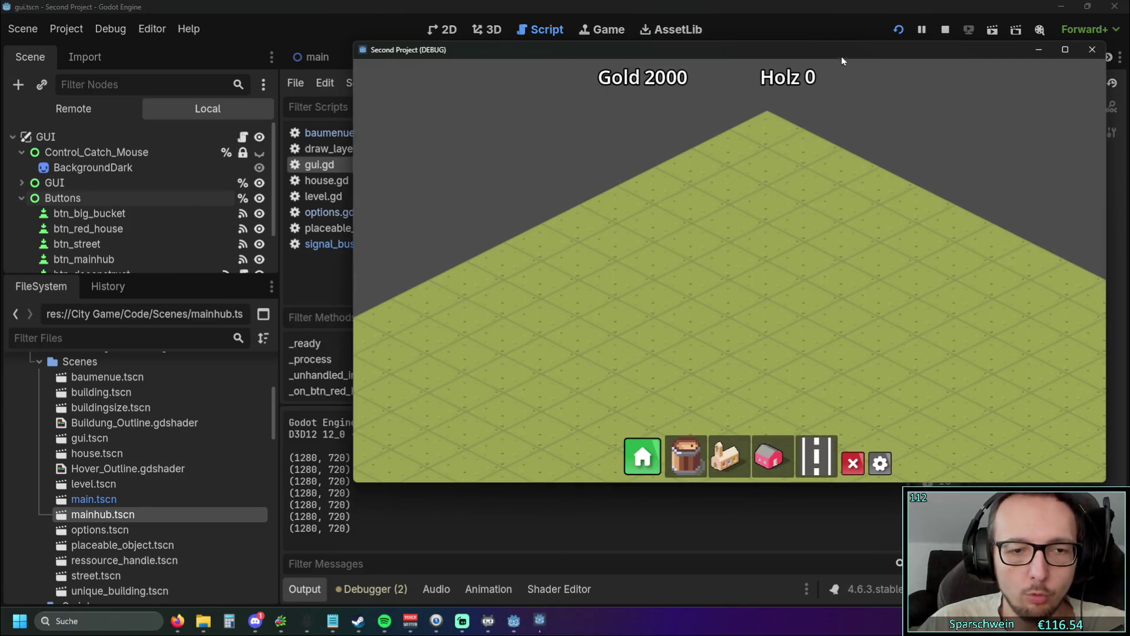
{"action": "left_click", "coordinate": [1090, 52]}
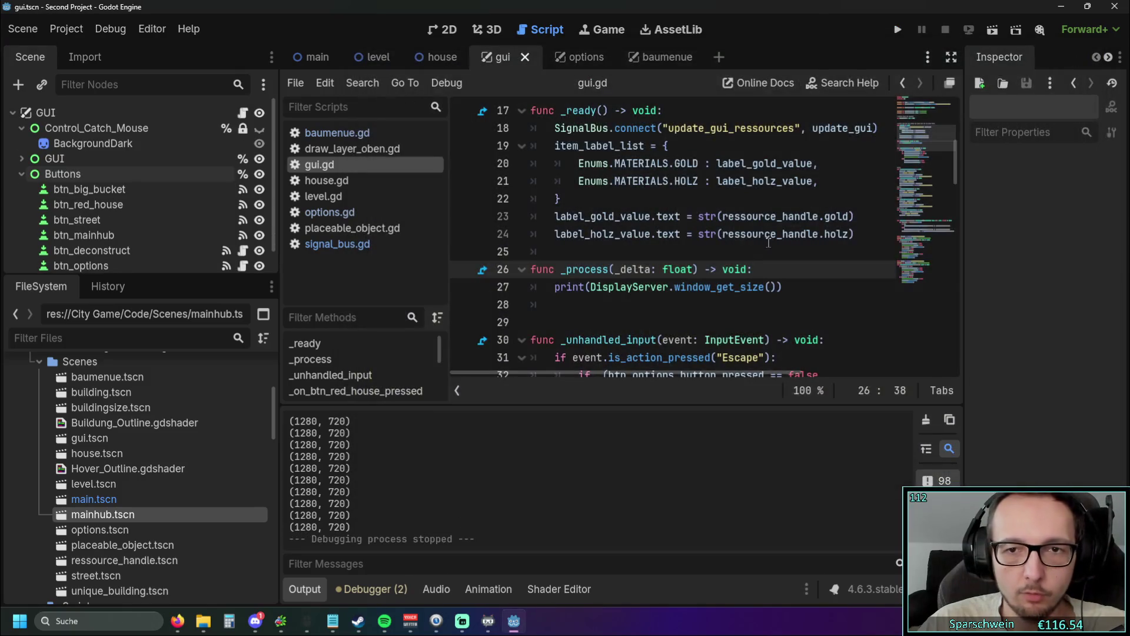
Step: Append .x to window_get_size() on line 27 and run the game again
{"action": "scroll", "coordinate": [777, 263], "scroll_direction": "down", "scroll_amount": 2}
{"action": "scroll", "coordinate": [787, 261], "scroll_direction": "up", "scroll_amount": 1}
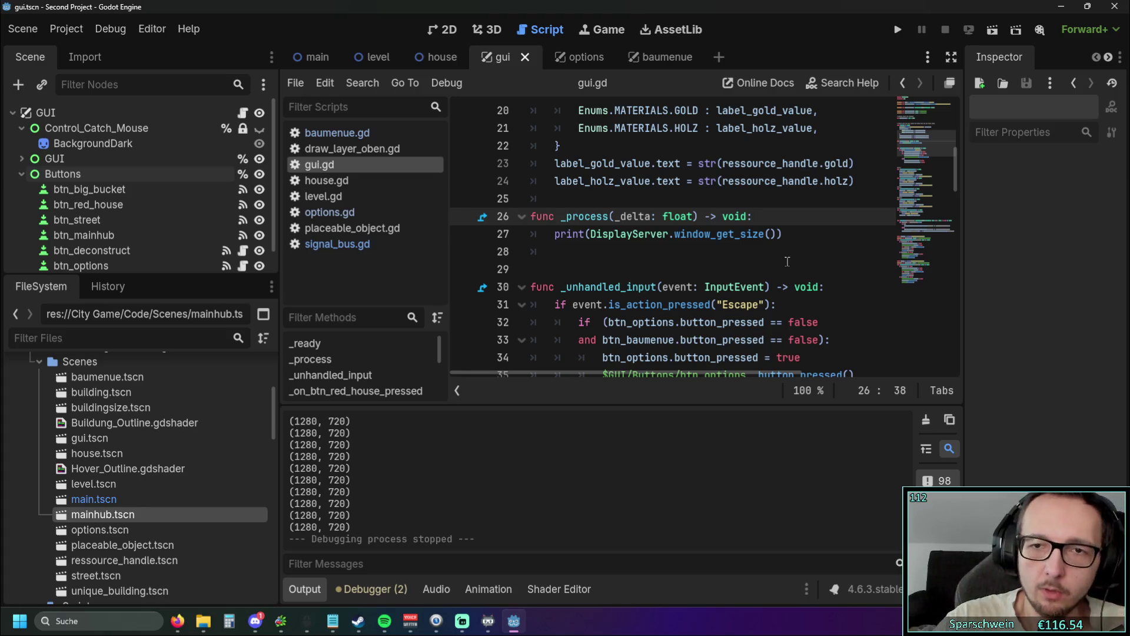
{"action": "left_click", "coordinate": [766, 234]}
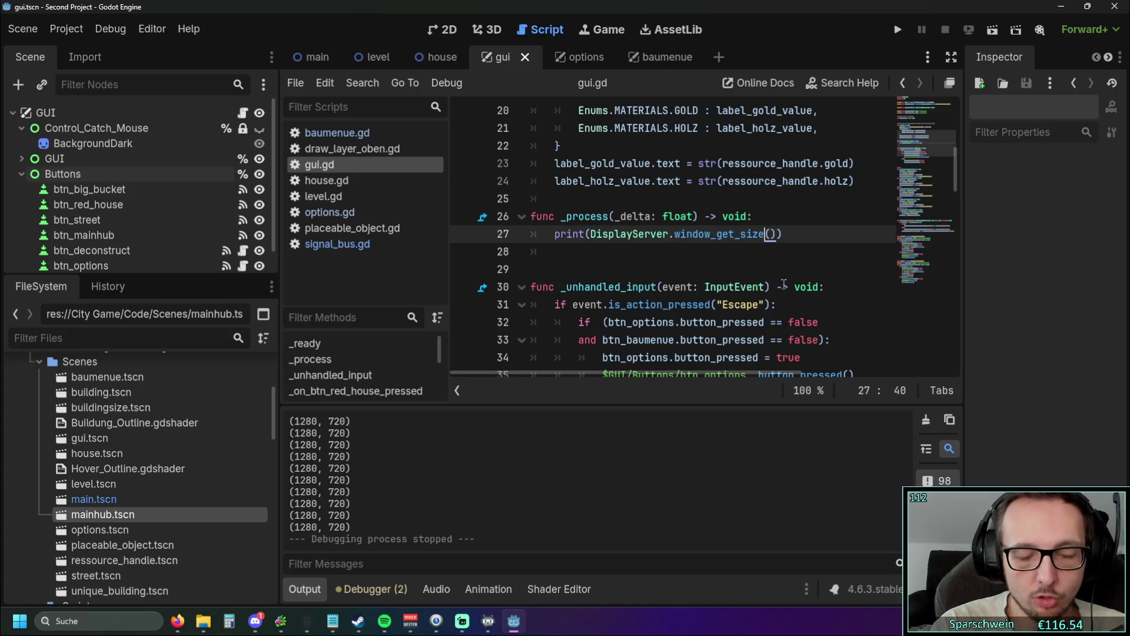
{"action": "type", "text": ".x"}
{"action": "key", "text": "BackSpace"}
{"action": "key", "text": "BackSpace"}
{"action": "type", "text": ".x"}
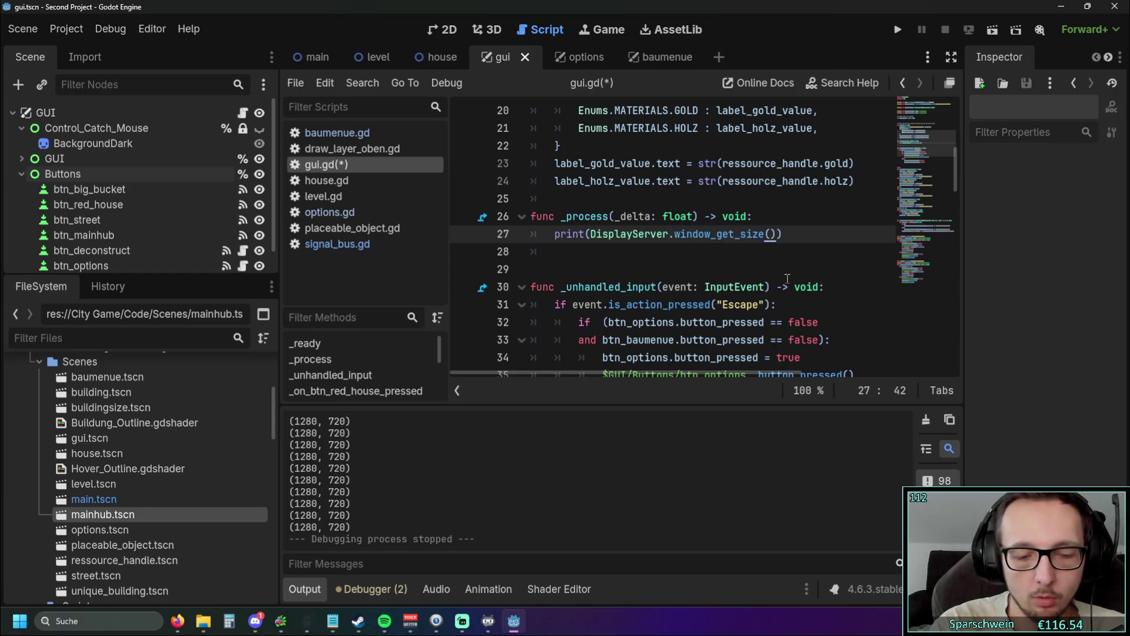
{"action": "left_click", "coordinate": [712, 252]}
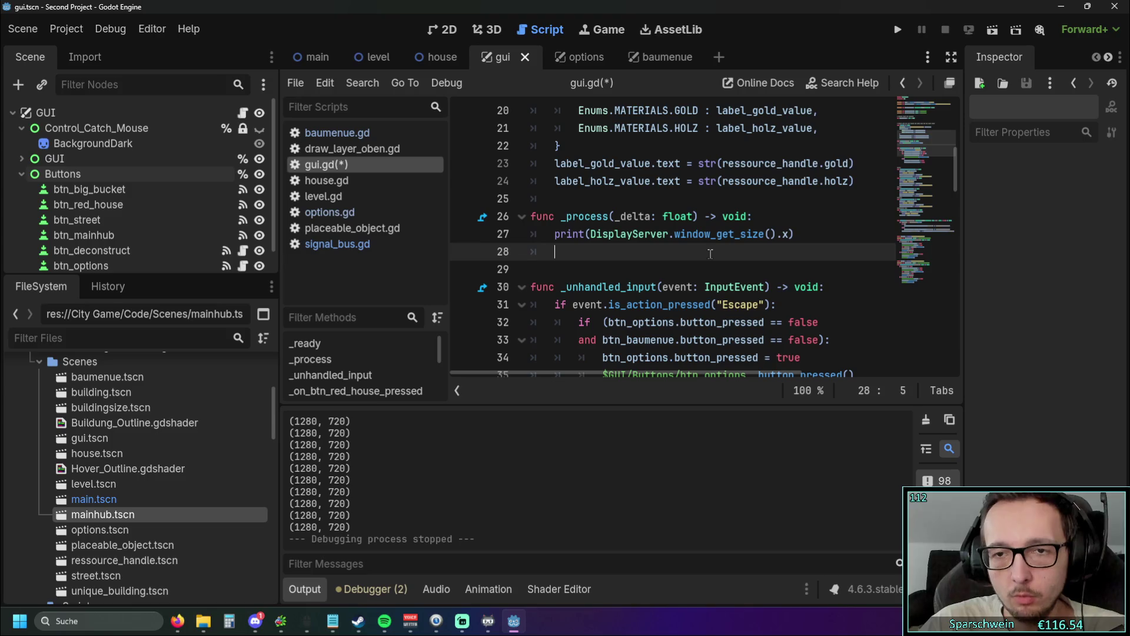
{"action": "left_click", "coordinate": [897, 30]}
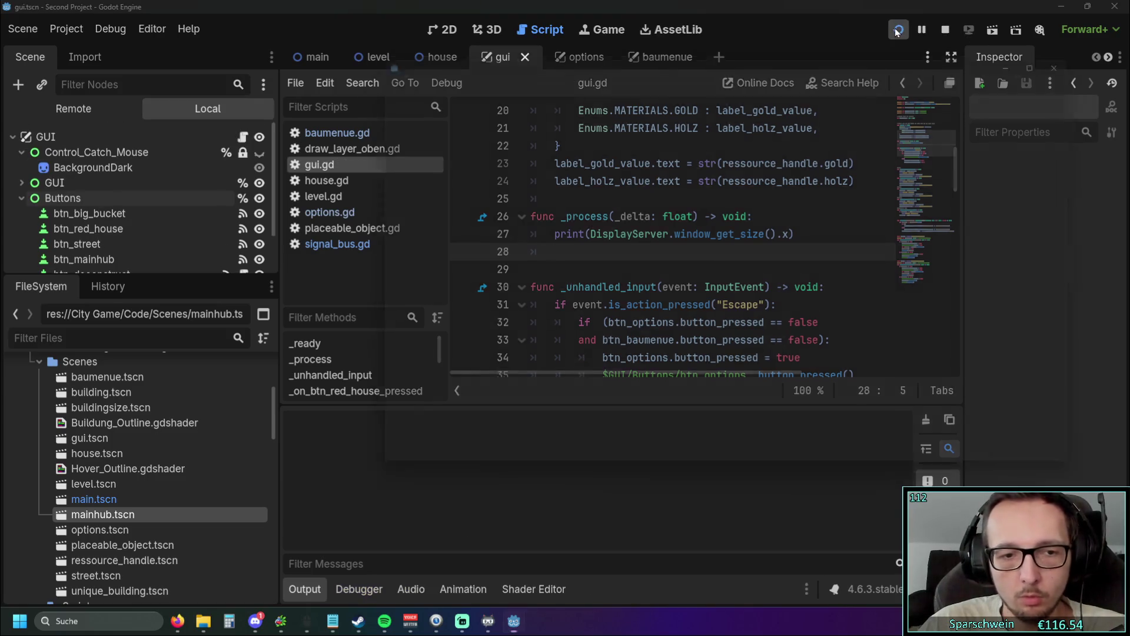
Step: Close the game window after it has logged the 1280 width repeatedly
{"action": "left_click", "coordinate": [1092, 49]}
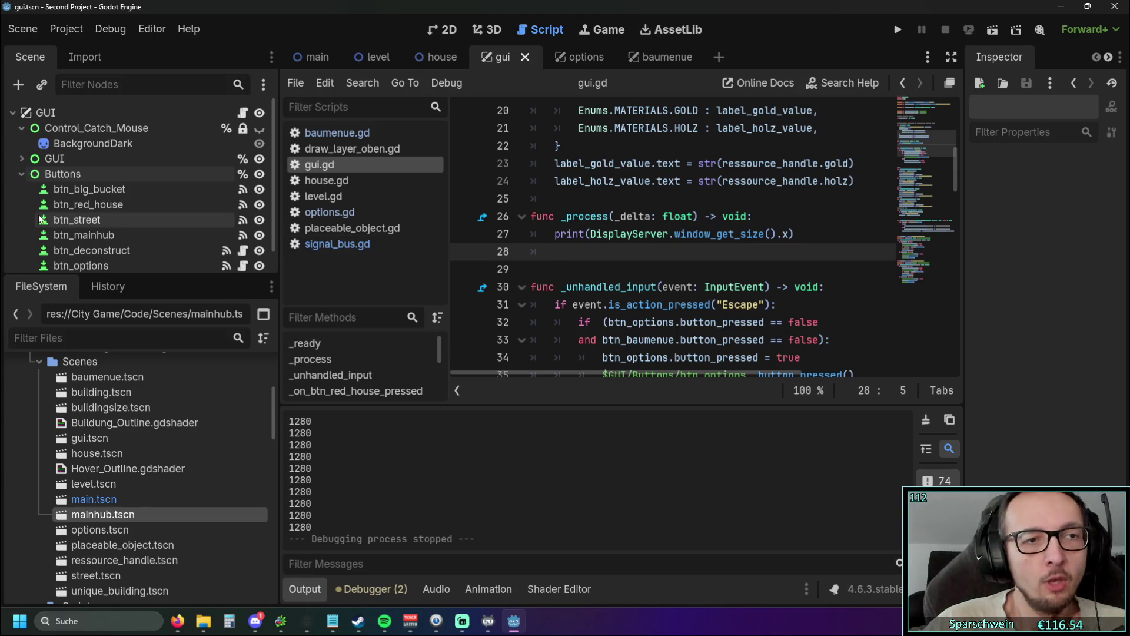
Step: Box-select the seven build buttons in 2D view and drag them up to the origin
{"action": "left_click", "coordinate": [64, 174]}
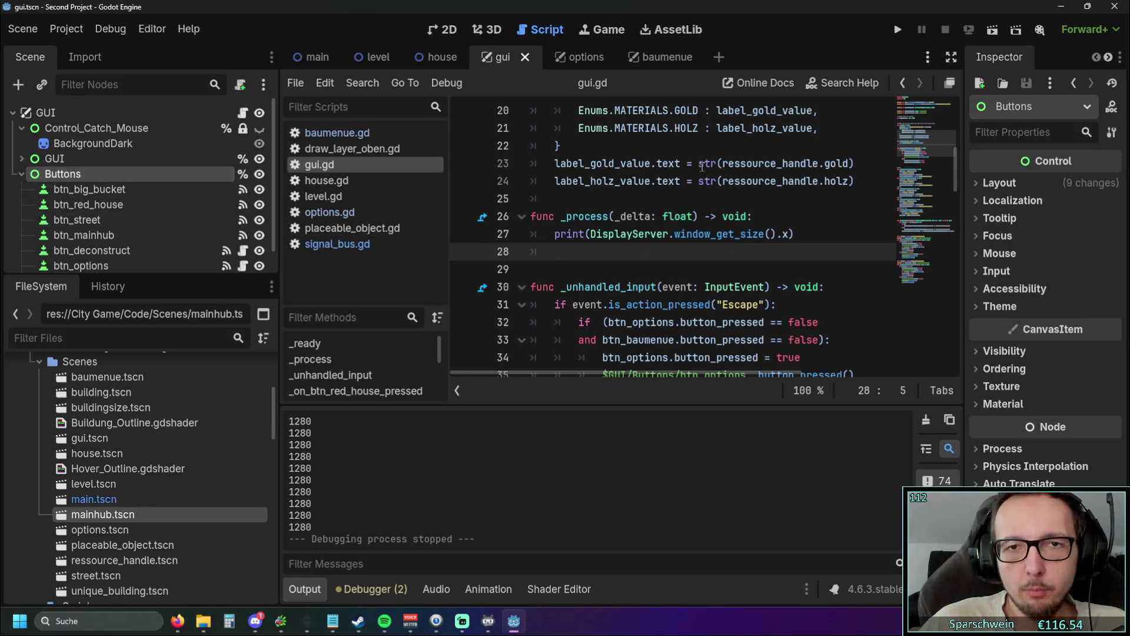
{"action": "left_click", "coordinate": [447, 32]}
{"action": "scroll", "coordinate": [619, 269], "scroll_direction": "down", "scroll_amount": 5}
{"action": "left_click_drag", "start_coordinate": [763, 252], "coordinate": [434, 380]}
{"action": "scroll", "coordinate": [514, 349], "scroll_direction": "up", "scroll_amount": 1}
{"action": "mouse_move", "coordinate": [619, 323]}
{"action": "left_mouse_down"}
{"action": "mouse_move", "coordinate": [512, 225]}
{"action": "mouse_move", "coordinate": [429, 181]}
{"action": "left_mouse_up"}
{"action": "mouse_move", "coordinate": [628, 301]}
{"action": "left_mouse_down"}
{"action": "mouse_move", "coordinate": [559, 173]}
{"action": "mouse_move", "coordinate": [568, 245]}
{"action": "left_mouse_up"}
{"action": "scroll", "coordinate": [567, 244], "scroll_direction": "up", "scroll_amount": 4}
{"action": "mouse_move", "coordinate": [590, 289]}
{"action": "left_mouse_down"}
{"action": "mouse_move", "coordinate": [576, 211]}
{"action": "mouse_move", "coordinate": [578, 225]}
{"action": "mouse_move", "coordinate": [564, 229]}
{"action": "left_mouse_up"}
{"action": "scroll", "coordinate": [601, 263], "scroll_direction": "down", "scroll_amount": 9}
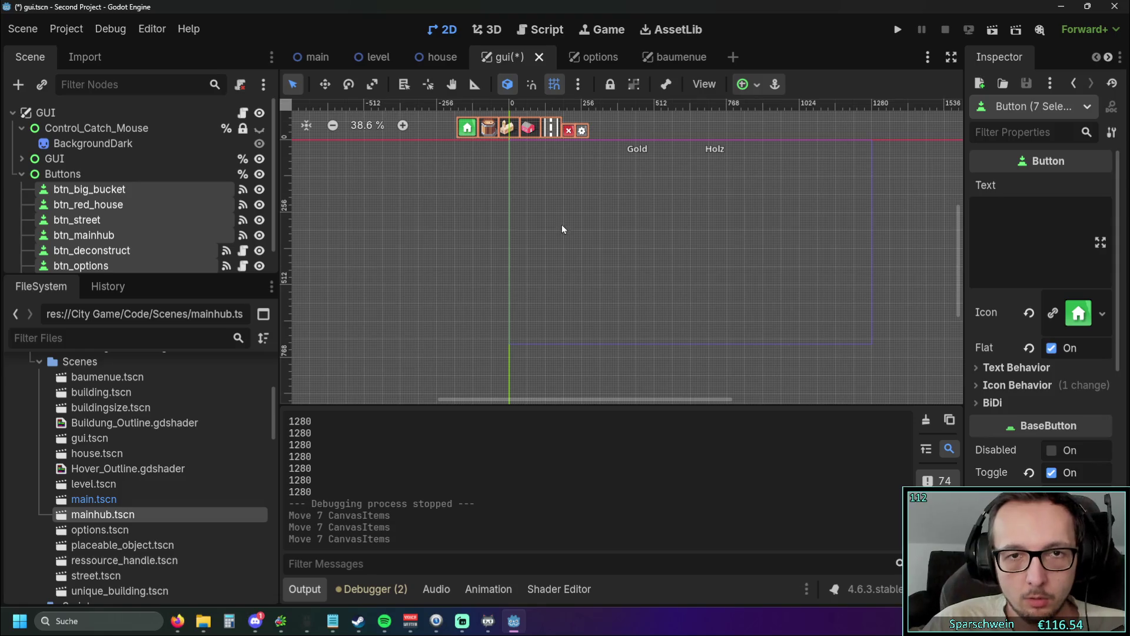
{"action": "left_click_drag", "start_coordinate": [483, 153], "coordinate": [543, 229]}
{"action": "scroll", "coordinate": [542, 229], "scroll_direction": "up", "scroll_amount": 6}
{"action": "left_click_drag", "start_coordinate": [654, 236], "coordinate": [652, 236]}
{"action": "scroll", "coordinate": [730, 339], "scroll_direction": "down", "scroll_amount": 4}
{"action": "left_click_drag", "start_coordinate": [775, 378], "coordinate": [494, 159]}
Step: Gather the Buttons container's anchor pins into one point and run the game
{"action": "left_click", "coordinate": [62, 174]}
{"action": "left_click_drag", "start_coordinate": [631, 355], "coordinate": [638, 361]}
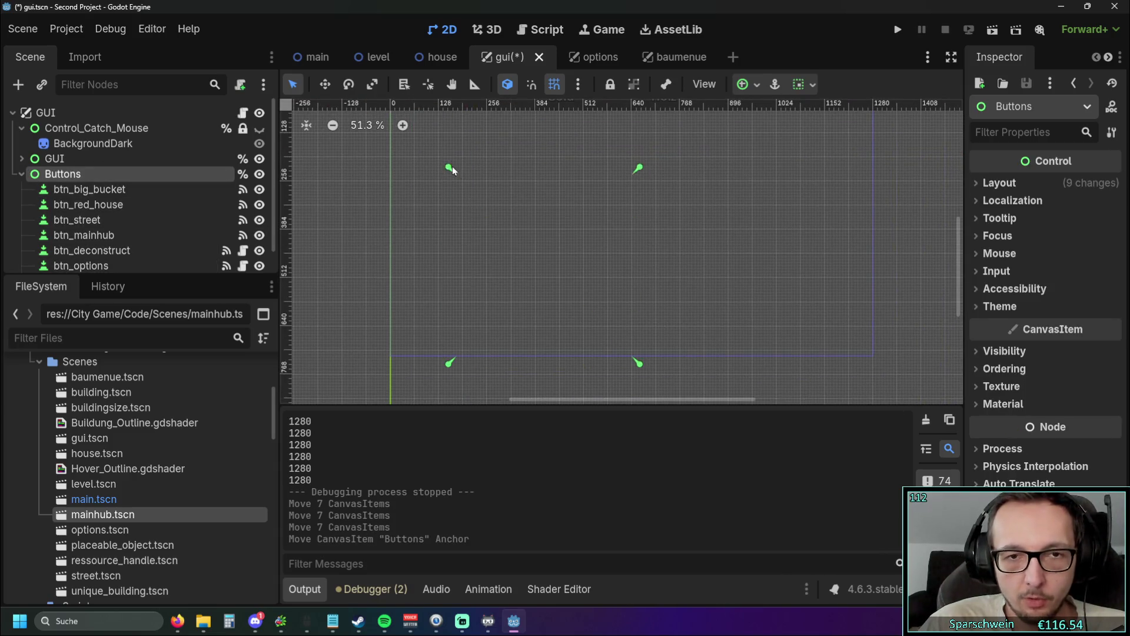
{"action": "scroll", "coordinate": [575, 316], "scroll_direction": "up", "scroll_amount": 3}
{"action": "mouse_move", "coordinate": [536, 300]}
{"action": "left_mouse_down"}
{"action": "mouse_move", "coordinate": [478, 216]}
{"action": "mouse_move", "coordinate": [478, 487]}
{"action": "left_mouse_up"}
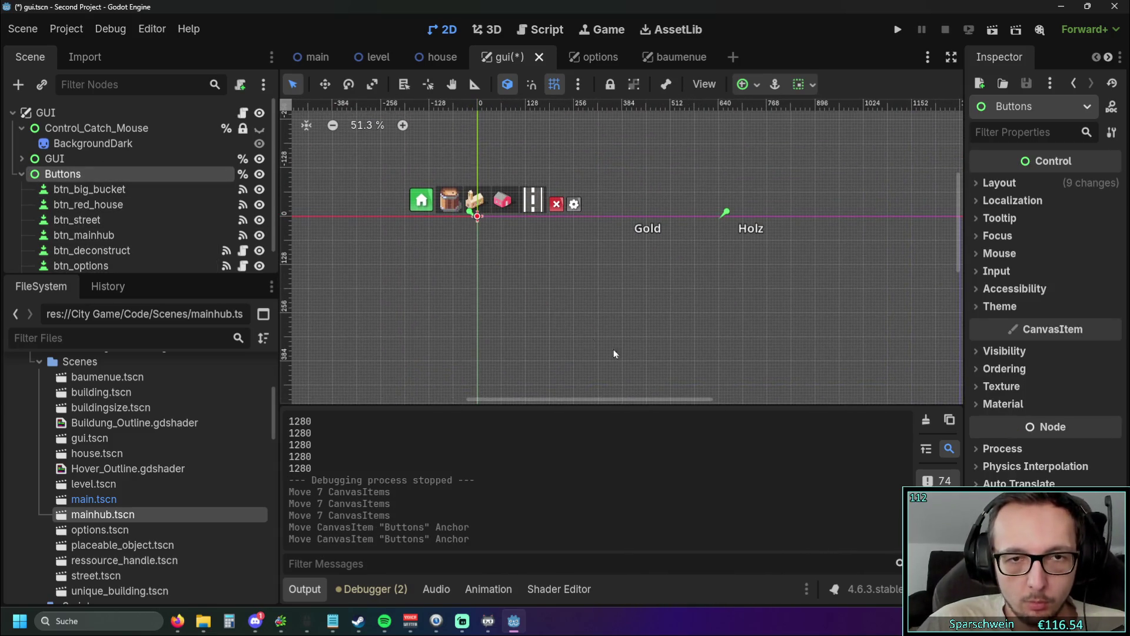
{"action": "scroll", "coordinate": [684, 323], "scroll_direction": "down", "scroll_amount": 4}
{"action": "scroll", "coordinate": [684, 322], "scroll_direction": "right", "scroll_amount": 2}
{"action": "left_click_drag", "start_coordinate": [635, 305], "coordinate": [449, 139]}
{"action": "scroll", "coordinate": [626, 305], "scroll_direction": "up", "scroll_amount": 5}
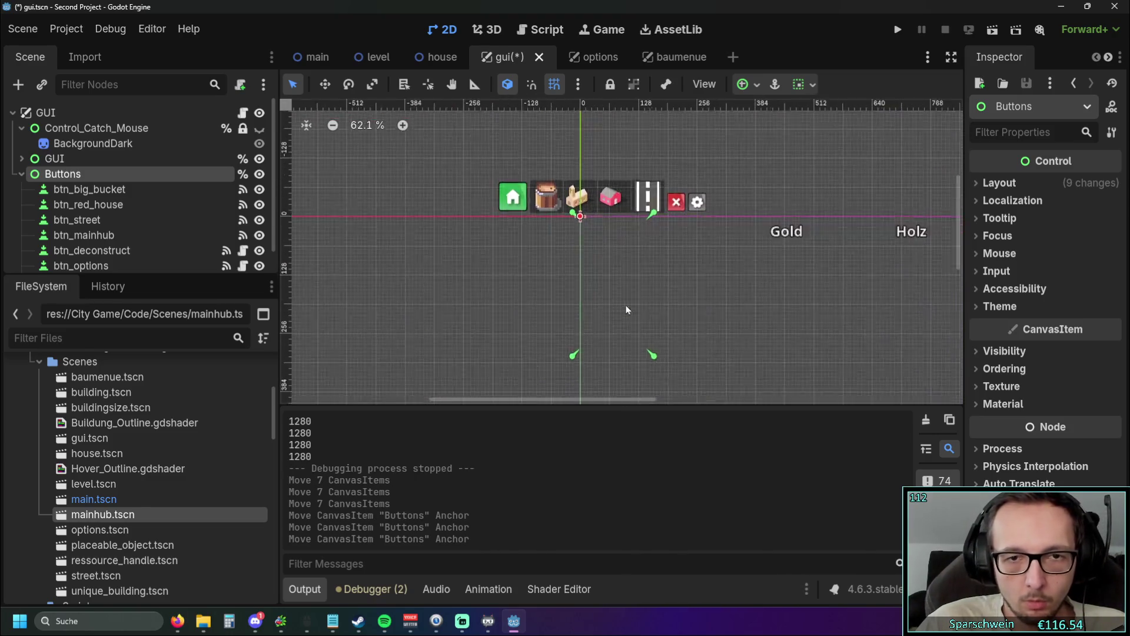
{"action": "left_click_drag", "start_coordinate": [566, 187], "coordinate": [567, 189]}
{"action": "mouse_move", "coordinate": [660, 370]}
{"action": "left_mouse_down"}
{"action": "mouse_move", "coordinate": [617, 182]}
{"action": "mouse_move", "coordinate": [568, 189]}
{"action": "left_mouse_up"}
{"action": "scroll", "coordinate": [614, 226], "scroll_direction": "up", "scroll_amount": 4}
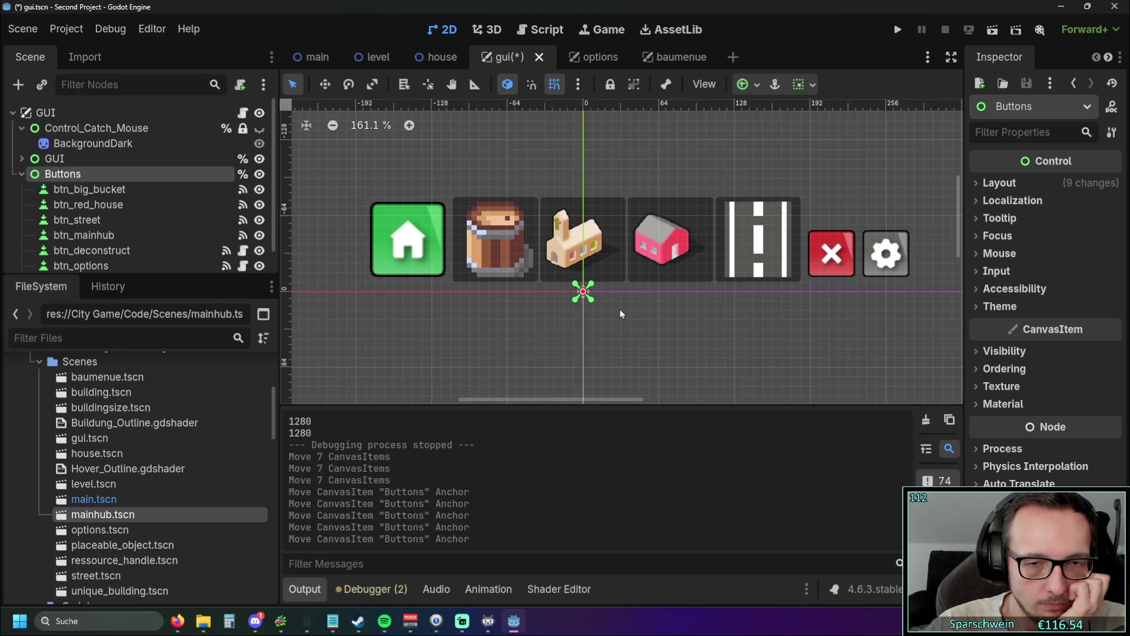
{"action": "scroll", "coordinate": [620, 309], "scroll_direction": "down", "scroll_amount": 3}
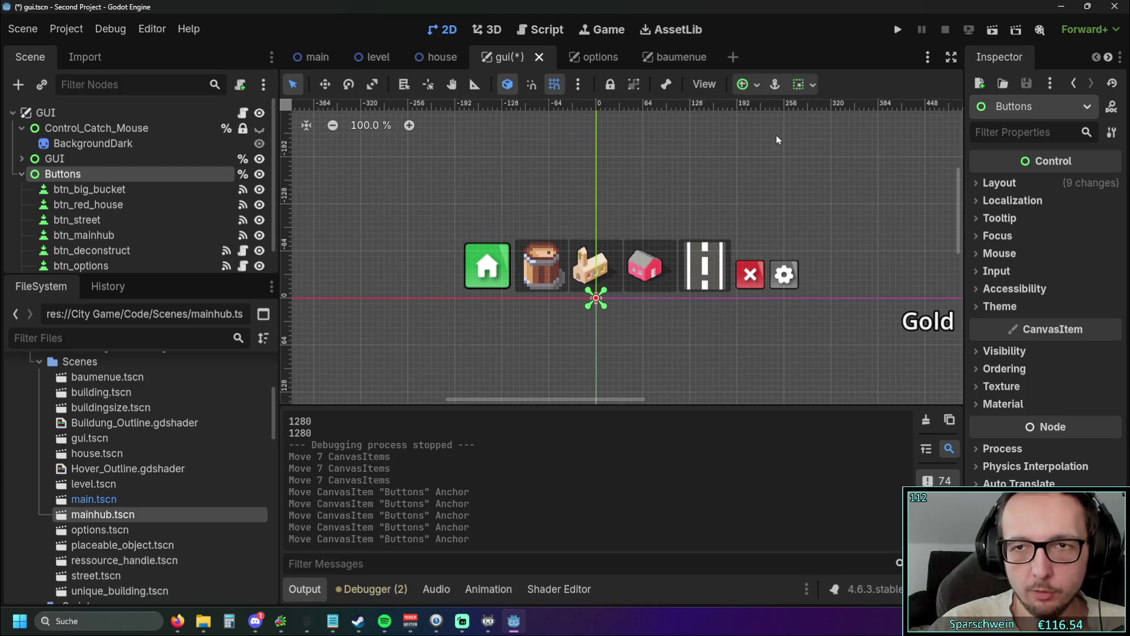
{"action": "left_click", "coordinate": [896, 30]}
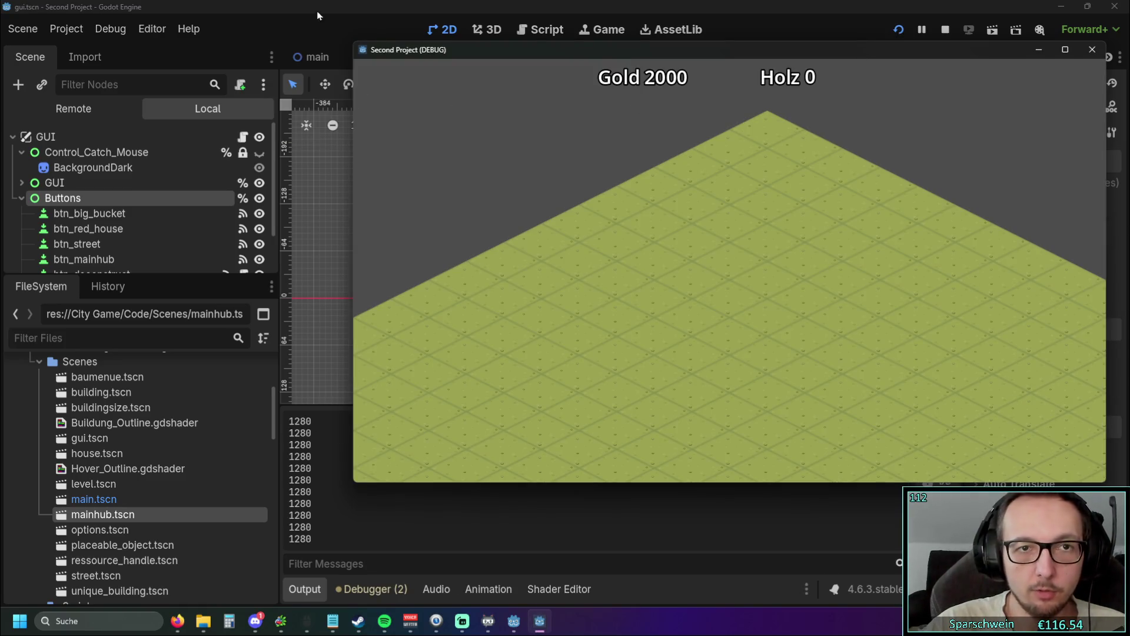
Step: Stretch the running game window larger to test resizing, then close it
{"action": "left_click", "coordinate": [319, 33]}
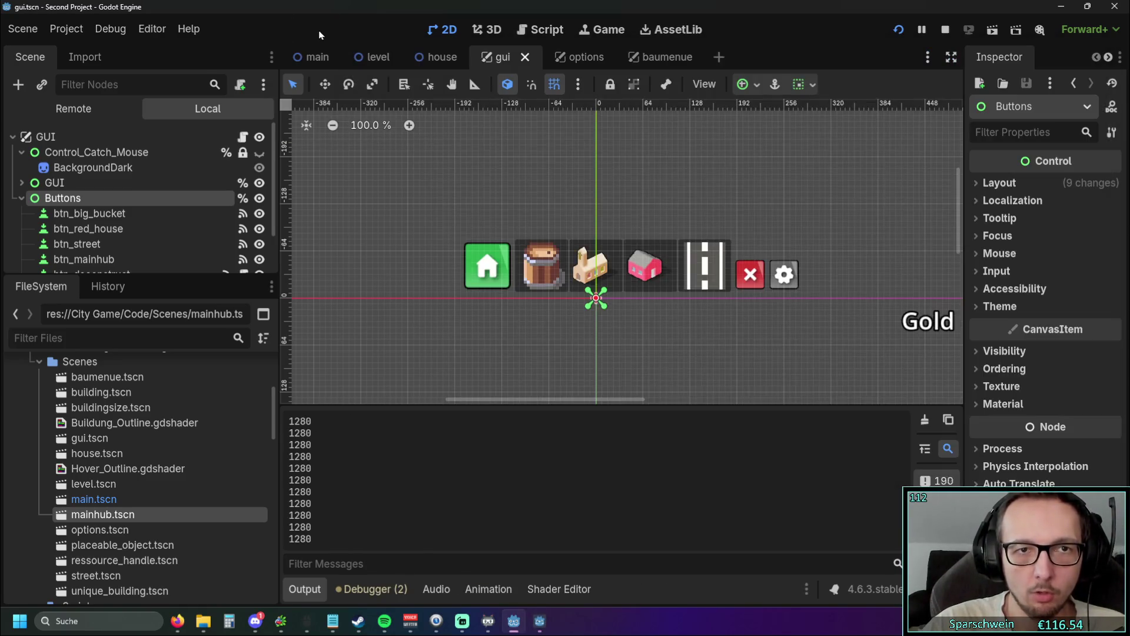
{"action": "left_click", "coordinate": [539, 622]}
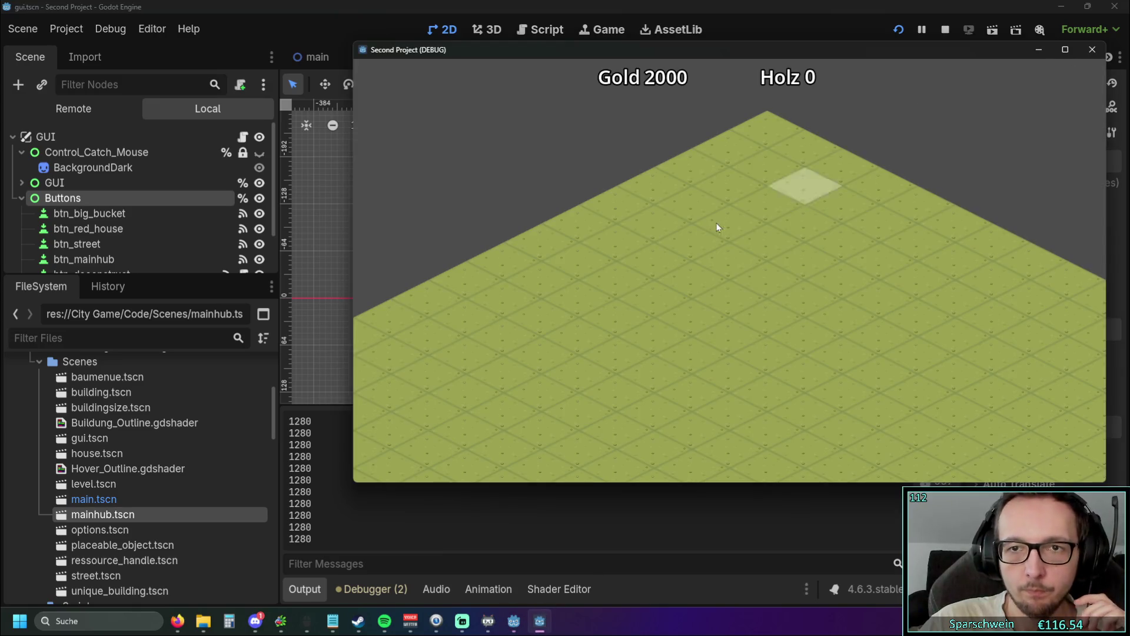
{"action": "left_click_drag", "start_coordinate": [351, 232], "coordinate": [152, 238]}
{"action": "mouse_move", "coordinate": [471, 41]}
{"action": "left_mouse_down"}
{"action": "mouse_move", "coordinate": [473, 7]}
{"action": "mouse_move", "coordinate": [530, 98]}
{"action": "mouse_move", "coordinate": [558, 43]}
{"action": "mouse_move", "coordinate": [513, 75]}
{"action": "mouse_move", "coordinate": [488, 50]}
{"action": "left_mouse_up"}
{"action": "left_click", "coordinate": [1075, 45]}
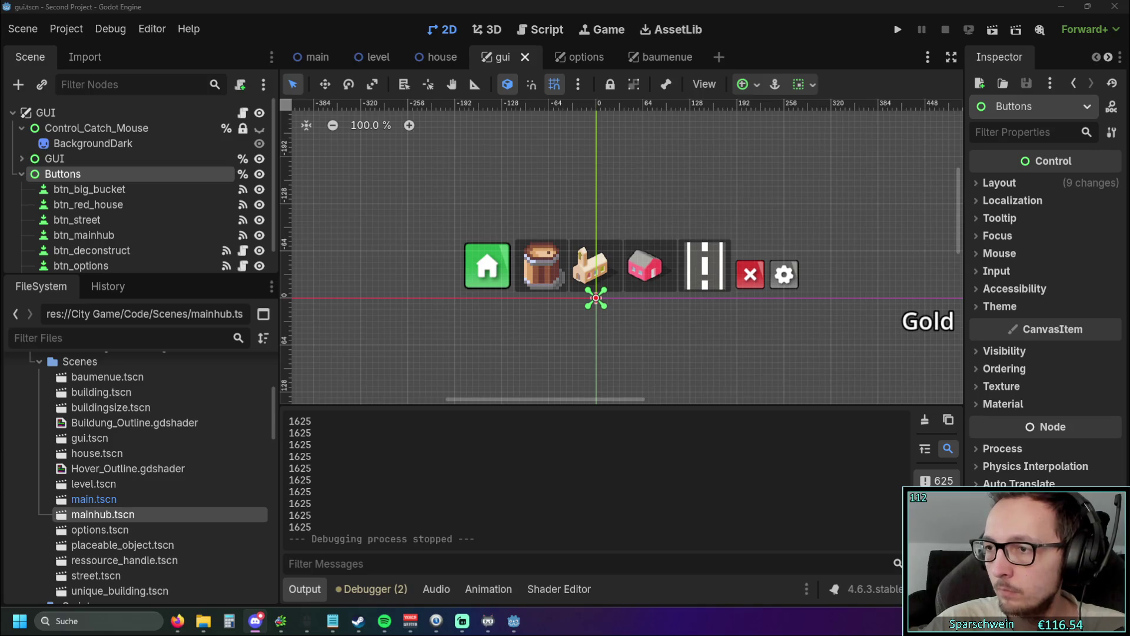
Step: Open gui.gd, run the project and stop it after it logs width 1625
{"action": "left_click", "coordinate": [544, 32]}
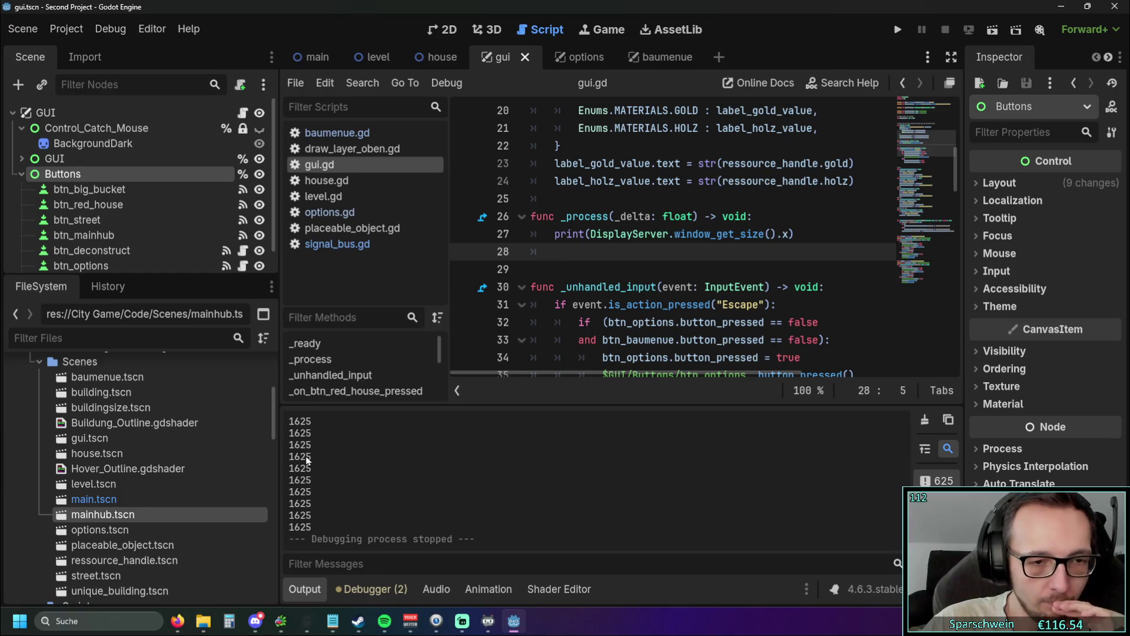
{"action": "key", "text": "F5"}
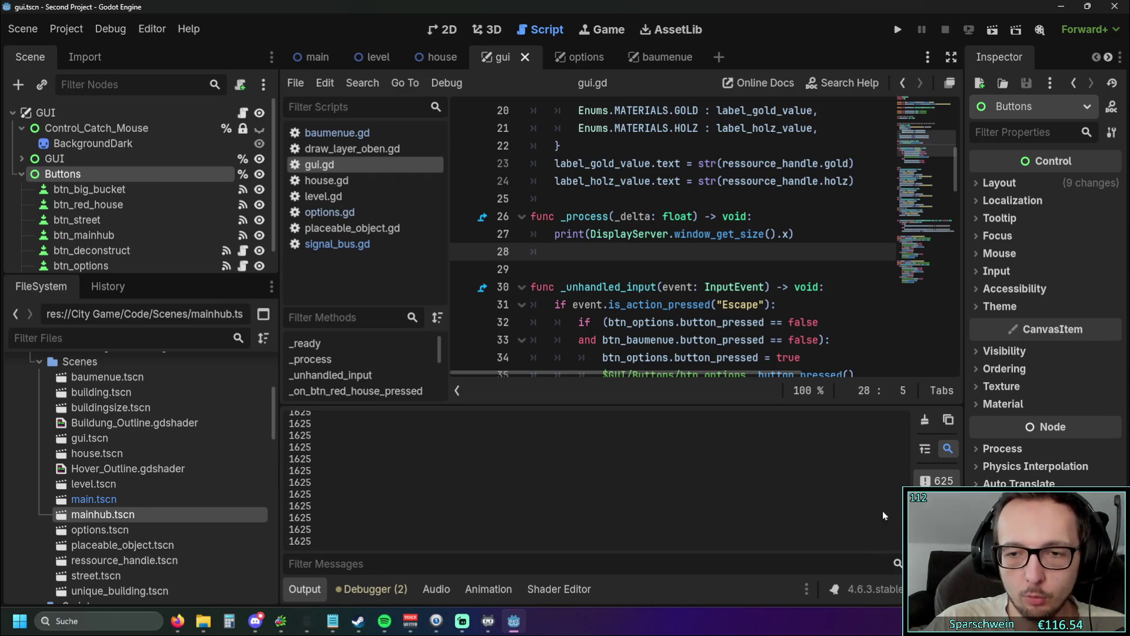
{"action": "key", "text": "F8"}
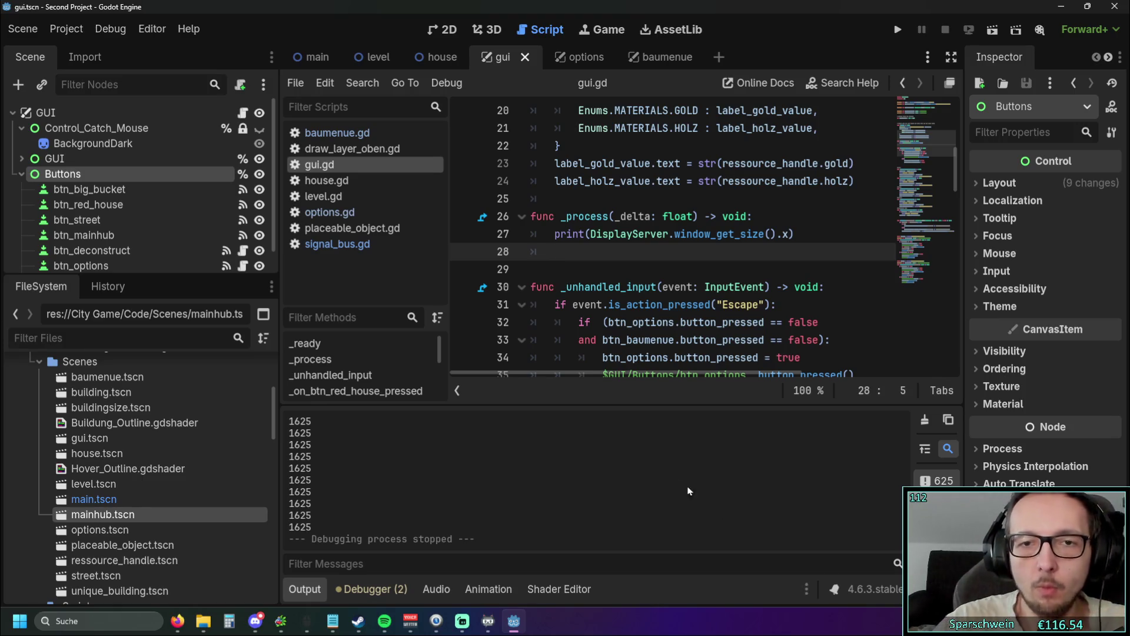
{"action": "left_click_drag", "start_coordinate": [591, 234], "coordinate": [555, 233]}
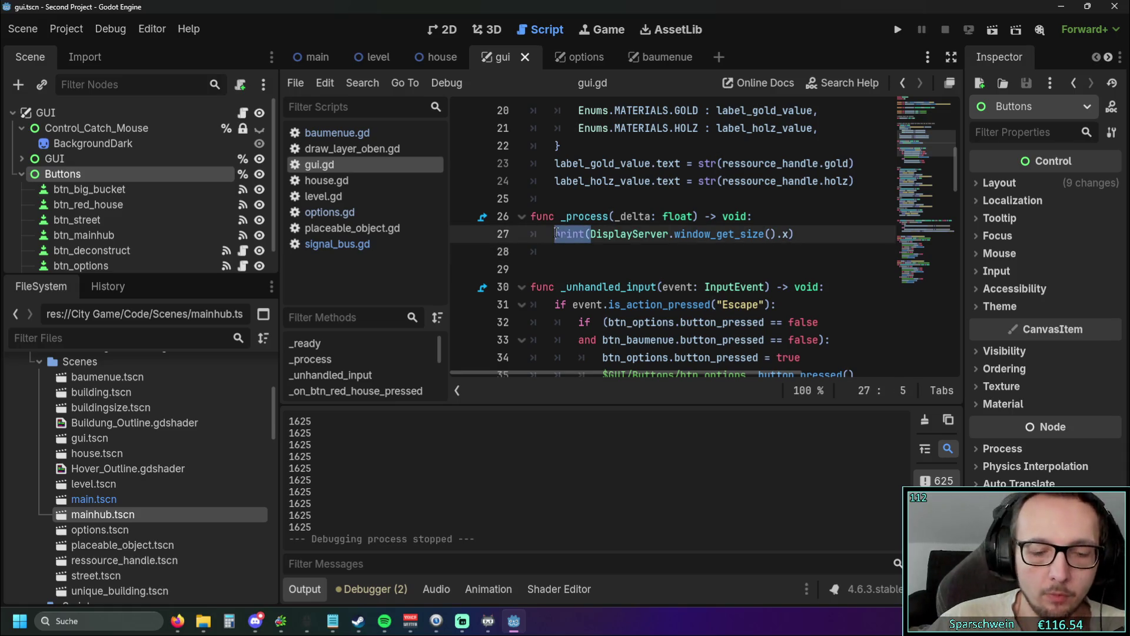
Step: Replace print( on line 27 with var x = and remove the extra closing bracket
{"action": "type", "text": "var "}
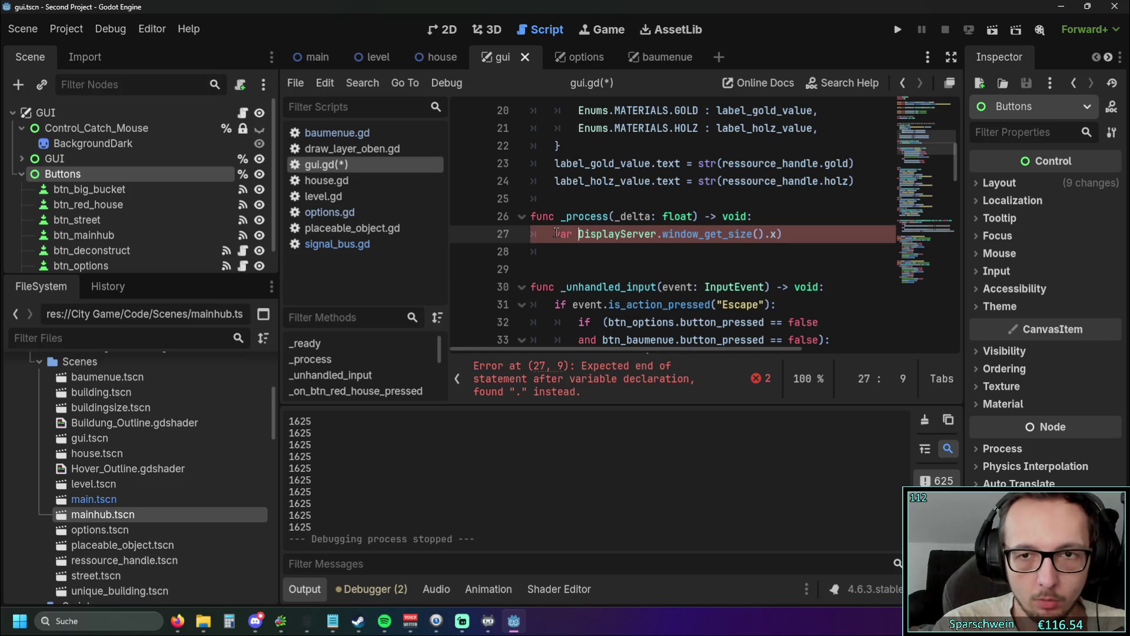
{"action": "type", "text": "x ="}
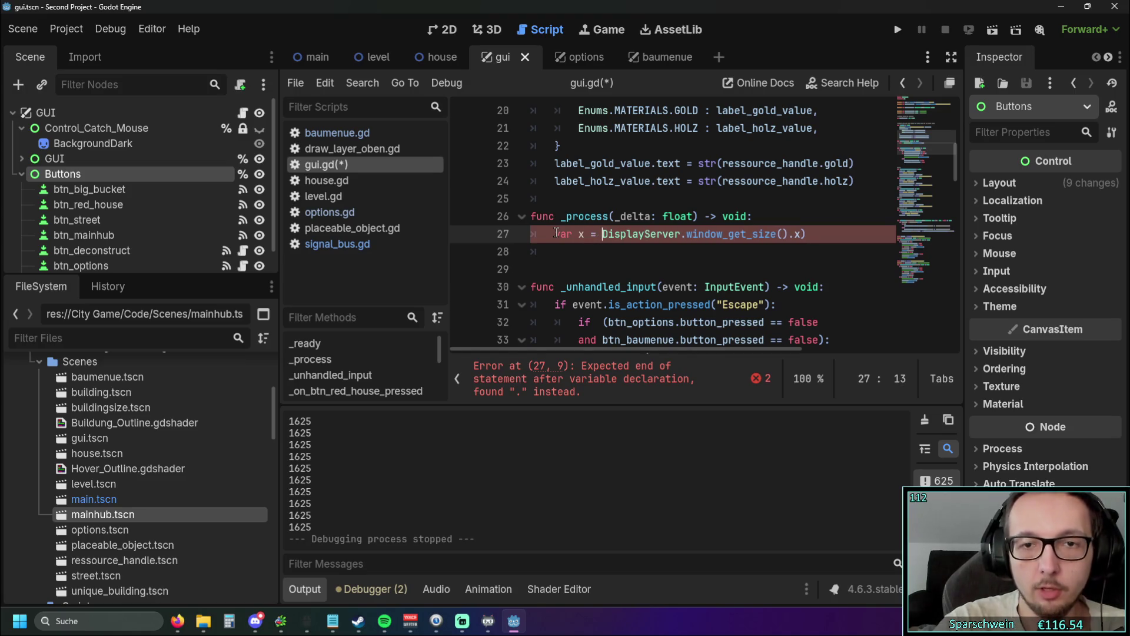
{"action": "left_click", "coordinate": [661, 268]}
{"action": "left_click", "coordinate": [834, 239]}
{"action": "key", "text": "BackSpace"}
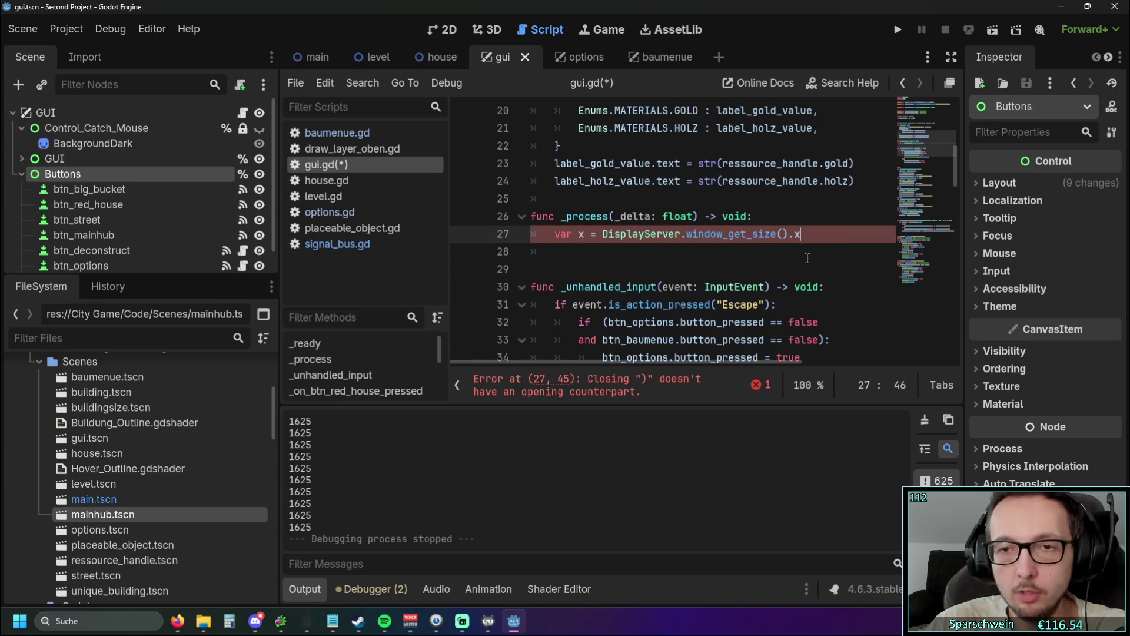
{"action": "key", "text": "Return"}
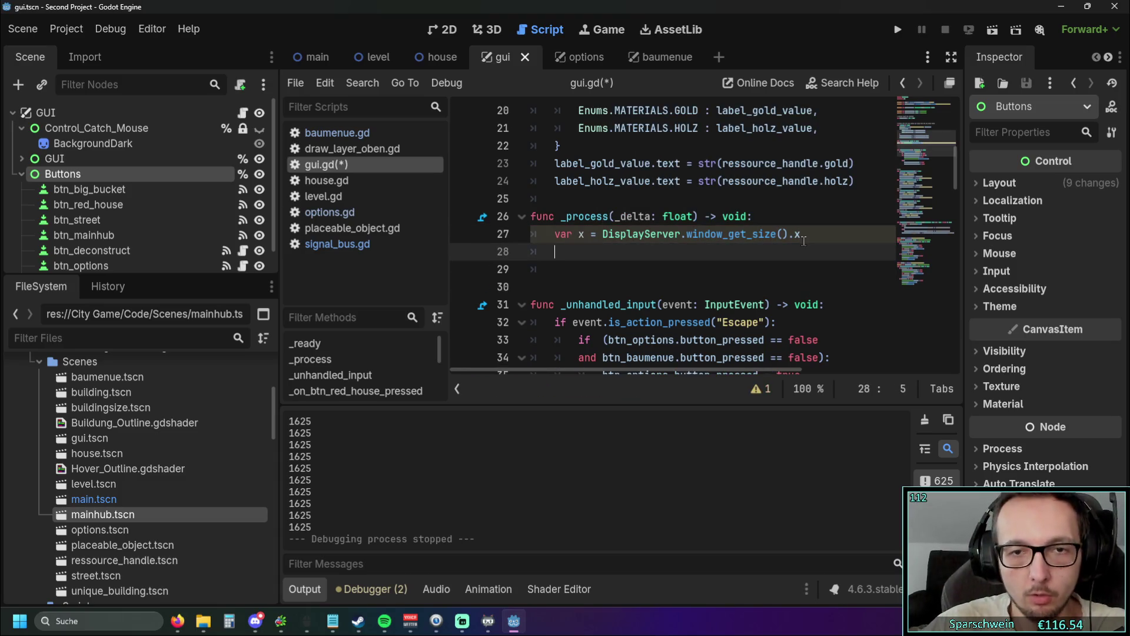
Step: Add line 28 var y = DisplayServer.window_get_size().y by copying line 27's expression
{"action": "type", "text": "var y"}
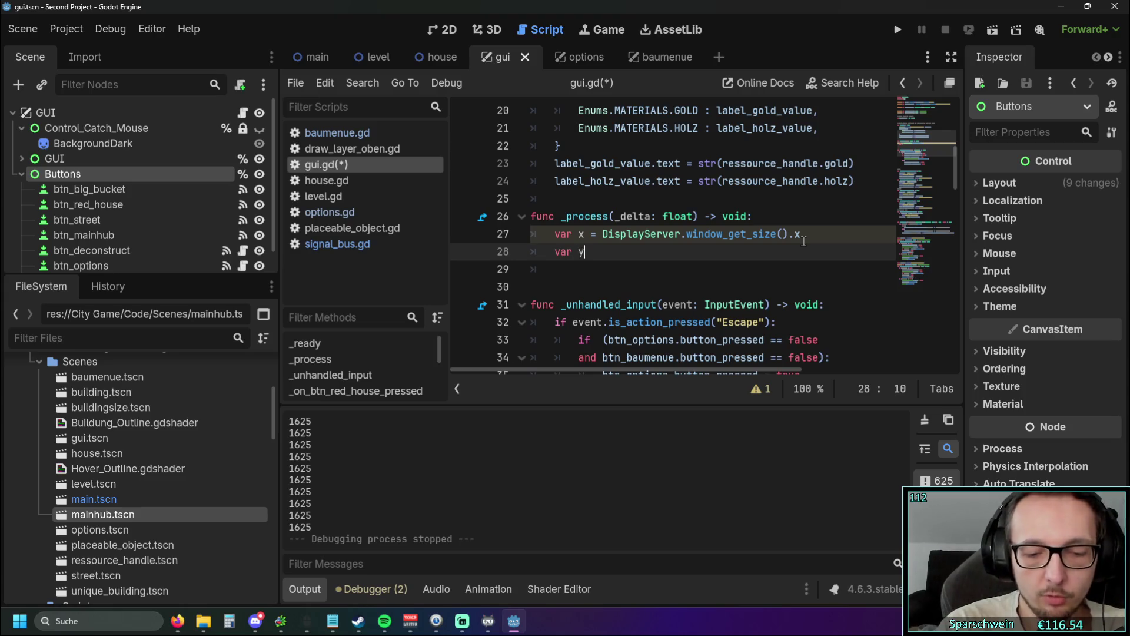
{"action": "left_click_drag", "start_coordinate": [804, 239], "coordinate": [602, 234]}
{"action": "key", "text": "ctrl+c"}
{"action": "left_click", "coordinate": [612, 252]}
{"action": "key", "text": "ctrl+v"}
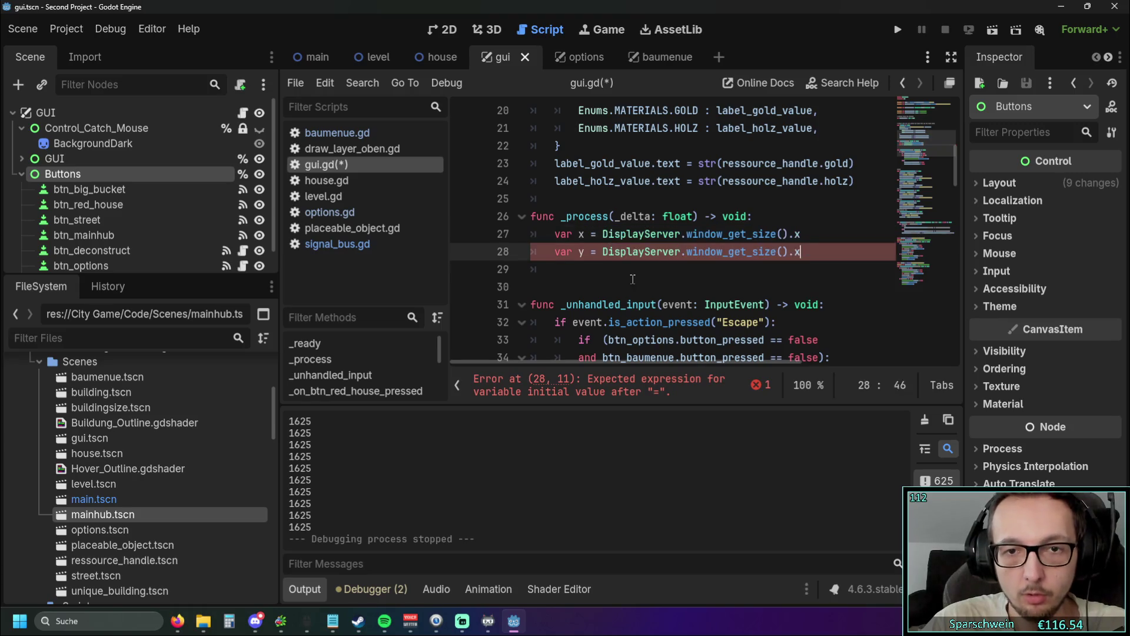
{"action": "left_click", "coordinate": [635, 279]}
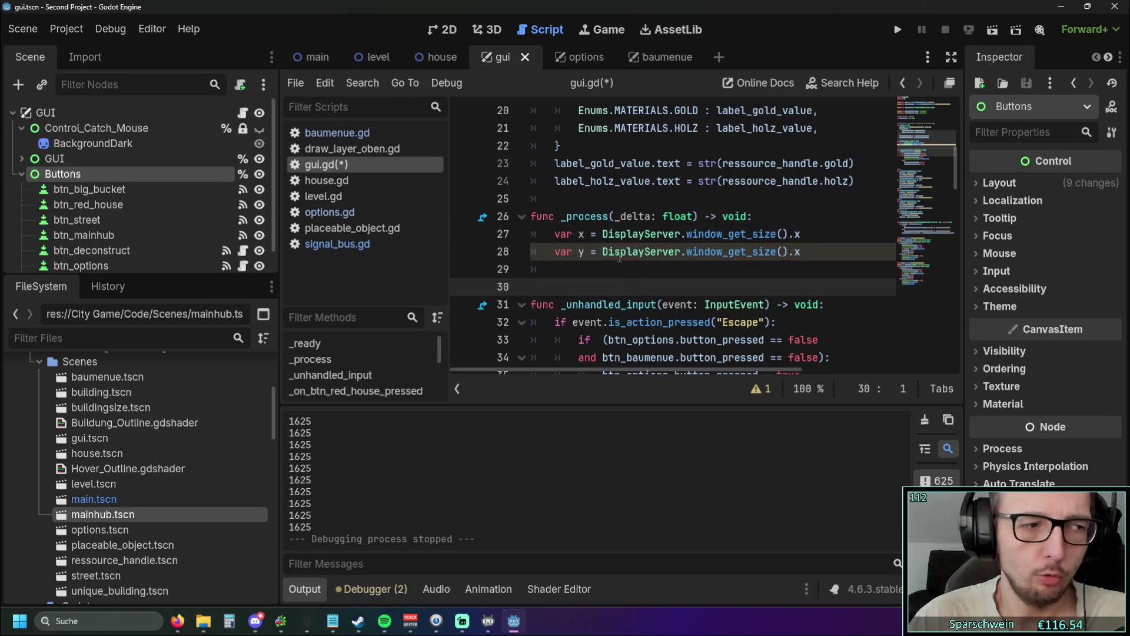
{"action": "scroll", "coordinate": [623, 261], "scroll_direction": "down", "scroll_amount": 15}
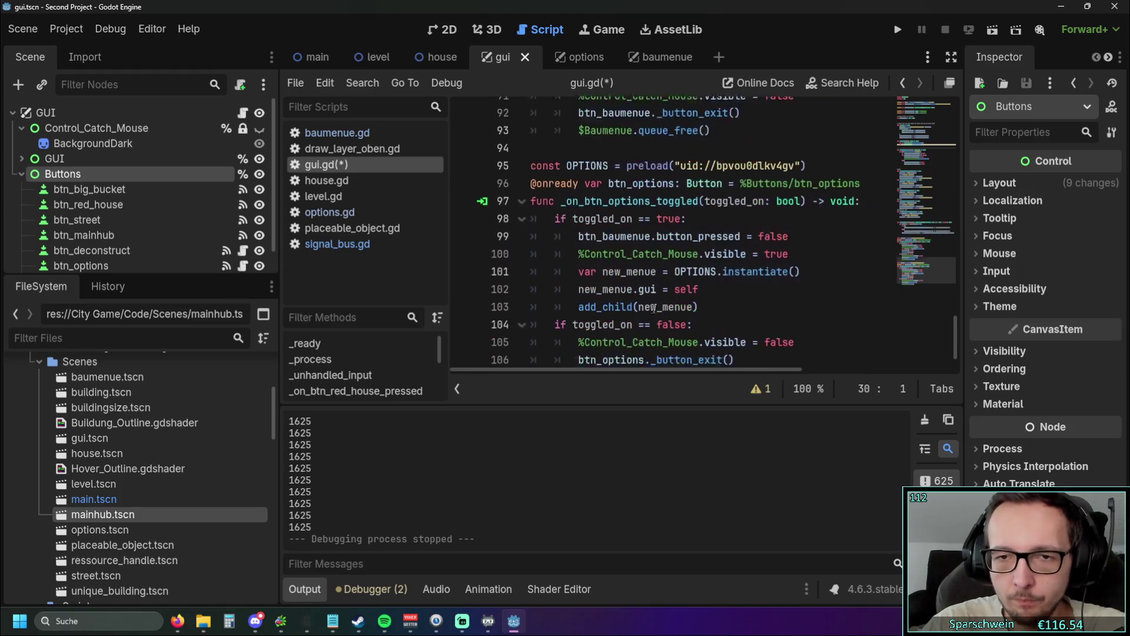
{"action": "scroll", "coordinate": [653, 309], "scroll_direction": "up", "scroll_amount": 15}
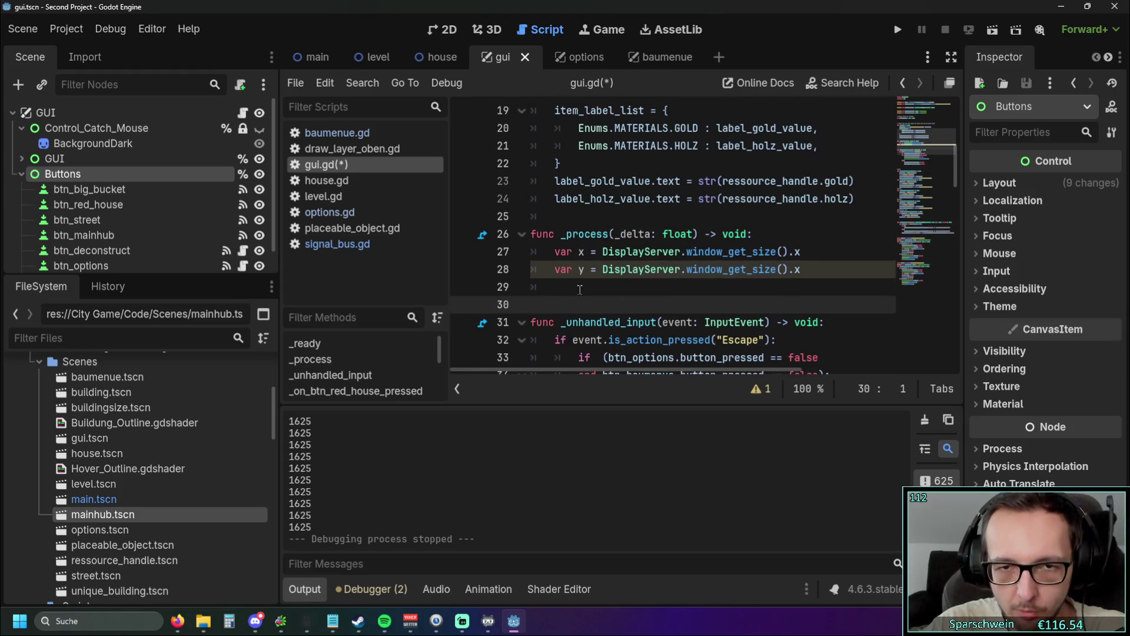
{"action": "left_click", "coordinate": [580, 290]}
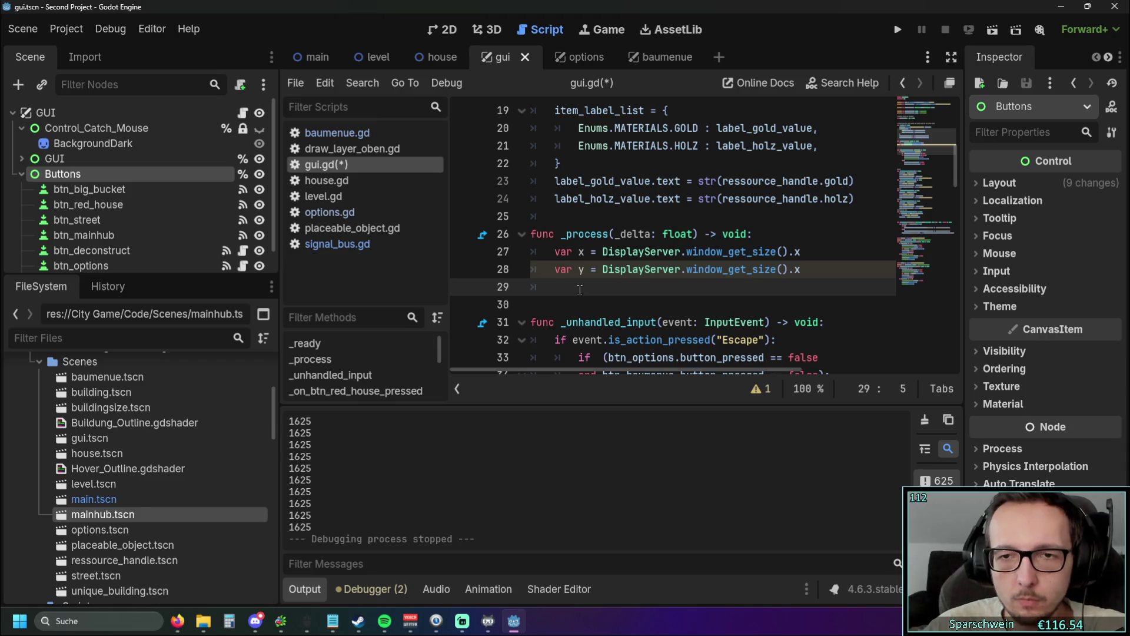
{"action": "left_click", "coordinate": [822, 270]}
{"action": "type", "text": "y"}
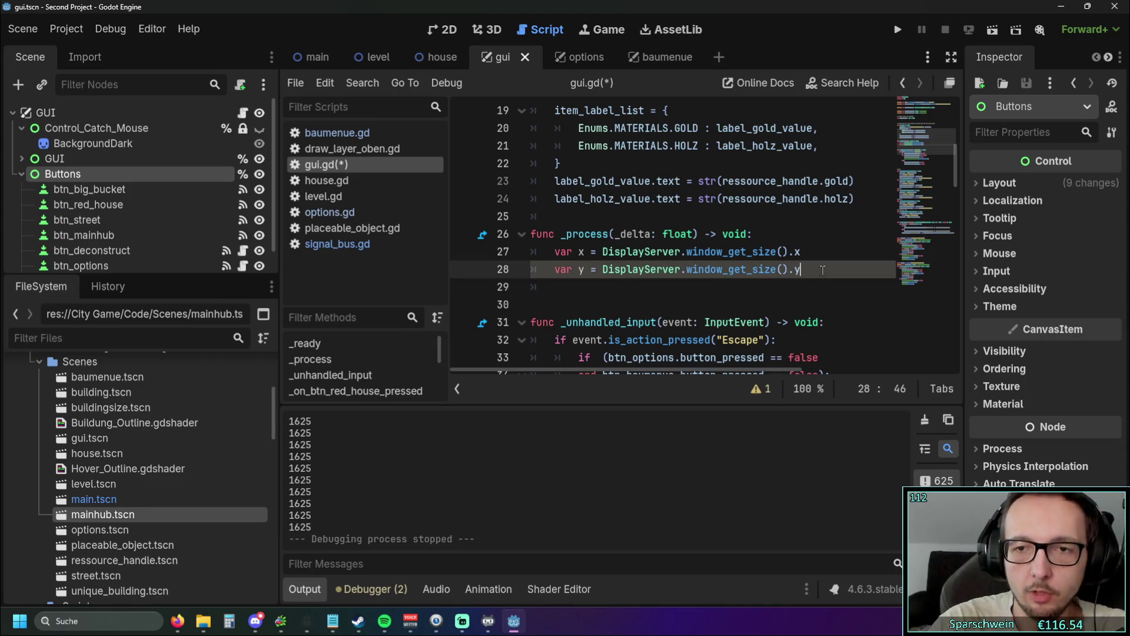
{"action": "left_click_drag", "start_coordinate": [533, 251], "coordinate": [627, 283]}
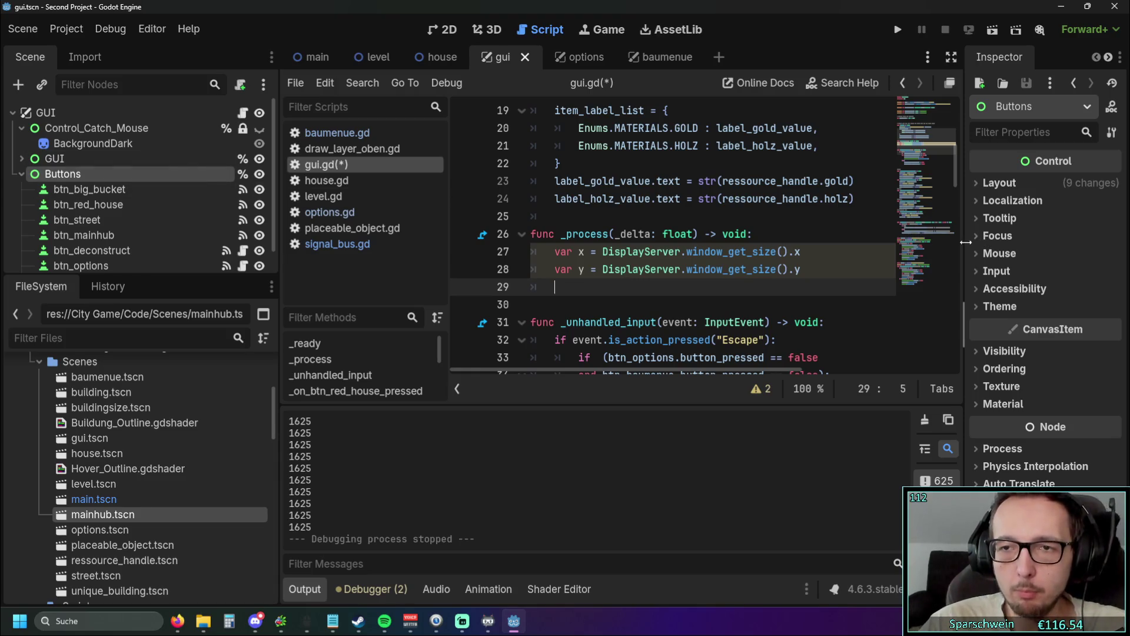
Step: Expand the Buttons node's Layout section and briefly show its anchor point values
{"action": "left_click", "coordinate": [984, 185]}
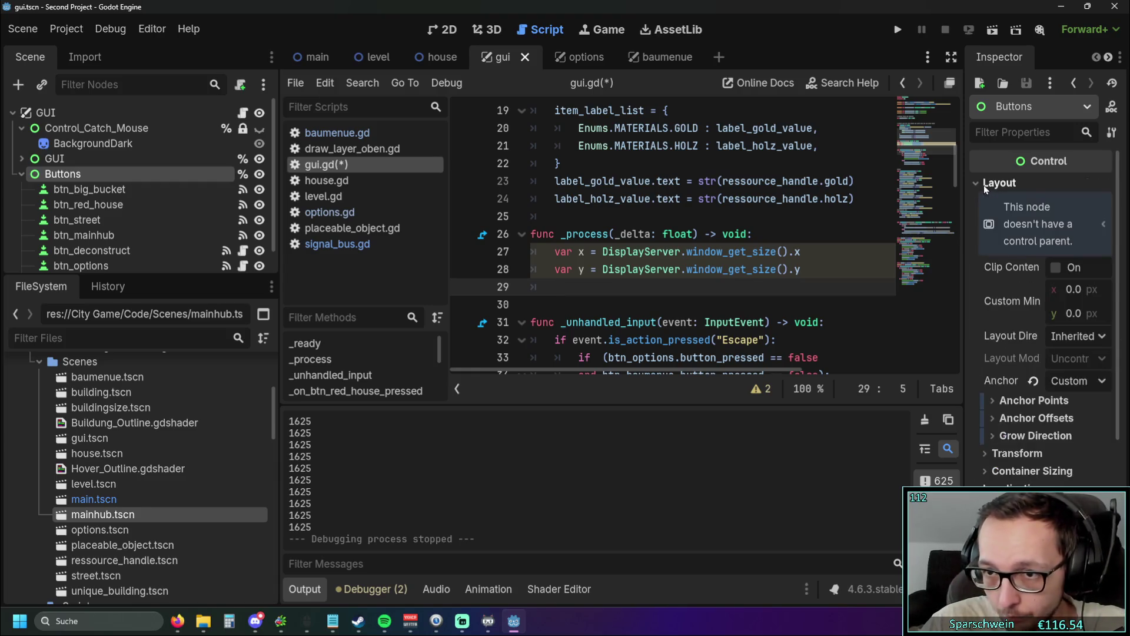
{"action": "scroll", "coordinate": [990, 348], "scroll_direction": "down", "scroll_amount": 2}
{"action": "left_click", "coordinate": [992, 345]}
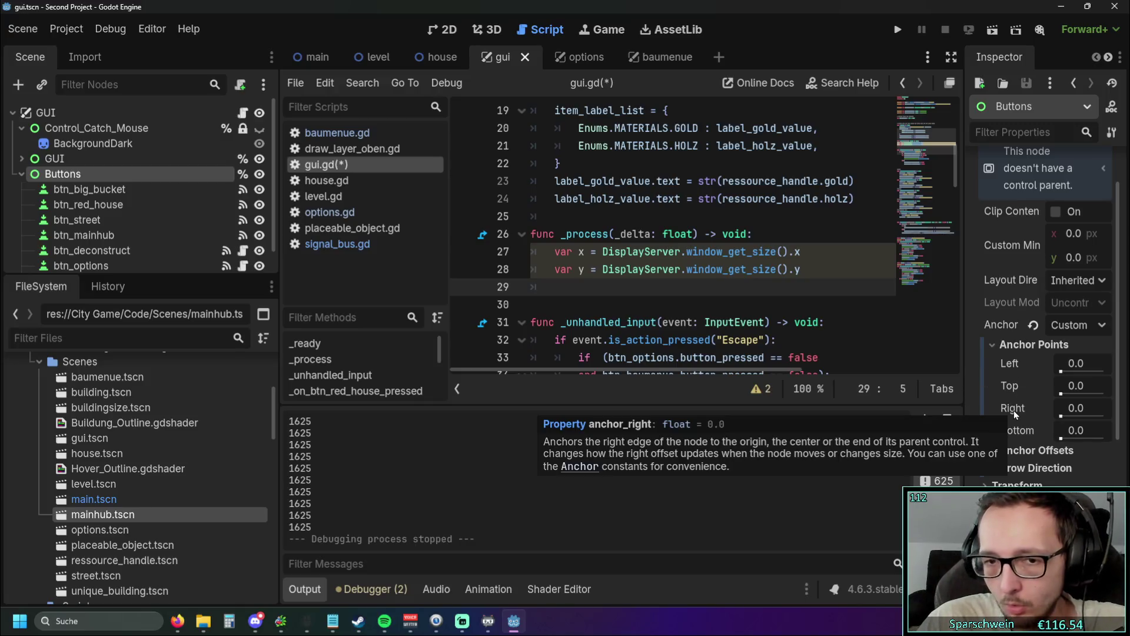
{"action": "left_click", "coordinate": [994, 347]}
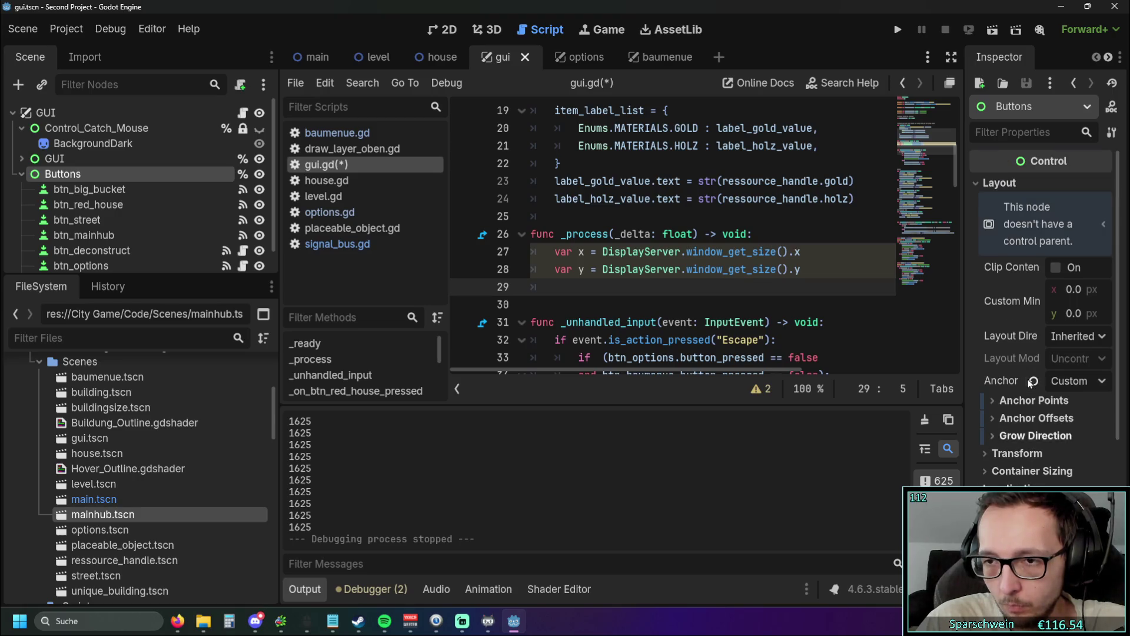
{"action": "scroll", "coordinate": [1027, 381], "scroll_direction": "up", "scroll_amount": 2}
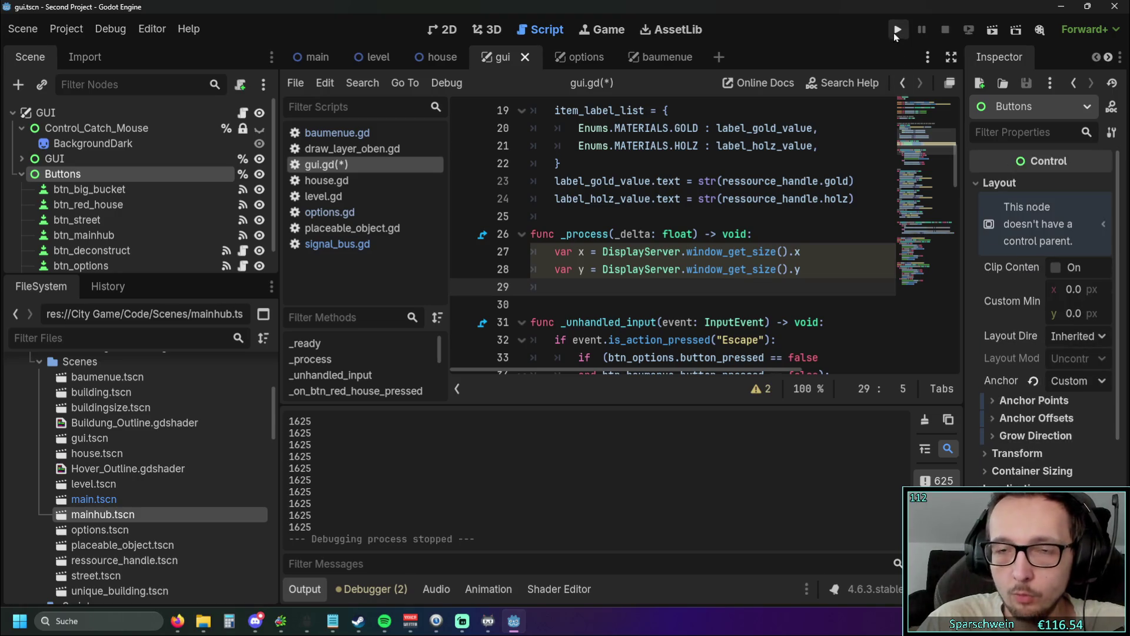
Step: In the 2D view, test shifting the Buttons' x position, then reset it to 0
{"action": "left_click", "coordinate": [442, 30]}
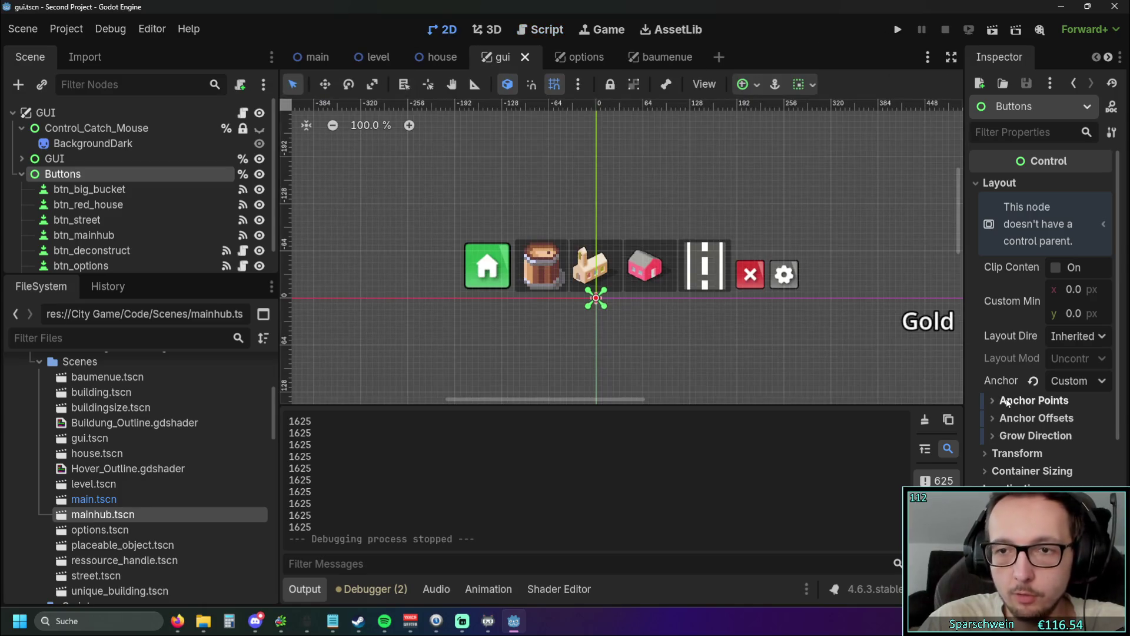
{"action": "scroll", "coordinate": [1036, 406], "scroll_direction": "down", "scroll_amount": 3}
{"action": "scroll", "coordinate": [1027, 393], "scroll_direction": "up", "scroll_amount": 3}
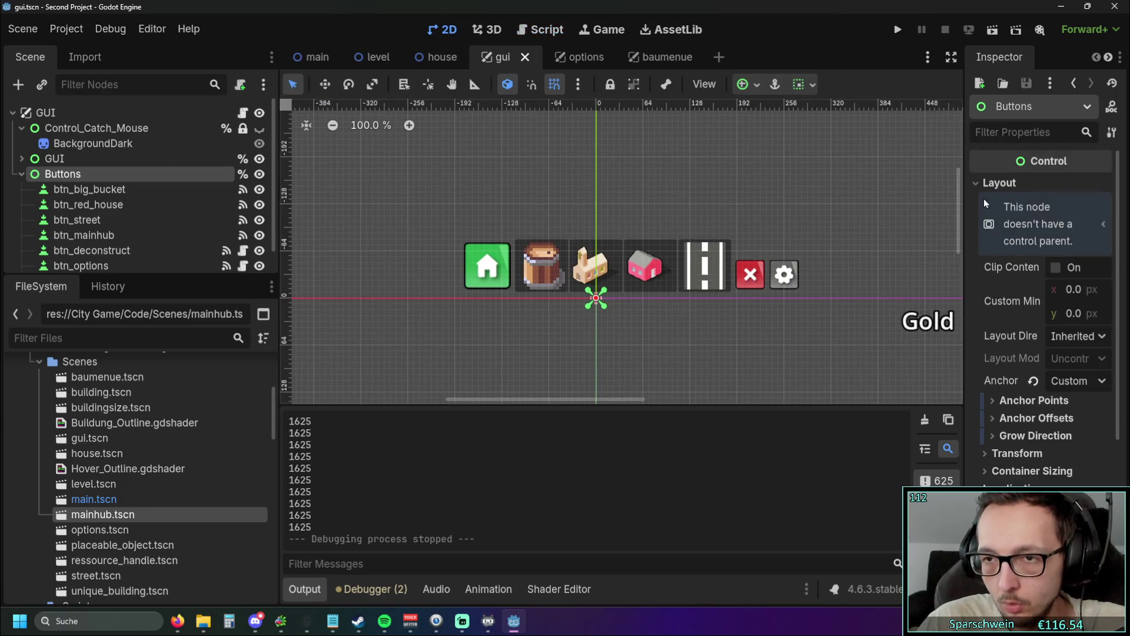
{"action": "left_click", "coordinate": [1001, 454]}
{"action": "scroll", "coordinate": [1001, 456], "scroll_direction": "down", "scroll_amount": 2}
{"action": "left_click_drag", "start_coordinate": [1079, 410], "coordinate": [1096, 410]}
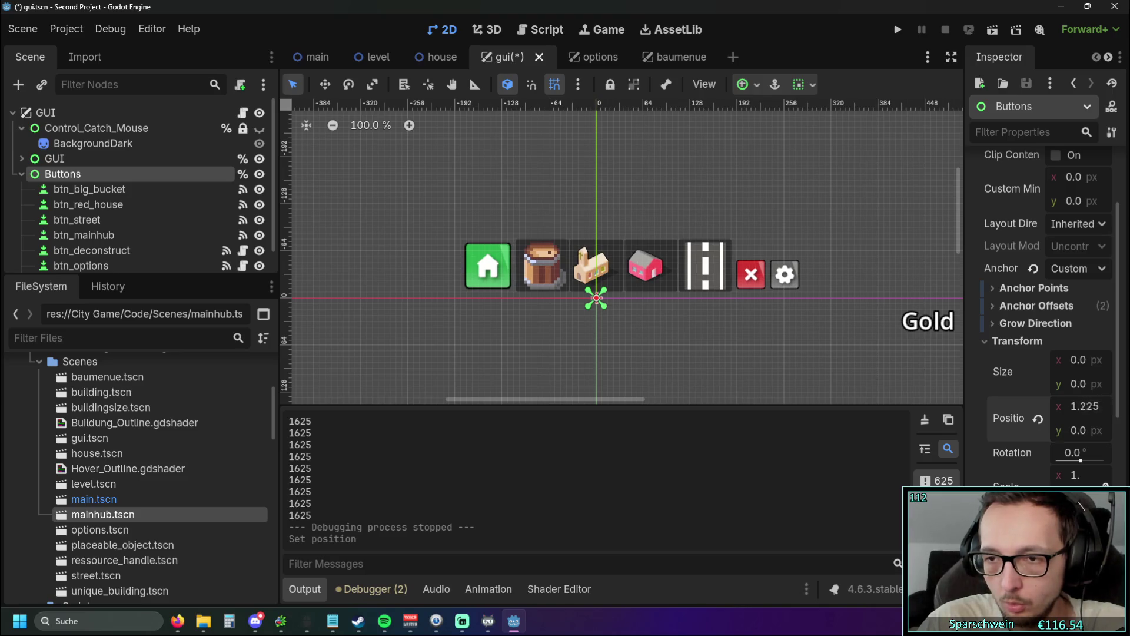
{"action": "left_click", "coordinate": [1038, 419]}
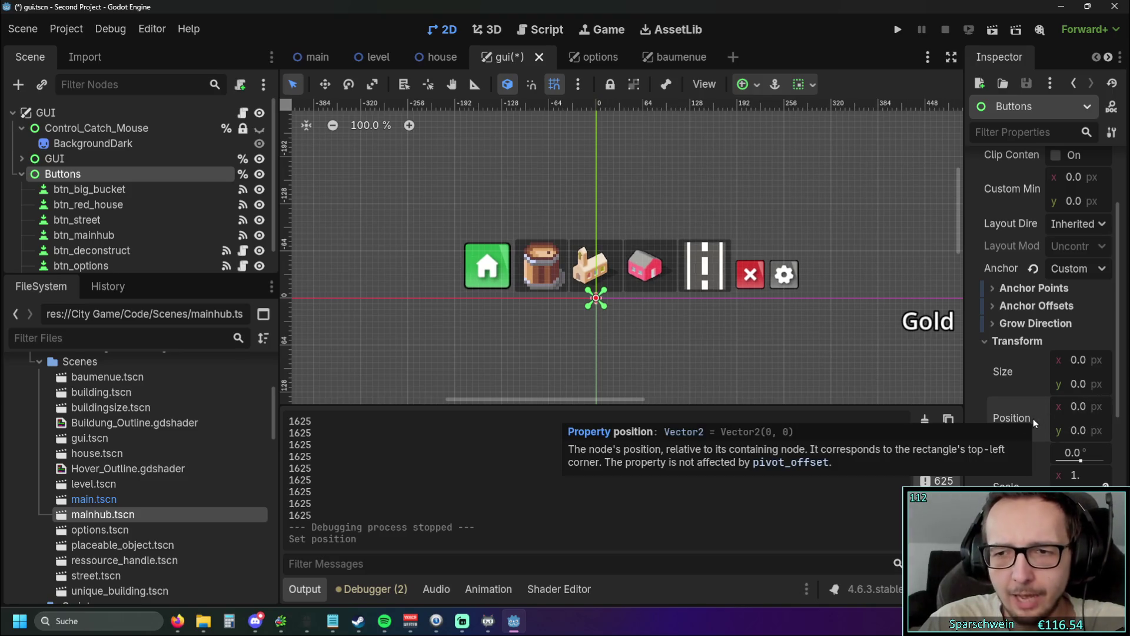
{"action": "scroll", "coordinate": [713, 360], "scroll_direction": "up", "scroll_amount": 1}
{"action": "scroll", "coordinate": [712, 359], "scroll_direction": "down", "scroll_amount": 2}
{"action": "left_click_drag", "start_coordinate": [713, 359], "coordinate": [696, 373]}
{"action": "scroll", "coordinate": [1001, 316], "scroll_direction": "up", "scroll_amount": 3}
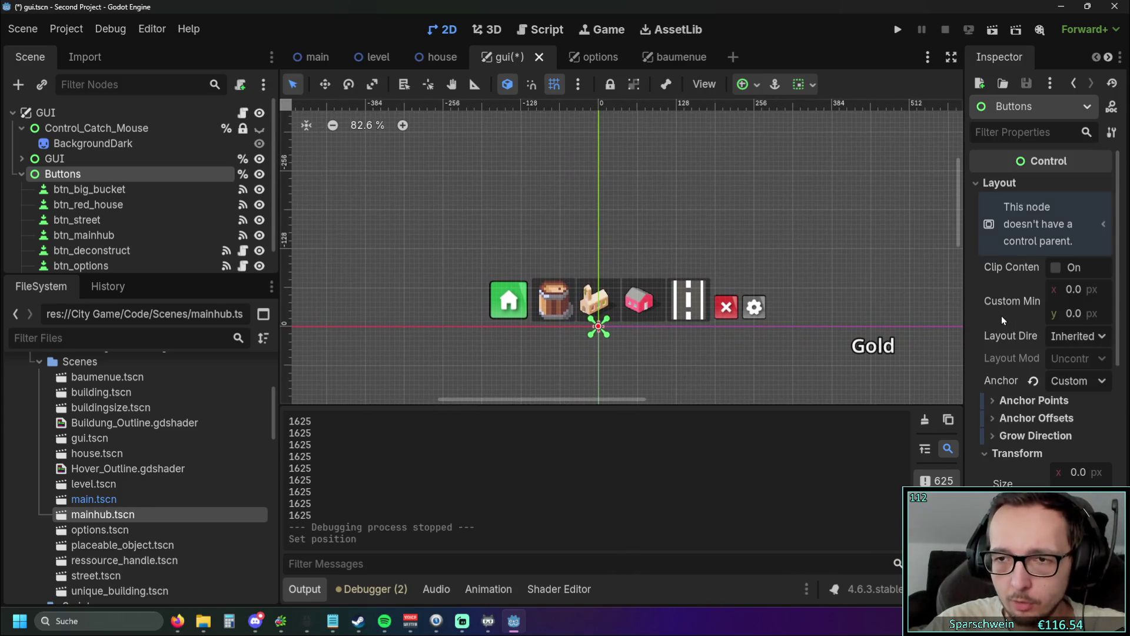
{"action": "scroll", "coordinate": [1001, 319], "scroll_direction": "down", "scroll_amount": 1}
{"action": "left_click", "coordinate": [985, 398]}
Step: Test raising the Buttons' left anchor, then revert the left and right anchors to 0
{"action": "left_click", "coordinate": [993, 345]}
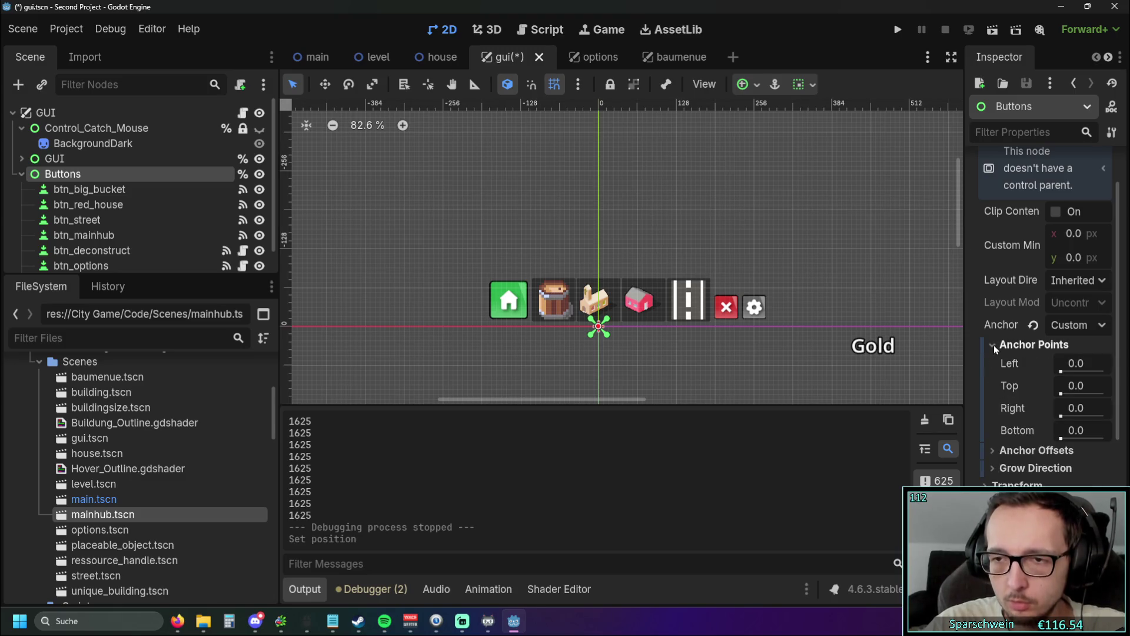
{"action": "mouse_move", "coordinate": [1075, 370]}
{"action": "left_mouse_down"}
{"action": "mouse_move", "coordinate": [1113, 370]}
{"action": "mouse_move", "coordinate": [1033, 372]}
{"action": "left_mouse_up"}
{"action": "left_click", "coordinate": [1042, 363]}
{"action": "left_click", "coordinate": [1041, 408]}
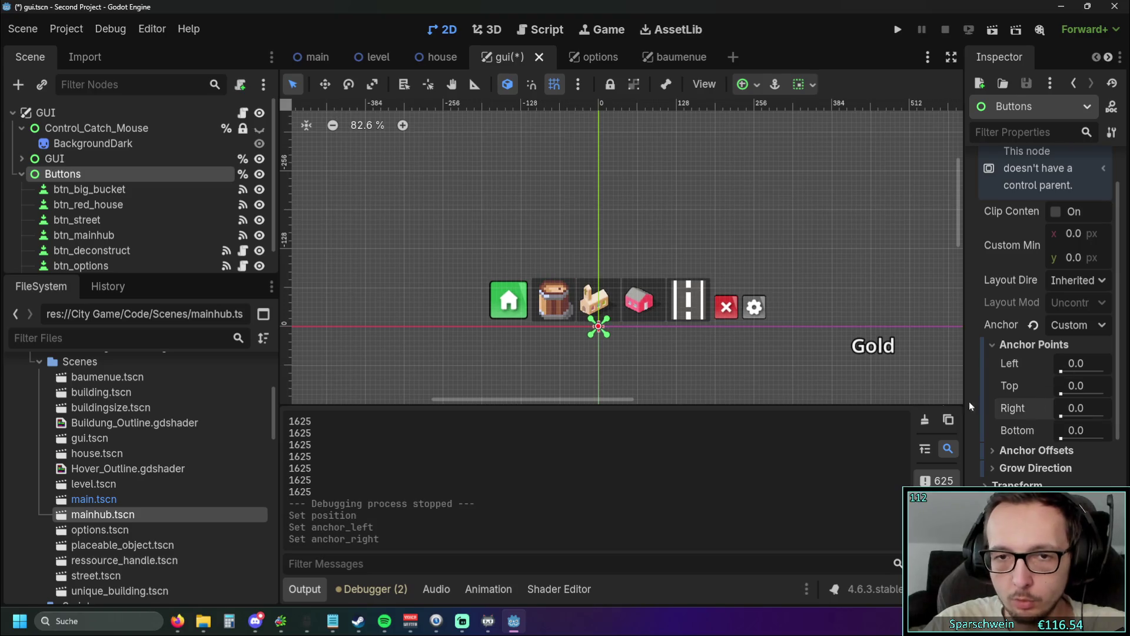
{"action": "scroll", "coordinate": [647, 342], "scroll_direction": "up", "scroll_amount": 2}
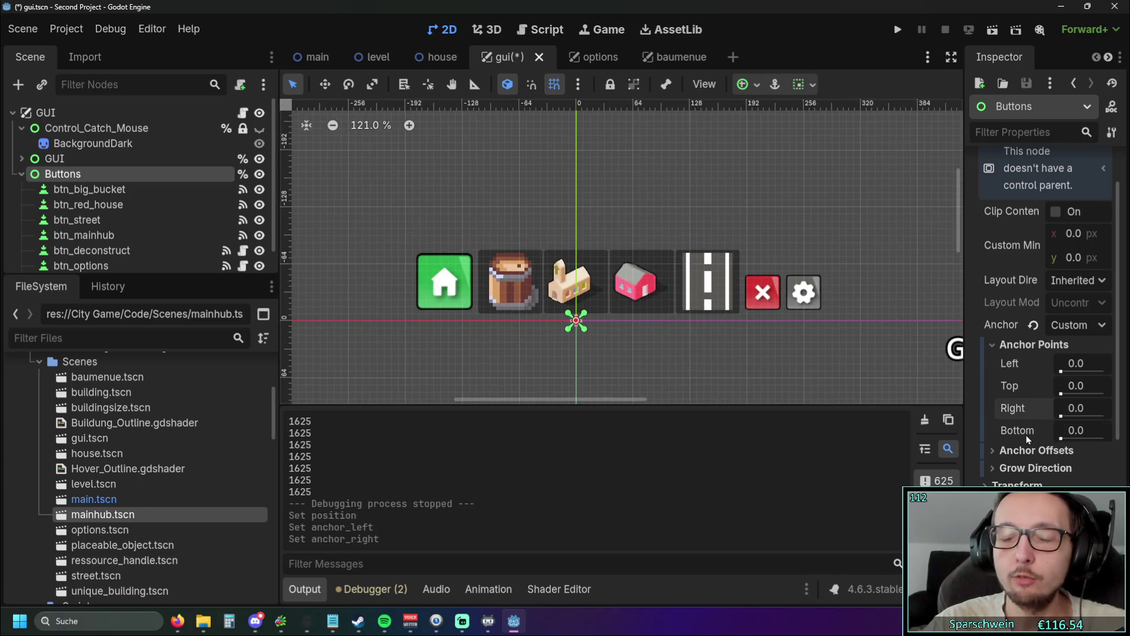
Step: Try left anchor 0.07 and a lower top anchor, reset all anchors to 0, and show gui.gd
{"action": "mouse_move", "coordinate": [1075, 365]}
{"action": "left_mouse_down"}
{"action": "mouse_move", "coordinate": [1089, 365]}
{"action": "mouse_move", "coordinate": [1061, 373]}
{"action": "left_mouse_up"}
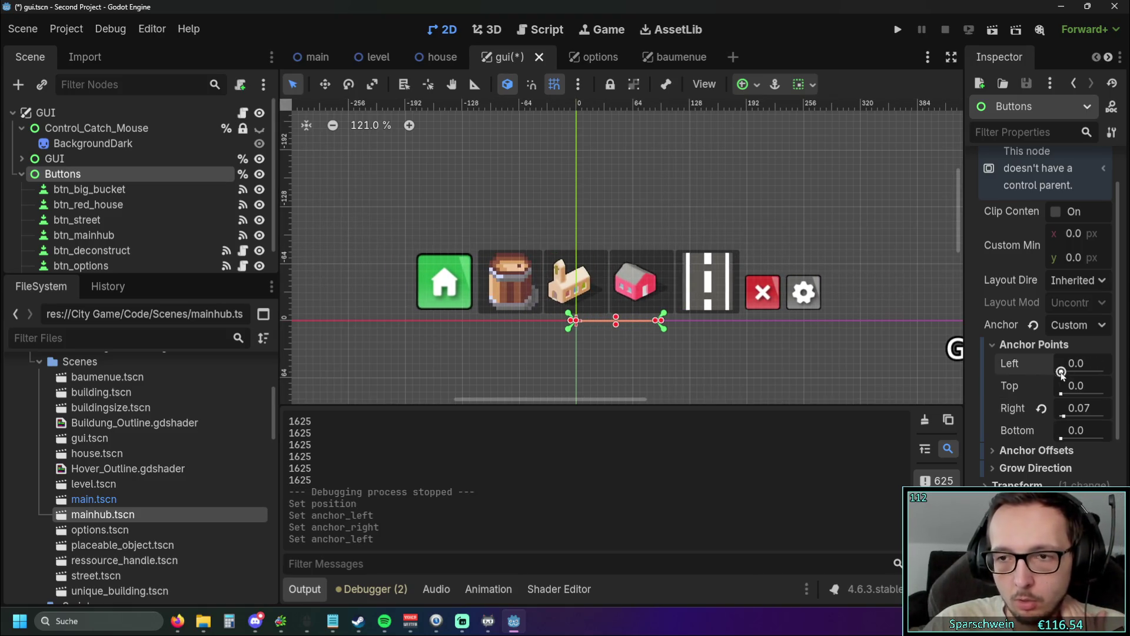
{"action": "left_click", "coordinate": [1042, 413]}
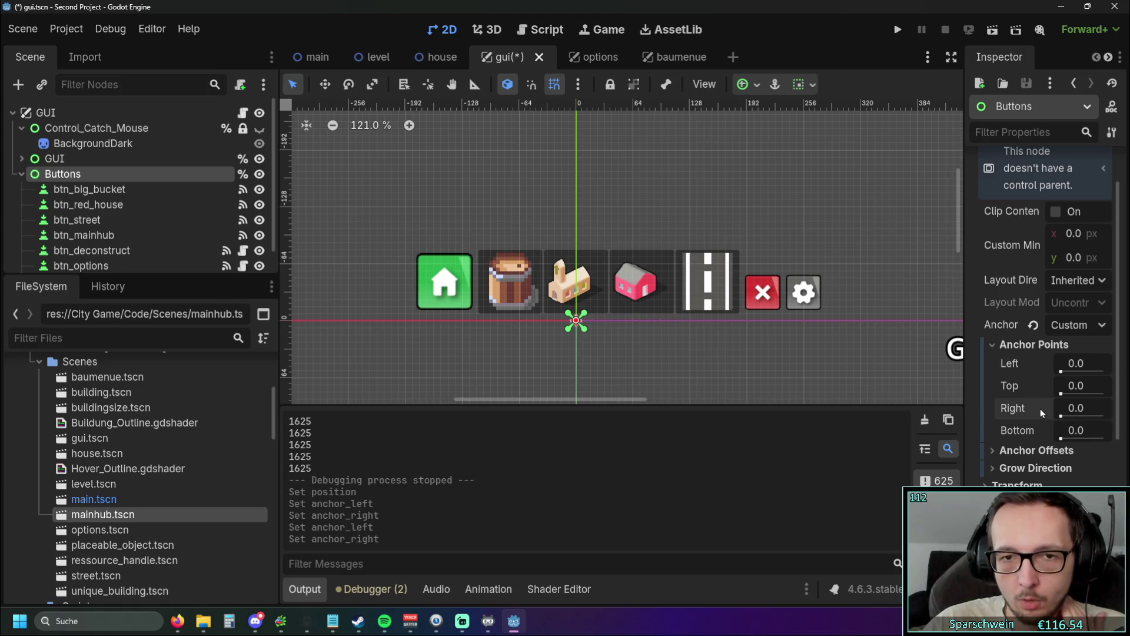
{"action": "left_click_drag", "start_coordinate": [1061, 372], "coordinate": [1072, 375]}
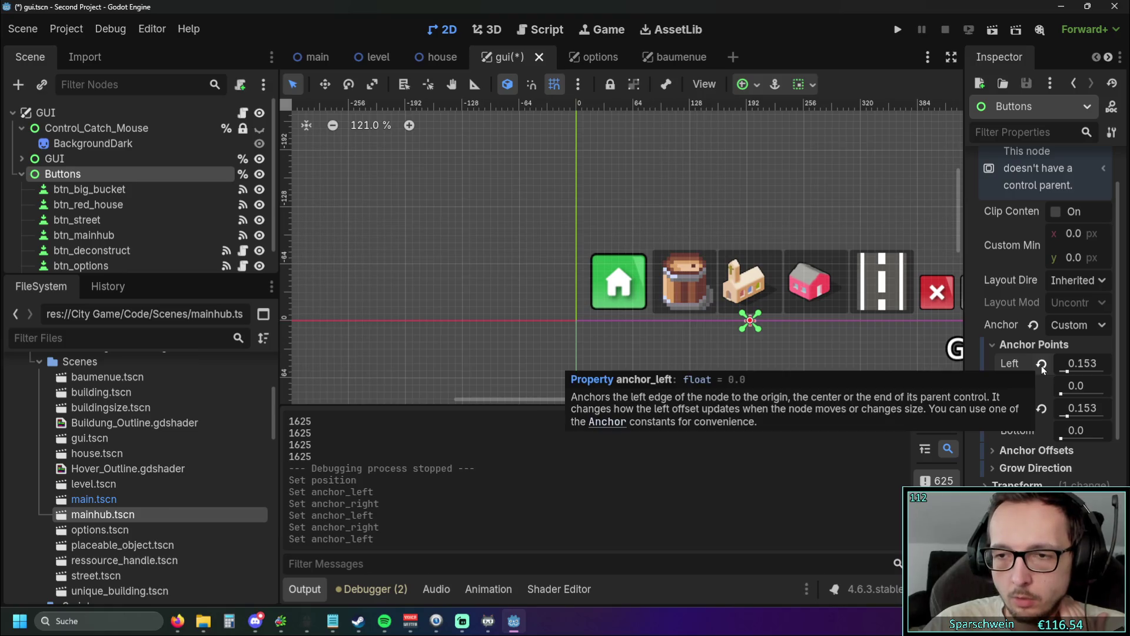
{"action": "left_click_drag", "start_coordinate": [1061, 394], "coordinate": [1070, 394]}
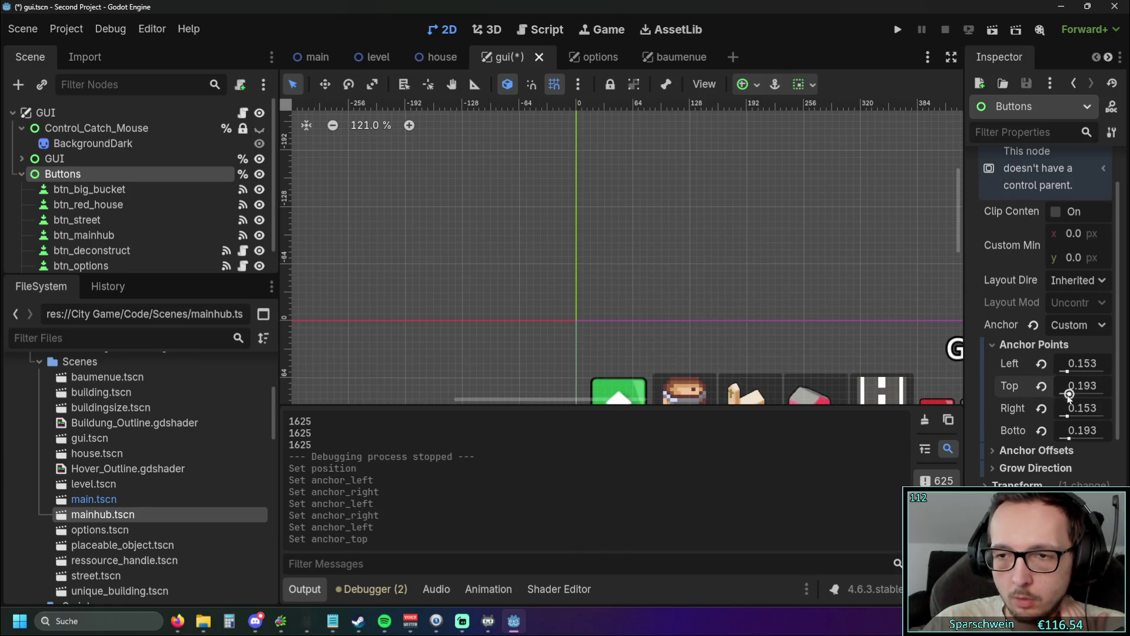
{"action": "left_click", "coordinate": [1042, 408]}
{"action": "left_click", "coordinate": [1041, 386]}
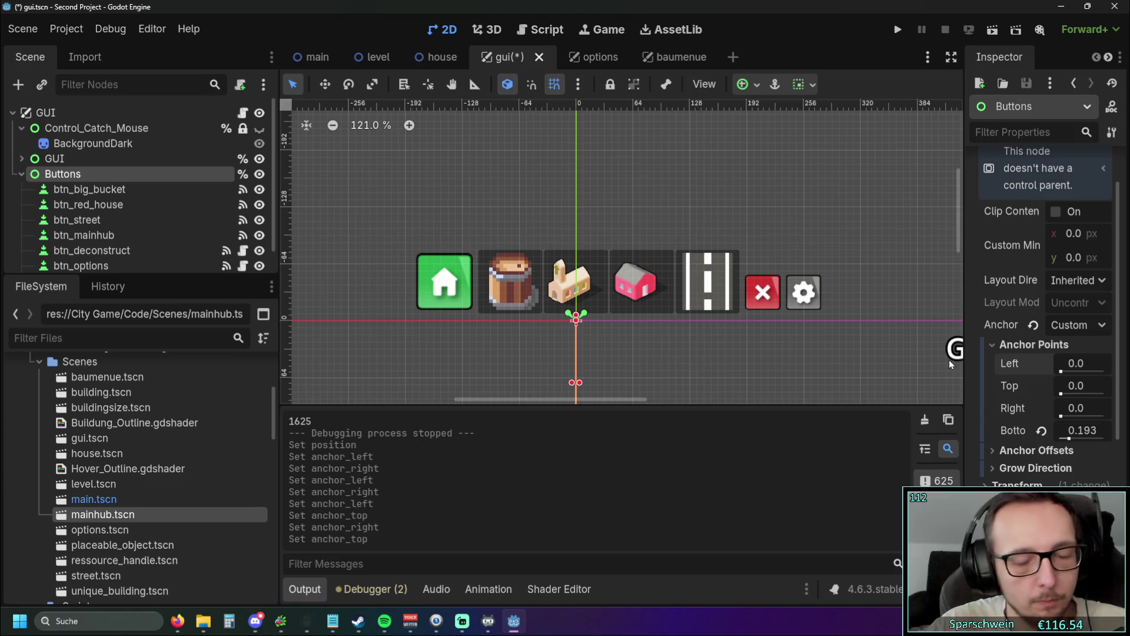
{"action": "left_click", "coordinate": [1041, 430]}
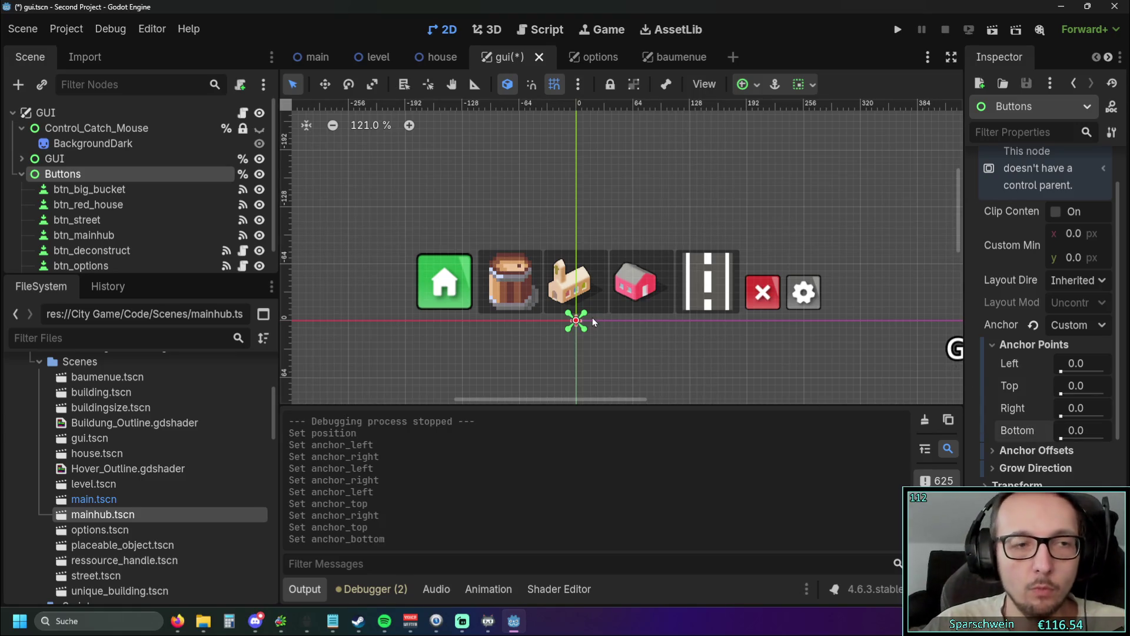
{"action": "left_click", "coordinate": [1015, 345]}
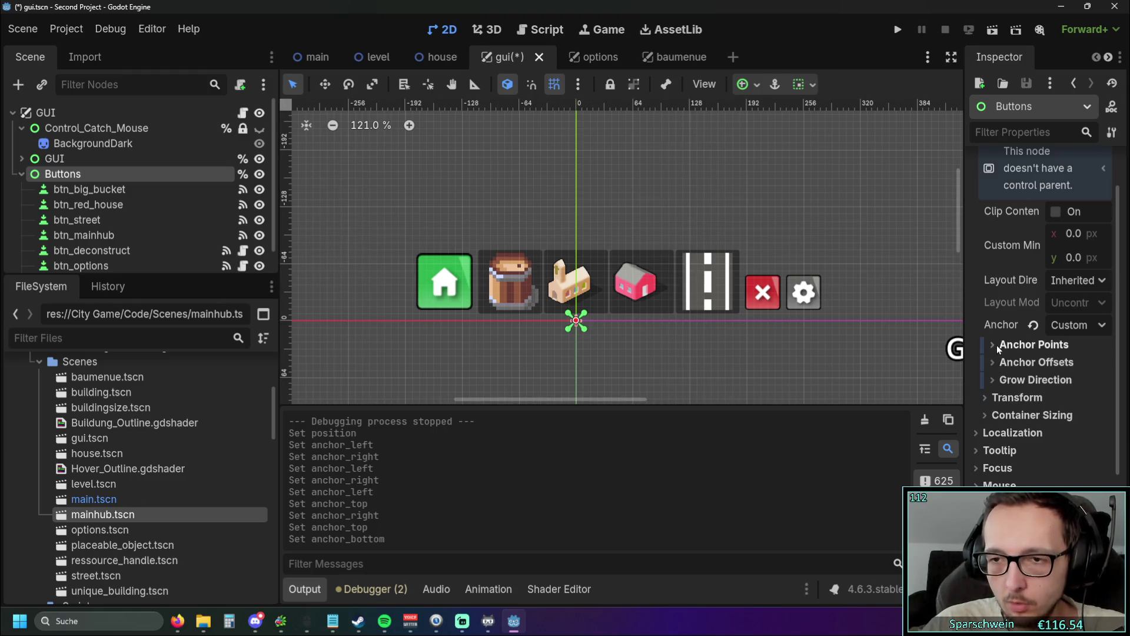
{"action": "left_click", "coordinate": [540, 29]}
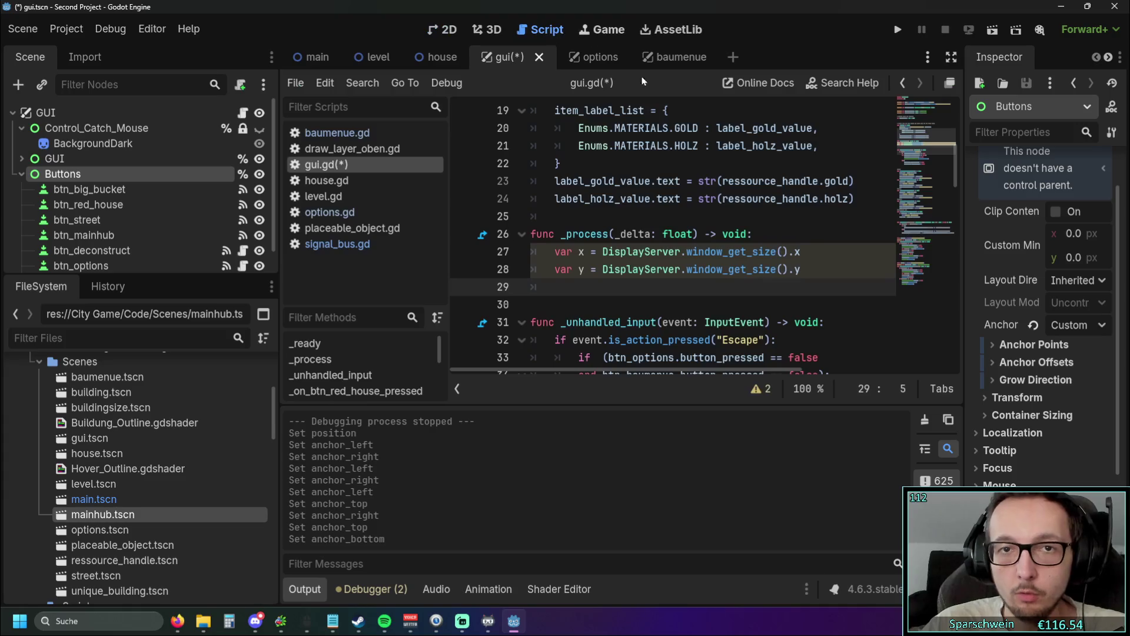
Step: Add '%Buttons.anchor_left = x / 2' as line 29 of _process
{"action": "left_click", "coordinate": [1008, 345]}
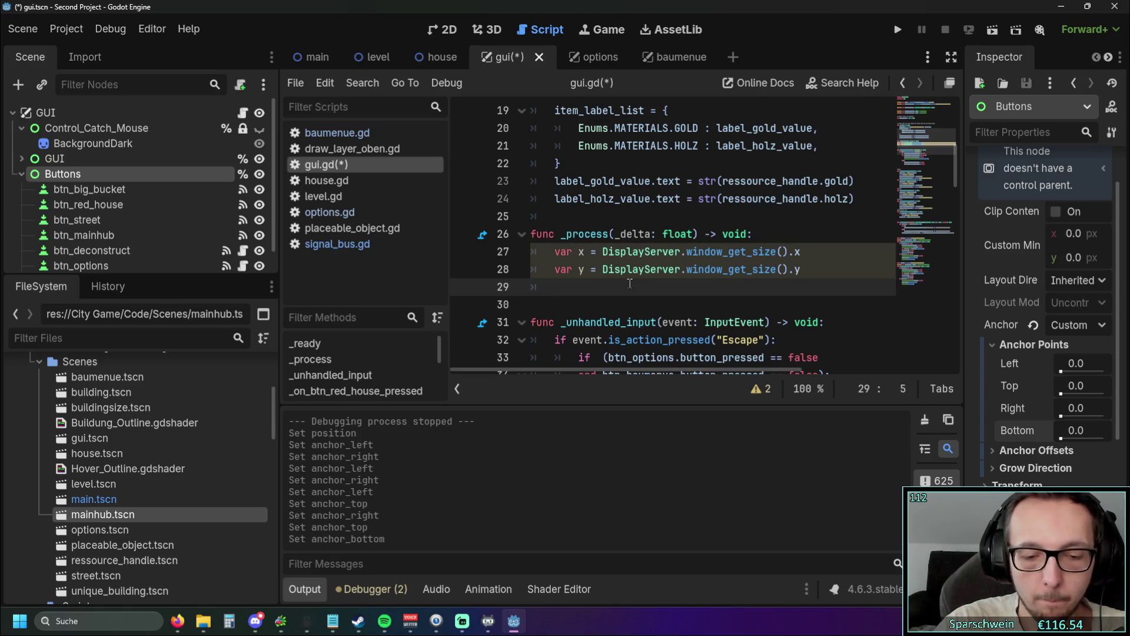
{"action": "type", "text": "%Buttons"}
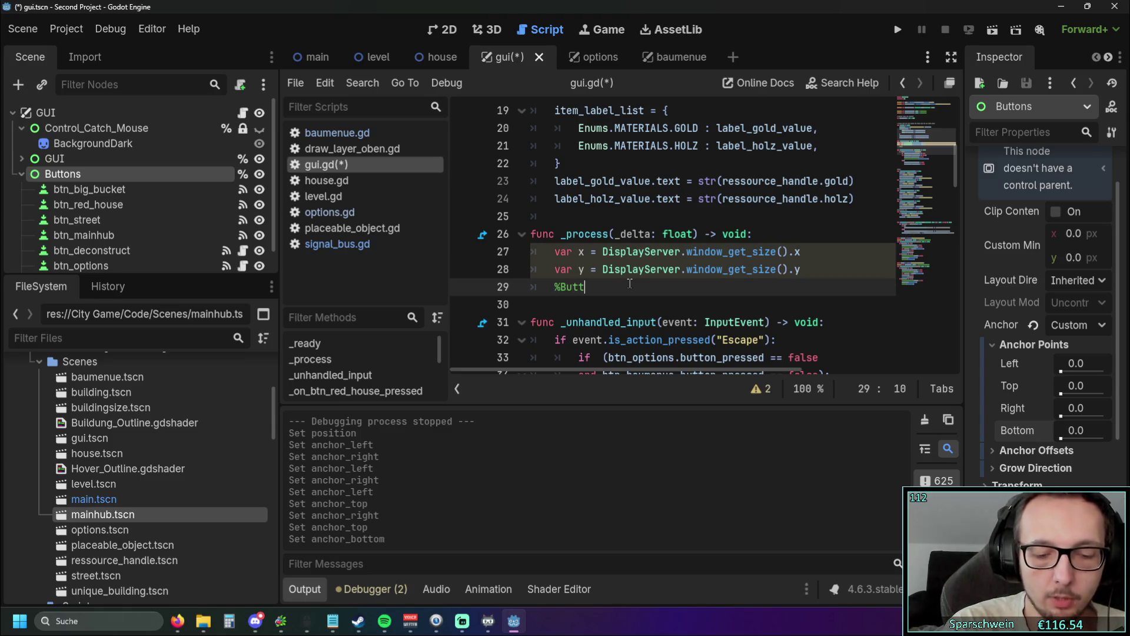
{"action": "type", "text": ".an"}
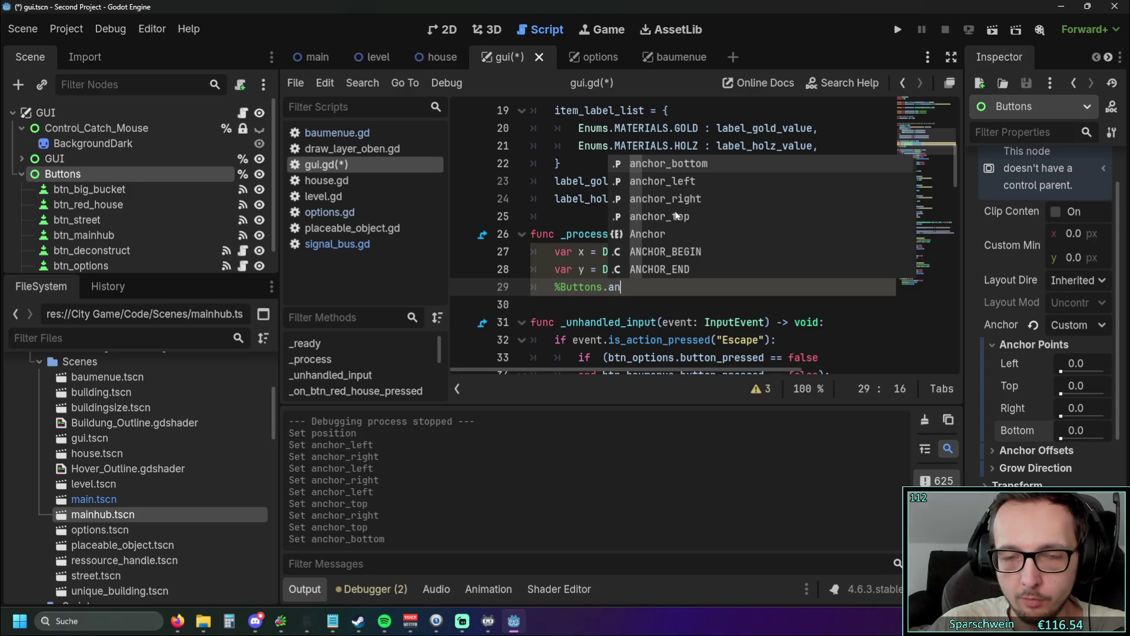
{"action": "left_click", "coordinate": [678, 190]}
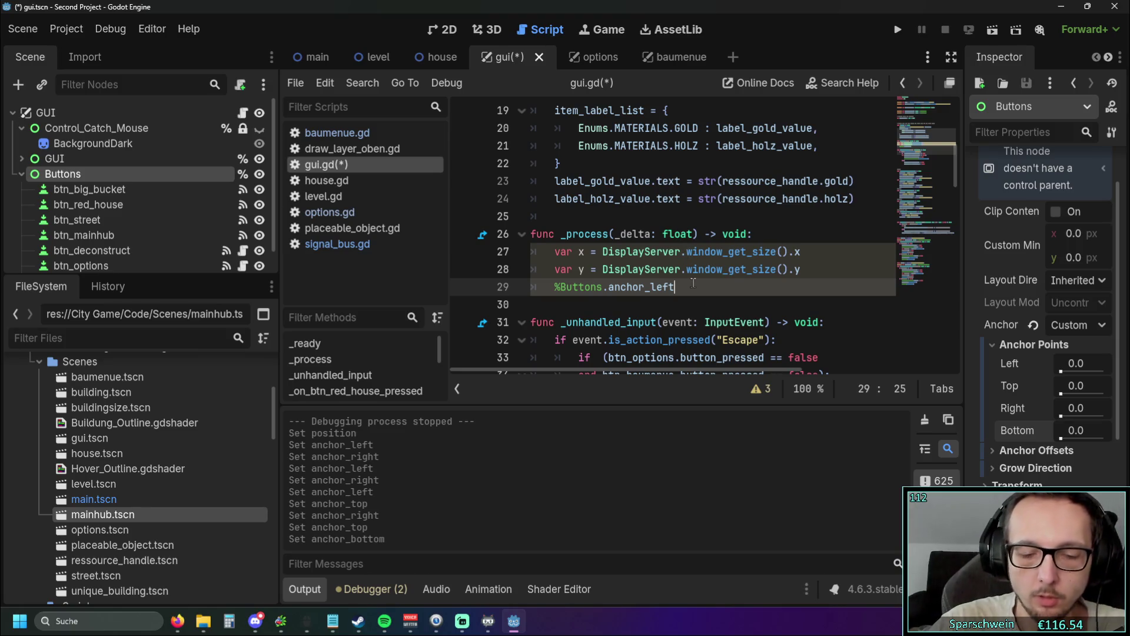
{"action": "type", "text": " ="}
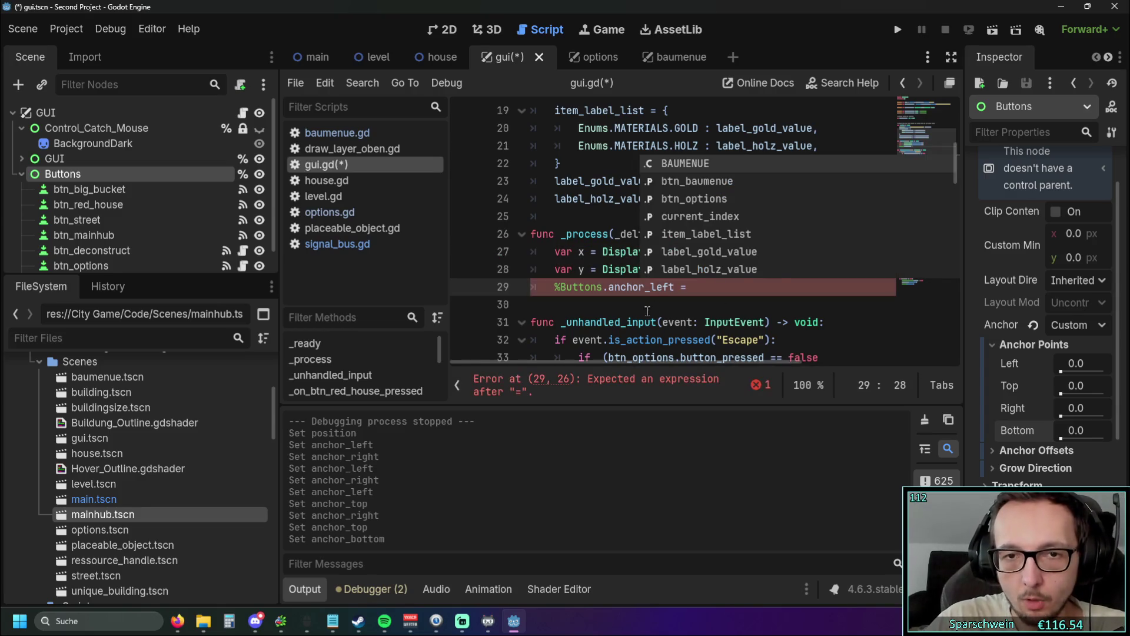
{"action": "key", "text": "Escape"}
{"action": "type", "text": "/ 2"}
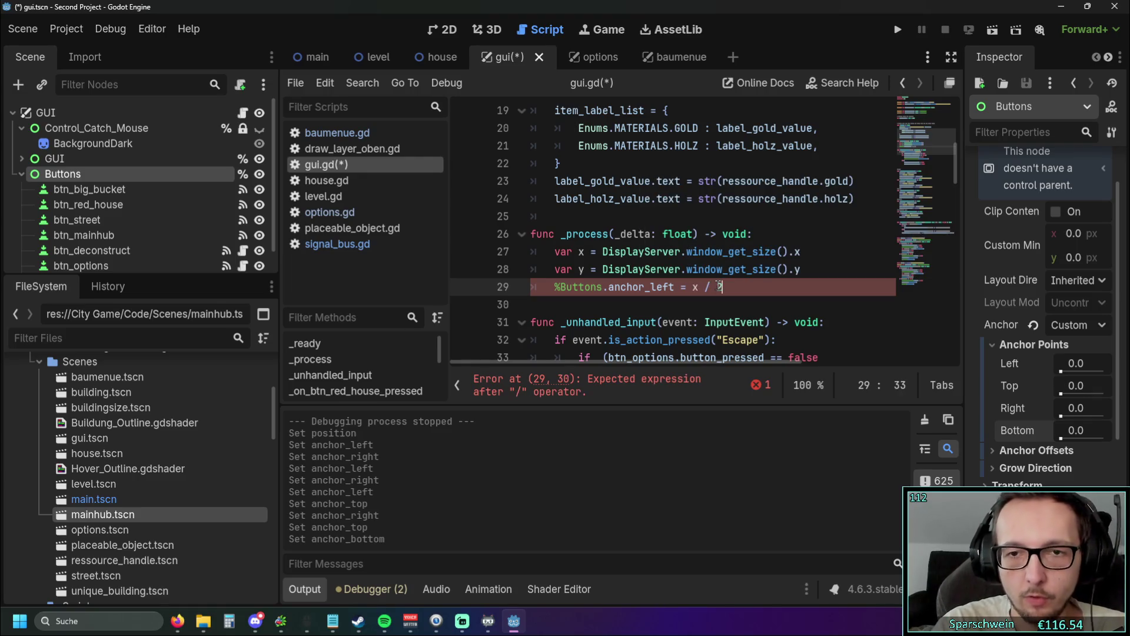
{"action": "key", "text": "Up"}
{"action": "key", "text": "Up"}
{"action": "key", "text": "Up"}
{"action": "left_click", "coordinate": [748, 292]}
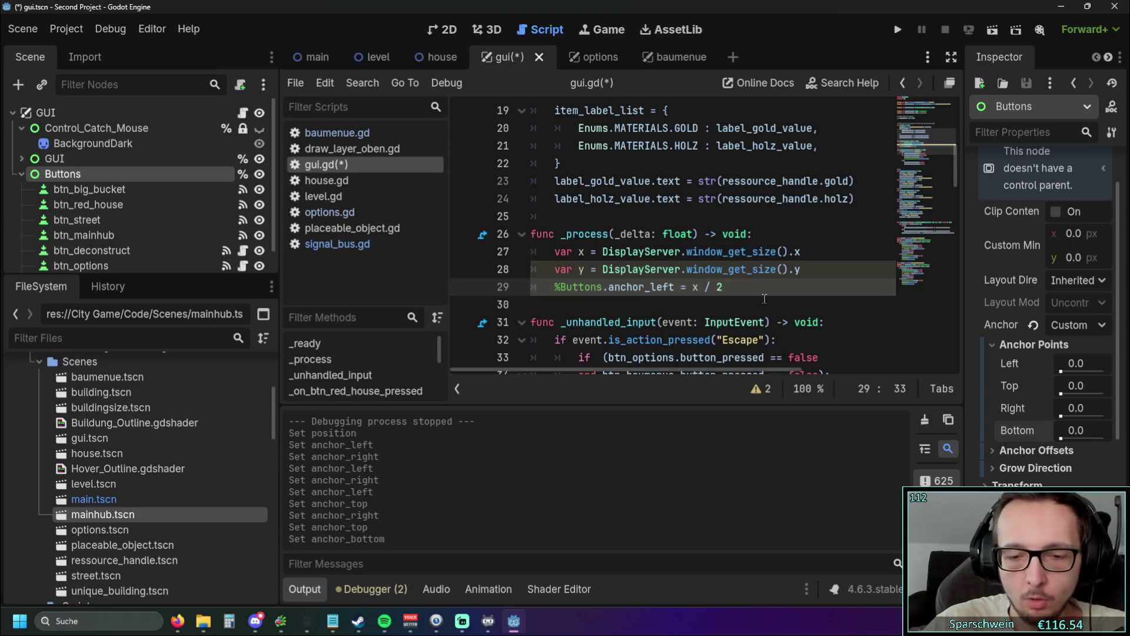
Step: Add '%Buttons.anchor_right = y' on a new line 30
{"action": "key", "text": "Return"}
{"action": "type", "text": "%Buttons"}
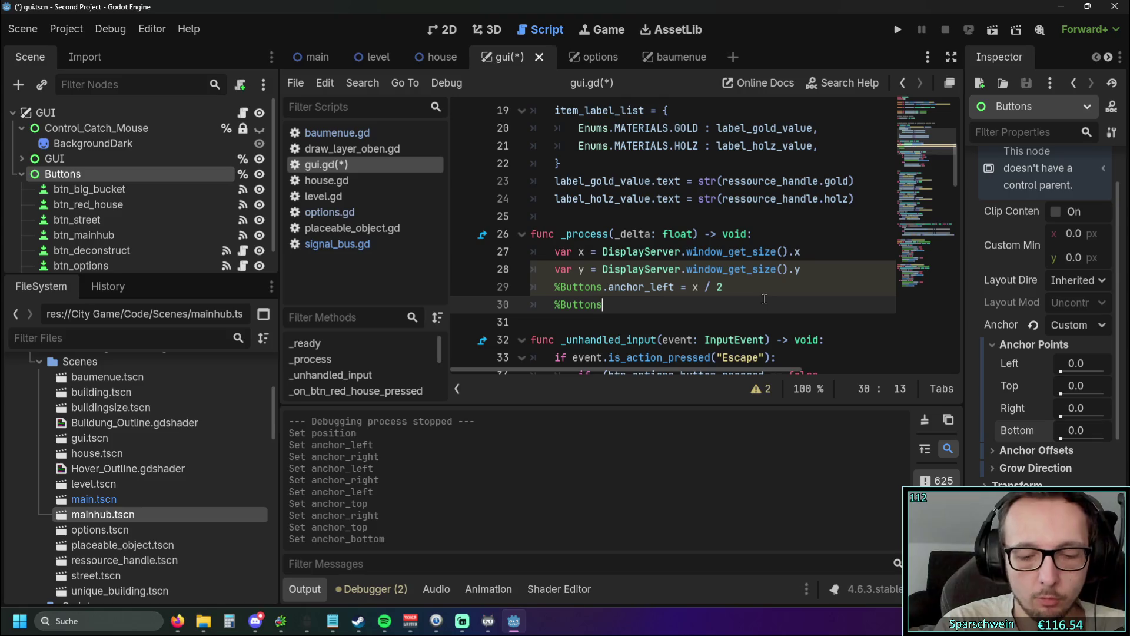
{"action": "type", "text": ".an"}
{"action": "key", "text": "Down"}
{"action": "key", "text": "Down"}
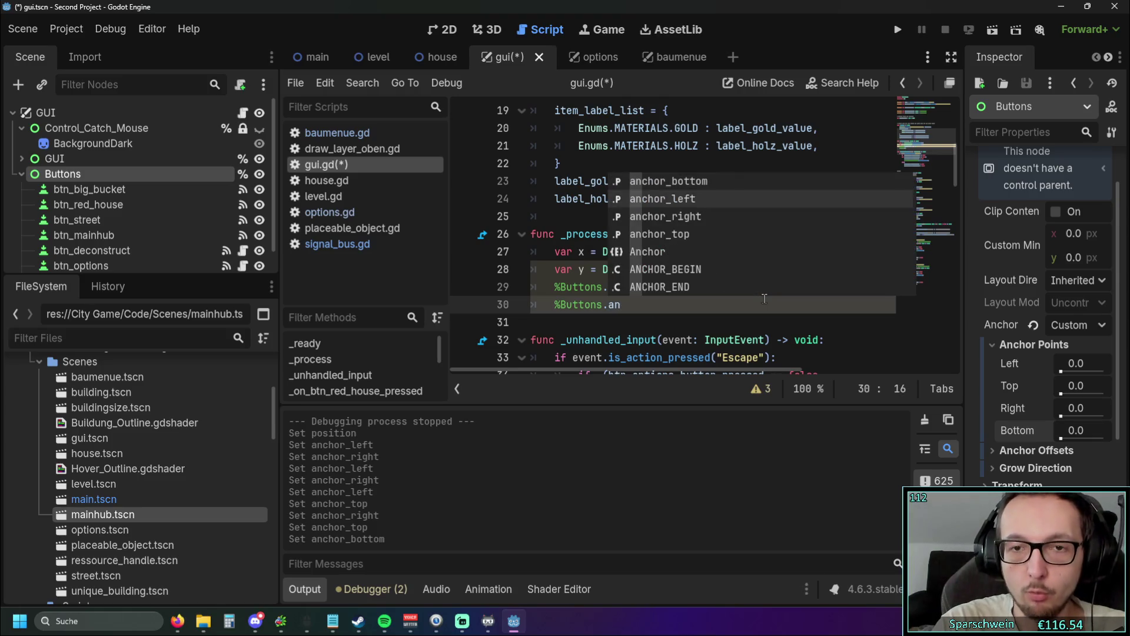
{"action": "key", "text": "Return"}
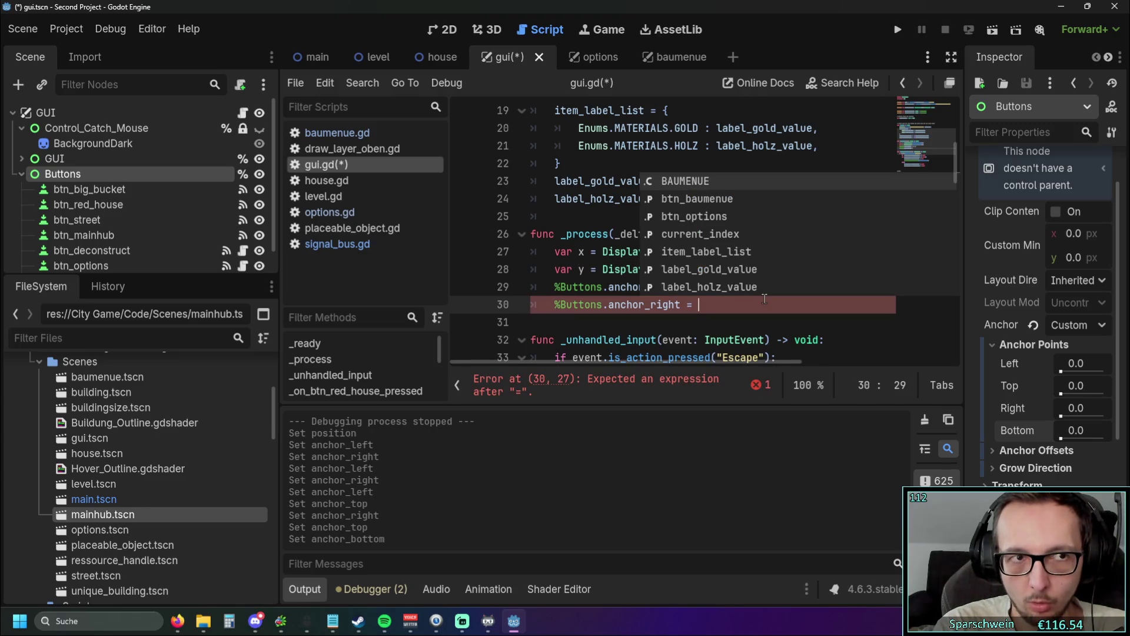
{"action": "type", "text": "y"}
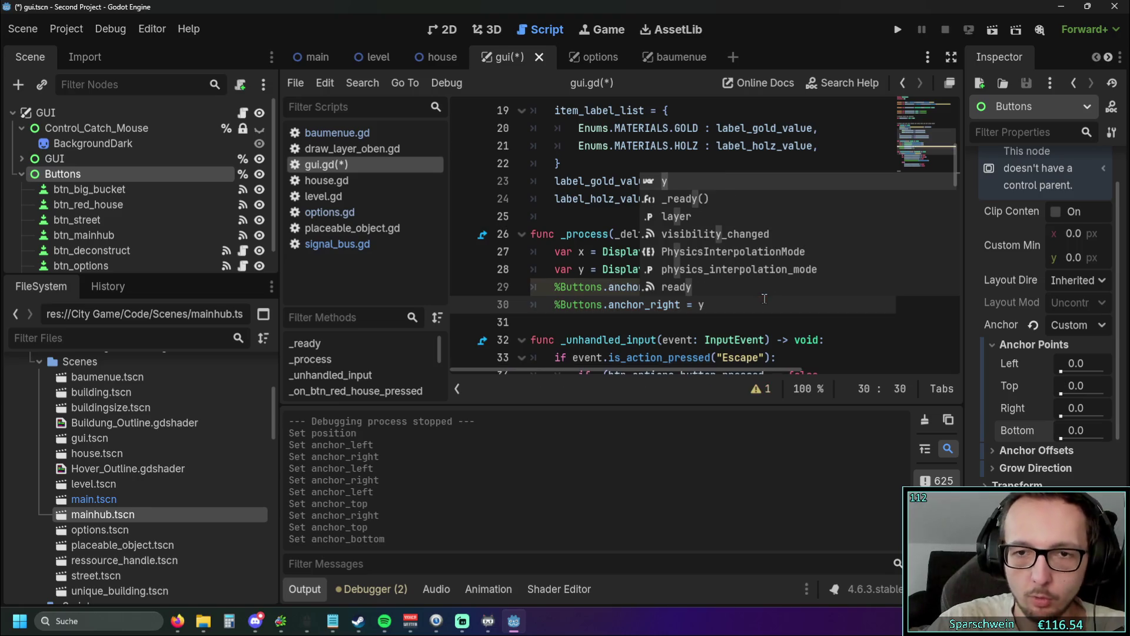
{"action": "key", "text": "Escape"}
{"action": "key", "text": "Up"}
{"action": "key", "text": "Up"}
{"action": "key", "text": "Home"}
{"action": "left_click", "coordinate": [713, 308]}
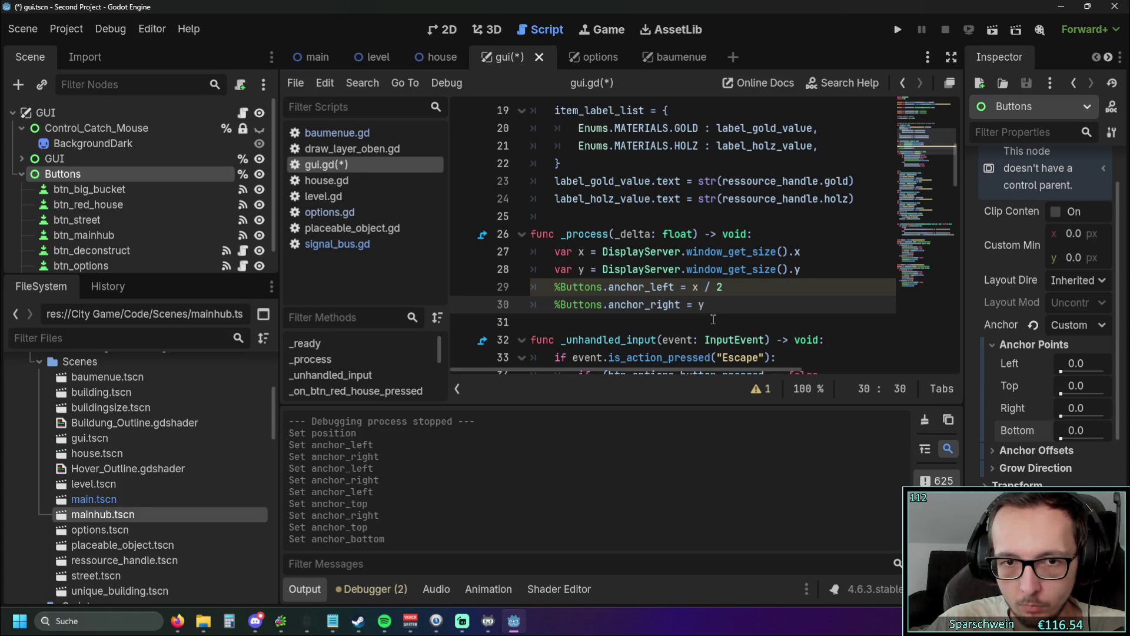
Step: Save and run the project, close the game window, then launch it again
{"action": "left_click", "coordinate": [898, 30]}
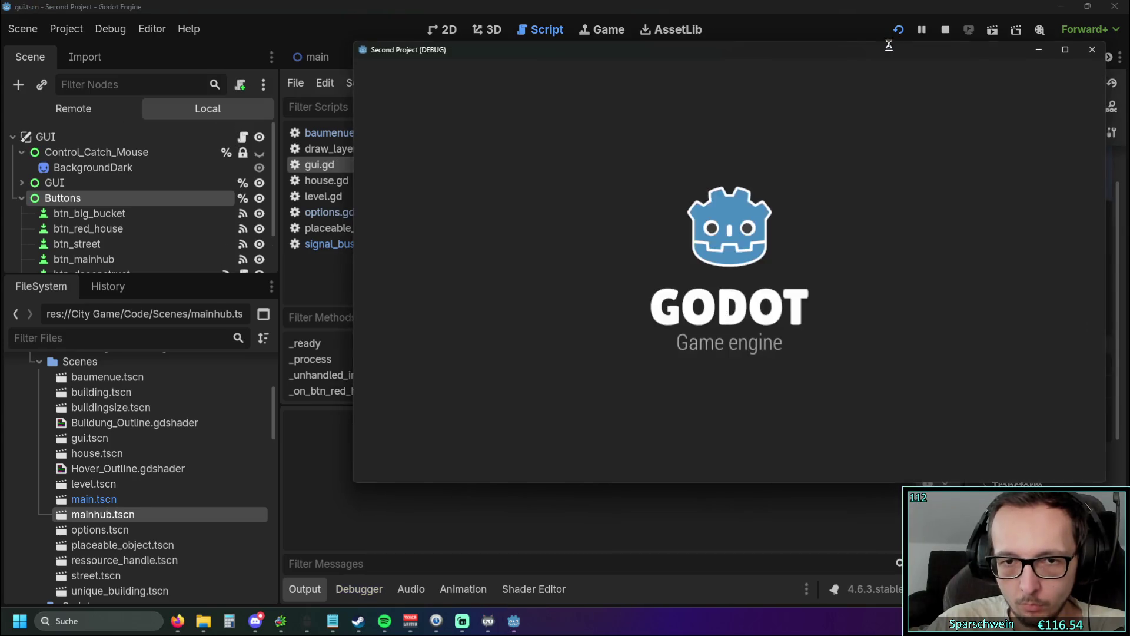
{"action": "scroll", "coordinate": [761, 195], "scroll_direction": "down", "scroll_amount": 2}
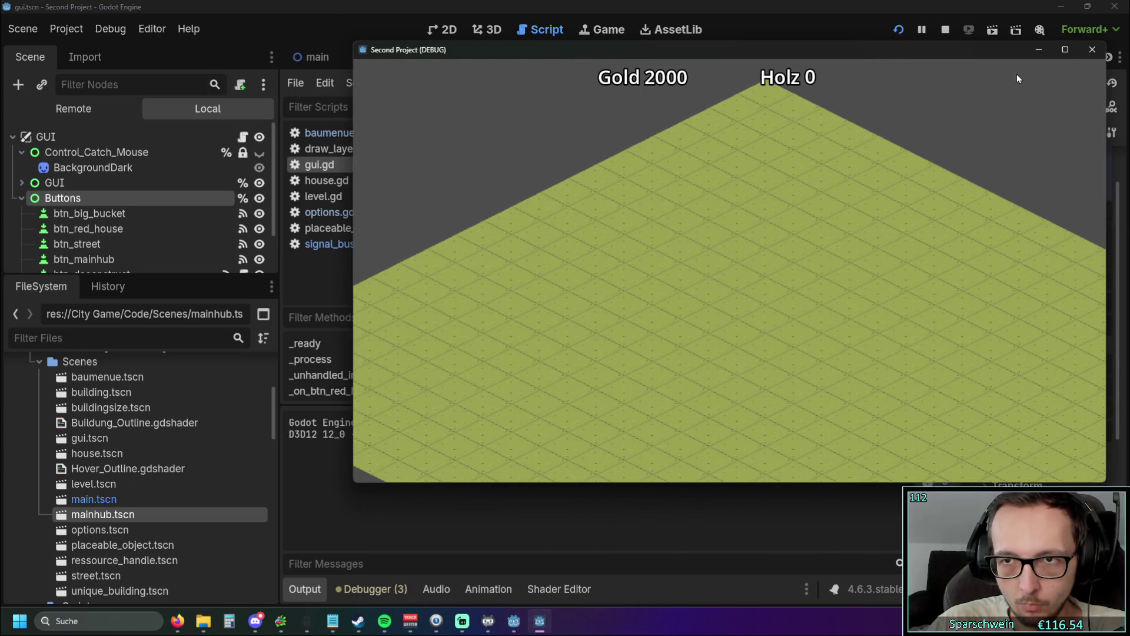
{"action": "left_click", "coordinate": [1090, 52]}
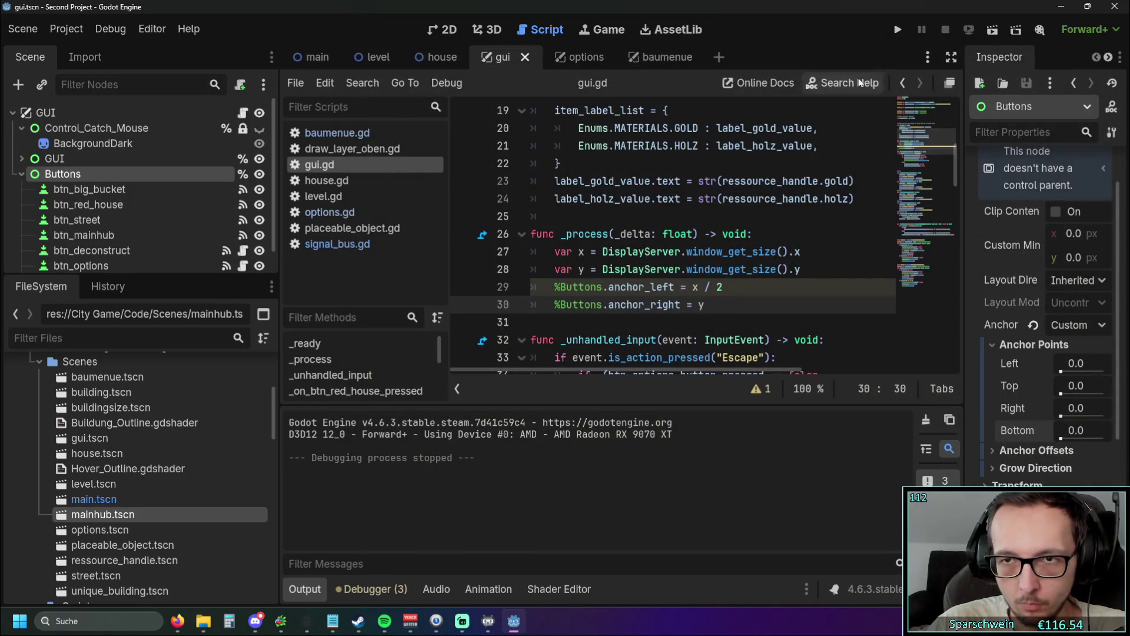
{"action": "left_click", "coordinate": [896, 32]}
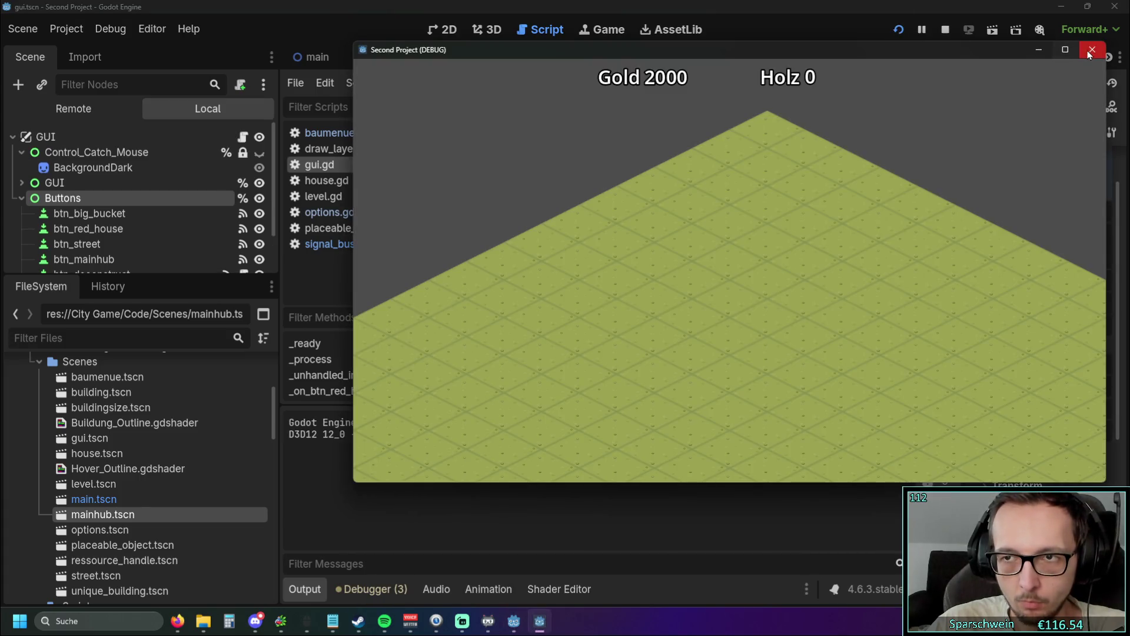
Step: Stop the game, slide the Buttons' left anchor up to 1.0, then reset left and right anchors to 0
{"action": "left_click", "coordinate": [1092, 50]}
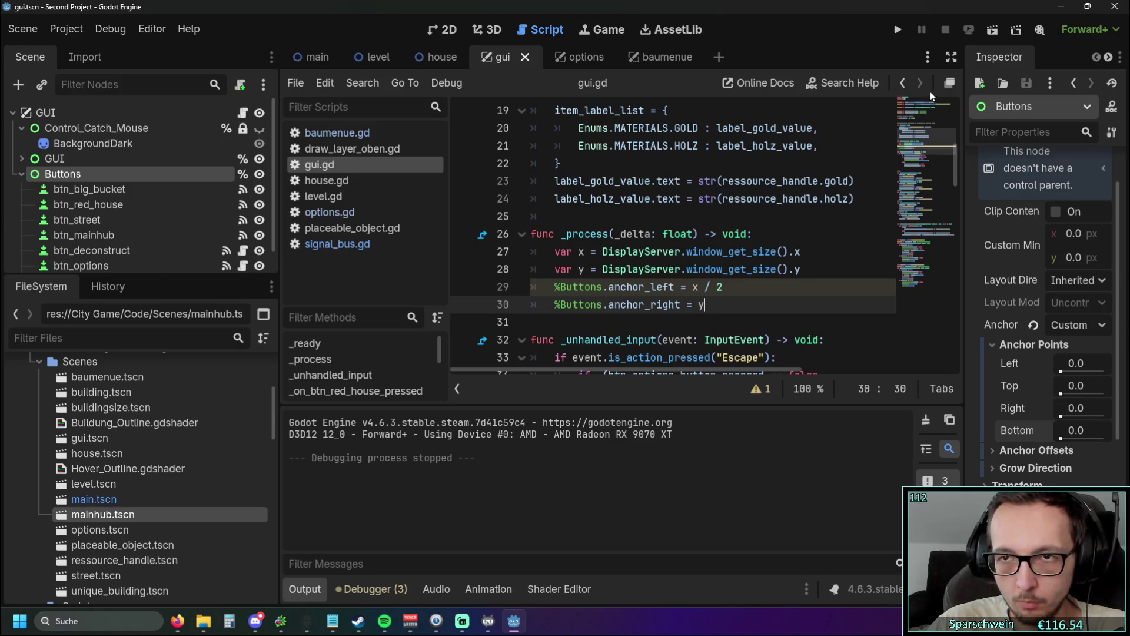
{"action": "left_click_drag", "start_coordinate": [1060, 370], "coordinate": [1091, 380]}
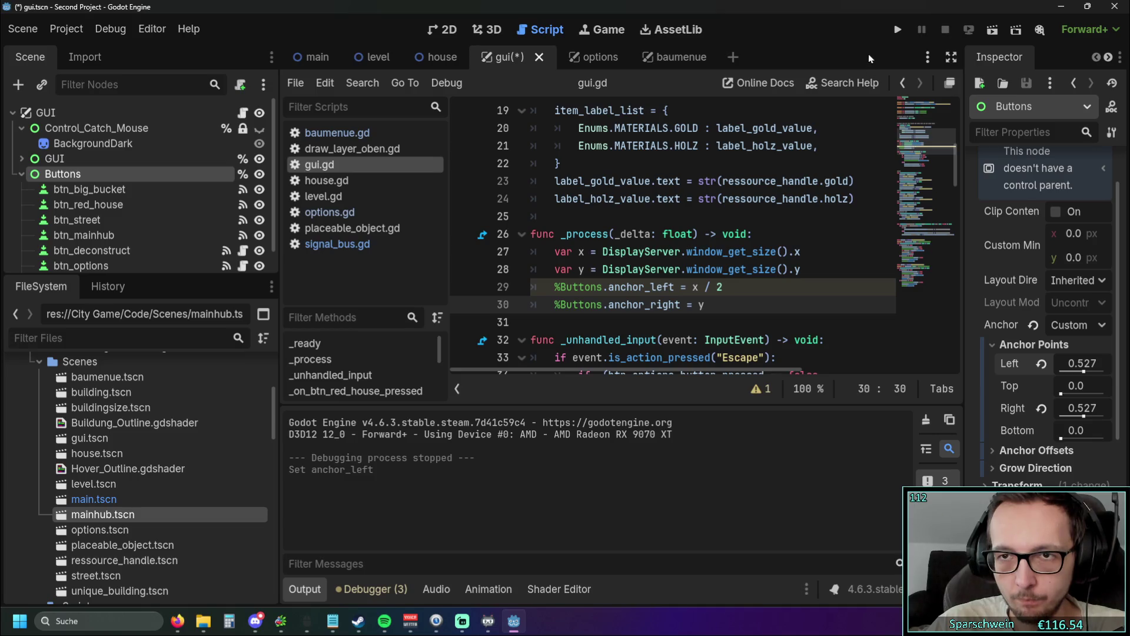
{"action": "left_click_drag", "start_coordinate": [1084, 372], "coordinate": [1109, 374]}
{"action": "left_click", "coordinate": [1042, 364]}
{"action": "left_click", "coordinate": [1042, 408]}
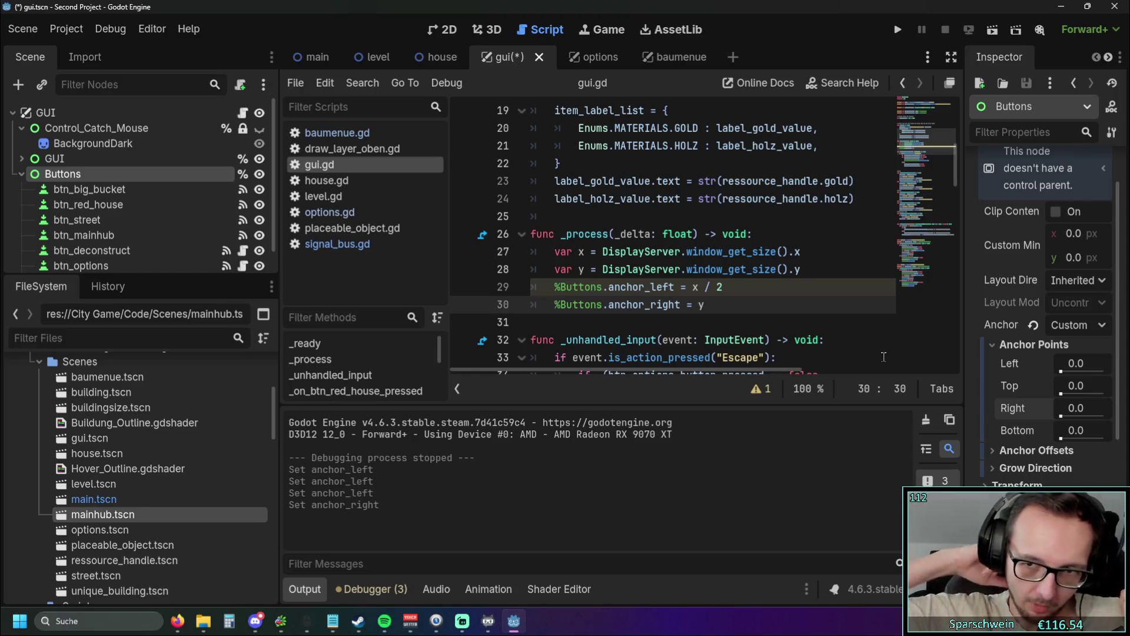
{"action": "left_click", "coordinate": [432, 32]}
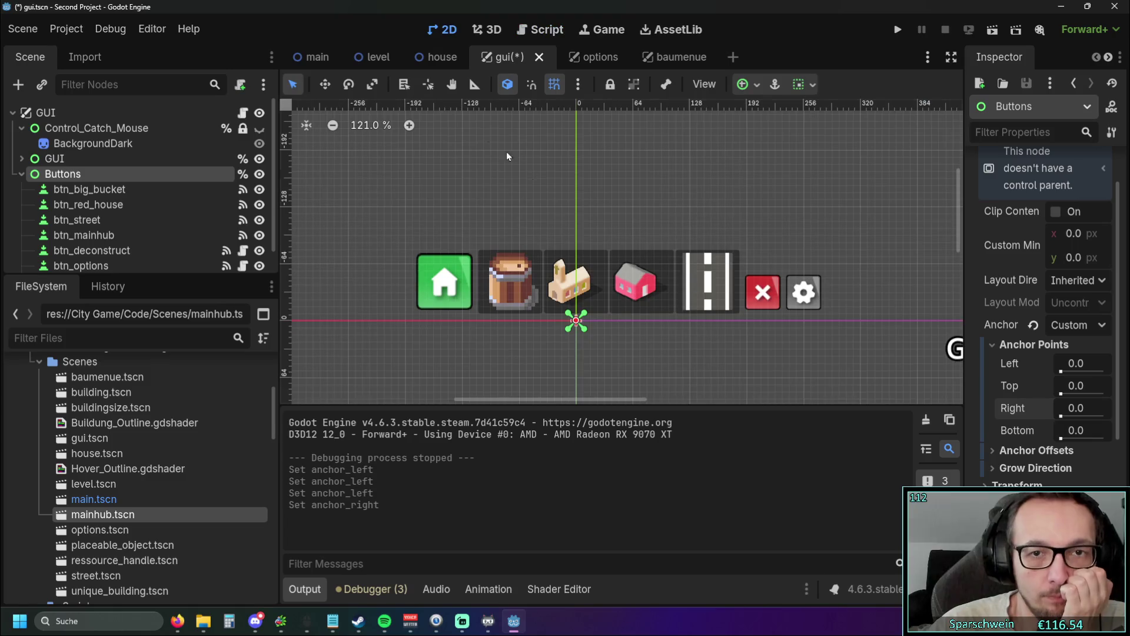
Step: Experiment with the Buttons' left and right anchor values, then revert both to 0
{"action": "scroll", "coordinate": [582, 191], "scroll_direction": "down", "scroll_amount": 4}
{"action": "scroll", "coordinate": [462, 218], "scroll_direction": "down", "scroll_amount": 2}
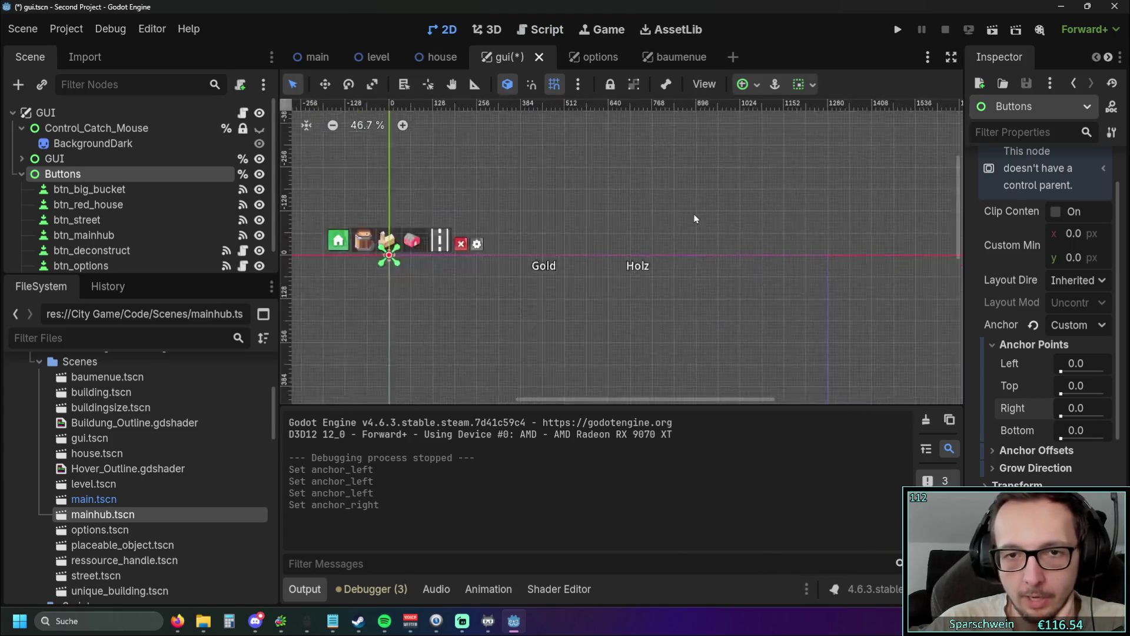
{"action": "left_click_drag", "start_coordinate": [1052, 372], "coordinate": [1107, 372]}
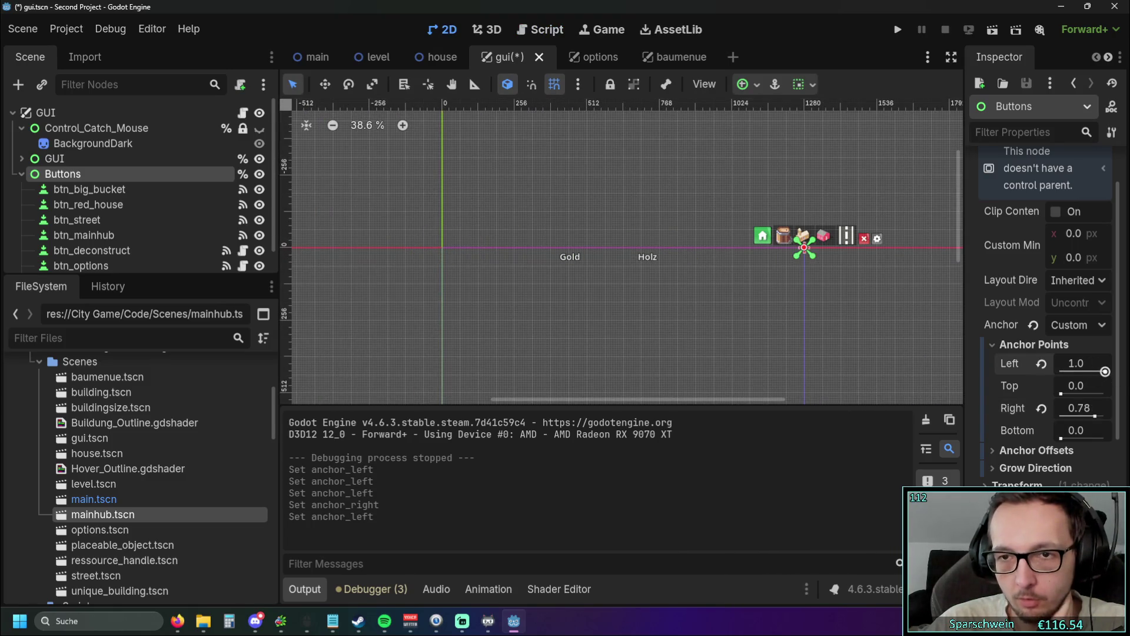
{"action": "mouse_move", "coordinate": [1031, 376]}
{"action": "left_mouse_down"}
{"action": "mouse_move", "coordinate": [1001, 376]}
{"action": "mouse_move", "coordinate": [1060, 372]}
{"action": "mouse_move", "coordinate": [1012, 372]}
{"action": "left_mouse_up"}
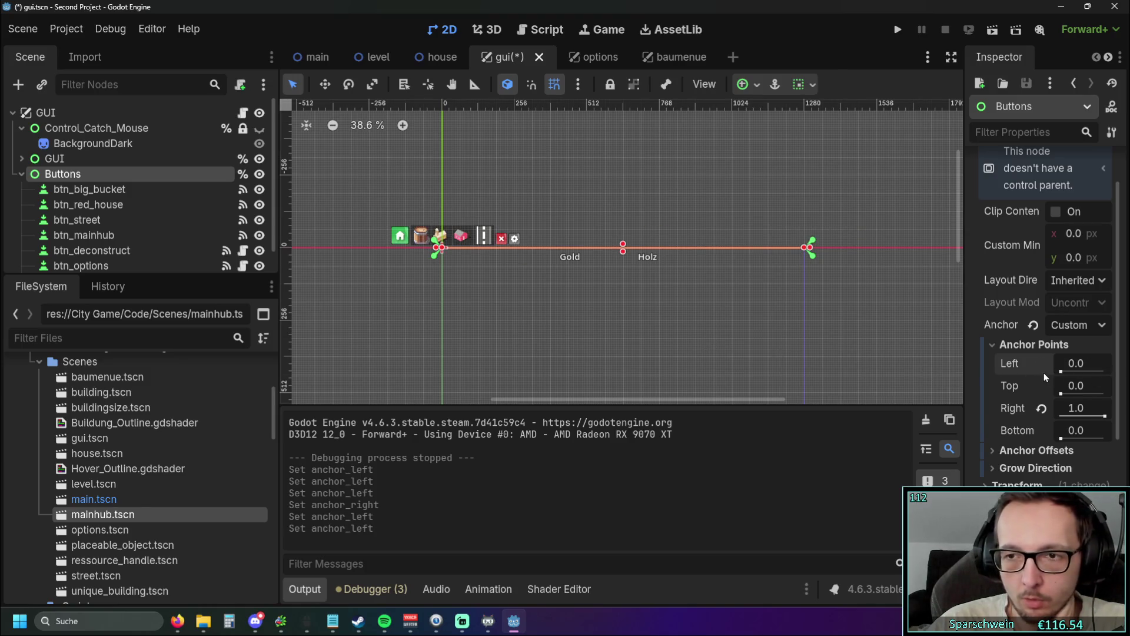
{"action": "mouse_move", "coordinate": [1101, 417]}
{"action": "left_mouse_down"}
{"action": "mouse_move", "coordinate": [1025, 419]}
{"action": "mouse_move", "coordinate": [1105, 416]}
{"action": "left_mouse_up"}
{"action": "mouse_move", "coordinate": [1070, 372]}
{"action": "left_mouse_down"}
{"action": "mouse_move", "coordinate": [1099, 372]}
{"action": "mouse_move", "coordinate": [1012, 372]}
{"action": "mouse_move", "coordinate": [1127, 372]}
{"action": "mouse_move", "coordinate": [1071, 372]}
{"action": "mouse_move", "coordinate": [1080, 372]}
{"action": "left_mouse_up"}
{"action": "left_click", "coordinate": [1042, 363]}
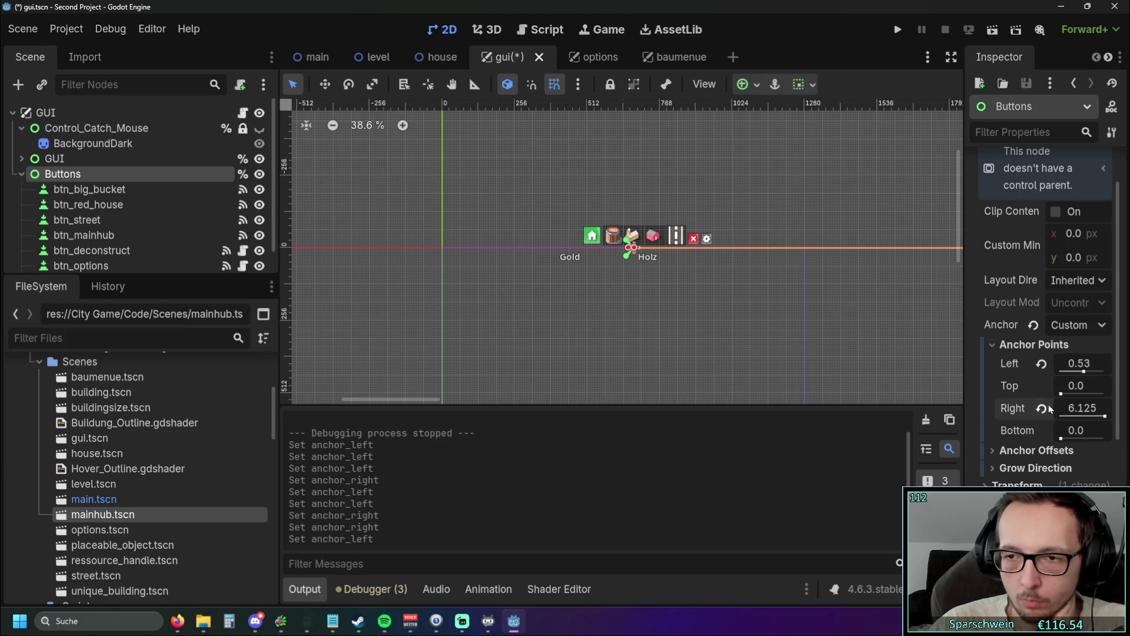
{"action": "left_click", "coordinate": [1042, 408]}
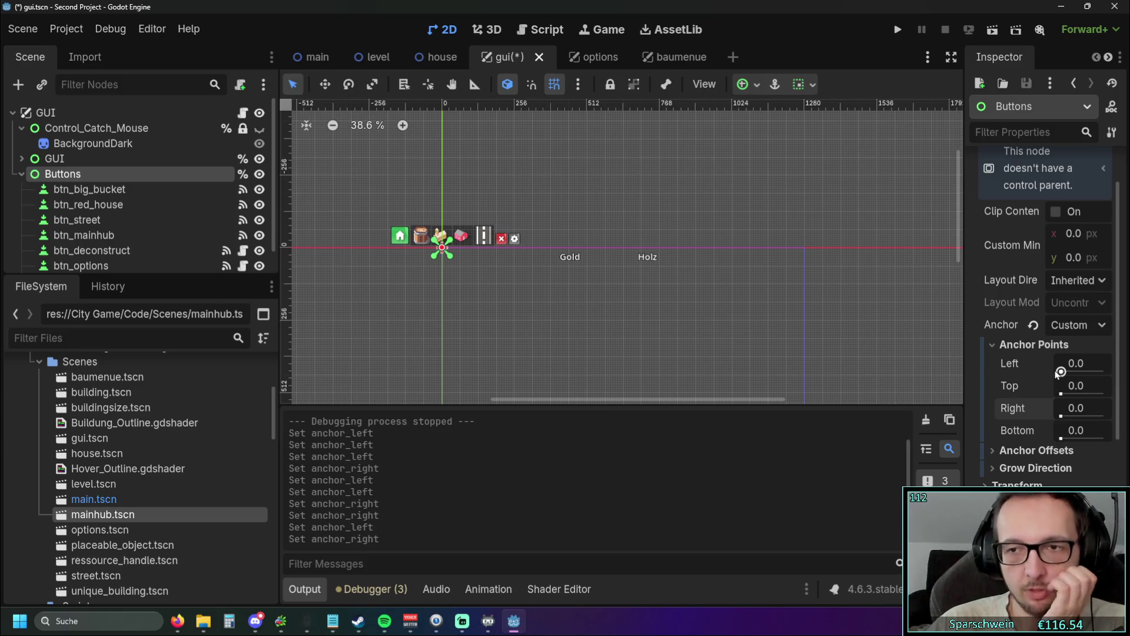
Step: Apply the Center Bottom anchor preset to Buttons and deselect it
{"action": "left_click", "coordinate": [1095, 332]}
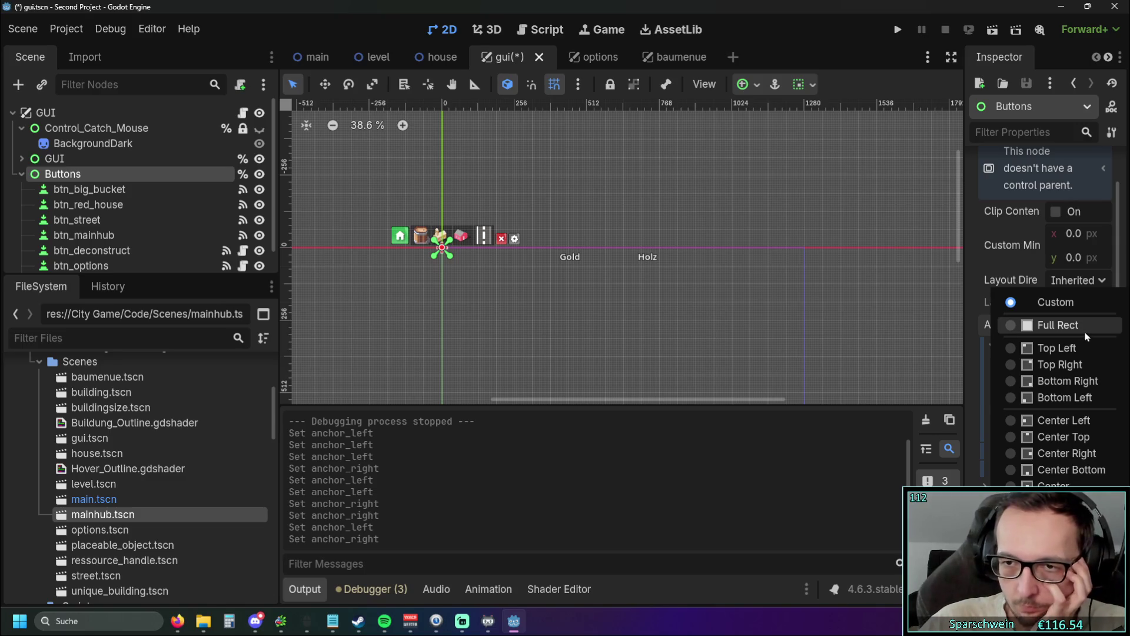
{"action": "left_click", "coordinate": [1074, 469]}
{"action": "scroll", "coordinate": [765, 342], "scroll_direction": "down", "scroll_amount": 5}
{"action": "left_click", "coordinate": [839, 248]}
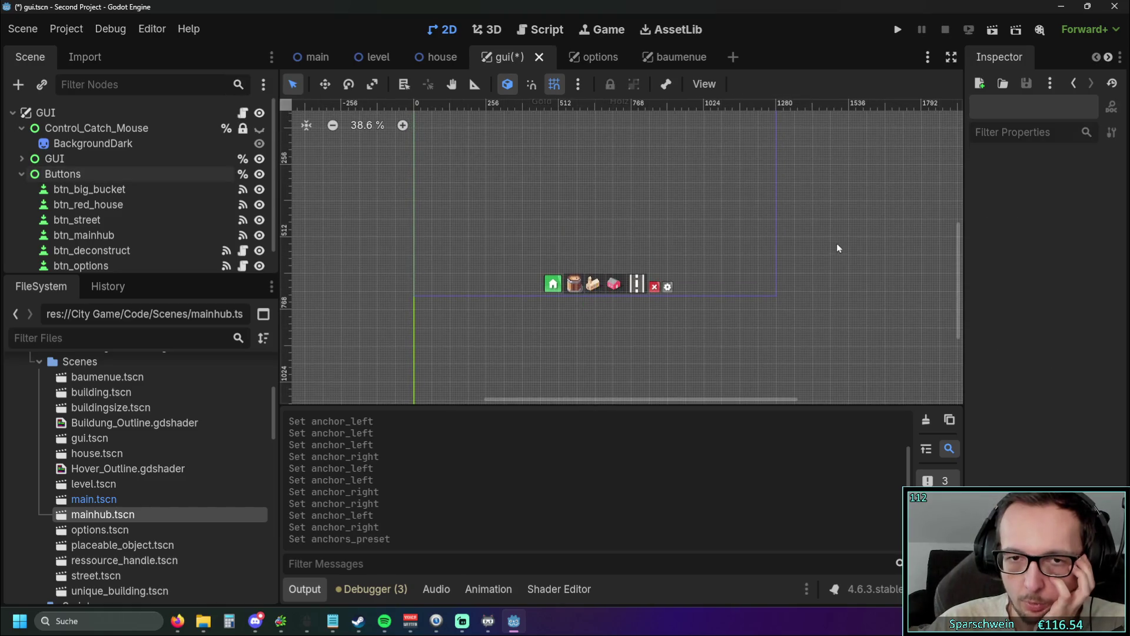
{"action": "scroll", "coordinate": [810, 253], "scroll_direction": "up", "scroll_amount": 2}
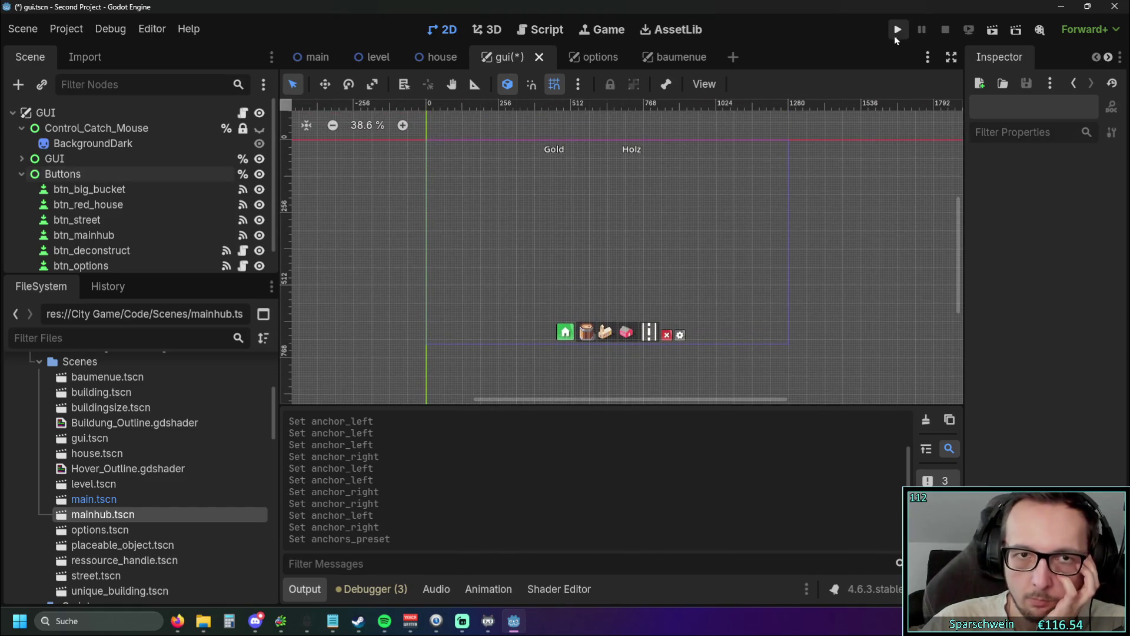
Step: Run the project to check the button layout, then stop it
{"action": "mouse_move", "coordinate": [386, 57]}
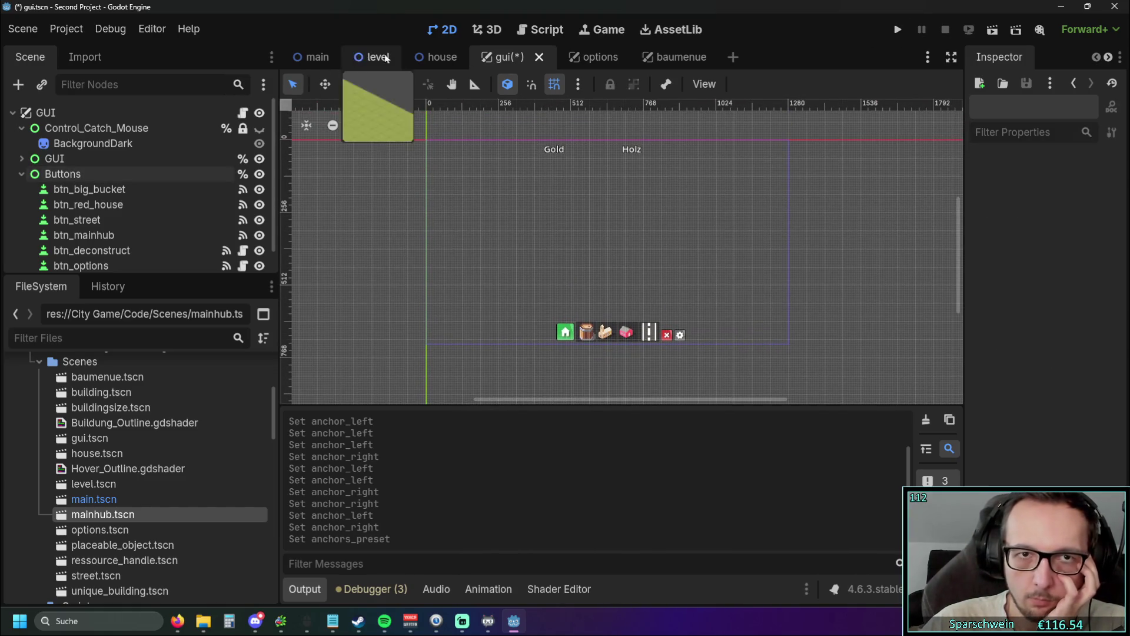
{"action": "left_click", "coordinate": [897, 30]}
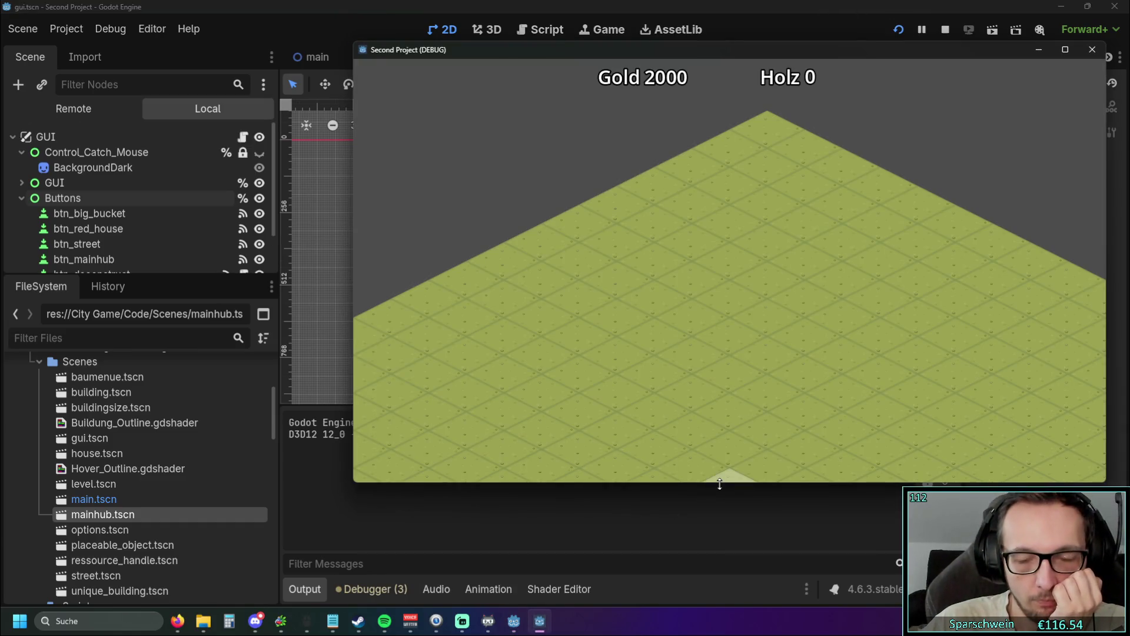
{"action": "left_click", "coordinate": [1092, 50]}
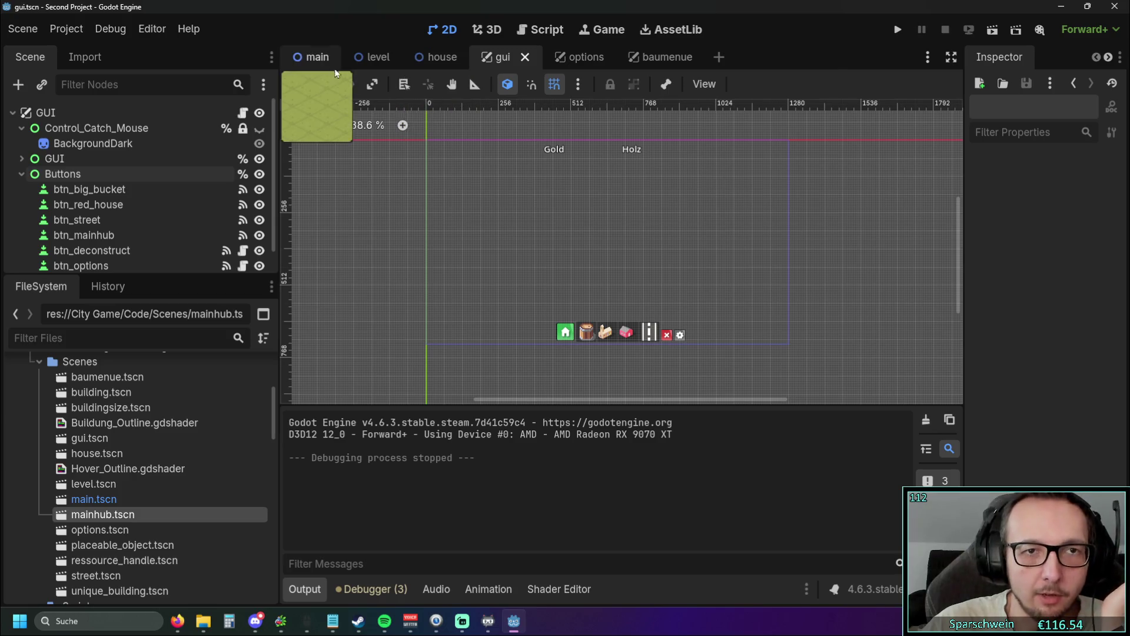
Step: Delete the %Buttons.anchor lines from gui.gd, then test-run with a taller game window
{"action": "left_click", "coordinate": [545, 30]}
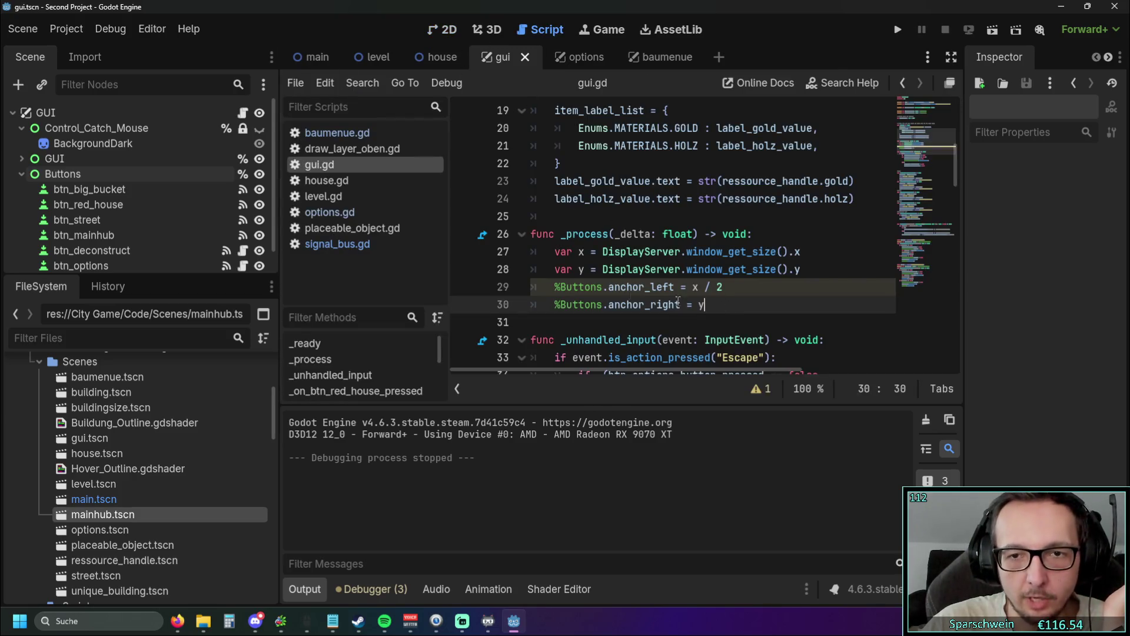
{"action": "key", "text": "BackSpace"}
{"action": "left_click", "coordinate": [899, 30]}
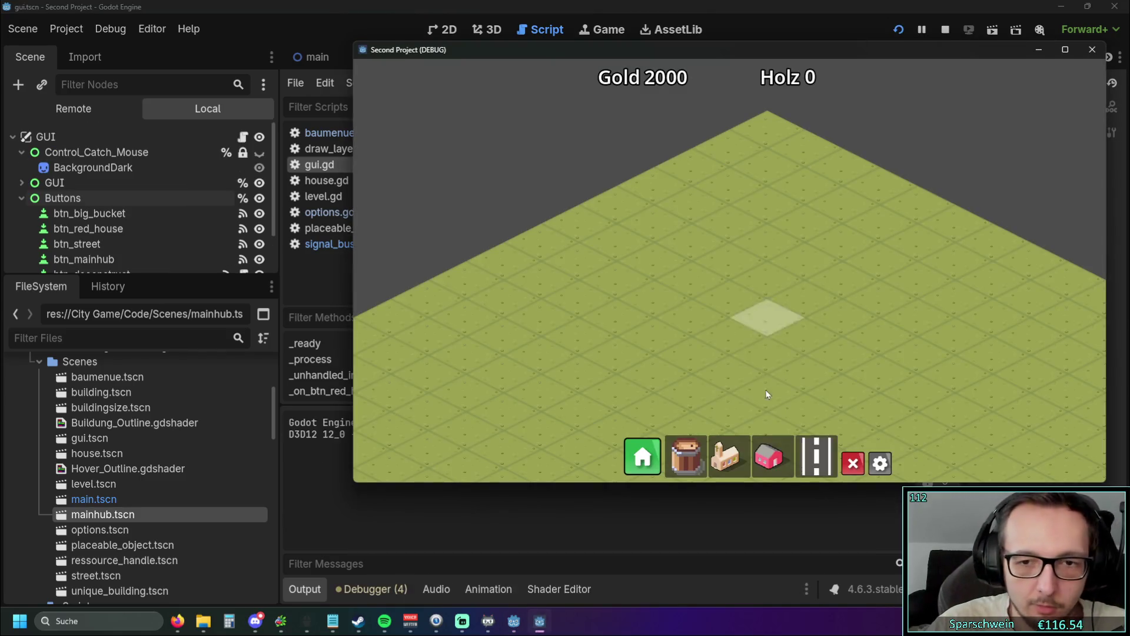
{"action": "mouse_move", "coordinate": [714, 483]}
{"action": "left_mouse_down"}
{"action": "mouse_move", "coordinate": [709, 550]}
{"action": "mouse_move", "coordinate": [723, 443]}
{"action": "left_mouse_up"}
{"action": "left_click", "coordinate": [1092, 49]}
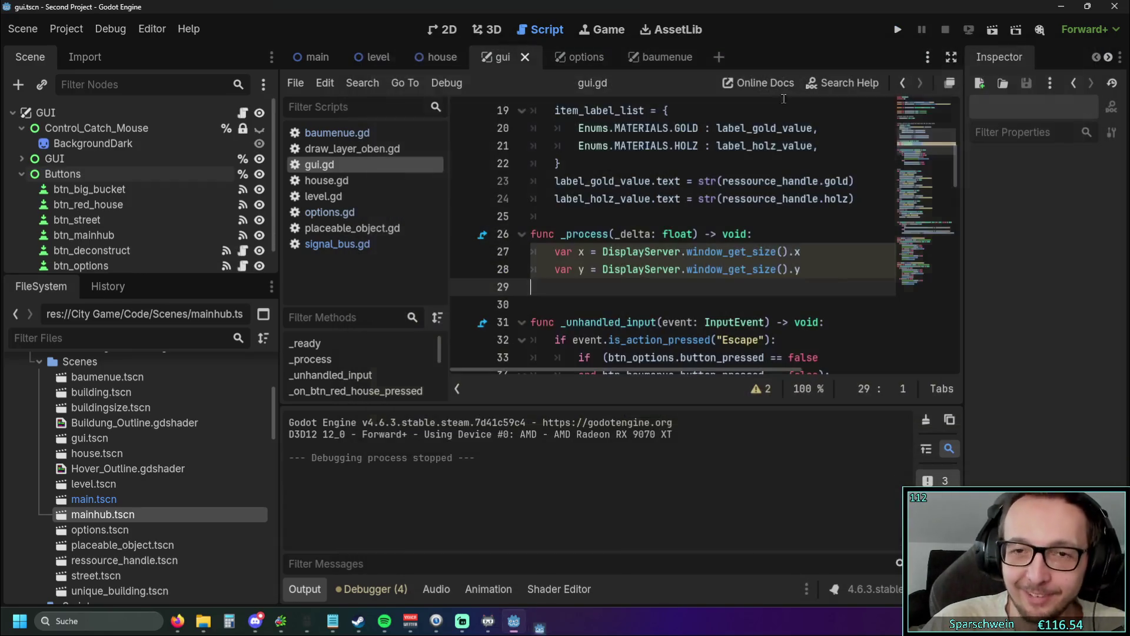
Step: Delete the var x / var y lines and the empty _process function from gui.gd
{"action": "left_click_drag", "start_coordinate": [533, 286], "coordinate": [500, 248]}
{"action": "key", "text": "BackSpace"}
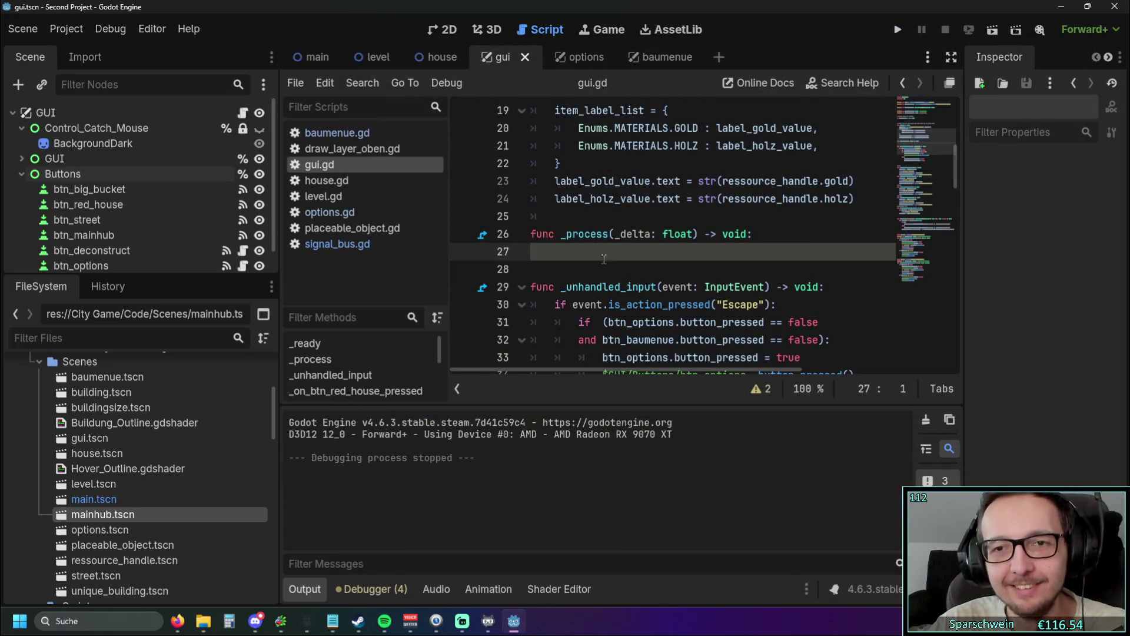
{"action": "left_click_drag", "start_coordinate": [603, 259], "coordinate": [492, 235]}
{"action": "key", "text": "BackSpace"}
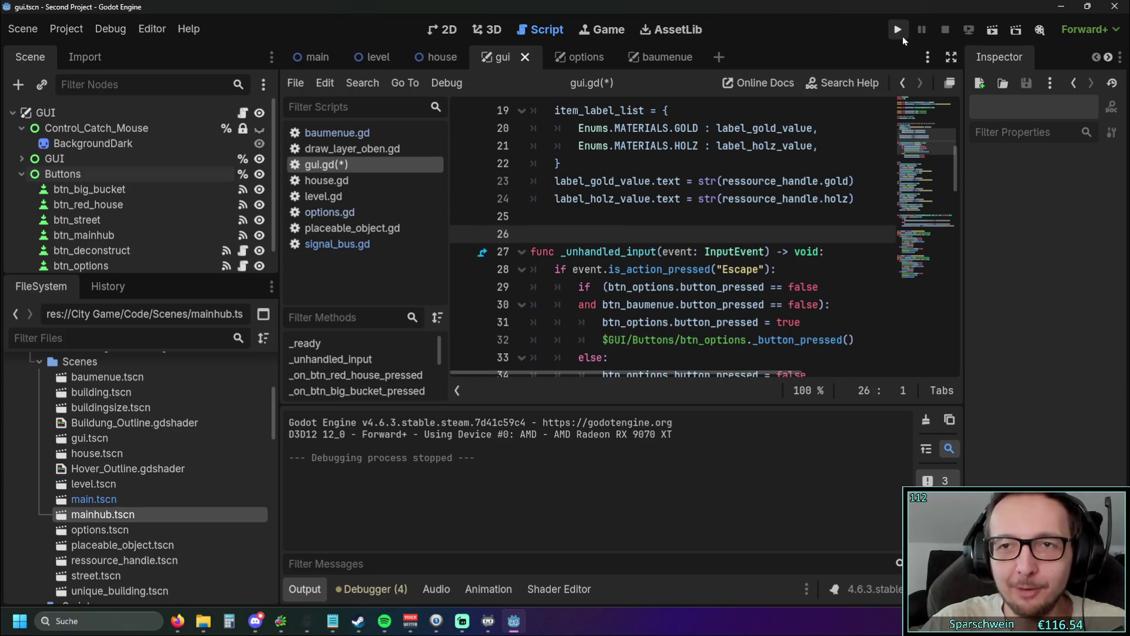
Step: Run the game, widen and heighten its window to check the button bar, then stop it
{"action": "left_click", "coordinate": [898, 30]}
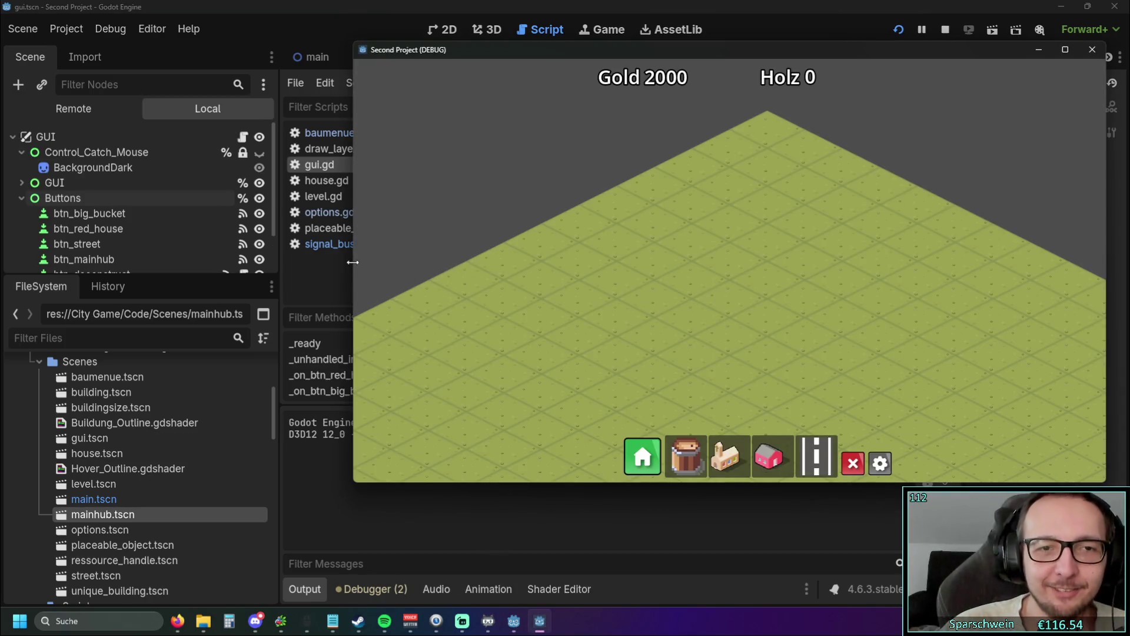
{"action": "left_click_drag", "start_coordinate": [353, 262], "coordinate": [133, 262]}
{"action": "mouse_move", "coordinate": [795, 475]}
{"action": "left_mouse_down"}
{"action": "mouse_move", "coordinate": [803, 500]}
{"action": "mouse_move", "coordinate": [790, 416]}
{"action": "mouse_move", "coordinate": [803, 528]}
{"action": "left_mouse_up"}
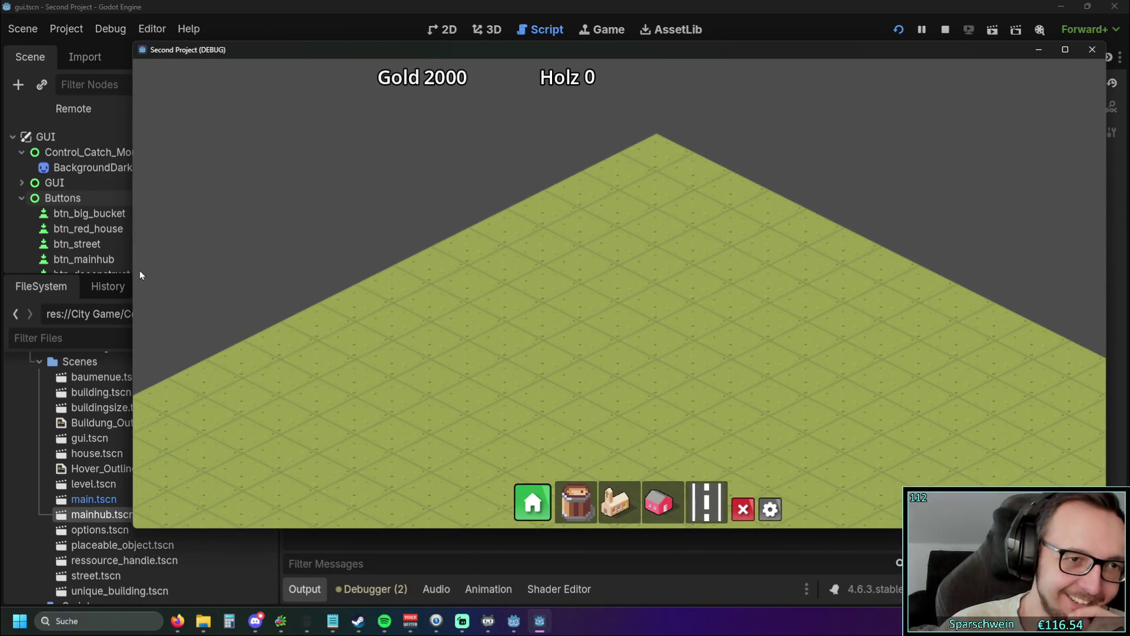
{"action": "mouse_move", "coordinate": [131, 270]}
{"action": "left_mouse_down"}
{"action": "mouse_move", "coordinate": [0, 262]}
{"action": "mouse_move", "coordinate": [174, 255]}
{"action": "left_mouse_up"}
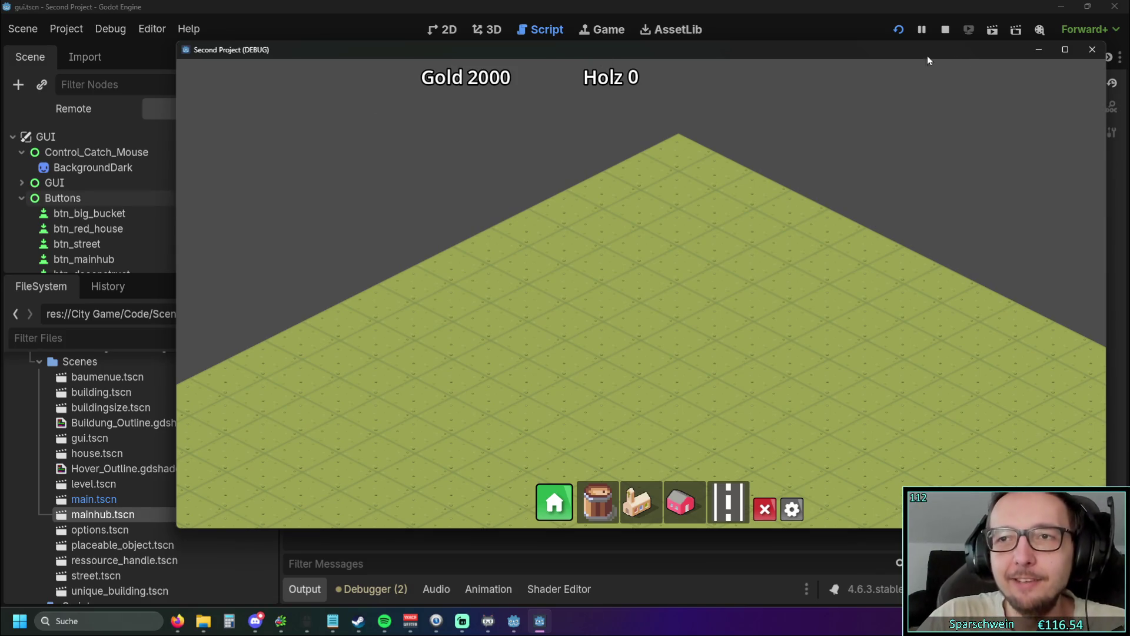
{"action": "left_click", "coordinate": [1092, 49]}
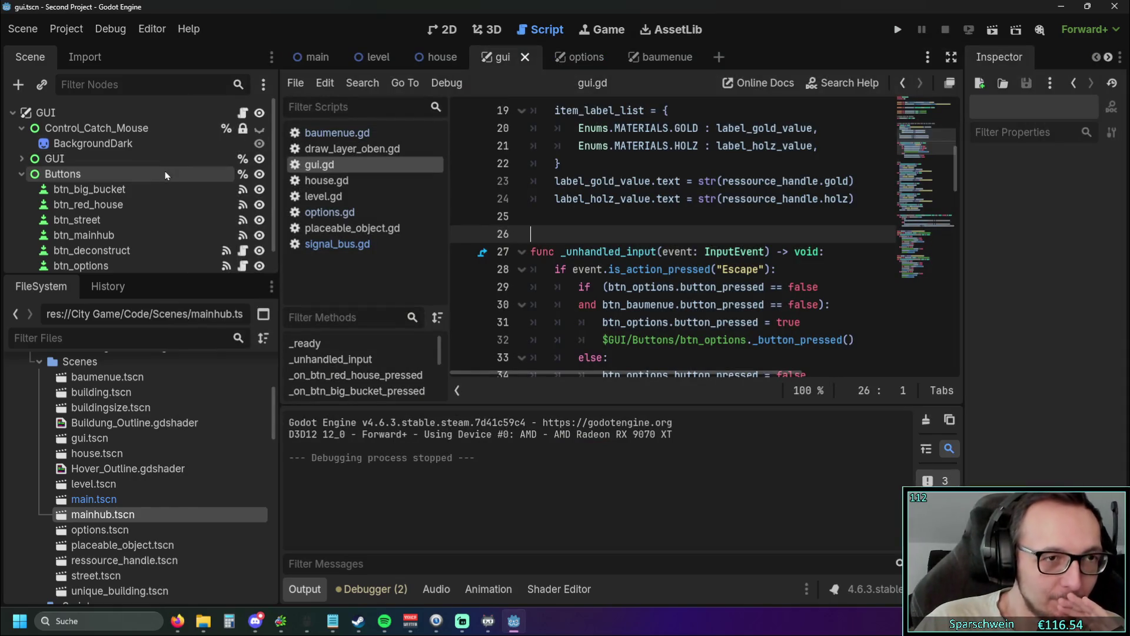
Step: Give the GUI node the Center anchor preset and view it in the 2D scene
{"action": "left_click", "coordinate": [140, 162]}
{"action": "left_click", "coordinate": [127, 175]}
{"action": "left_click", "coordinate": [108, 160]}
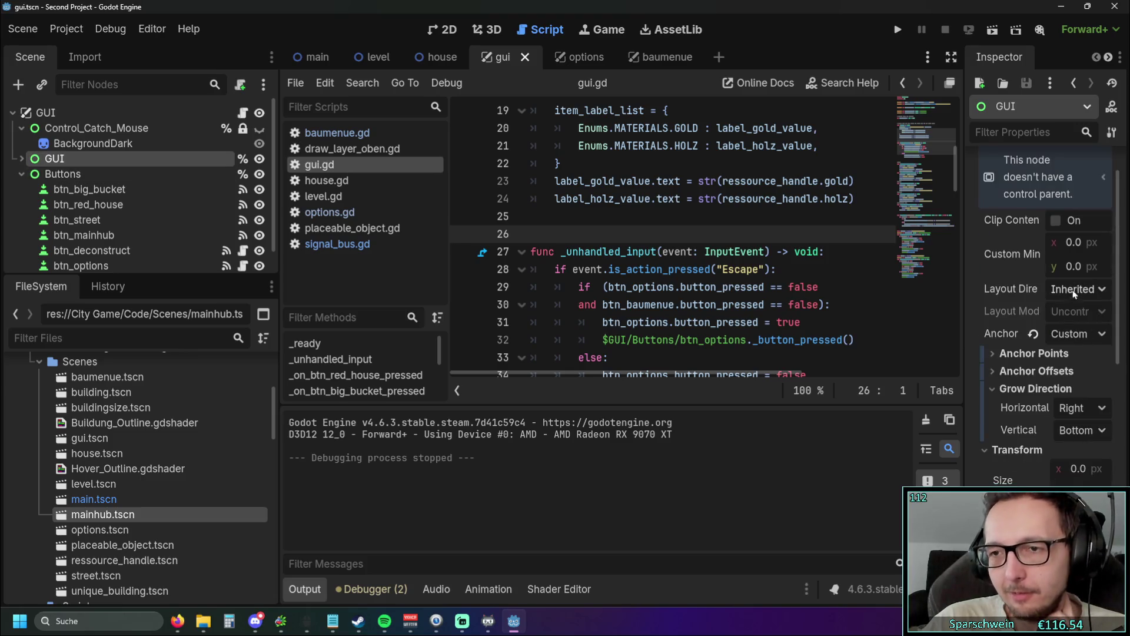
{"action": "left_click", "coordinate": [994, 389]}
{"action": "left_click", "coordinate": [1077, 334]}
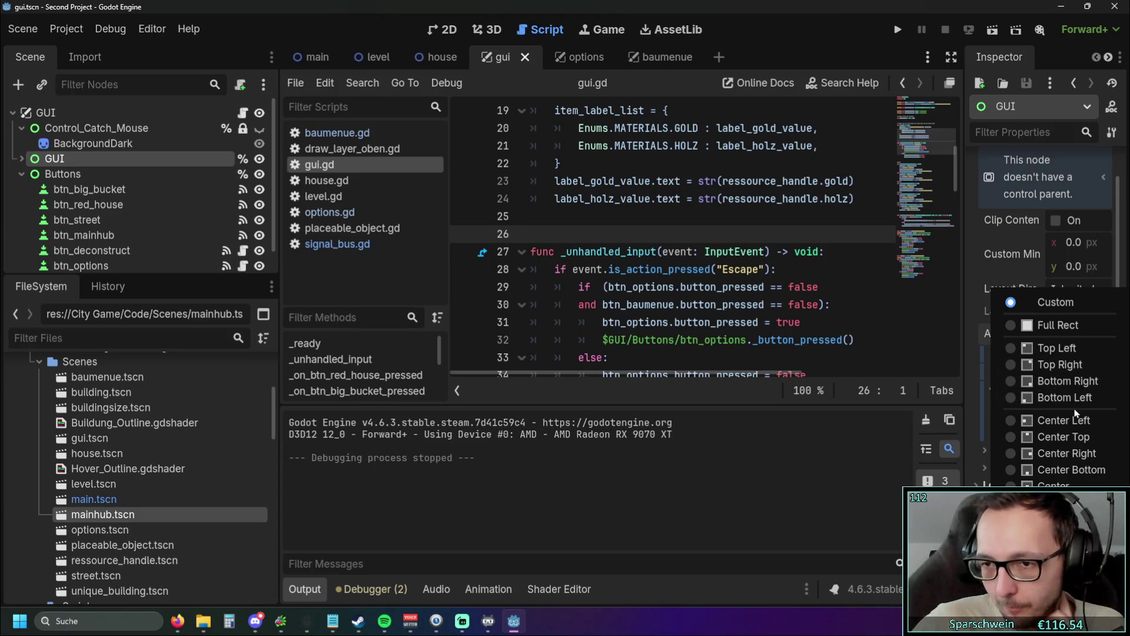
{"action": "left_click", "coordinate": [1080, 442]}
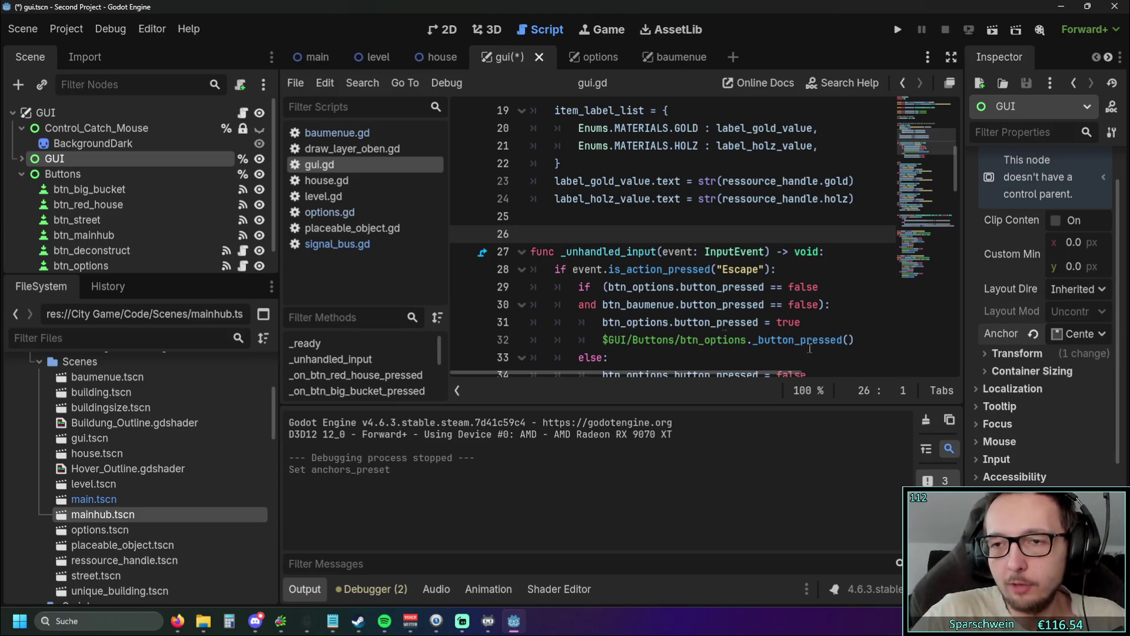
{"action": "left_click", "coordinate": [445, 29]}
{"action": "scroll", "coordinate": [558, 268], "scroll_direction": "up", "scroll_amount": 2}
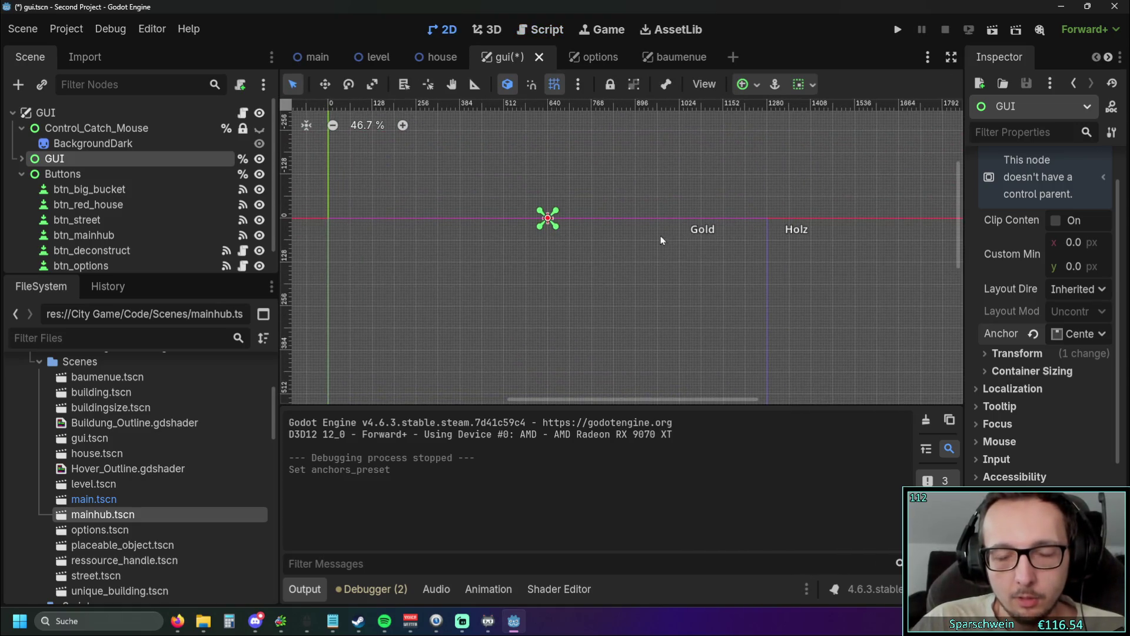
Step: Select the Gold and Holz labels and move them up and to the left
{"action": "scroll", "coordinate": [824, 177], "scroll_direction": "up", "scroll_amount": 2}
{"action": "left_click", "coordinate": [845, 314]}
{"action": "left_click_drag", "start_coordinate": [845, 314], "coordinate": [854, 321]}
{"action": "mouse_move", "coordinate": [744, 232]}
{"action": "left_mouse_down"}
{"action": "mouse_move", "coordinate": [398, 191]}
{"action": "mouse_move", "coordinate": [603, 292]}
{"action": "mouse_move", "coordinate": [725, 282]}
{"action": "mouse_move", "coordinate": [605, 269]}
{"action": "left_mouse_up"}
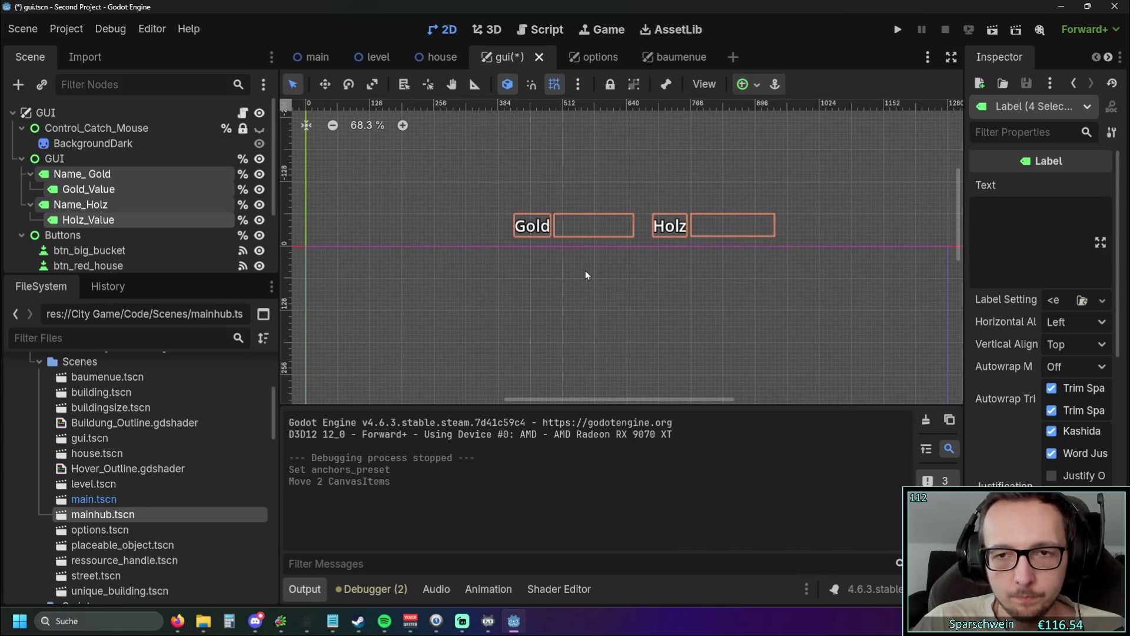
Step: Box-select the four Gold and Holz labels and move them about 568 px left
{"action": "left_click", "coordinate": [129, 159]}
{"action": "scroll", "coordinate": [574, 319], "scroll_direction": "right", "scroll_amount": 3}
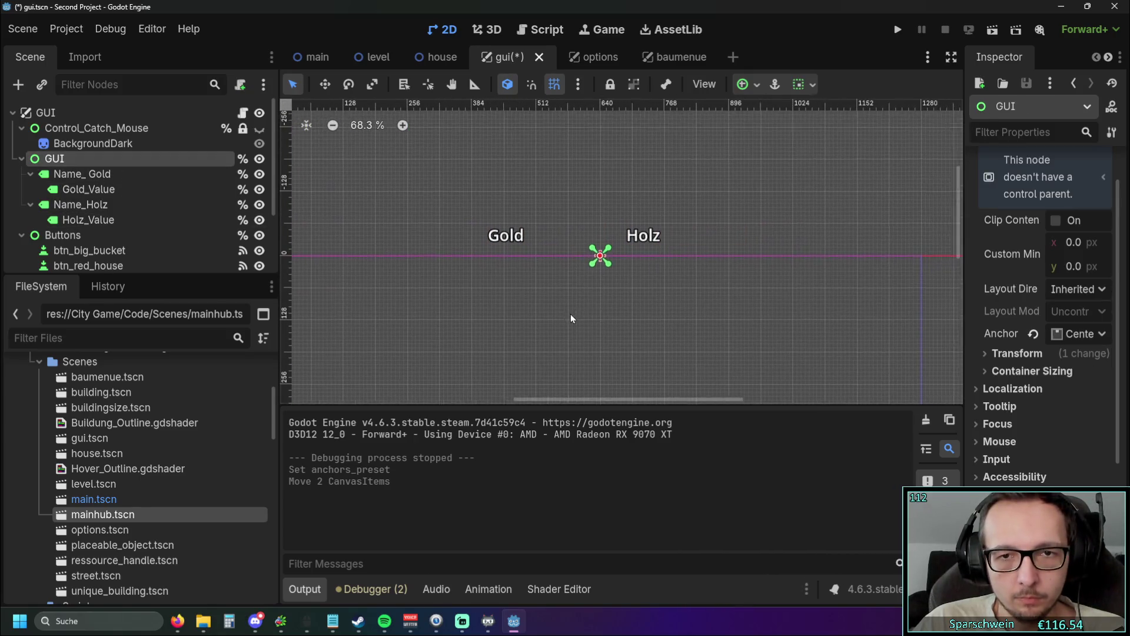
{"action": "scroll", "coordinate": [773, 188], "scroll_direction": "up", "scroll_amount": 2}
{"action": "mouse_move", "coordinate": [825, 167]}
{"action": "left_mouse_down"}
{"action": "mouse_move", "coordinate": [353, 263]}
{"action": "mouse_move", "coordinate": [333, 281]}
{"action": "left_mouse_up"}
{"action": "scroll", "coordinate": [564, 257], "scroll_direction": "up", "scroll_amount": 2}
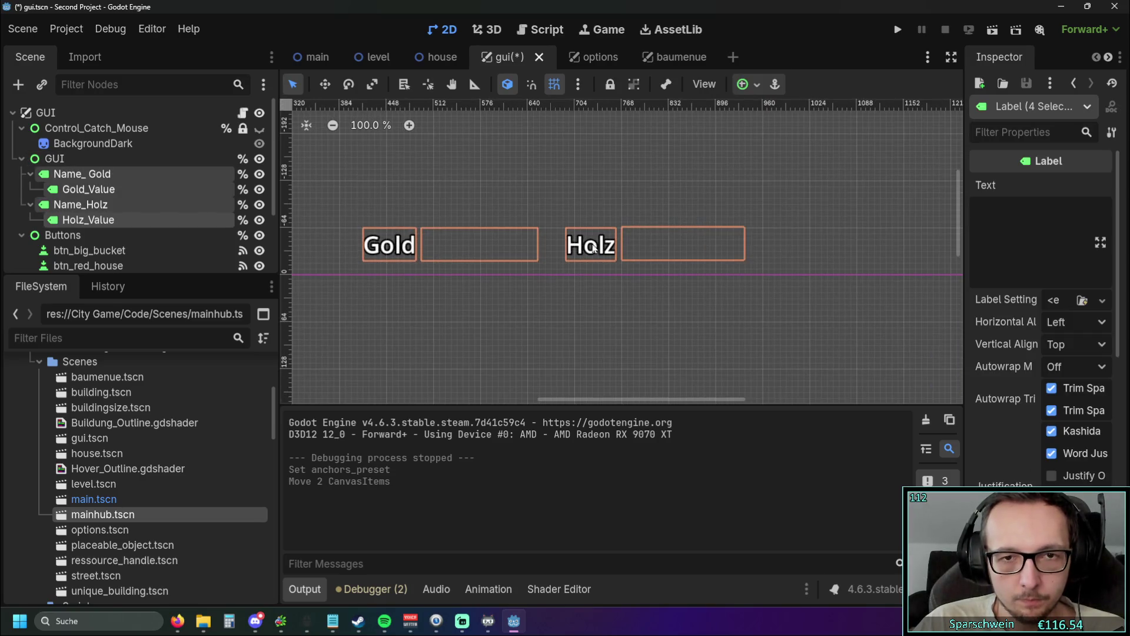
{"action": "left_click_drag", "start_coordinate": [594, 242], "coordinate": [585, 248]}
{"action": "left_click_drag", "start_coordinate": [585, 247], "coordinate": [545, 247]}
{"action": "scroll", "coordinate": [671, 247], "scroll_direction": "down", "scroll_amount": 2}
{"action": "mouse_move", "coordinate": [804, 249]}
{"action": "left_mouse_down"}
{"action": "mouse_move", "coordinate": [448, 242]}
{"action": "mouse_move", "coordinate": [457, 244]}
{"action": "left_mouse_up"}
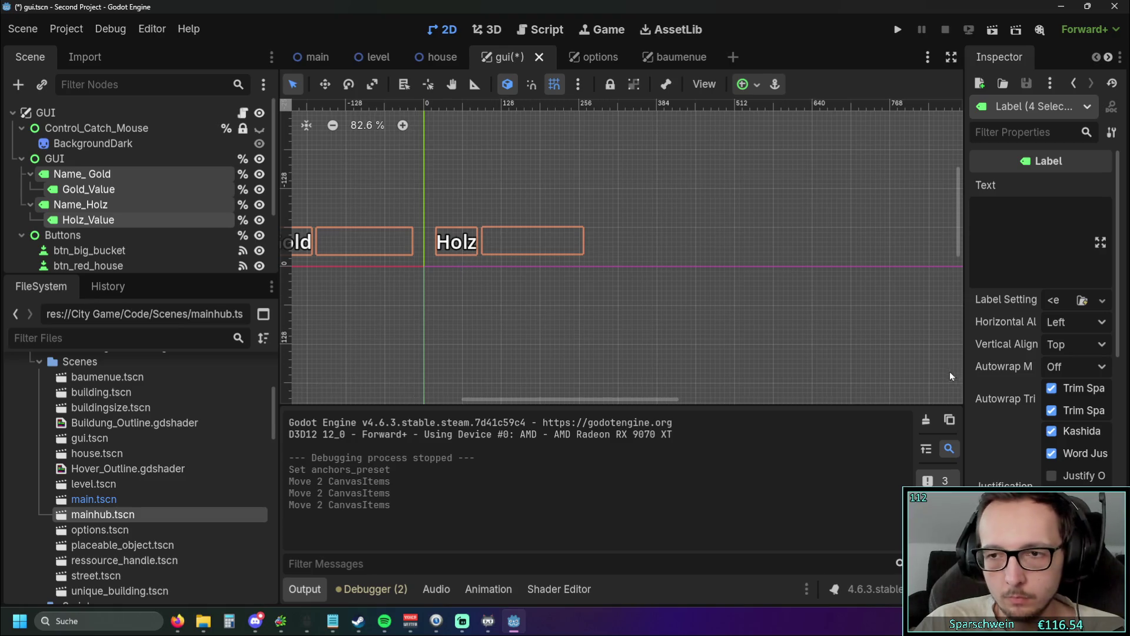
Step: Move the Gold and Holz labels 80 px down
{"action": "scroll", "coordinate": [1059, 366], "scroll_direction": "down", "scroll_amount": 10}
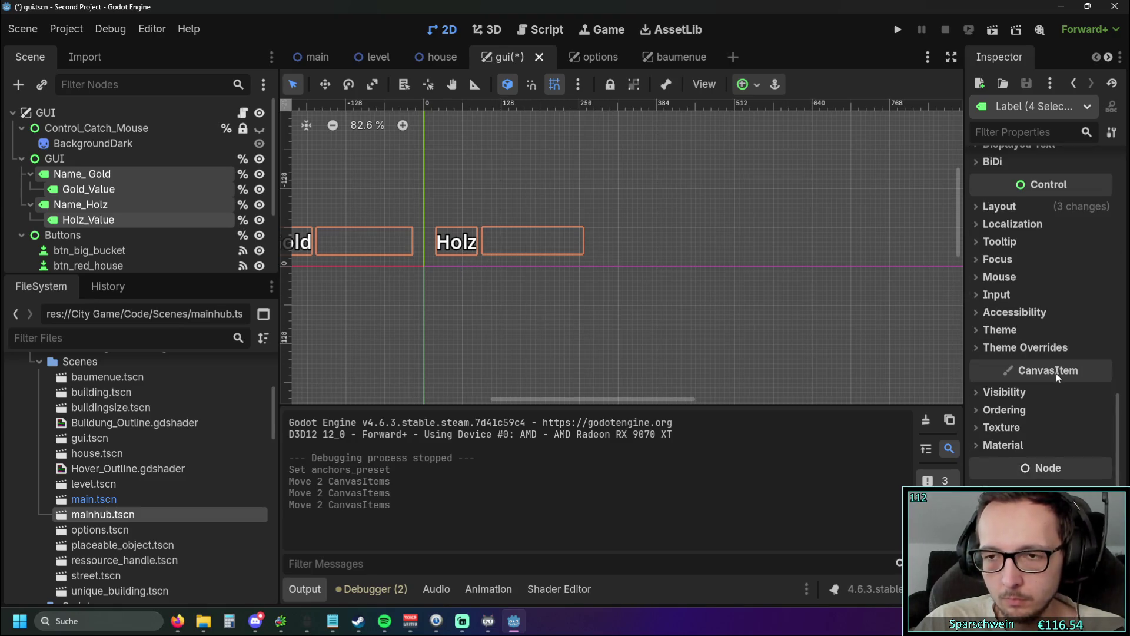
{"action": "scroll", "coordinate": [1005, 295], "scroll_direction": "up", "scroll_amount": 6}
{"action": "left_click_drag", "start_coordinate": [641, 308], "coordinate": [770, 313]}
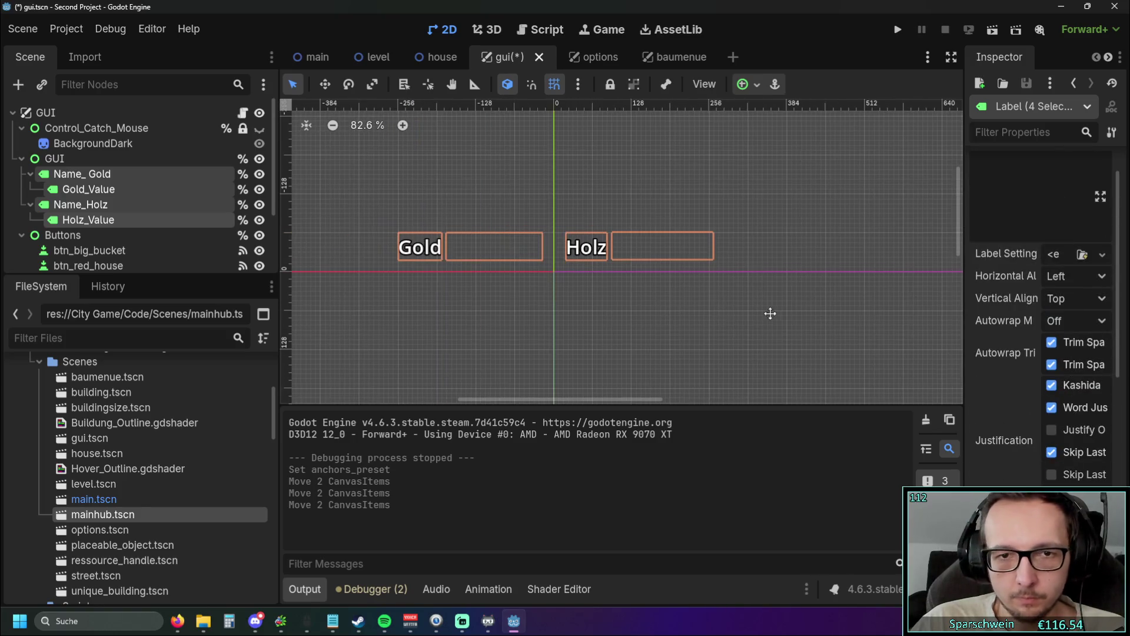
{"action": "left_click_drag", "start_coordinate": [598, 249], "coordinate": [596, 292]}
{"action": "scroll", "coordinate": [571, 212], "scroll_direction": "right", "scroll_amount": 5}
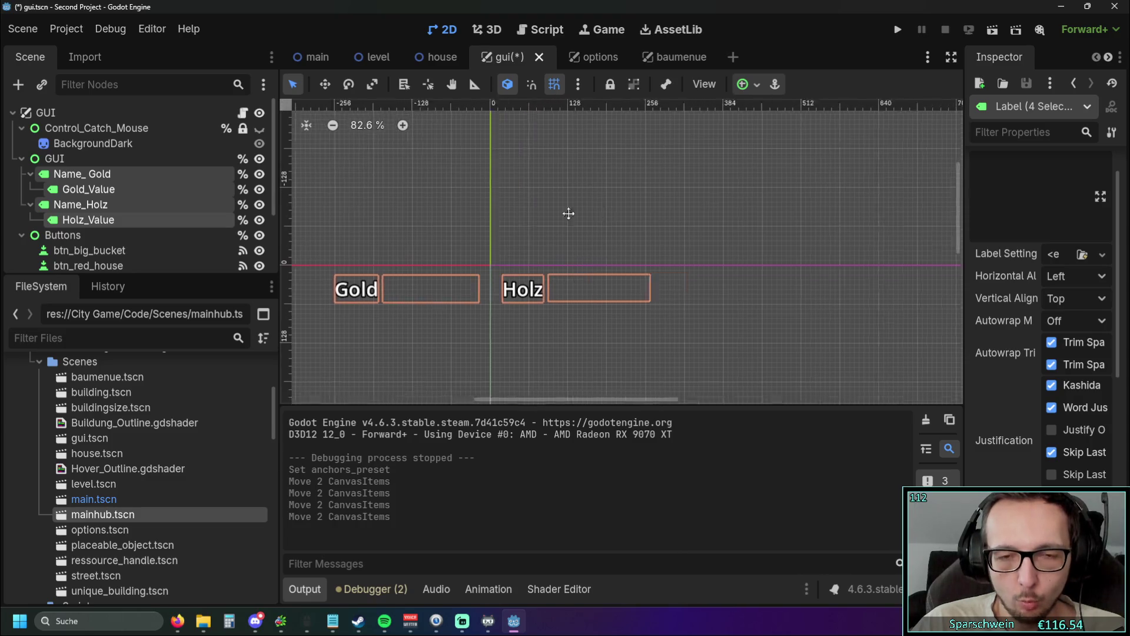
{"action": "scroll", "coordinate": [606, 226], "scroll_direction": "left", "scroll_amount": 5}
{"action": "scroll", "coordinate": [1054, 355], "scroll_direction": "up", "scroll_amount": 2}
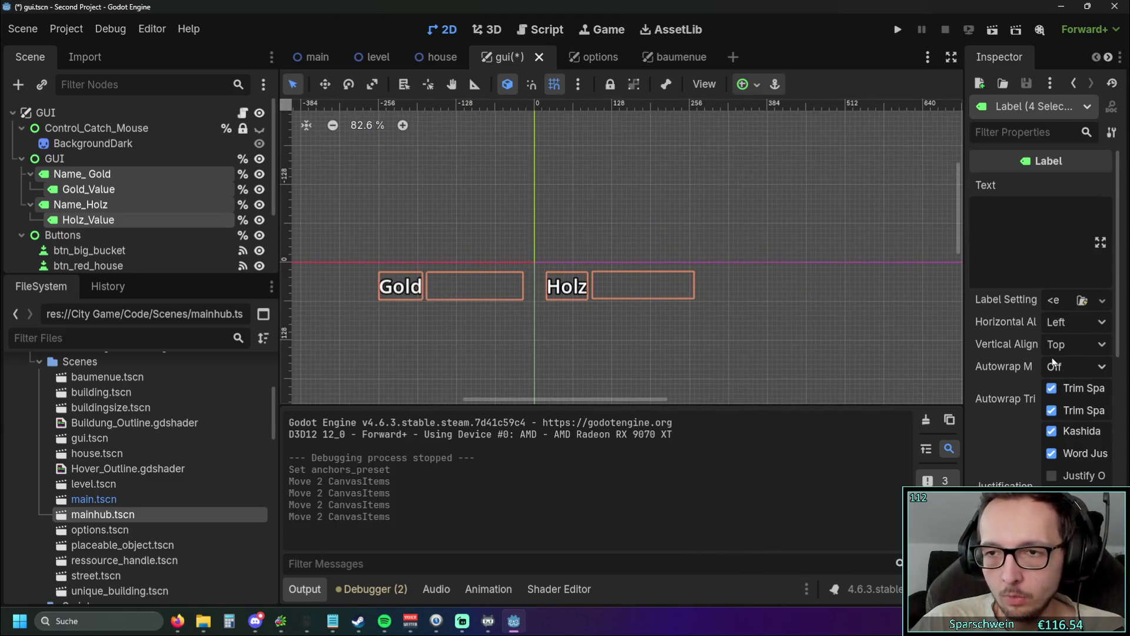
{"action": "scroll", "coordinate": [1055, 355], "scroll_direction": "down", "scroll_amount": 8}
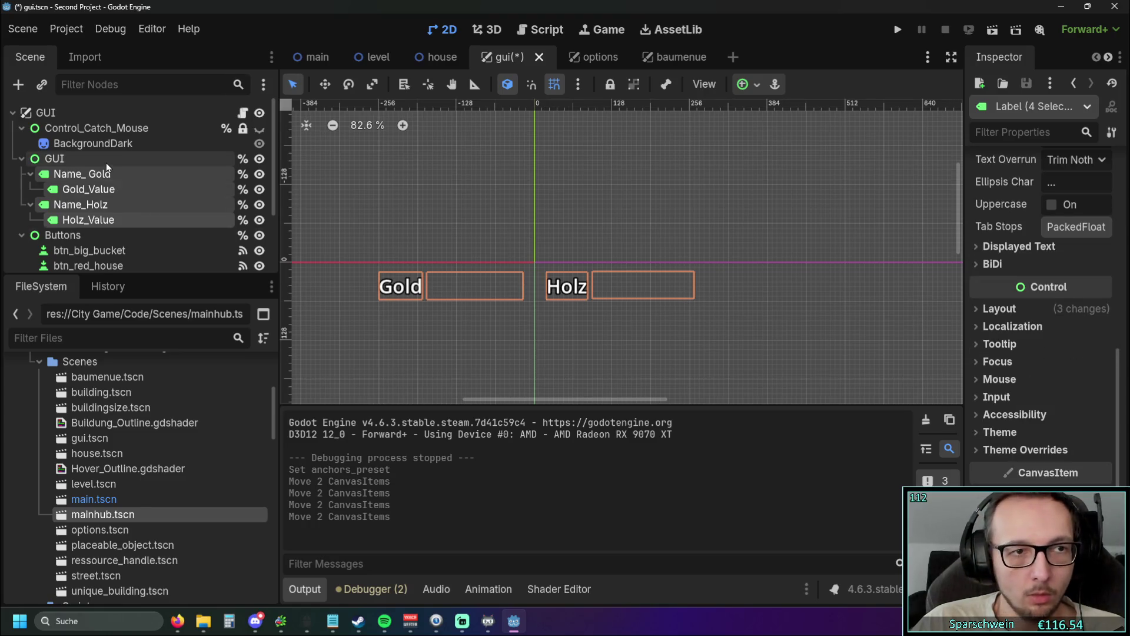
Step: Drag the GUI node's anchor handles together on the left, then shift the four labels 128 px left
{"action": "left_click", "coordinate": [70, 159]}
{"action": "left_click_drag", "start_coordinate": [915, 275], "coordinate": [525, 269]}
{"action": "left_click_drag", "start_coordinate": [928, 277], "coordinate": [532, 269]}
{"action": "mouse_move", "coordinate": [343, 359]}
{"action": "left_mouse_down"}
{"action": "mouse_move", "coordinate": [671, 281]}
{"action": "mouse_move", "coordinate": [617, 287]}
{"action": "left_mouse_up"}
{"action": "left_click_drag", "start_coordinate": [356, 352], "coordinate": [787, 269]}
{"action": "mouse_move", "coordinate": [626, 293]}
{"action": "left_mouse_down"}
{"action": "mouse_move", "coordinate": [712, 285]}
{"action": "mouse_move", "coordinate": [539, 289]}
{"action": "mouse_move", "coordinate": [777, 293]}
{"action": "mouse_move", "coordinate": [606, 285]}
{"action": "mouse_move", "coordinate": [624, 286]}
{"action": "left_mouse_up"}
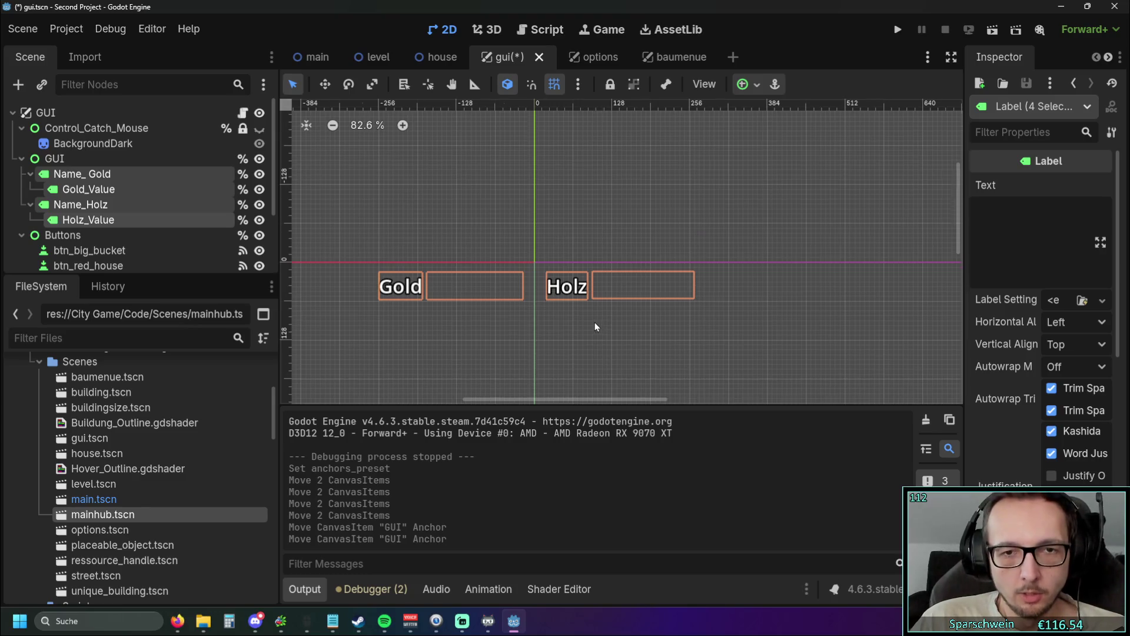
{"action": "scroll", "coordinate": [596, 327], "scroll_direction": "down", "scroll_amount": 2}
{"action": "left_click", "coordinate": [563, 229]}
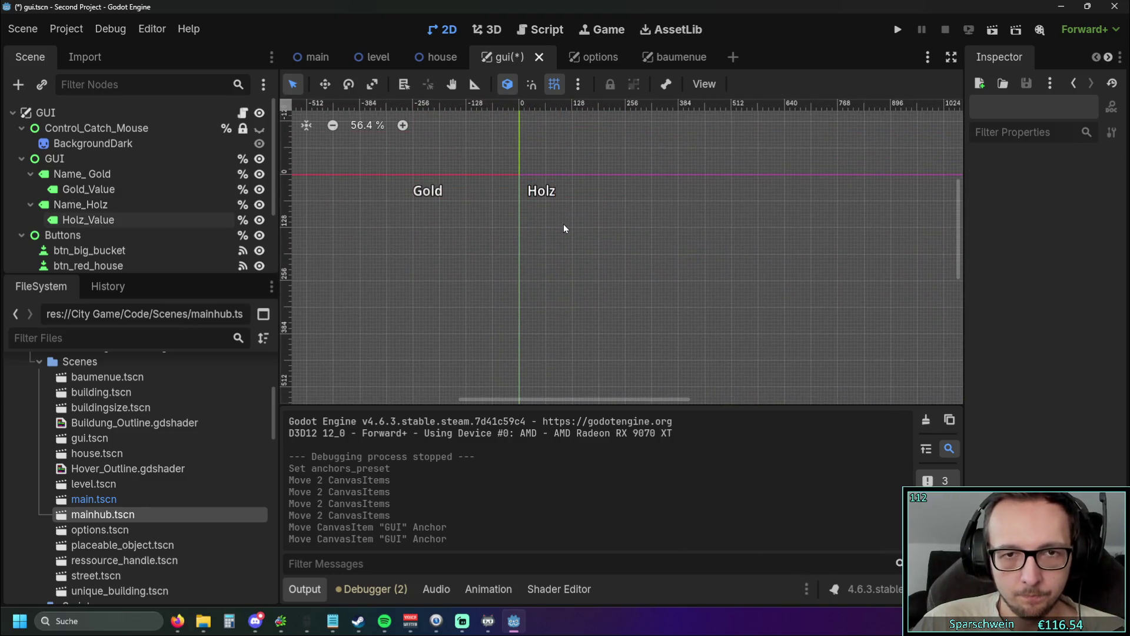
Step: Try the Center Top and then the Top Left anchor presets on the GUI node
{"action": "left_click_drag", "start_coordinate": [564, 228], "coordinate": [566, 267]}
{"action": "left_click", "coordinate": [89, 173]}
{"action": "left_click", "coordinate": [82, 159]}
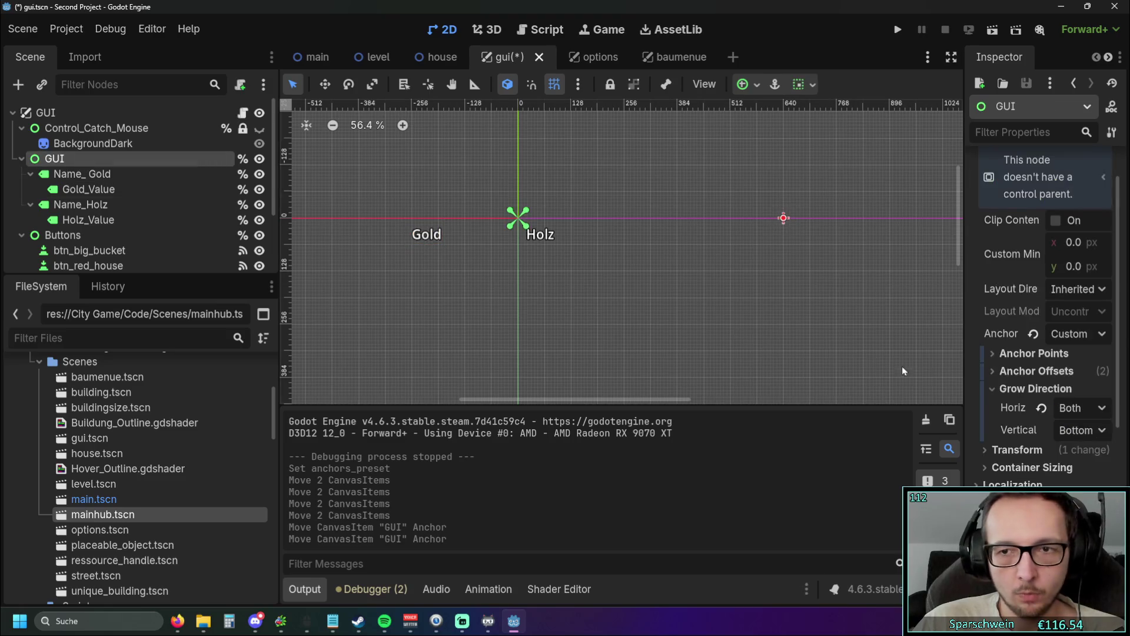
{"action": "left_click", "coordinate": [1070, 333]}
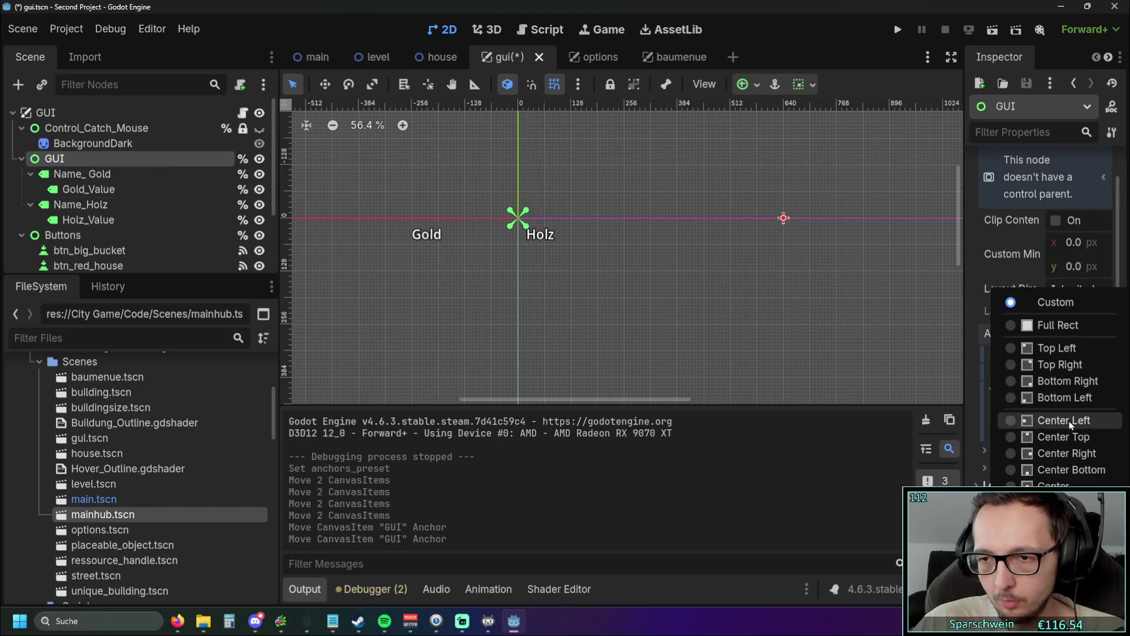
{"action": "left_click", "coordinate": [1085, 437]}
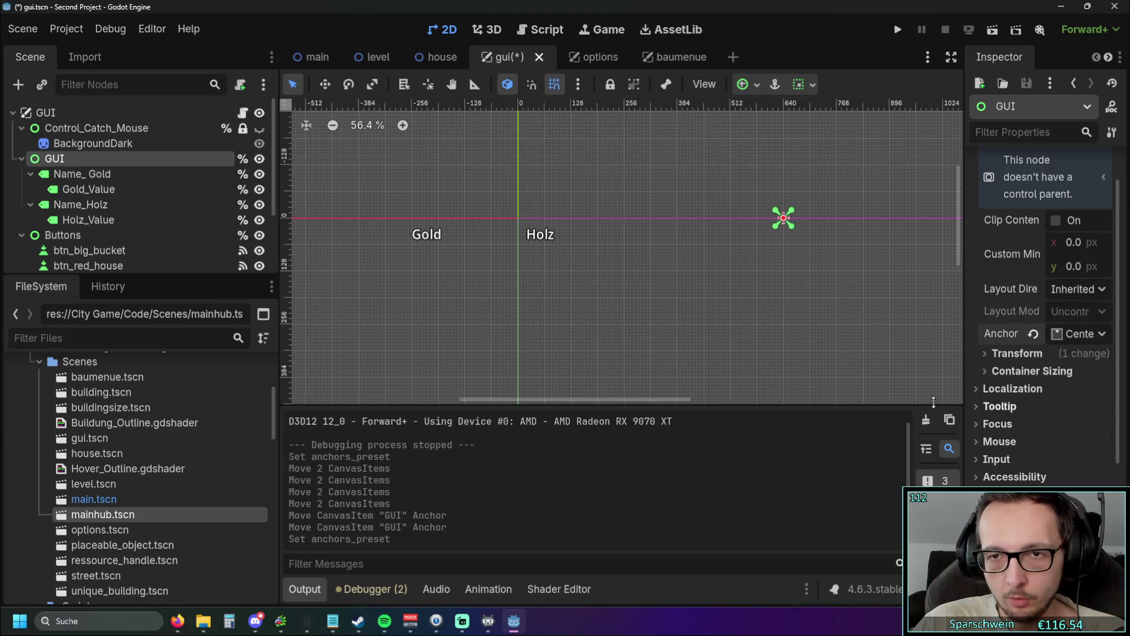
{"action": "mouse_move", "coordinate": [801, 342]}
{"action": "left_mouse_down"}
{"action": "mouse_move", "coordinate": [739, 316]}
{"action": "mouse_move", "coordinate": [749, 326]}
{"action": "left_mouse_up"}
{"action": "left_click", "coordinate": [1080, 334]}
{"action": "left_click", "coordinate": [1058, 348]}
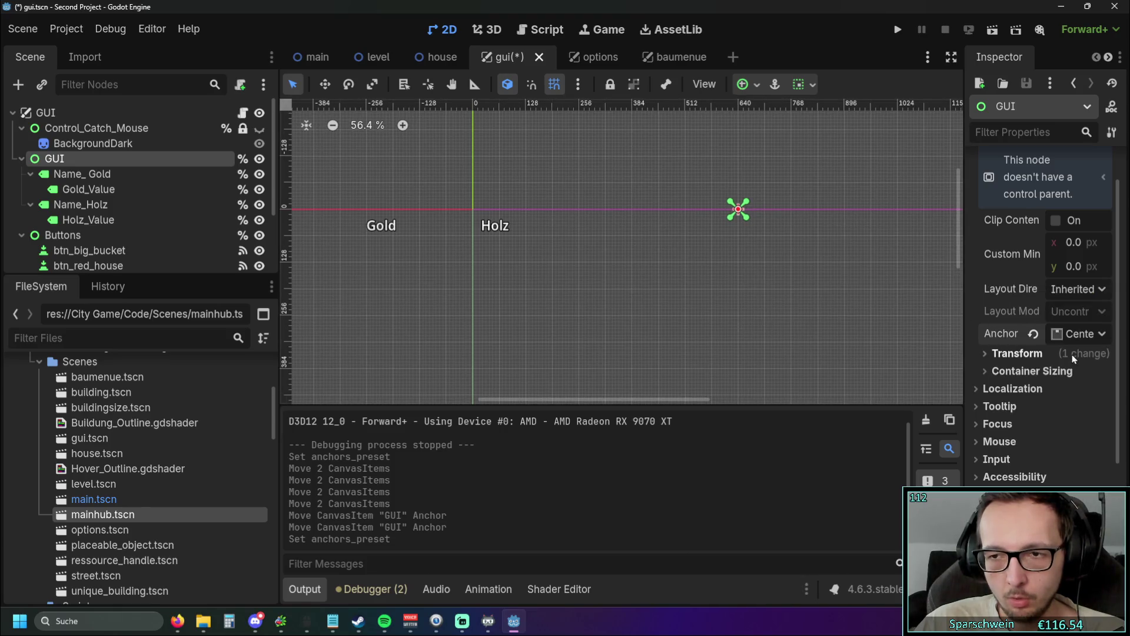
{"action": "scroll", "coordinate": [711, 261], "scroll_direction": "down", "scroll_amount": 2}
{"action": "scroll", "coordinate": [711, 260], "scroll_direction": "left", "scroll_amount": 3}
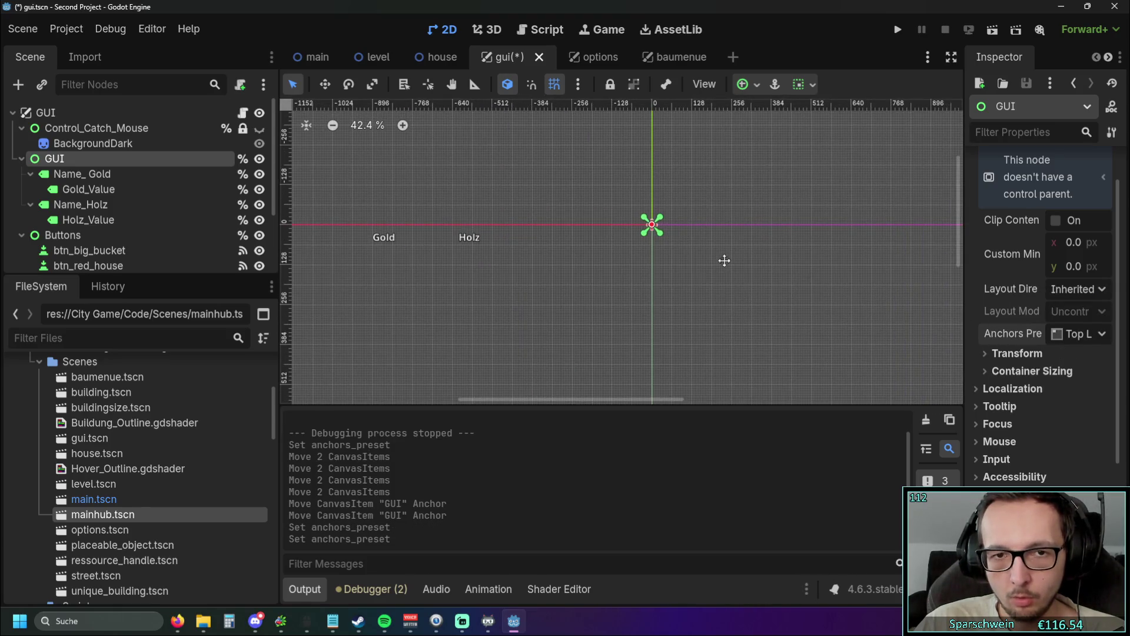
{"action": "scroll", "coordinate": [712, 262], "scroll_direction": "right", "scroll_amount": 2}
{"action": "left_click_drag", "start_coordinate": [681, 280], "coordinate": [806, 284]}
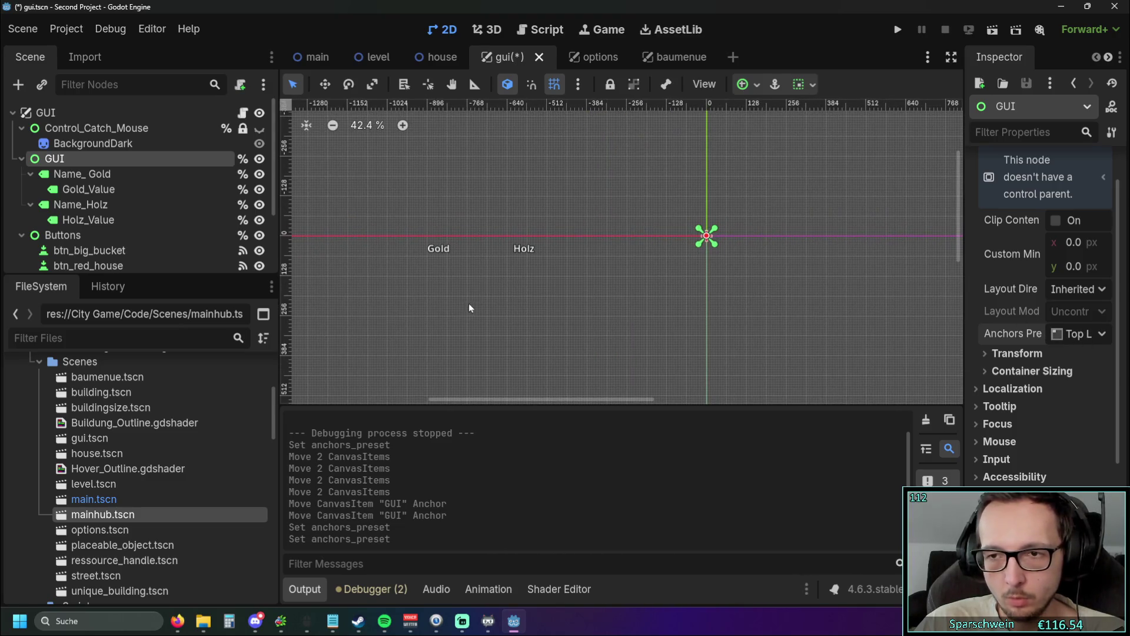
{"action": "left_click", "coordinate": [1078, 334]}
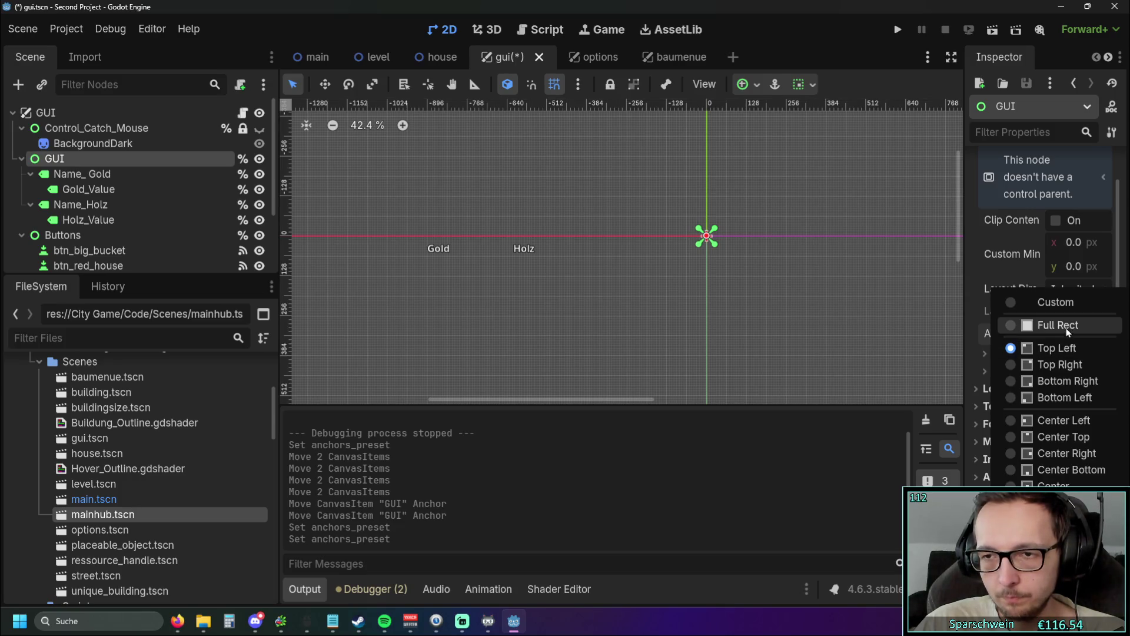
{"action": "left_click", "coordinate": [694, 316]}
Step: Move the four labels 656 px to the right and clear the selection
{"action": "left_click_drag", "start_coordinate": [389, 311], "coordinate": [608, 196]}
{"action": "left_click_drag", "start_coordinate": [527, 250], "coordinate": [732, 252]}
{"action": "scroll", "coordinate": [791, 297], "scroll_direction": "up", "scroll_amount": 5}
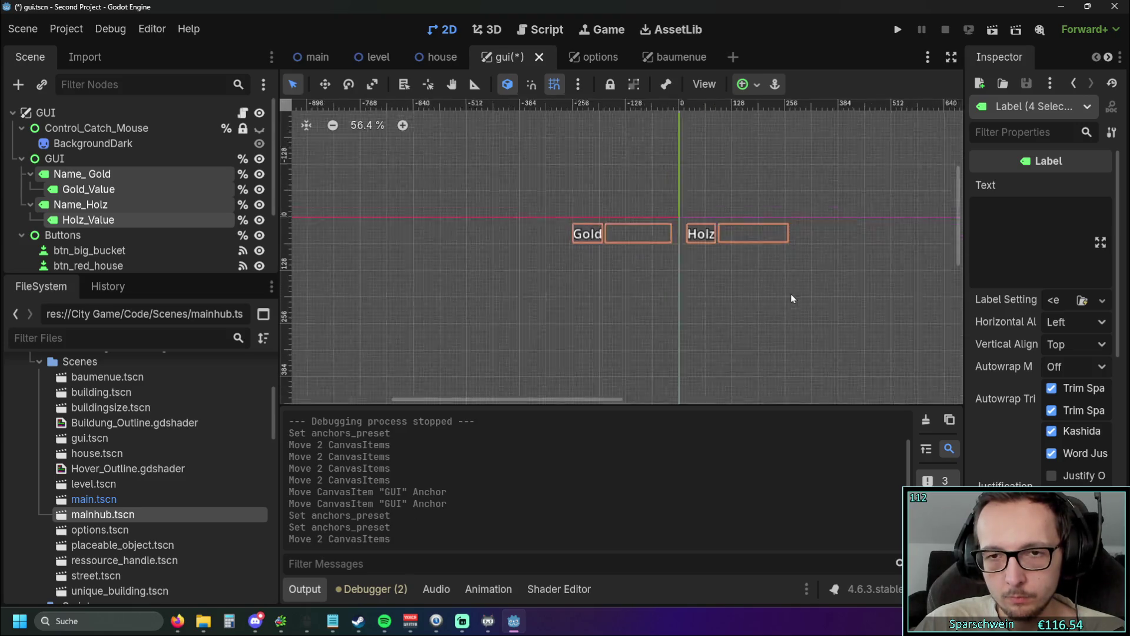
{"action": "scroll", "coordinate": [787, 340], "scroll_direction": "down", "scroll_amount": 2}
{"action": "left_click_drag", "start_coordinate": [787, 339], "coordinate": [531, 94]}
{"action": "mouse_move", "coordinate": [611, 352]}
{"action": "left_mouse_down"}
{"action": "mouse_move", "coordinate": [535, 233]}
{"action": "mouse_move", "coordinate": [606, 320]}
{"action": "left_mouse_up"}
{"action": "scroll", "coordinate": [605, 311], "scroll_direction": "up", "scroll_amount": 2}
{"action": "left_click", "coordinate": [611, 308]}
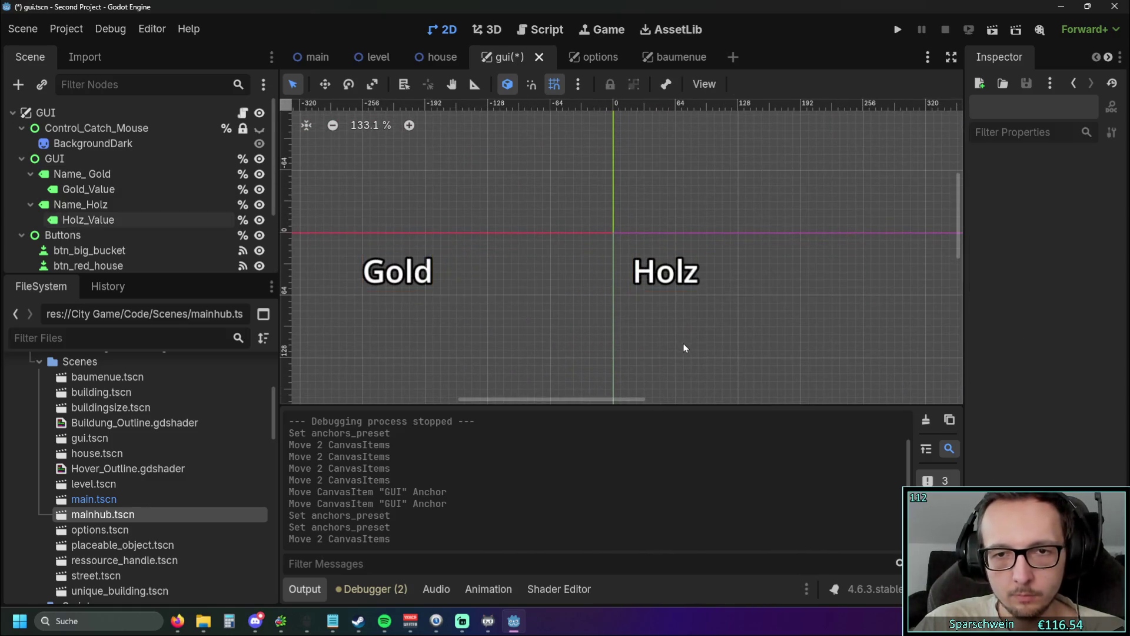
{"action": "scroll", "coordinate": [611, 308], "scroll_direction": "down", "scroll_amount": 1}
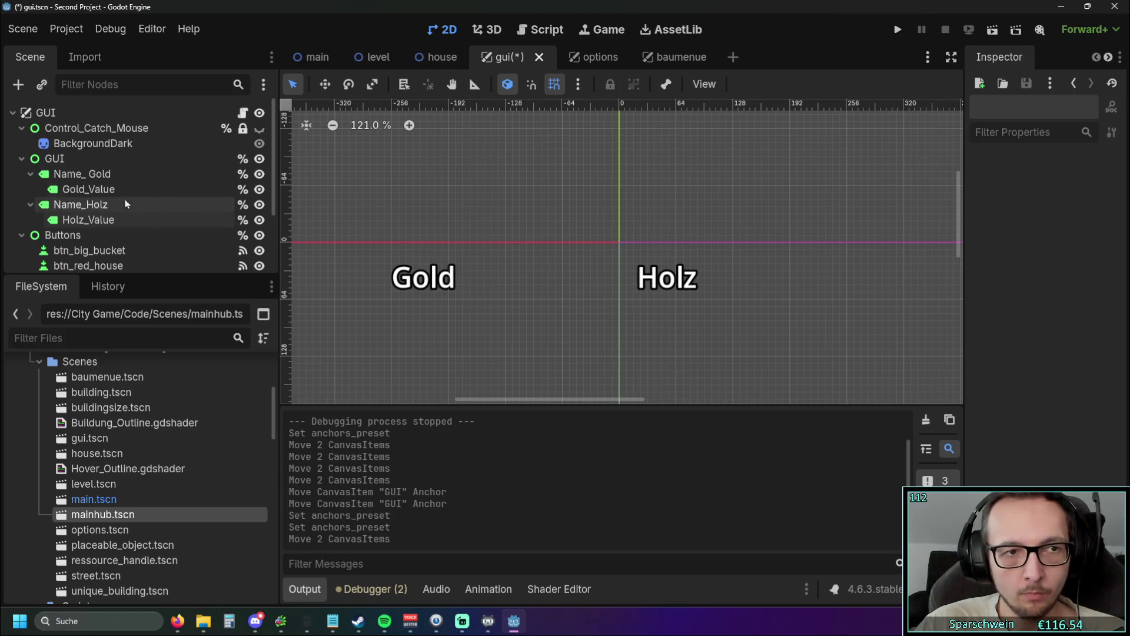
Step: Anchor the GUI node to a Center preset and run the project
{"action": "left_click", "coordinate": [55, 158]}
{"action": "left_click", "coordinate": [1072, 331]}
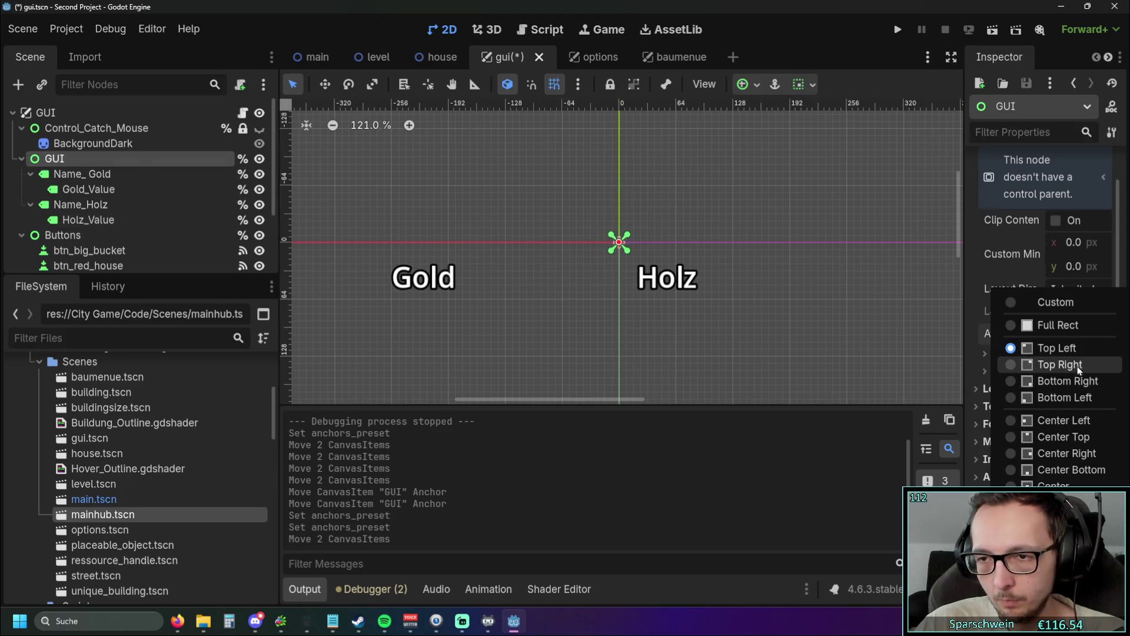
{"action": "left_click", "coordinate": [1063, 436]}
{"action": "scroll", "coordinate": [796, 295], "scroll_direction": "down", "scroll_amount": 6}
{"action": "scroll", "coordinate": [701, 285], "scroll_direction": "down", "scroll_amount": 1}
{"action": "mouse_move", "coordinate": [701, 285]}
{"action": "left_mouse_down"}
{"action": "mouse_move", "coordinate": [523, 244]}
{"action": "mouse_move", "coordinate": [629, 262]}
{"action": "left_mouse_up"}
{"action": "left_click", "coordinate": [896, 32]}
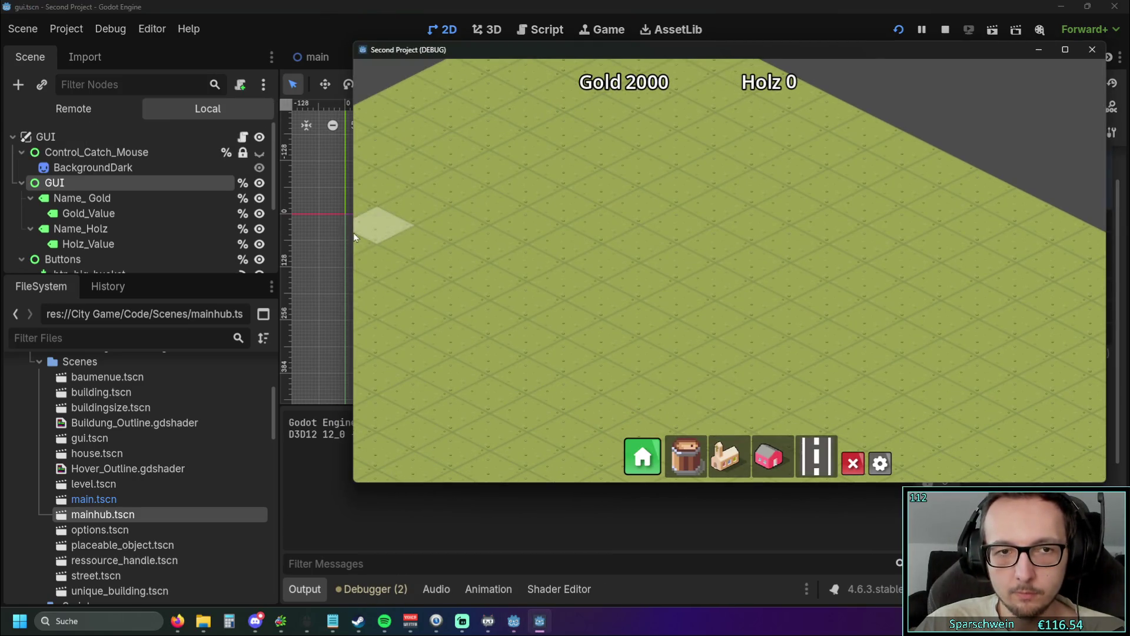
Step: Widen and shorten the game window, then place three red houses in a row
{"action": "mouse_move", "coordinate": [352, 231]}
{"action": "left_mouse_down"}
{"action": "mouse_move", "coordinate": [44, 229]}
{"action": "mouse_move", "coordinate": [1068, 251]}
{"action": "mouse_move", "coordinate": [210, 238]}
{"action": "left_mouse_up"}
{"action": "mouse_move", "coordinate": [681, 492]}
{"action": "left_mouse_down"}
{"action": "mouse_move", "coordinate": [697, 595]}
{"action": "mouse_move", "coordinate": [698, 267]}
{"action": "mouse_move", "coordinate": [714, 147]}
{"action": "mouse_move", "coordinate": [725, 491]}
{"action": "mouse_move", "coordinate": [704, 480]}
{"action": "mouse_move", "coordinate": [714, 143]}
{"action": "mouse_move", "coordinate": [724, 542]}
{"action": "mouse_move", "coordinate": [752, 175]}
{"action": "mouse_move", "coordinate": [747, 490]}
{"action": "mouse_move", "coordinate": [768, 312]}
{"action": "left_mouse_up"}
{"action": "left_click", "coordinate": [697, 287]}
{"action": "left_click", "coordinate": [477, 210]}
{"action": "left_click", "coordinate": [429, 225]}
{"action": "left_click", "coordinate": [388, 244]}
{"action": "key", "text": "Escape"}
Step: Place a church and a five-tile street beside the houses, then narrow the window
{"action": "left_click", "coordinate": [655, 286]}
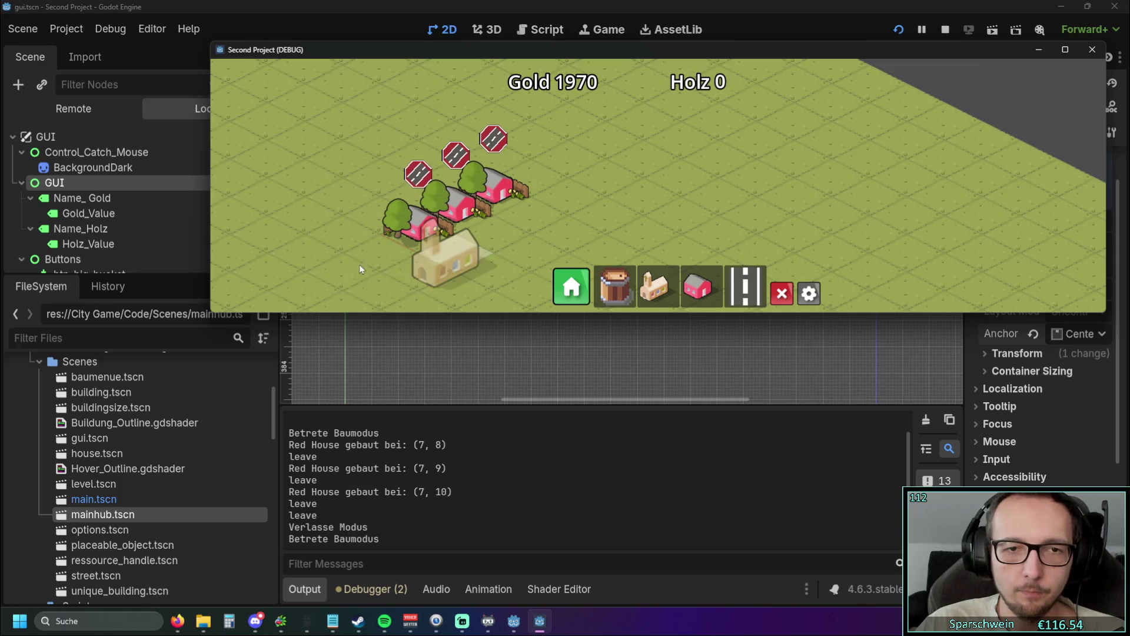
{"action": "left_click", "coordinate": [383, 260]}
{"action": "left_click", "coordinate": [745, 286]}
{"action": "left_click_drag", "start_coordinate": [471, 249], "coordinate": [584, 173]}
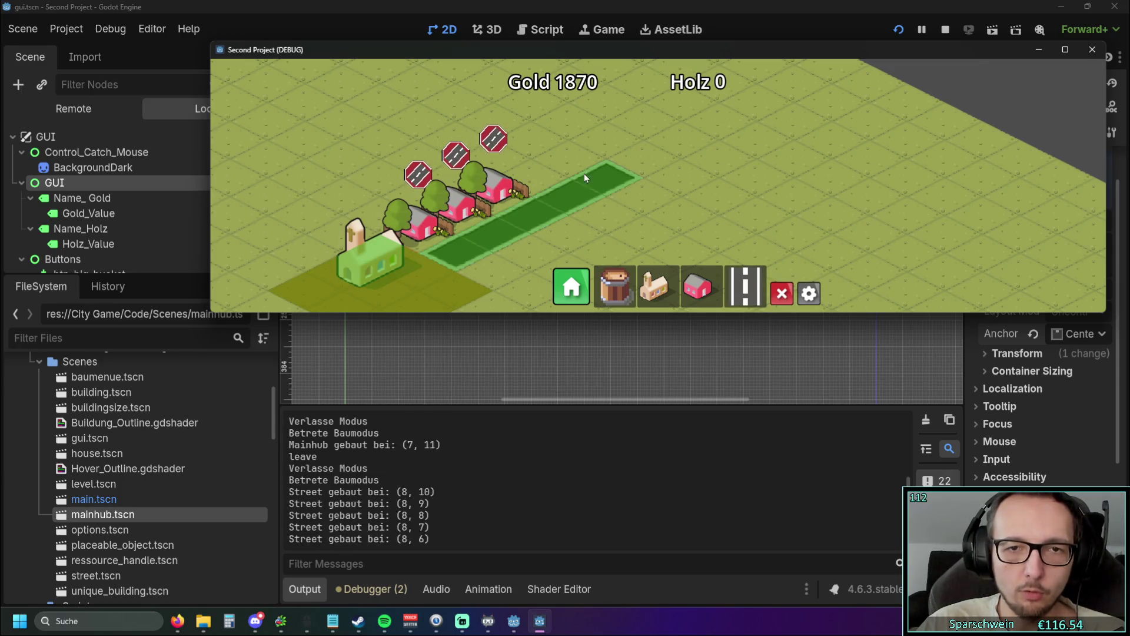
{"action": "key", "text": "Escape"}
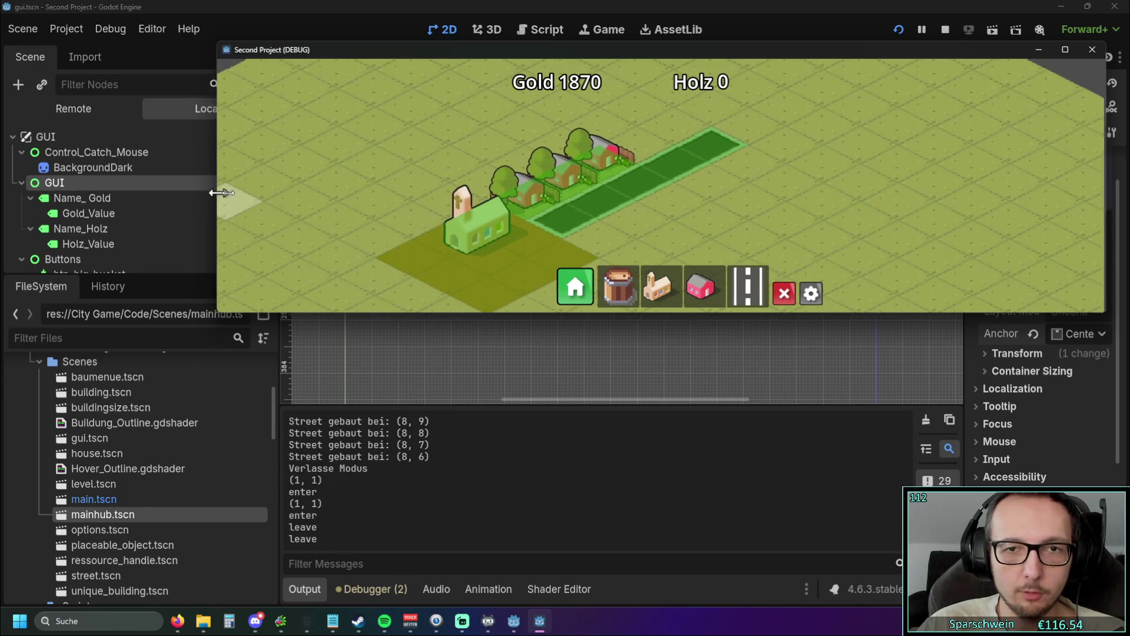
{"action": "left_click_drag", "start_coordinate": [211, 194], "coordinate": [477, 194]}
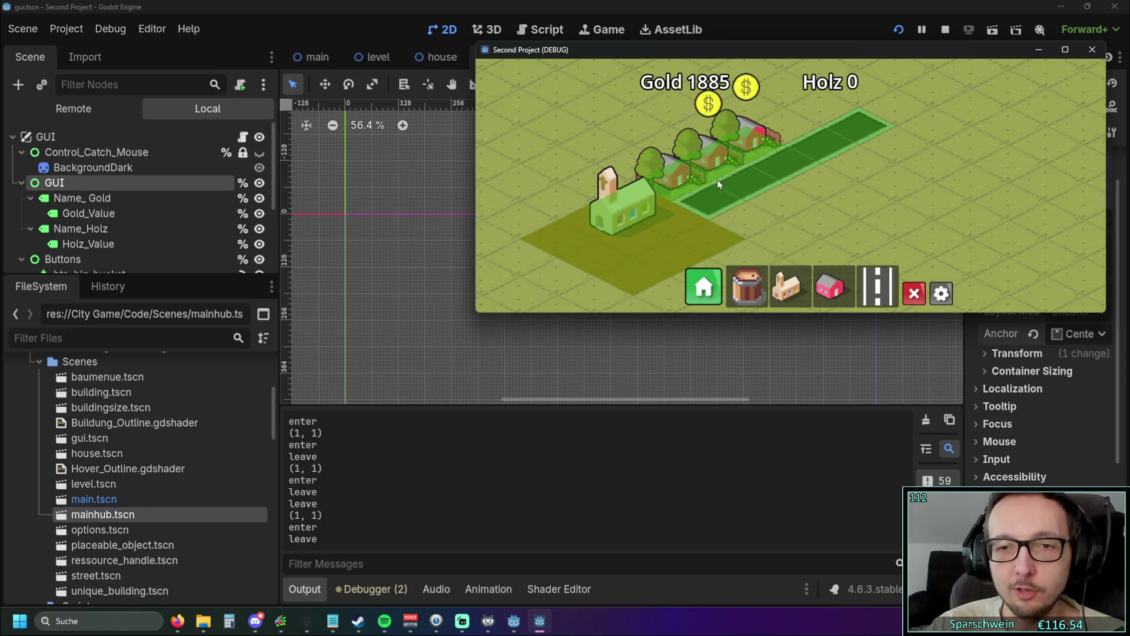
Step: In Optionen switch resolution to 1600x900, then 1024x768, reshape the window, and close the game
{"action": "left_click", "coordinate": [942, 294]}
{"action": "left_click", "coordinate": [756, 294]}
{"action": "left_click", "coordinate": [750, 259]}
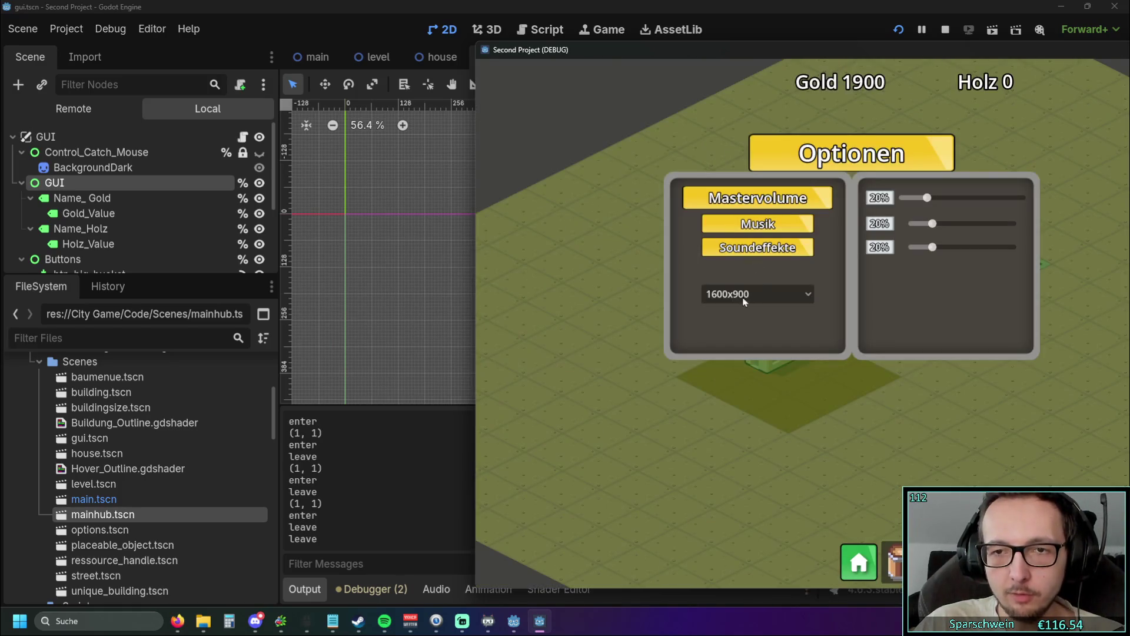
{"action": "left_click_drag", "start_coordinate": [817, 54], "coordinate": [470, 40]}
{"action": "left_click", "coordinate": [461, 281]}
{"action": "left_click", "coordinate": [400, 302]}
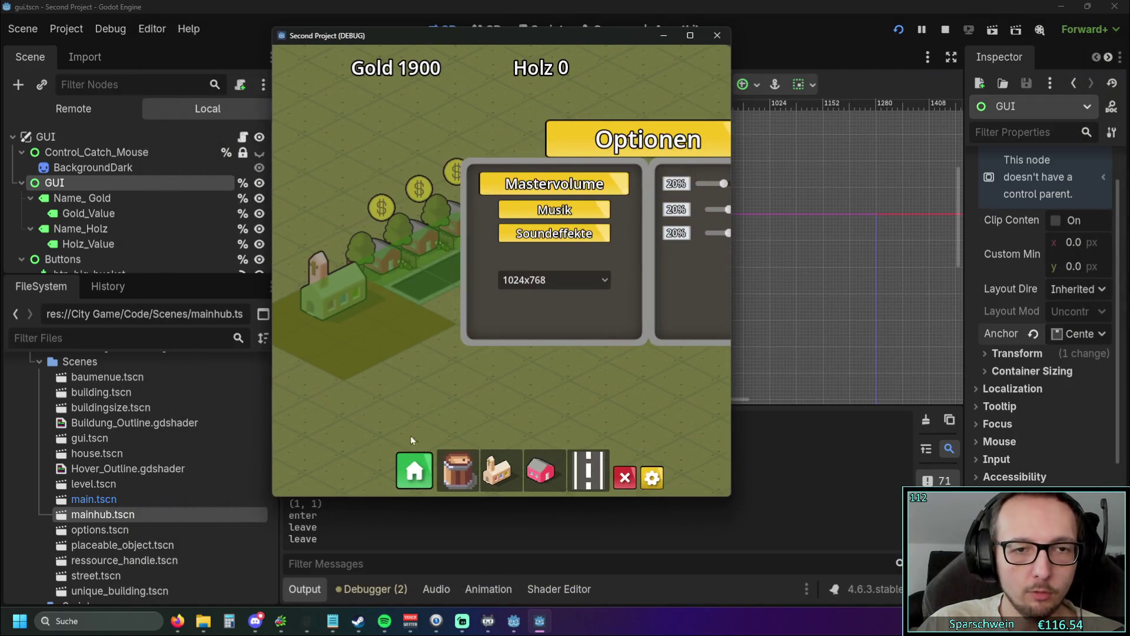
{"action": "left_click_drag", "start_coordinate": [447, 497], "coordinate": [441, 323]}
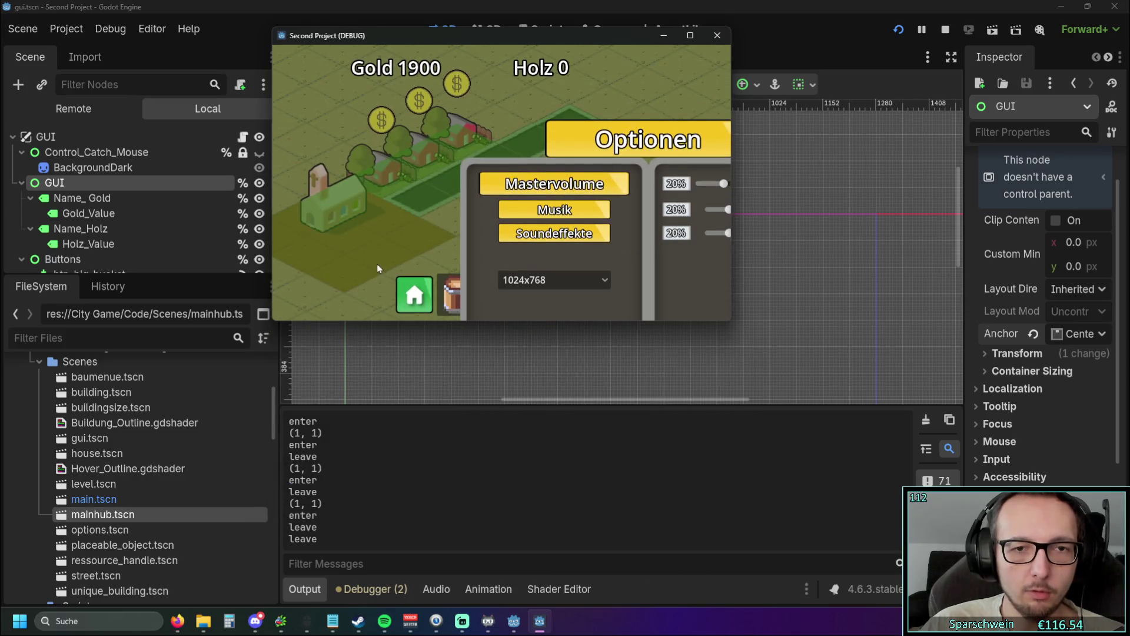
{"action": "left_click", "coordinate": [717, 36]}
{"action": "left_click", "coordinate": [599, 289]}
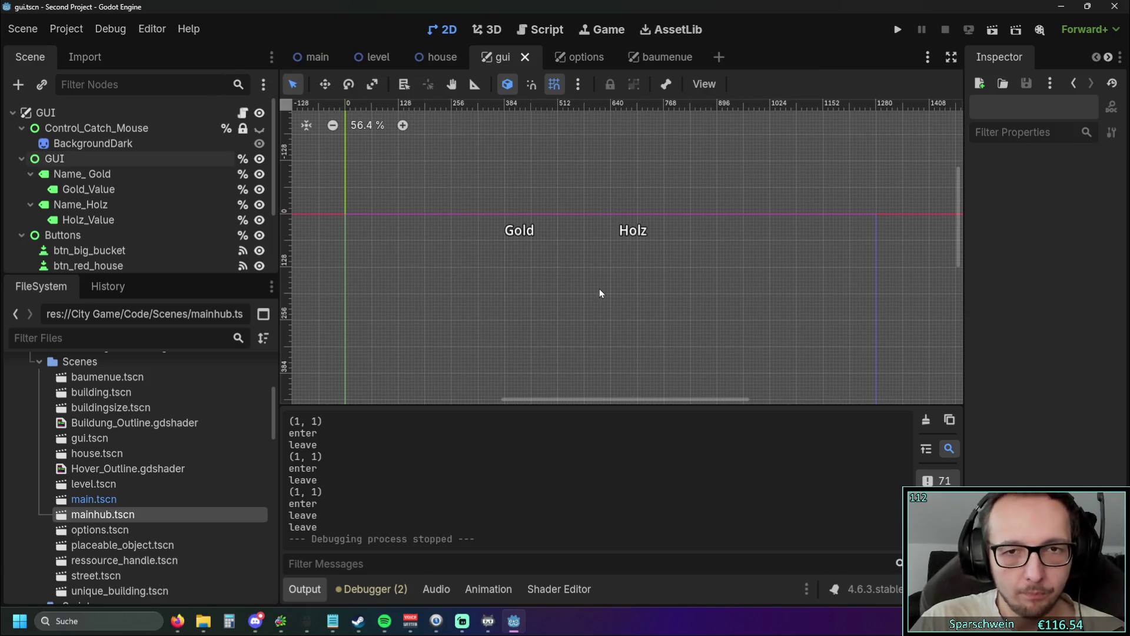
Step: Switch to the main scene tab and open Editor Settings, still filtered by 'game'
{"action": "scroll", "coordinate": [598, 292], "scroll_direction": "down", "scroll_amount": 1}
{"action": "mouse_move", "coordinate": [599, 292]}
{"action": "left_mouse_down"}
{"action": "mouse_move", "coordinate": [581, 206]}
{"action": "mouse_move", "coordinate": [595, 236]}
{"action": "mouse_move", "coordinate": [604, 221]}
{"action": "mouse_move", "coordinate": [613, 229]}
{"action": "left_mouse_up"}
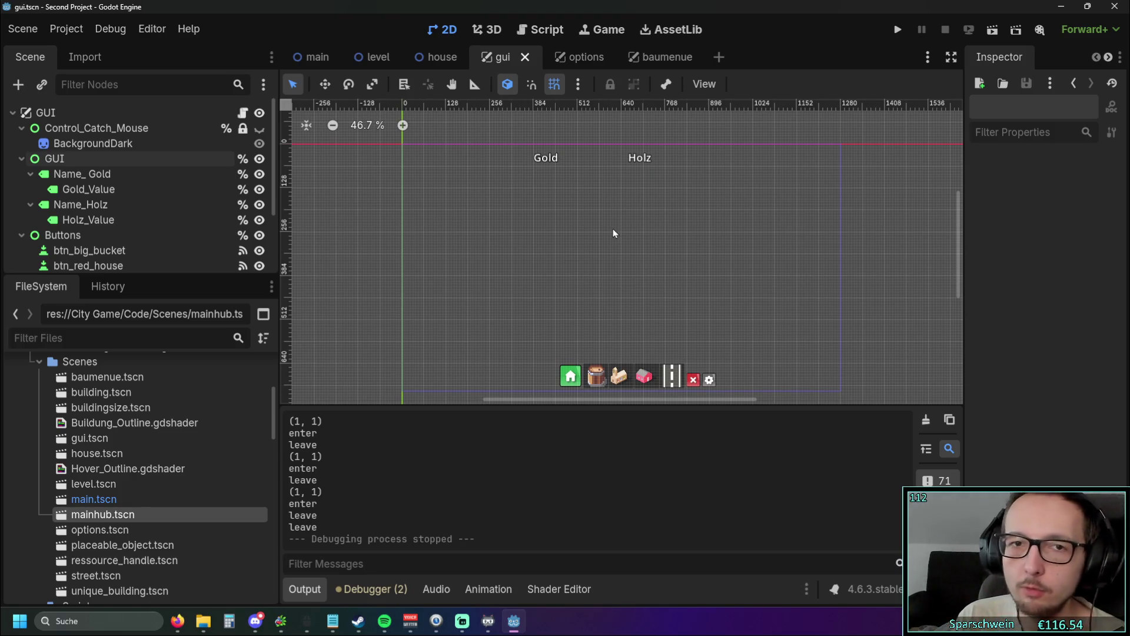
{"action": "left_click", "coordinate": [313, 58]}
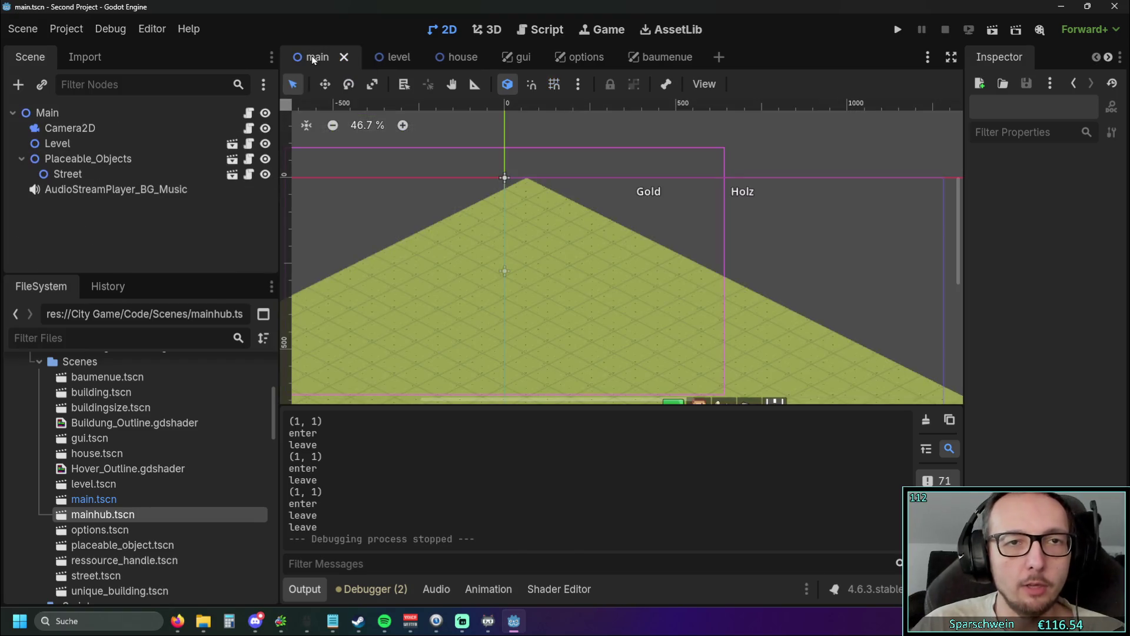
{"action": "left_click", "coordinate": [142, 36]}
{"action": "left_click", "coordinate": [164, 51]}
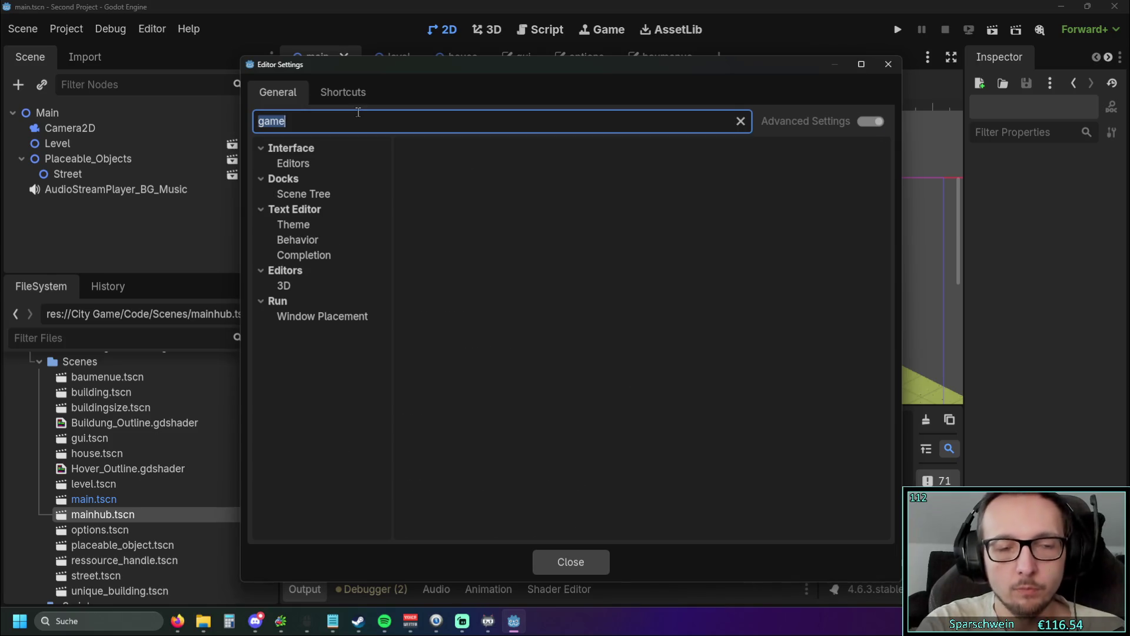
Step: Clear the filter, review Run > Window Placement (position 600, 100), and close Editor Settings
{"action": "key", "text": "BackSpace"}
{"action": "left_click", "coordinate": [294, 179]}
{"action": "left_click", "coordinate": [311, 159]}
{"action": "scroll", "coordinate": [330, 264], "scroll_direction": "down", "scroll_amount": 10}
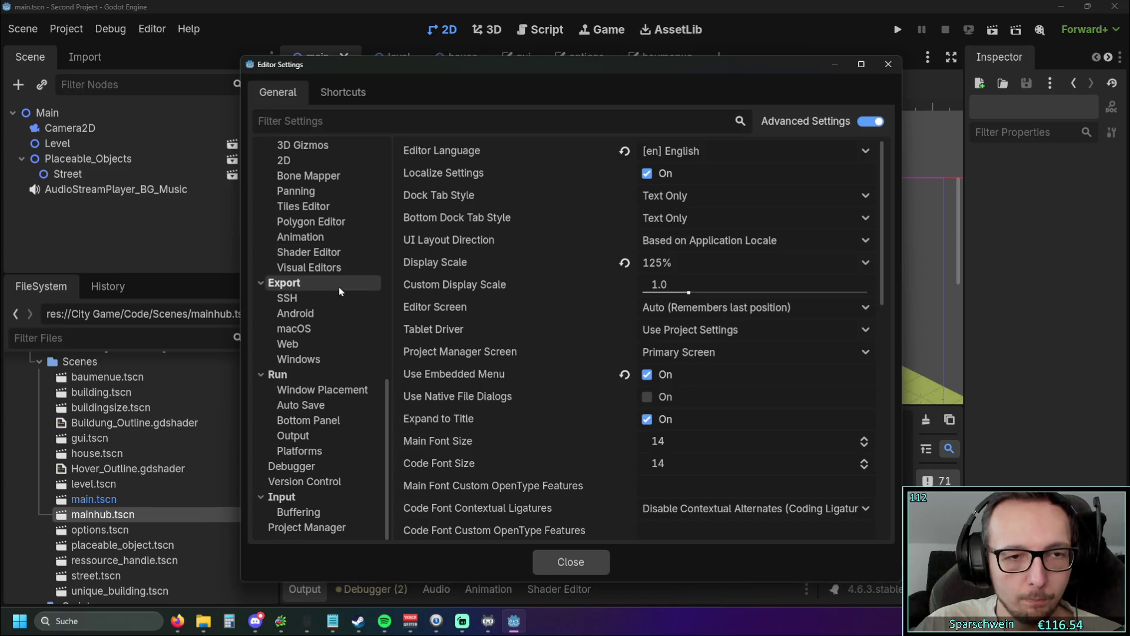
{"action": "left_click", "coordinate": [325, 396]}
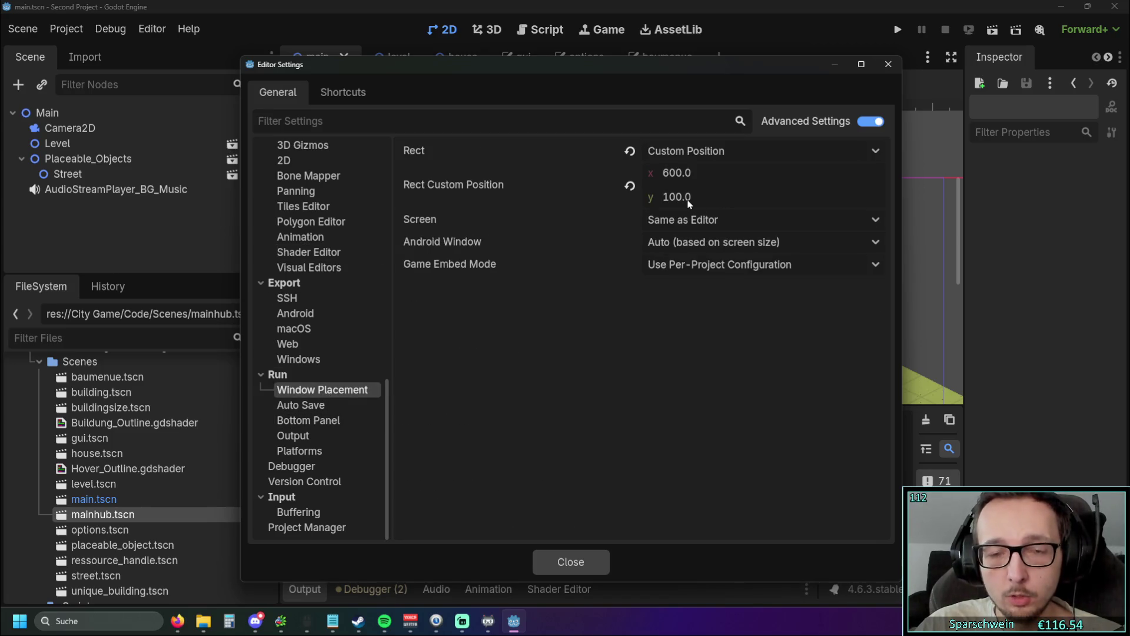
{"action": "left_click", "coordinate": [889, 63]}
{"action": "left_click", "coordinate": [66, 28]}
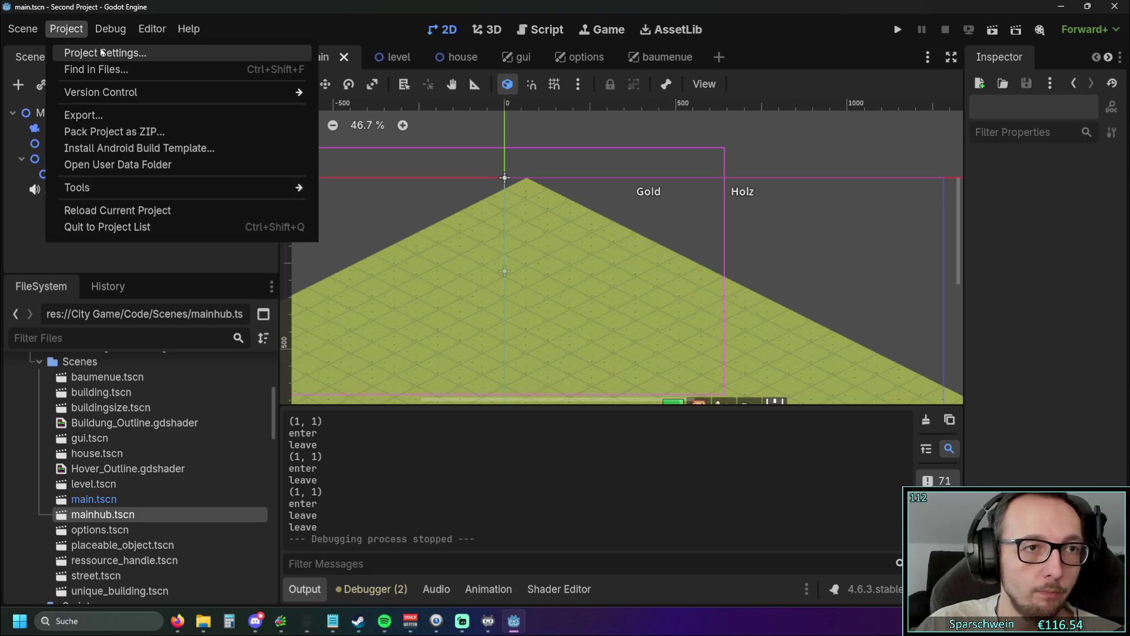
Step: Open Project Settings, clear the 'game' search, and show the Display > Window settings
{"action": "left_click", "coordinate": [102, 52]}
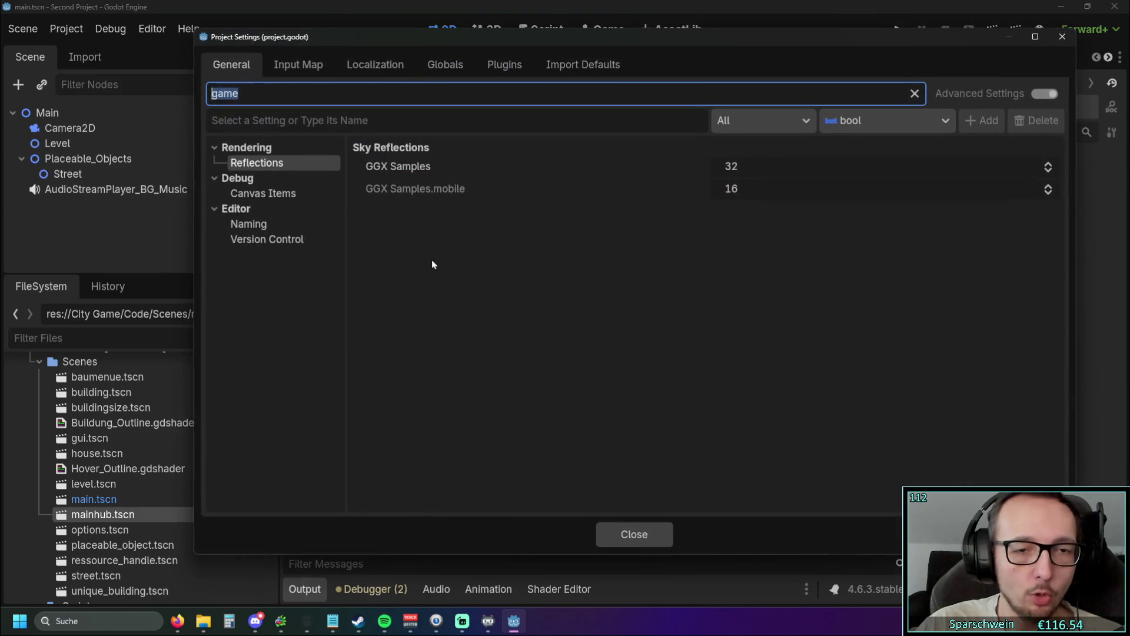
{"action": "left_click", "coordinate": [915, 93]}
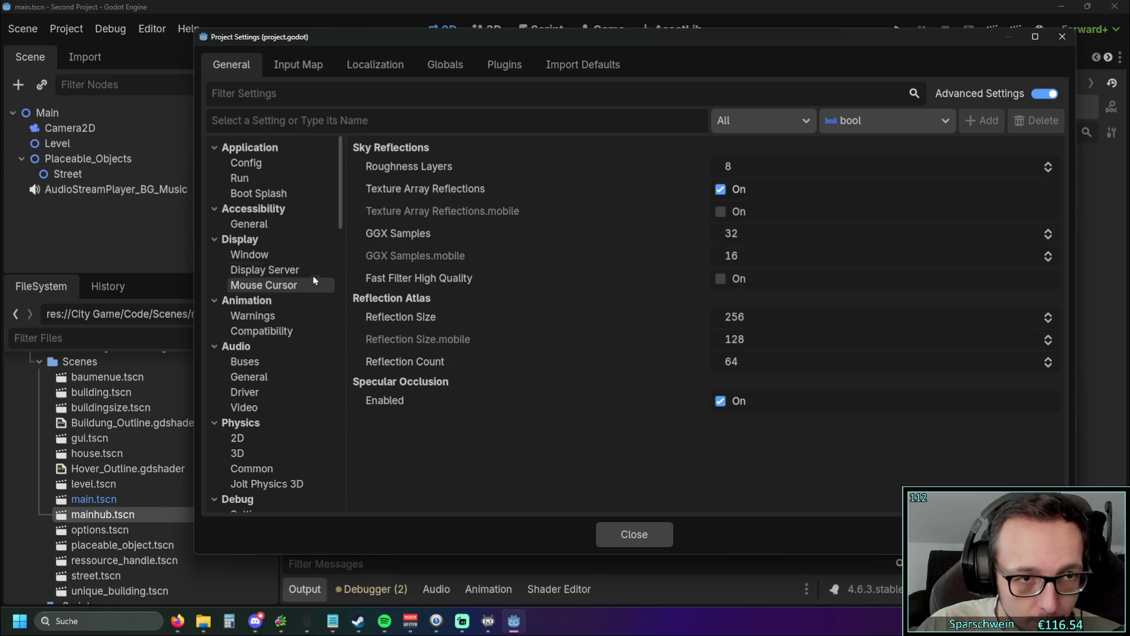
{"action": "left_click", "coordinate": [268, 256]}
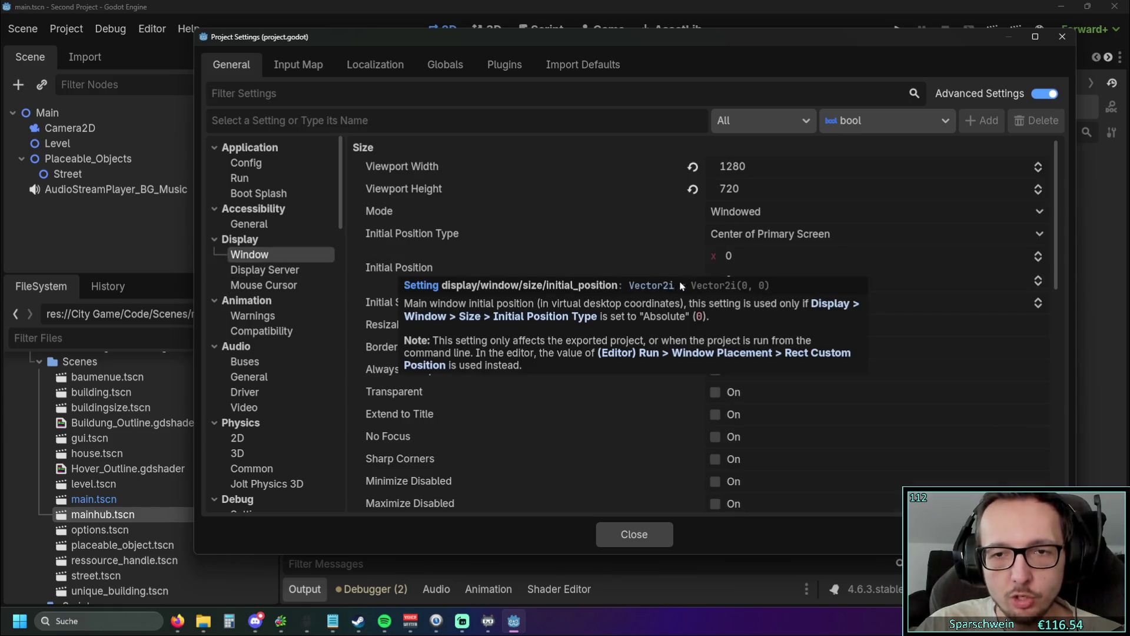
{"action": "mouse_move", "coordinate": [617, 274]}
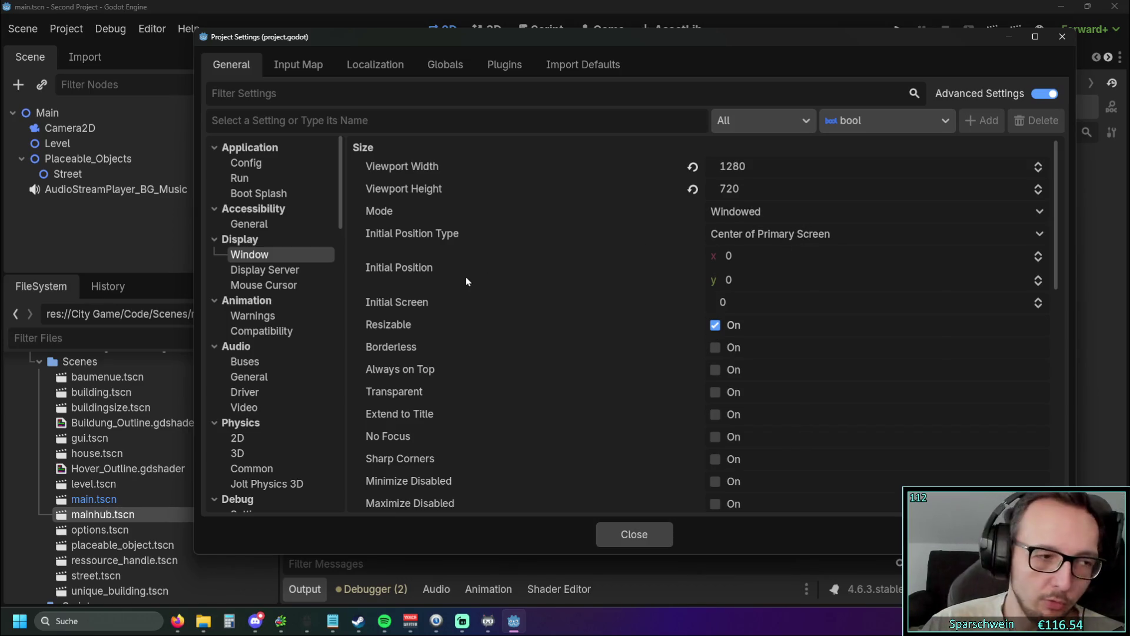
{"action": "mouse_move", "coordinate": [466, 278]}
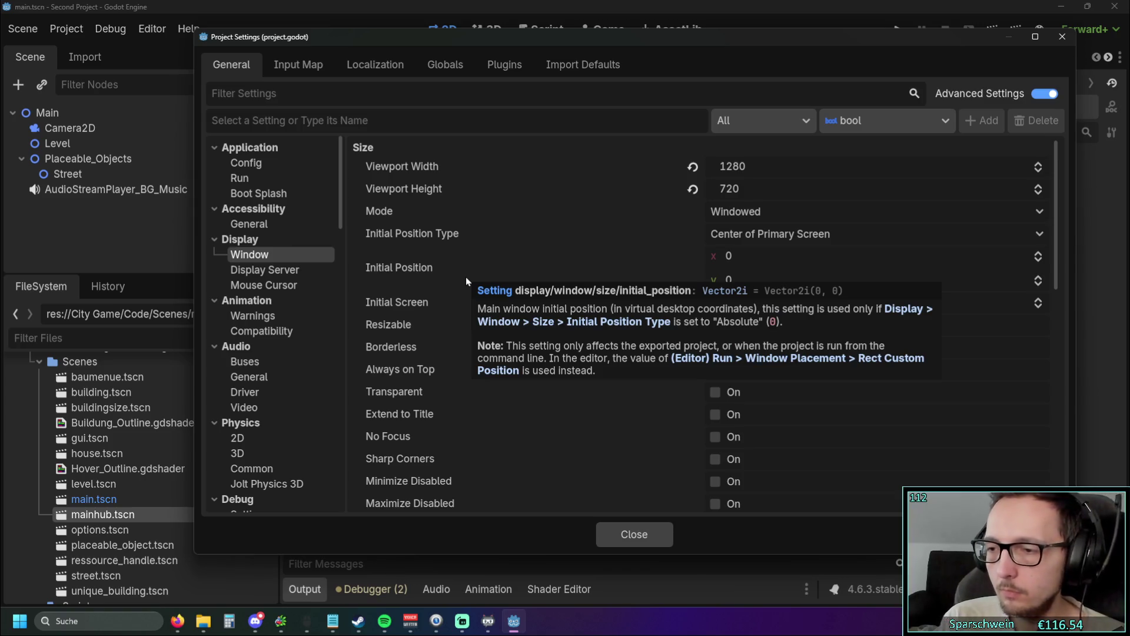
{"action": "scroll", "coordinate": [528, 284], "scroll_direction": "down", "scroll_amount": 3}
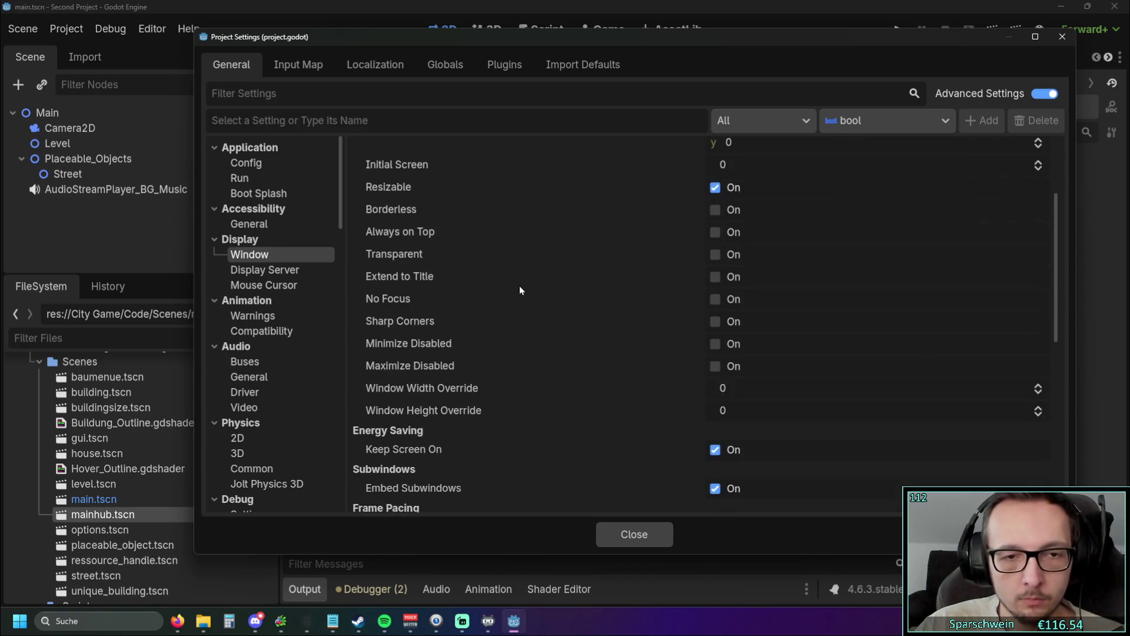
Step: Turn on Minimize Disabled for the game window and close Project Settings
{"action": "left_click", "coordinate": [709, 350]}
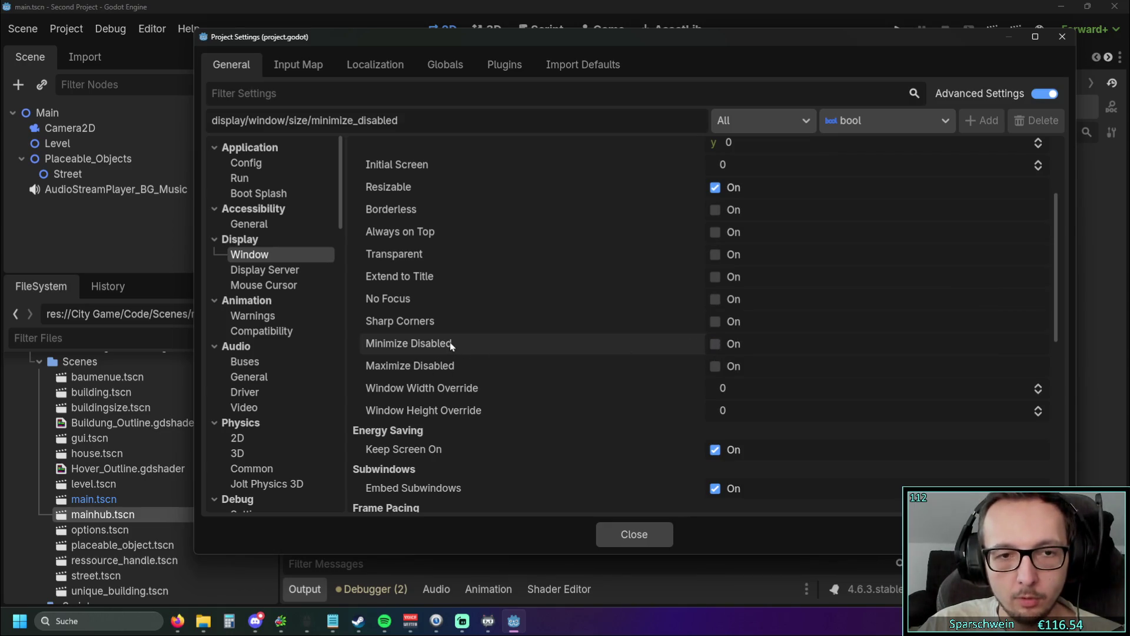
{"action": "mouse_move", "coordinate": [450, 342]}
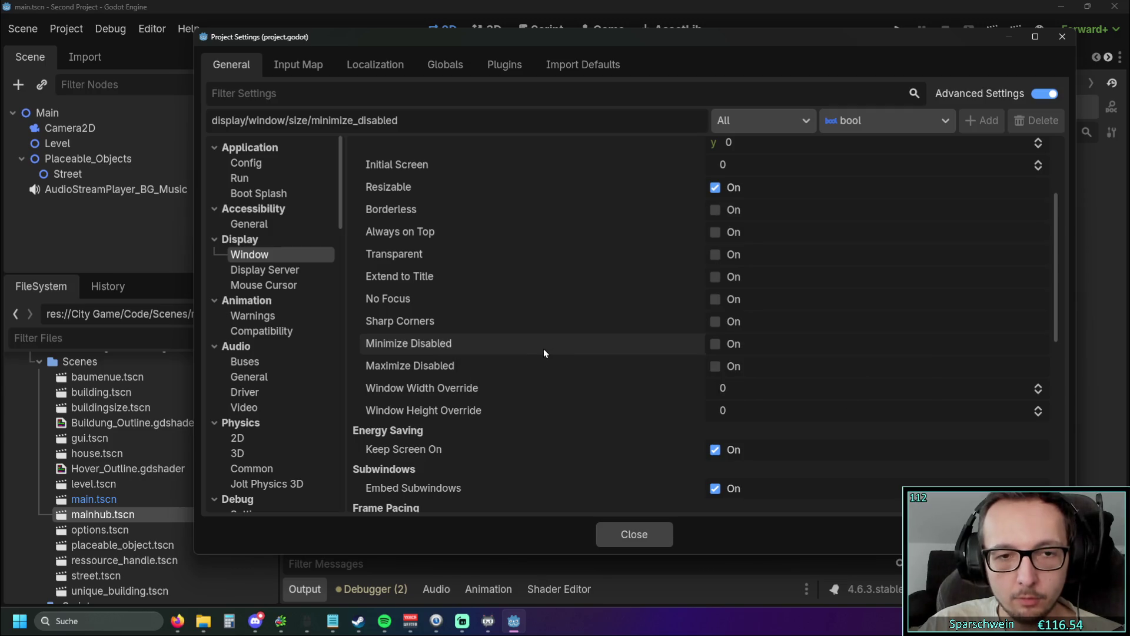
{"action": "scroll", "coordinate": [560, 277], "scroll_direction": "down", "scroll_amount": 4}
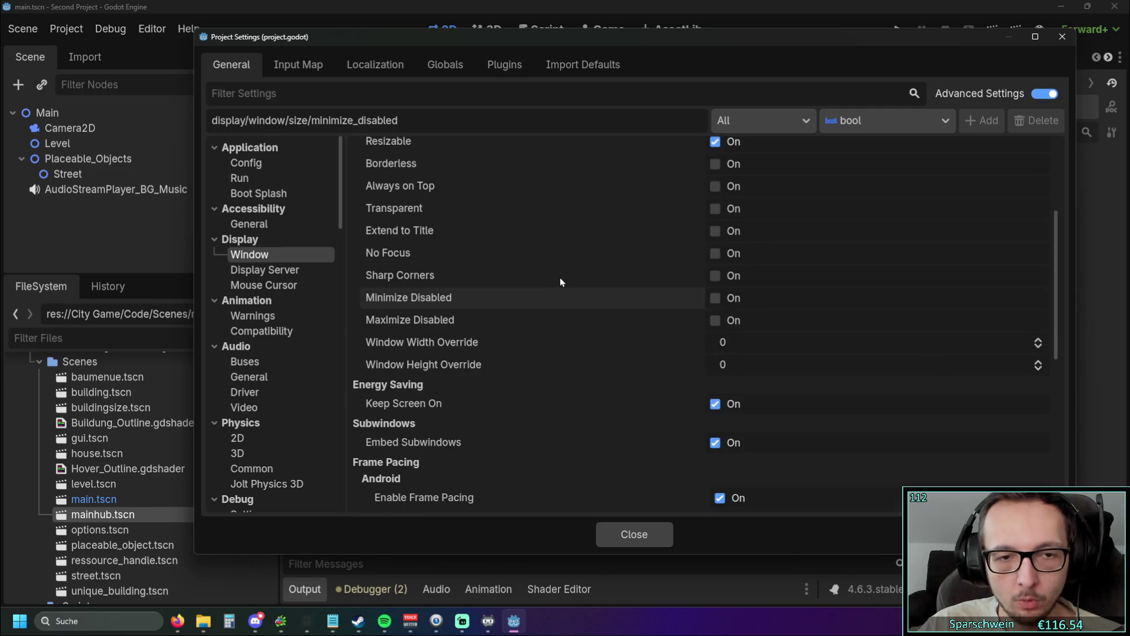
{"action": "scroll", "coordinate": [559, 285], "scroll_direction": "up", "scroll_amount": 4}
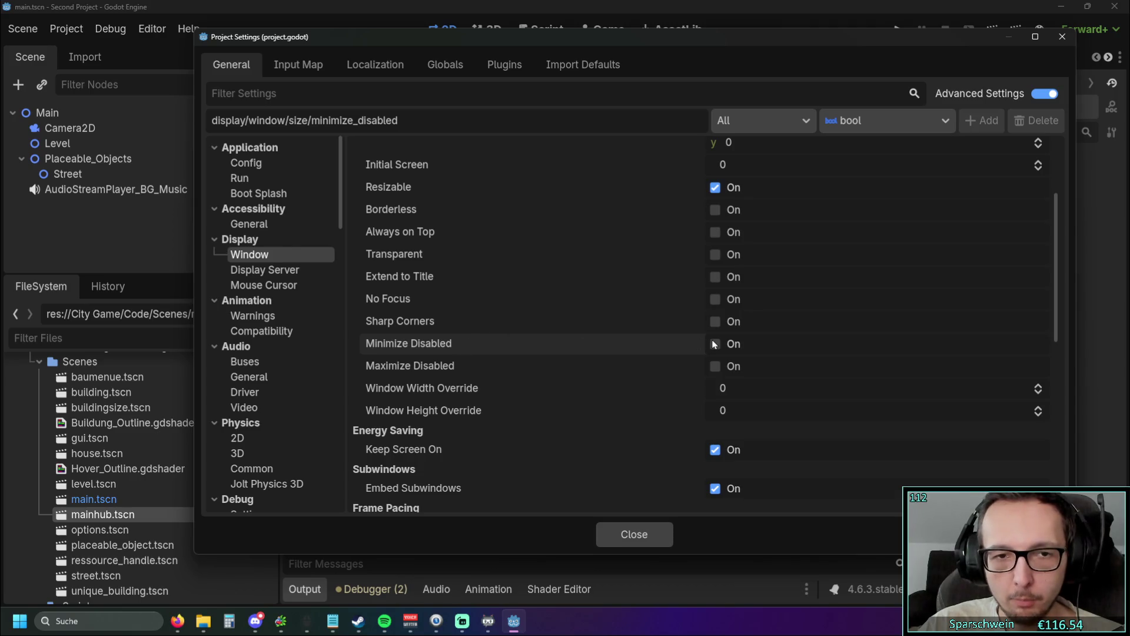
{"action": "mouse_move", "coordinate": [519, 346]}
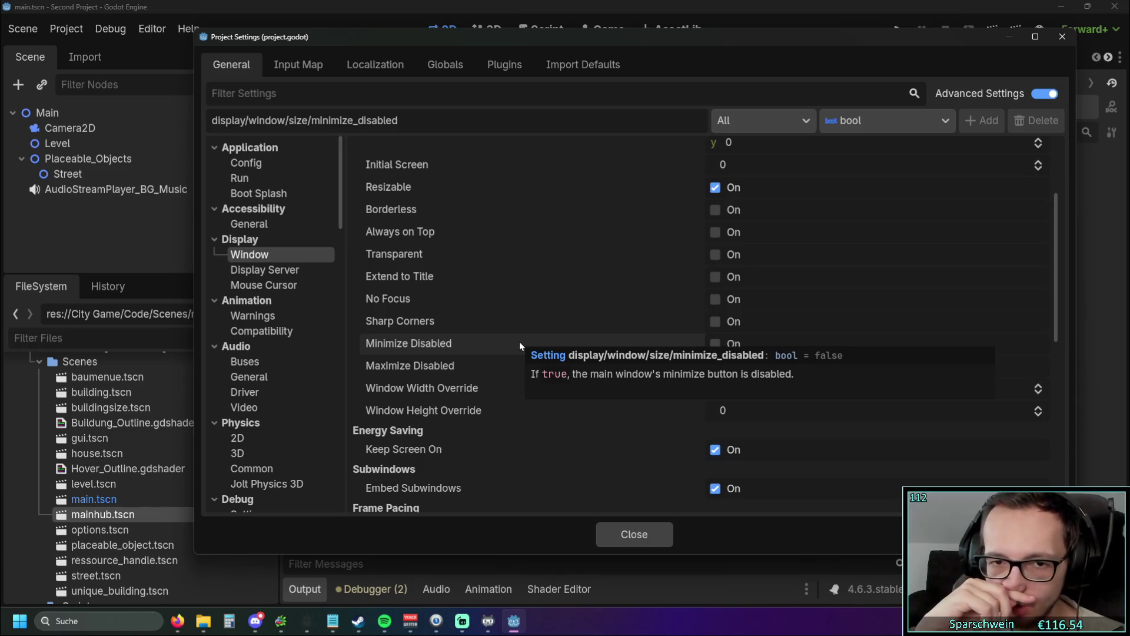
{"action": "left_click", "coordinate": [715, 344]}
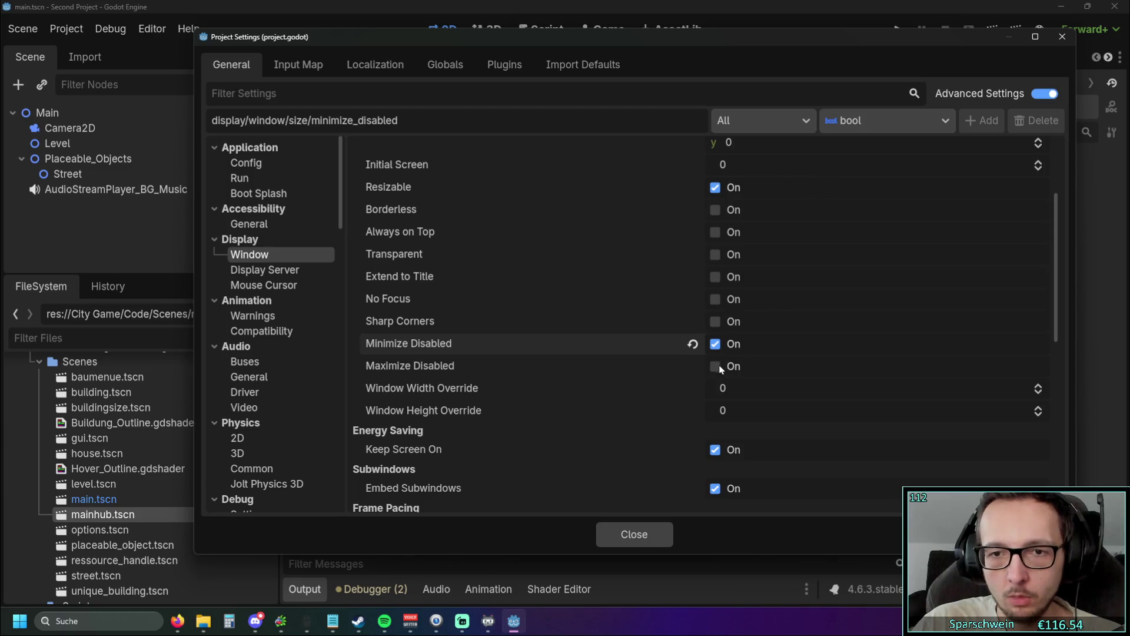
{"action": "left_click", "coordinate": [1062, 37]}
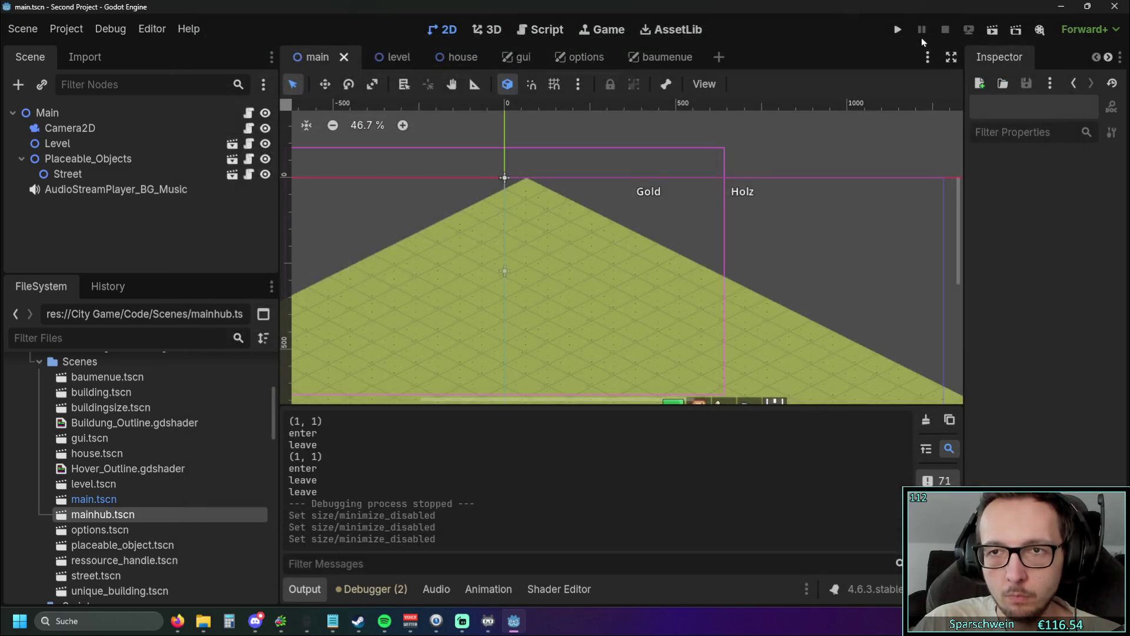
Step: Test-run the game, narrow its window, and close it
{"action": "left_click", "coordinate": [899, 30]}
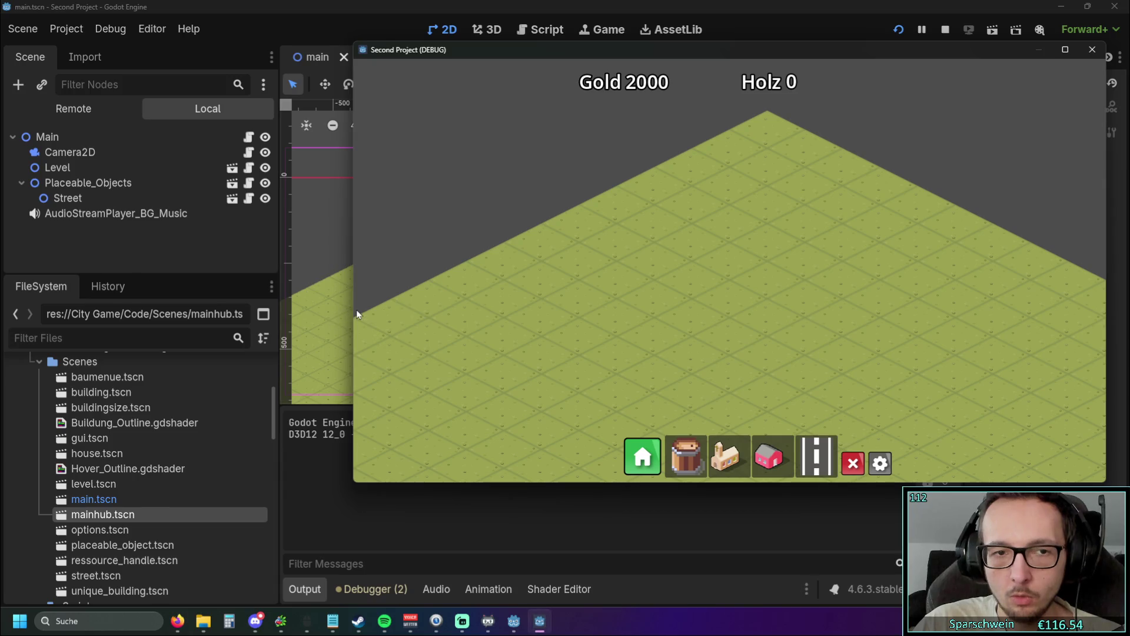
{"action": "left_click_drag", "start_coordinate": [347, 309], "coordinate": [604, 306]}
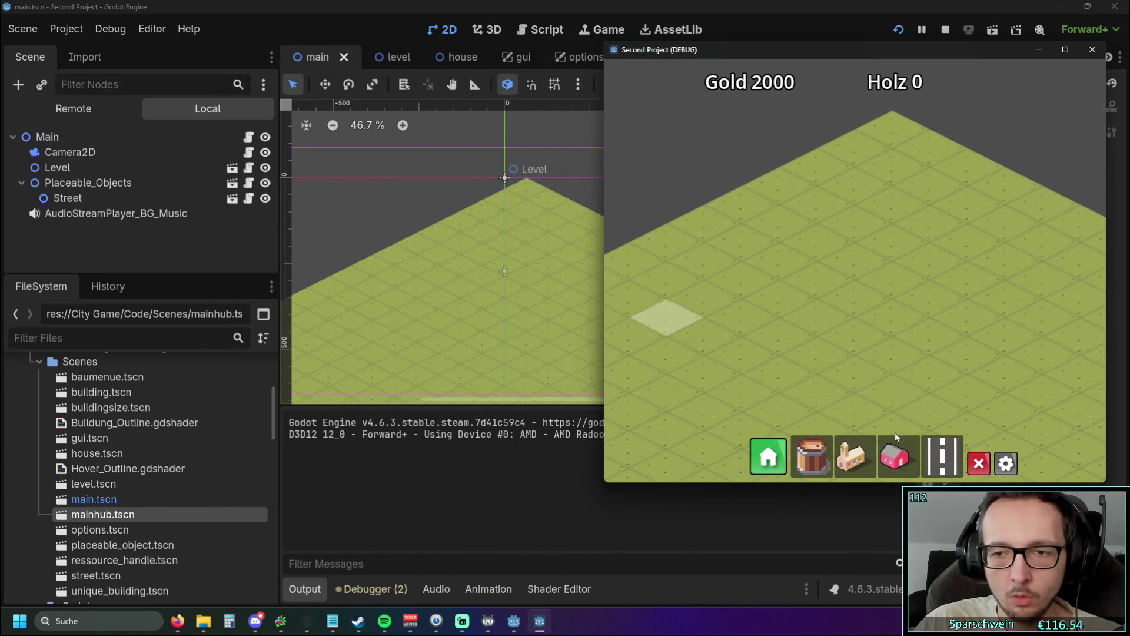
{"action": "left_click", "coordinate": [1092, 49]}
Step: Reopen Project Settings and turn Minimize Disabled back off
{"action": "left_click", "coordinate": [66, 29]}
{"action": "left_click", "coordinate": [87, 51]}
{"action": "left_click", "coordinate": [715, 481]}
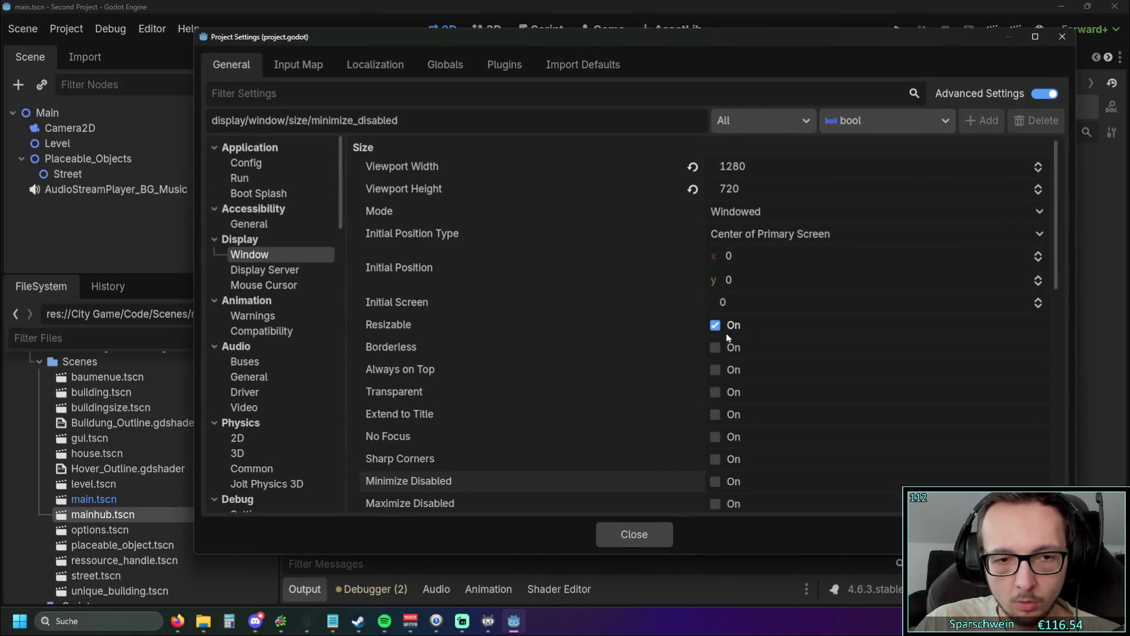
Step: Review the Window Mode and Initial Position Type options, keeping initial position at screen centre
{"action": "scroll", "coordinate": [692, 348], "scroll_direction": "down", "scroll_amount": 2}
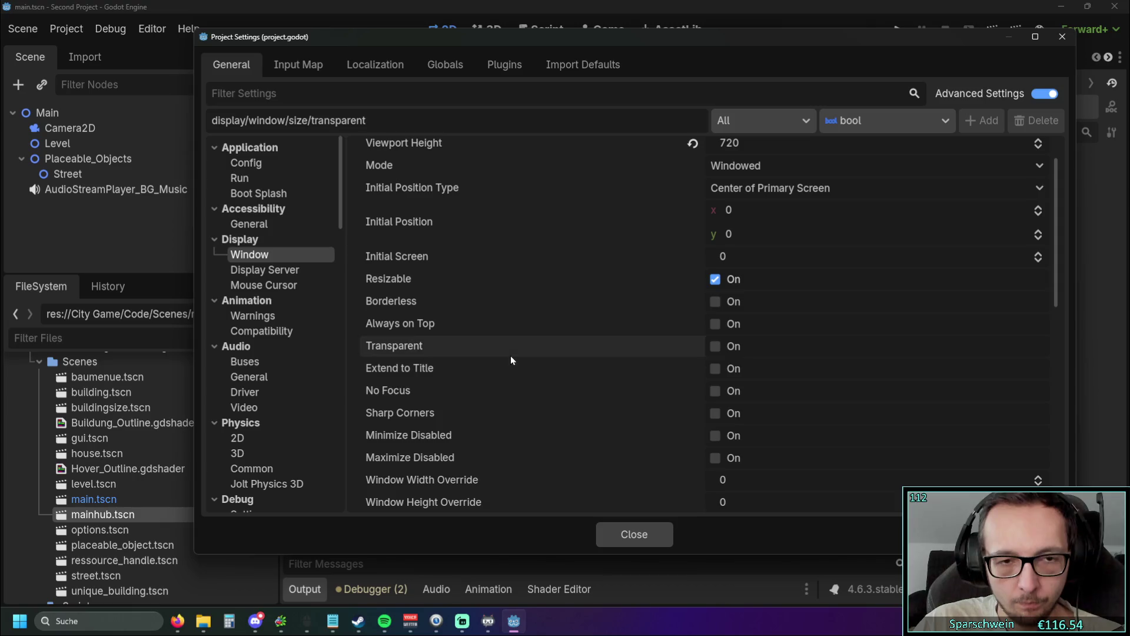
{"action": "scroll", "coordinate": [609, 326], "scroll_direction": "up", "scroll_amount": 2}
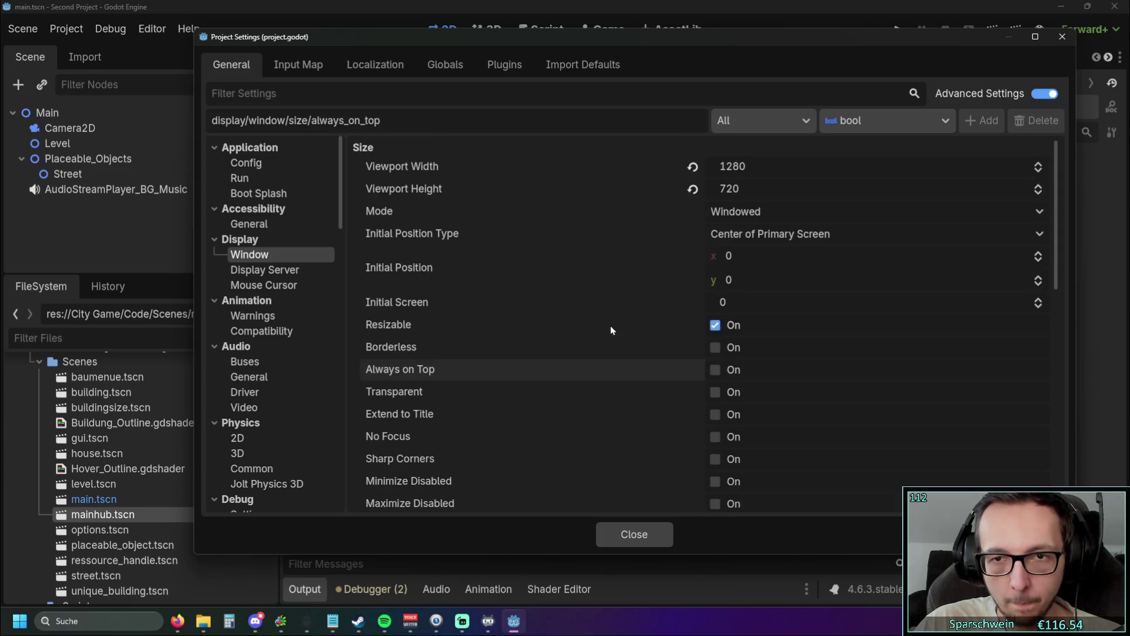
{"action": "left_click", "coordinate": [823, 211]}
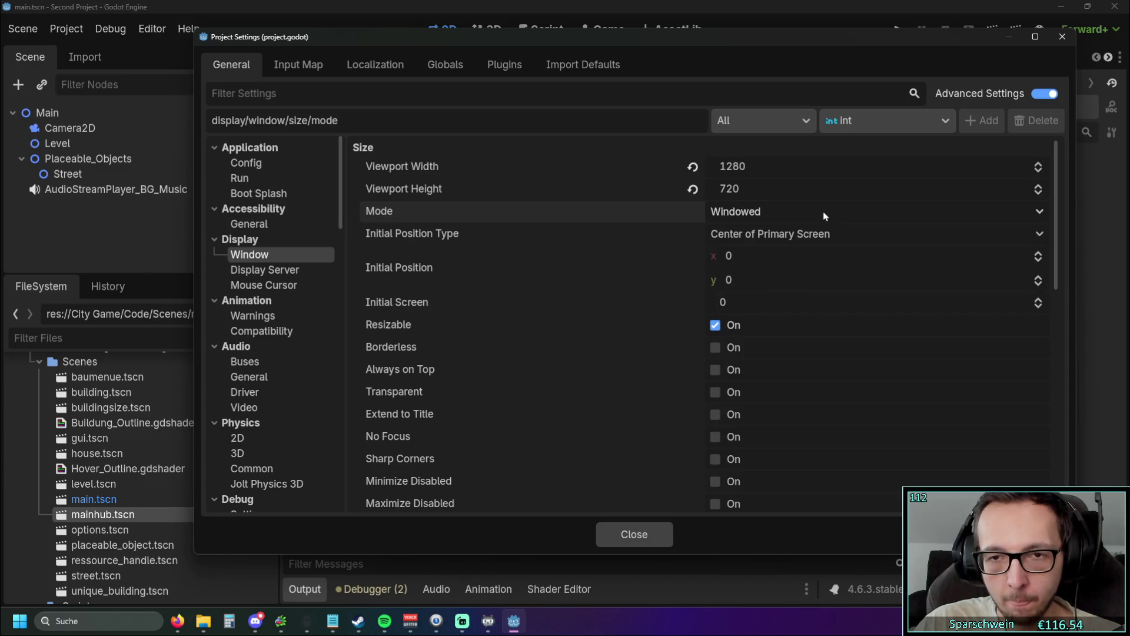
{"action": "left_click", "coordinate": [827, 234]}
{"action": "left_click", "coordinate": [829, 236]}
{"action": "scroll", "coordinate": [655, 282], "scroll_direction": "down", "scroll_amount": 10}
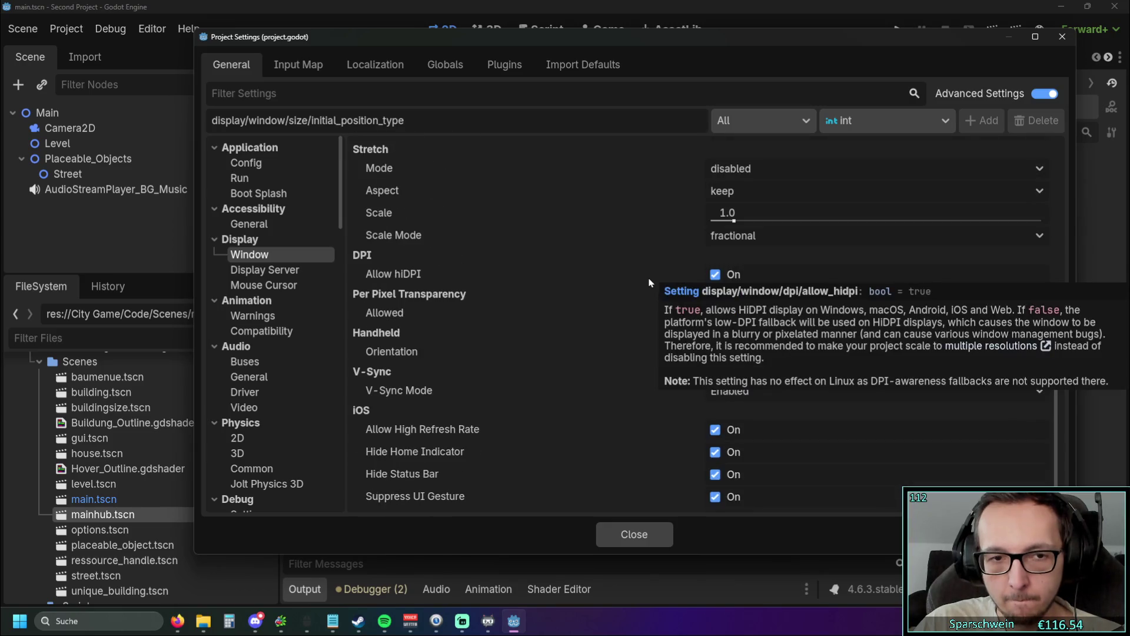
{"action": "scroll", "coordinate": [573, 279], "scroll_direction": "up", "scroll_amount": 8}
{"action": "scroll", "coordinate": [571, 282], "scroll_direction": "up", "scroll_amount": 2}
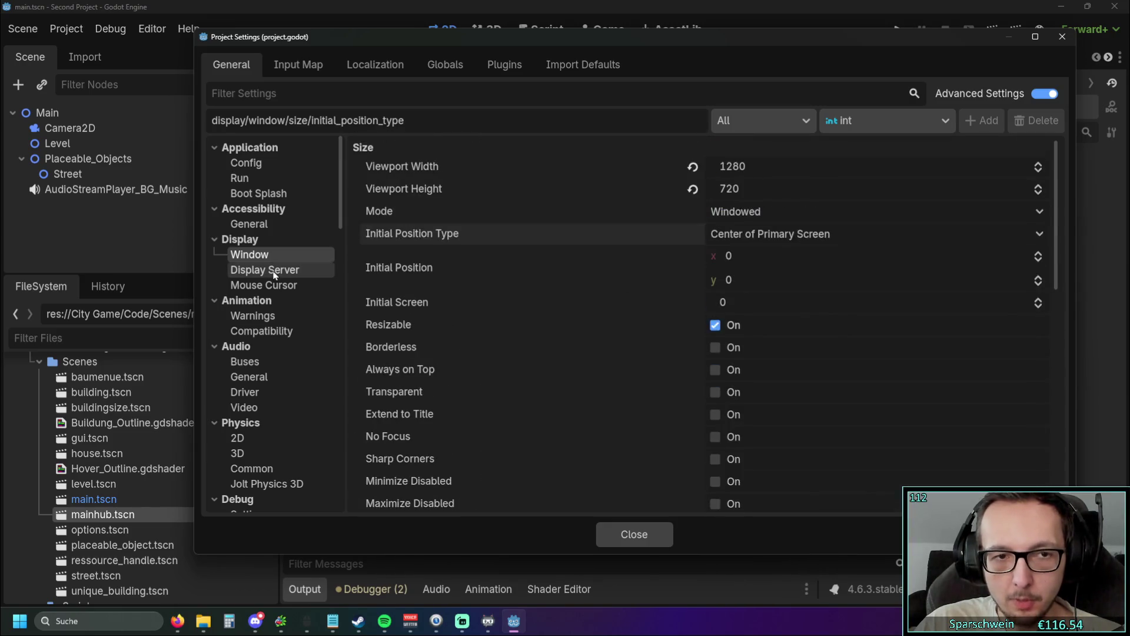
Step: Browse the Display Server driver and Boot Splash settings, then show Application > Config
{"action": "left_click", "coordinate": [265, 270]}
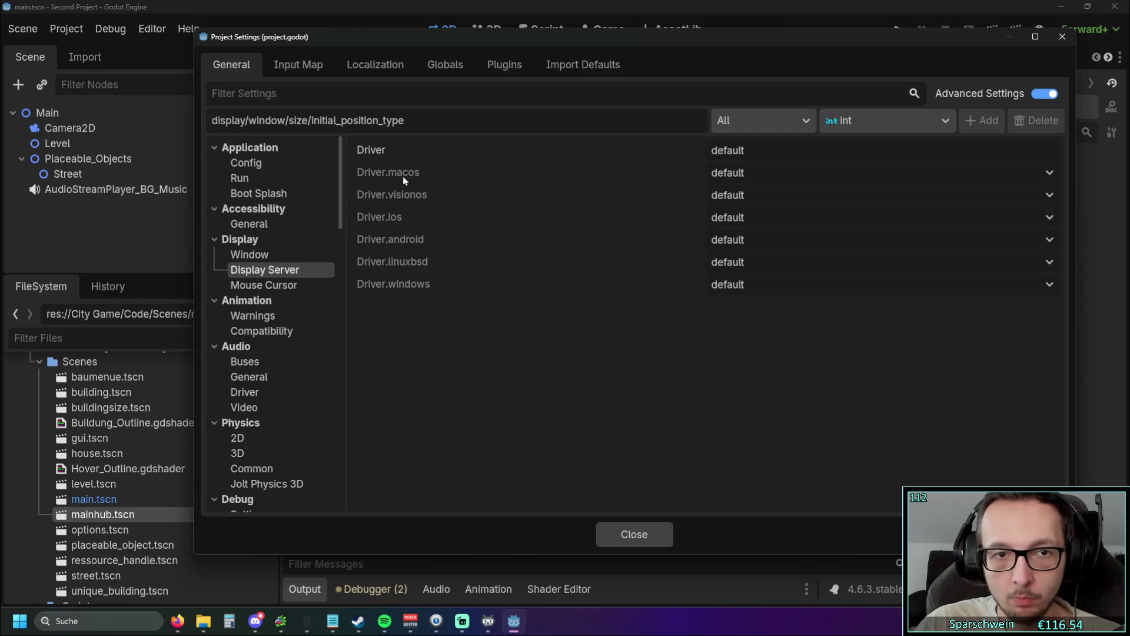
{"action": "left_click", "coordinate": [844, 195]}
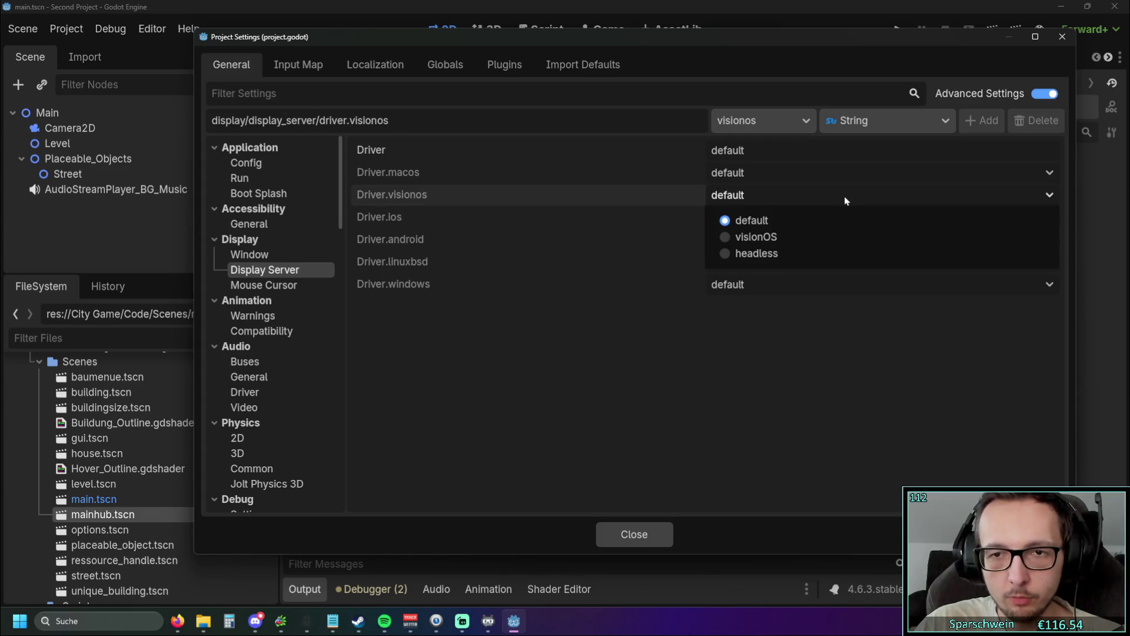
{"action": "left_click", "coordinate": [824, 151]}
{"action": "left_click", "coordinate": [823, 152]}
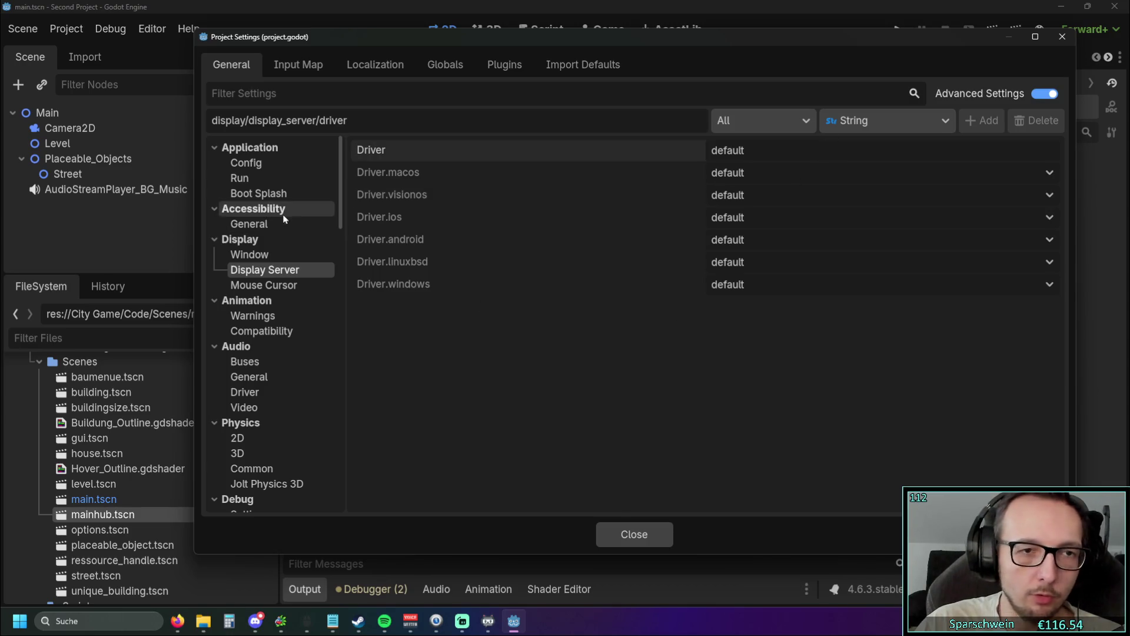
{"action": "left_click", "coordinate": [268, 194]}
{"action": "left_click", "coordinate": [247, 164]}
{"action": "scroll", "coordinate": [545, 289], "scroll_direction": "down", "scroll_amount": 1}
{"action": "scroll", "coordinate": [545, 288], "scroll_direction": "up", "scroll_amount": 1}
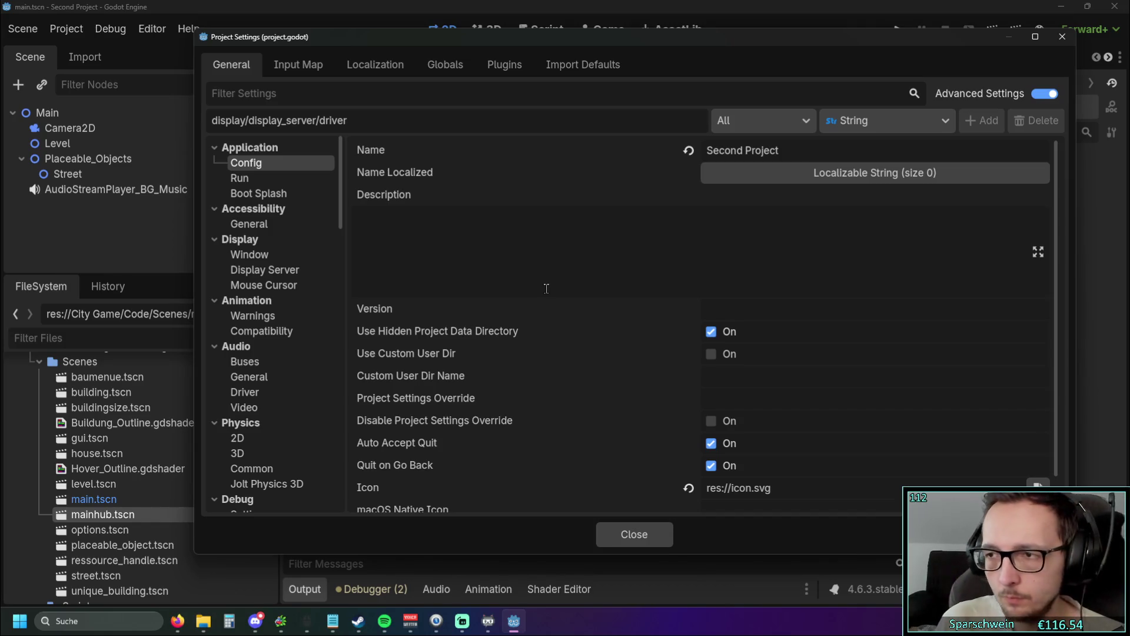
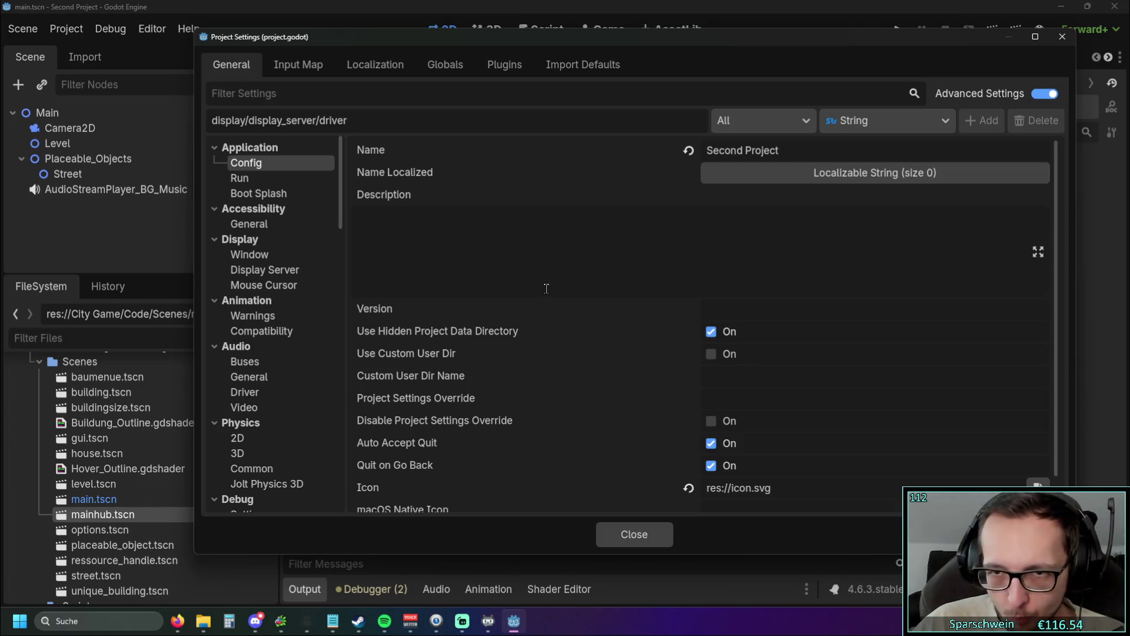
Step: Browse the Run, Boot Splash and Display > Window size settings pages
{"action": "scroll", "coordinate": [594, 217], "scroll_direction": "down", "scroll_amount": 1}
{"action": "scroll", "coordinate": [594, 235], "scroll_direction": "up", "scroll_amount": 1}
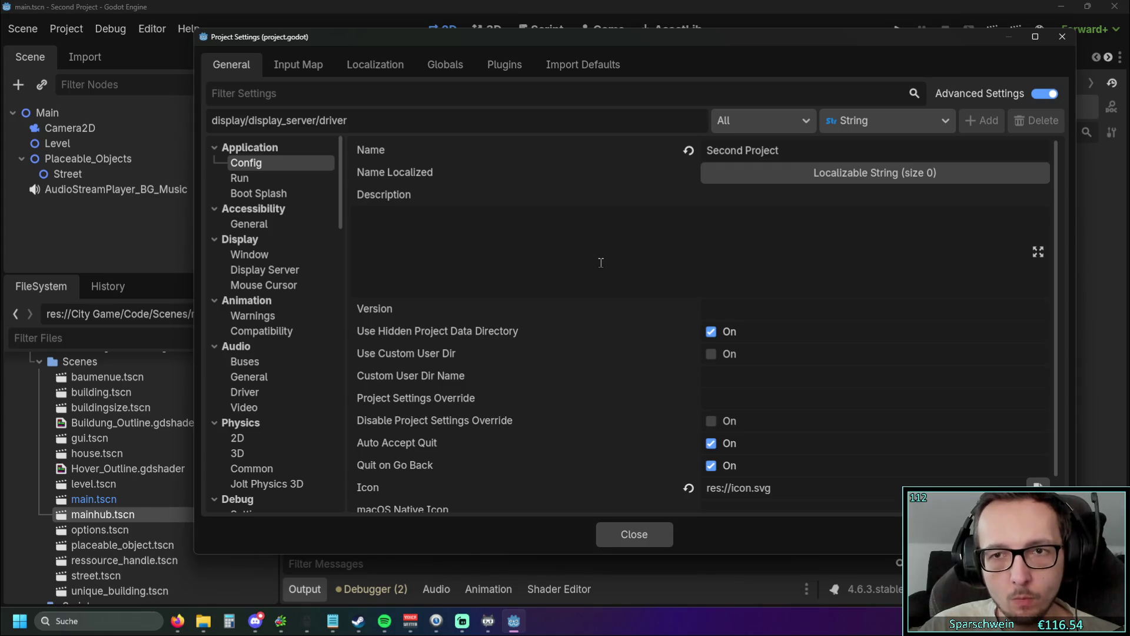
{"action": "left_click", "coordinate": [268, 178]}
{"action": "left_click", "coordinate": [275, 194]}
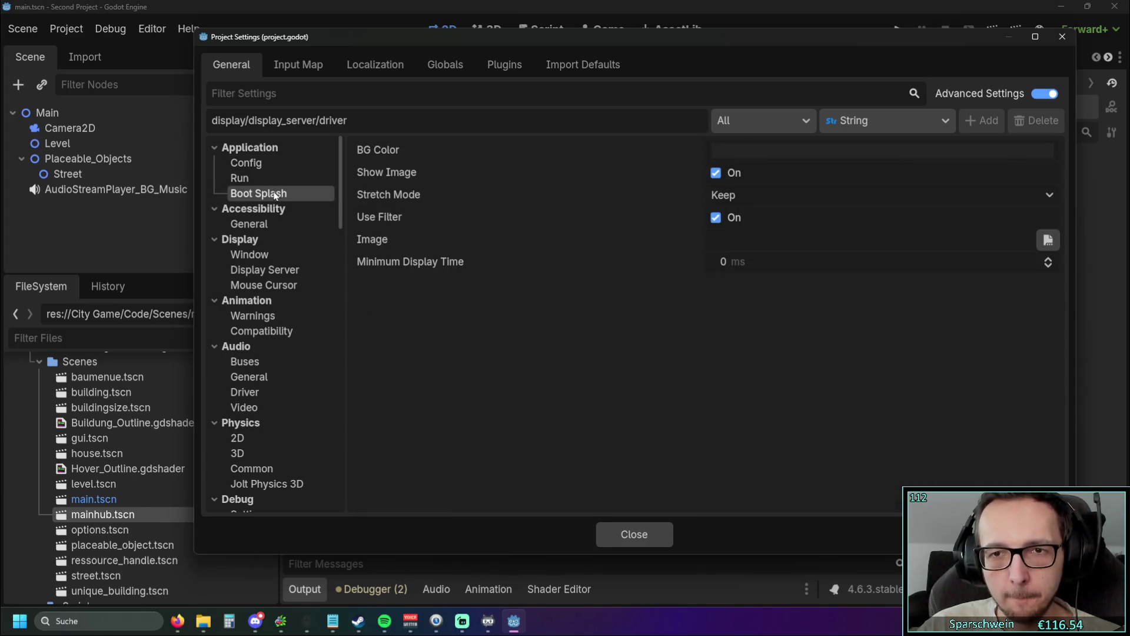
{"action": "left_click", "coordinate": [264, 256]}
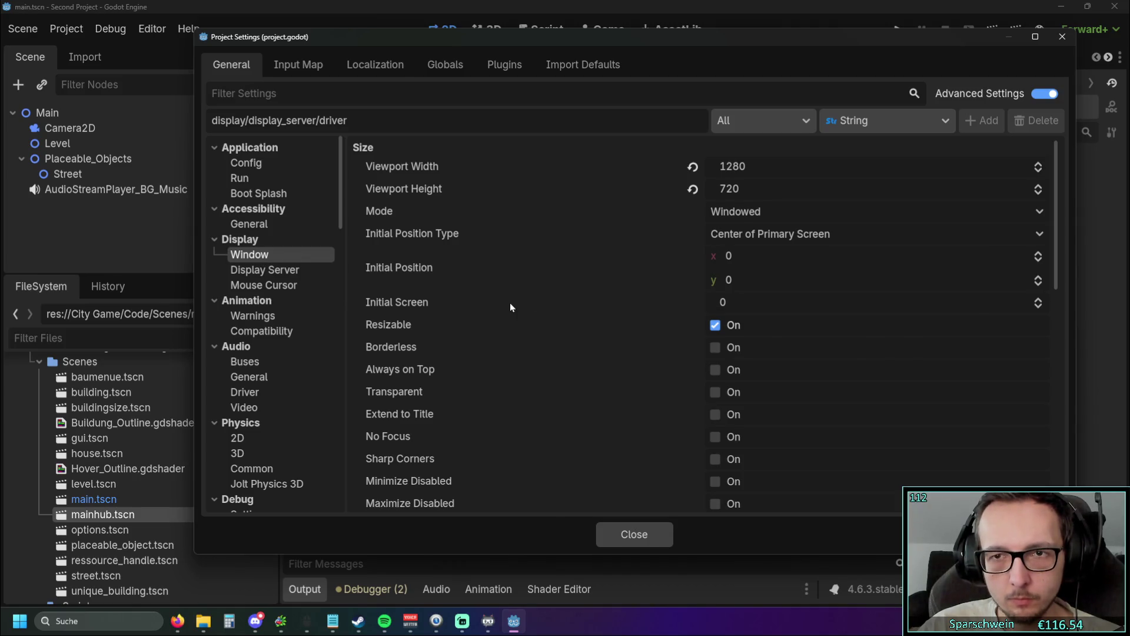
Step: Review the window's initial position type and initial screen options, leaving them unchanged
{"action": "mouse_move", "coordinate": [510, 303]}
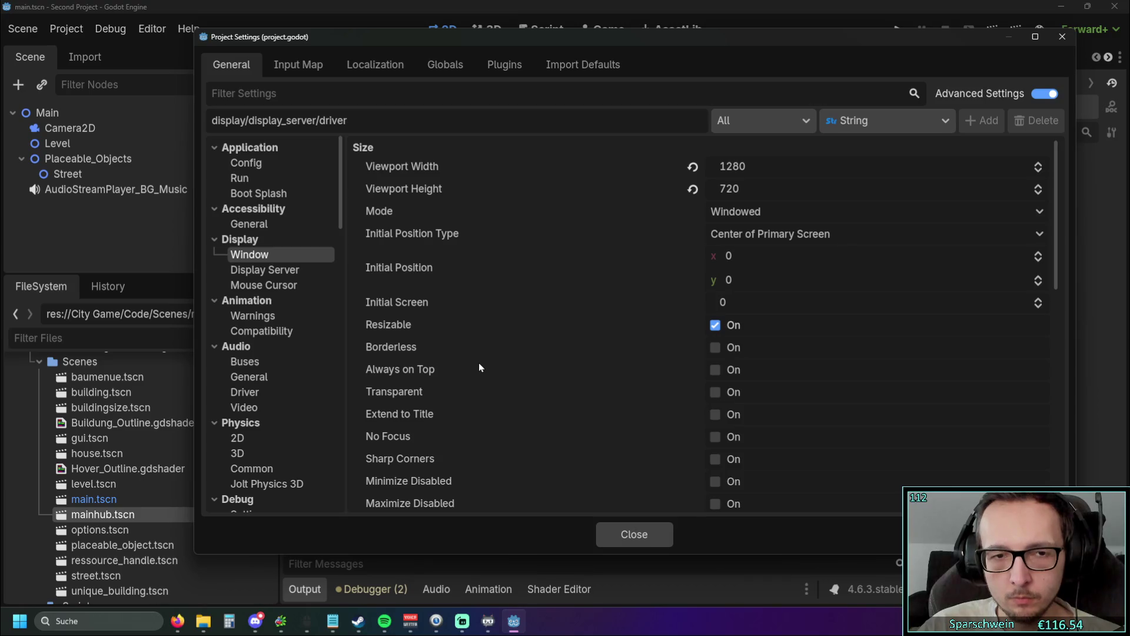
{"action": "mouse_move", "coordinate": [577, 309]}
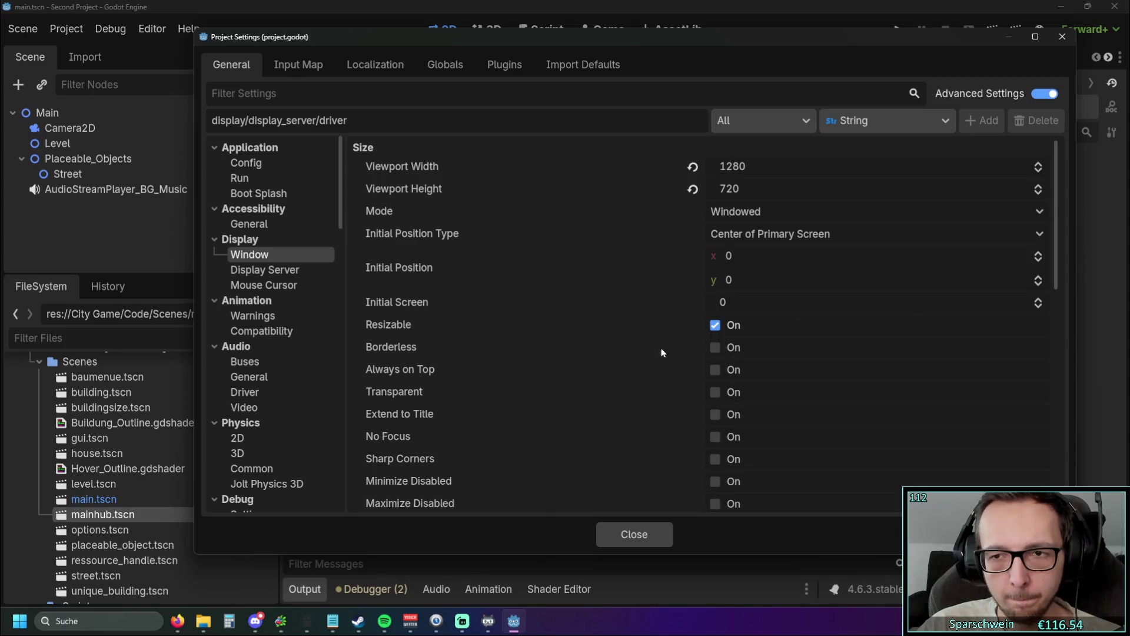
{"action": "left_click", "coordinate": [845, 236]}
{"action": "left_click", "coordinate": [847, 232]}
{"action": "left_click", "coordinate": [857, 302]}
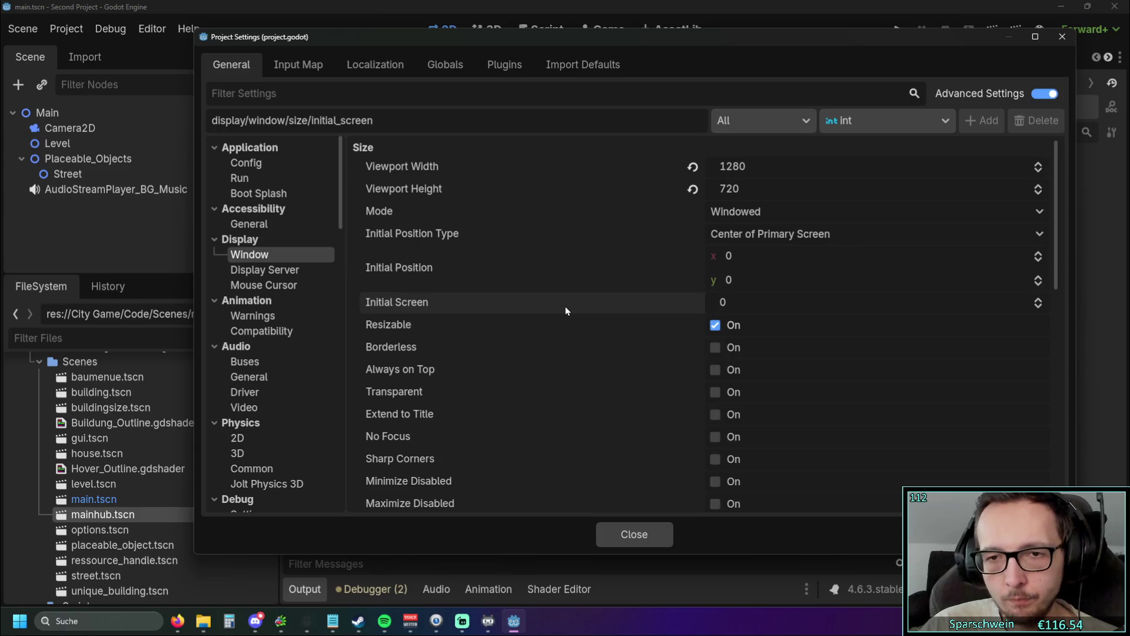
{"action": "key", "text": "Tab"}
Step: Keep stretch mode disabled, try a stretch scale of 2.25, then revert it to 1.0
{"action": "scroll", "coordinate": [595, 236], "scroll_direction": "down", "scroll_amount": 5}
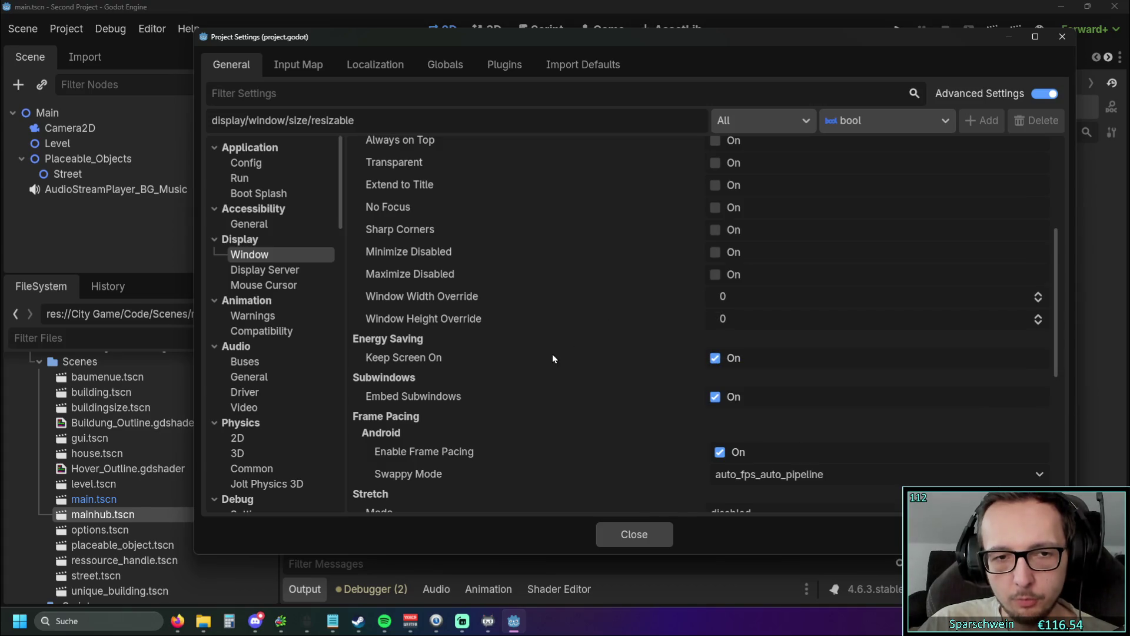
{"action": "scroll", "coordinate": [552, 359], "scroll_direction": "down", "scroll_amount": 3}
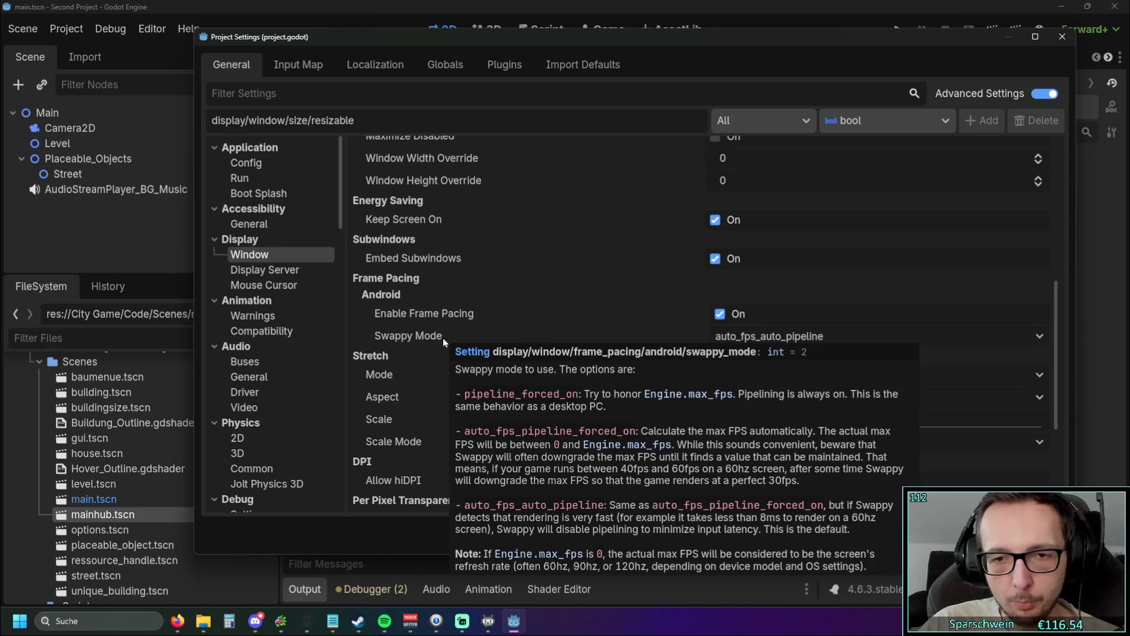
{"action": "scroll", "coordinate": [569, 276], "scroll_direction": "down", "scroll_amount": 3}
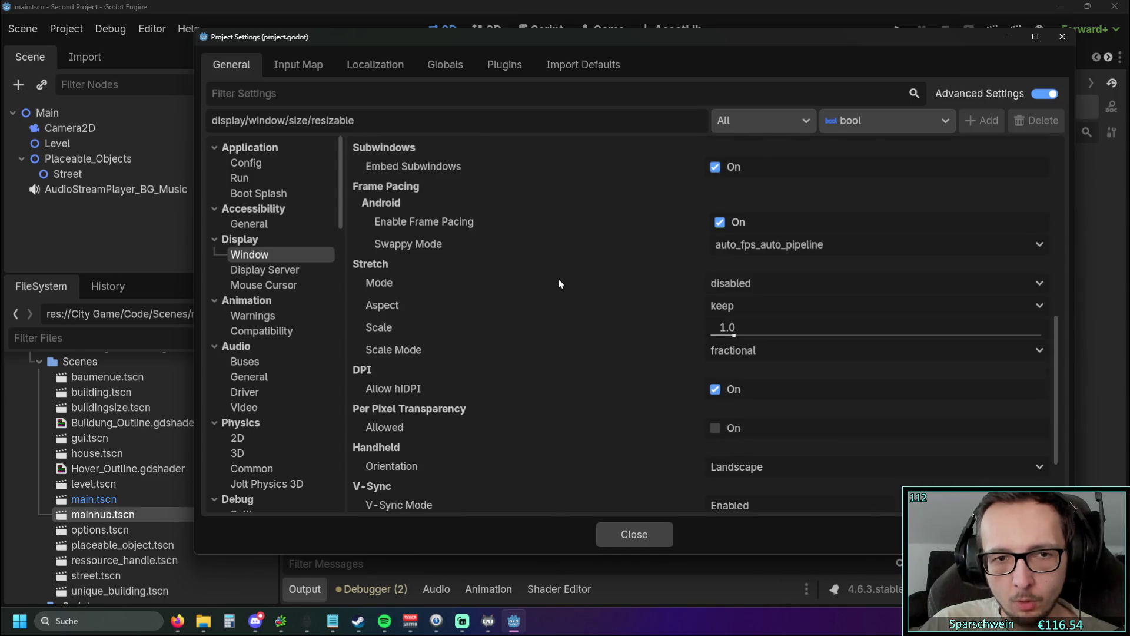
{"action": "left_click", "coordinate": [858, 288]}
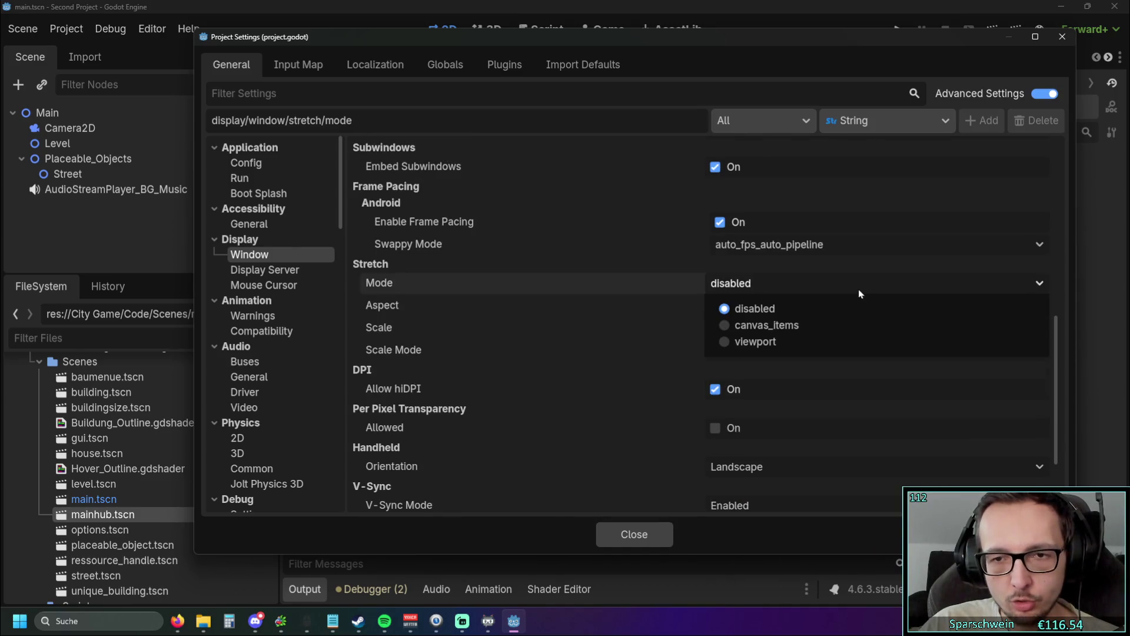
{"action": "left_click", "coordinate": [856, 289]}
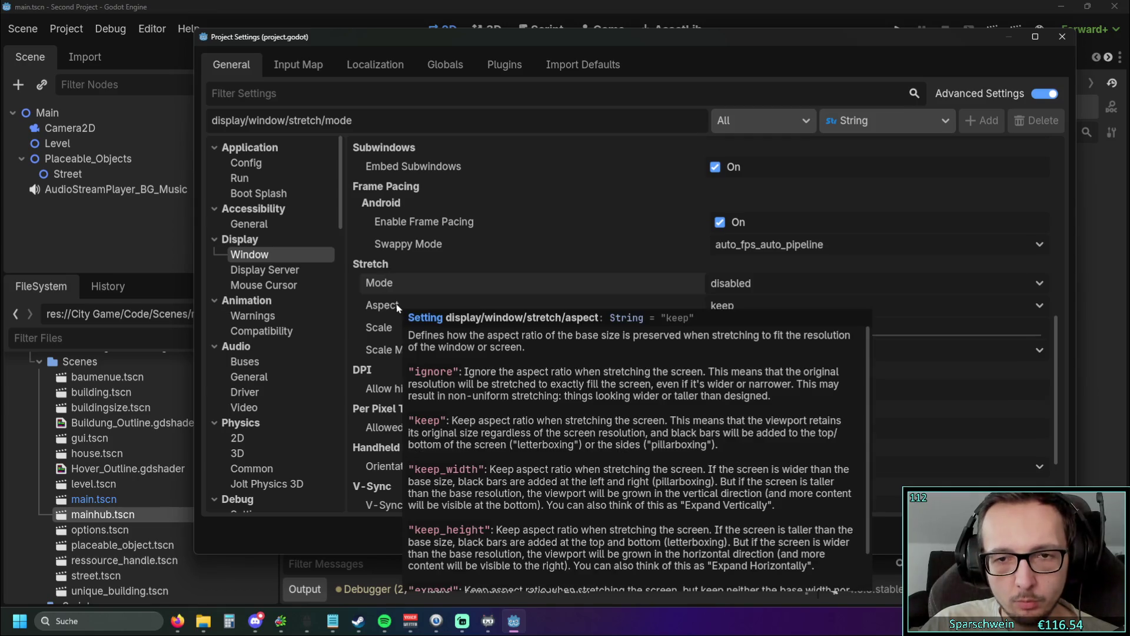
{"action": "mouse_move", "coordinate": [736, 334]}
{"action": "left_mouse_down"}
{"action": "mouse_move", "coordinate": [789, 335]}
{"action": "mouse_move", "coordinate": [712, 337]}
{"action": "left_mouse_up"}
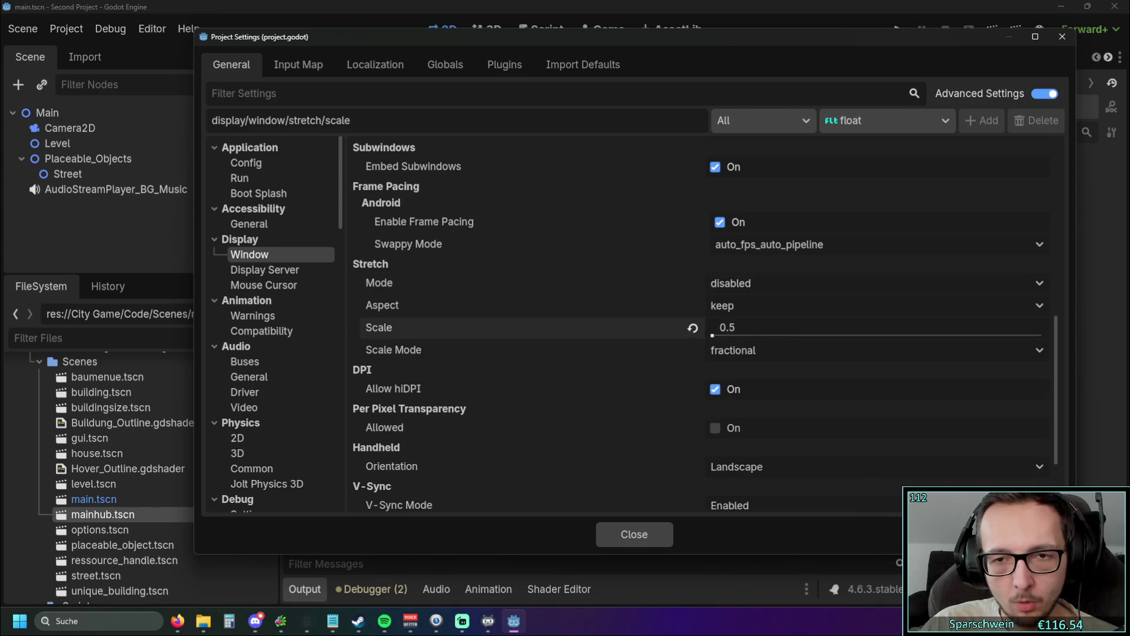
{"action": "left_click", "coordinate": [693, 328]}
Step: Check the Scale Mode setting, then move on to the Display Server driver settings
{"action": "left_click", "coordinate": [591, 350]}
{"action": "scroll", "coordinate": [602, 315], "scroll_direction": "down", "scroll_amount": 3}
{"action": "scroll", "coordinate": [601, 312], "scroll_direction": "down", "scroll_amount": 1}
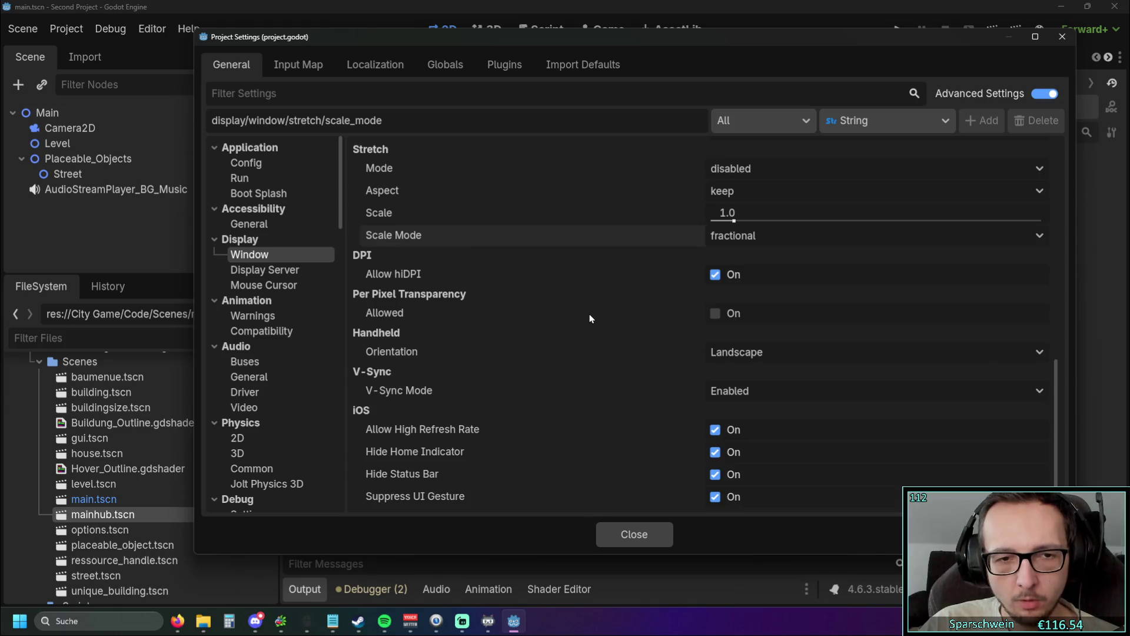
{"action": "left_click", "coordinate": [253, 269]}
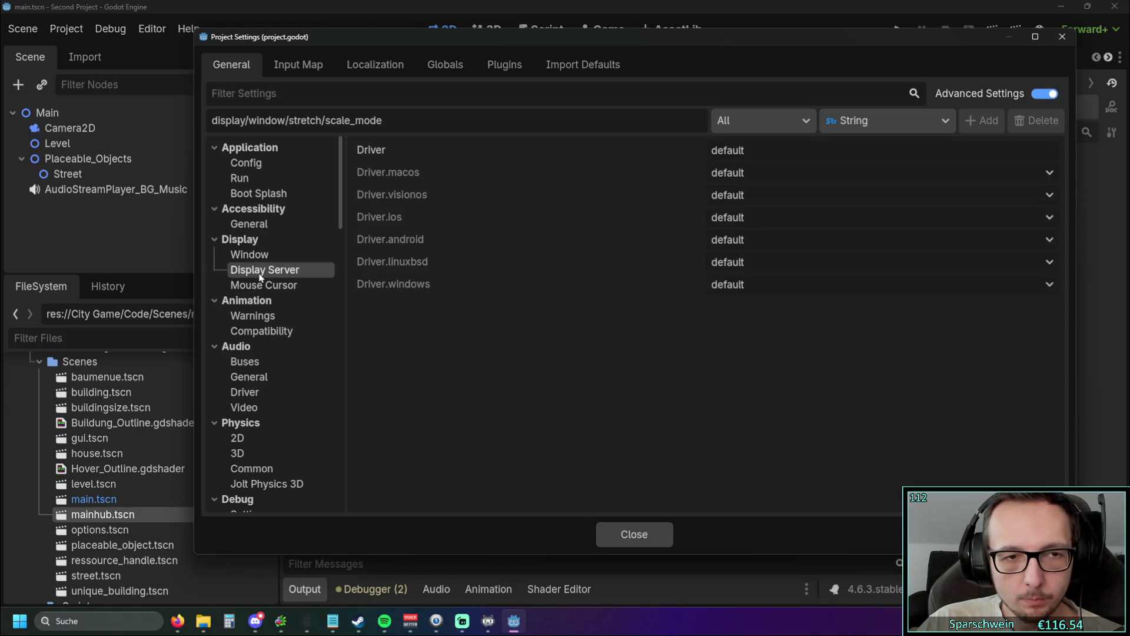
Step: Look over the Mouse Cursor and Window size settings, then close Project Settings
{"action": "scroll", "coordinate": [271, 276], "scroll_direction": "down", "scroll_amount": 2}
{"action": "scroll", "coordinate": [270, 277], "scroll_direction": "up", "scroll_amount": 2}
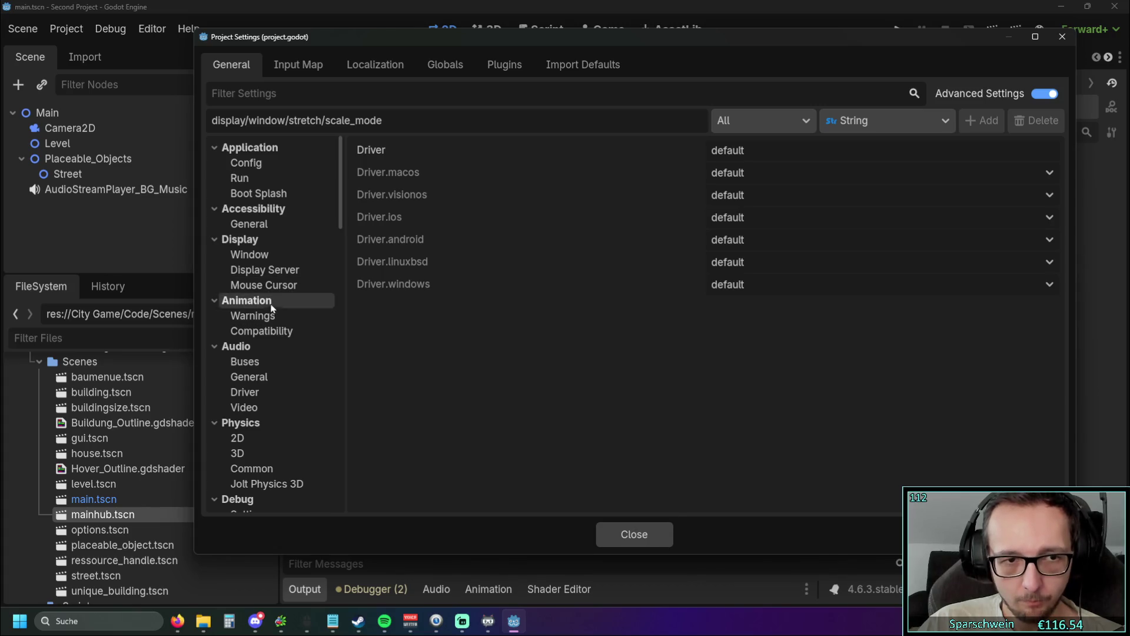
{"action": "left_click", "coordinate": [297, 288]}
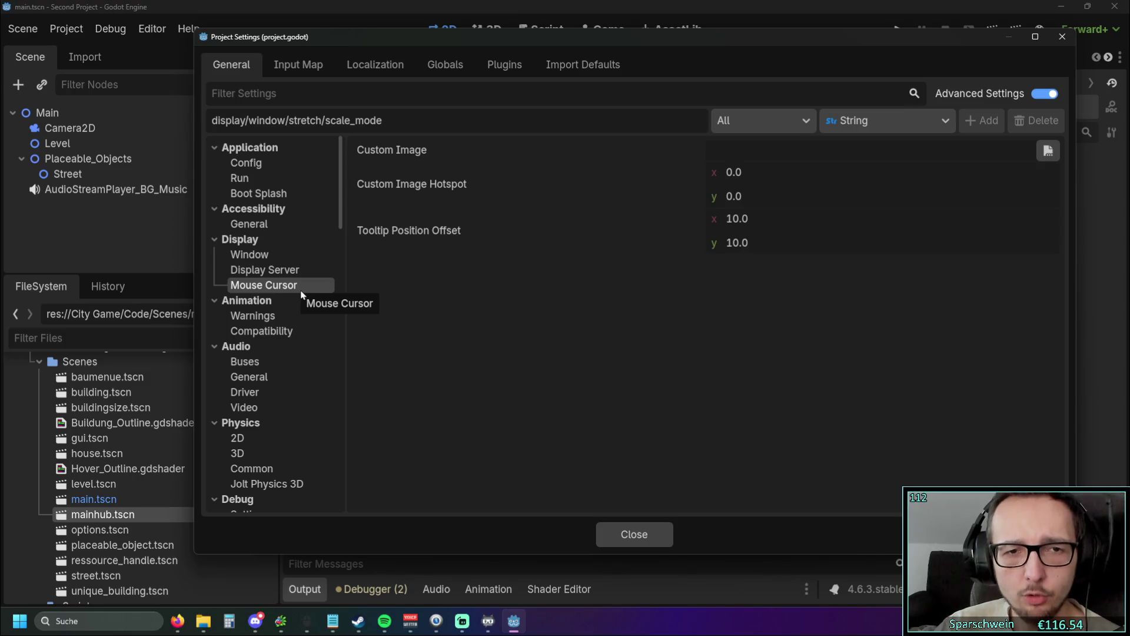
{"action": "left_click", "coordinate": [265, 255]}
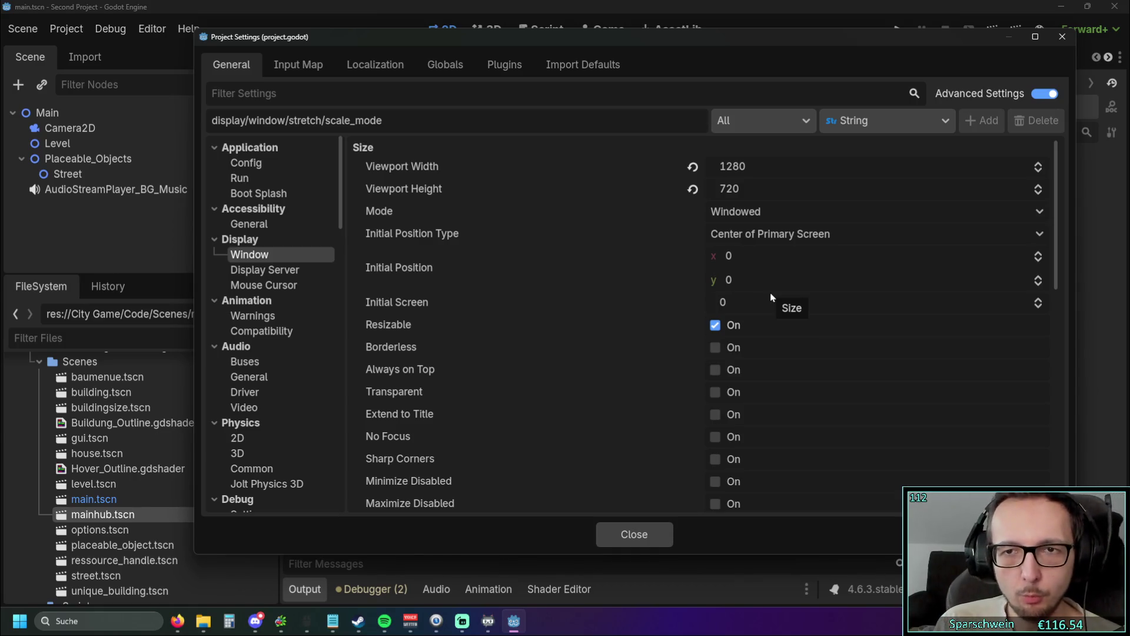
{"action": "left_click", "coordinate": [1062, 37]}
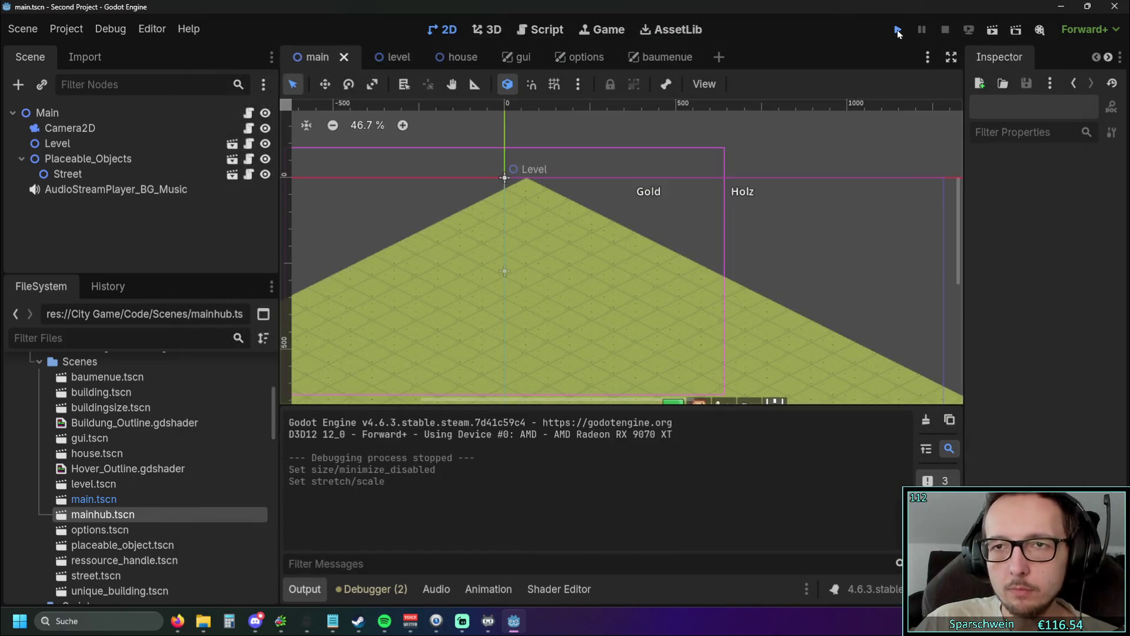
Step: Run the game, make its window smaller, and toggle the in-game build menu repeatedly
{"action": "left_click", "coordinate": [898, 30]}
{"action": "left_click_drag", "start_coordinate": [353, 266], "coordinate": [733, 260]}
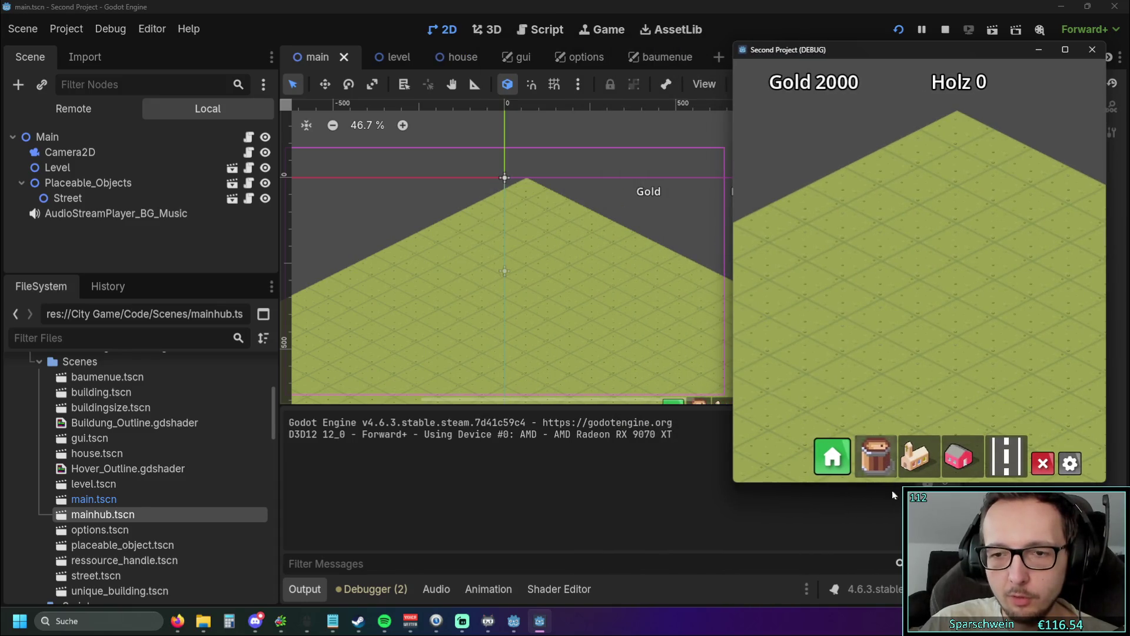
{"action": "left_click_drag", "start_coordinate": [905, 482], "coordinate": [931, 229]}
{"action": "left_click", "coordinate": [848, 210]}
{"action": "left_click", "coordinate": [847, 210]}
{"action": "left_click", "coordinate": [847, 211]}
{"action": "left_click", "coordinate": [846, 210]}
{"action": "left_click", "coordinate": [845, 210]}
{"action": "left_click", "coordinate": [845, 210]}
{"action": "left_click", "coordinate": [845, 210]}
{"action": "left_click", "coordinate": [845, 210]}
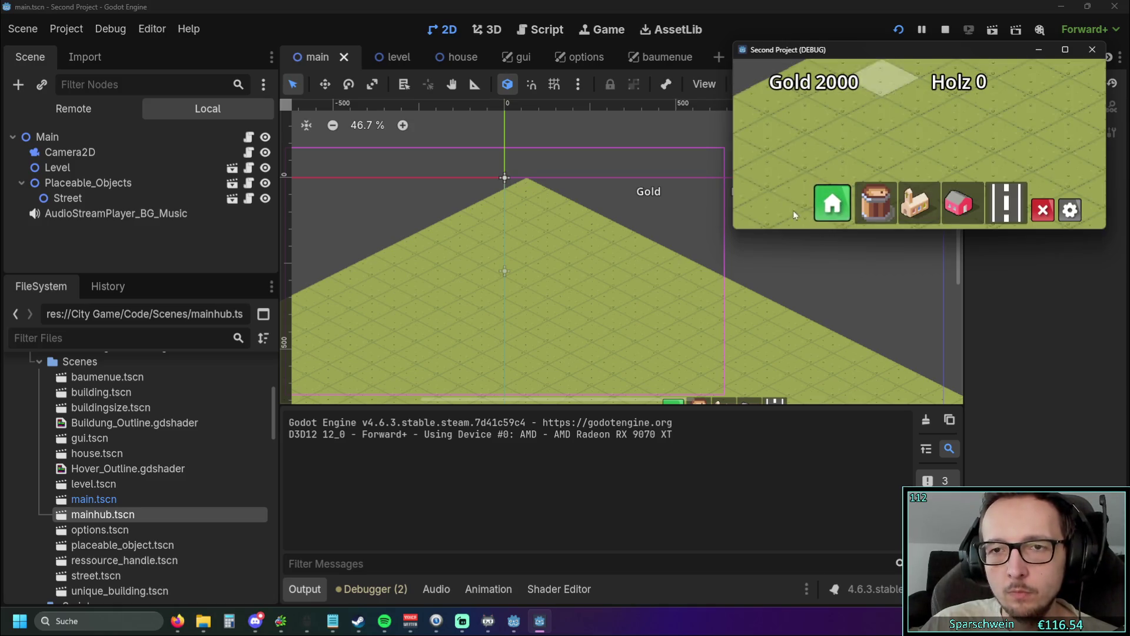
Step: Restore the game window to full size and close it to end the test
{"action": "left_click_drag", "start_coordinate": [839, 230], "coordinate": [839, 477]}
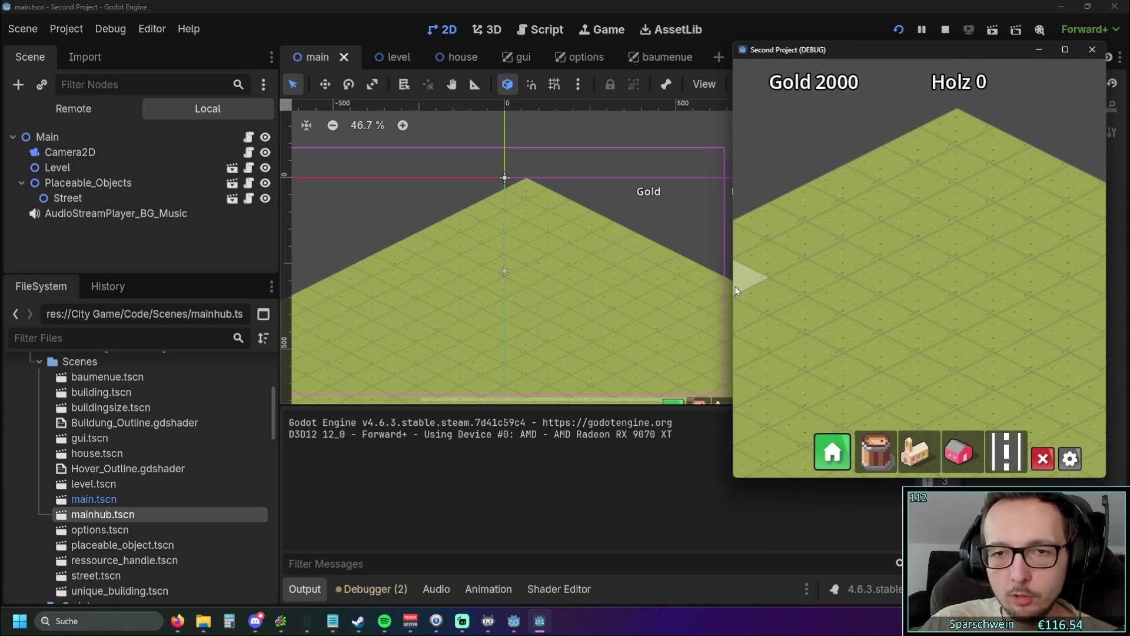
{"action": "left_click_drag", "start_coordinate": [731, 283], "coordinate": [425, 249]}
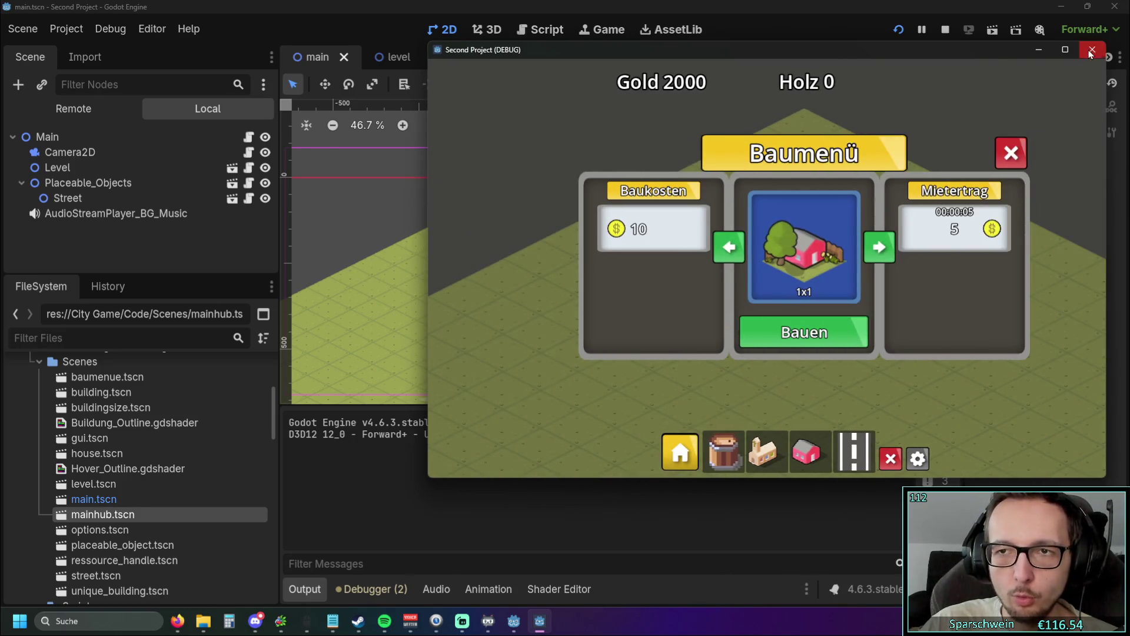
{"action": "left_click", "coordinate": [1095, 50]}
Step: Switch to the gui scene, then options.tscn, and bring up scene tree node actions
{"action": "left_click", "coordinate": [518, 56]}
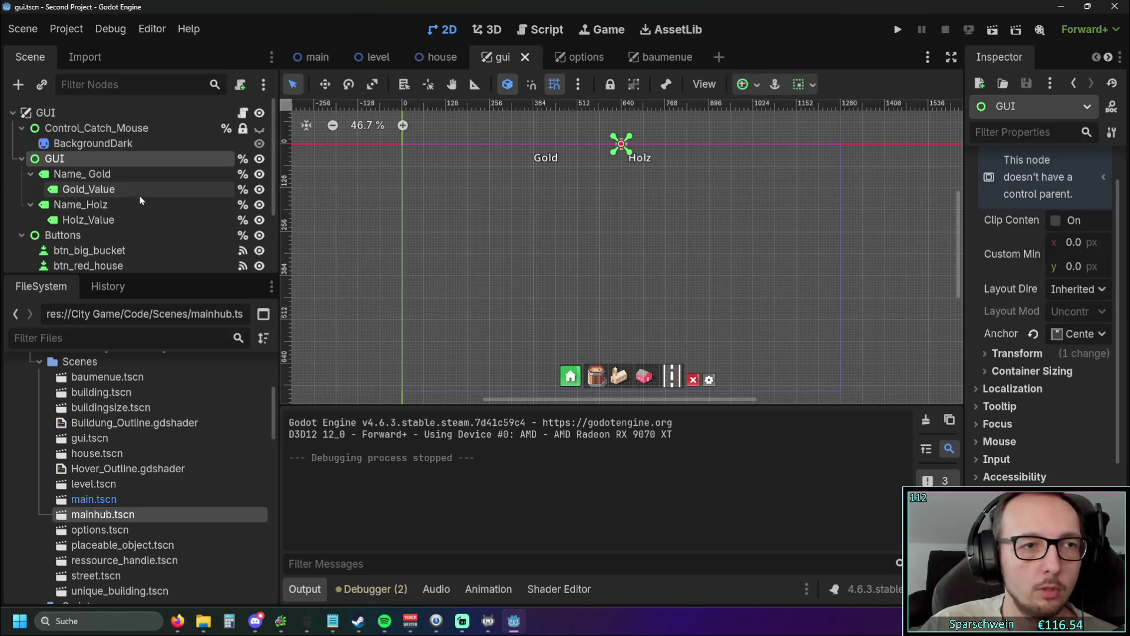
{"action": "key", "text": "ctrl+Tab"}
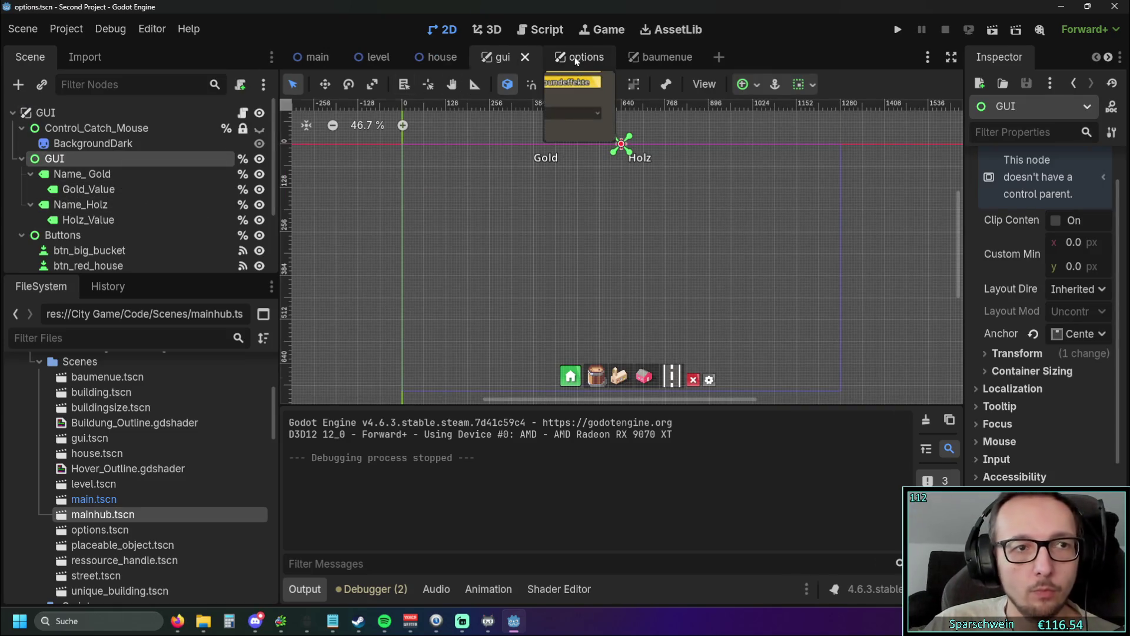
{"action": "scroll", "coordinate": [108, 184], "scroll_direction": "up", "scroll_amount": 5}
{"action": "left_click_drag", "start_coordinate": [277, 301], "coordinate": [477, 301]}
{"action": "scroll", "coordinate": [123, 235], "scroll_direction": "down", "scroll_amount": 5}
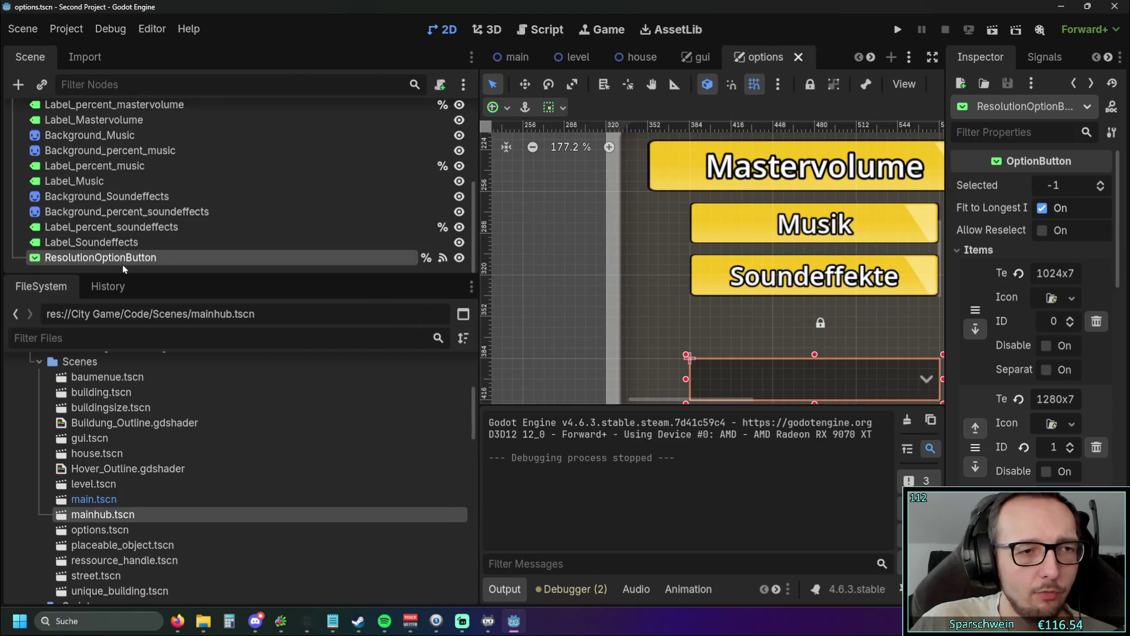
{"action": "left_click", "coordinate": [121, 268]}
{"action": "right_click", "coordinate": [118, 271]}
Step: Add a new Control child node and rename it Options
{"action": "left_click", "coordinate": [171, 283]}
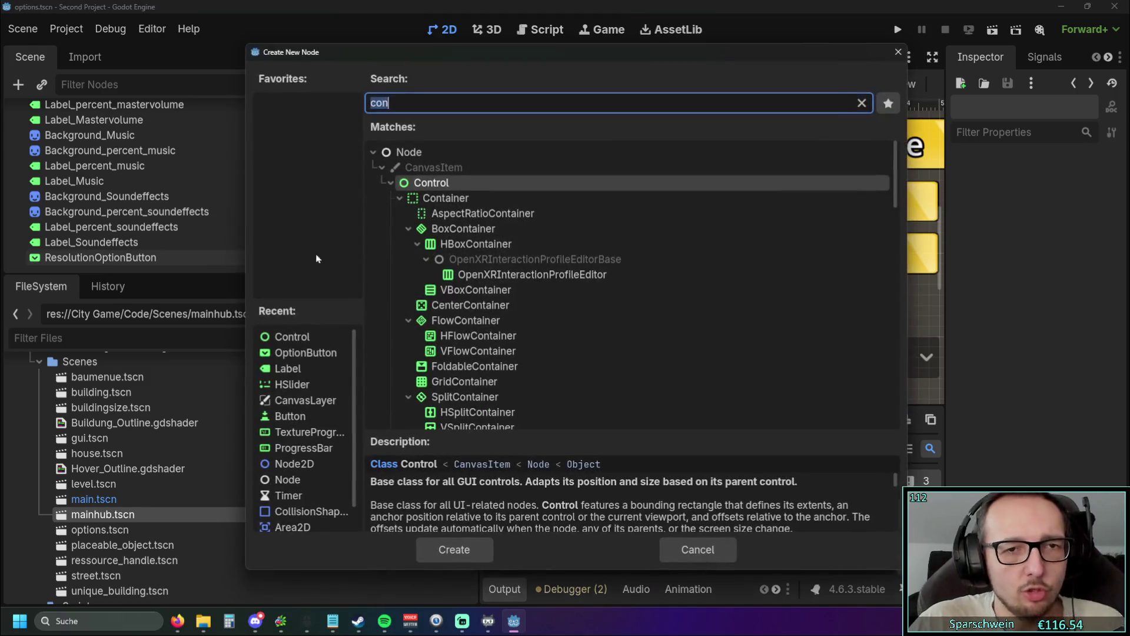
{"action": "left_click", "coordinate": [466, 550]}
{"action": "double_click", "coordinate": [107, 260]}
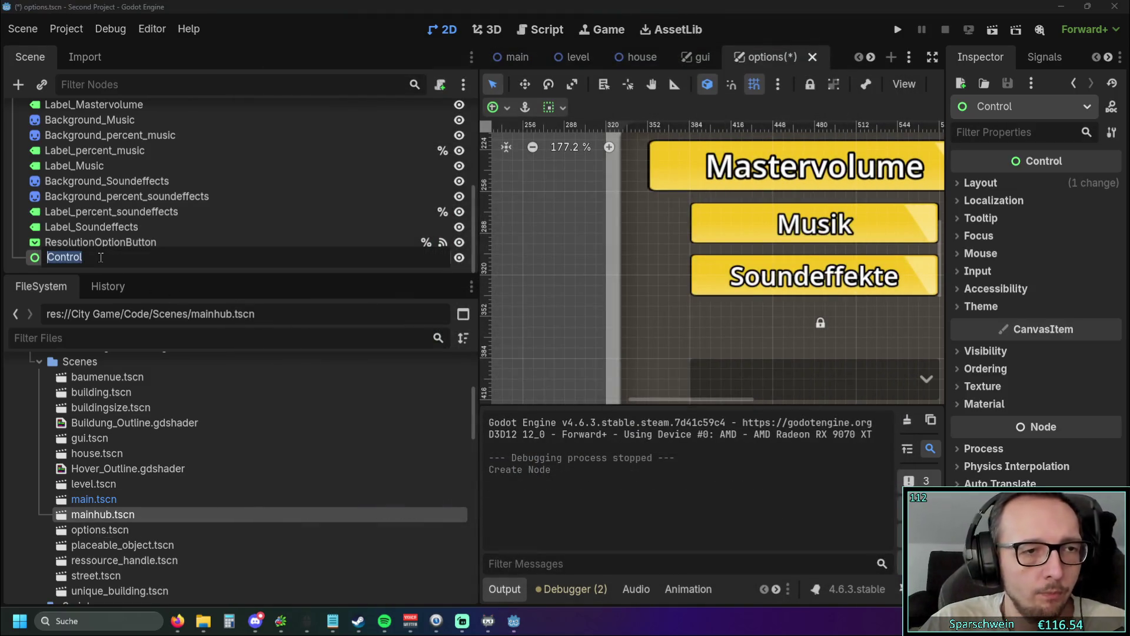
{"action": "type", "text": "Options"}
{"action": "key", "text": "Return"}
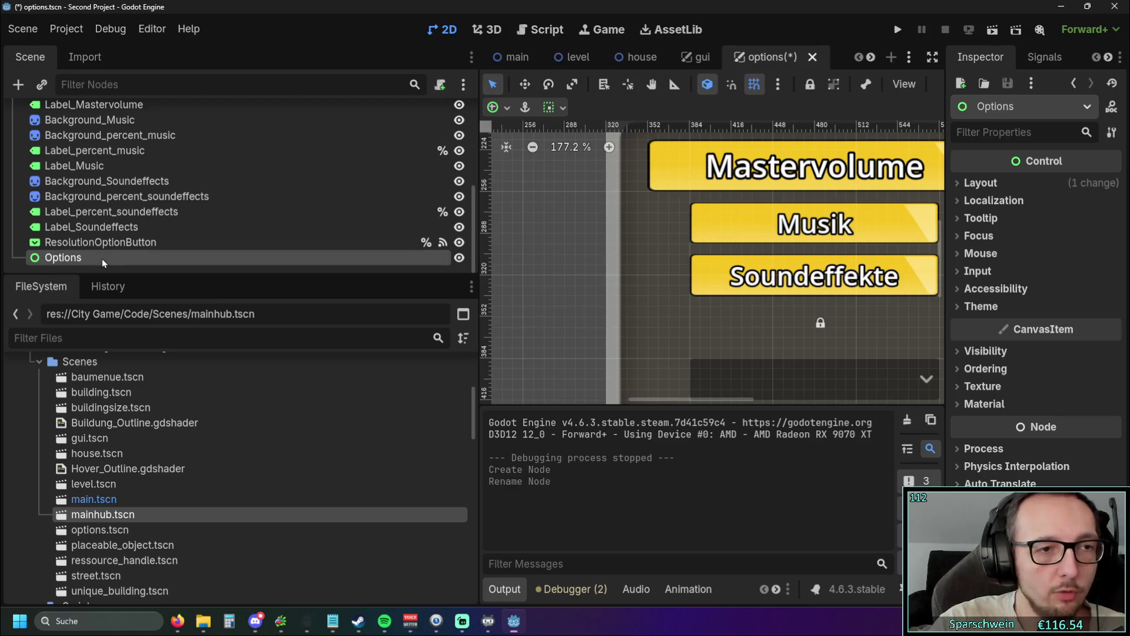
Step: Reparent BackgroundDark through ResolutionOptionButton under the Options node, then select Options
{"action": "left_click", "coordinate": [106, 244]}
{"action": "scroll", "coordinate": [101, 244], "scroll_direction": "up", "scroll_amount": 5}
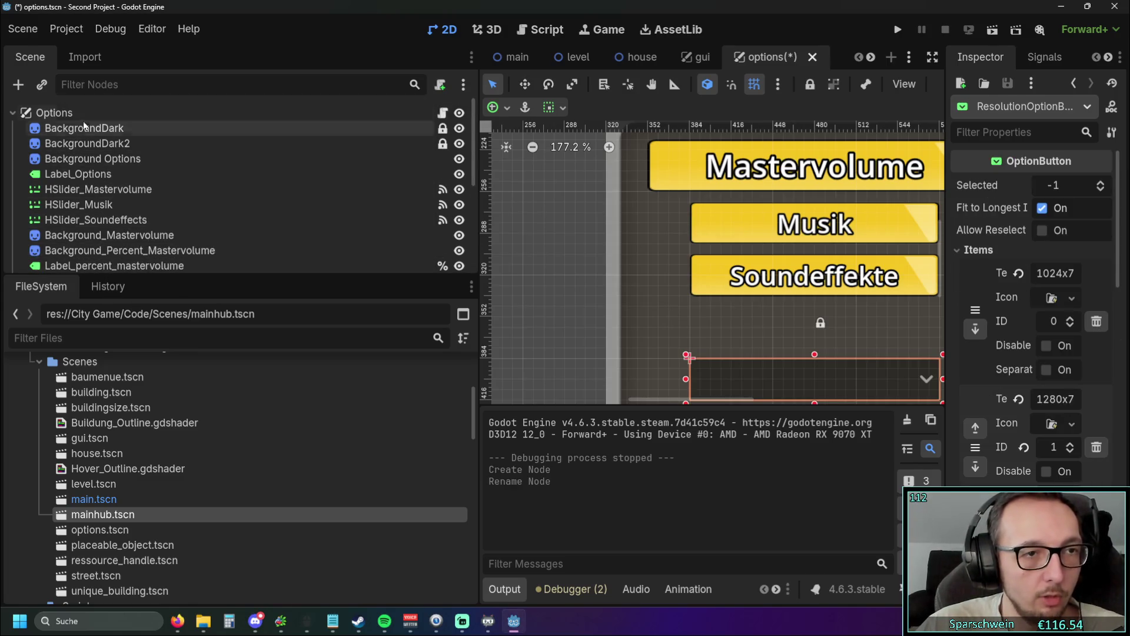
{"action": "left_click", "coordinate": [83, 122], "text": "shift"}
{"action": "left_click", "coordinate": [111, 144]}
{"action": "left_click", "coordinate": [107, 128]}
{"action": "scroll", "coordinate": [118, 194], "scroll_direction": "down", "scroll_amount": 5}
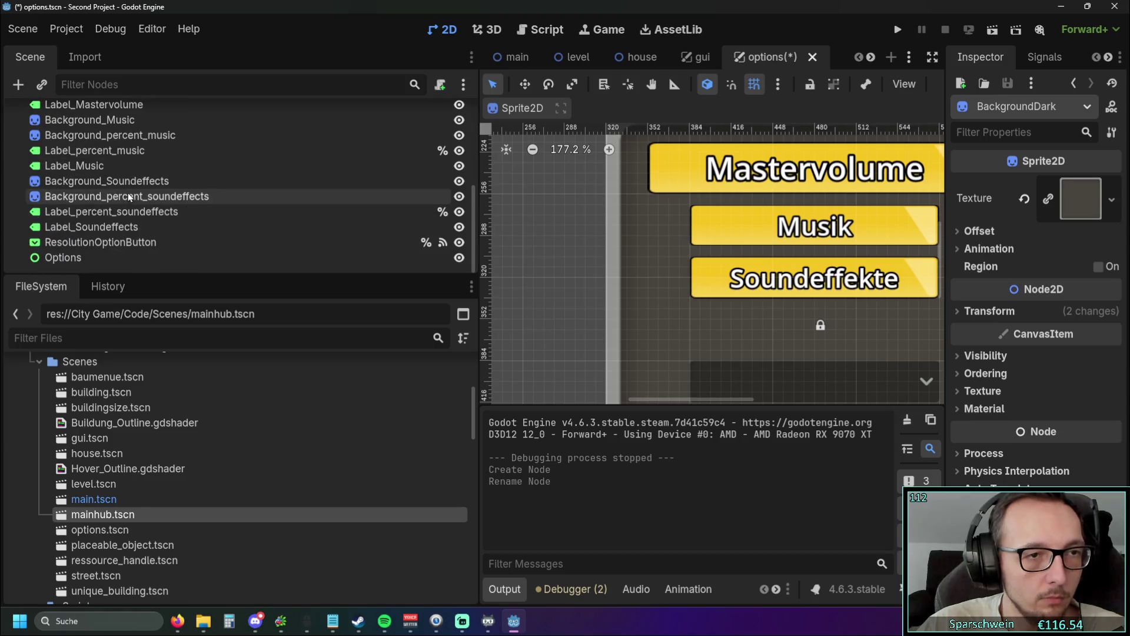
{"action": "left_click", "coordinate": [110, 242], "text": "shift"}
{"action": "left_click_drag", "start_coordinate": [111, 242], "coordinate": [64, 257]}
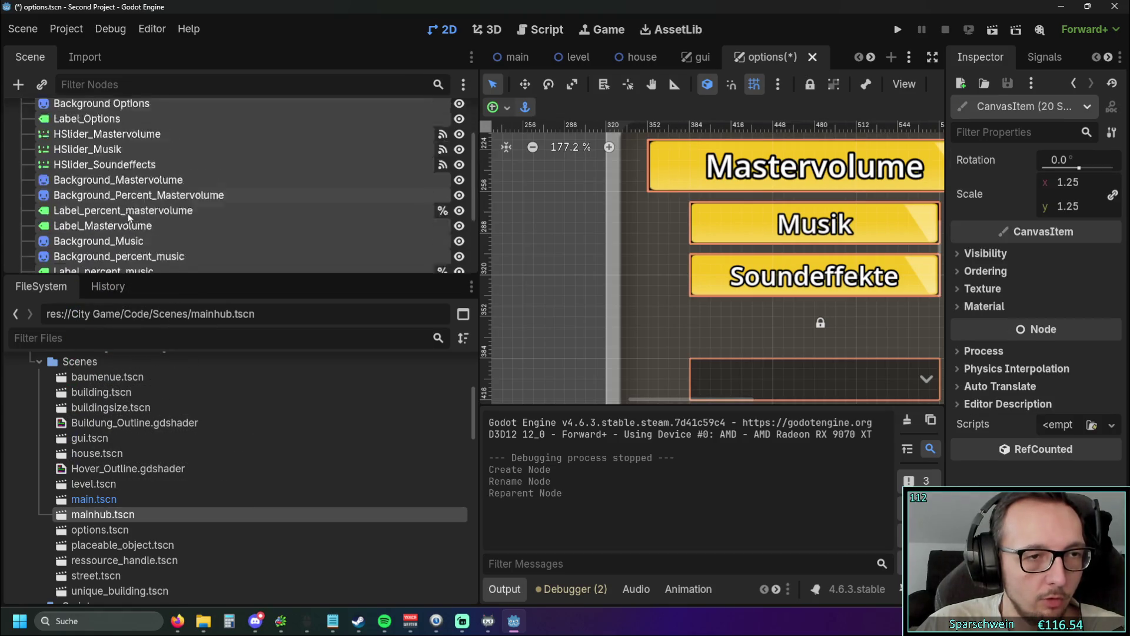
{"action": "left_click", "coordinate": [118, 117]}
{"action": "left_click", "coordinate": [65, 129]}
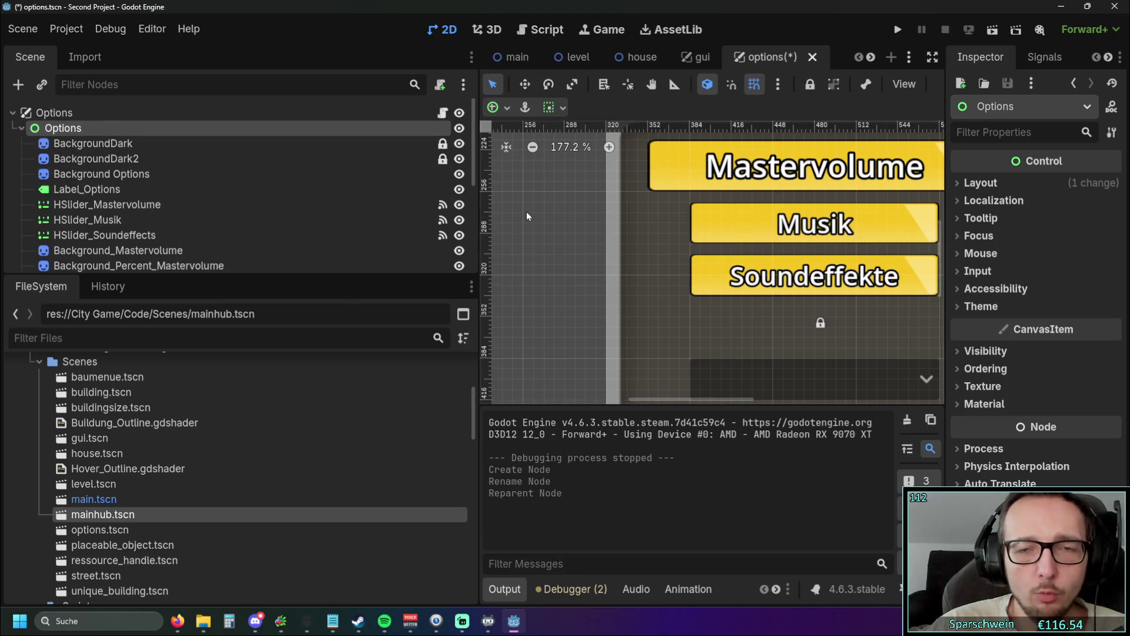
Step: Shrink the Options control to zero size at the origin
{"action": "scroll", "coordinate": [579, 216], "scroll_direction": "down", "scroll_amount": 5}
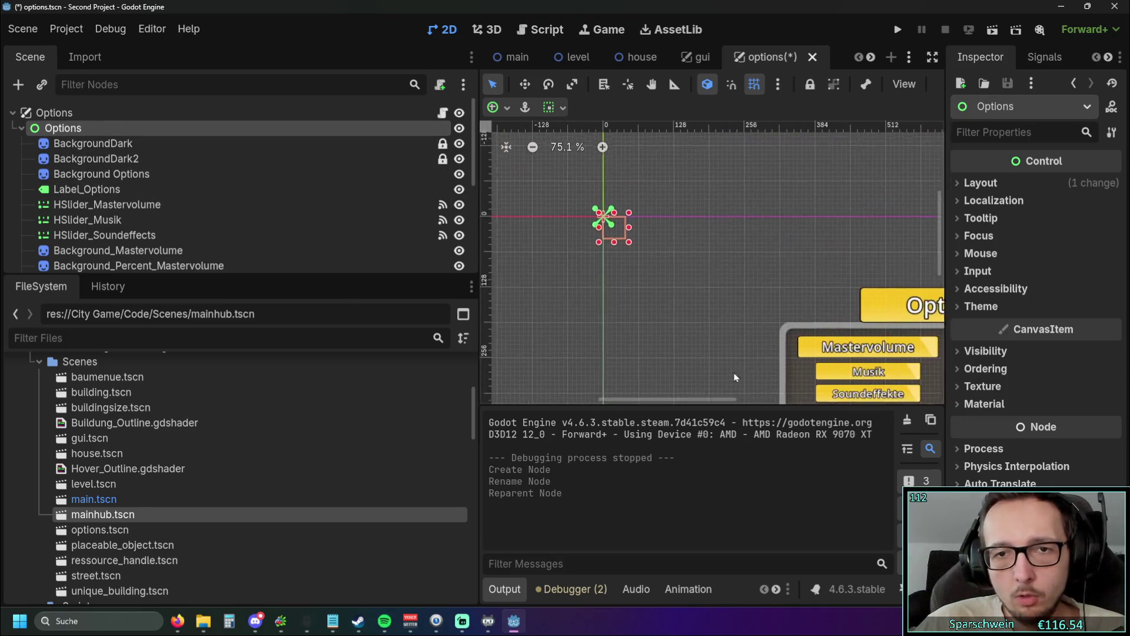
{"action": "scroll", "coordinate": [654, 273], "scroll_direction": "up", "scroll_amount": 5}
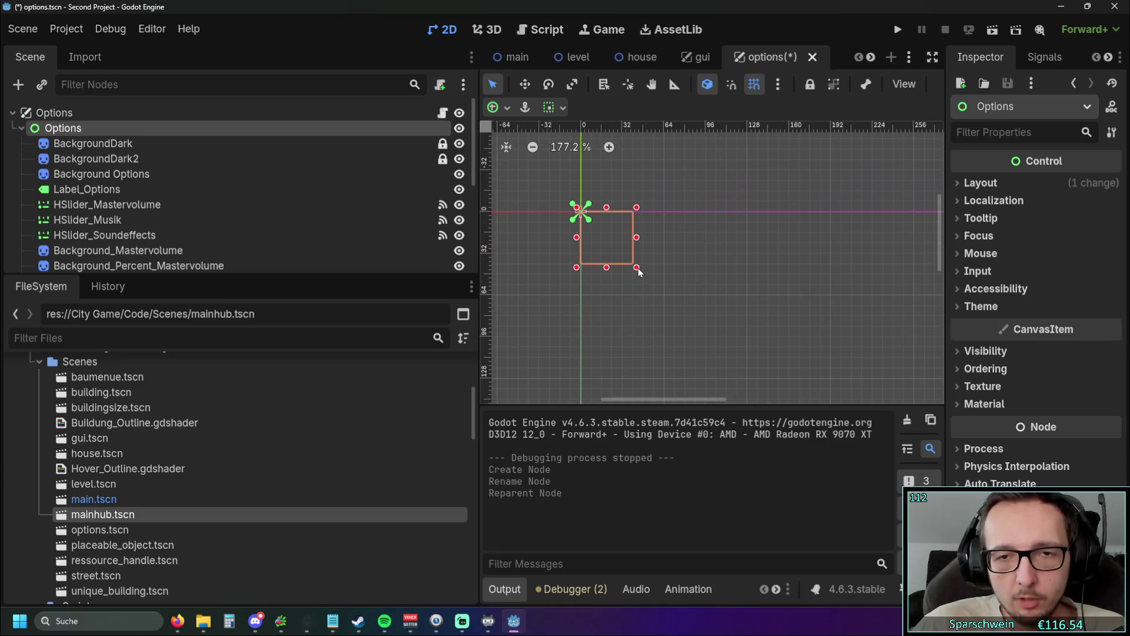
{"action": "left_click_drag", "start_coordinate": [596, 221], "coordinate": [581, 212]}
{"action": "scroll", "coordinate": [637, 241], "scroll_direction": "down", "scroll_amount": 1}
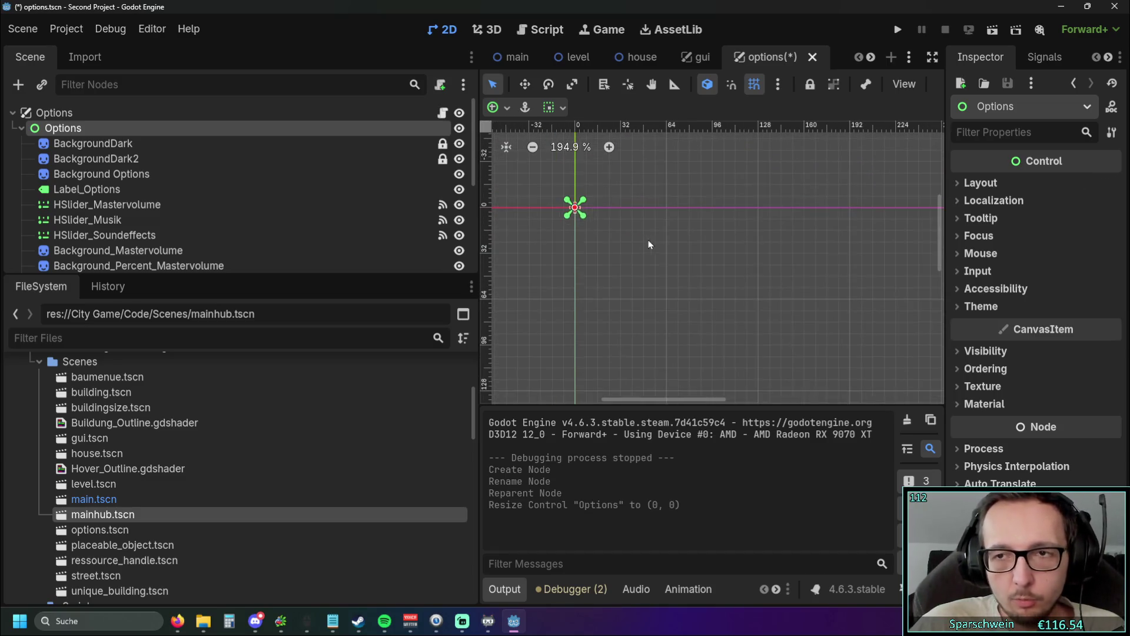
{"action": "scroll", "coordinate": [600, 240], "scroll_direction": "down", "scroll_amount": 3}
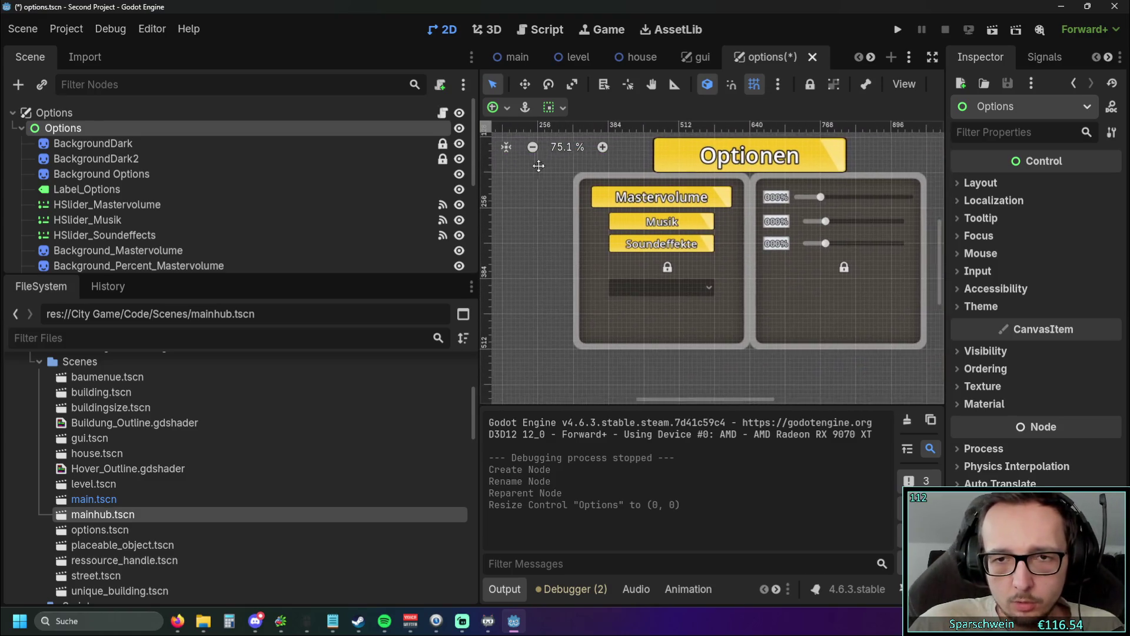
{"action": "scroll", "coordinate": [624, 229], "scroll_direction": "down", "scroll_amount": 1}
{"action": "scroll", "coordinate": [732, 287], "scroll_direction": "up", "scroll_amount": 3}
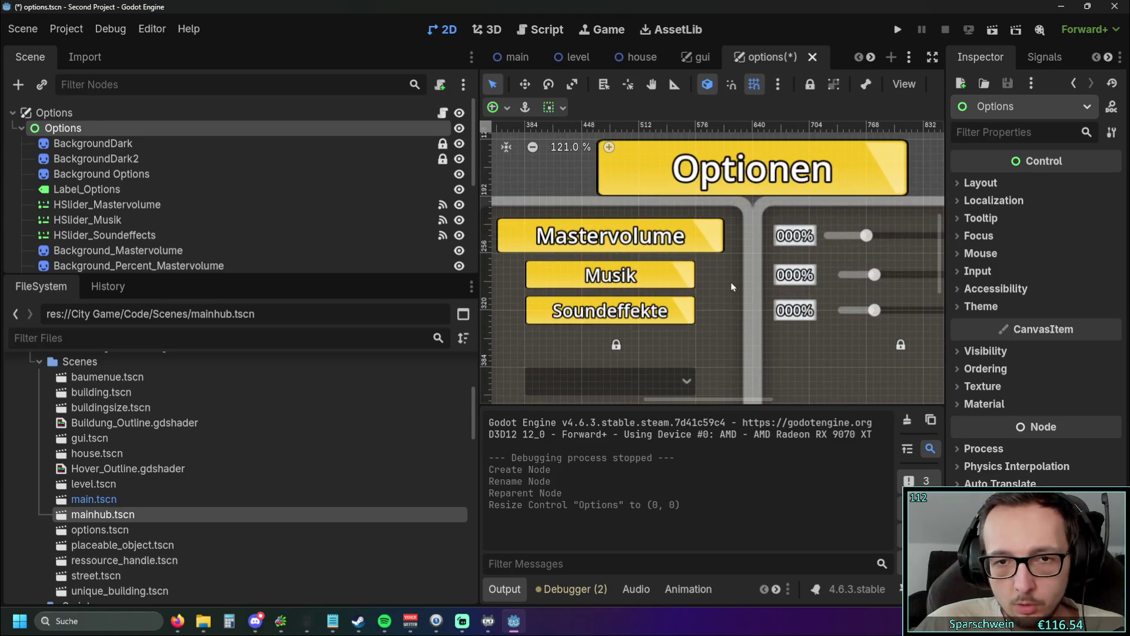
{"action": "scroll", "coordinate": [588, 235], "scroll_direction": "down", "scroll_amount": 5}
{"action": "scroll", "coordinate": [556, 250], "scroll_direction": "up", "scroll_amount": 3}
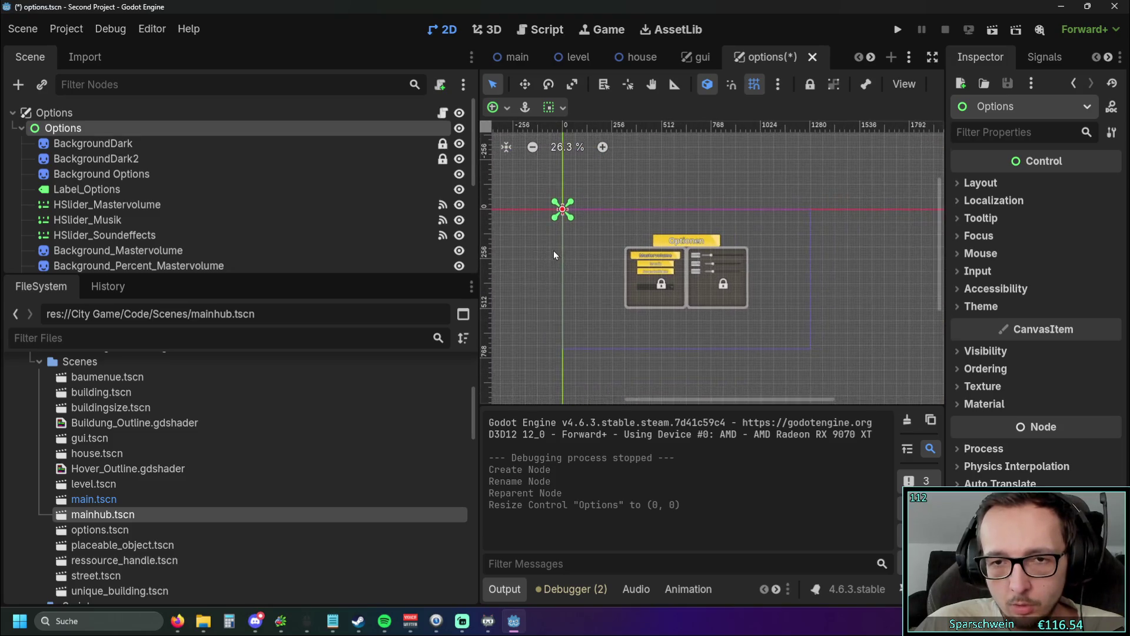
{"action": "scroll", "coordinate": [558, 248], "scroll_direction": "up", "scroll_amount": 4}
{"action": "scroll", "coordinate": [661, 310], "scroll_direction": "left", "scroll_amount": 2}
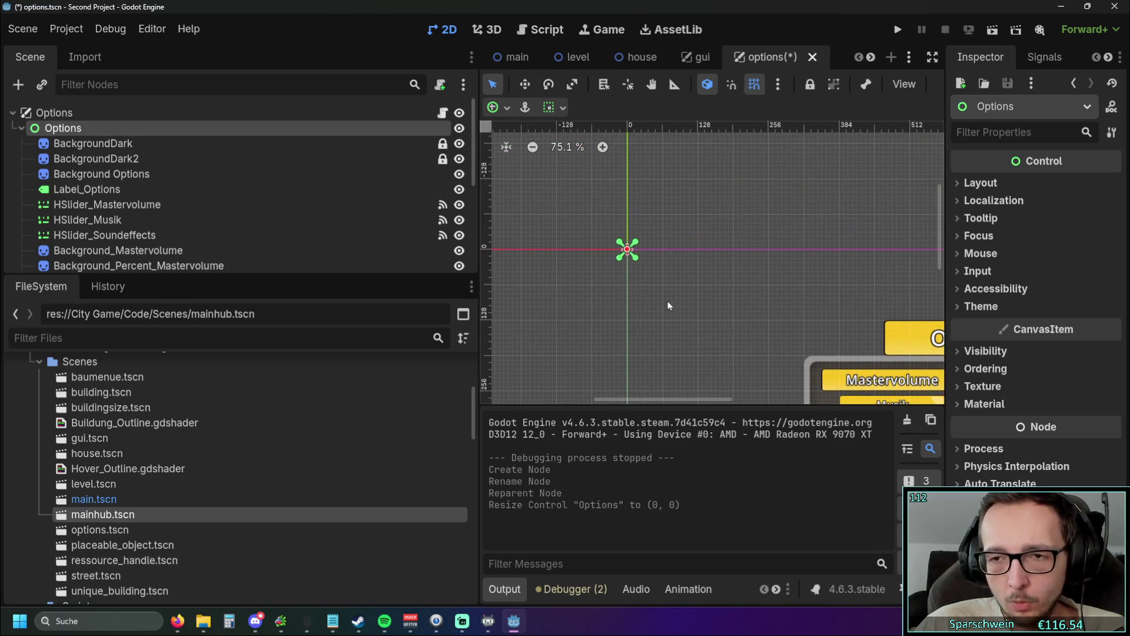
{"action": "scroll", "coordinate": [646, 252], "scroll_direction": "down", "scroll_amount": 4}
{"action": "scroll", "coordinate": [612, 230], "scroll_direction": "right", "scroll_amount": 5}
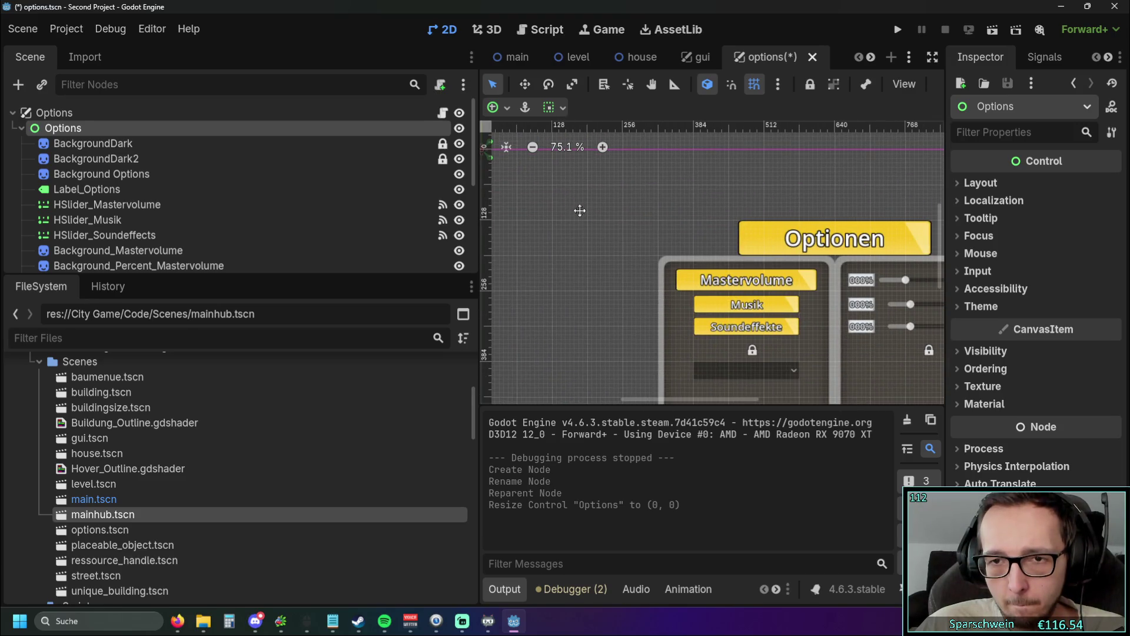
{"action": "scroll", "coordinate": [648, 248], "scroll_direction": "up", "scroll_amount": 2}
{"action": "scroll", "coordinate": [678, 259], "scroll_direction": "left", "scroll_amount": 3}
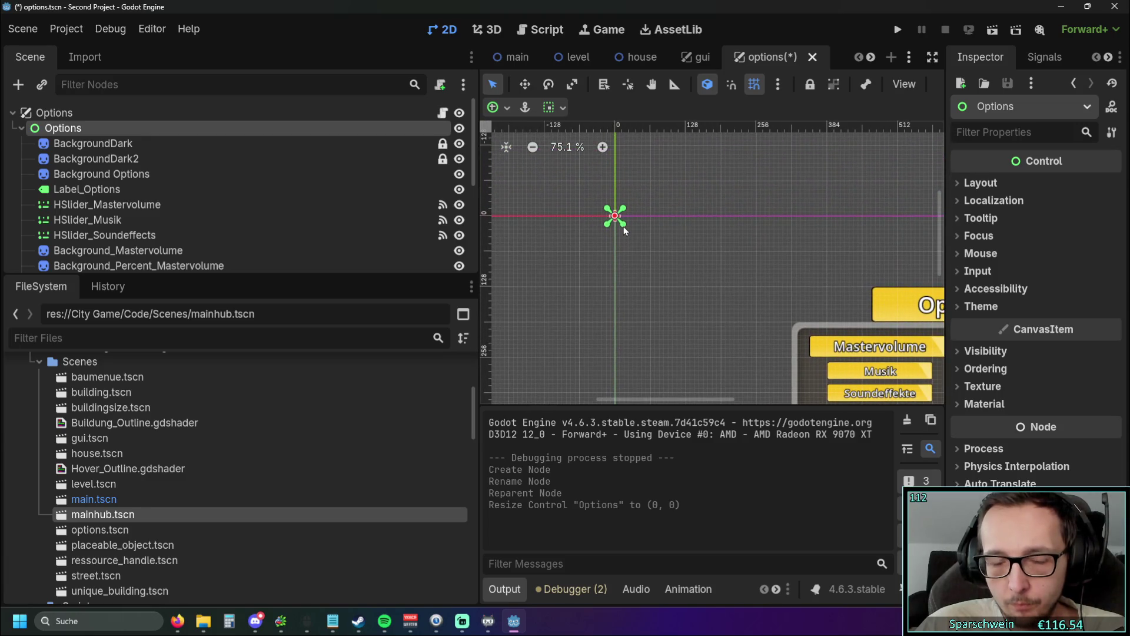
Step: Drag the Options anchors down and right near the panel, aligning to the snap guide
{"action": "left_click_drag", "start_coordinate": [624, 226], "coordinate": [785, 353]}
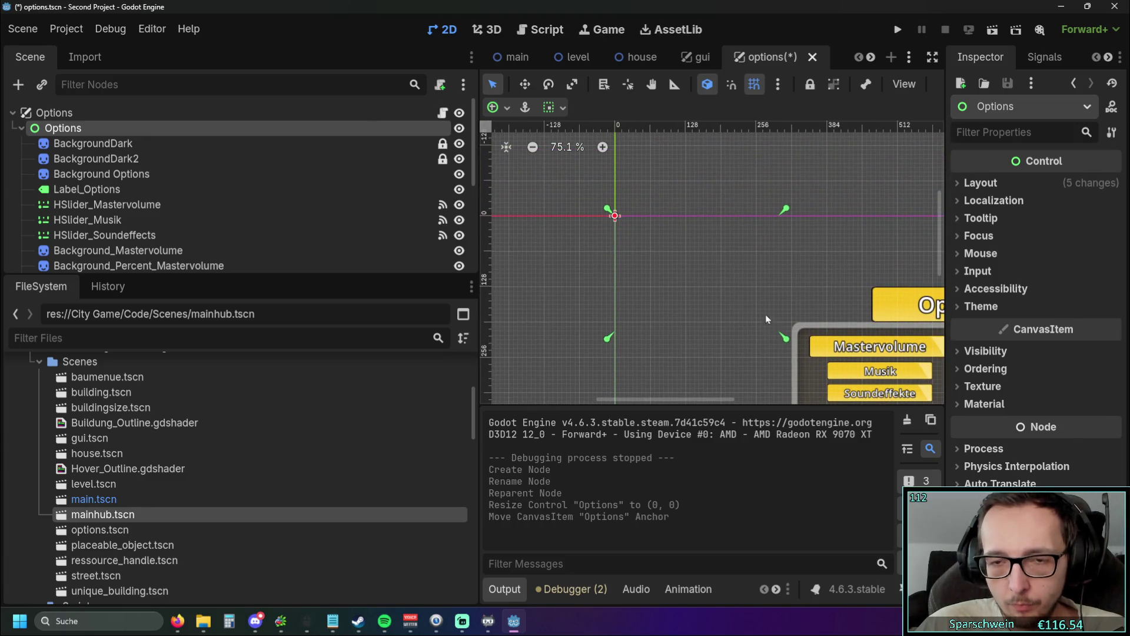
{"action": "scroll", "coordinate": [707, 282], "scroll_direction": "down", "scroll_amount": 5}
{"action": "scroll", "coordinate": [635, 218], "scroll_direction": "right", "scroll_amount": 5}
{"action": "scroll", "coordinate": [635, 219], "scroll_direction": "down", "scroll_amount": 2}
{"action": "mouse_move", "coordinate": [640, 226]}
{"action": "left_mouse_down"}
{"action": "mouse_move", "coordinate": [826, 326]}
{"action": "mouse_move", "coordinate": [816, 339]}
{"action": "mouse_move", "coordinate": [771, 335]}
{"action": "mouse_move", "coordinate": [774, 279]}
{"action": "left_mouse_up"}
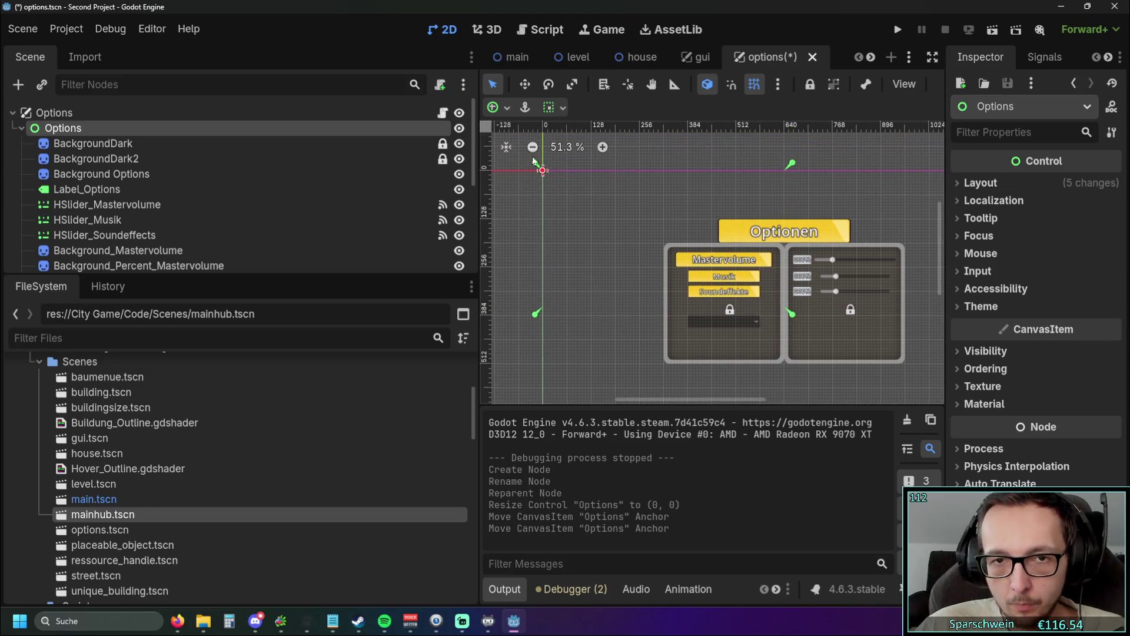
{"action": "left_click_drag", "start_coordinate": [540, 169], "coordinate": [788, 312]}
{"action": "scroll", "coordinate": [788, 312], "scroll_direction": "up", "scroll_amount": 3}
{"action": "left_click_drag", "start_coordinate": [673, 269], "coordinate": [680, 270]}
{"action": "scroll", "coordinate": [662, 308], "scroll_direction": "down", "scroll_amount": 5}
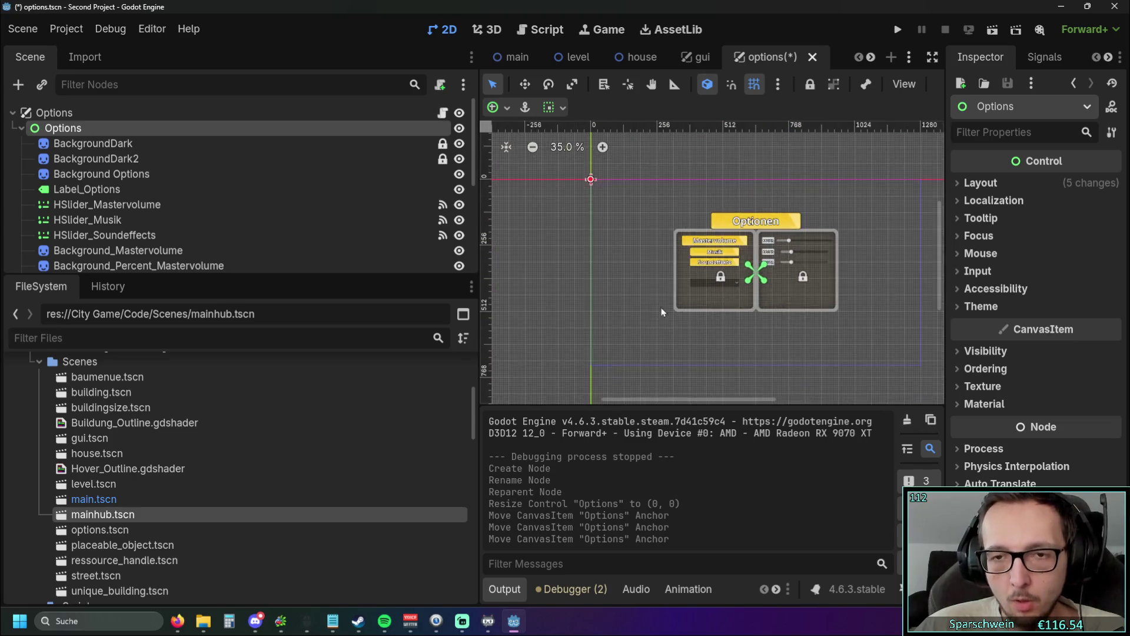
{"action": "left_click", "coordinate": [640, 275]}
Step: Inspect the Options node's Layout properties and bring up the anchor preset choices
{"action": "left_click", "coordinate": [87, 127]}
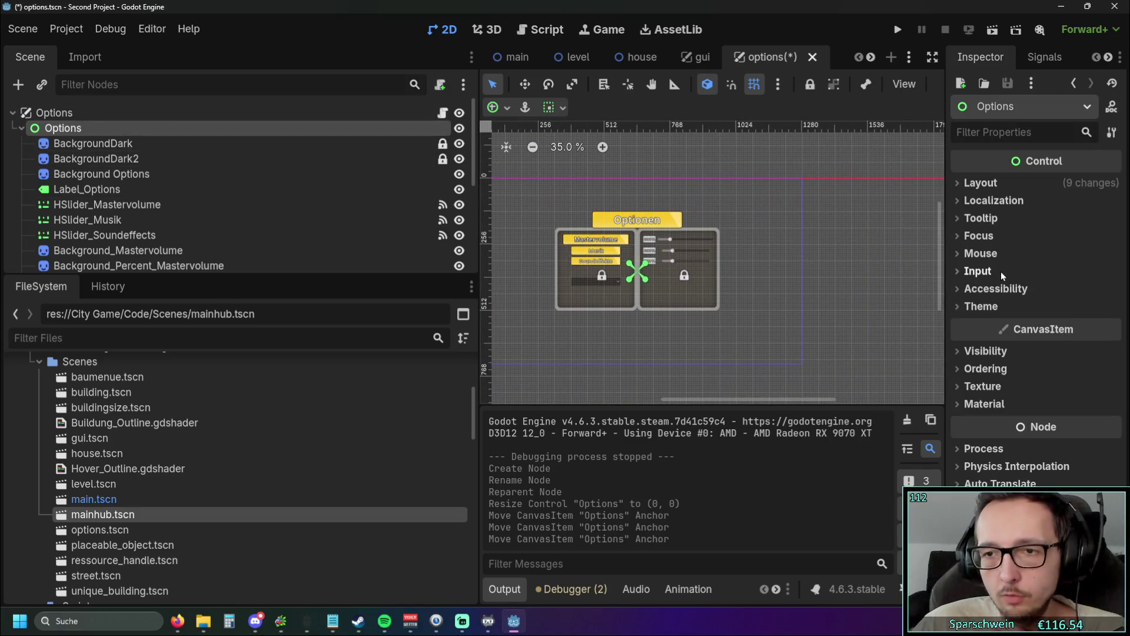
{"action": "left_click", "coordinate": [968, 183]}
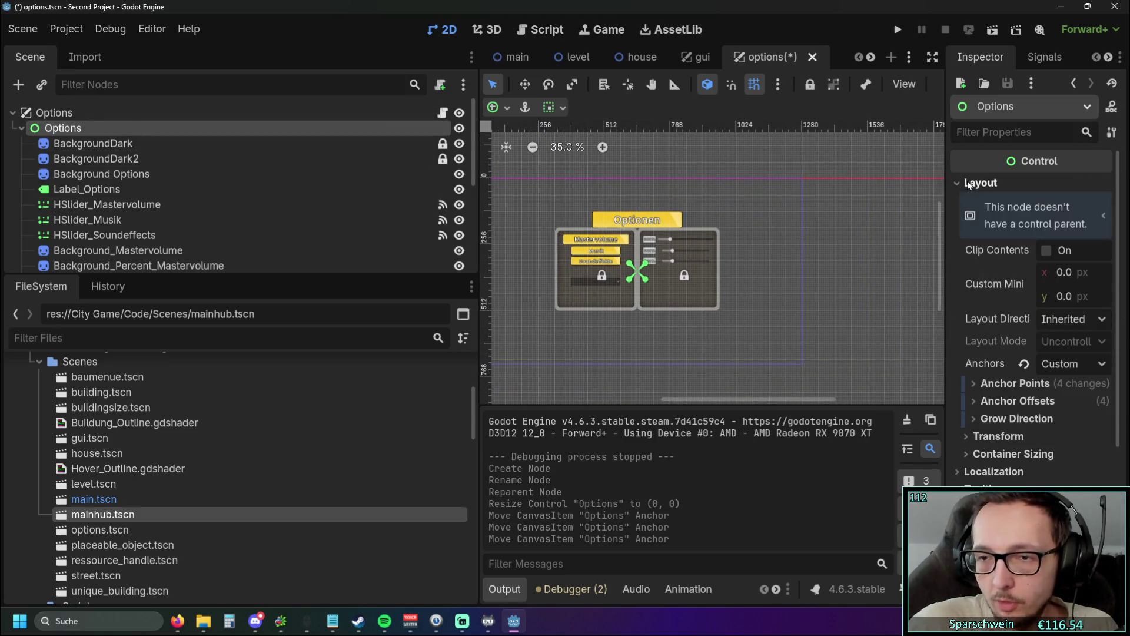
{"action": "left_click", "coordinate": [978, 387]}
{"action": "left_click", "coordinate": [978, 387]}
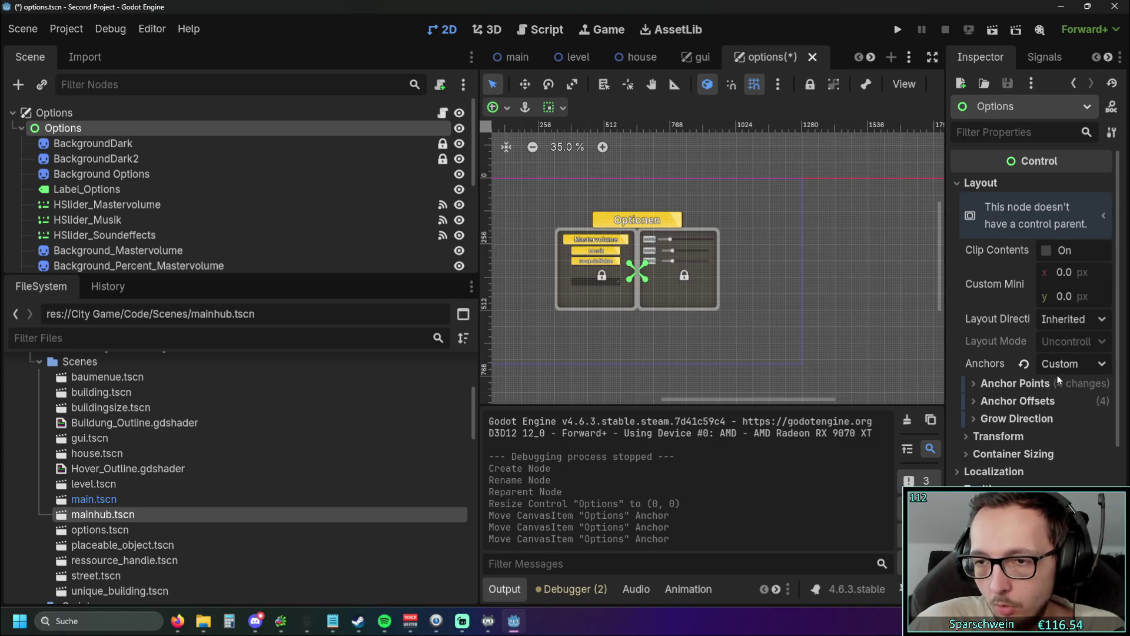
{"action": "left_click", "coordinate": [1084, 366]}
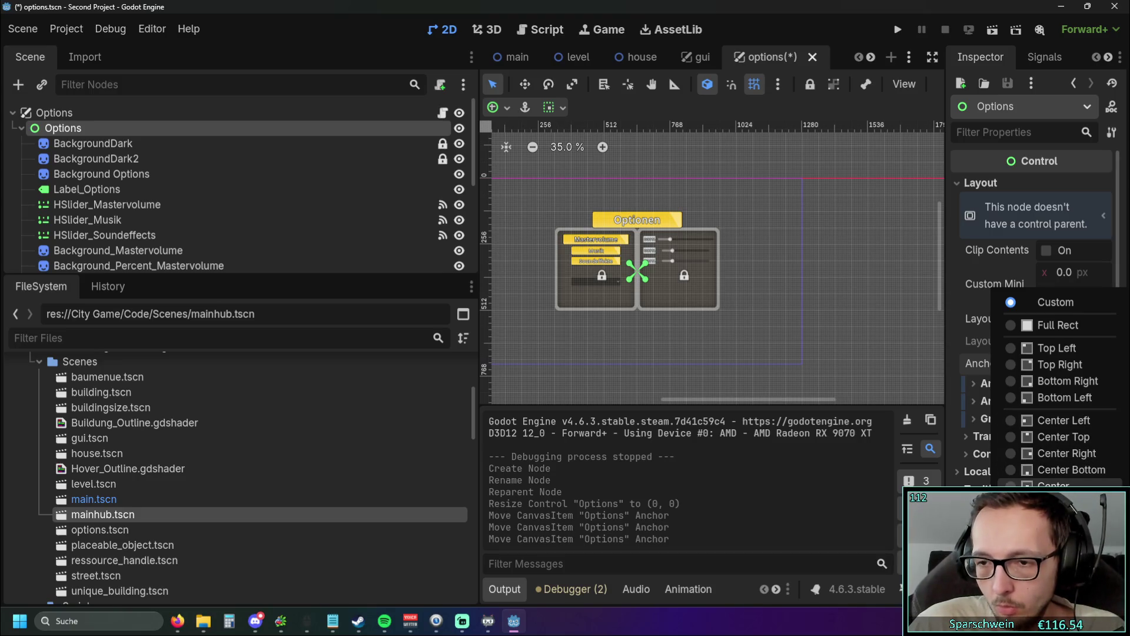
Step: Apply the Center anchor preset, drag the anchors, then undo those changes
{"action": "left_click", "coordinate": [1059, 486]}
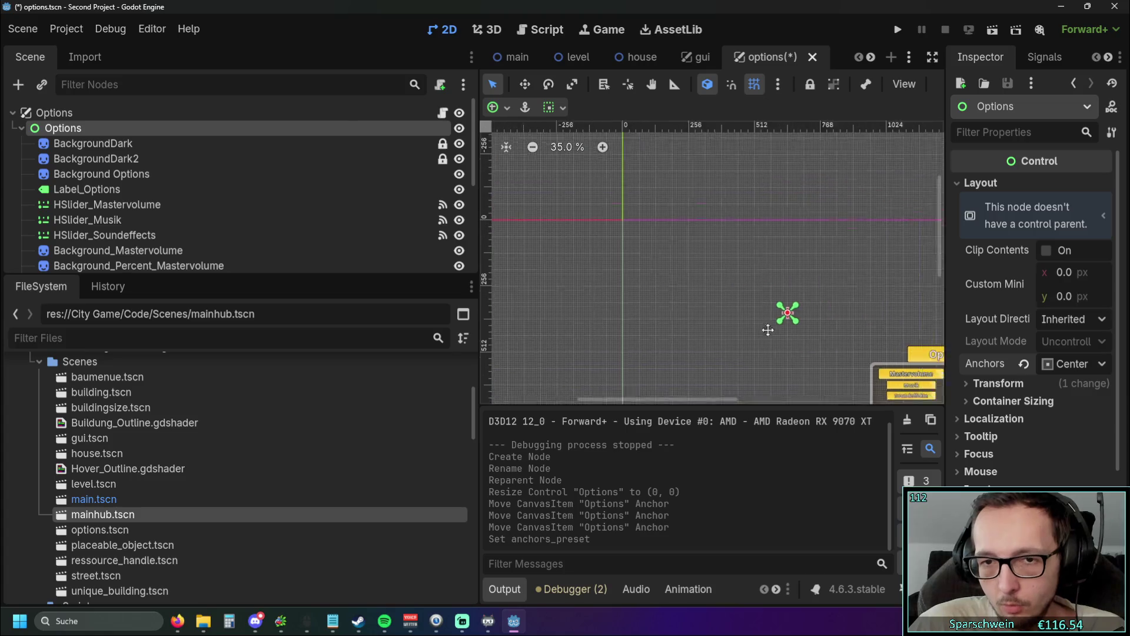
{"action": "mouse_move", "coordinate": [813, 318]}
{"action": "left_mouse_down"}
{"action": "mouse_move", "coordinate": [669, 259]}
{"action": "mouse_move", "coordinate": [646, 223]}
{"action": "left_mouse_up"}
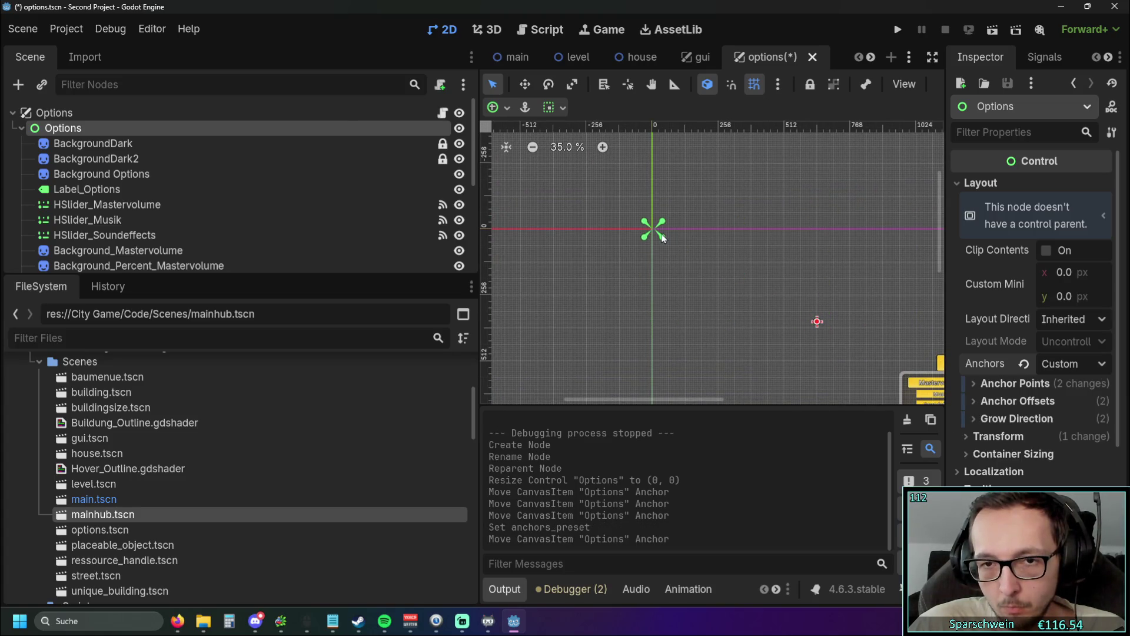
{"action": "left_click_drag", "start_coordinate": [832, 294], "coordinate": [630, 224]}
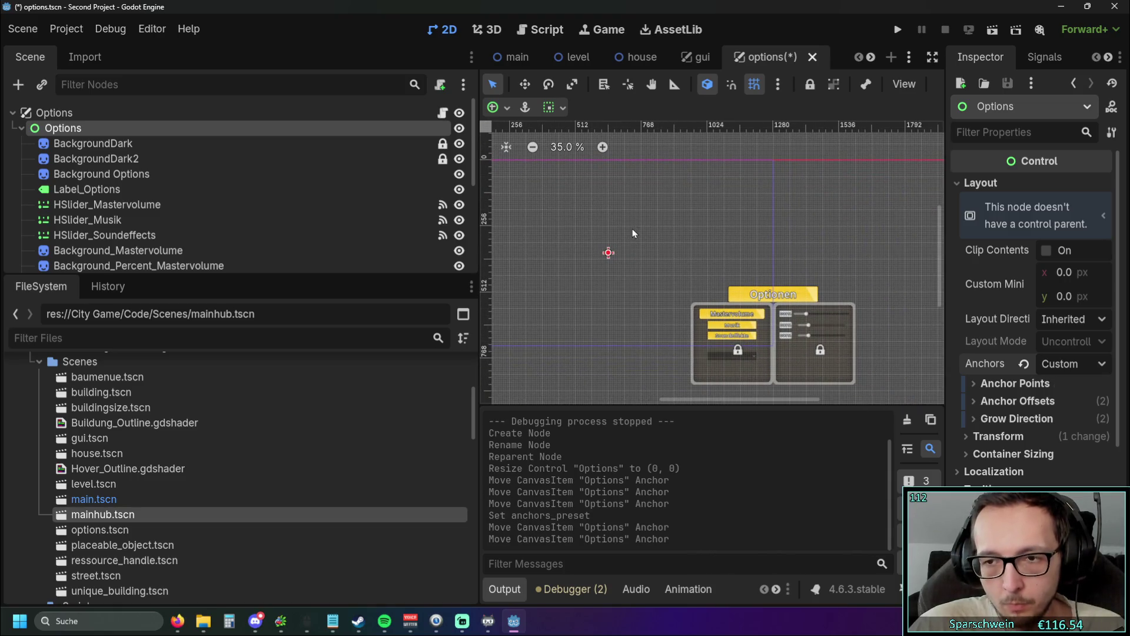
{"action": "key", "text": "ctrl+z"}
{"action": "key", "text": "ctrl+z"}
{"action": "key", "text": "ctrl+z"}
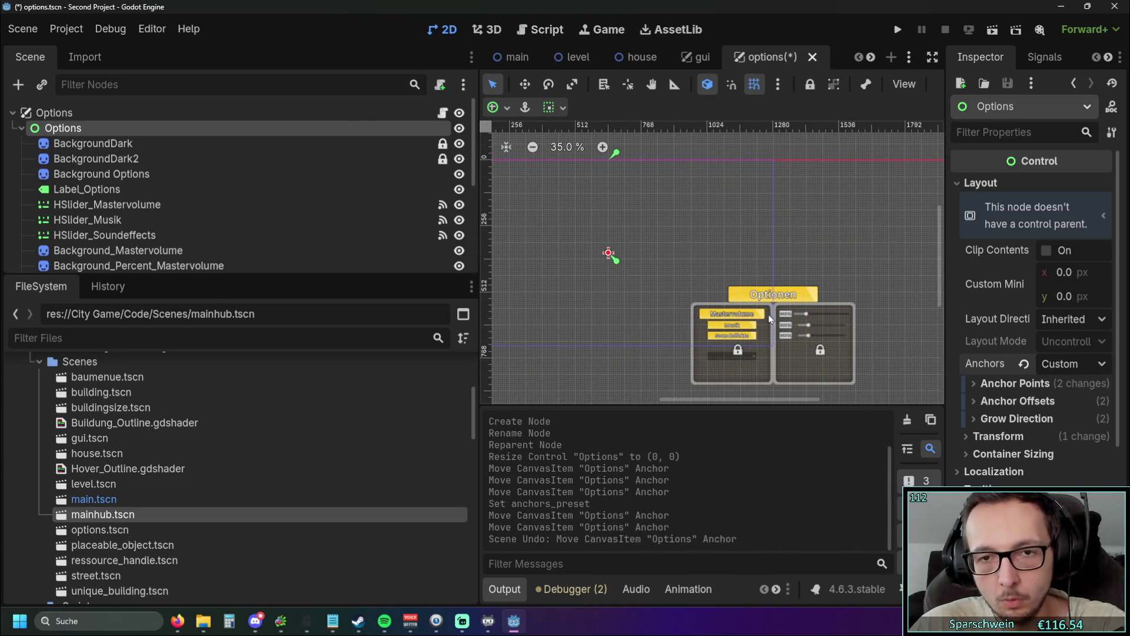
{"action": "left_click_drag", "start_coordinate": [670, 327], "coordinate": [815, 386]}
{"action": "key", "text": "ctrl+z"}
{"action": "key", "text": "ctrl+z"}
{"action": "key", "text": "ctrl+z"}
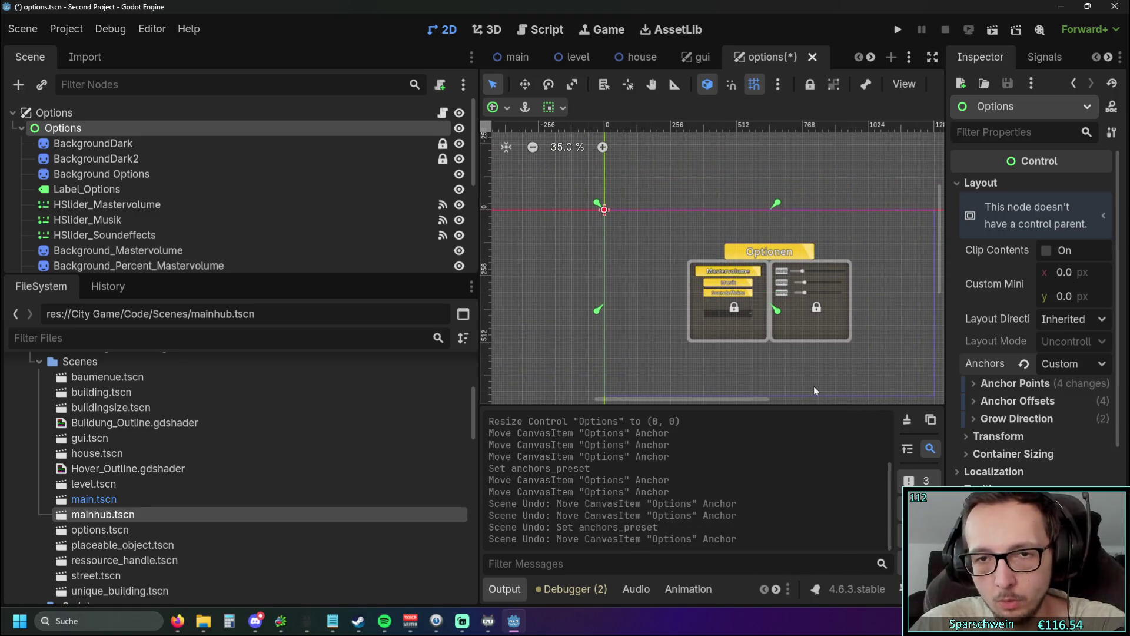
Step: Reapply the Center preset and drag all four anchors to the top-left origin
{"action": "left_click", "coordinate": [1045, 363]}
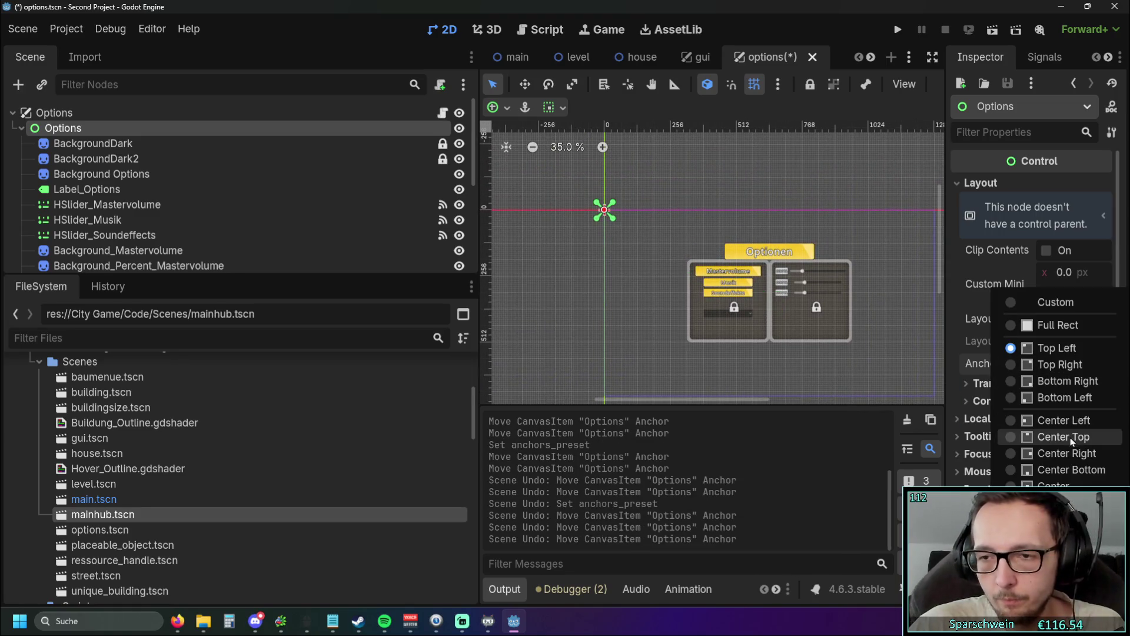
{"action": "left_click", "coordinate": [1060, 486]}
{"action": "mouse_move", "coordinate": [822, 325]}
{"action": "left_mouse_down"}
{"action": "mouse_move", "coordinate": [648, 259]}
{"action": "mouse_move", "coordinate": [768, 297]}
{"action": "left_mouse_up"}
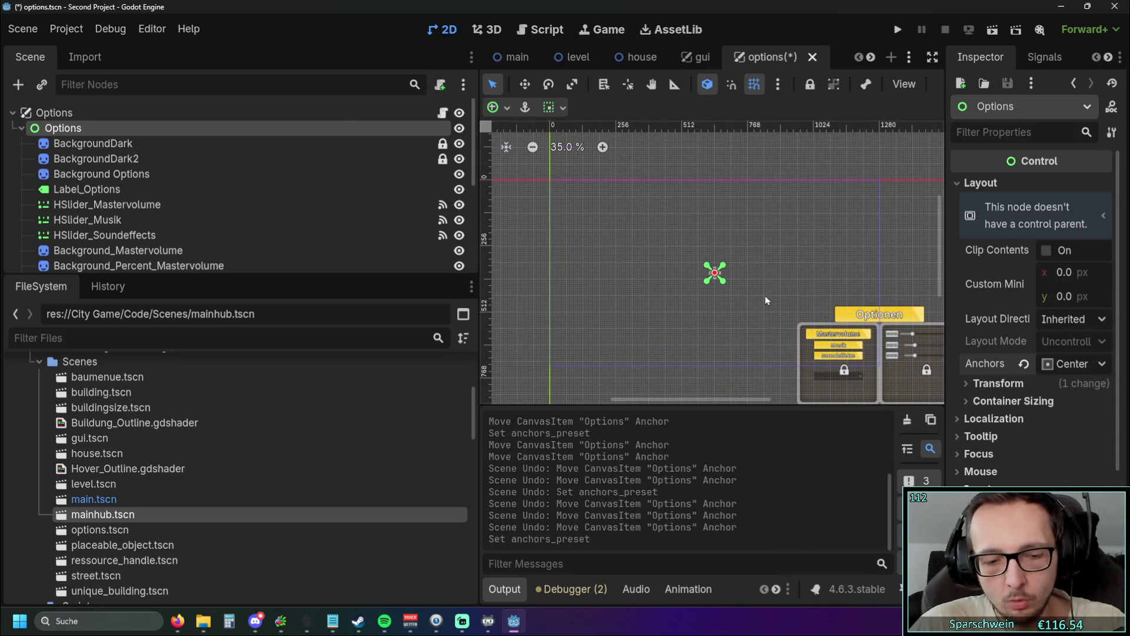
{"action": "left_click_drag", "start_coordinate": [714, 273], "coordinate": [545, 174]}
{"action": "left_click_drag", "start_coordinate": [722, 278], "coordinate": [550, 180]}
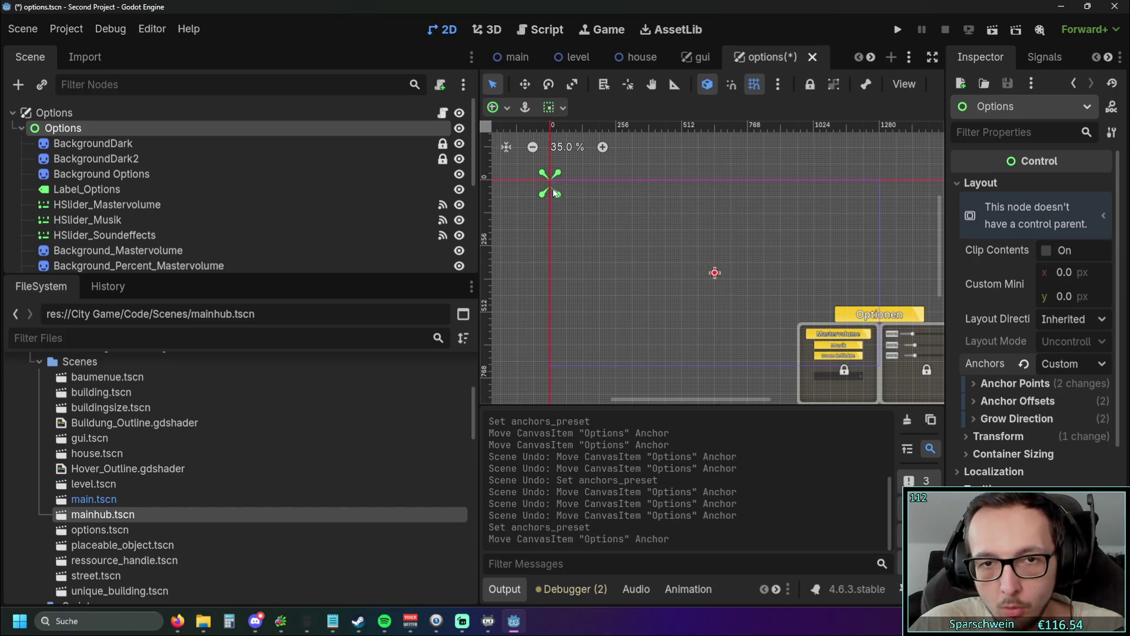
Step: Revert the four anchor offsets to 0, both grow directions, and anchors to Top Left
{"action": "left_click", "coordinate": [976, 400]}
{"action": "left_click", "coordinate": [1032, 420]}
{"action": "left_click", "coordinate": [1032, 442]}
{"action": "left_click", "coordinate": [1032, 465]}
{"action": "left_click", "coordinate": [1032, 487]}
{"action": "scroll", "coordinate": [583, 225], "scroll_direction": "up", "scroll_amount": 2}
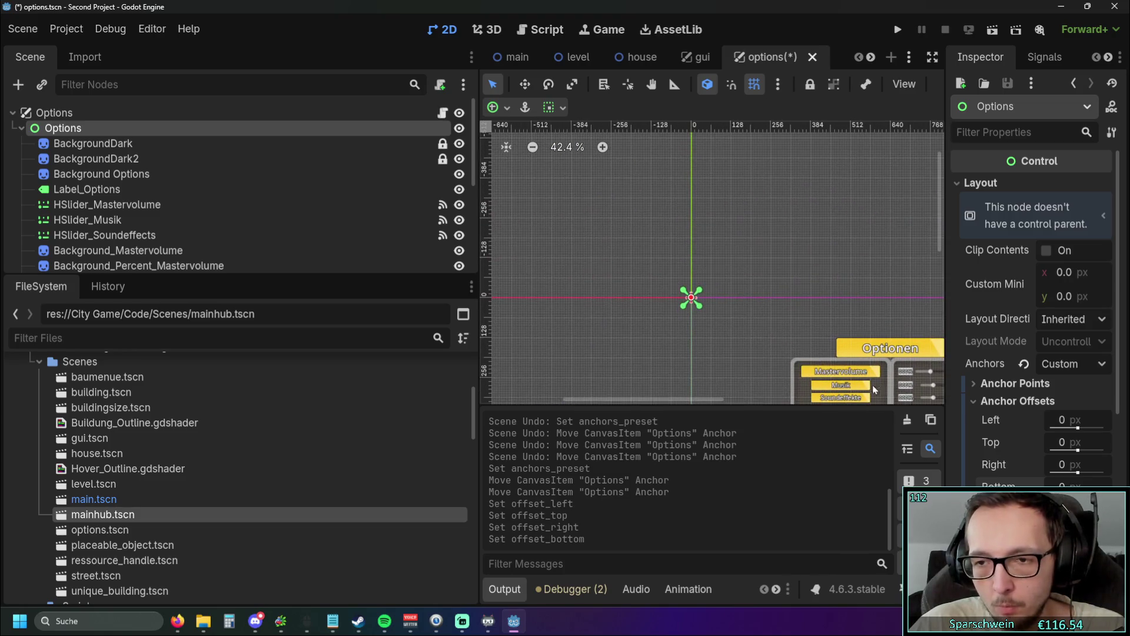
{"action": "left_click", "coordinate": [975, 400]}
{"action": "left_click", "coordinate": [976, 419]}
{"action": "left_click", "coordinate": [1034, 437]}
{"action": "left_click", "coordinate": [1033, 460]}
{"action": "left_click", "coordinate": [1024, 364]}
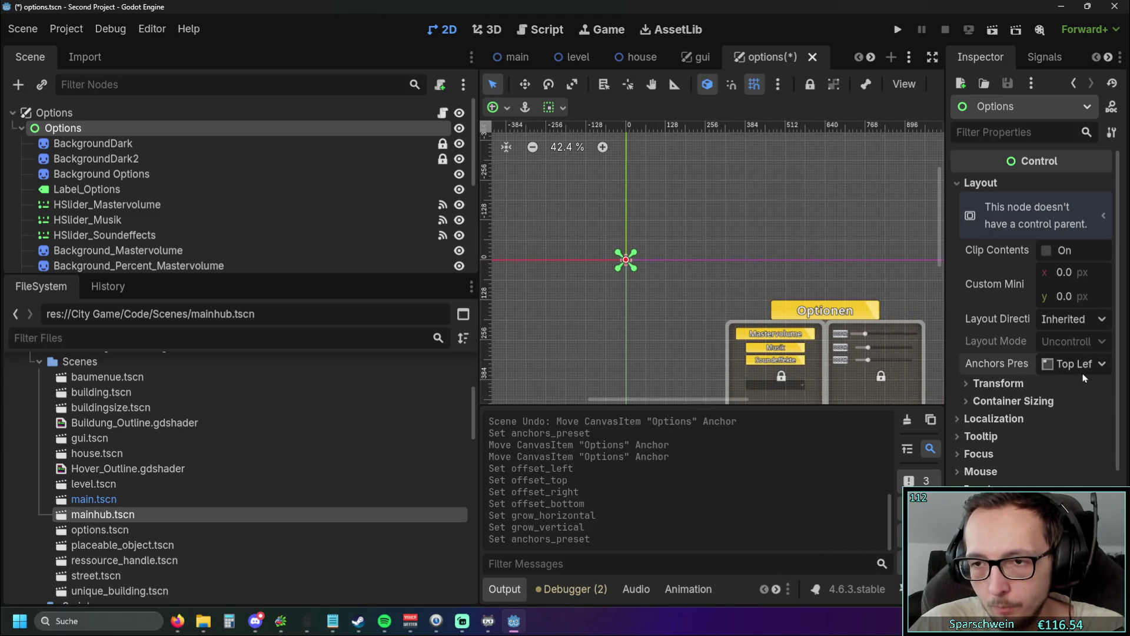
Step: Reapply the Center anchor preset and reset the Options position to 0, 0
{"action": "left_click", "coordinate": [1072, 363]}
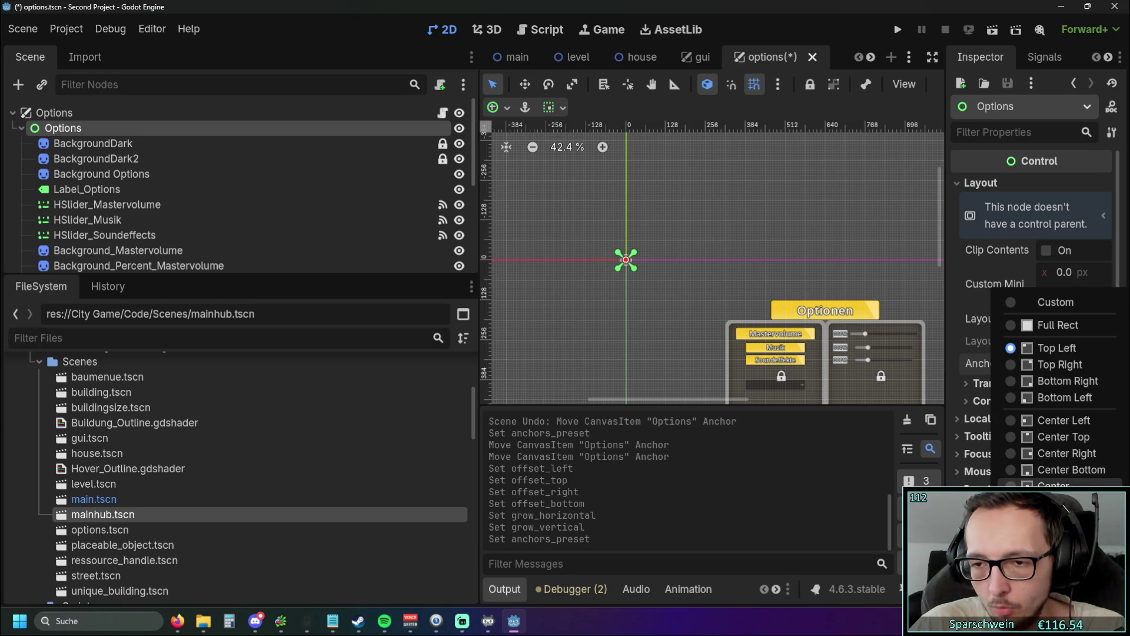
{"action": "left_click", "coordinate": [1054, 487]}
{"action": "left_click_drag", "start_coordinate": [777, 303], "coordinate": [572, 175]}
{"action": "left_click", "coordinate": [989, 386]}
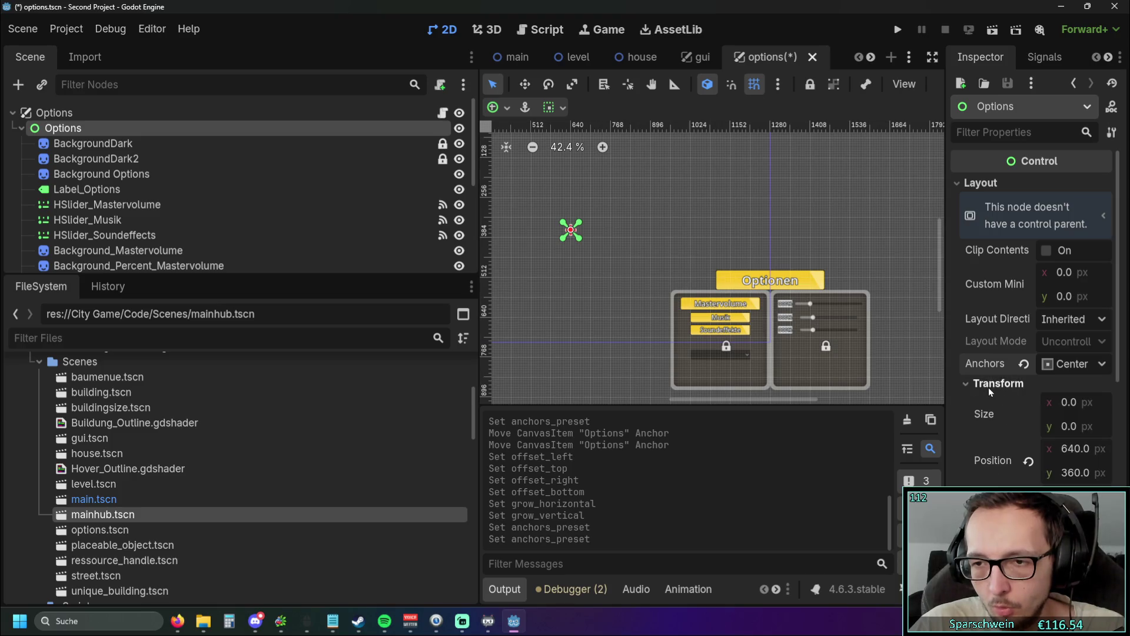
{"action": "left_click", "coordinate": [974, 385]}
{"action": "left_click", "coordinate": [980, 383]}
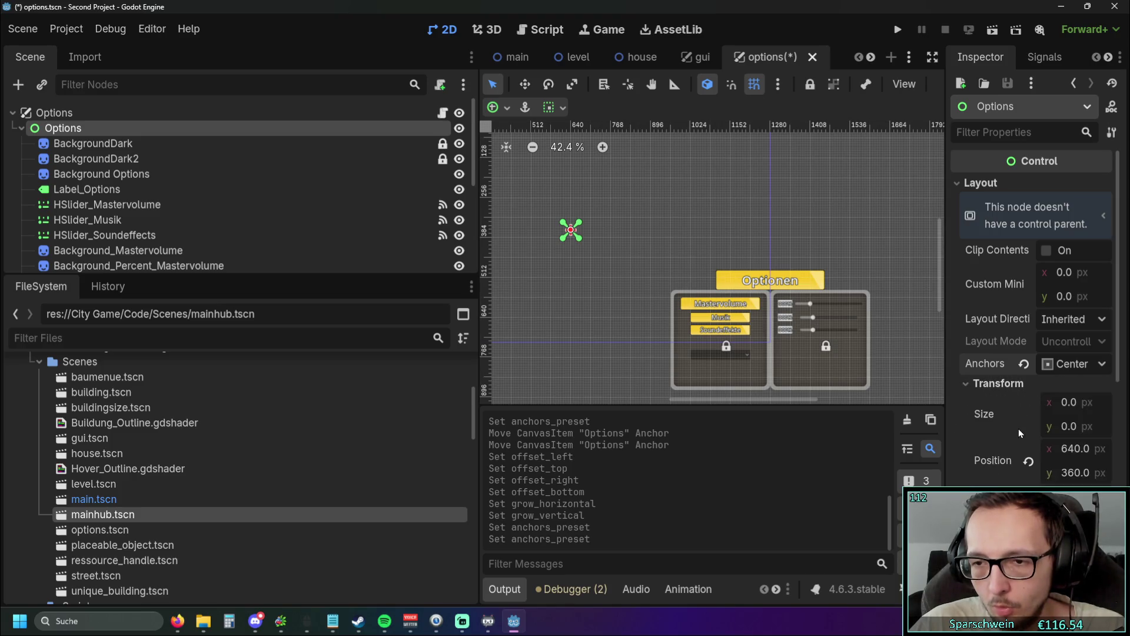
{"action": "scroll", "coordinate": [1019, 429], "scroll_direction": "down", "scroll_amount": 3}
{"action": "scroll", "coordinate": [1019, 434], "scroll_direction": "up", "scroll_amount": 3}
{"action": "left_click", "coordinate": [1029, 348]}
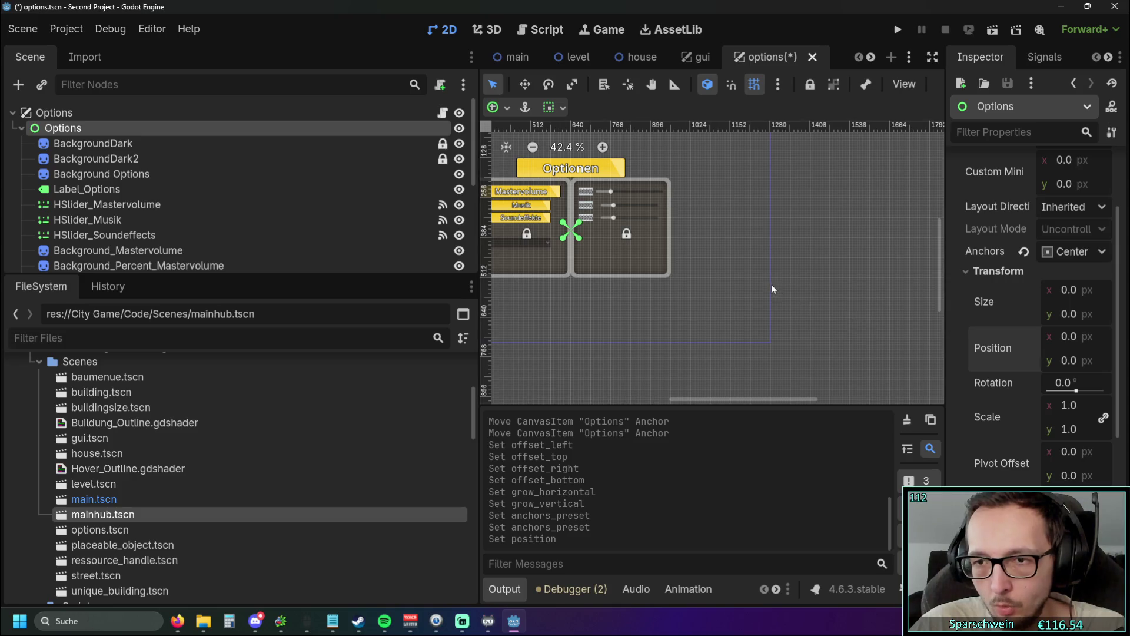
{"action": "left_click", "coordinate": [995, 271]}
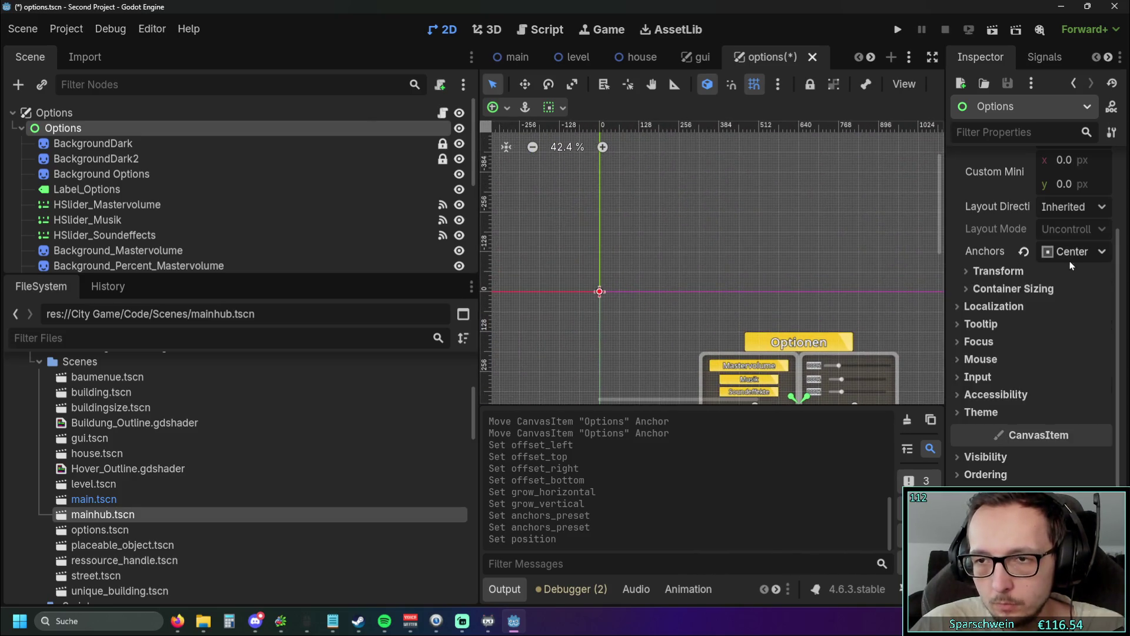
Step: Set the Options node's anchors preset to Center and reset its position to 0,0
{"action": "left_click", "coordinate": [1025, 253]}
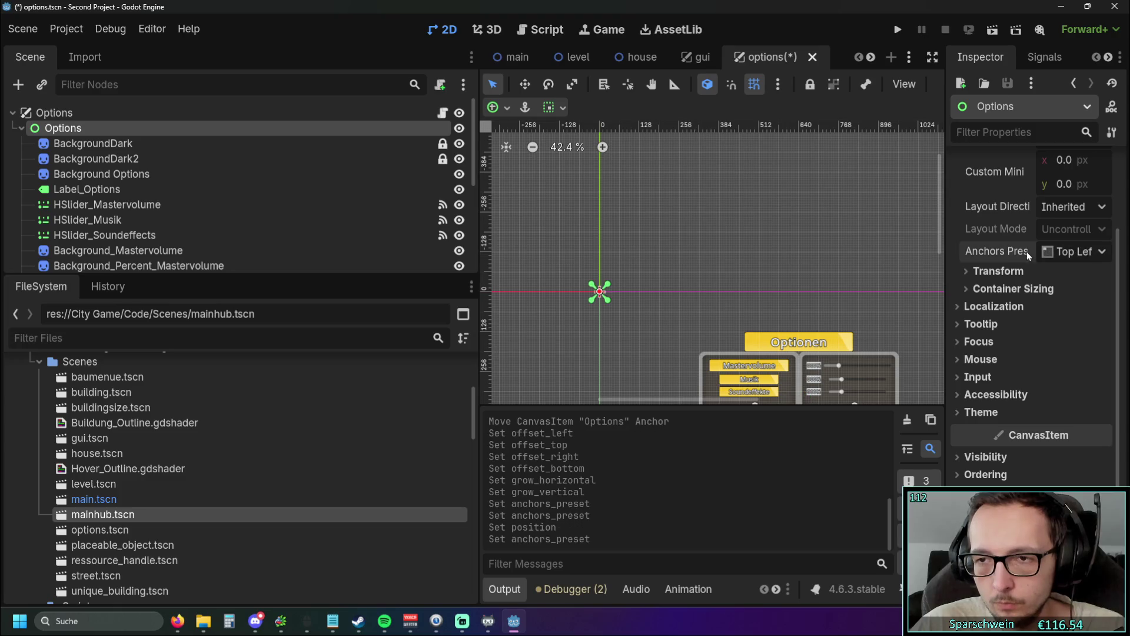
{"action": "left_click", "coordinate": [1079, 251]}
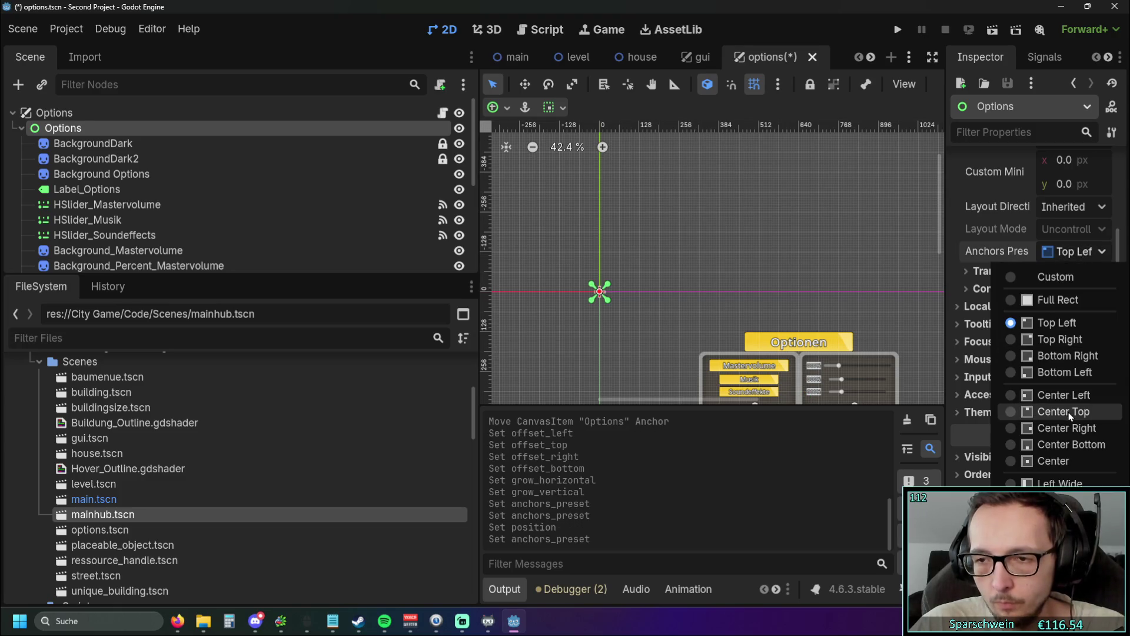
{"action": "left_click", "coordinate": [1087, 461]}
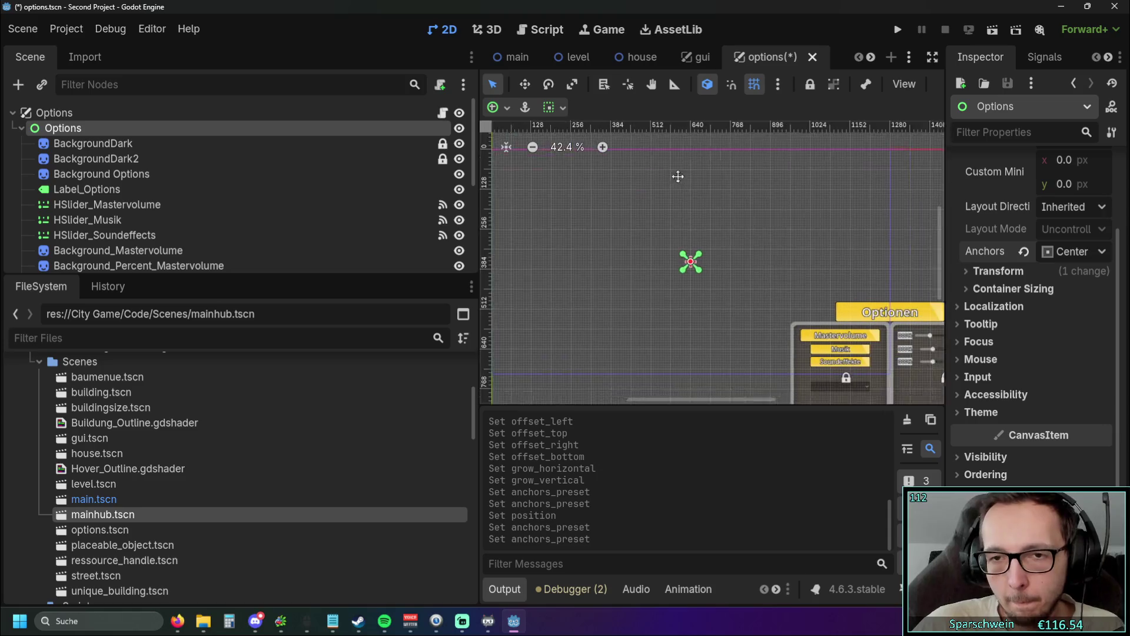
{"action": "mouse_move", "coordinate": [635, 169]}
{"action": "left_mouse_down"}
{"action": "mouse_move", "coordinate": [598, 146]}
{"action": "mouse_move", "coordinate": [843, 229]}
{"action": "left_mouse_up"}
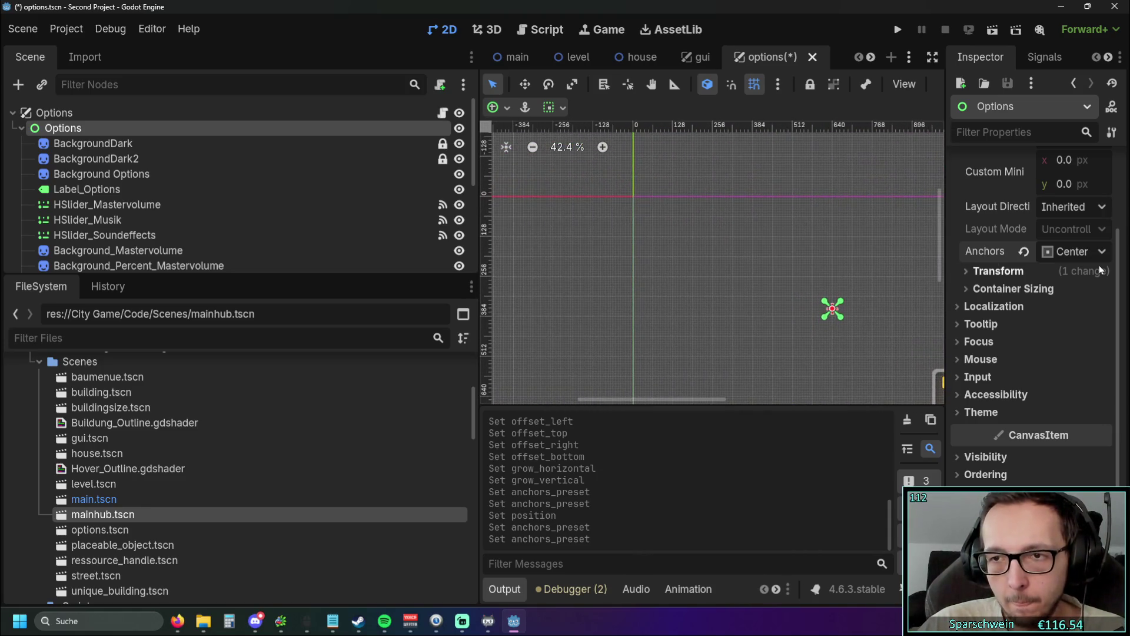
{"action": "left_click", "coordinate": [998, 271]}
{"action": "left_click", "coordinate": [1030, 352]}
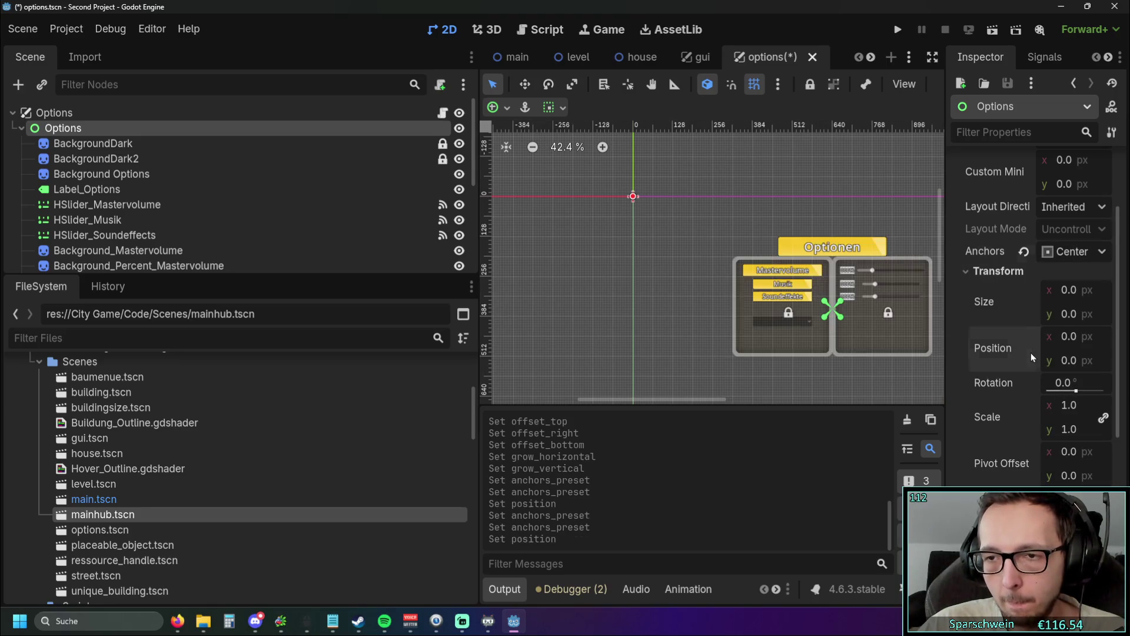
{"action": "left_click", "coordinate": [1061, 246]}
{"action": "left_click", "coordinate": [1068, 256]}
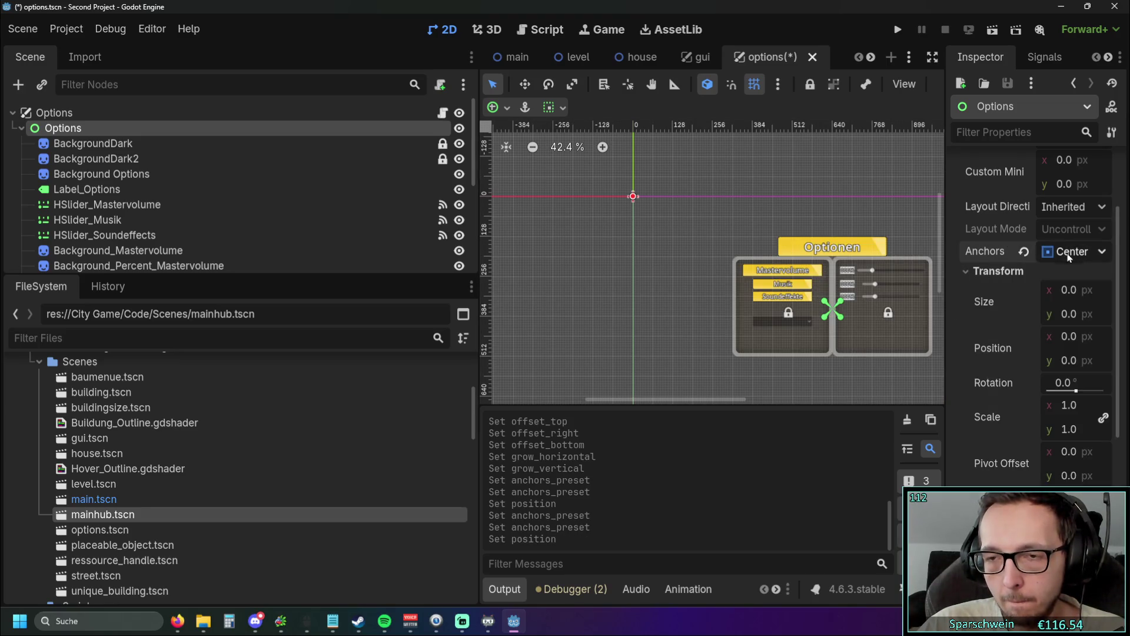
Step: Drag the Options node's anchors back onto the canvas origin
{"action": "mouse_move", "coordinate": [862, 210]}
{"action": "left_mouse_down"}
{"action": "mouse_move", "coordinate": [737, 189]}
{"action": "mouse_move", "coordinate": [857, 202]}
{"action": "mouse_move", "coordinate": [815, 203]}
{"action": "mouse_move", "coordinate": [838, 212]}
{"action": "left_mouse_up"}
{"action": "mouse_move", "coordinate": [802, 314]}
{"action": "left_mouse_down"}
{"action": "mouse_move", "coordinate": [600, 202]}
{"action": "mouse_move", "coordinate": [612, 202]}
{"action": "left_mouse_up"}
{"action": "scroll", "coordinate": [613, 203], "scroll_direction": "up", "scroll_amount": 8}
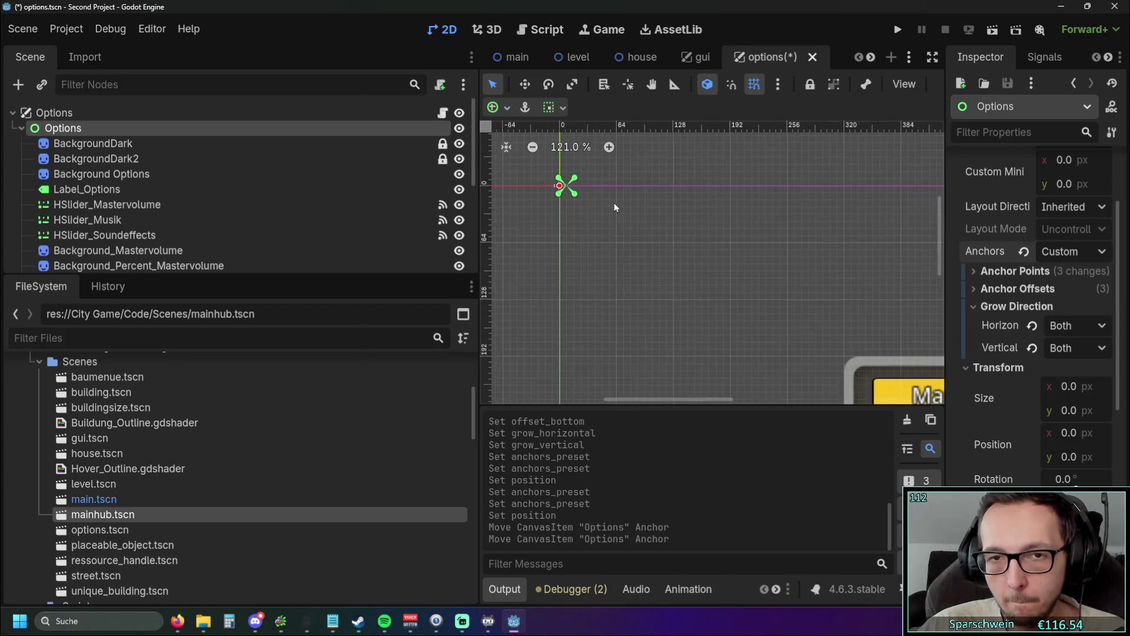
{"action": "left_click_drag", "start_coordinate": [717, 246], "coordinate": [711, 249]}
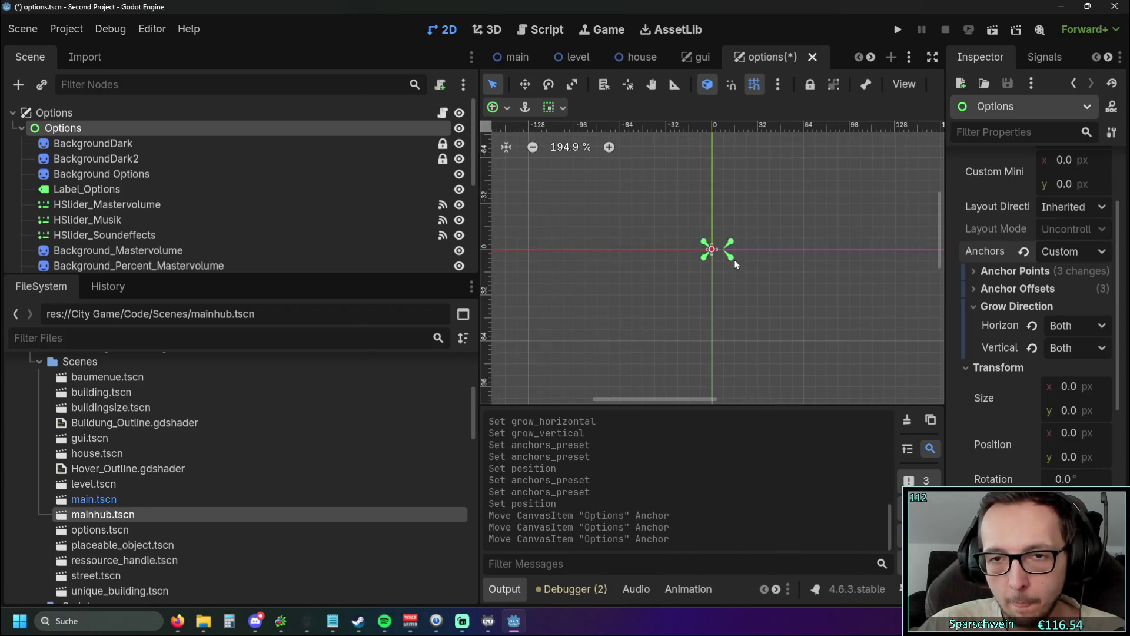
{"action": "left_click", "coordinate": [719, 263]}
{"action": "scroll", "coordinate": [715, 259], "scroll_direction": "down", "scroll_amount": 10}
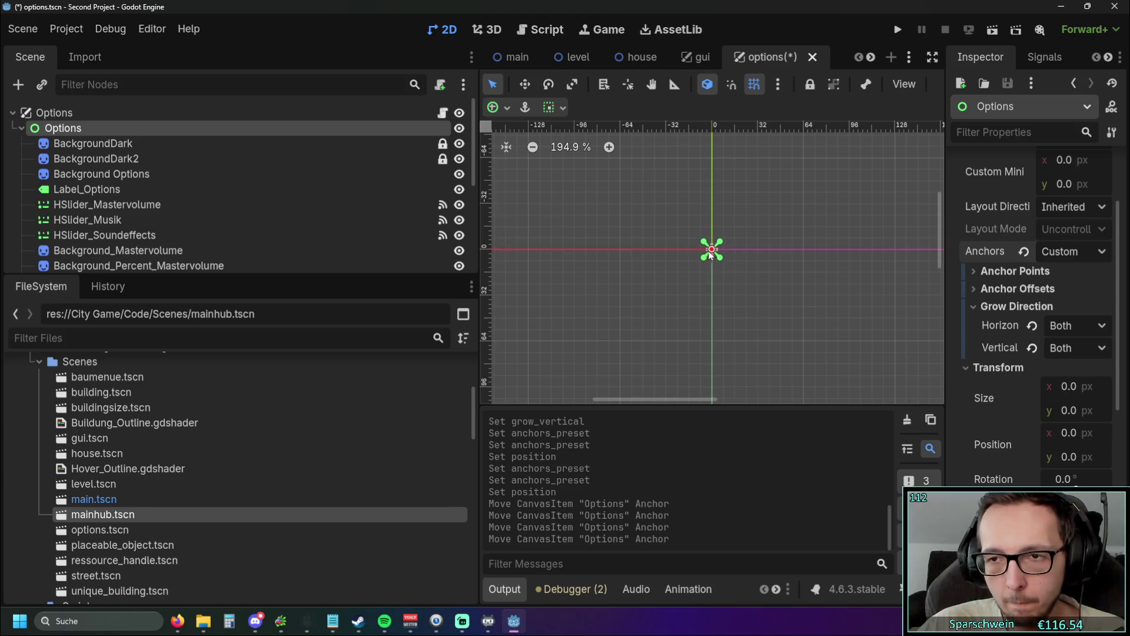
Step: Revert the Options node's anchors to the Top Left preset and deselect it
{"action": "left_click", "coordinate": [1024, 252]}
{"action": "scroll", "coordinate": [706, 236], "scroll_direction": "down", "scroll_amount": 6}
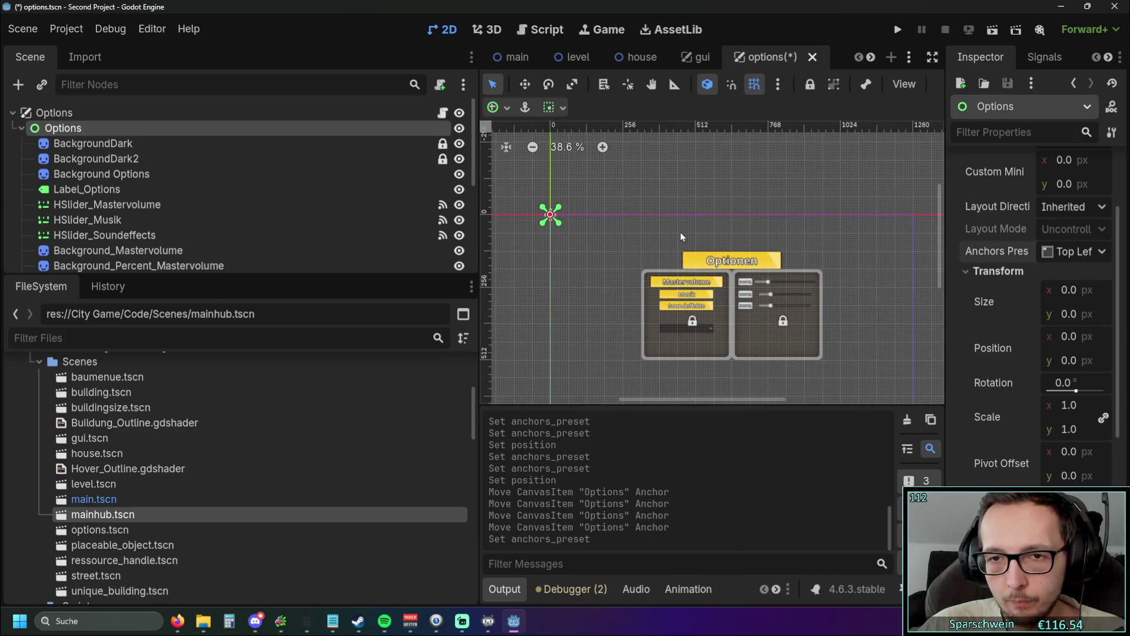
{"action": "left_click", "coordinate": [835, 206]}
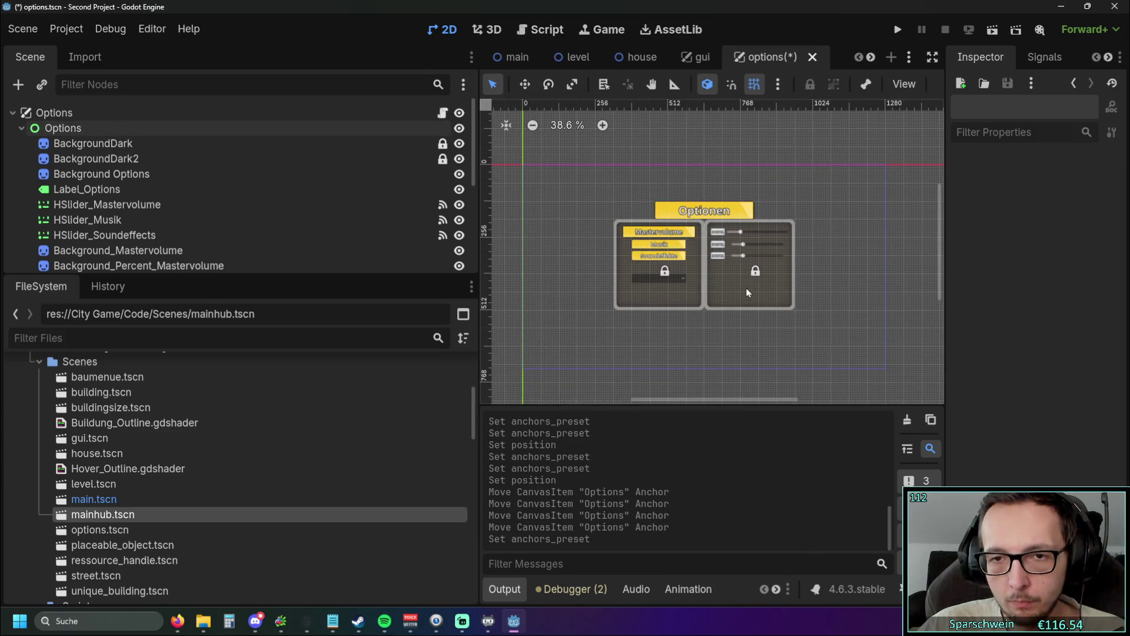
{"action": "scroll", "coordinate": [733, 284], "scroll_direction": "up", "scroll_amount": 5}
{"action": "scroll", "coordinate": [736, 279], "scroll_direction": "up", "scroll_amount": 4}
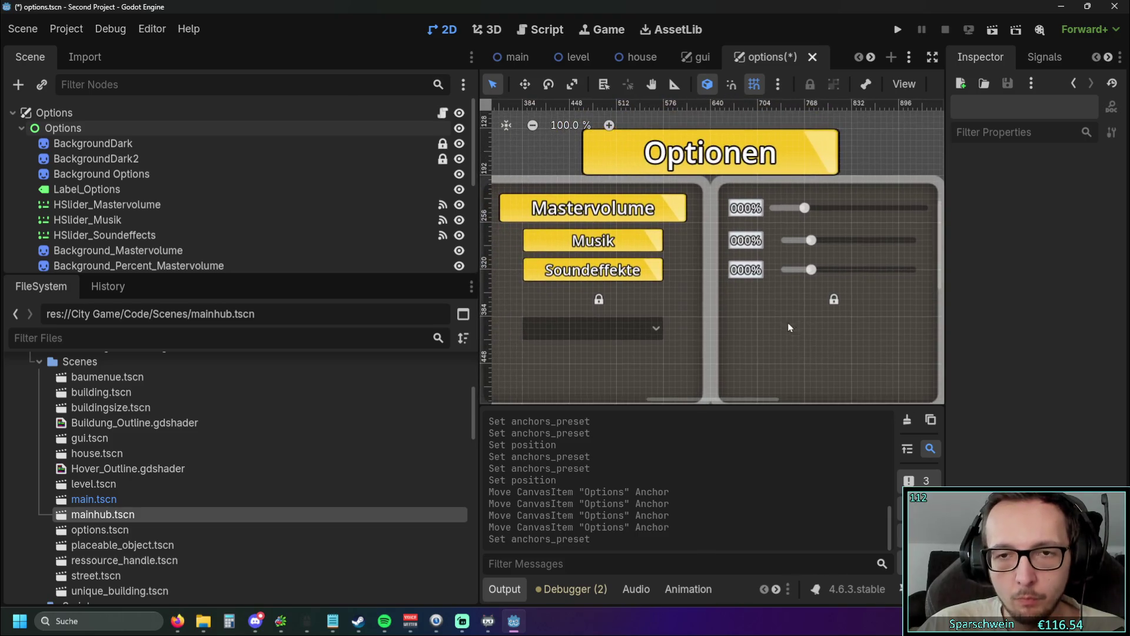
Step: Narrow the left dock to widen the canvas, then select BackgroundDark
{"action": "left_click_drag", "start_coordinate": [479, 379], "coordinate": [282, 379]}
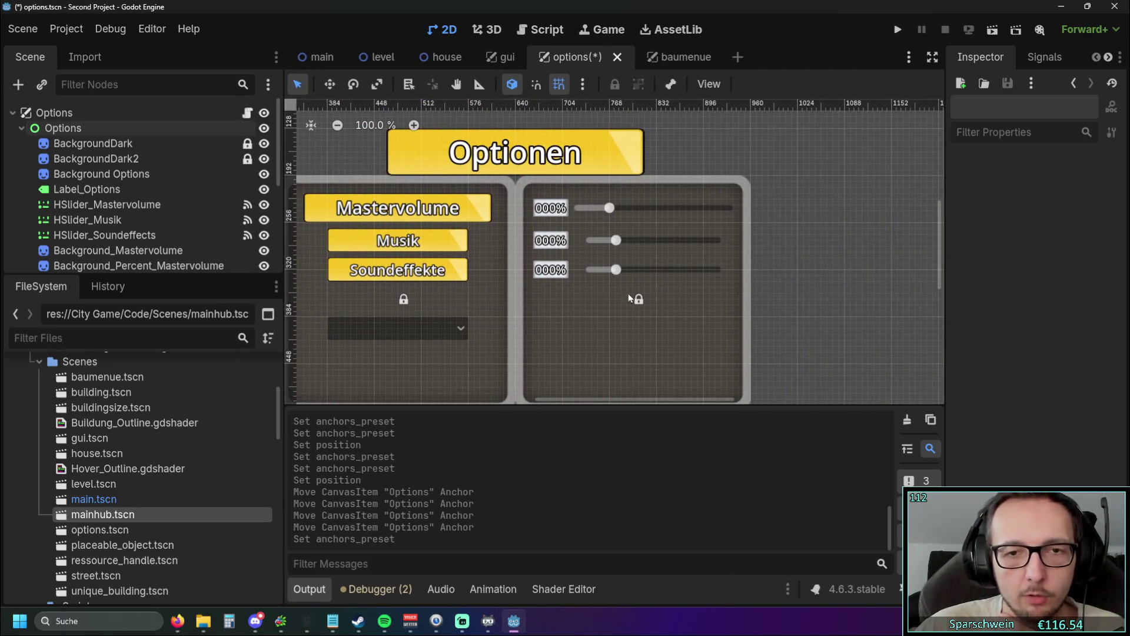
{"action": "scroll", "coordinate": [739, 251], "scroll_direction": "down", "scroll_amount": 2}
{"action": "scroll", "coordinate": [740, 250], "scroll_direction": "up", "scroll_amount": 2}
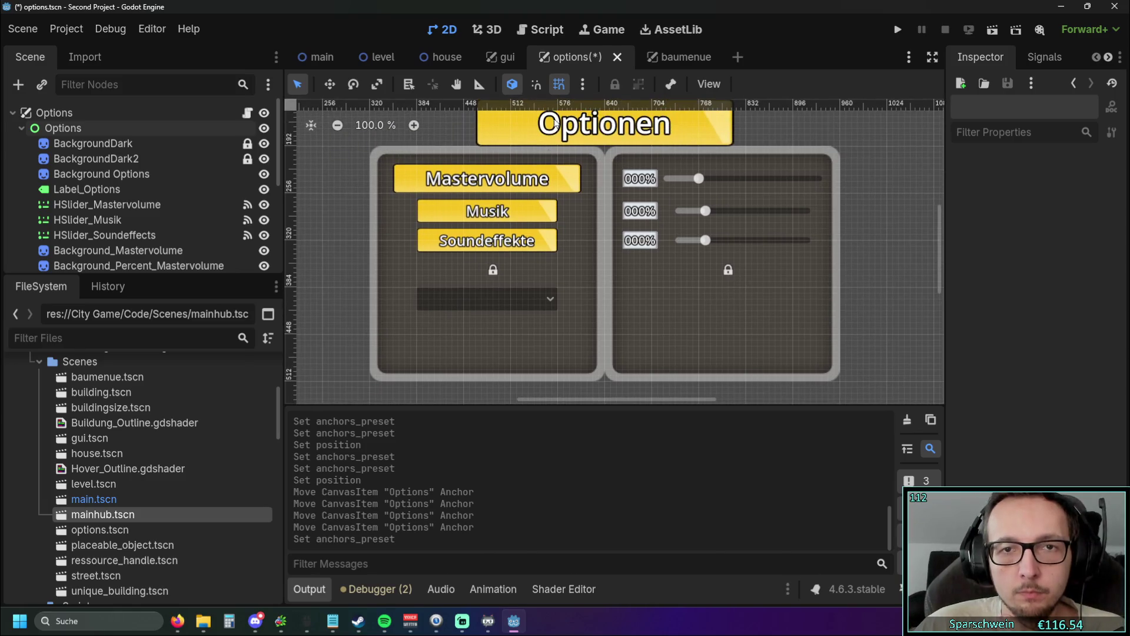
{"action": "left_click", "coordinate": [117, 143]}
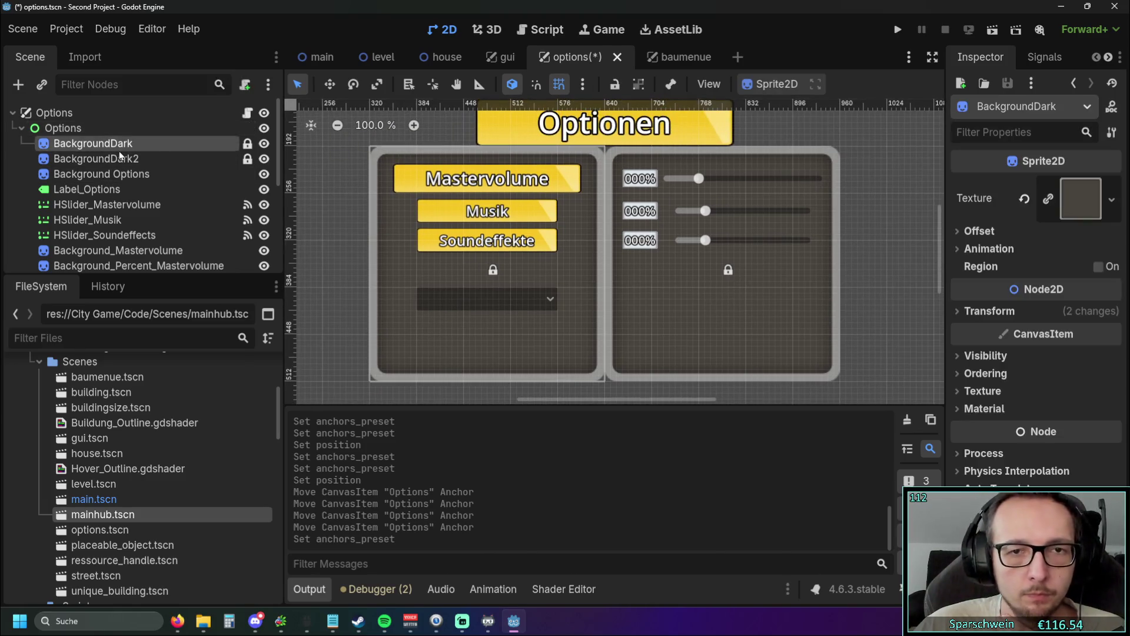
Step: Unlock BackgroundDark and BackgroundDark2 so they can be moved
{"action": "left_click", "coordinate": [615, 85]}
{"action": "left_click", "coordinate": [704, 317]}
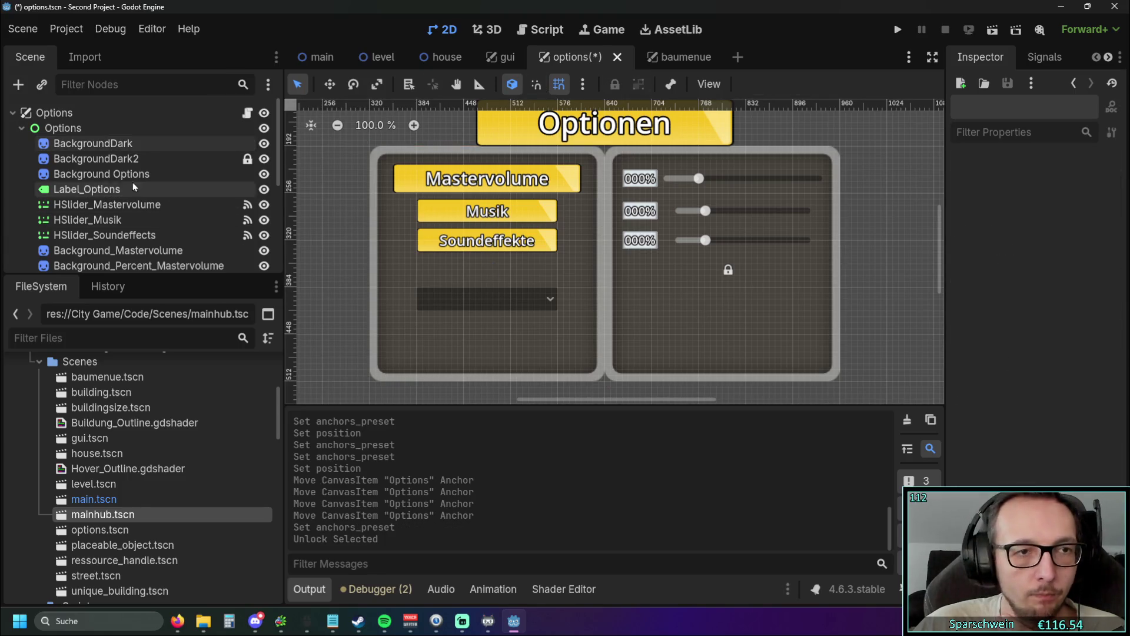
{"action": "left_click", "coordinate": [151, 158]}
{"action": "left_click", "coordinate": [615, 84]}
{"action": "scroll", "coordinate": [142, 189], "scroll_direction": "down", "scroll_amount": 4}
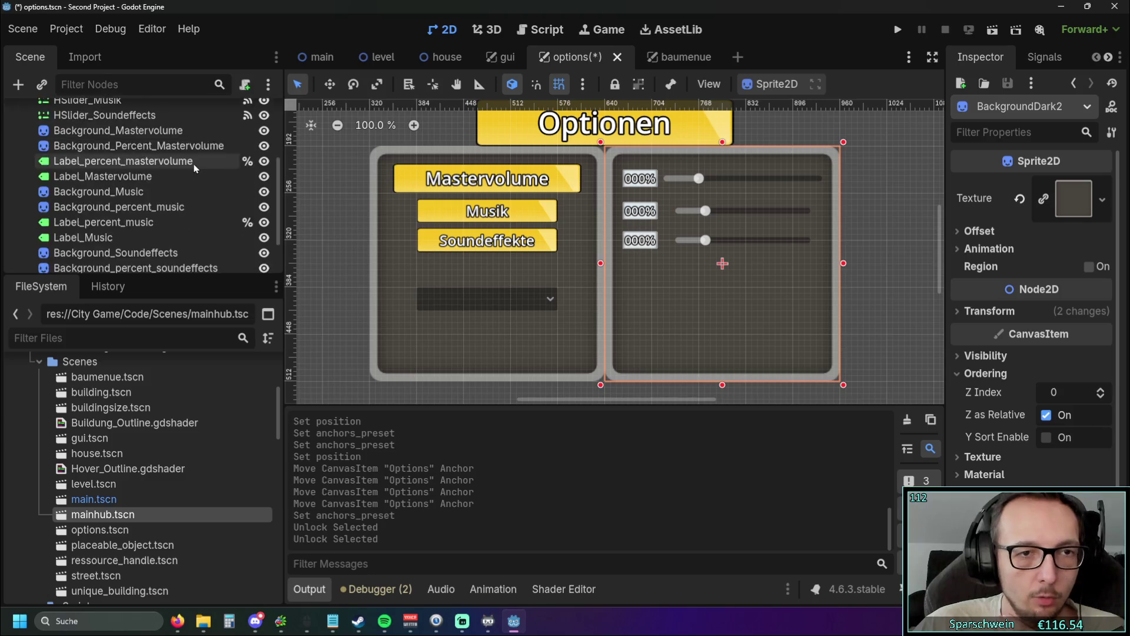
{"action": "left_click", "coordinate": [328, 240]}
{"action": "scroll", "coordinate": [328, 240], "scroll_direction": "down", "scroll_amount": 3}
Step: Box-select all 20 options controls, drag them up and left, then undo the move
{"action": "left_click_drag", "start_coordinate": [340, 240], "coordinate": [481, 288]}
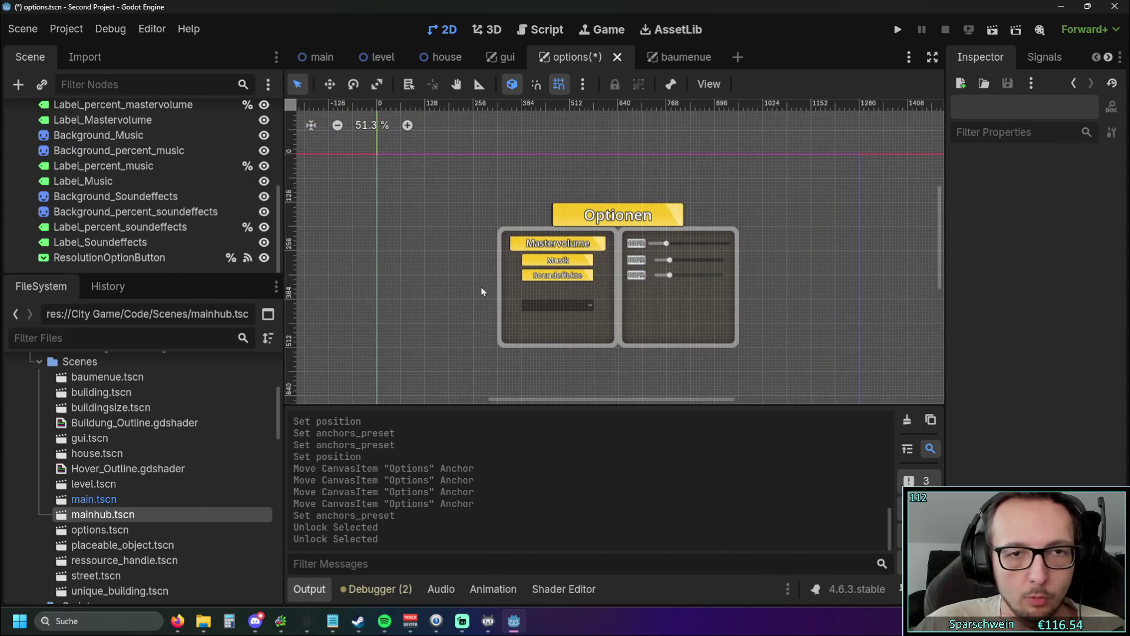
{"action": "left_click_drag", "start_coordinate": [453, 378], "coordinate": [811, 171]}
{"action": "left_click_drag", "start_coordinate": [457, 214], "coordinate": [556, 245]}
{"action": "mouse_move", "coordinate": [754, 350]}
{"action": "left_mouse_down"}
{"action": "mouse_move", "coordinate": [665, 353]}
{"action": "mouse_move", "coordinate": [561, 260]}
{"action": "left_mouse_up"}
{"action": "scroll", "coordinate": [565, 335], "scroll_direction": "up", "scroll_amount": 1}
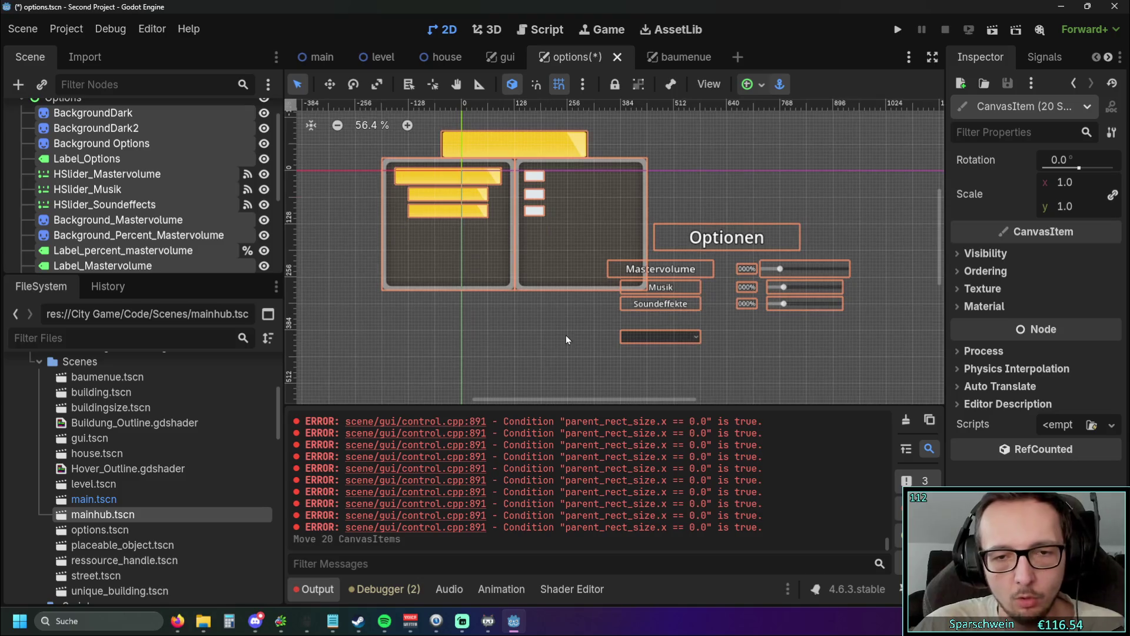
{"action": "key", "text": "ctrl+z"}
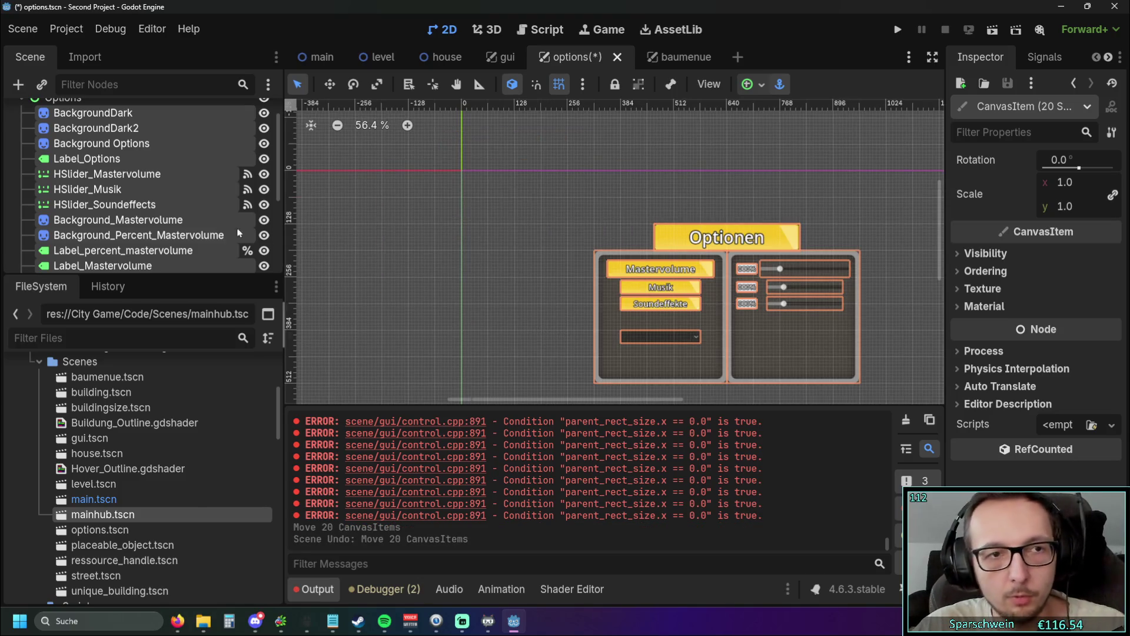
{"action": "scroll", "coordinate": [107, 203], "scroll_direction": "up", "scroll_amount": 1}
{"action": "scroll", "coordinate": [107, 203], "scroll_direction": "down", "scroll_amount": 5}
Step: Box-select the 20 controls again and move them across the canvas
{"action": "left_click", "coordinate": [548, 302]}
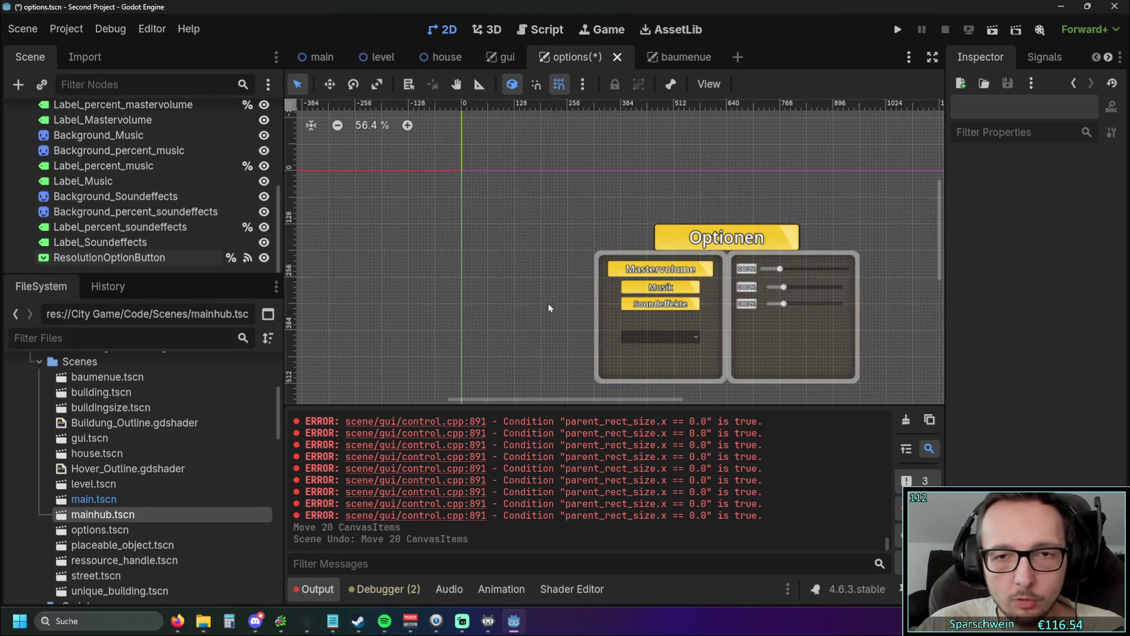
{"action": "scroll", "coordinate": [776, 205], "scroll_direction": "right", "scroll_amount": 5}
{"action": "mouse_move", "coordinate": [766, 163]}
{"action": "left_mouse_down"}
{"action": "mouse_move", "coordinate": [409, 378]}
{"action": "mouse_move", "coordinate": [394, 373]}
{"action": "left_mouse_up"}
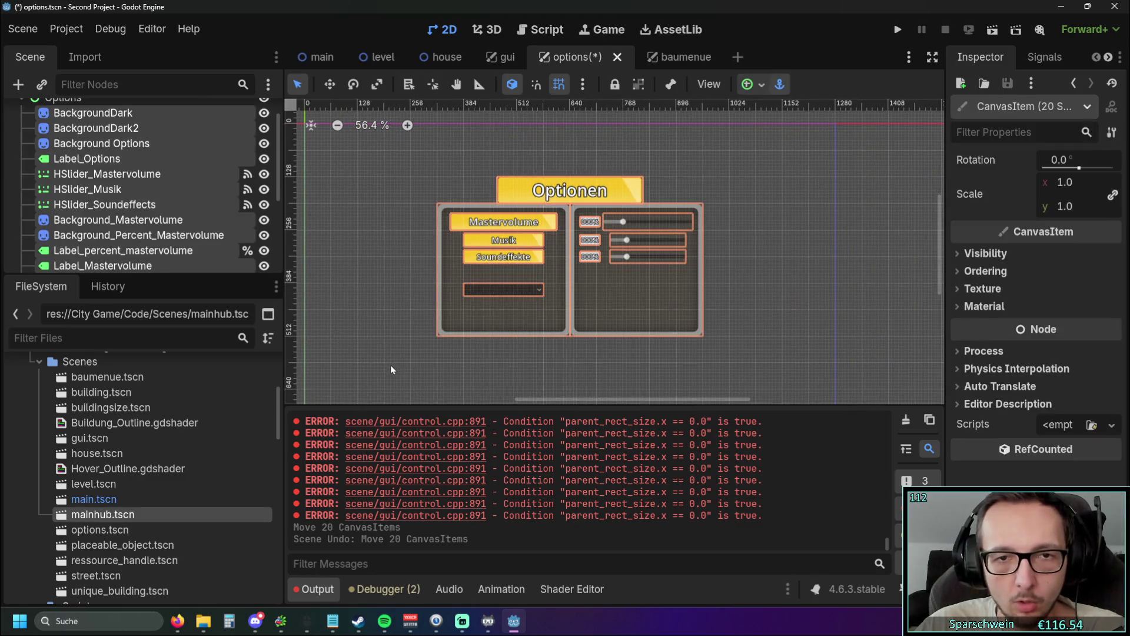
{"action": "mouse_move", "coordinate": [625, 311]}
{"action": "left_mouse_down"}
{"action": "mouse_move", "coordinate": [577, 282]}
{"action": "mouse_move", "coordinate": [682, 363]}
{"action": "mouse_move", "coordinate": [742, 355]}
{"action": "mouse_move", "coordinate": [535, 352]}
{"action": "mouse_move", "coordinate": [460, 284]}
{"action": "mouse_move", "coordinate": [639, 285]}
{"action": "mouse_move", "coordinate": [626, 307]}
{"action": "mouse_move", "coordinate": [442, 242]}
{"action": "mouse_move", "coordinate": [406, 308]}
{"action": "left_mouse_up"}
{"action": "scroll", "coordinate": [575, 249], "scroll_direction": "up", "scroll_amount": 3}
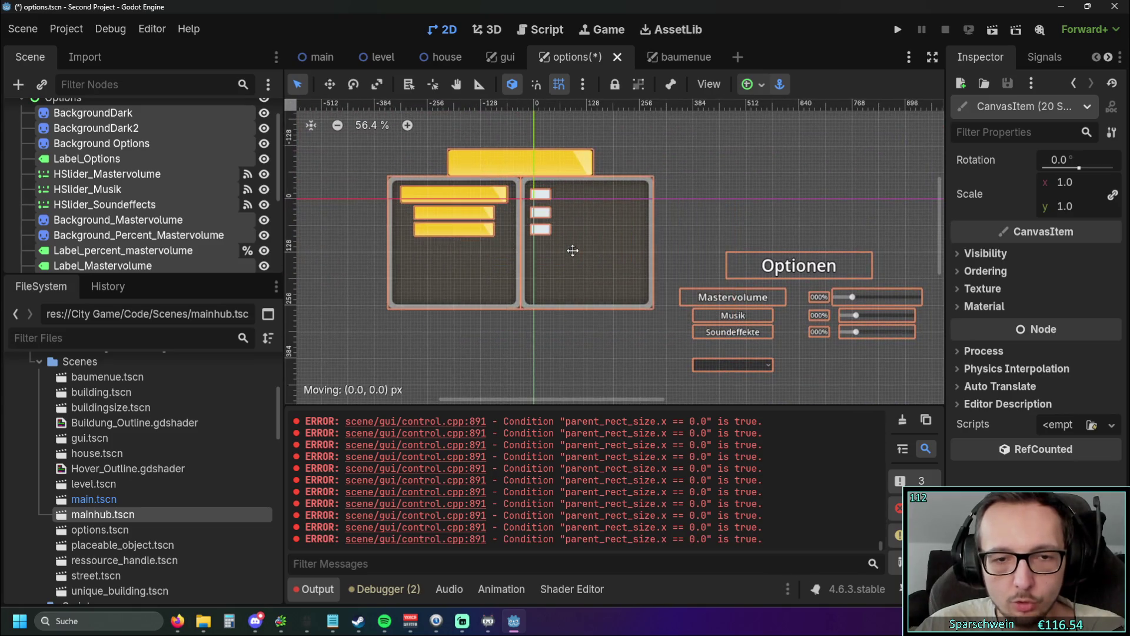
{"action": "left_click_drag", "start_coordinate": [566, 204], "coordinate": [583, 197]}
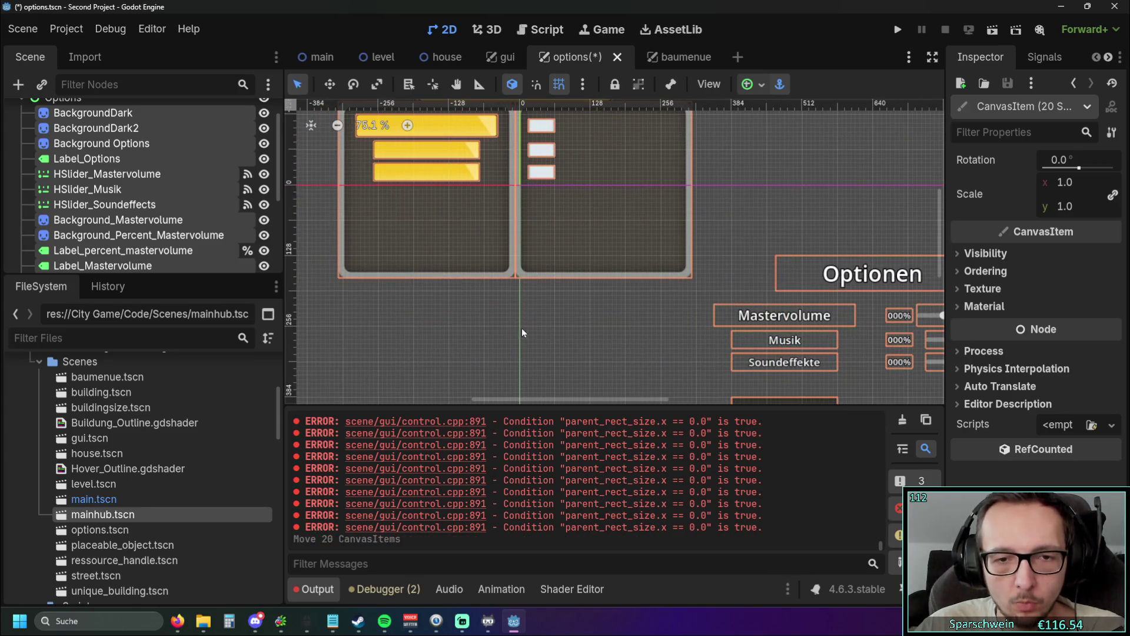
{"action": "scroll", "coordinate": [522, 327], "scroll_direction": "up", "scroll_amount": 3}
{"action": "scroll", "coordinate": [521, 327], "scroll_direction": "left", "scroll_amount": 2}
{"action": "scroll", "coordinate": [624, 289], "scroll_direction": "up", "scroll_amount": 1}
Step: Try another panel move, undo the moves, and view the controls' layout properties
{"action": "mouse_move", "coordinate": [624, 288]}
{"action": "left_mouse_down"}
{"action": "mouse_move", "coordinate": [627, 264]}
{"action": "mouse_move", "coordinate": [627, 304]}
{"action": "mouse_move", "coordinate": [628, 289]}
{"action": "mouse_move", "coordinate": [516, 367]}
{"action": "left_mouse_up"}
{"action": "scroll", "coordinate": [620, 338], "scroll_direction": "down", "scroll_amount": 3}
{"action": "scroll", "coordinate": [714, 281], "scroll_direction": "down", "scroll_amount": 2}
{"action": "scroll", "coordinate": [714, 280], "scroll_direction": "right", "scroll_amount": 3}
{"action": "left_click", "coordinate": [619, 316]}
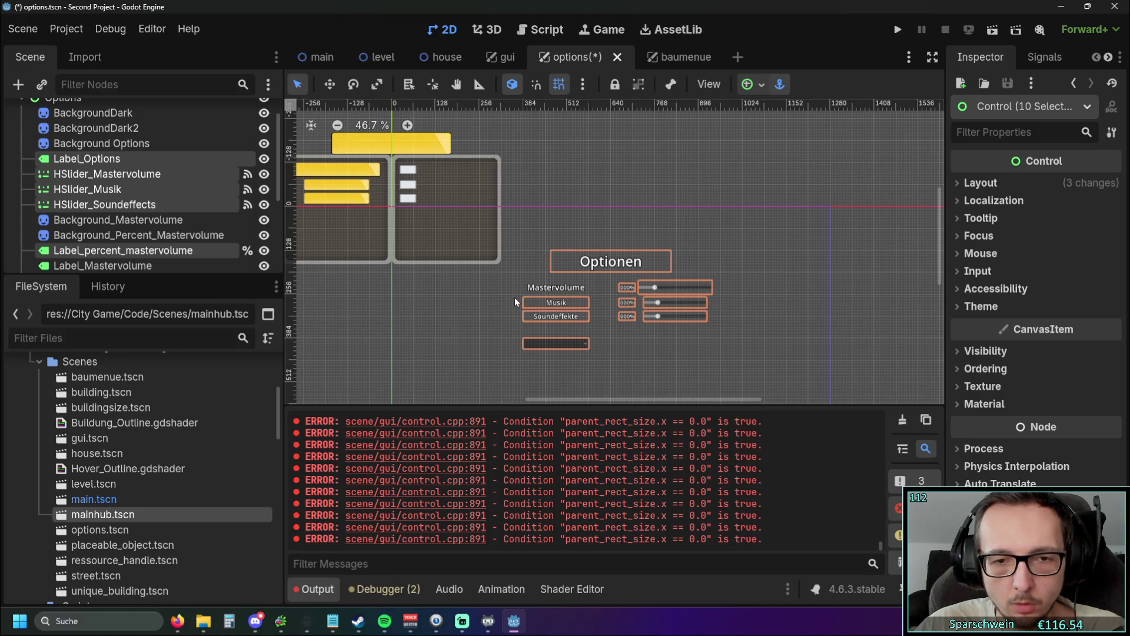
{"action": "key", "text": "ctrl+z"}
{"action": "key", "text": "ctrl+z"}
{"action": "key", "text": "ctrl+z"}
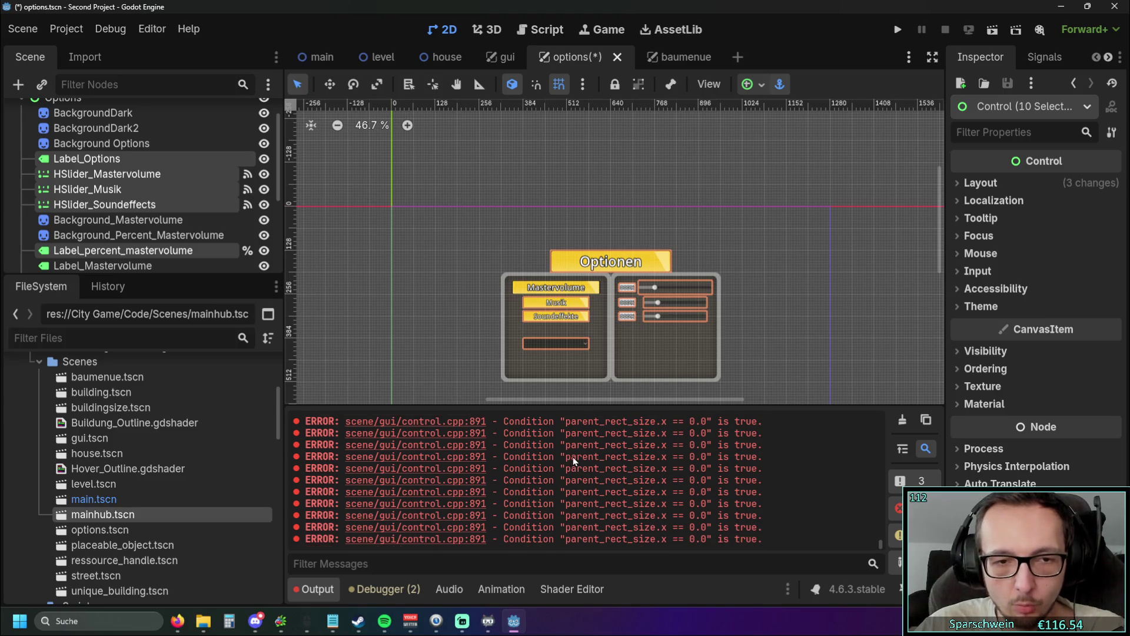
{"action": "key", "text": "Left"}
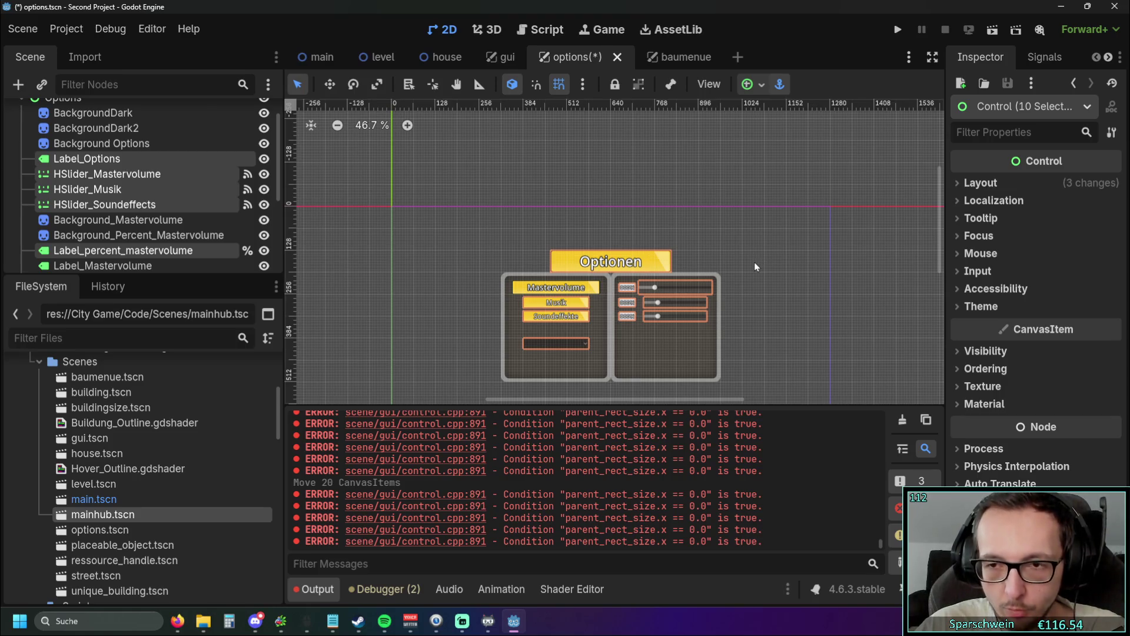
{"action": "left_click", "coordinate": [960, 183]}
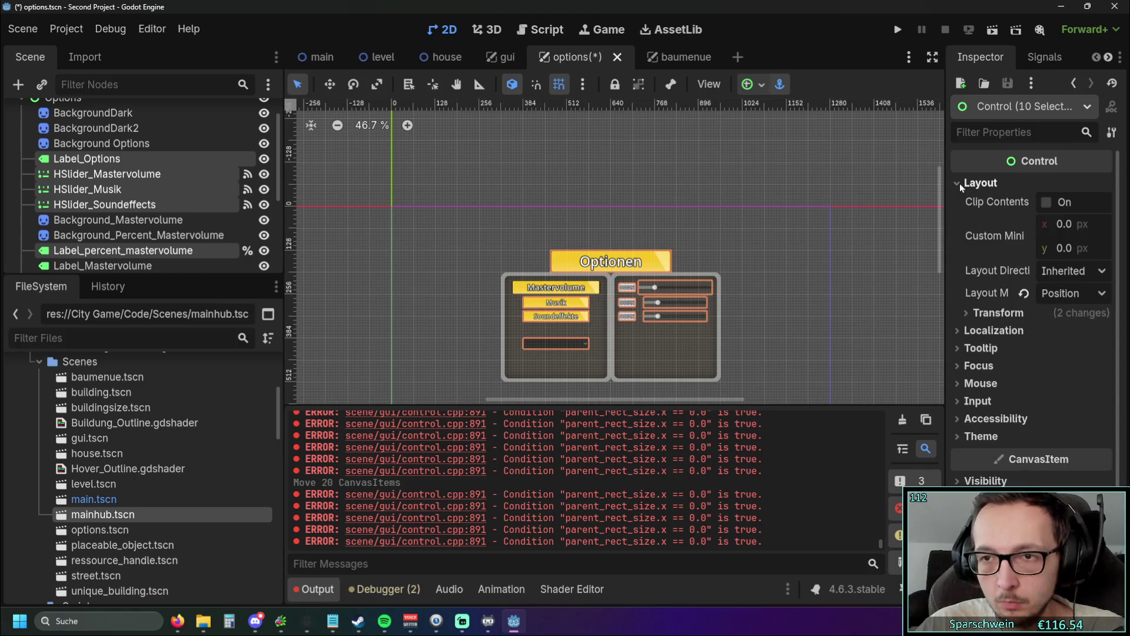
{"action": "left_click", "coordinate": [959, 184]}
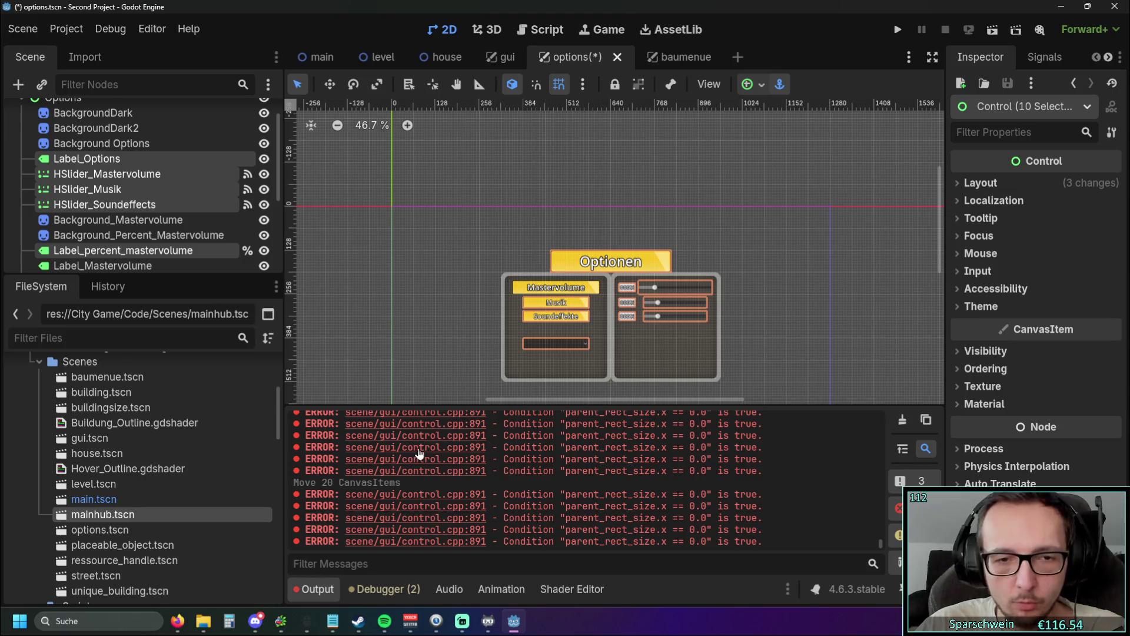
{"action": "scroll", "coordinate": [151, 216], "scroll_direction": "up", "scroll_amount": 2}
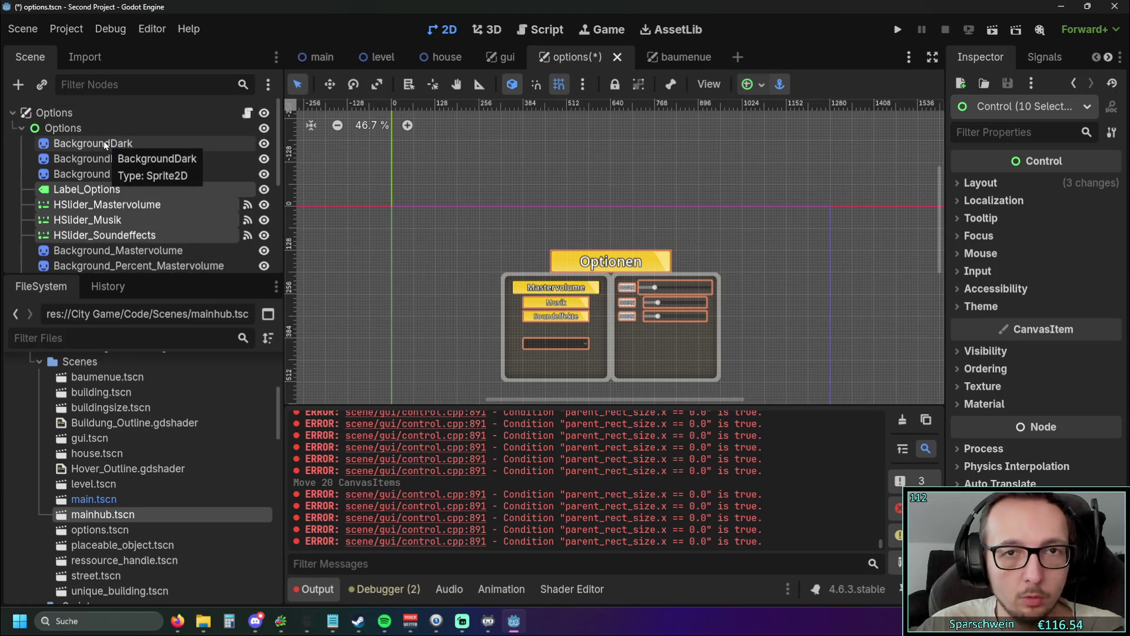
{"action": "scroll", "coordinate": [448, 235], "scroll_direction": "down", "scroll_amount": 4}
{"action": "scroll", "coordinate": [468, 256], "scroll_direction": "up", "scroll_amount": 5}
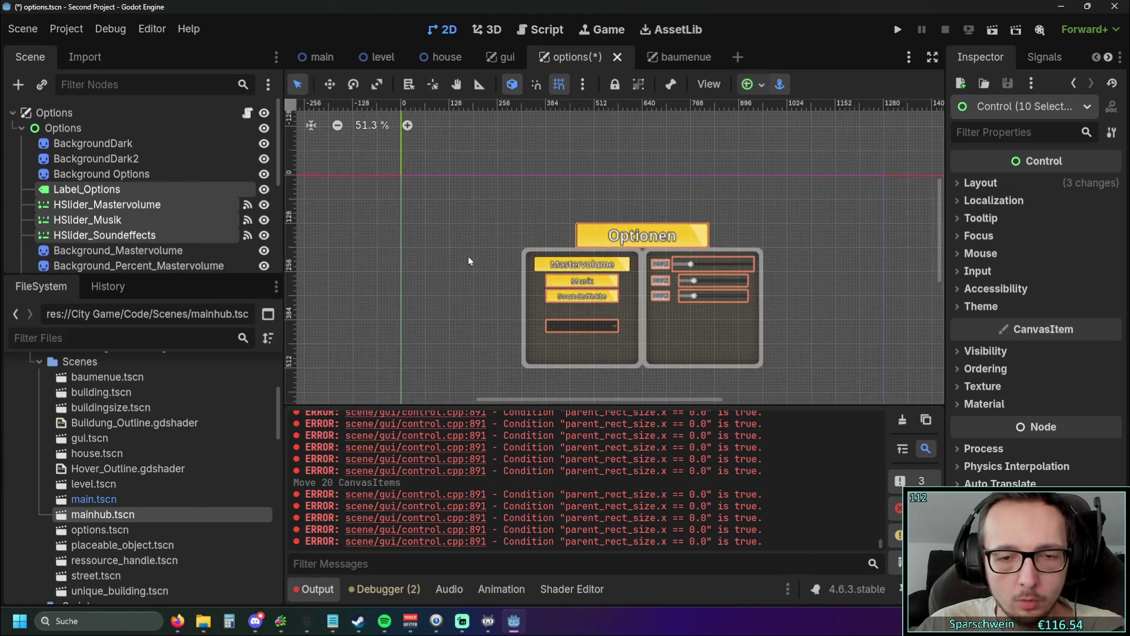
{"action": "left_click_drag", "start_coordinate": [437, 255], "coordinate": [378, 253]}
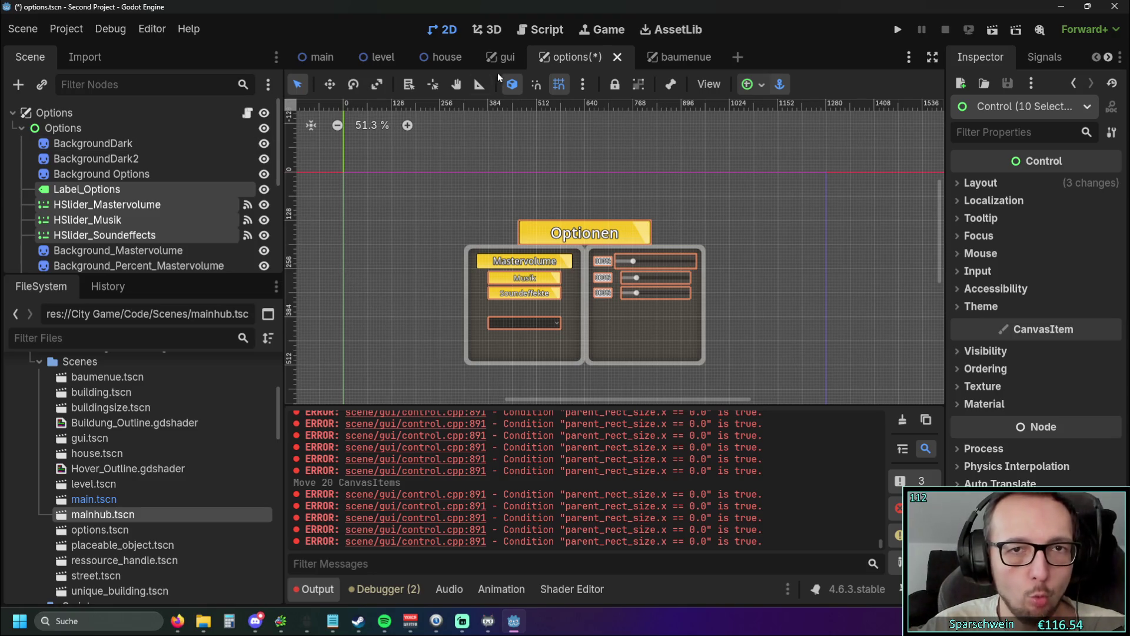
{"action": "left_click", "coordinate": [81, 128]}
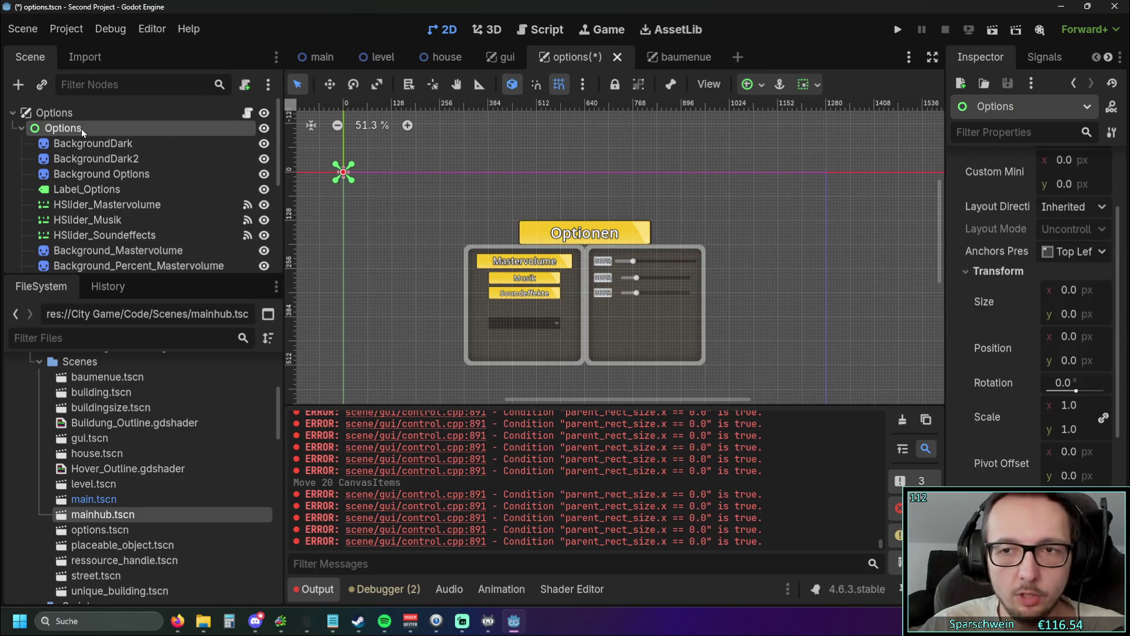
{"action": "scroll", "coordinate": [1076, 293], "scroll_direction": "up", "scroll_amount": 2}
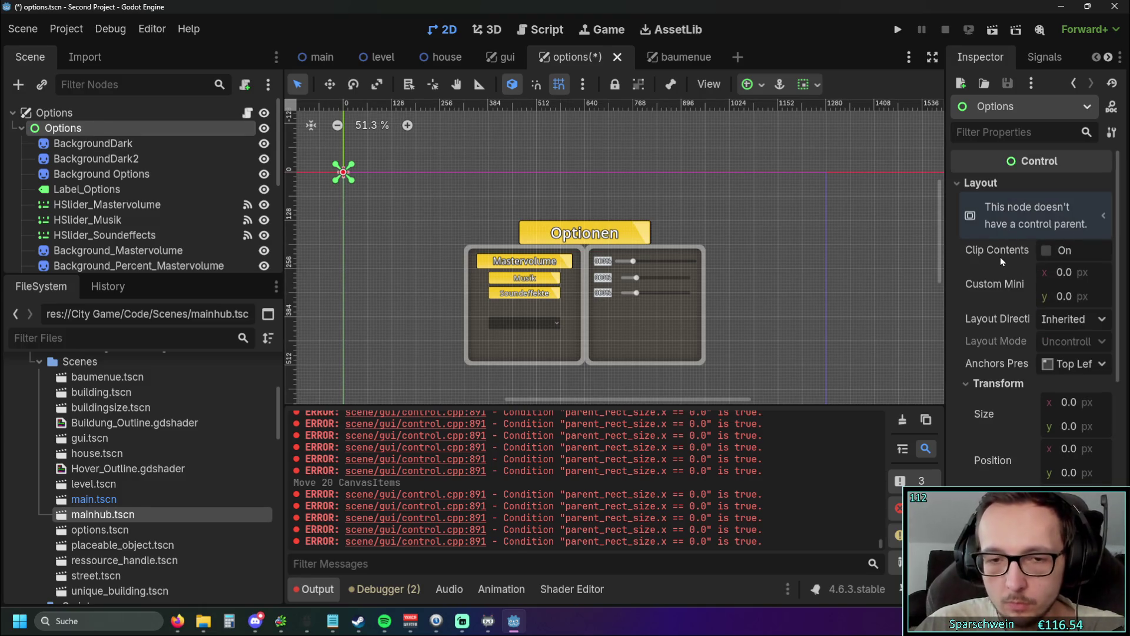
{"action": "scroll", "coordinate": [1001, 263], "scroll_direction": "down", "scroll_amount": 5}
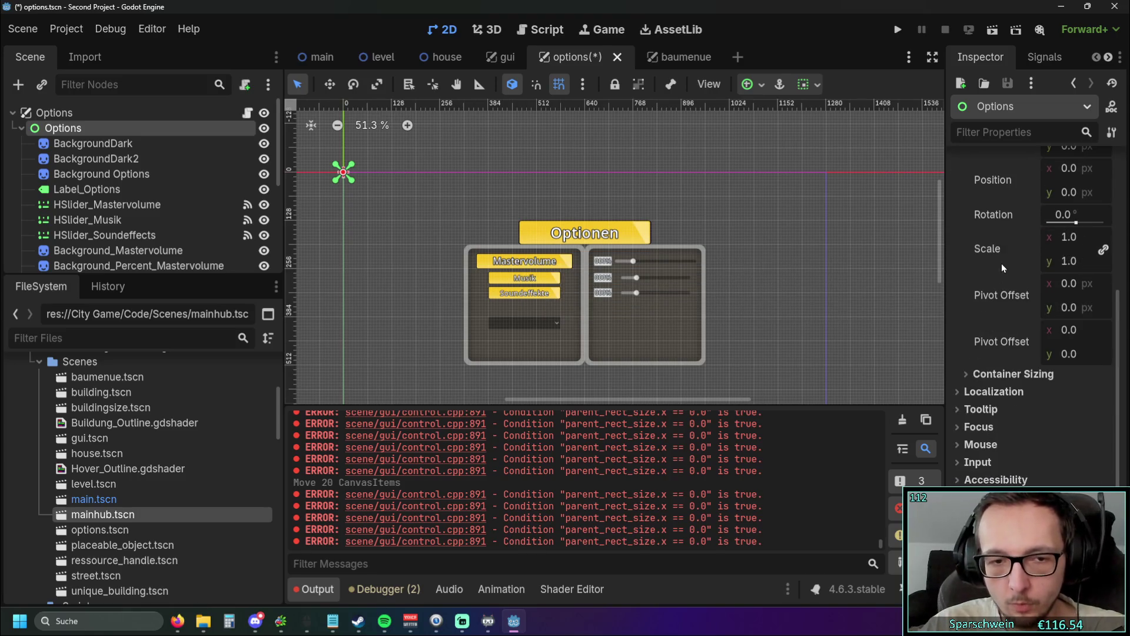
{"action": "scroll", "coordinate": [1001, 263], "scroll_direction": "down", "scroll_amount": 2}
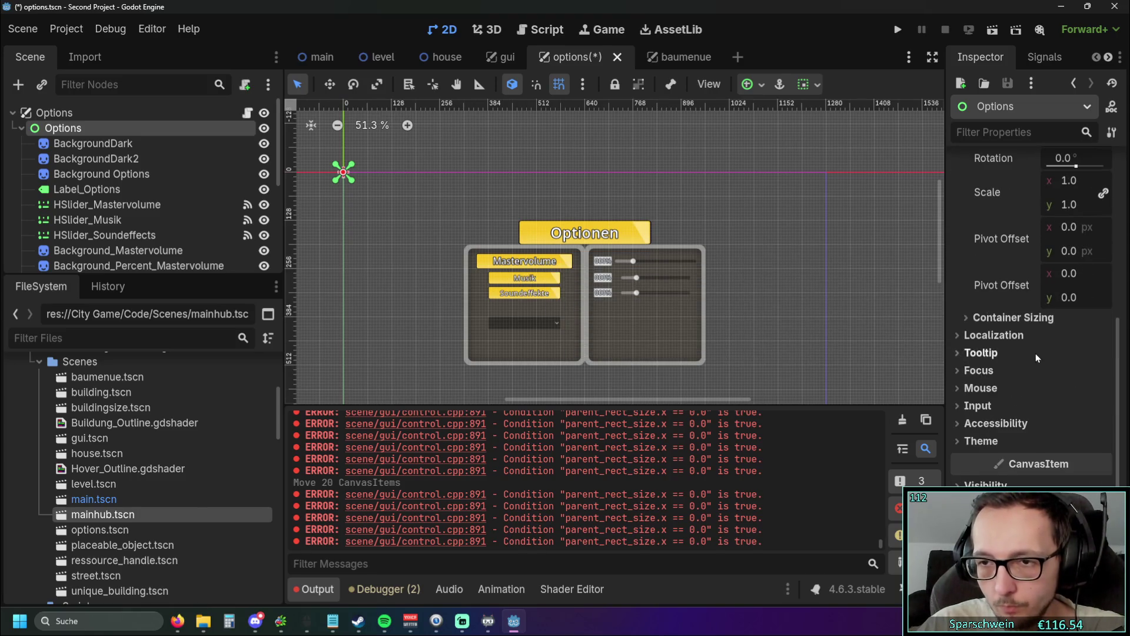
{"action": "scroll", "coordinate": [1034, 350], "scroll_direction": "down", "scroll_amount": 4}
{"action": "left_click", "coordinate": [978, 216]}
{"action": "left_click", "coordinate": [975, 216]}
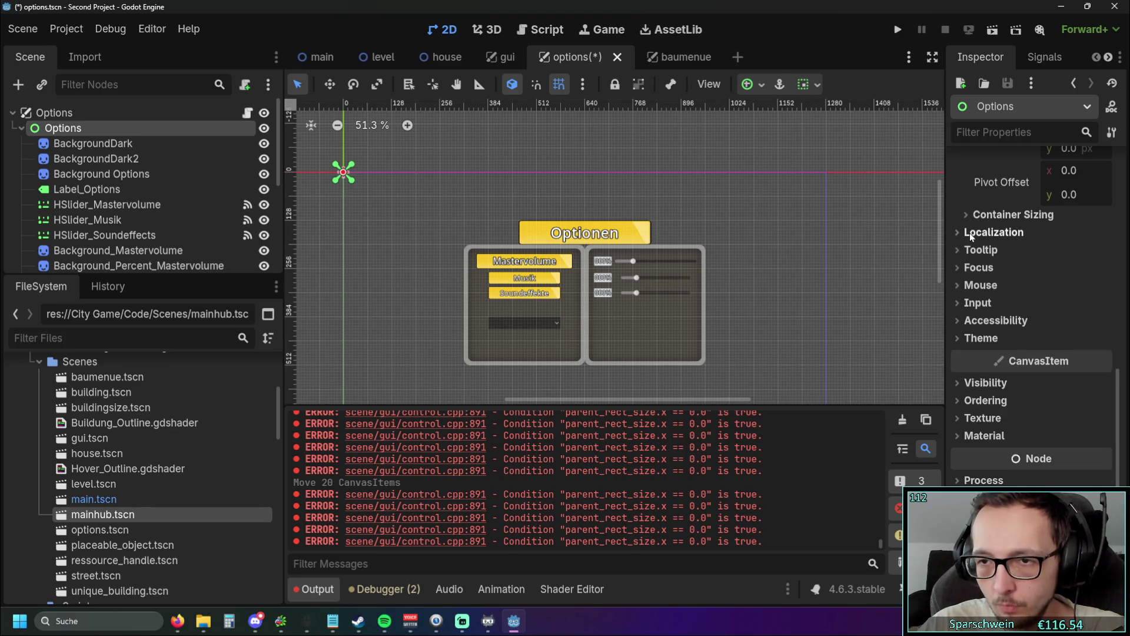
{"action": "left_click", "coordinate": [969, 233]}
{"action": "left_click", "coordinate": [965, 233]}
{"action": "left_click", "coordinate": [965, 251]}
{"action": "left_click", "coordinate": [966, 253]}
{"action": "left_click", "coordinate": [968, 269]}
{"action": "left_click", "coordinate": [968, 271]}
{"action": "scroll", "coordinate": [520, 270], "scroll_direction": "up", "scroll_amount": 3}
{"action": "left_click", "coordinate": [521, 261]}
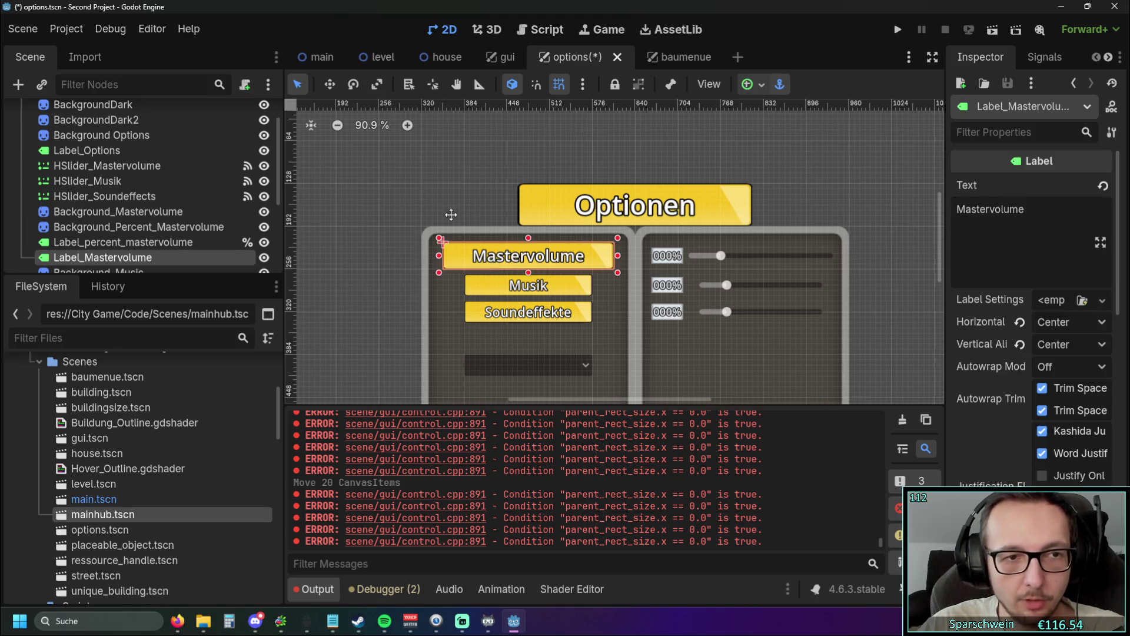
{"action": "scroll", "coordinate": [118, 194], "scroll_direction": "up", "scroll_amount": 3}
{"action": "left_click", "coordinate": [62, 128]}
{"action": "scroll", "coordinate": [472, 235], "scroll_direction": "down", "scroll_amount": 3}
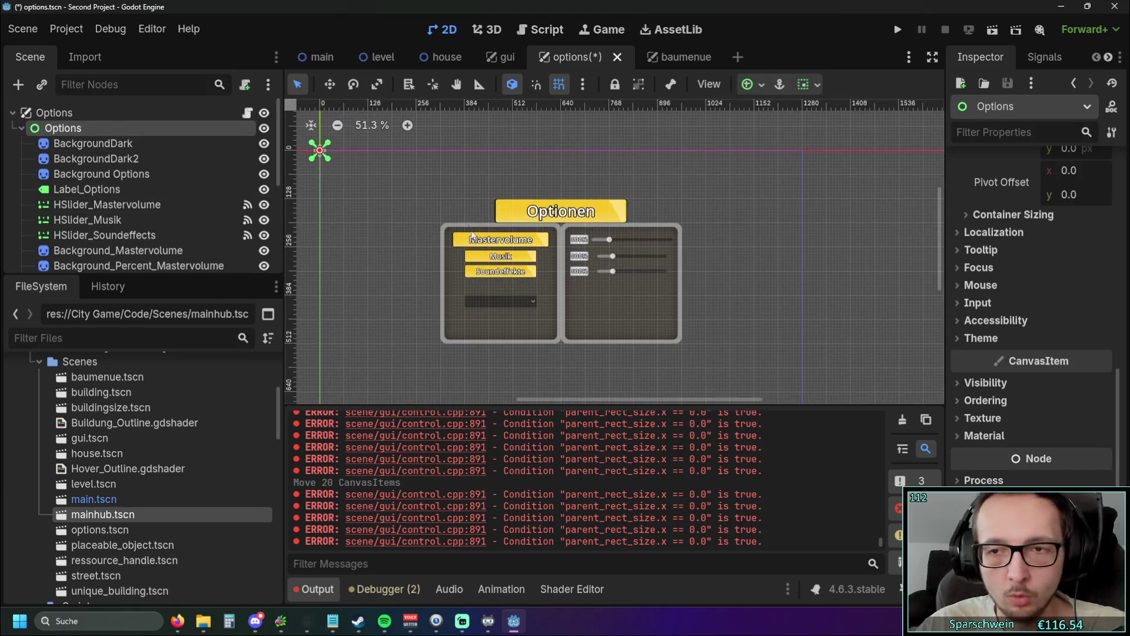
{"action": "scroll", "coordinate": [1096, 259], "scroll_direction": "up", "scroll_amount": 10}
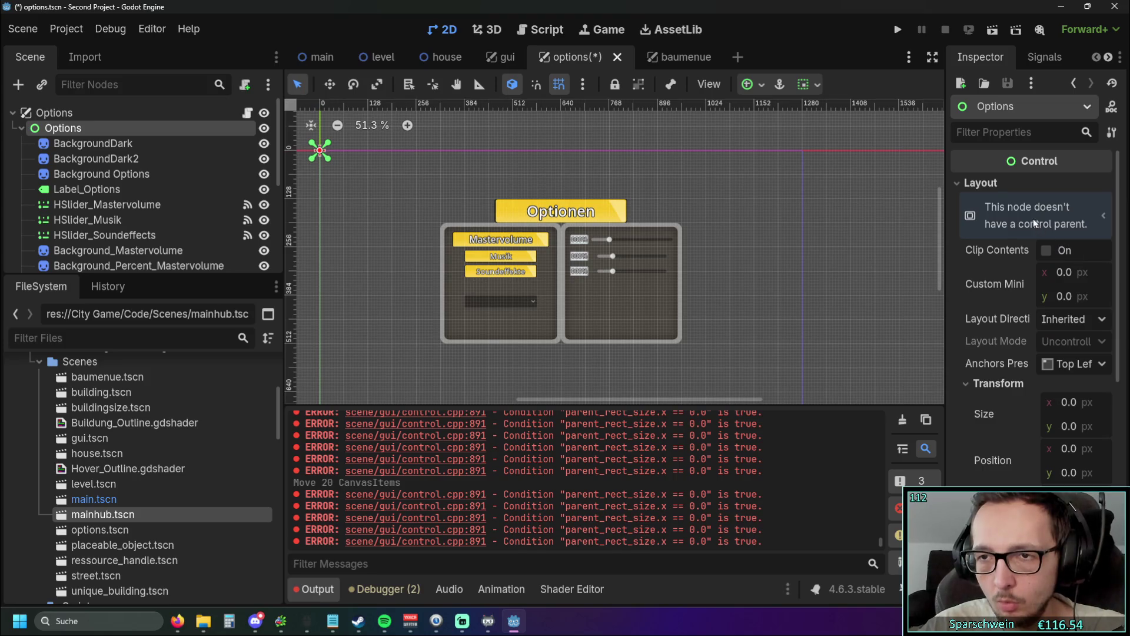
{"action": "scroll", "coordinate": [1040, 285], "scroll_direction": "down", "scroll_amount": 1}
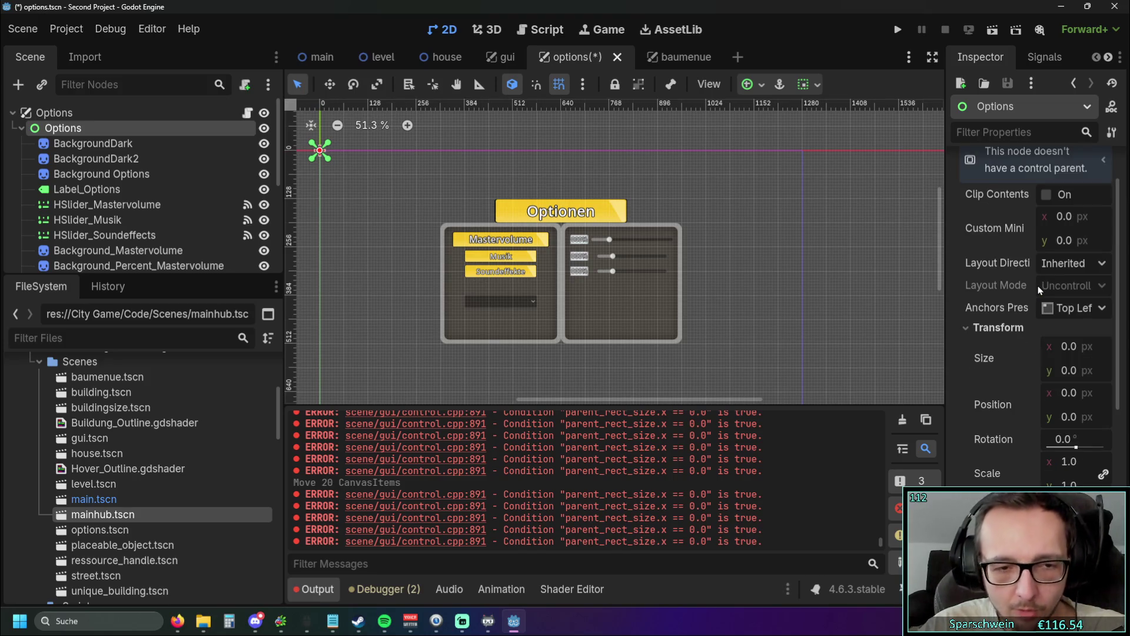
{"action": "scroll", "coordinate": [1037, 285], "scroll_direction": "down", "scroll_amount": 6}
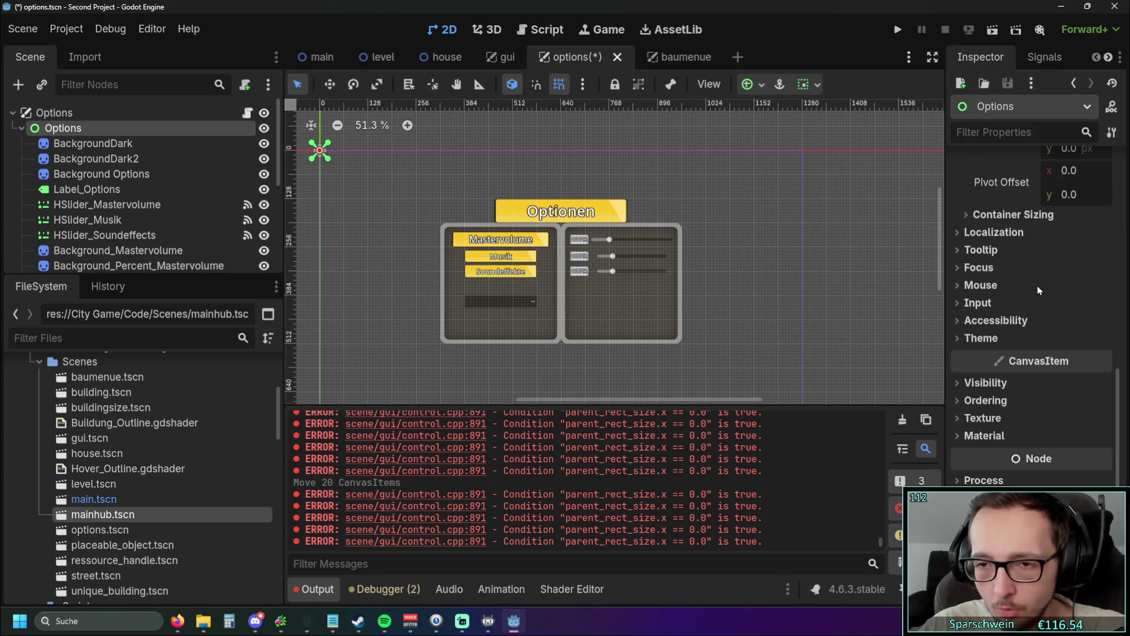
Step: Filter the Inspector by 'rect' and set Layout Direction to Based on Application Locale
{"action": "left_click", "coordinate": [1005, 133]}
{"action": "type", "text": "rect"}
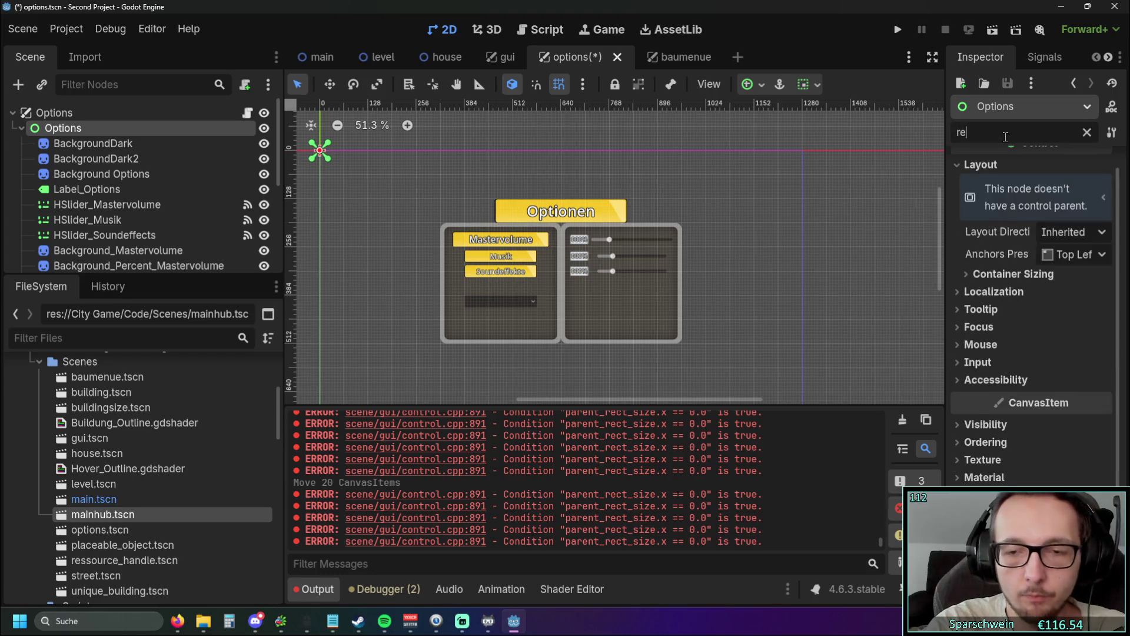
{"action": "left_click", "coordinate": [967, 291]}
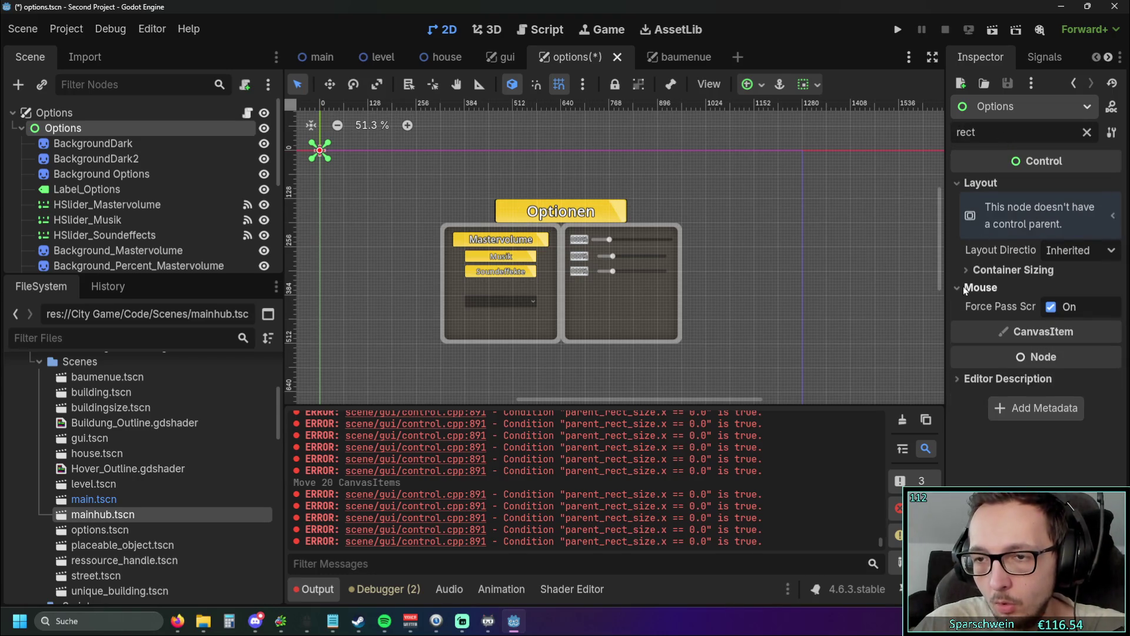
{"action": "left_click", "coordinate": [974, 291]}
{"action": "left_click", "coordinate": [977, 269]}
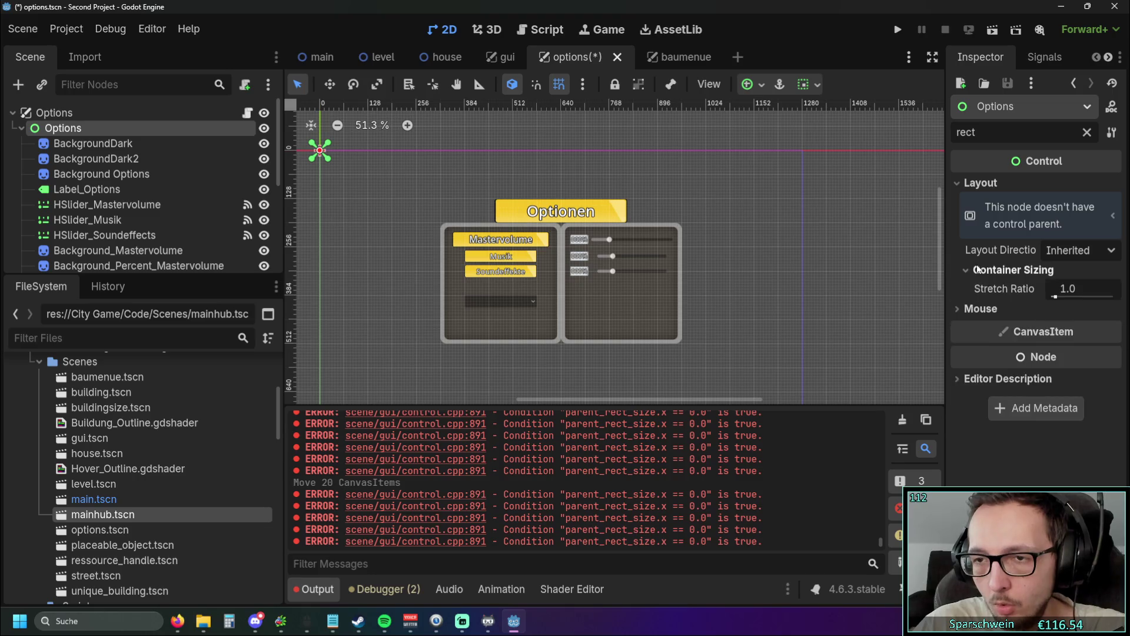
{"action": "left_click", "coordinate": [973, 270]}
{"action": "left_click", "coordinate": [1087, 256]}
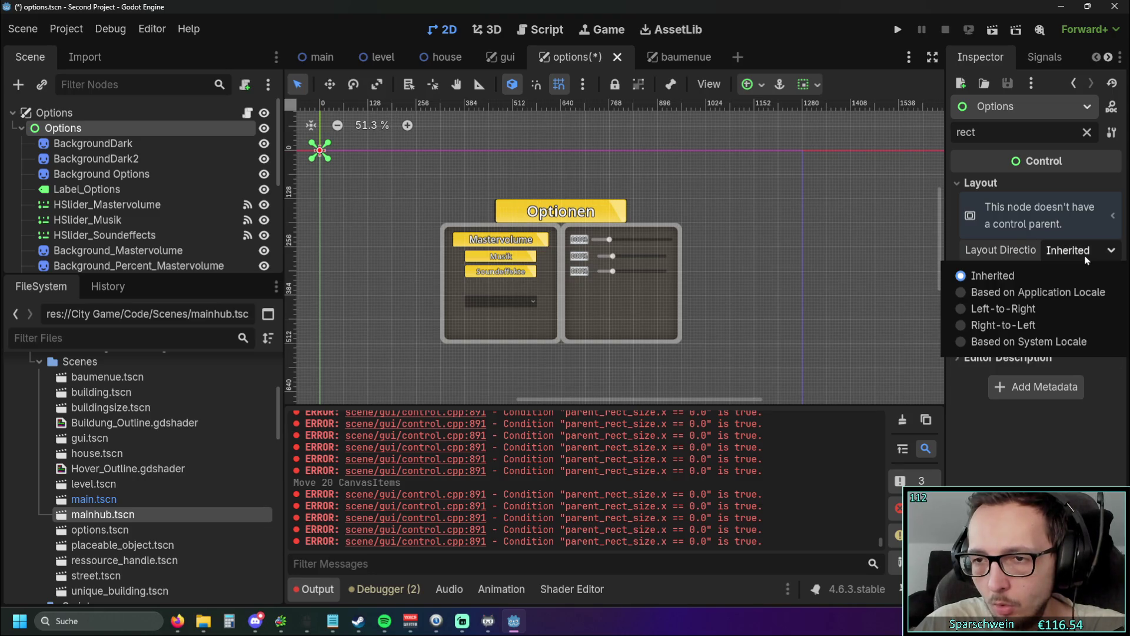
{"action": "left_click", "coordinate": [1011, 292]}
Step: Move all 20 child elements up and left, reselect Options, and clear the Inspector filter
{"action": "left_click", "coordinate": [411, 376]}
{"action": "key", "text": "ctrl+a"}
{"action": "left_click_drag", "start_coordinate": [489, 303], "coordinate": [462, 287]}
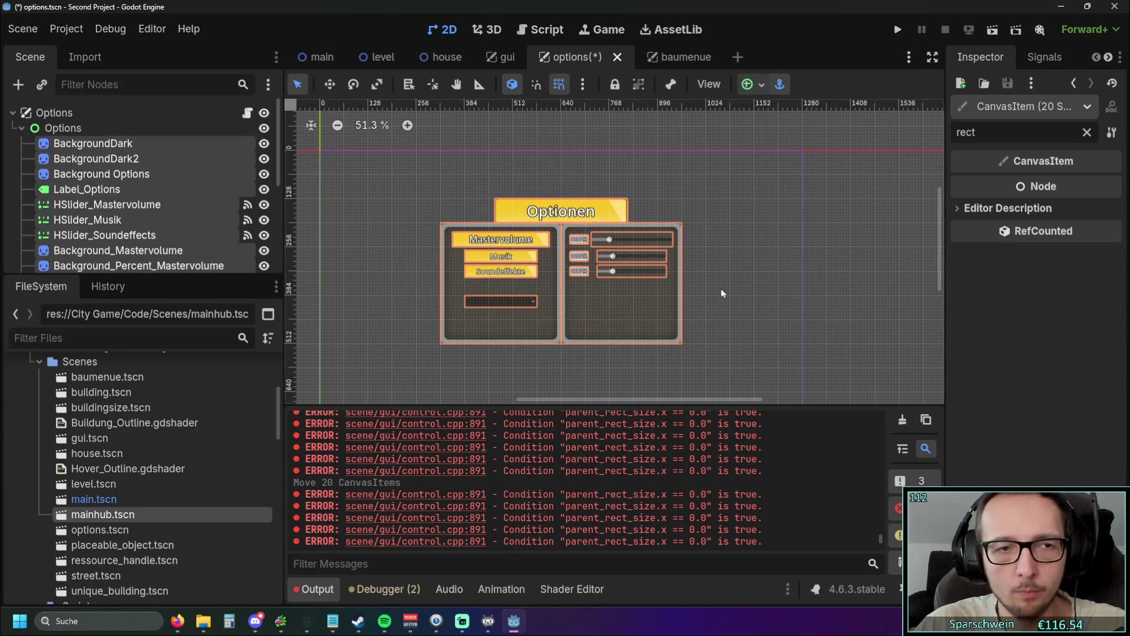
{"action": "left_click", "coordinate": [725, 294]}
{"action": "left_click", "coordinate": [118, 127]}
{"action": "left_click", "coordinate": [113, 113]}
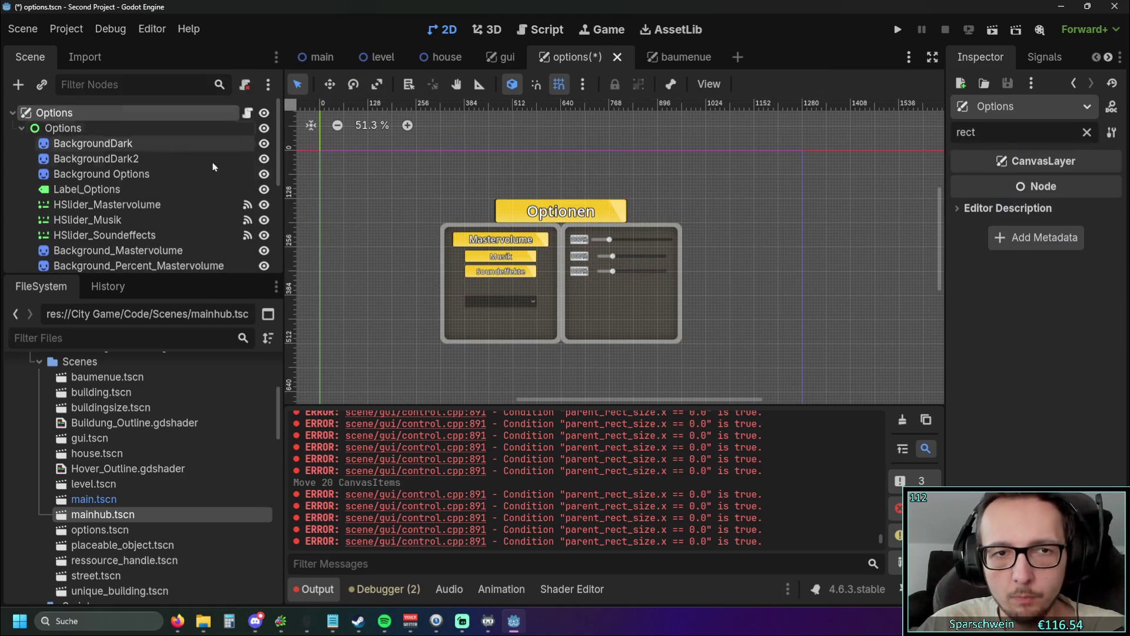
{"action": "left_click", "coordinate": [129, 129]}
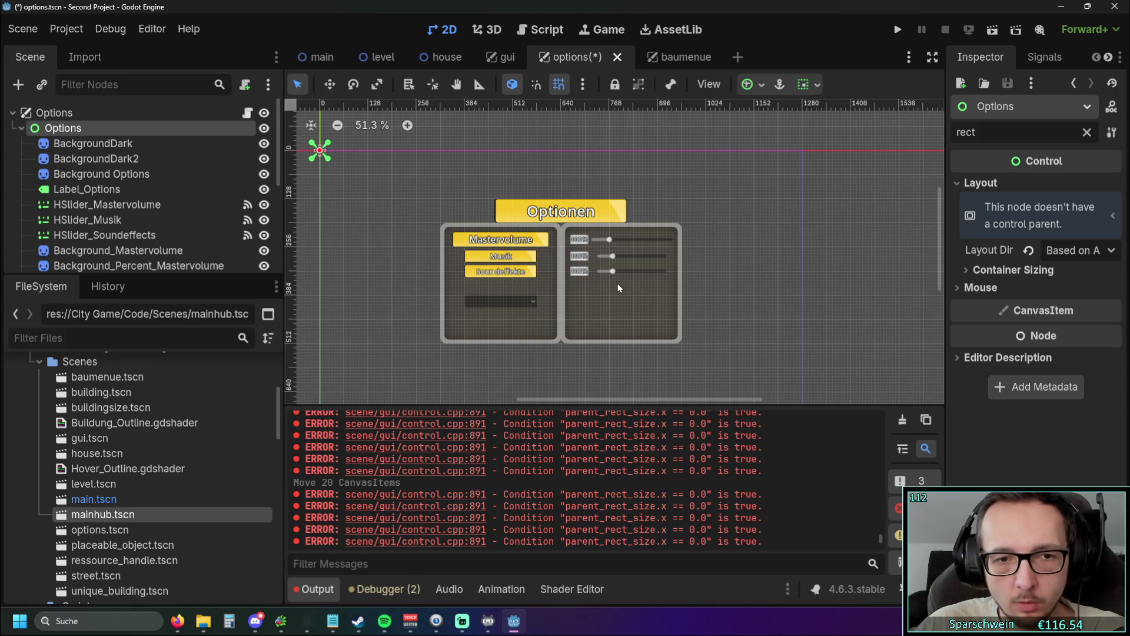
{"action": "left_click_drag", "start_coordinate": [387, 255], "coordinate": [422, 261]}
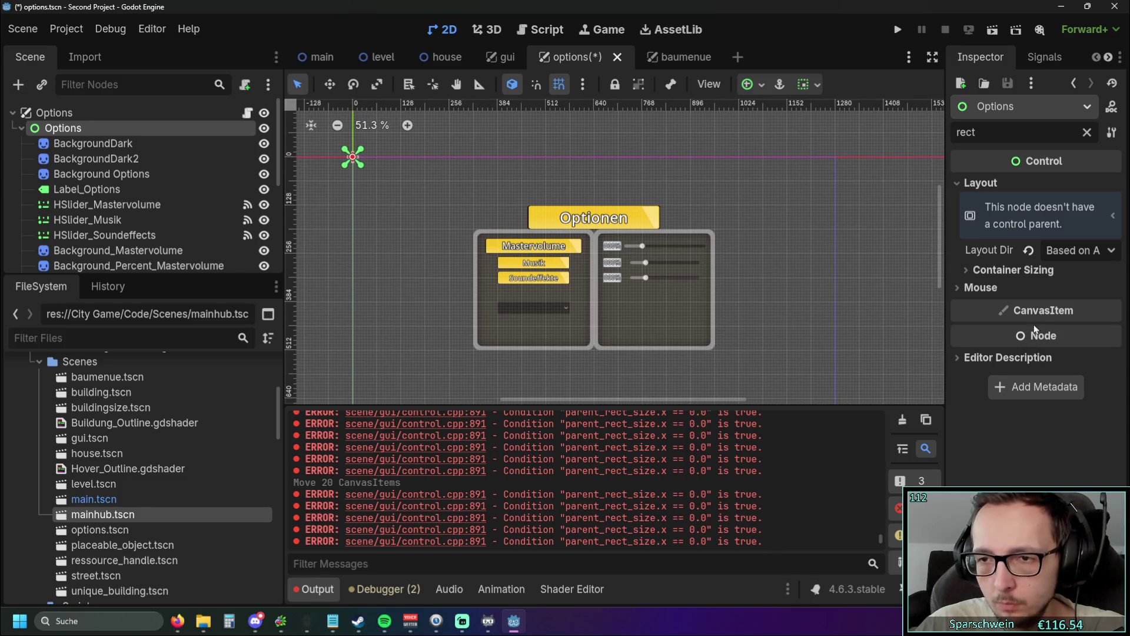
{"action": "left_click", "coordinate": [1087, 132]}
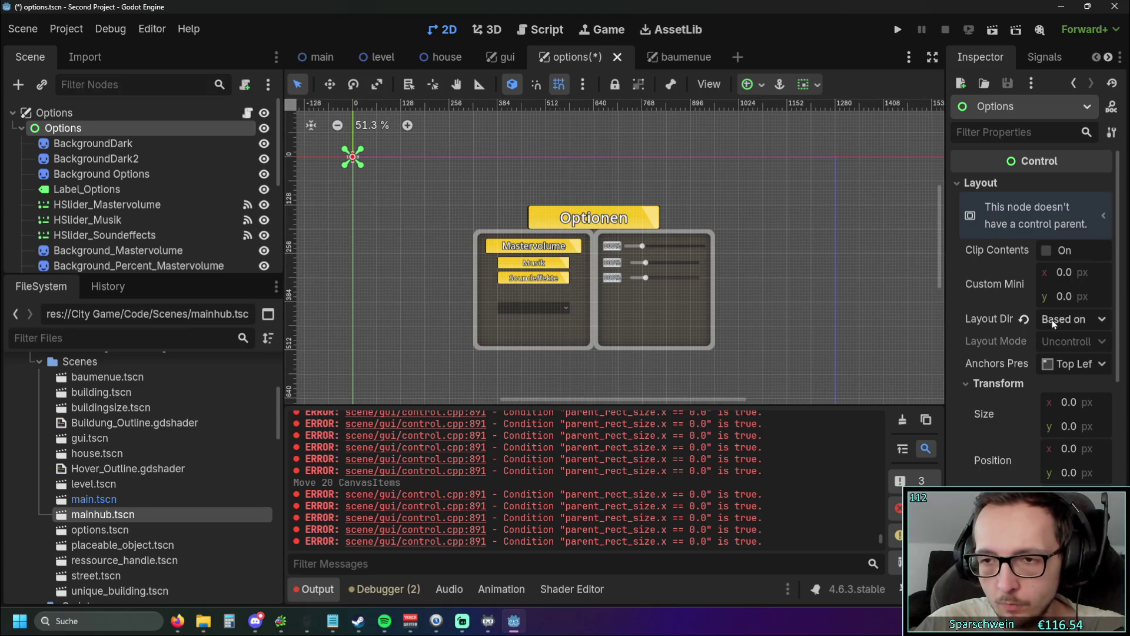
{"action": "scroll", "coordinate": [1051, 320], "scroll_direction": "down", "scroll_amount": 3}
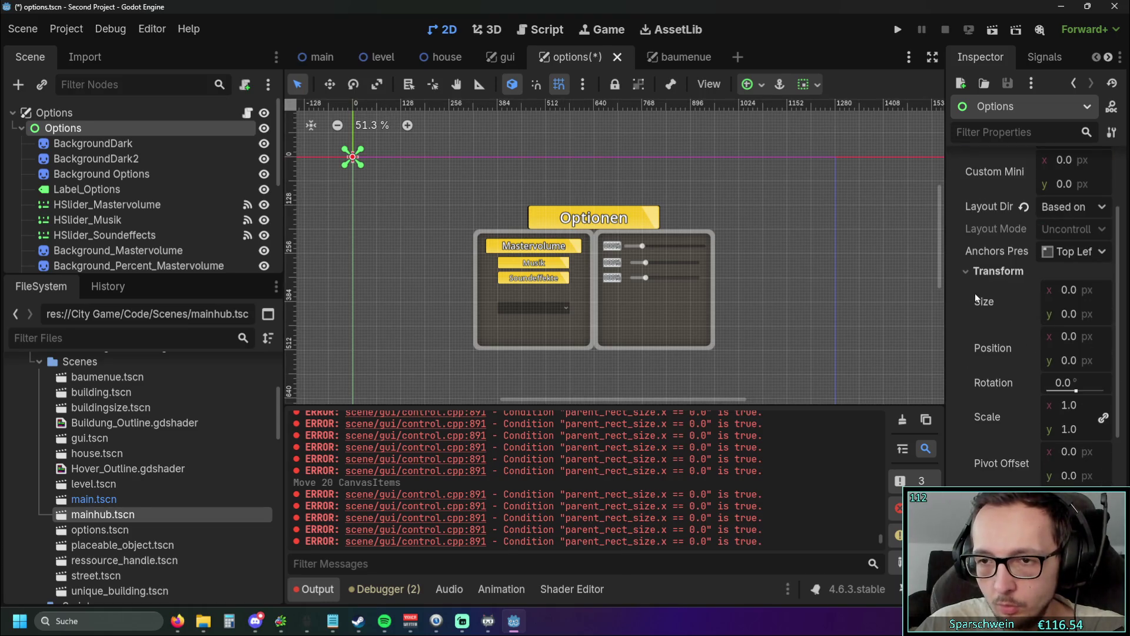
{"action": "scroll", "coordinate": [961, 304], "scroll_direction": "down", "scroll_amount": 7}
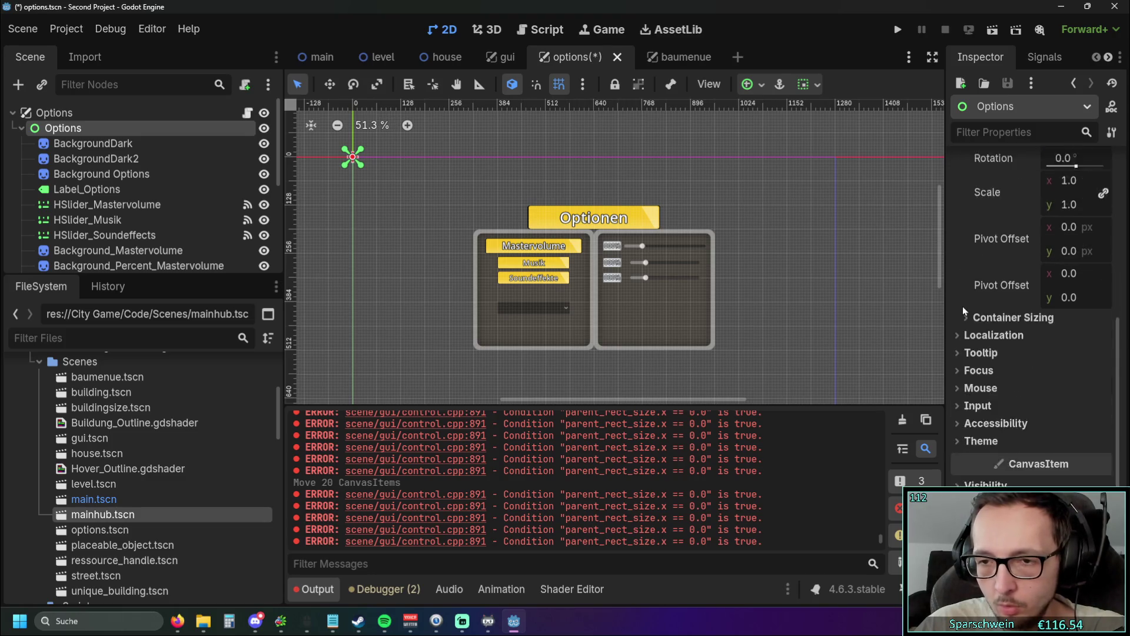
{"action": "left_click", "coordinate": [958, 382]}
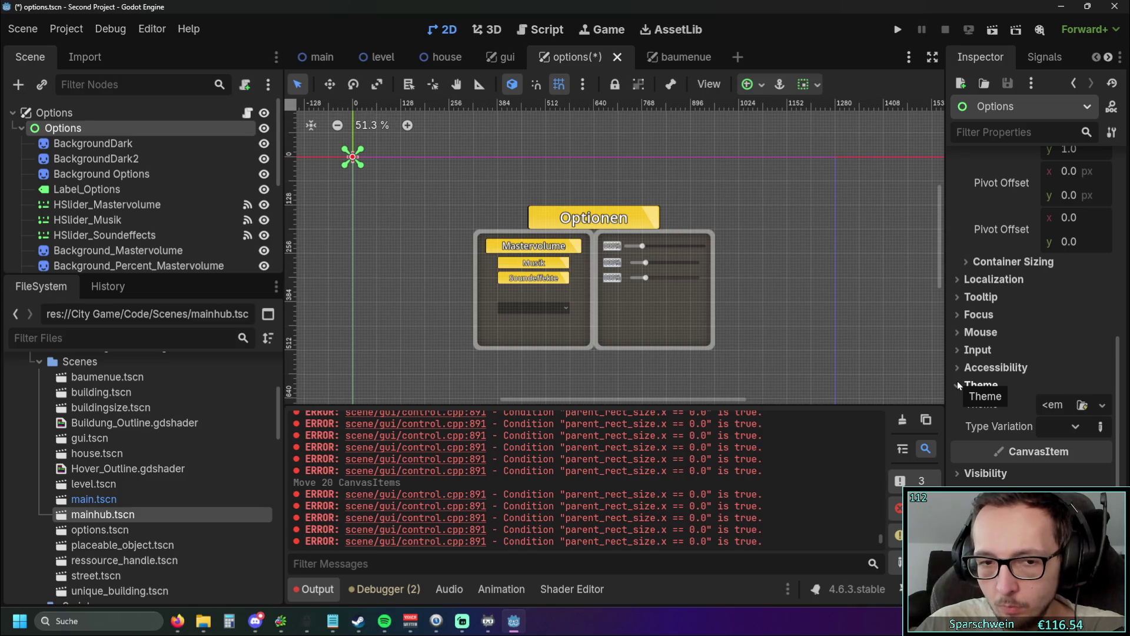
{"action": "left_click", "coordinate": [957, 380]}
{"action": "left_click", "coordinate": [957, 362]}
{"action": "left_click", "coordinate": [957, 365]}
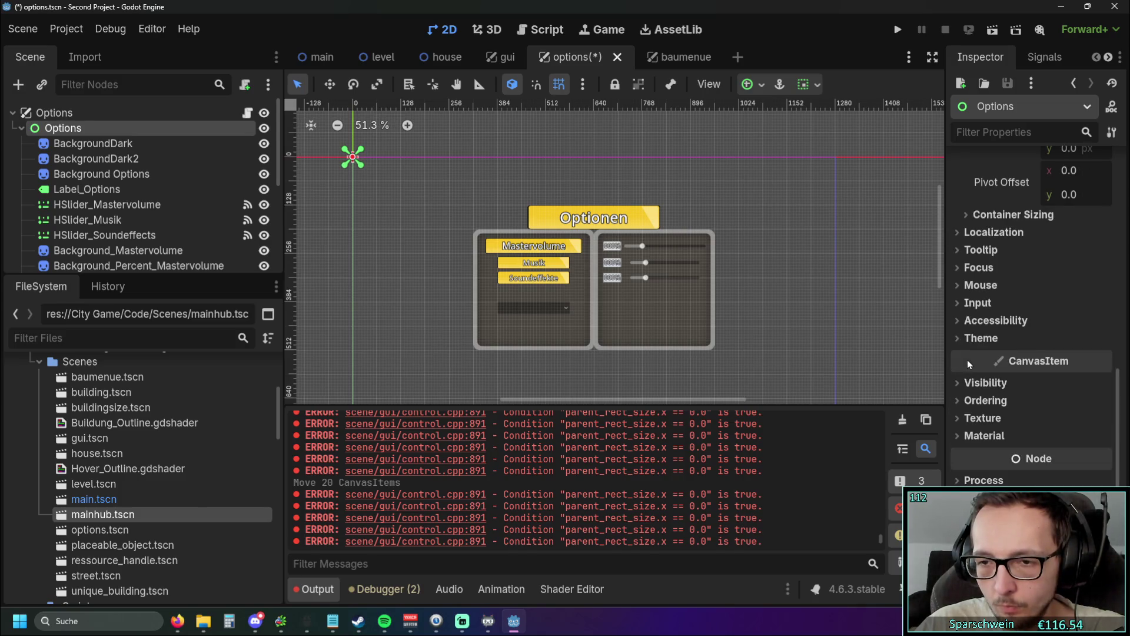
{"action": "left_click", "coordinate": [961, 480]}
{"action": "left_click", "coordinate": [961, 481]}
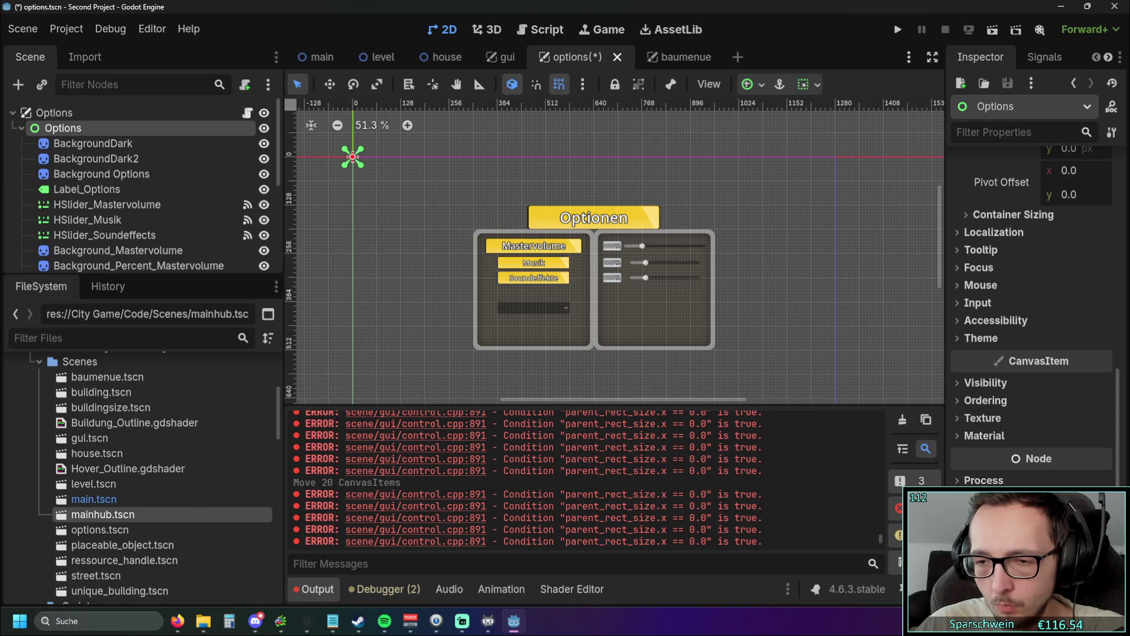
{"action": "left_click", "coordinate": [960, 480]}
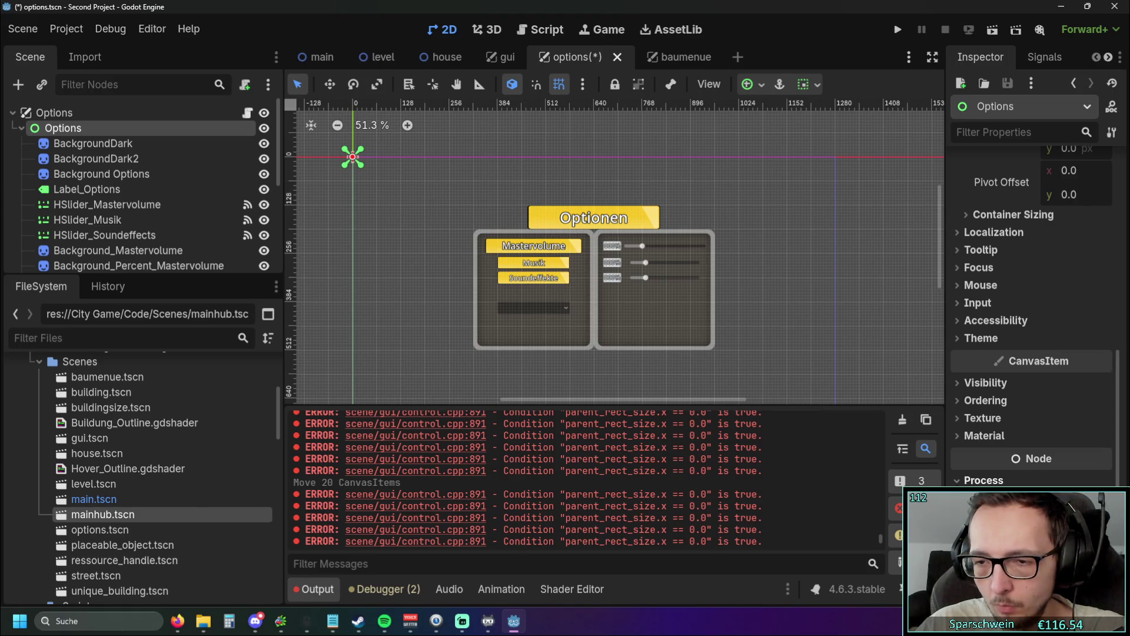
{"action": "scroll", "coordinate": [824, 327], "scroll_direction": "up", "scroll_amount": 5}
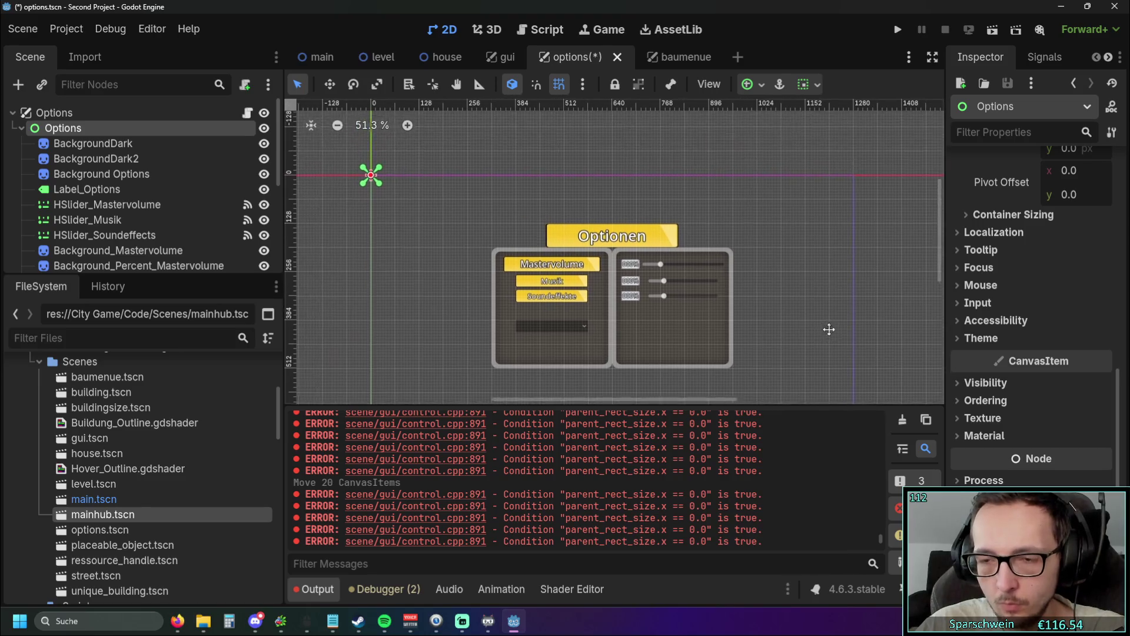
{"action": "left_click", "coordinate": [959, 337]}
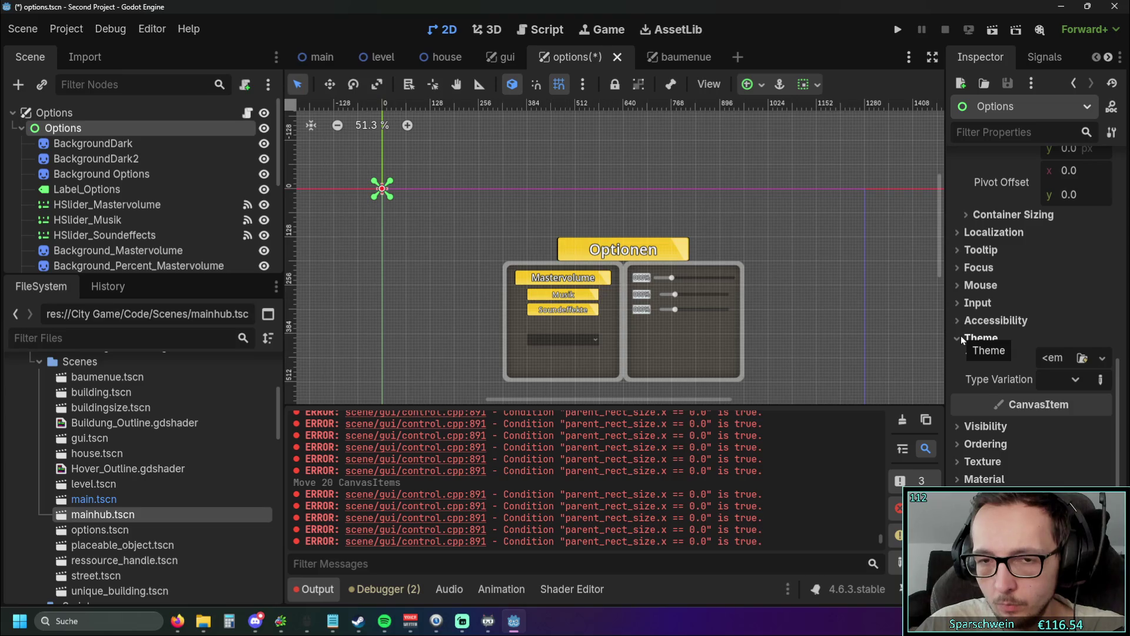
{"action": "left_click", "coordinate": [961, 336]}
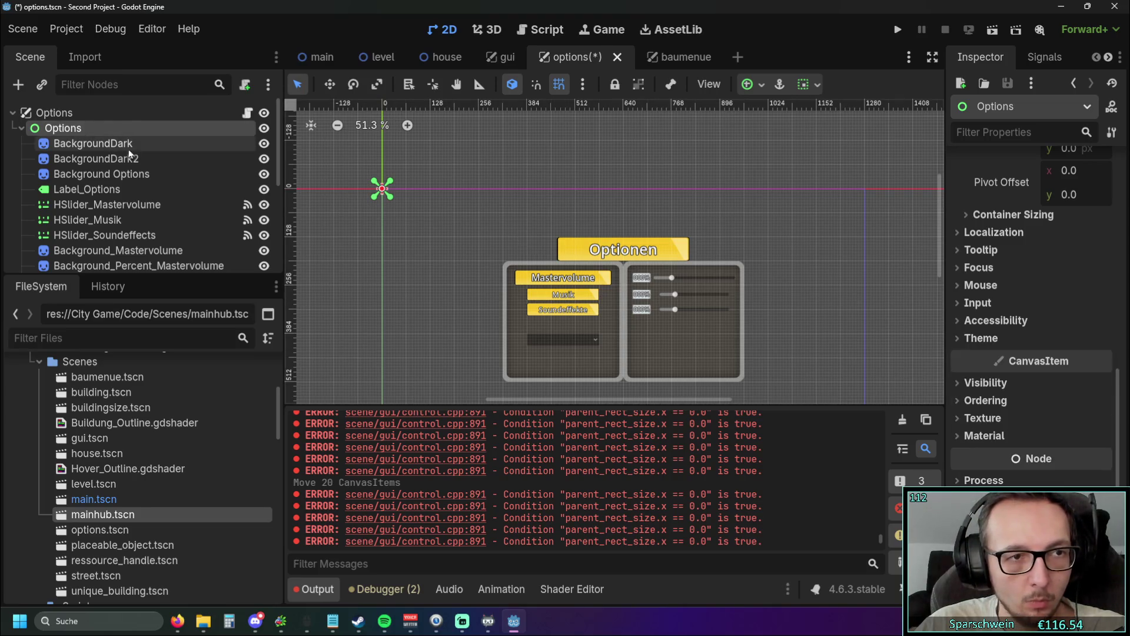
{"action": "scroll", "coordinate": [138, 153], "scroll_direction": "down", "scroll_amount": 1}
{"action": "left_click", "coordinate": [119, 126]}
{"action": "scroll", "coordinate": [119, 176], "scroll_direction": "down", "scroll_amount": 3}
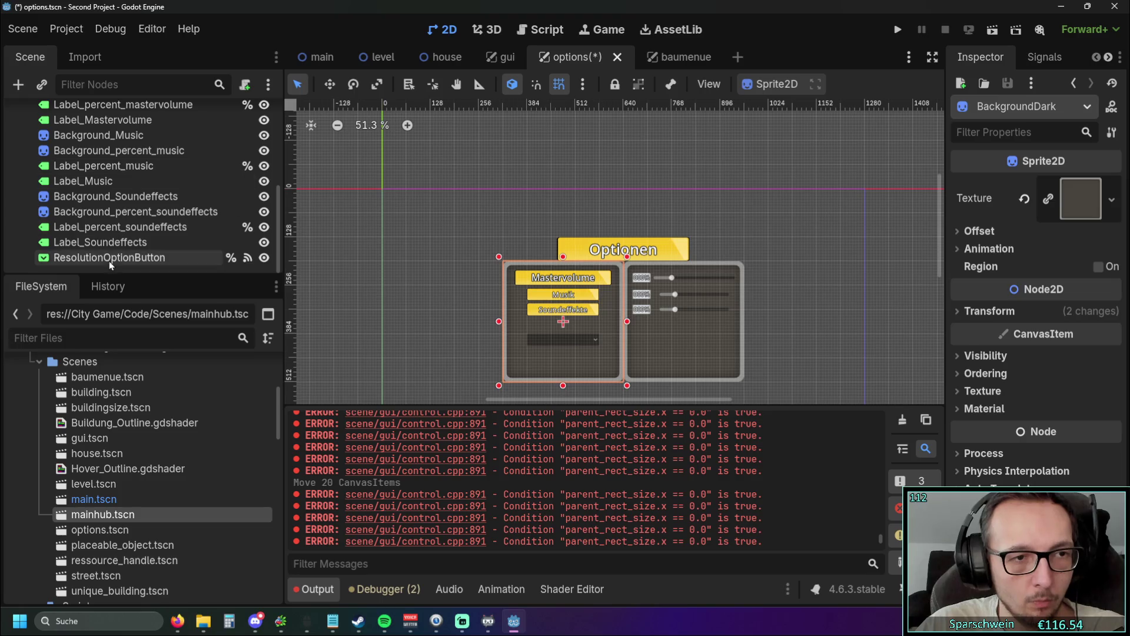
{"action": "left_click", "coordinate": [108, 260], "text": "shift"}
{"action": "scroll", "coordinate": [124, 204], "scroll_direction": "up", "scroll_amount": 3}
{"action": "scroll", "coordinate": [125, 205], "scroll_direction": "up", "scroll_amount": 3}
Step: Box-select the 20 options panel elements, move them up and left, and frame them
{"action": "left_click_drag", "start_coordinate": [98, 190], "coordinate": [60, 128]}
{"action": "scroll", "coordinate": [144, 195], "scroll_direction": "down", "scroll_amount": 5}
{"action": "mouse_move", "coordinate": [436, 203]}
{"action": "left_mouse_down"}
{"action": "mouse_move", "coordinate": [425, 221]}
{"action": "mouse_move", "coordinate": [789, 414]}
{"action": "left_mouse_up"}
{"action": "left_click_drag", "start_coordinate": [672, 338], "coordinate": [494, 249]}
{"action": "scroll", "coordinate": [760, 322], "scroll_direction": "up", "scroll_amount": 2}
{"action": "key", "text": "f"}
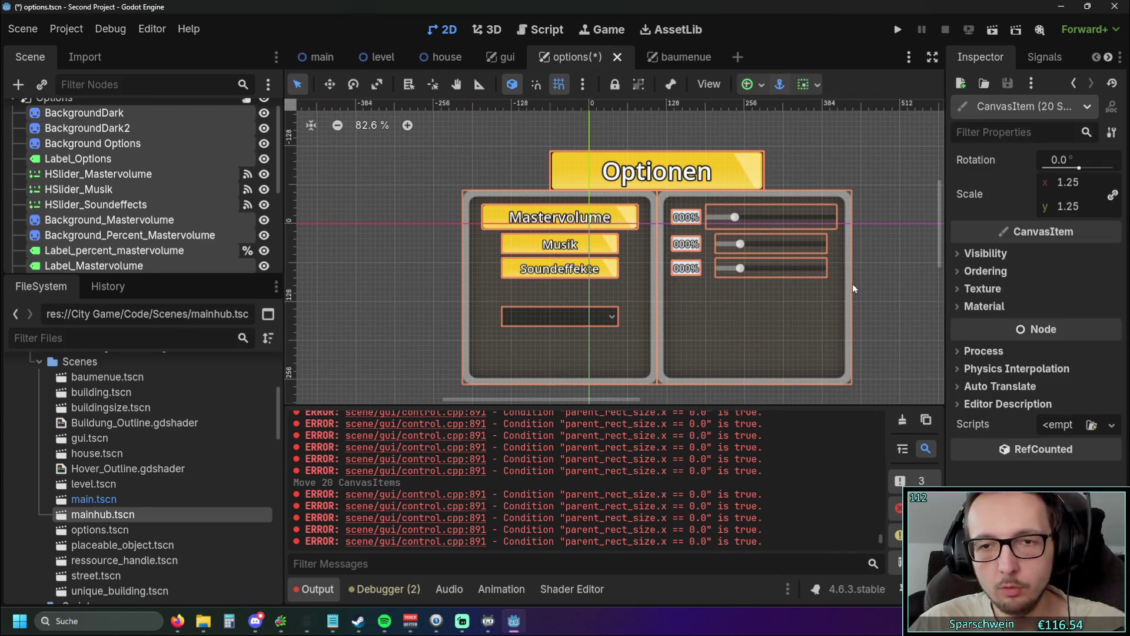
Step: Nudge the selected panel further up and left to centre Optionen on the canvas origin
{"action": "mouse_move", "coordinate": [773, 344]}
{"action": "left_mouse_down"}
{"action": "mouse_move", "coordinate": [693, 270]}
{"action": "mouse_move", "coordinate": [705, 279]}
{"action": "left_mouse_up"}
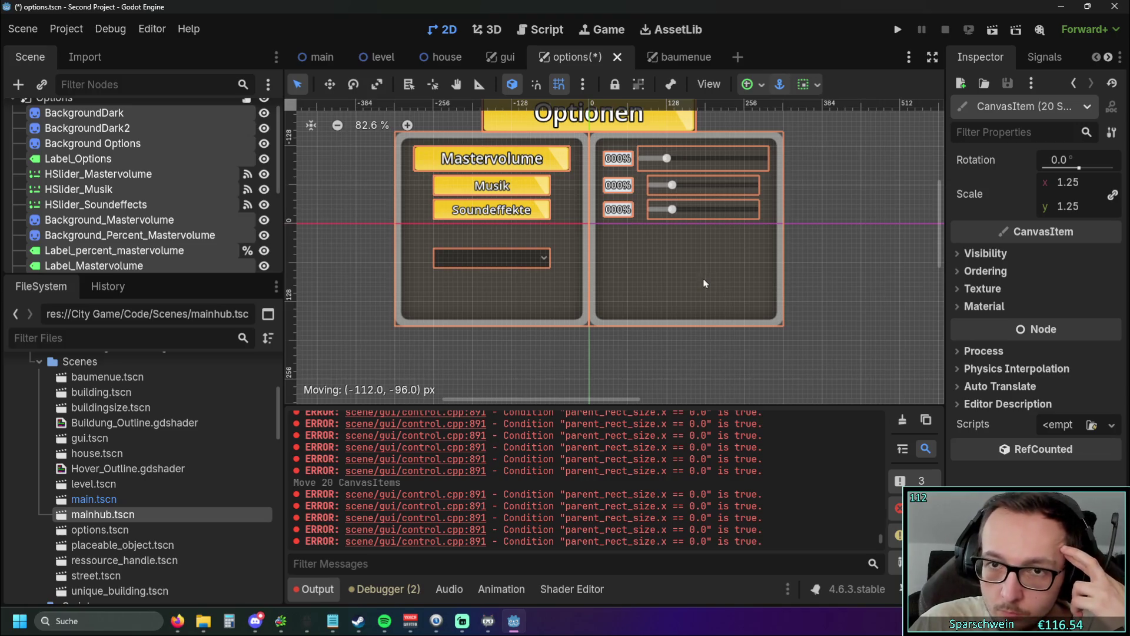
{"action": "scroll", "coordinate": [849, 276], "scroll_direction": "up", "scroll_amount": 2}
{"action": "scroll", "coordinate": [824, 300], "scroll_direction": "up", "scroll_amount": 3}
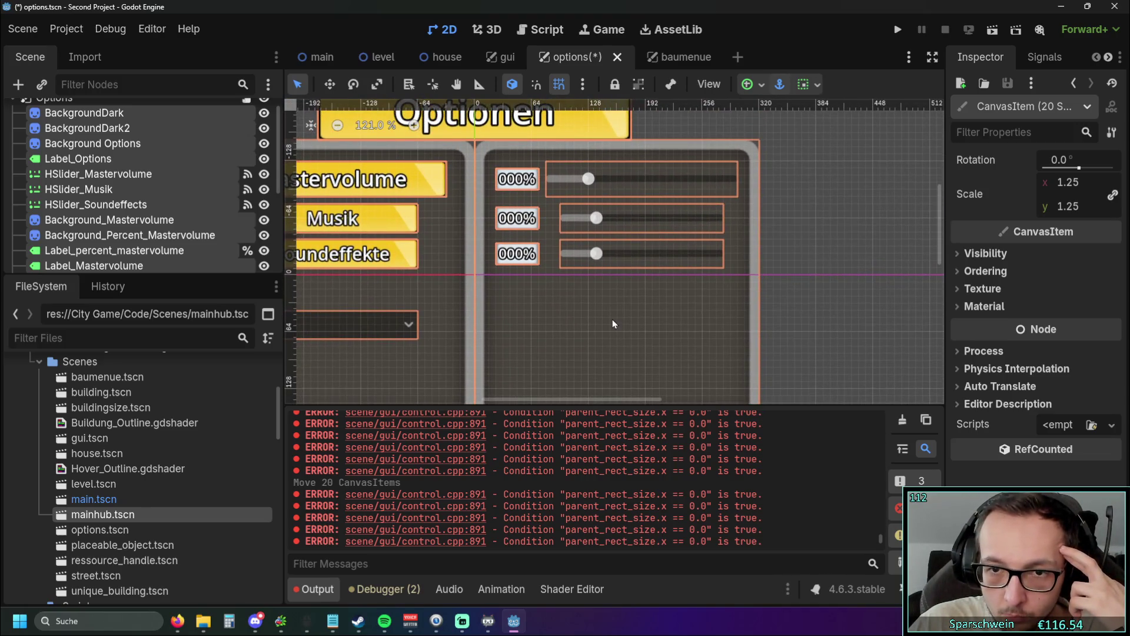
{"action": "left_click_drag", "start_coordinate": [613, 320], "coordinate": [612, 314]}
{"action": "scroll", "coordinate": [786, 307], "scroll_direction": "down", "scroll_amount": 4}
{"action": "scroll", "coordinate": [786, 307], "scroll_direction": "up", "scroll_amount": 1}
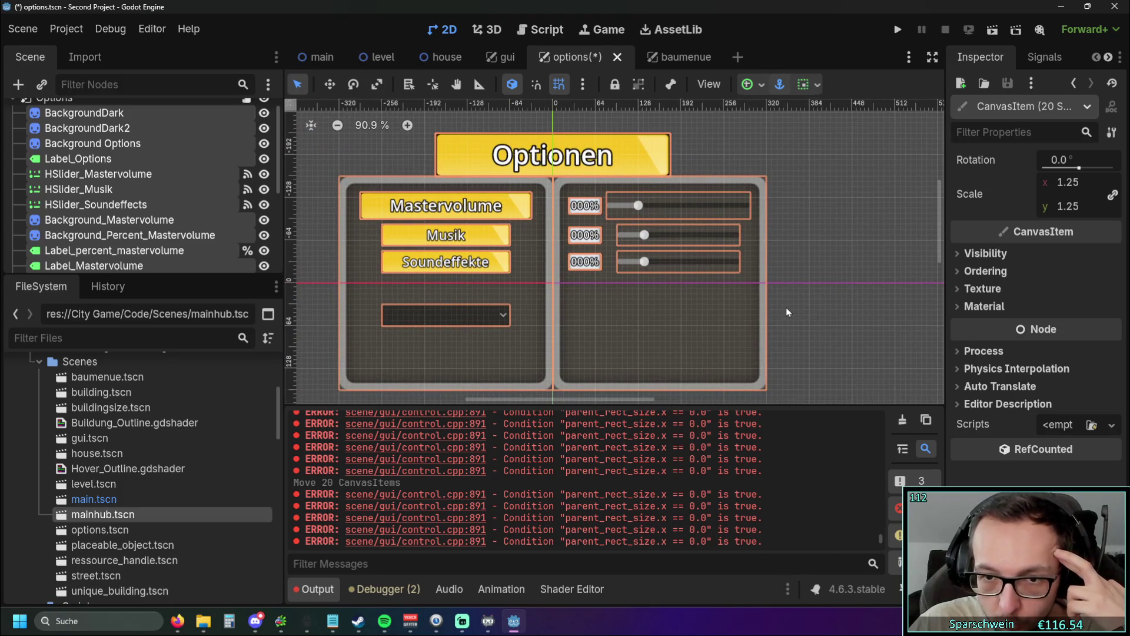
{"action": "scroll", "coordinate": [785, 307], "scroll_direction": "down", "scroll_amount": 3}
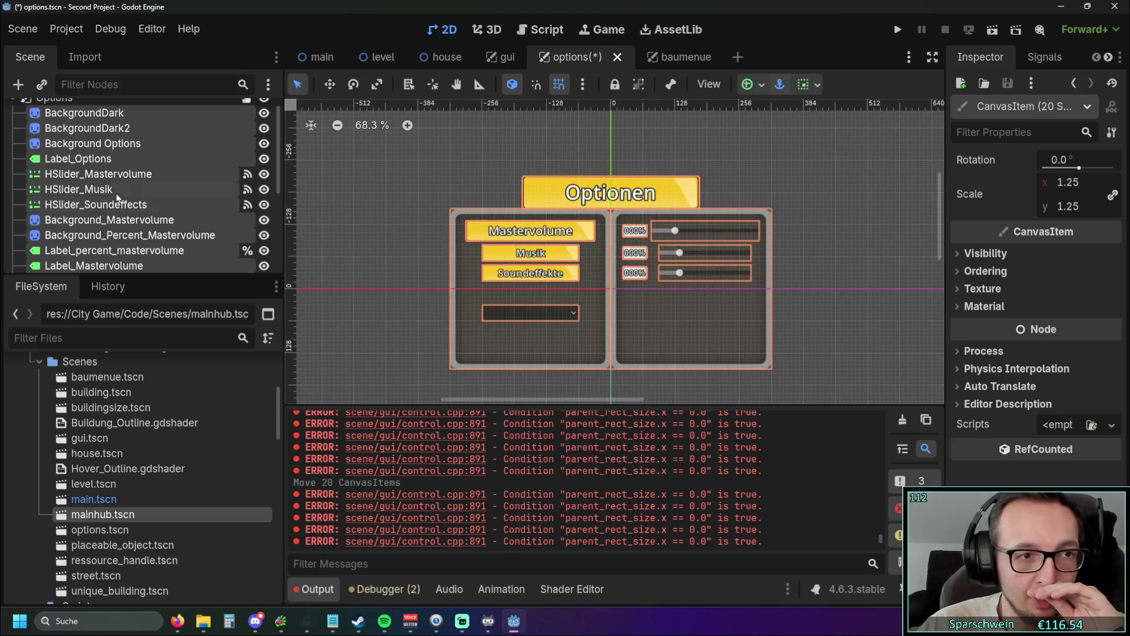
Step: Reparent the selected UI nodes under the child Options node
{"action": "scroll", "coordinate": [112, 195], "scroll_direction": "up", "scroll_amount": 1}
{"action": "scroll", "coordinate": [100, 176], "scroll_direction": "down", "scroll_amount": 5}
{"action": "left_click_drag", "start_coordinate": [91, 159], "coordinate": [62, 257]}
{"action": "left_click", "coordinate": [369, 204]}
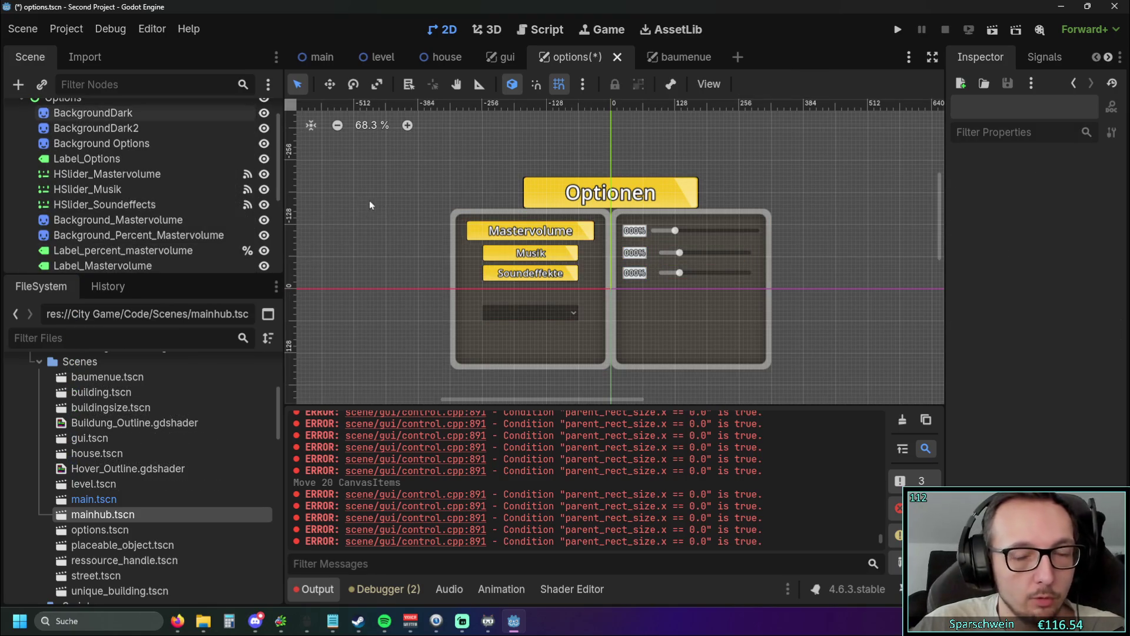
{"action": "scroll", "coordinate": [365, 209], "scroll_direction": "down", "scroll_amount": 4}
{"action": "scroll", "coordinate": [51, 132], "scroll_direction": "up", "scroll_amount": 2}
{"action": "left_click", "coordinate": [23, 129]}
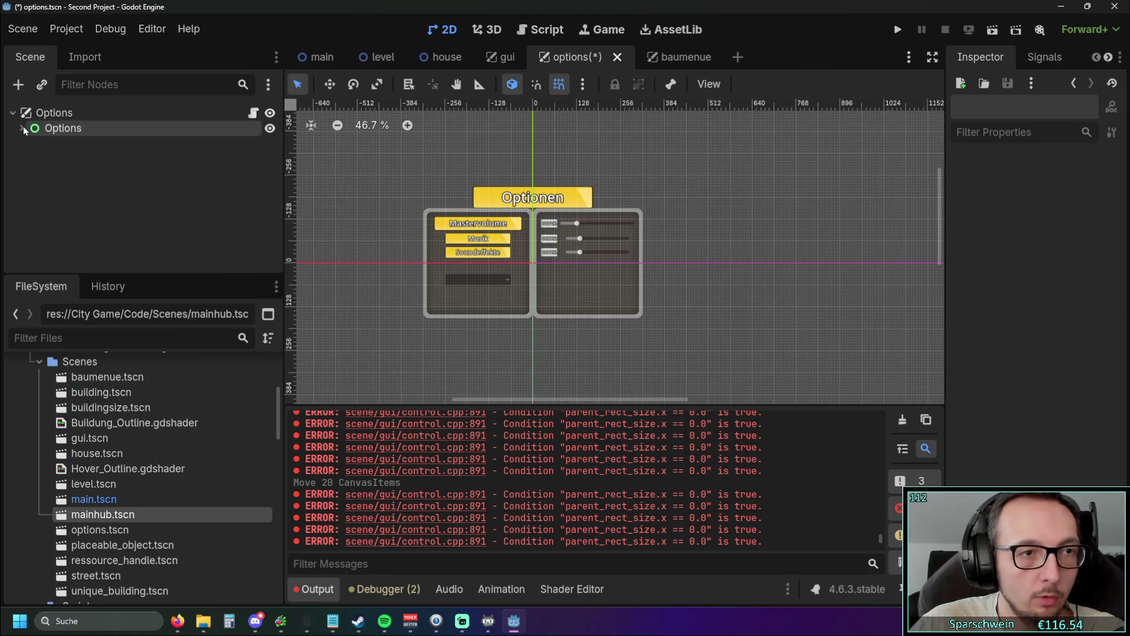
{"action": "left_click", "coordinate": [23, 128]}
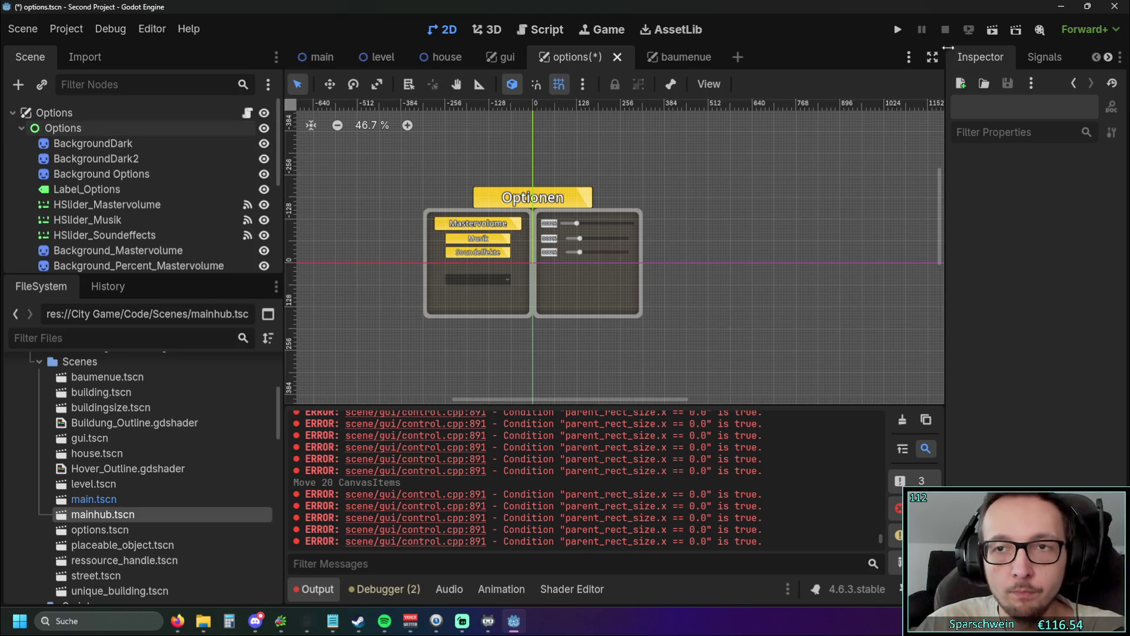
Step: Anchor the child Options node to Center, save the scene, and run the game
{"action": "left_click", "coordinate": [87, 129]}
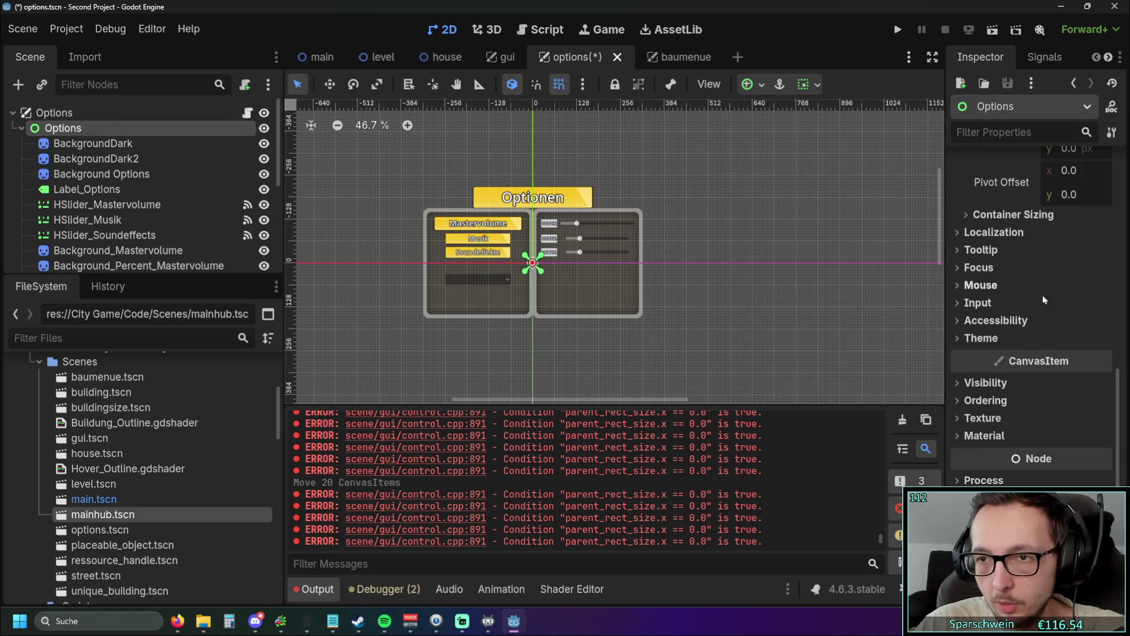
{"action": "scroll", "coordinate": [1044, 300], "scroll_direction": "up", "scroll_amount": 5}
{"action": "left_click", "coordinate": [1086, 363]}
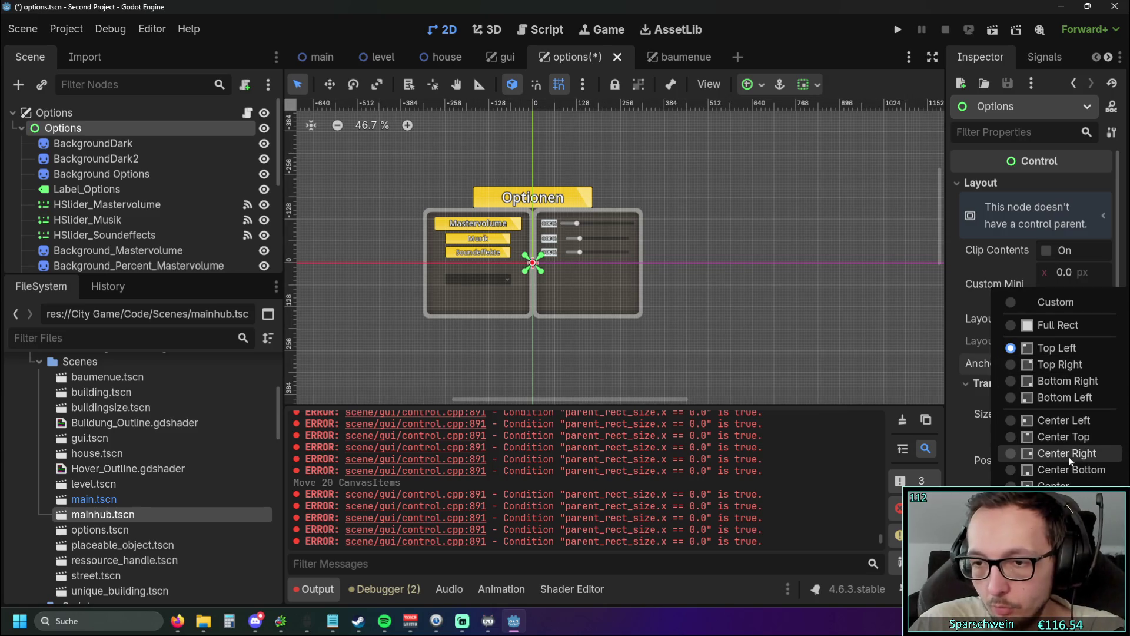
{"action": "left_click", "coordinate": [1070, 454]}
{"action": "left_click", "coordinate": [898, 30]}
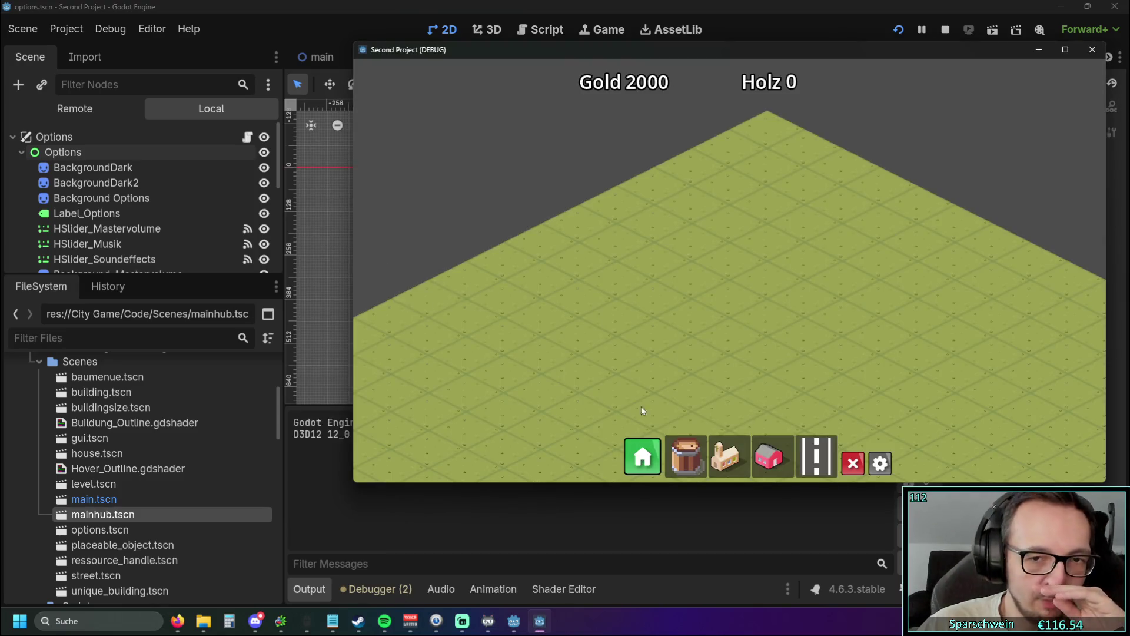
Step: Open the game's options panel and enlarge the game window until maximized
{"action": "left_click", "coordinate": [880, 463]}
{"action": "left_click_drag", "start_coordinate": [353, 260], "coordinate": [47, 257]}
{"action": "mouse_move", "coordinate": [408, 485]}
{"action": "left_mouse_down"}
{"action": "mouse_move", "coordinate": [422, 593]}
{"action": "mouse_move", "coordinate": [396, 534]}
{"action": "mouse_move", "coordinate": [401, 607]}
{"action": "left_mouse_up"}
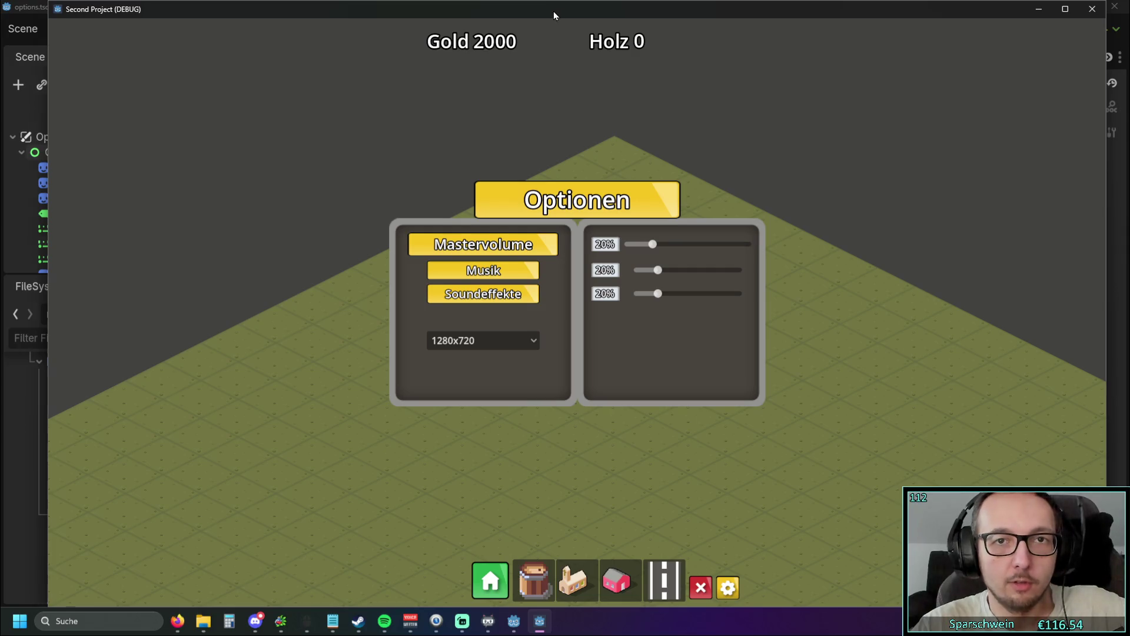
{"action": "double_click", "coordinate": [554, 11]}
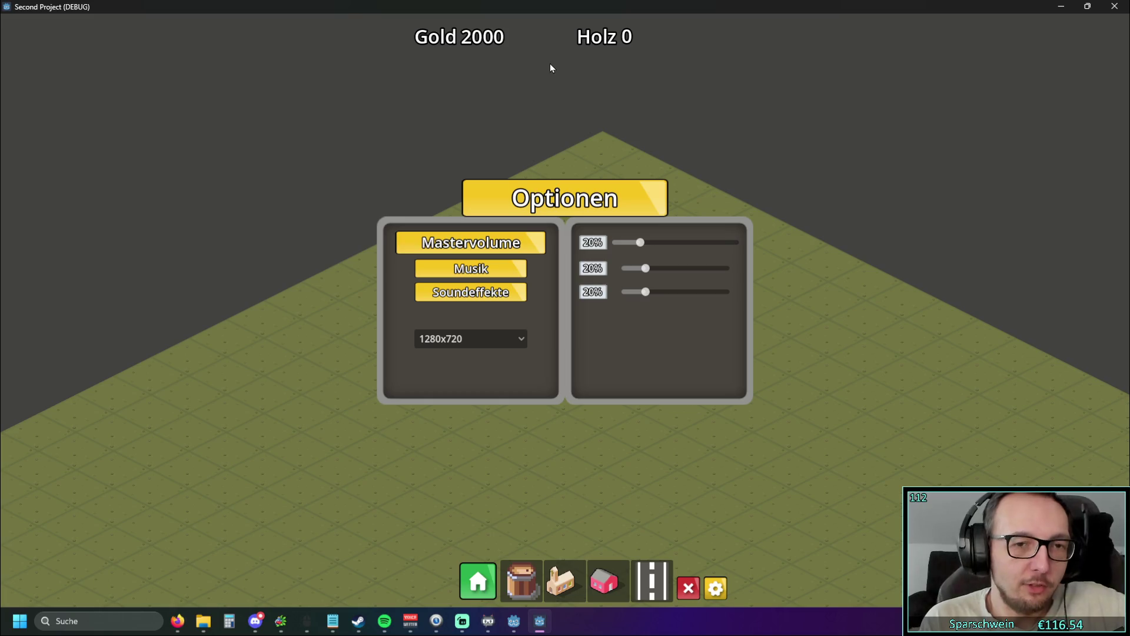
Step: Cycle resolution through 1024x768, 1280x720, 1600x900 to 1920x1080, then restore the window
{"action": "left_click", "coordinate": [510, 345]}
{"action": "left_click", "coordinate": [475, 359]}
{"action": "left_click", "coordinate": [469, 342]}
{"action": "left_click", "coordinate": [456, 372]}
{"action": "left_click", "coordinate": [465, 340]}
{"action": "left_click", "coordinate": [460, 388]}
{"action": "left_click", "coordinate": [465, 339]}
{"action": "left_click", "coordinate": [468, 403]}
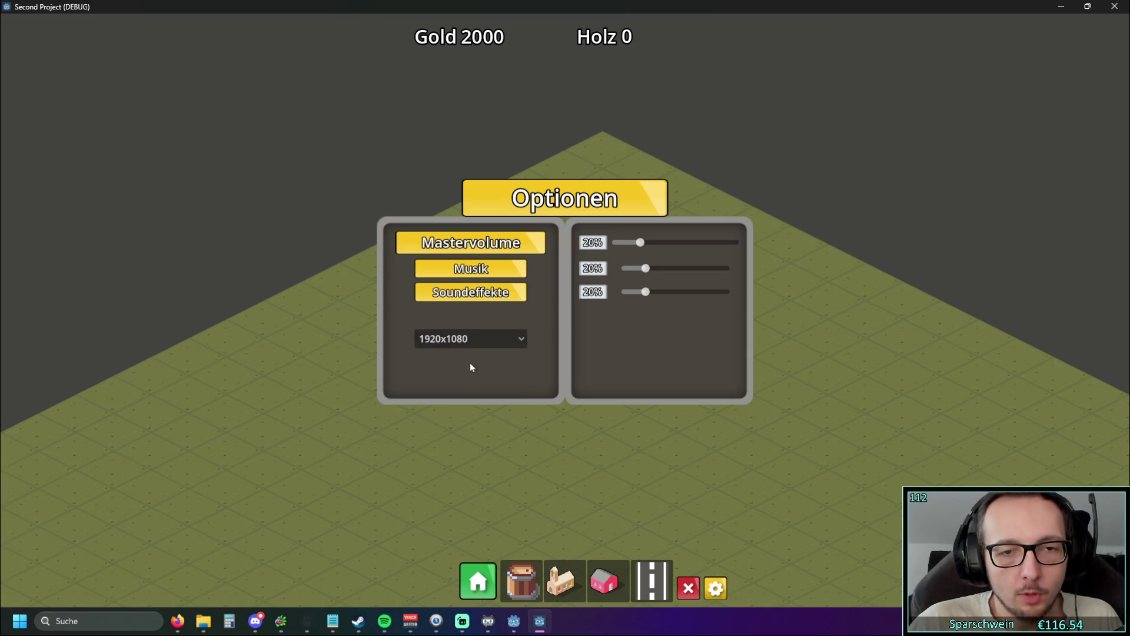
{"action": "left_click_drag", "start_coordinate": [648, 12], "coordinate": [612, 59]}
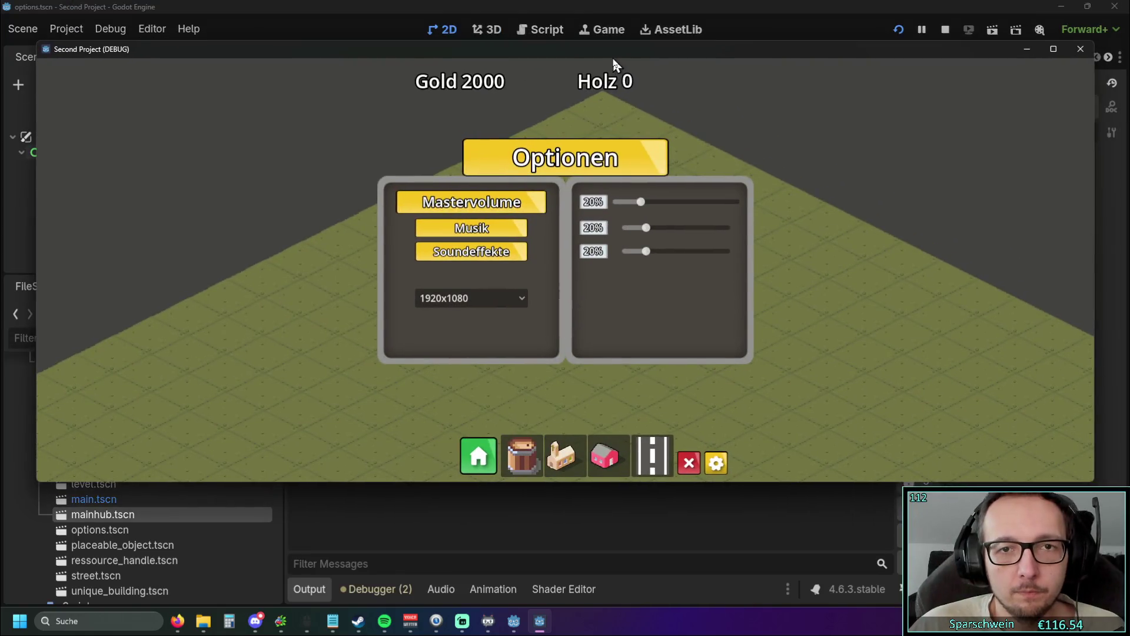
Step: Switch resolution through 1024x768, 1280x720, 1600x900, 1920x1080 and back to 1024x768
{"action": "left_click", "coordinate": [468, 299]}
{"action": "left_click", "coordinate": [454, 319]}
{"action": "left_click", "coordinate": [277, 313]}
{"action": "left_click", "coordinate": [271, 348]}
{"action": "left_click", "coordinate": [330, 299]}
{"action": "left_click", "coordinate": [289, 350]}
{"action": "left_click", "coordinate": [421, 352]}
{"action": "left_click", "coordinate": [394, 422]}
{"action": "left_click", "coordinate": [518, 407]}
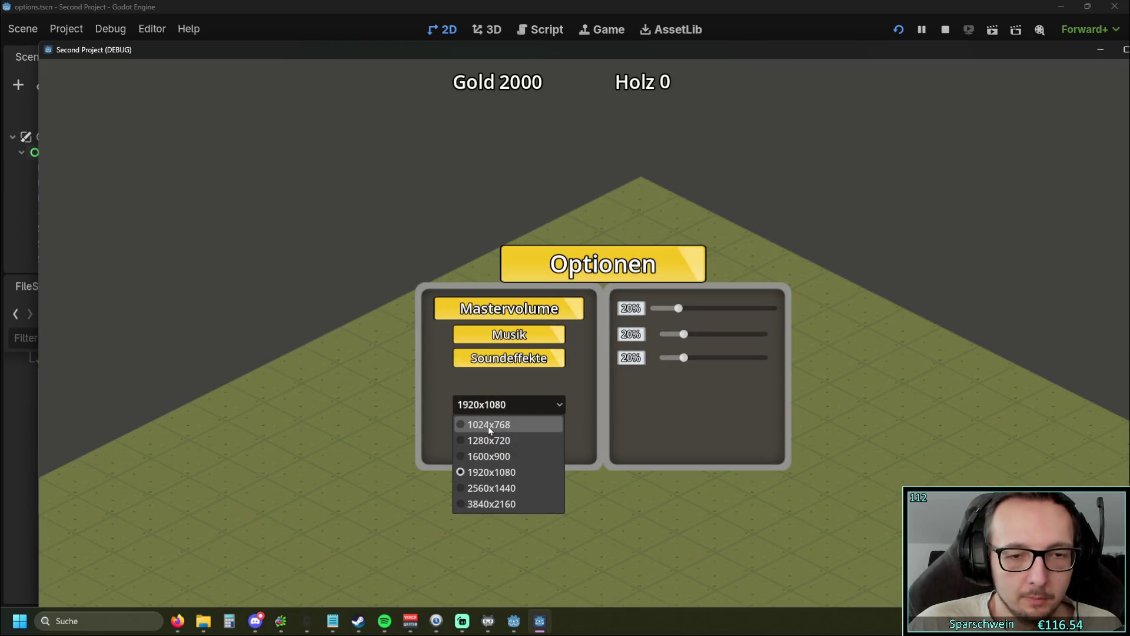
{"action": "mouse_move", "coordinate": [610, 49]}
{"action": "left_mouse_down"}
{"action": "mouse_move", "coordinate": [592, 2]}
{"action": "mouse_move", "coordinate": [585, 43]}
{"action": "left_mouse_up"}
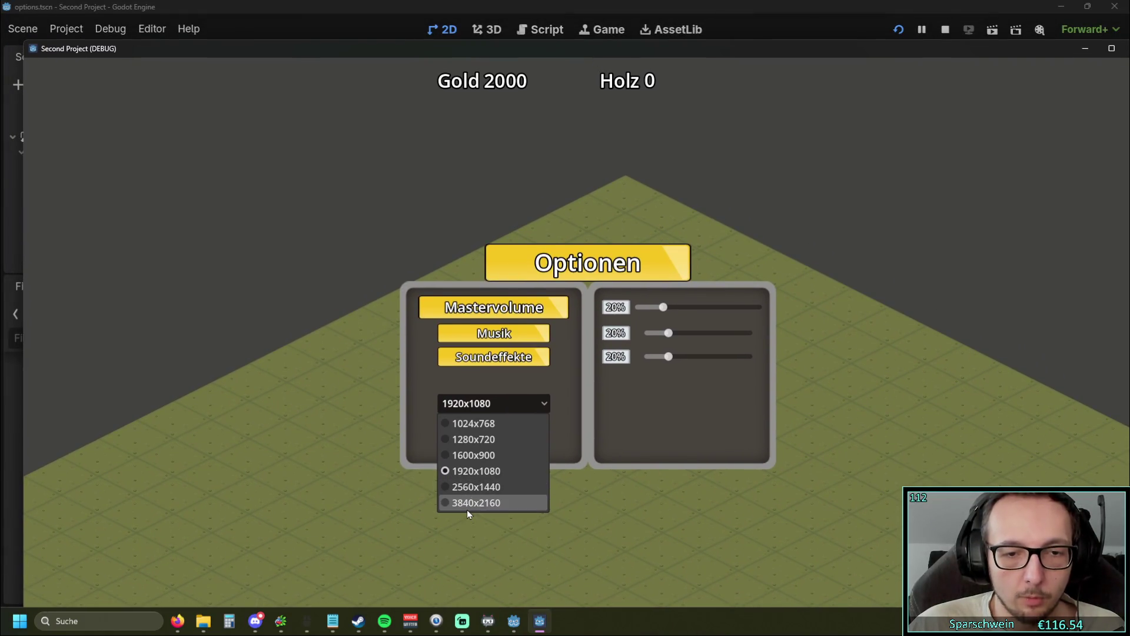
{"action": "left_click", "coordinate": [471, 424]}
Step: Set the resolution to 3840x2160 and make the game window fill the screen
{"action": "left_click", "coordinate": [238, 313]}
{"action": "left_click", "coordinate": [240, 317]}
{"action": "left_click", "coordinate": [240, 318]}
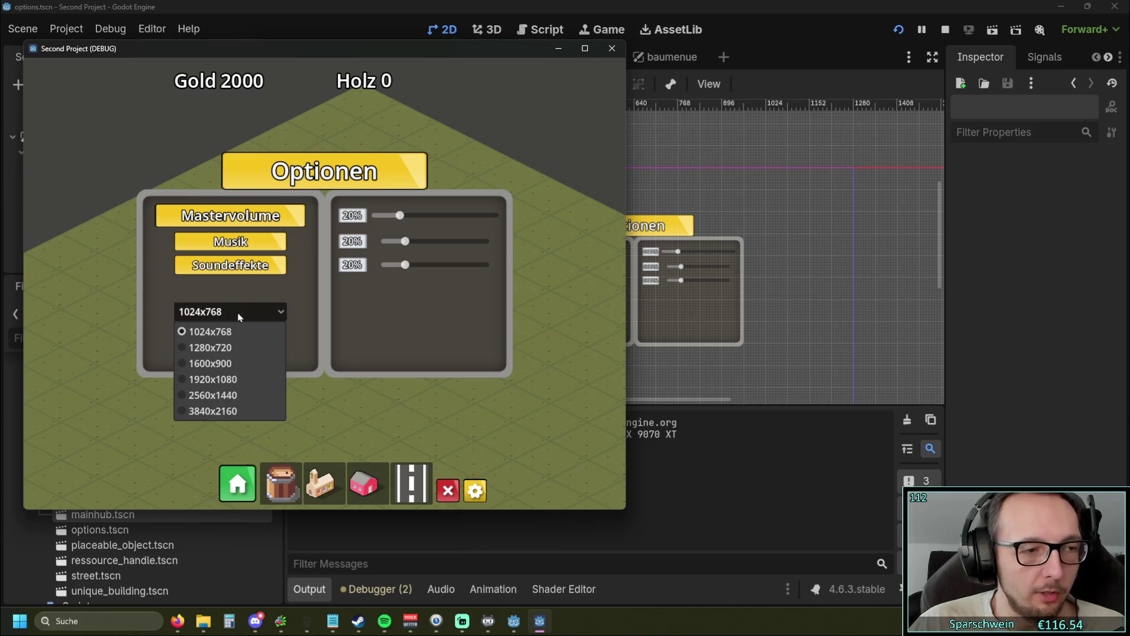
{"action": "left_click", "coordinate": [240, 313]}
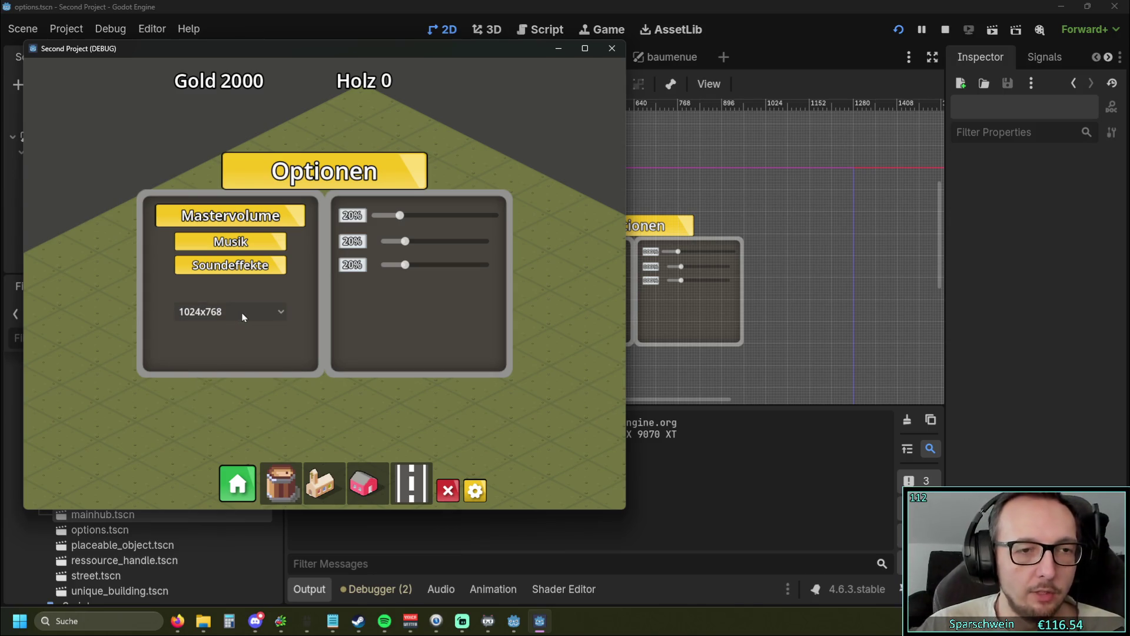
{"action": "left_click", "coordinate": [240, 313]}
{"action": "left_click", "coordinate": [234, 411]}
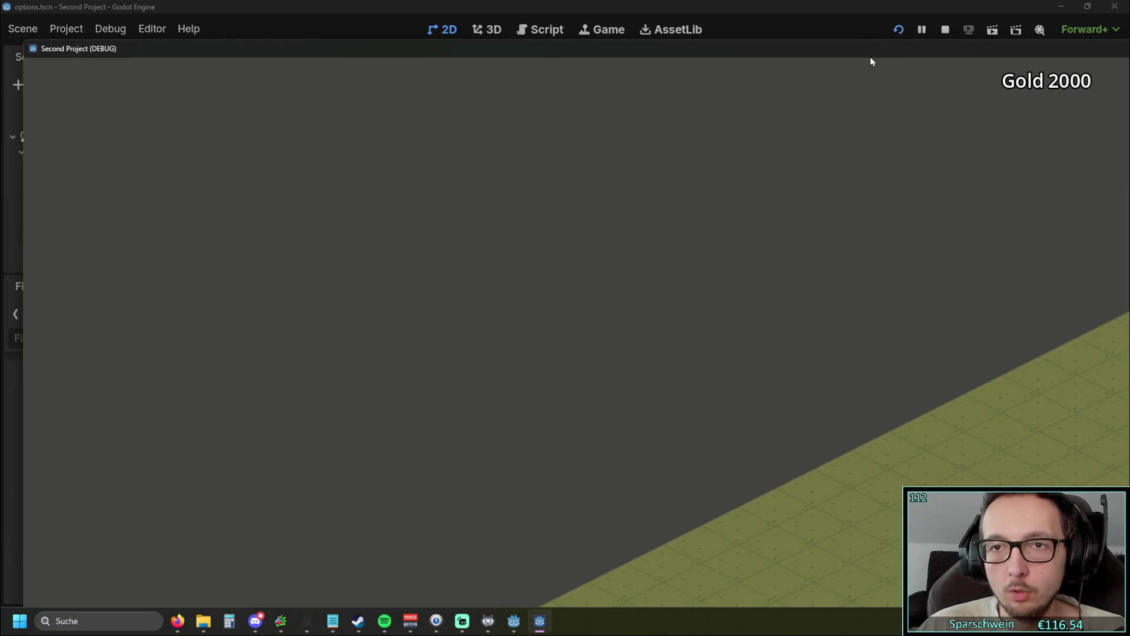
{"action": "double_click", "coordinate": [870, 53]}
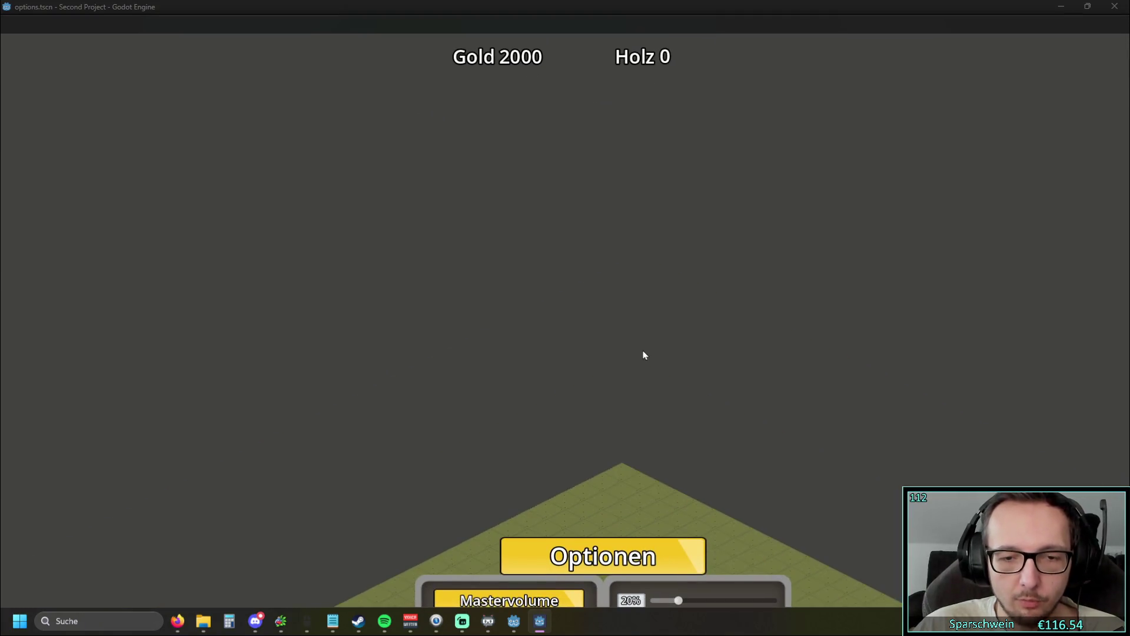
Step: Set 1920x1080 in the maximized game window, restore it, and stop the game with F8
{"action": "scroll", "coordinate": [638, 323], "scroll_direction": "up", "scroll_amount": 3}
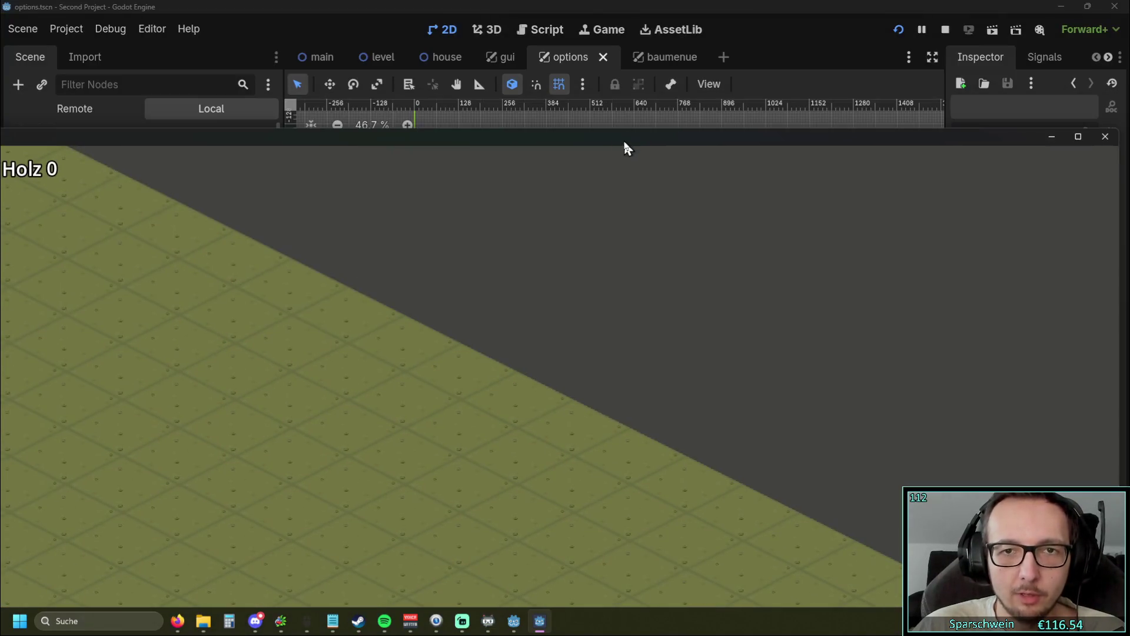
{"action": "left_click", "coordinate": [623, 140]}
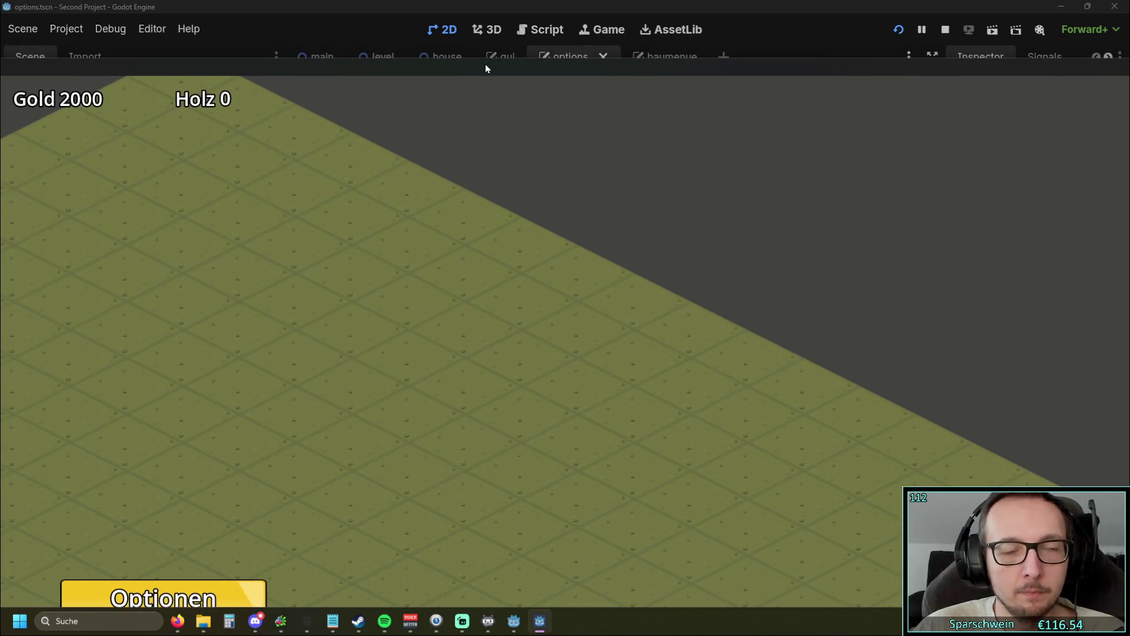
{"action": "double_click", "coordinate": [486, 65]}
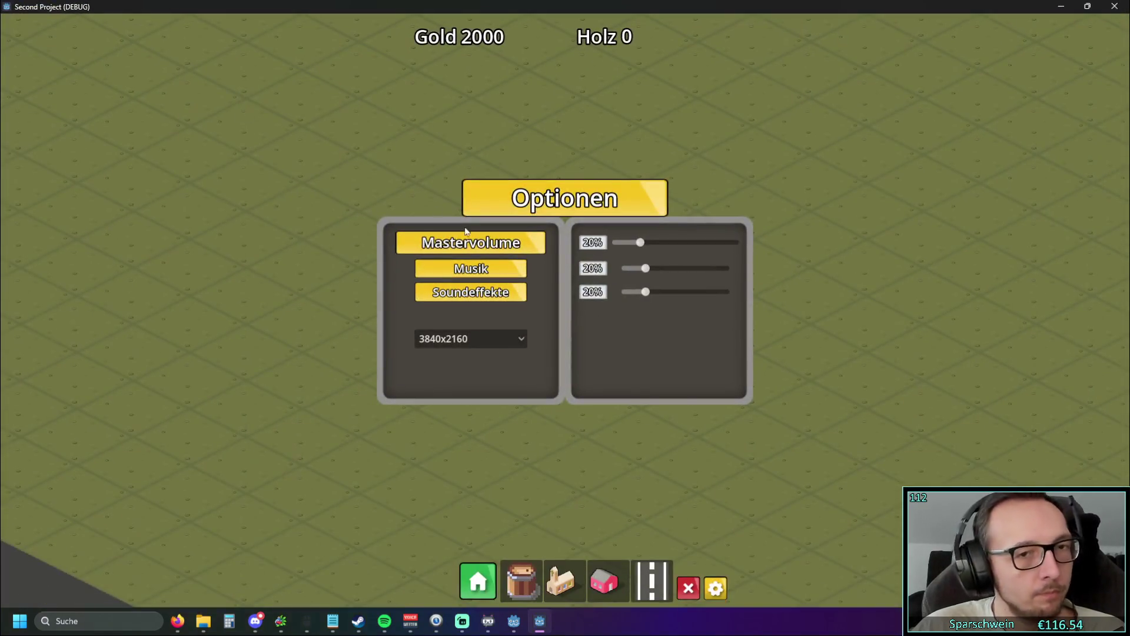
{"action": "left_click", "coordinate": [497, 337]}
{"action": "left_click", "coordinate": [467, 408]}
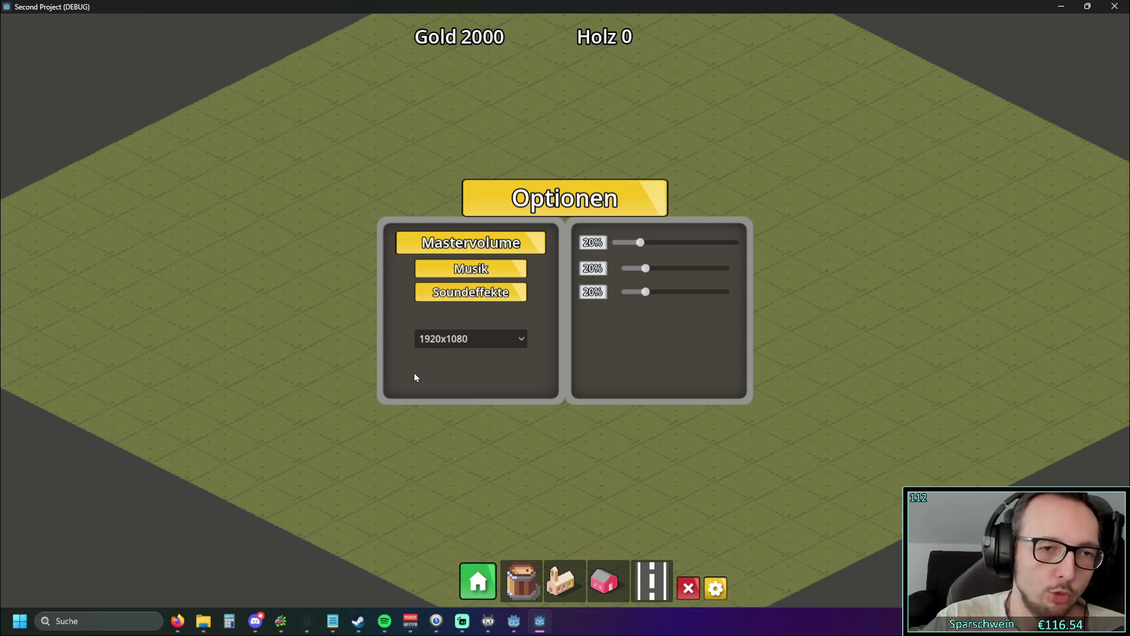
{"action": "mouse_move", "coordinate": [593, 5]}
{"action": "left_mouse_down"}
{"action": "mouse_move", "coordinate": [591, 30]}
{"action": "mouse_move", "coordinate": [348, 8]}
{"action": "mouse_move", "coordinate": [303, 45]}
{"action": "mouse_move", "coordinate": [587, 48]}
{"action": "mouse_move", "coordinate": [535, 44]}
{"action": "left_mouse_up"}
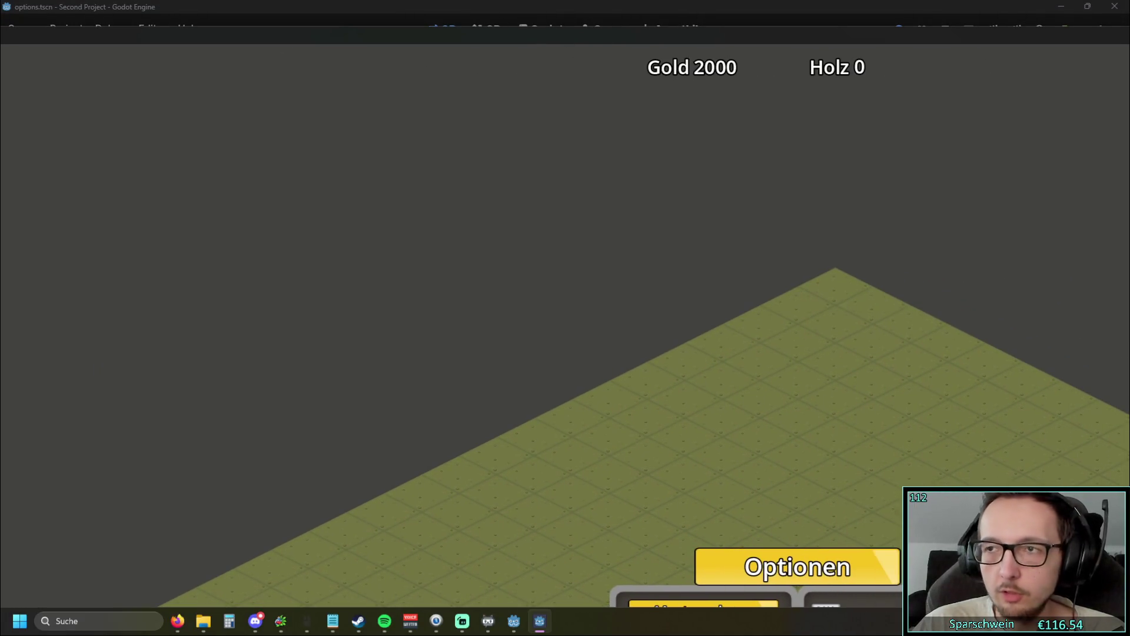
{"action": "key", "text": "F8"}
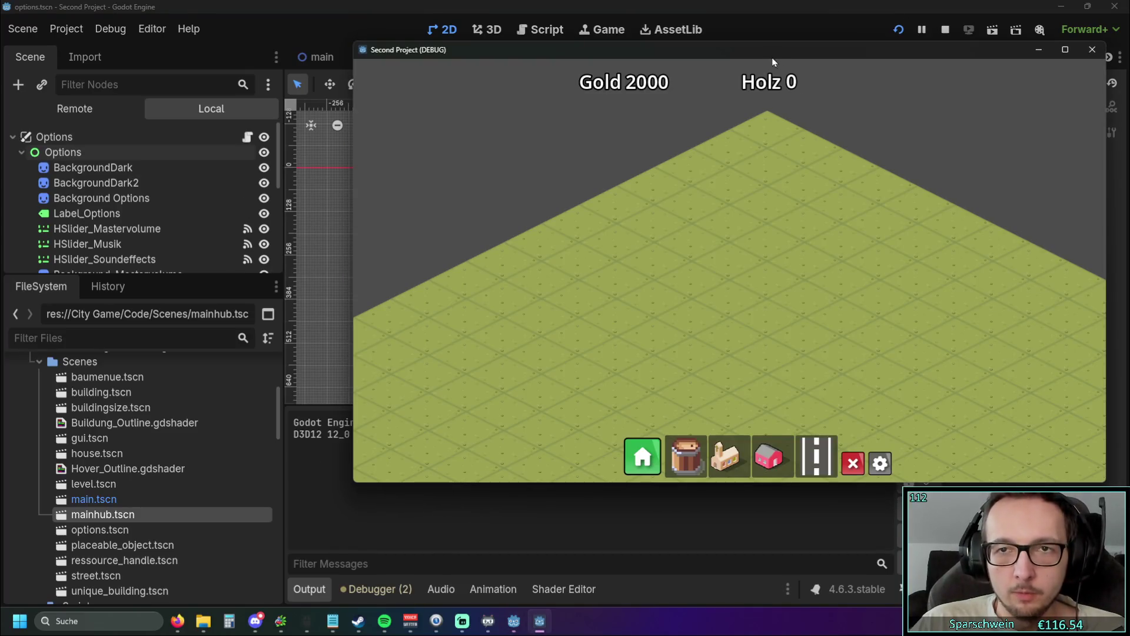
{"action": "left_click_drag", "start_coordinate": [771, 57], "coordinate": [557, 53]}
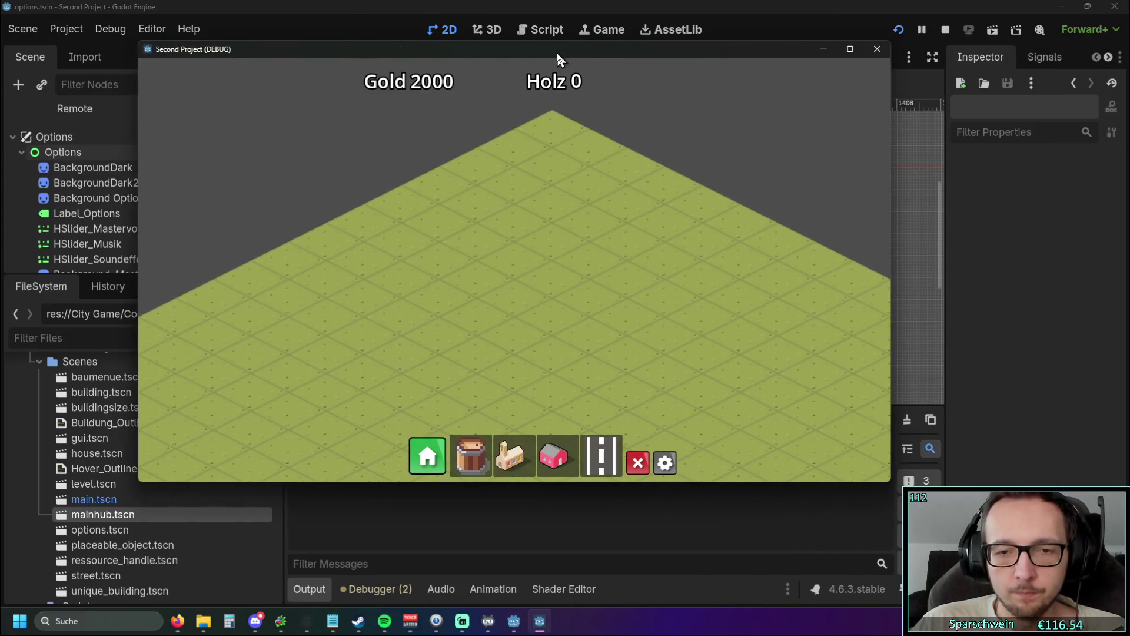
{"action": "left_click", "coordinate": [670, 464]}
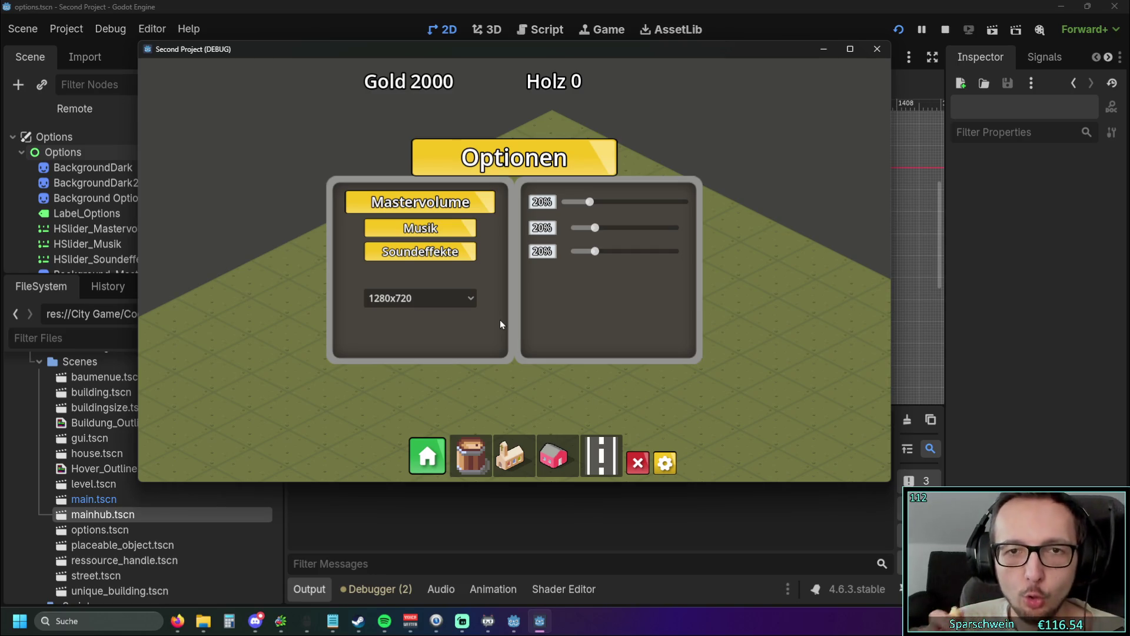
{"action": "left_click", "coordinate": [427, 457]}
{"action": "left_click", "coordinate": [666, 466]}
{"action": "left_click", "coordinate": [428, 456]}
{"action": "left_click", "coordinate": [665, 464]}
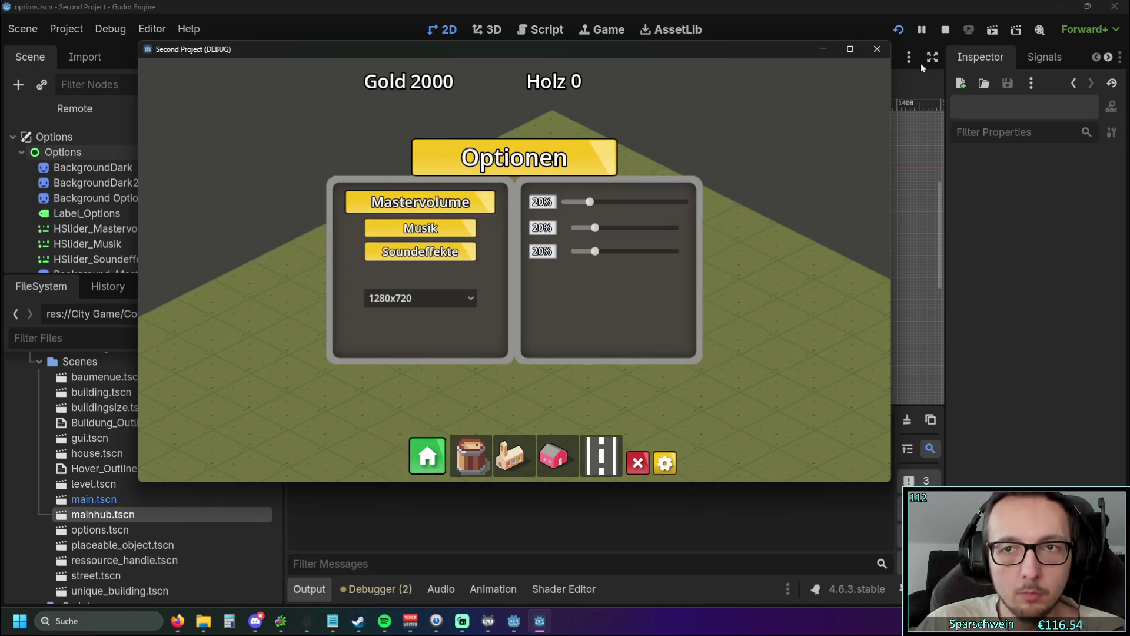
{"action": "left_click", "coordinate": [878, 49]}
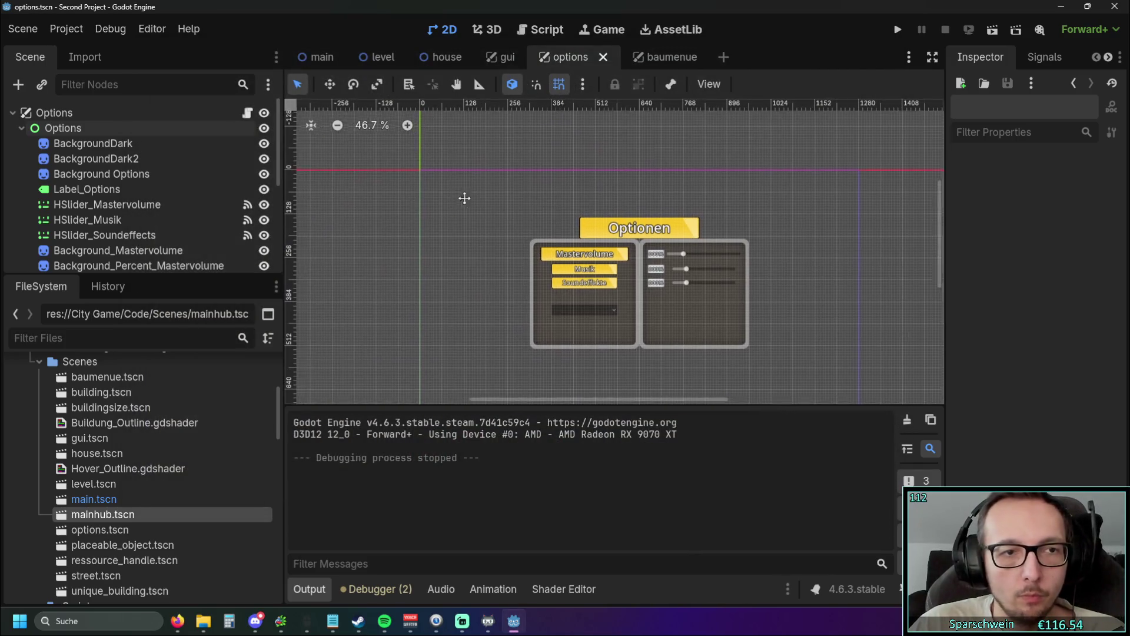
Step: Confirm the Options node keeps its Center anchor preset, then launch the game with F5
{"action": "left_click_drag", "start_coordinate": [465, 199], "coordinate": [486, 225]}
{"action": "left_click", "coordinate": [63, 128]}
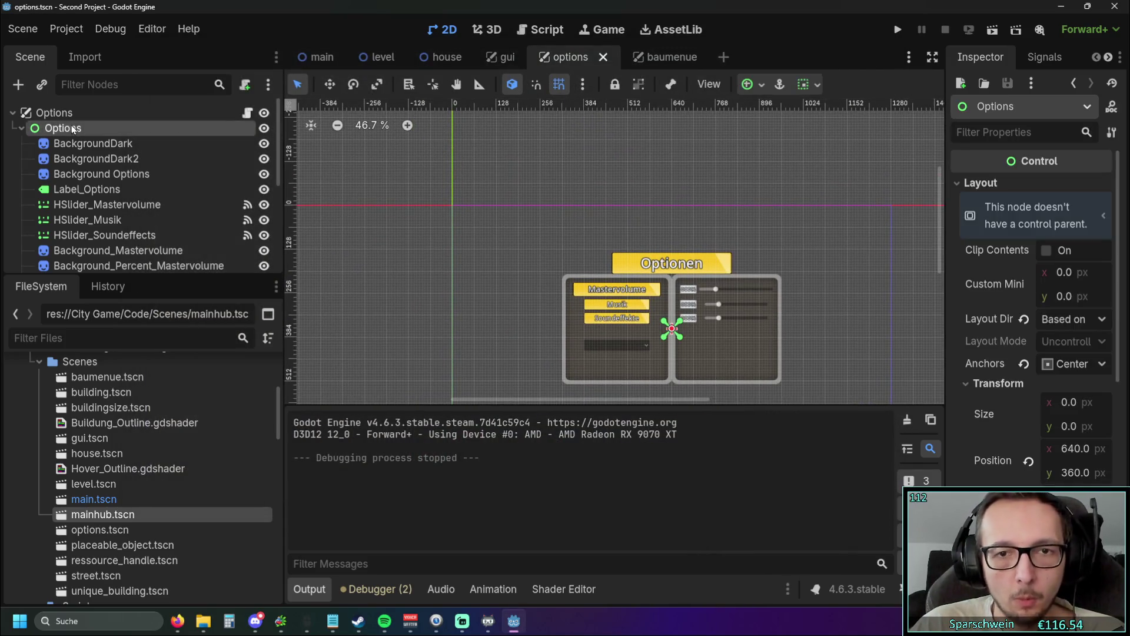
{"action": "left_click_drag", "start_coordinate": [584, 253], "coordinate": [470, 237]}
{"action": "scroll", "coordinate": [469, 237], "scroll_direction": "up", "scroll_amount": 8}
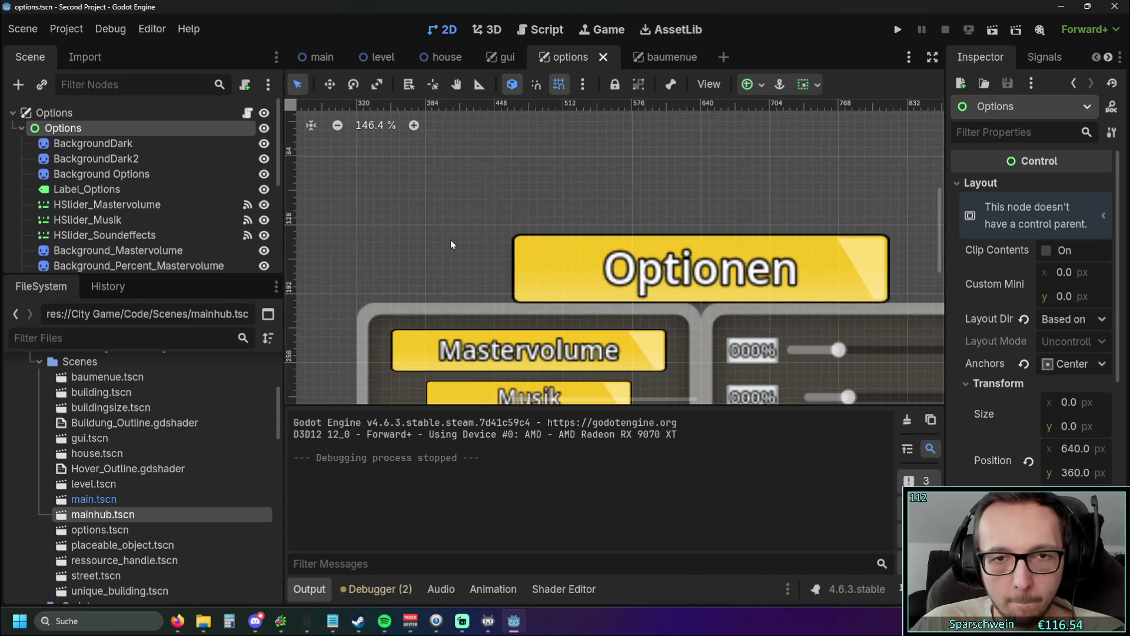
{"action": "scroll", "coordinate": [448, 239], "scroll_direction": "down", "scroll_amount": 1}
{"action": "scroll", "coordinate": [448, 238], "scroll_direction": "down", "scroll_amount": 5}
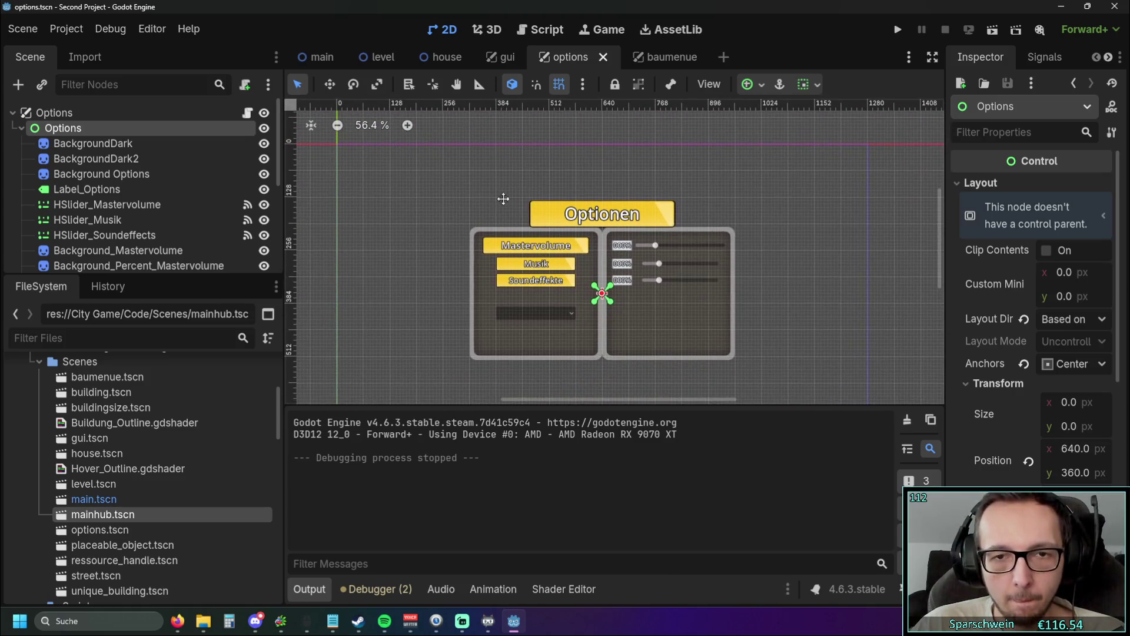
{"action": "left_click_drag", "start_coordinate": [503, 199], "coordinate": [546, 211]}
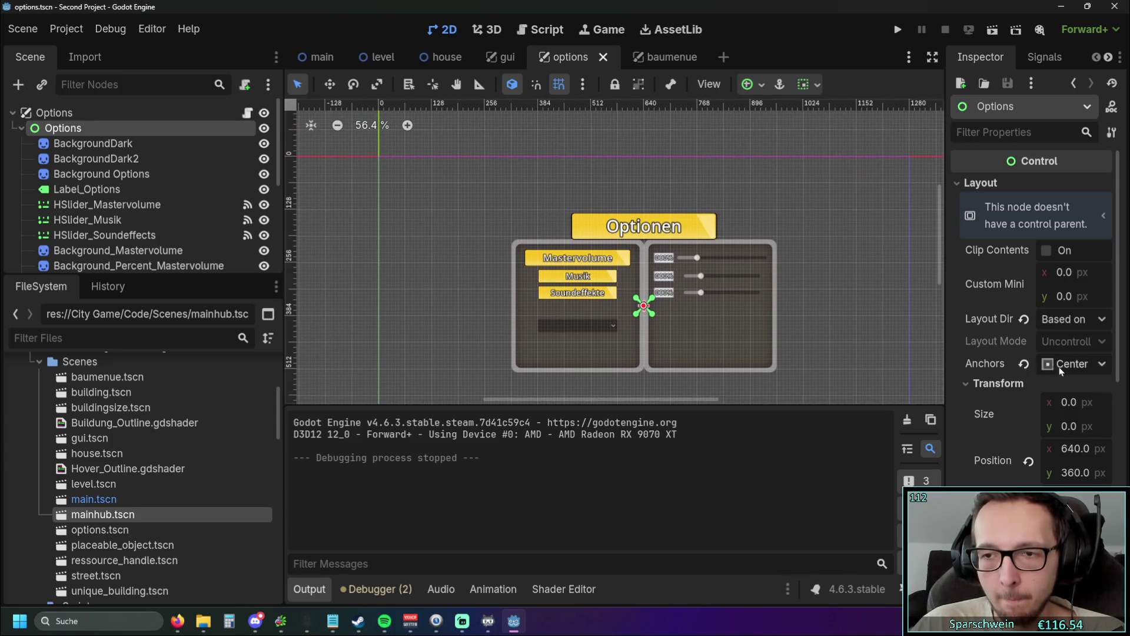
{"action": "left_click", "coordinate": [1071, 363]}
{"action": "left_click", "coordinate": [830, 214]}
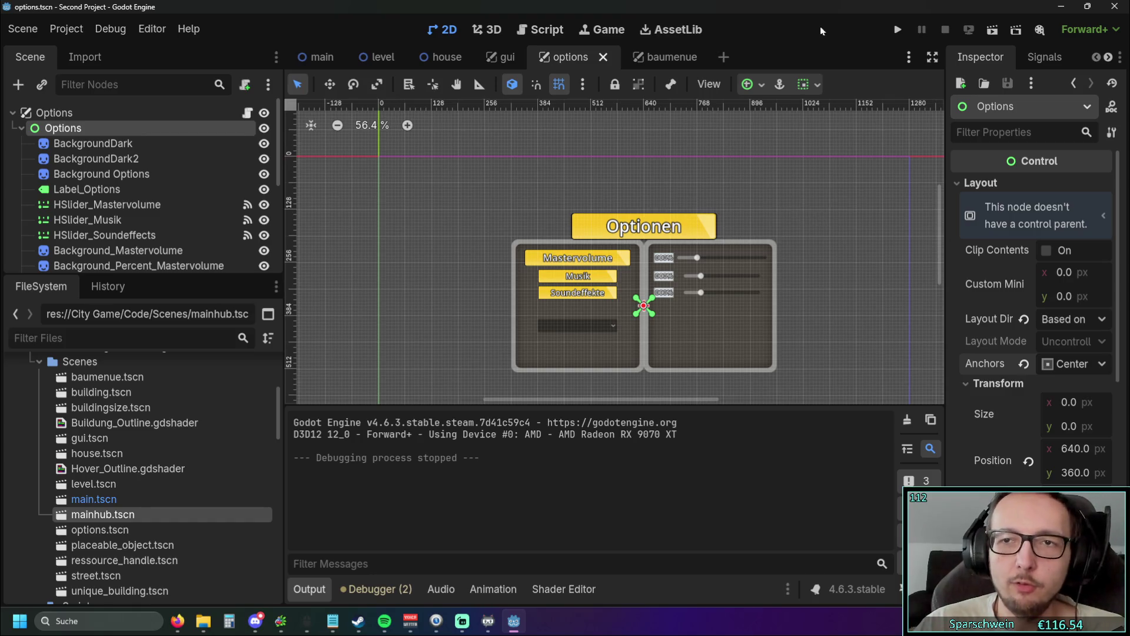
{"action": "key", "text": "F5"}
Step: Make the game window wider and taller, and zoom the map in and out
{"action": "left_click_drag", "start_coordinate": [351, 234], "coordinate": [34, 234]}
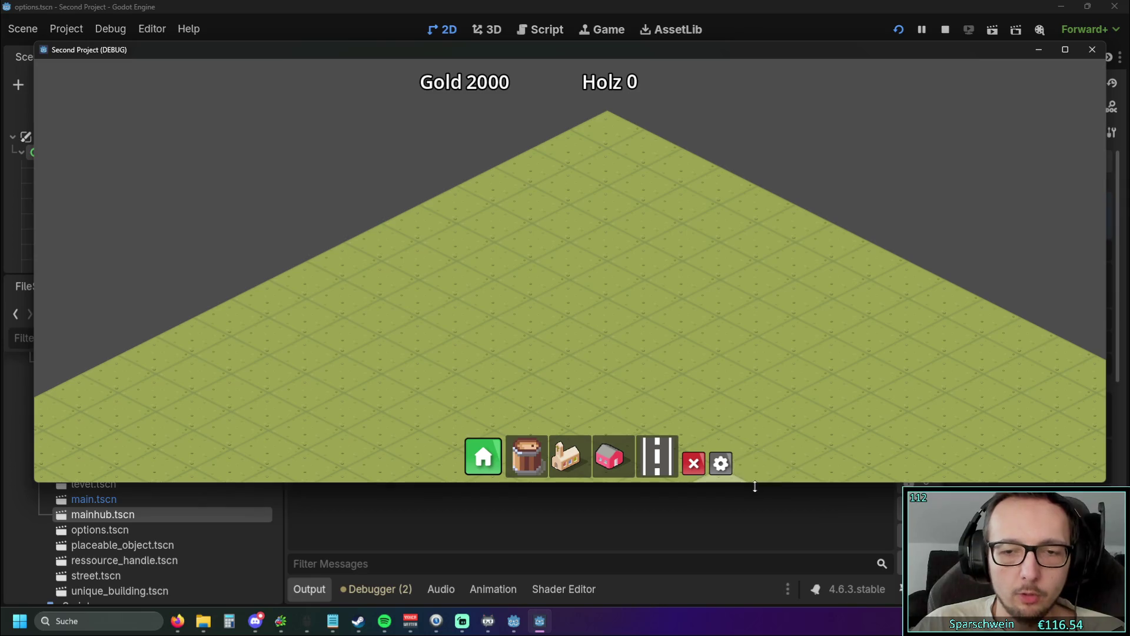
{"action": "left_click_drag", "start_coordinate": [755, 486], "coordinate": [750, 587]}
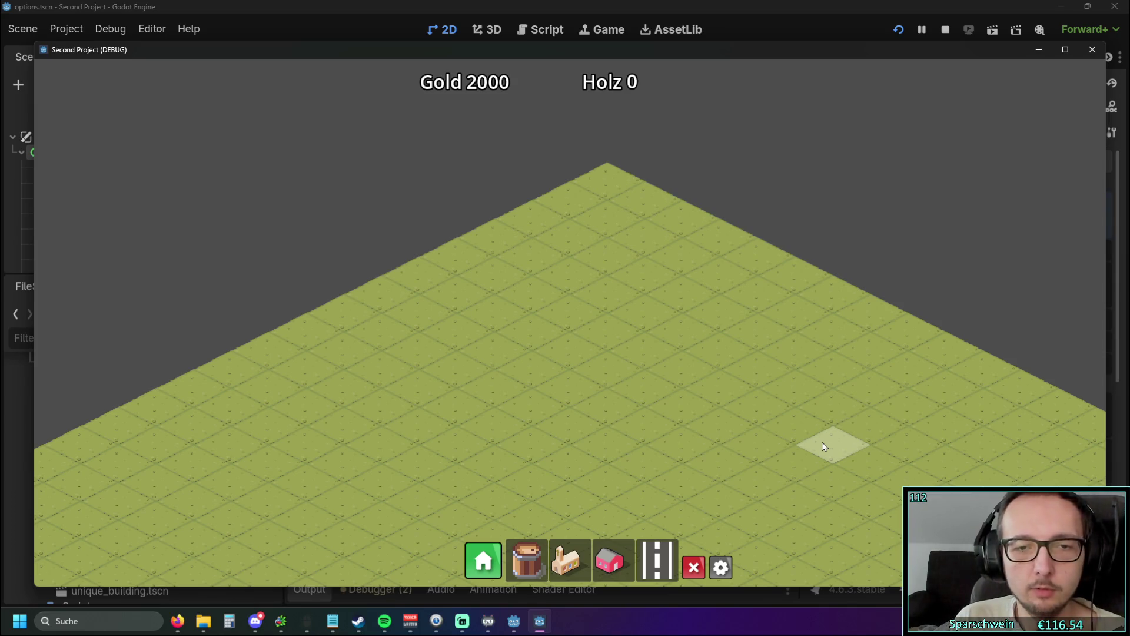
{"action": "scroll", "coordinate": [822, 442], "scroll_direction": "down", "scroll_amount": 3}
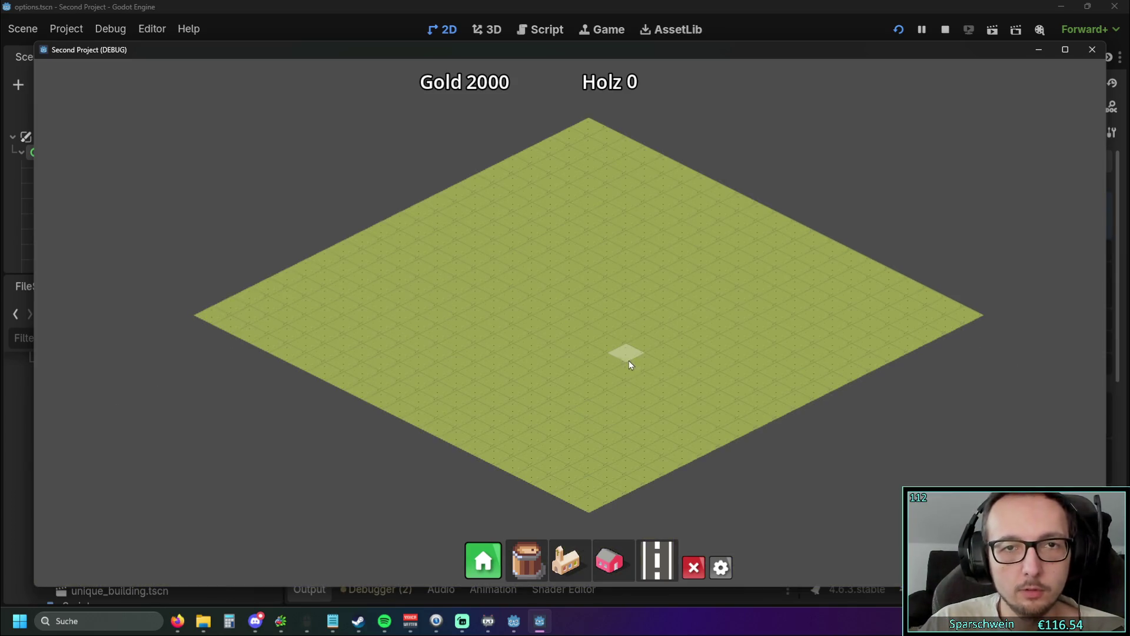
{"action": "scroll", "coordinate": [628, 353], "scroll_direction": "up", "scroll_amount": 3}
{"action": "scroll", "coordinate": [628, 350], "scroll_direction": "down", "scroll_amount": 3}
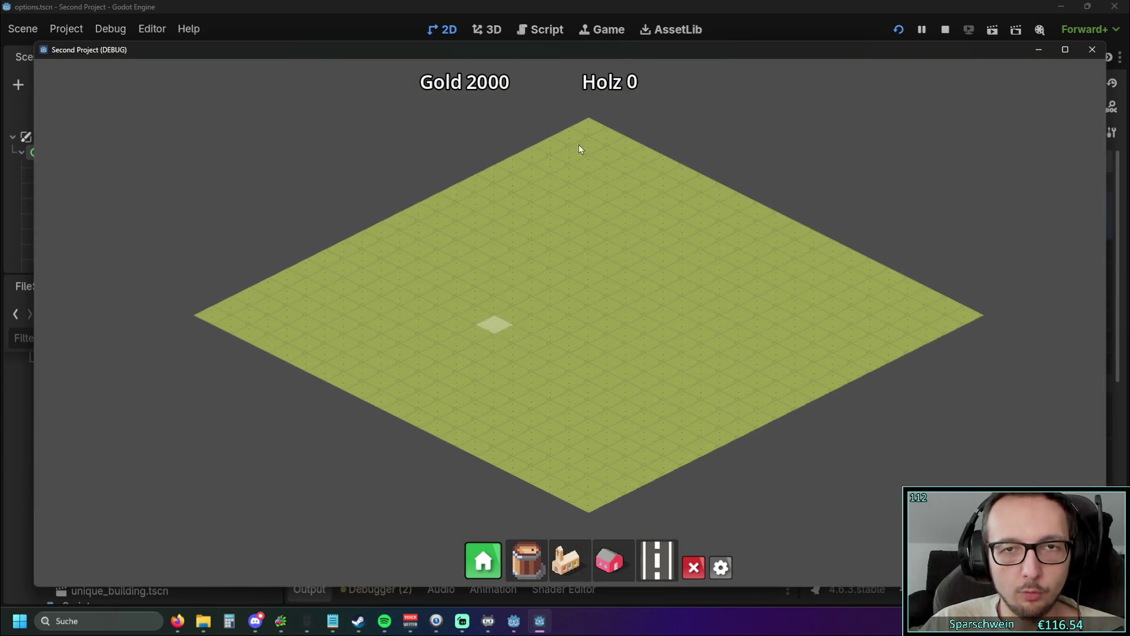
Step: Shrink the game window, pan the map to its right corner, move the window up-left and close it
{"action": "left_click_drag", "start_coordinate": [33, 236], "coordinate": [394, 228]}
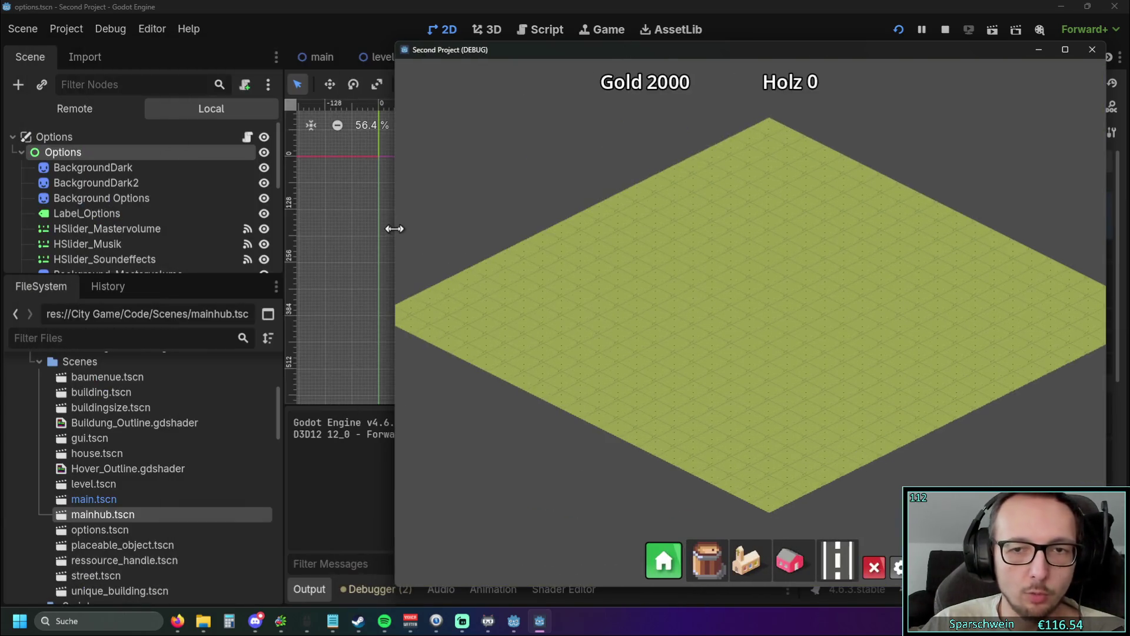
{"action": "left_click_drag", "start_coordinate": [782, 43], "coordinate": [787, 235]}
{"action": "mouse_move", "coordinate": [803, 378]}
{"action": "left_mouse_down"}
{"action": "mouse_move", "coordinate": [683, 394]}
{"action": "mouse_move", "coordinate": [715, 379]}
{"action": "left_mouse_up"}
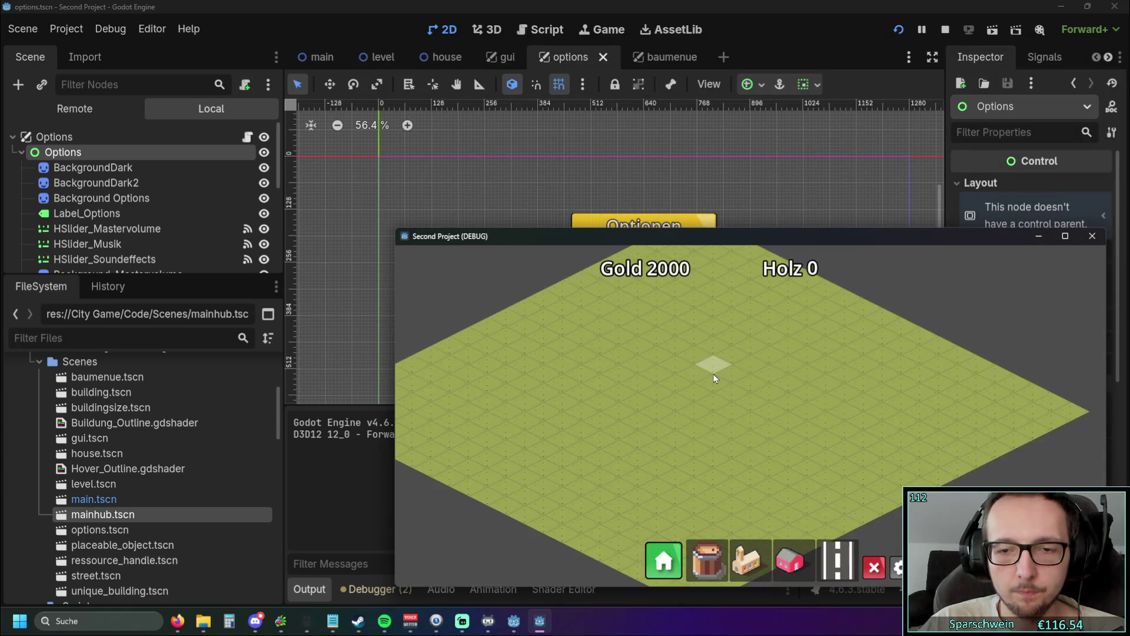
{"action": "left_click_drag", "start_coordinate": [763, 237], "coordinate": [688, 111]}
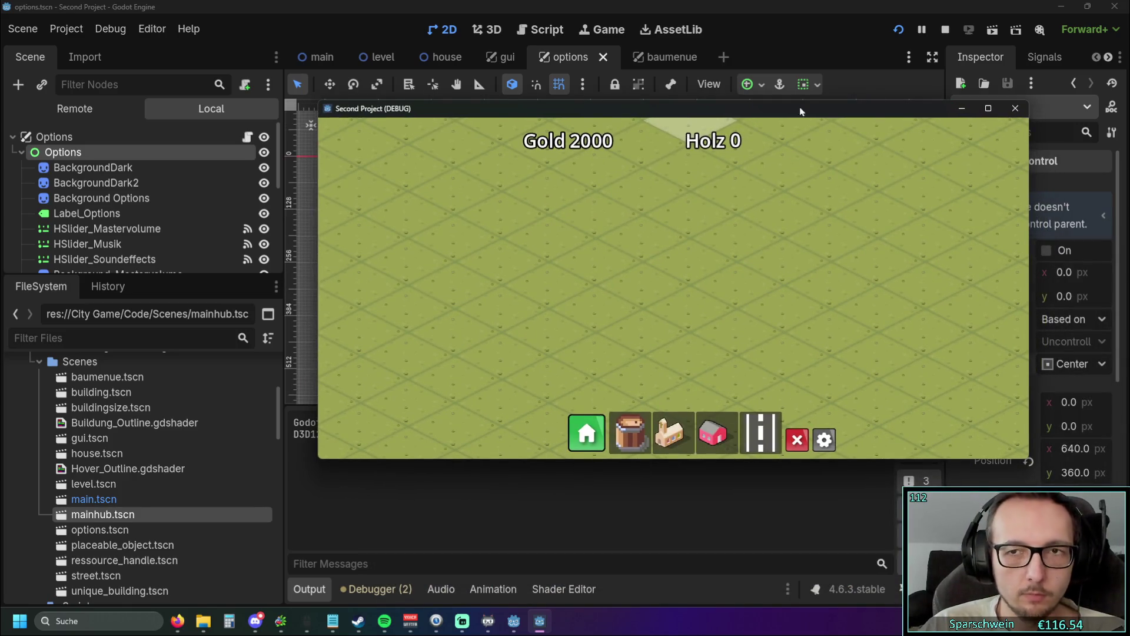
{"action": "left_click", "coordinate": [1013, 108]}
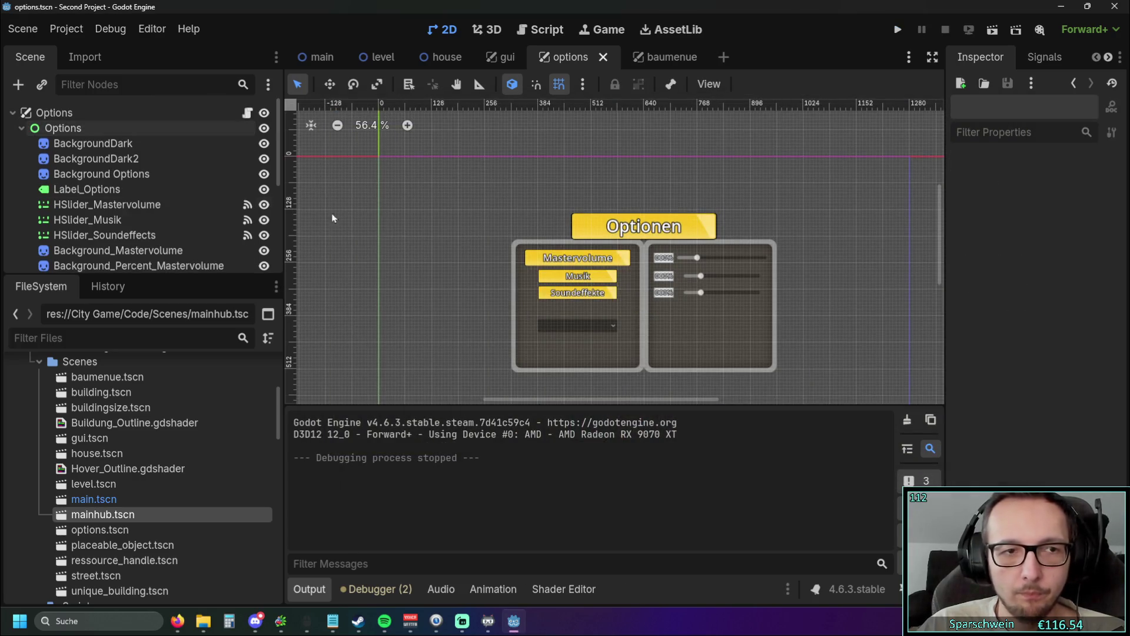
Step: Switch through the gui and options scene tabs to the baumenue scene
{"action": "left_click", "coordinate": [504, 56]}
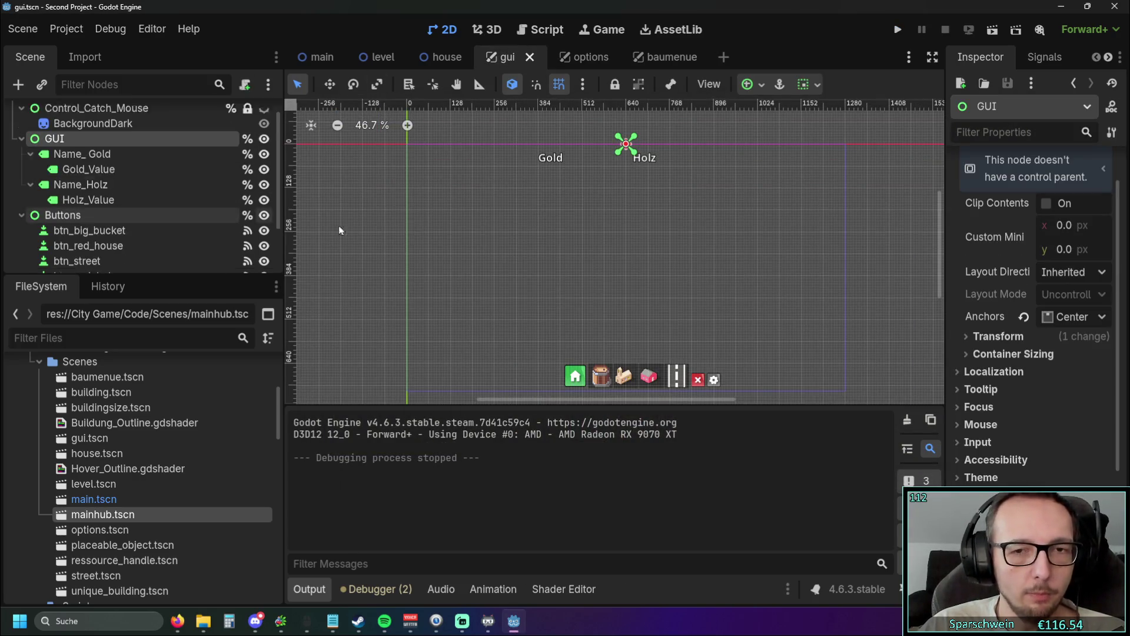
{"action": "scroll", "coordinate": [424, 231], "scroll_direction": "down", "scroll_amount": 1}
{"action": "scroll", "coordinate": [135, 125], "scroll_direction": "up", "scroll_amount": 2}
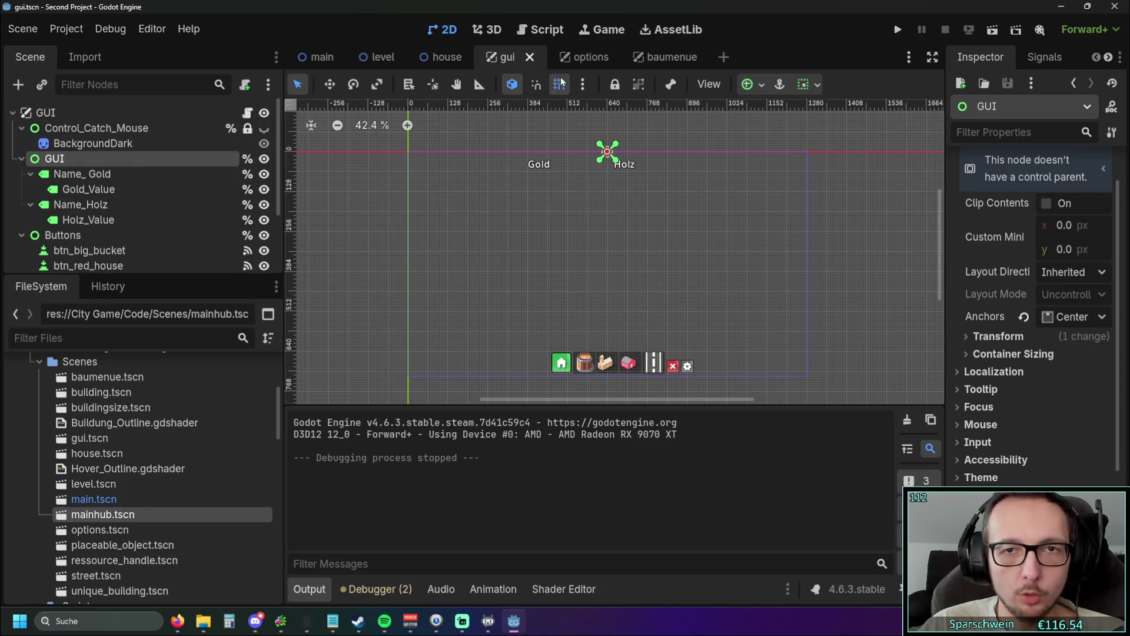
{"action": "left_click", "coordinate": [580, 56]}
{"action": "left_click", "coordinate": [651, 57]}
Step: Box-select all Baumenü elements and drag them up-left by (-640, -336) toward the origin
{"action": "scroll", "coordinate": [647, 133], "scroll_direction": "down", "scroll_amount": 2}
{"action": "left_click_drag", "start_coordinate": [790, 158], "coordinate": [372, 375]}
{"action": "left_click_drag", "start_coordinate": [398, 330], "coordinate": [511, 359]}
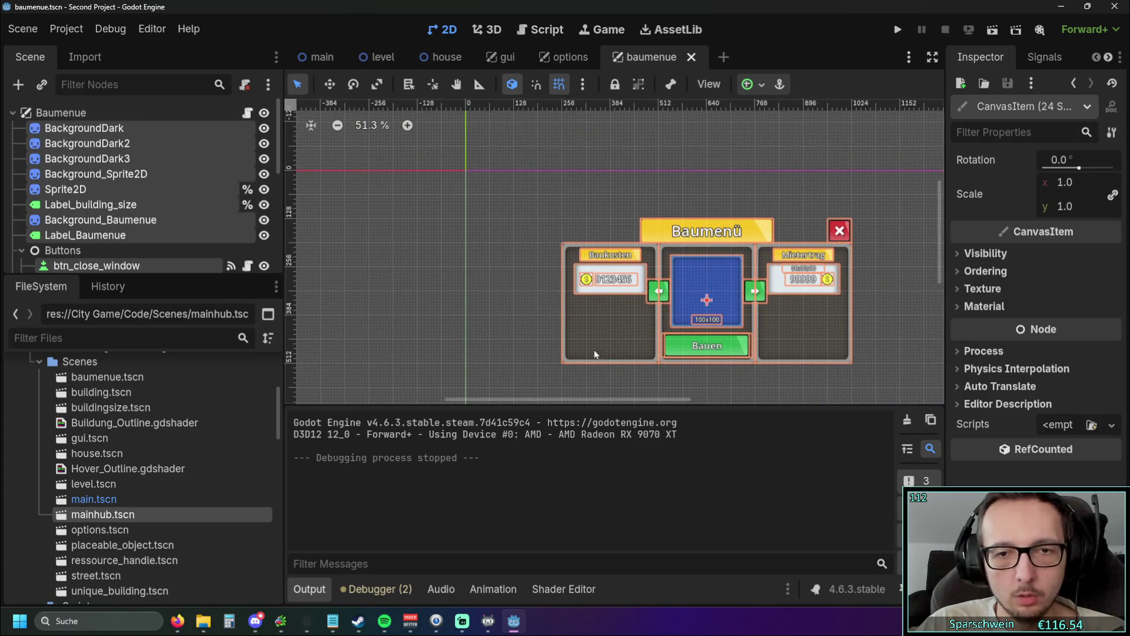
{"action": "mouse_move", "coordinate": [616, 337]}
{"action": "left_mouse_down"}
{"action": "mouse_move", "coordinate": [373, 227]}
{"action": "mouse_move", "coordinate": [373, 204]}
{"action": "left_mouse_up"}
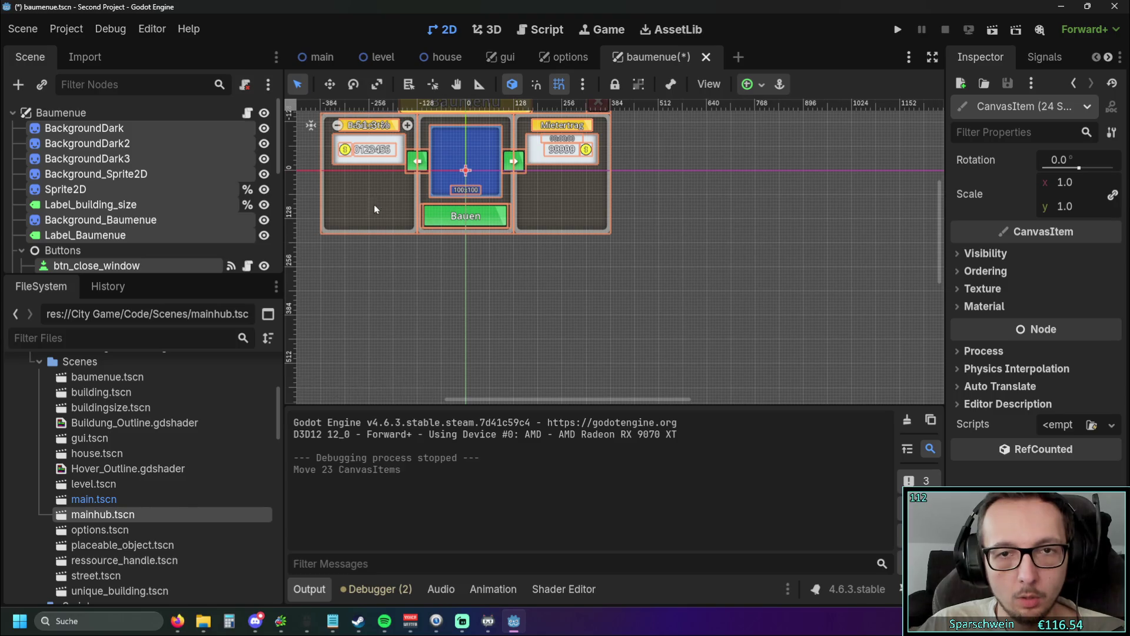
Step: Zoom in and nudge the selected Baumenü elements up 8 px, then deselect and zoom back out
{"action": "scroll", "coordinate": [581, 263], "scroll_direction": "up", "scroll_amount": 3}
{"action": "scroll", "coordinate": [822, 295], "scroll_direction": "up", "scroll_amount": 3}
{"action": "left_click_drag", "start_coordinate": [822, 295], "coordinate": [821, 321]}
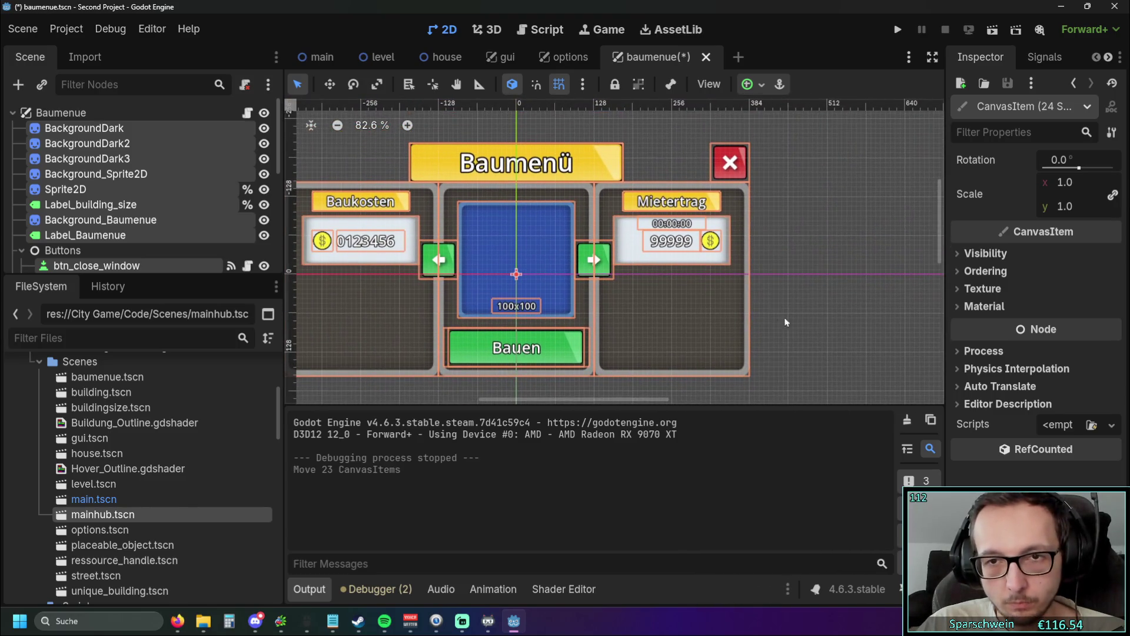
{"action": "scroll", "coordinate": [648, 314], "scroll_direction": "up", "scroll_amount": 1}
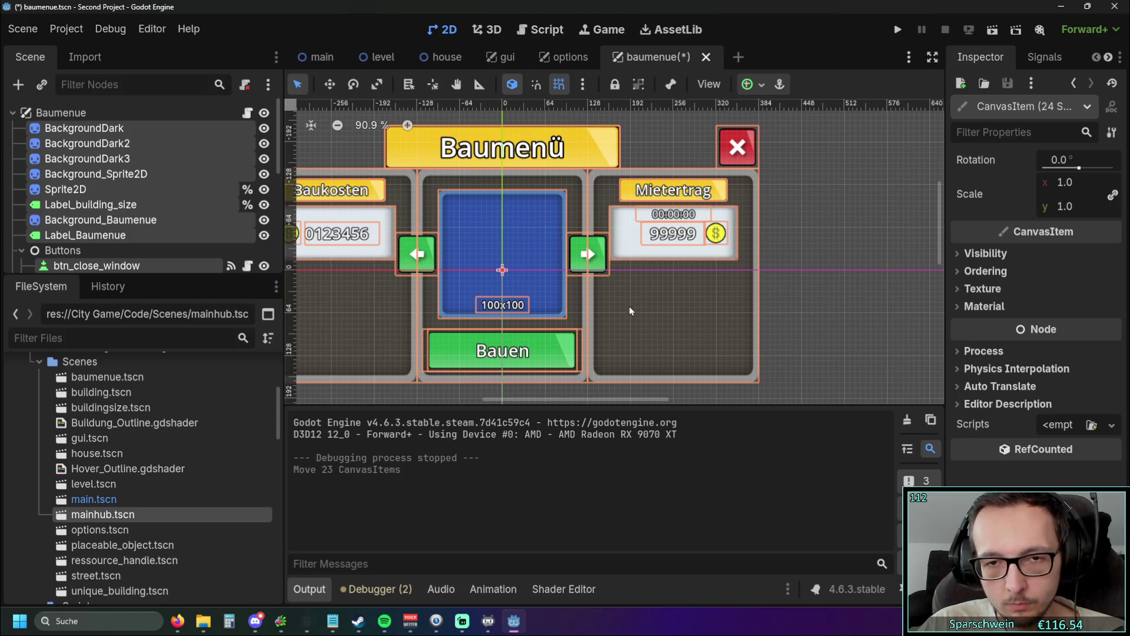
{"action": "left_click_drag", "start_coordinate": [630, 307], "coordinate": [630, 302]}
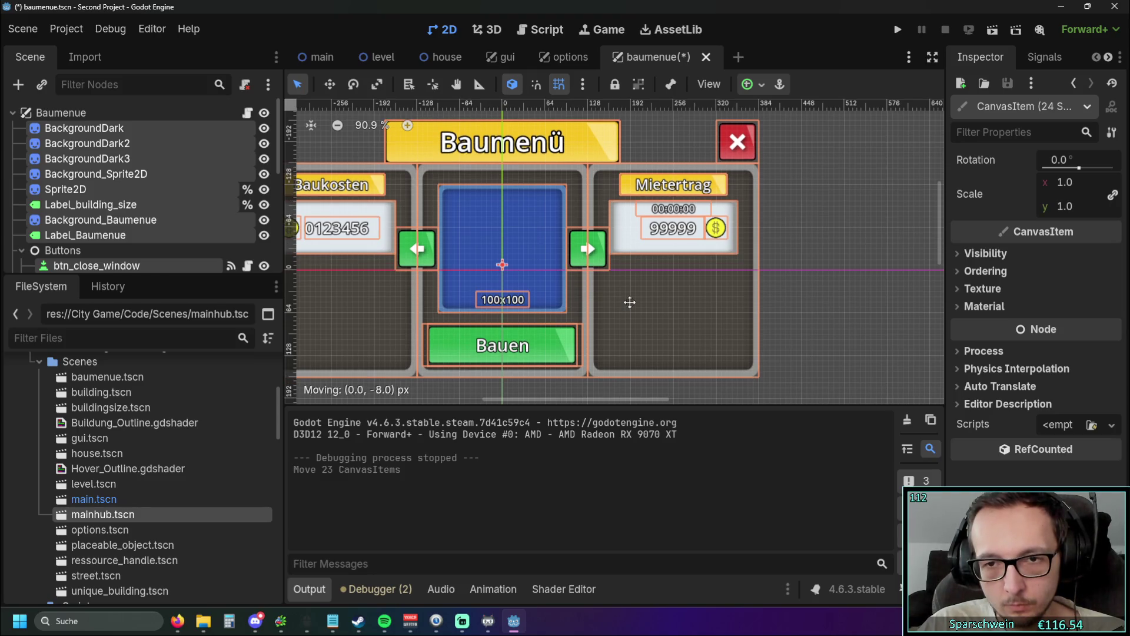
{"action": "left_click", "coordinate": [840, 320]}
{"action": "scroll", "coordinate": [809, 320], "scroll_direction": "down", "scroll_amount": 5}
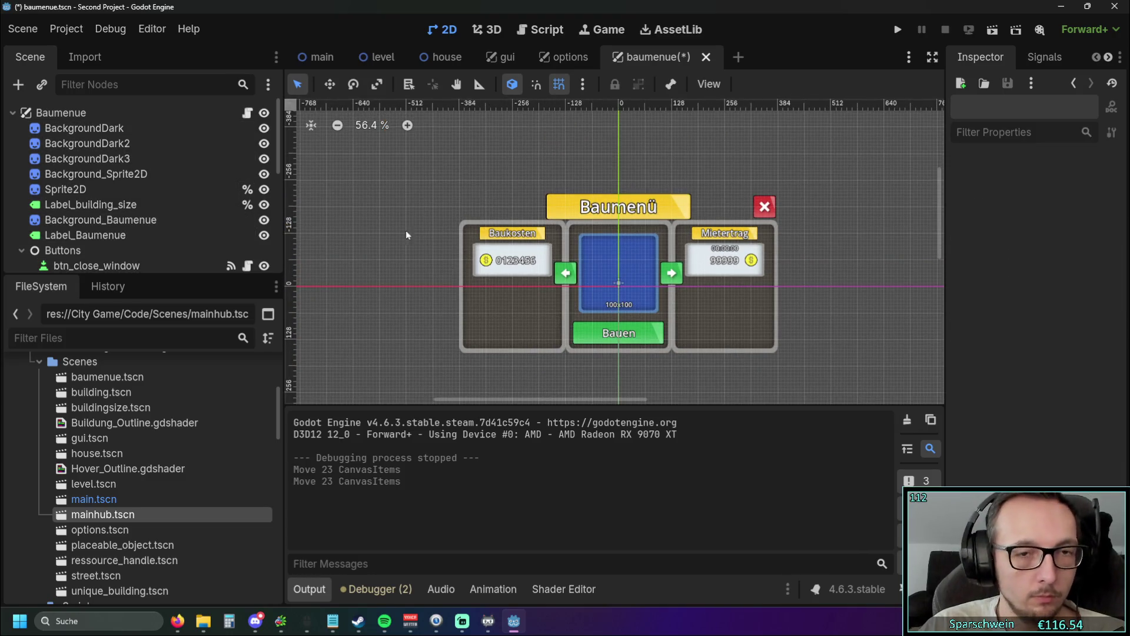
{"action": "left_click", "coordinate": [88, 119]}
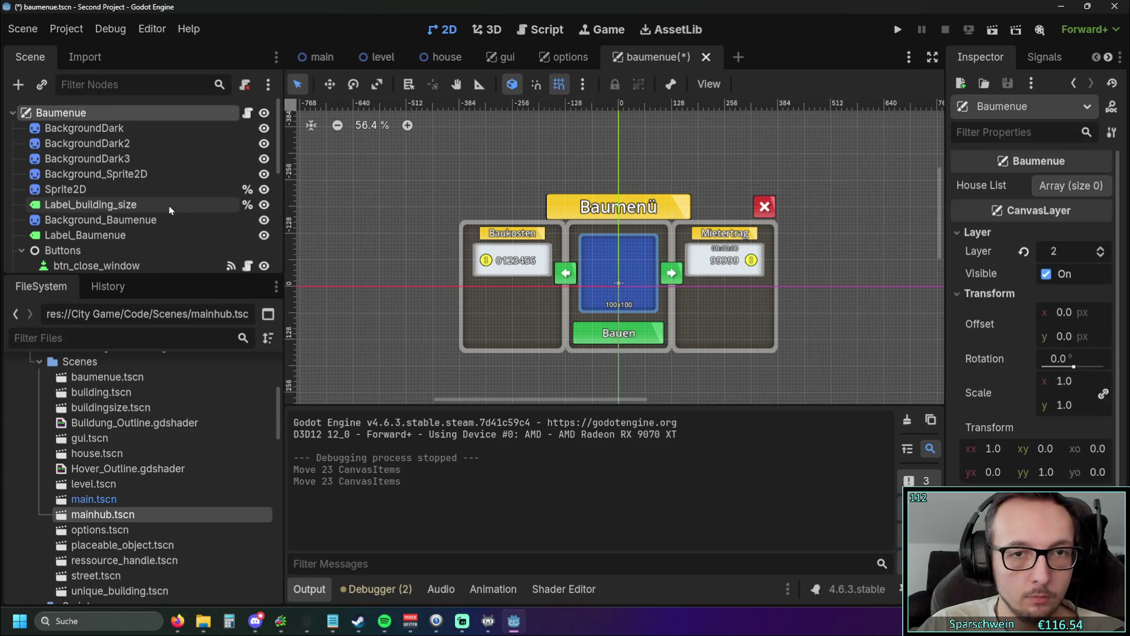
{"action": "left_click", "coordinate": [364, 179]}
{"action": "scroll", "coordinate": [125, 193], "scroll_direction": "down", "scroll_amount": 10}
Step: Add a Control child node under the root and rename it Baumenue
{"action": "right_click", "coordinate": [84, 270]}
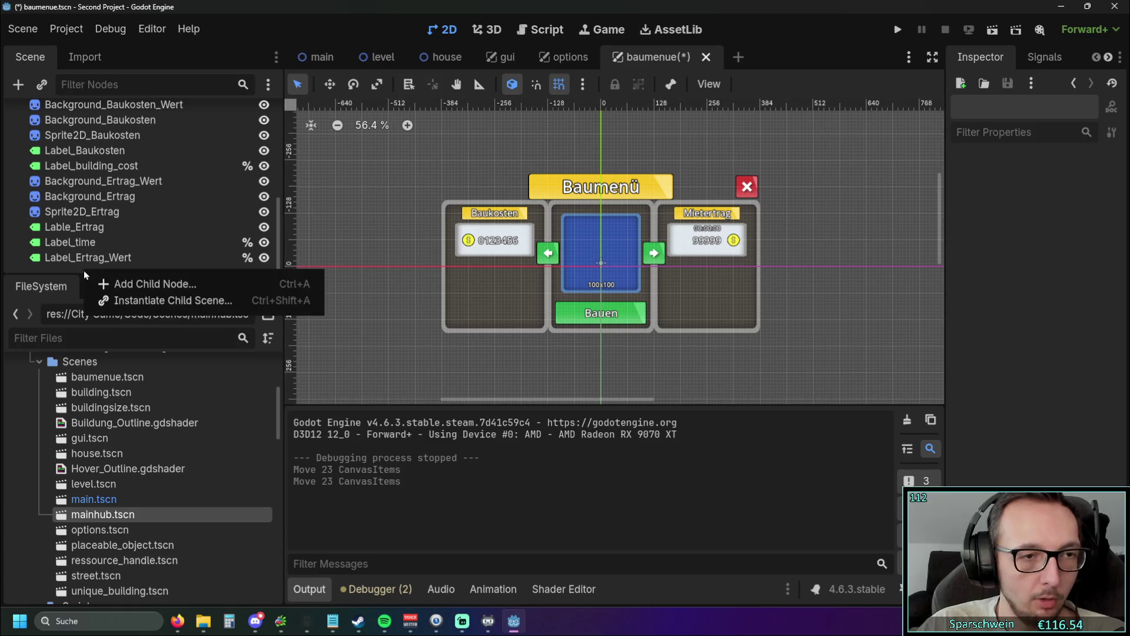
{"action": "left_click", "coordinate": [133, 283]}
{"action": "left_click", "coordinate": [457, 545]}
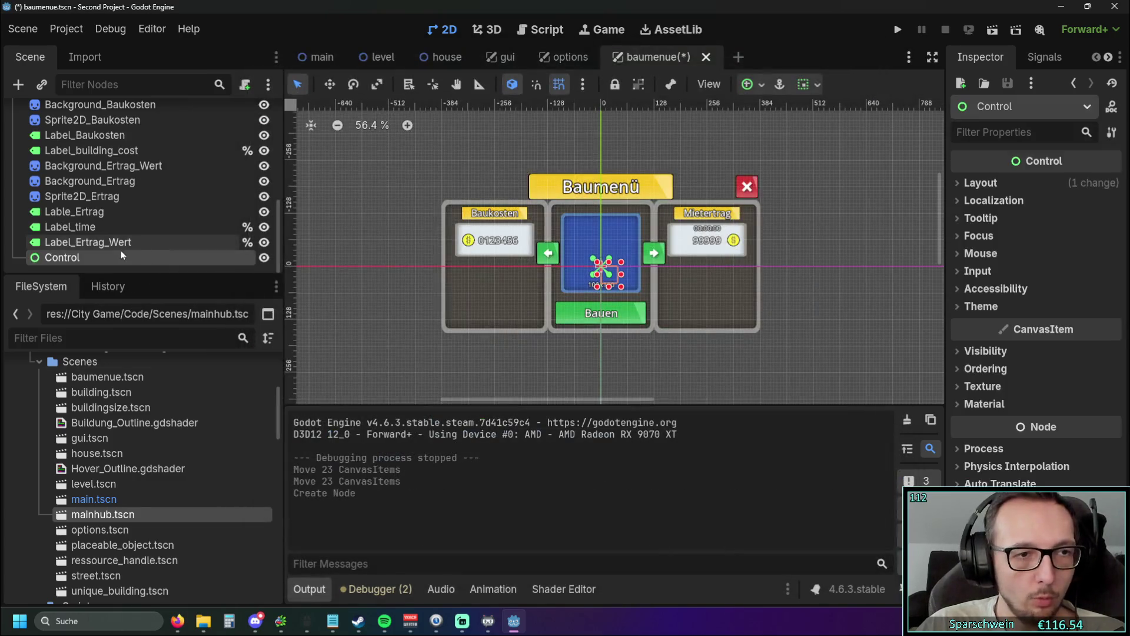
{"action": "double_click", "coordinate": [88, 255]}
{"action": "type", "text": "Baumn"}
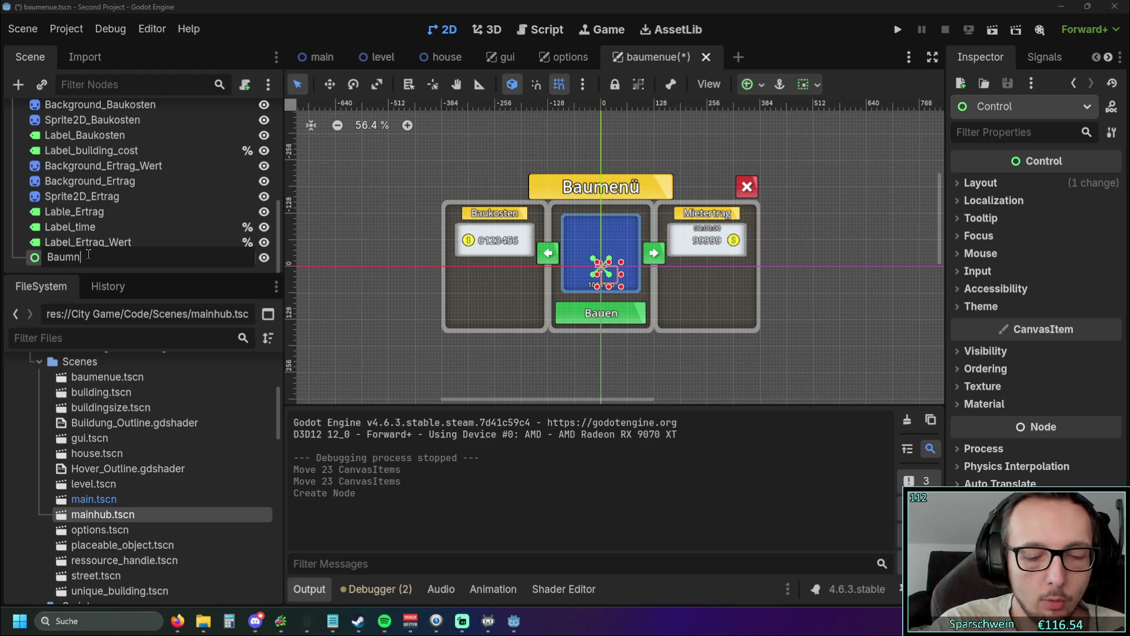
{"action": "type", "text": "eue"}
{"action": "key", "text": "Return"}
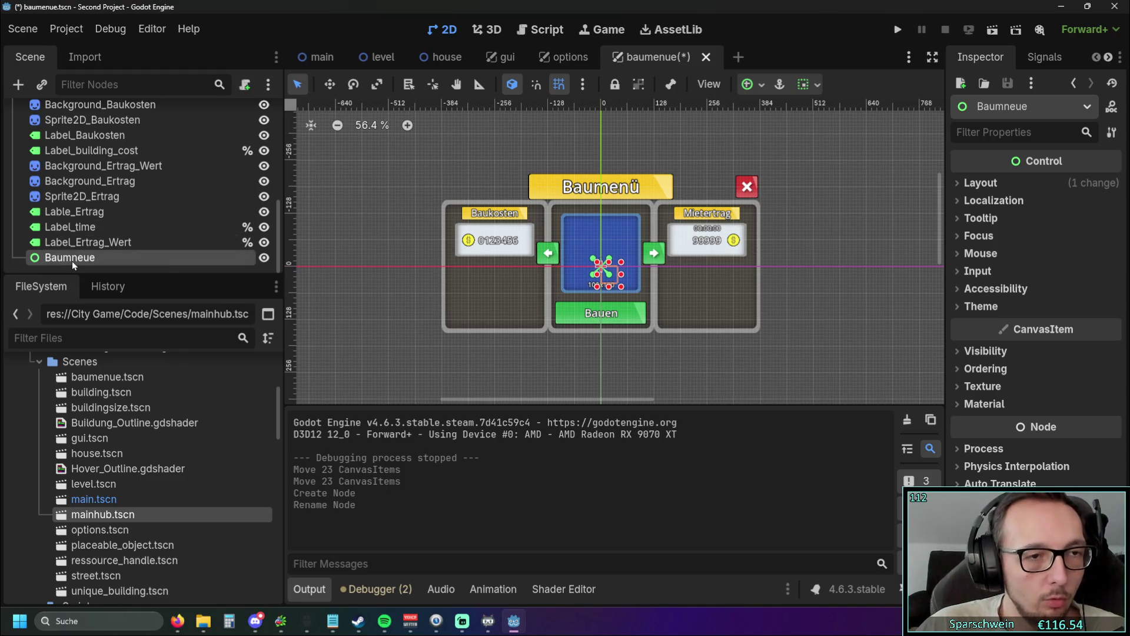
{"action": "double_click", "coordinate": [70, 258]}
{"action": "key", "text": "Delete"}
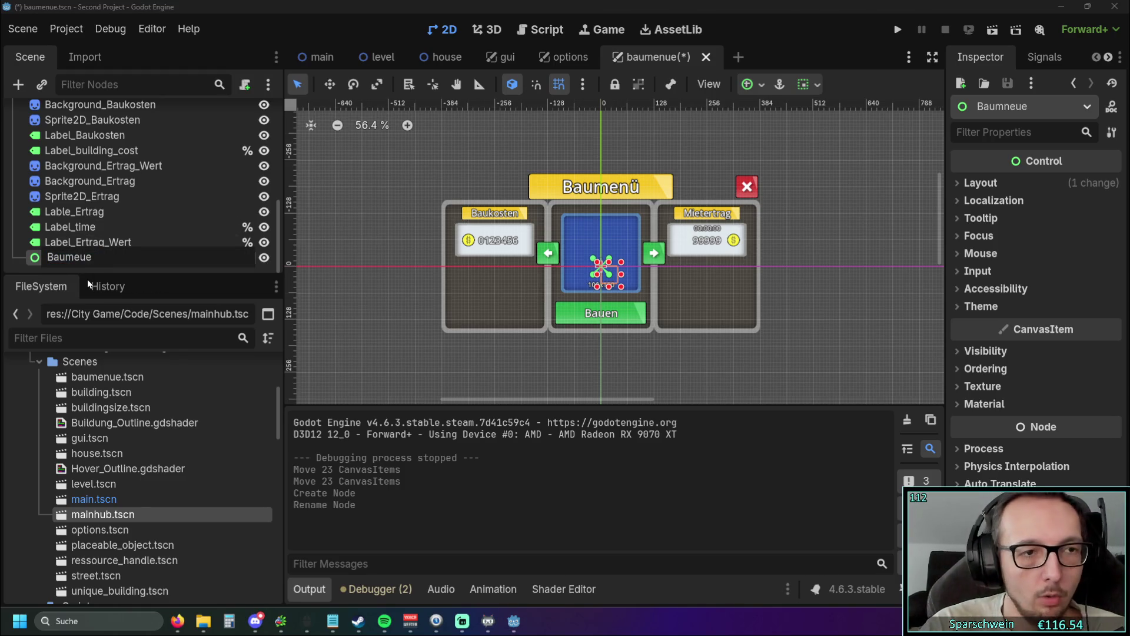
{"action": "key", "text": "Return"}
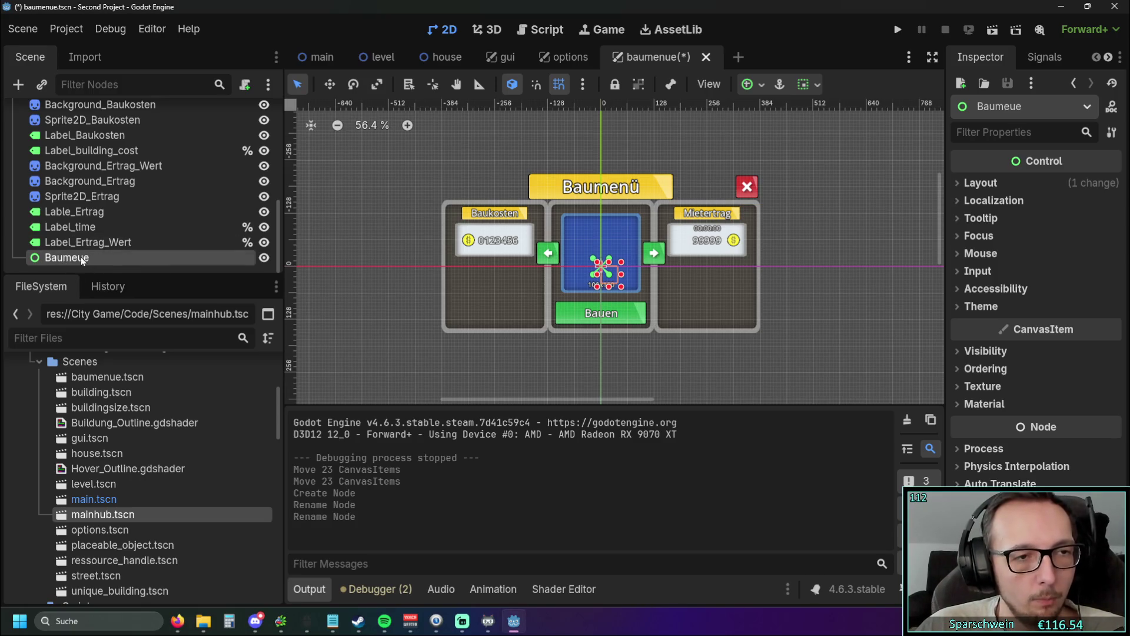
{"action": "double_click", "coordinate": [75, 257]}
{"action": "type", "text": "n"}
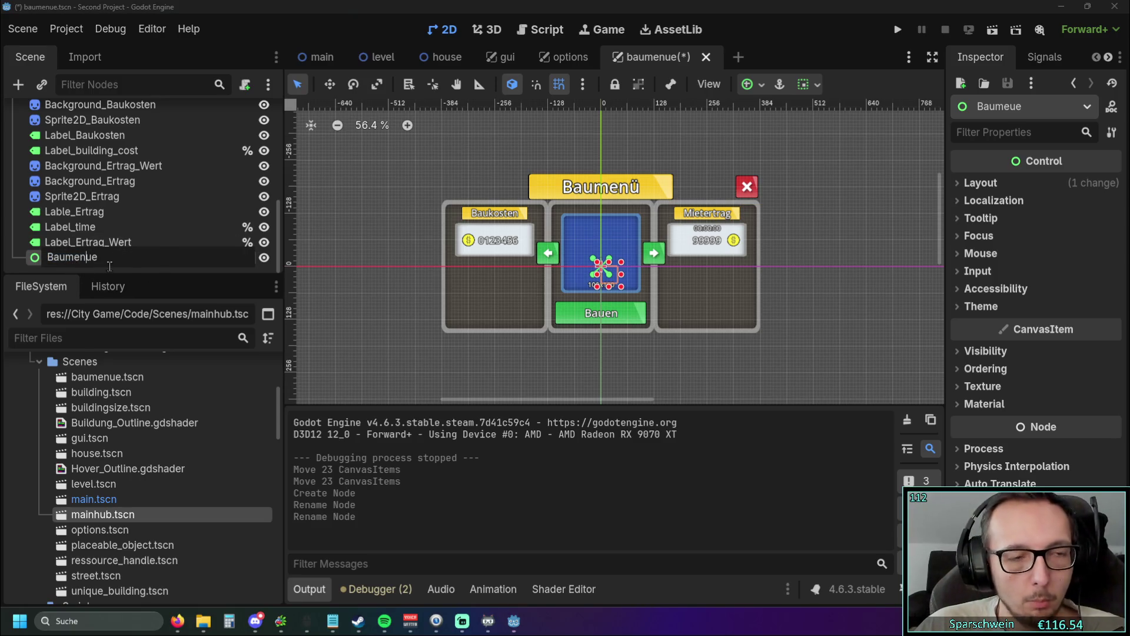
{"action": "key", "text": "Return"}
Step: Reparent the 25 nodes from BackgroundDark to Label_Ertrag_Wert under Baumenue
{"action": "left_click", "coordinate": [125, 242]}
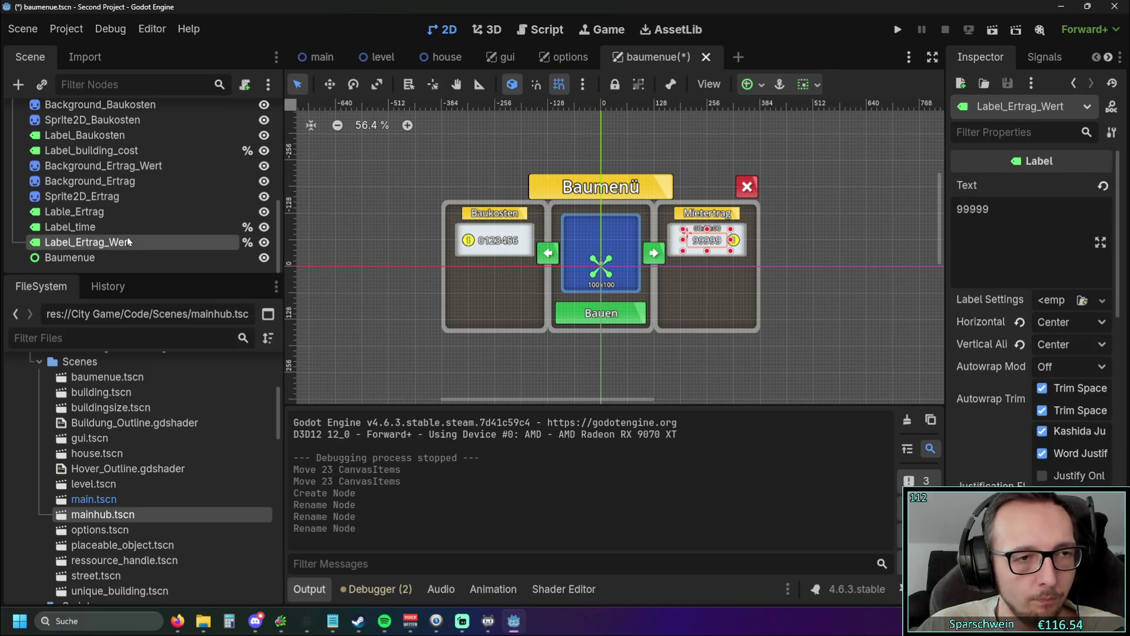
{"action": "scroll", "coordinate": [106, 230], "scroll_direction": "up", "scroll_amount": 10}
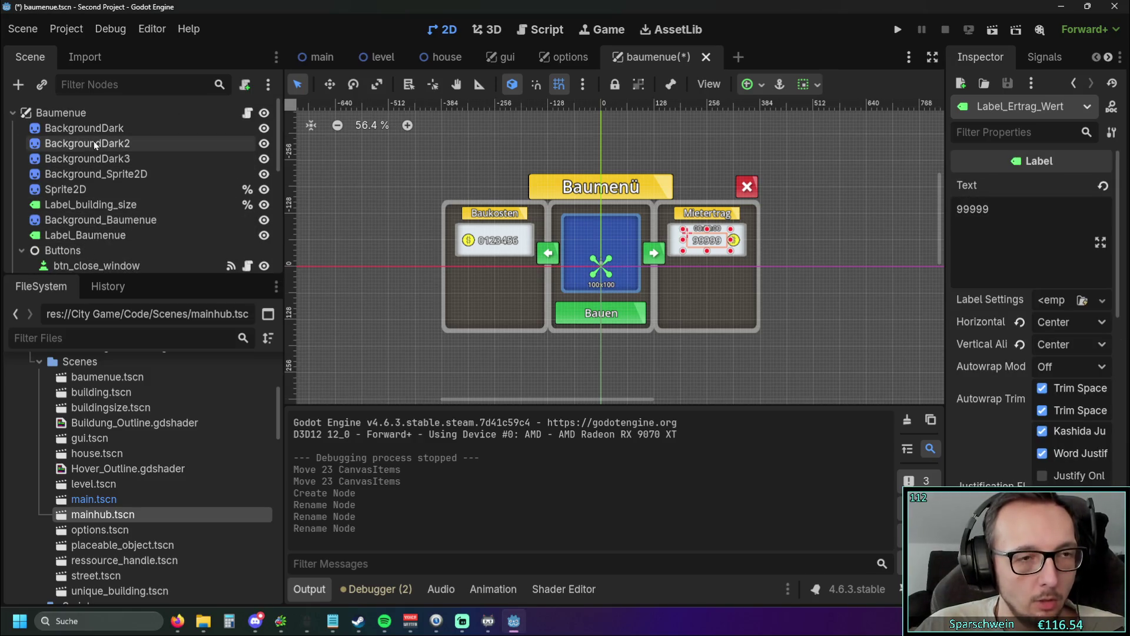
{"action": "left_click", "coordinate": [104, 129], "text": "shift"}
{"action": "scroll", "coordinate": [115, 189], "scroll_direction": "down", "scroll_amount": 8}
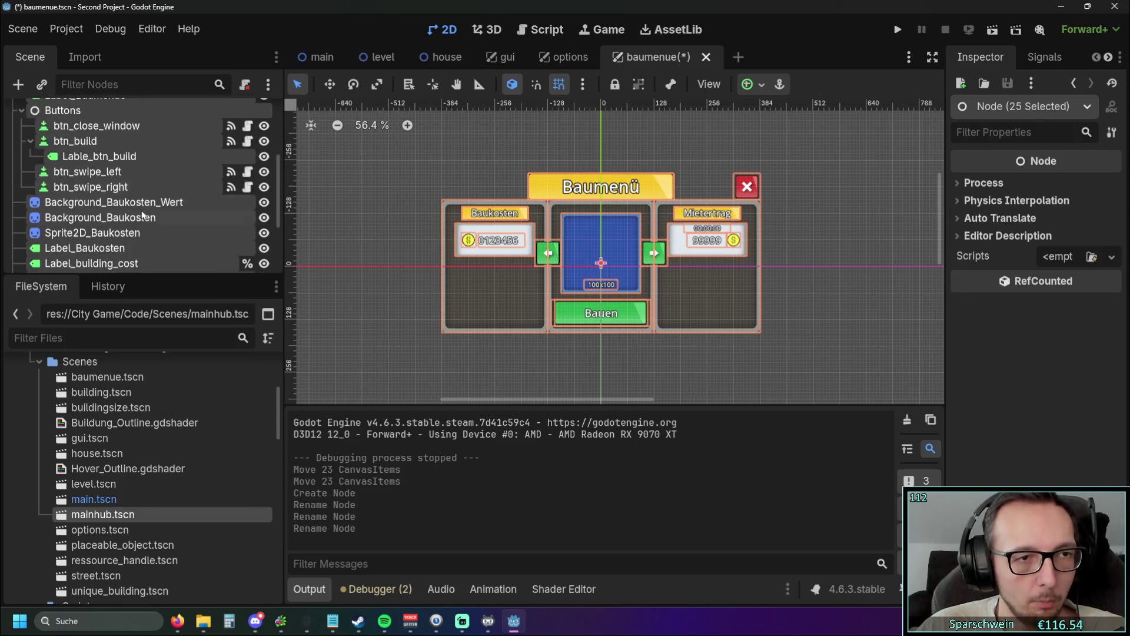
{"action": "mouse_move", "coordinate": [117, 198]}
{"action": "left_mouse_down"}
{"action": "mouse_move", "coordinate": [76, 232]}
{"action": "mouse_move", "coordinate": [73, 259]}
{"action": "left_mouse_up"}
{"action": "left_click", "coordinate": [330, 217]}
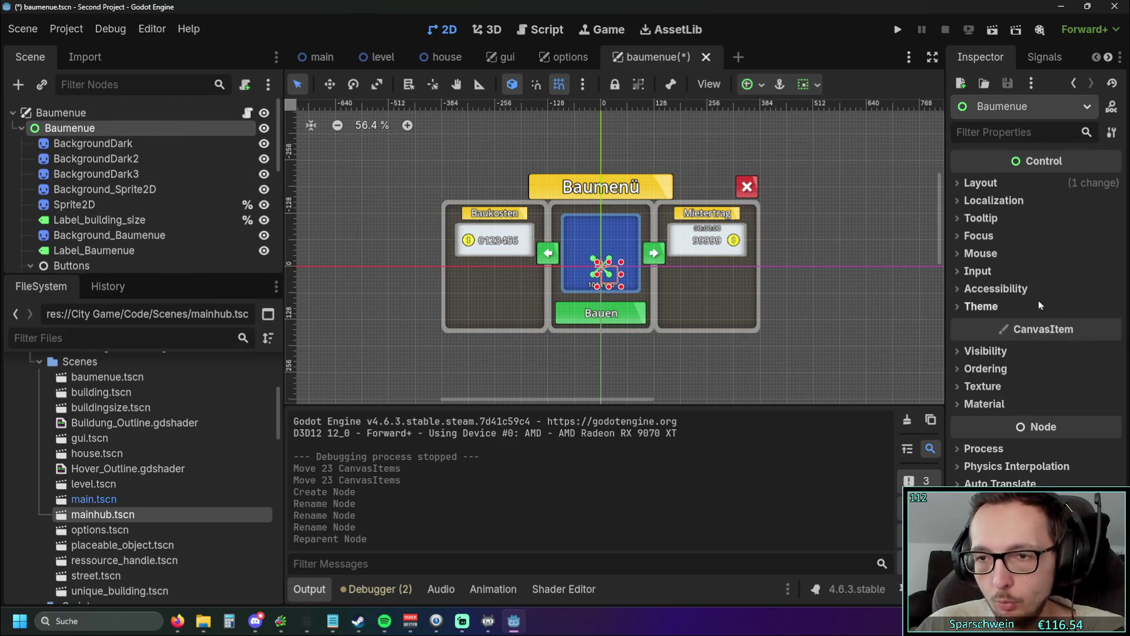
Step: Set the Baumenue Control's anchor preset to Center, then save, run and close the game
{"action": "left_click", "coordinate": [977, 183]}
{"action": "left_click", "coordinate": [1071, 364]}
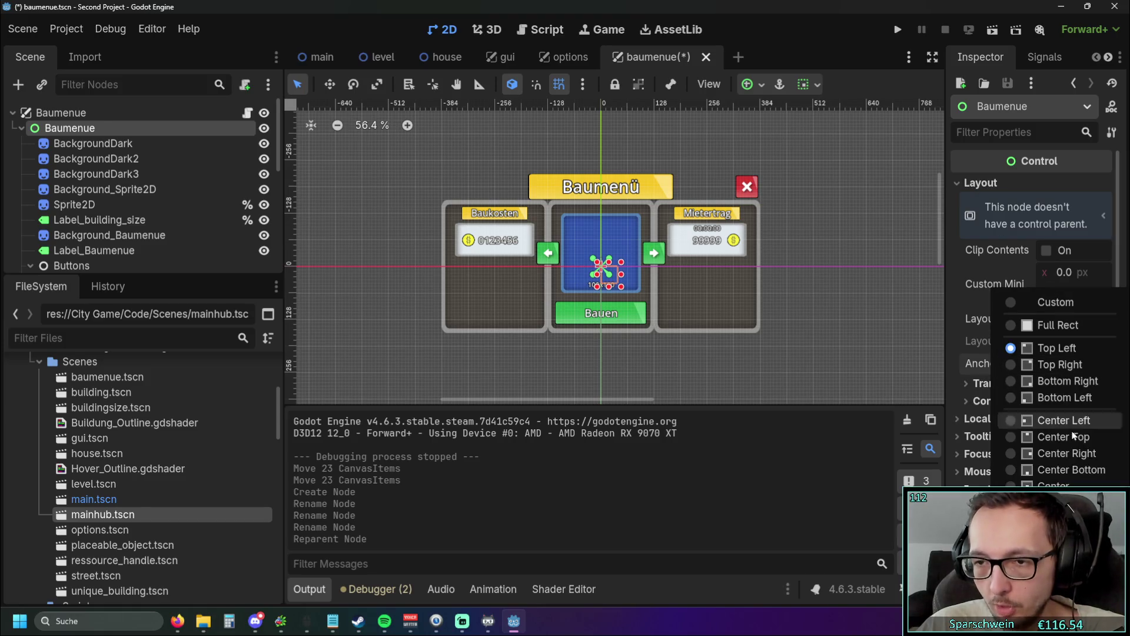
{"action": "left_click", "coordinate": [1032, 483]}
{"action": "left_click", "coordinate": [897, 29]}
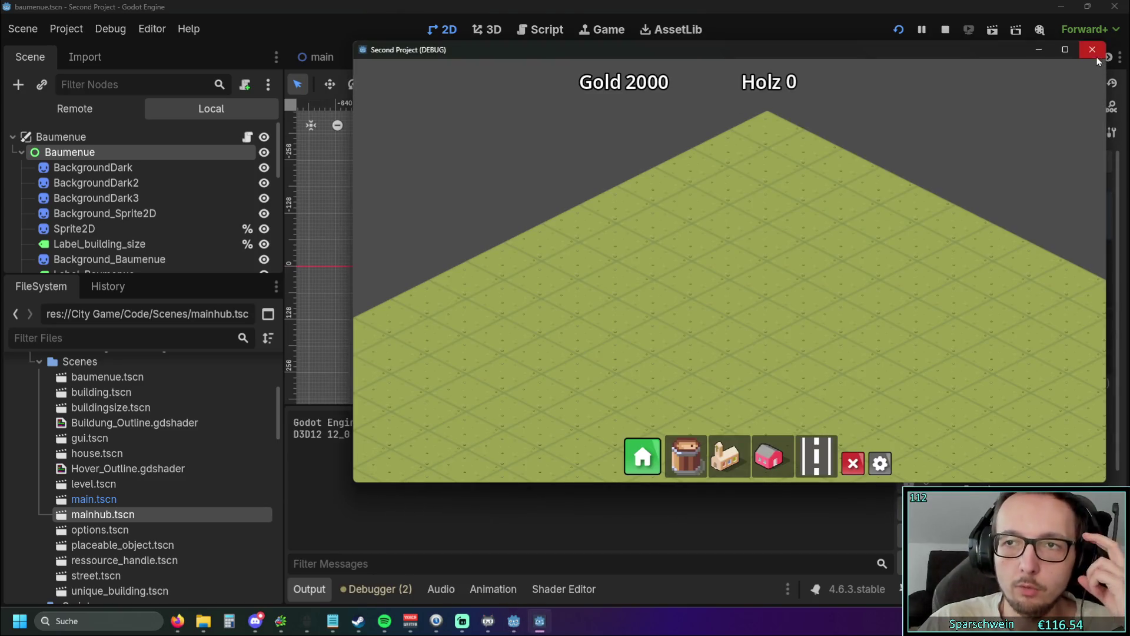
{"action": "left_click", "coordinate": [1092, 50]}
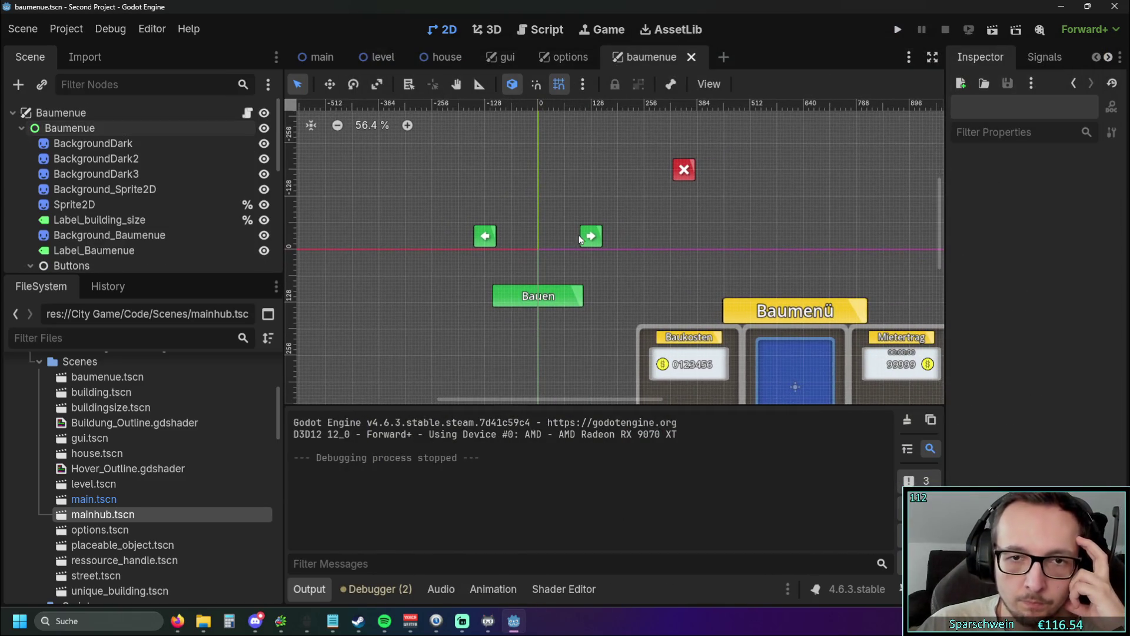
Step: Change the Buttons node's type from a plain Node to Control
{"action": "left_click", "coordinate": [580, 238]}
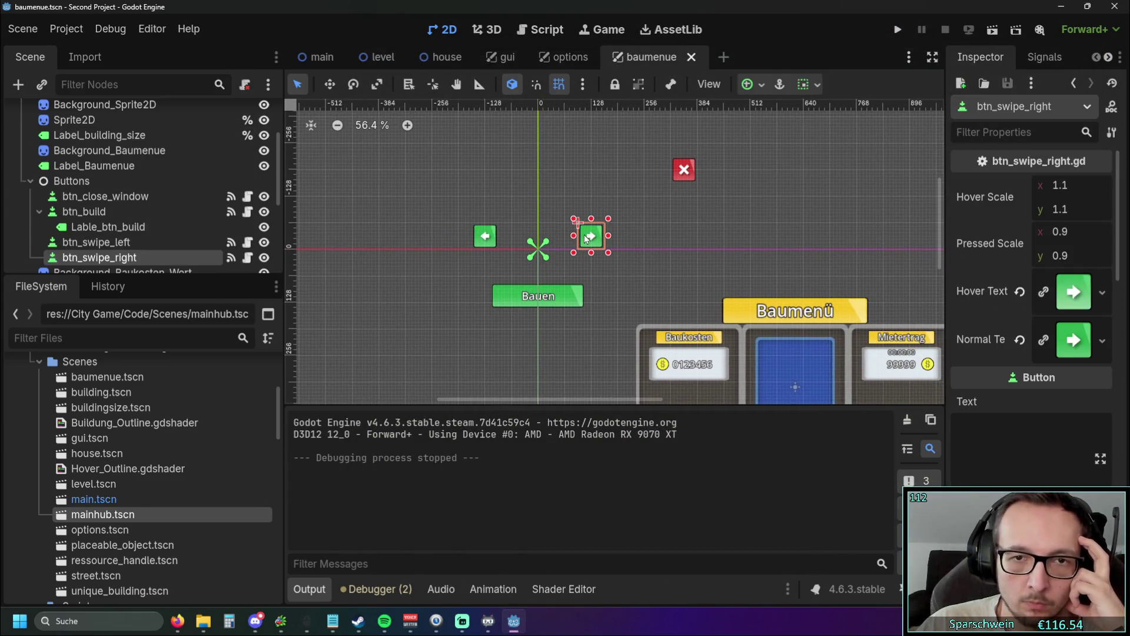
{"action": "left_click", "coordinate": [68, 181]}
{"action": "right_click", "coordinate": [68, 181]}
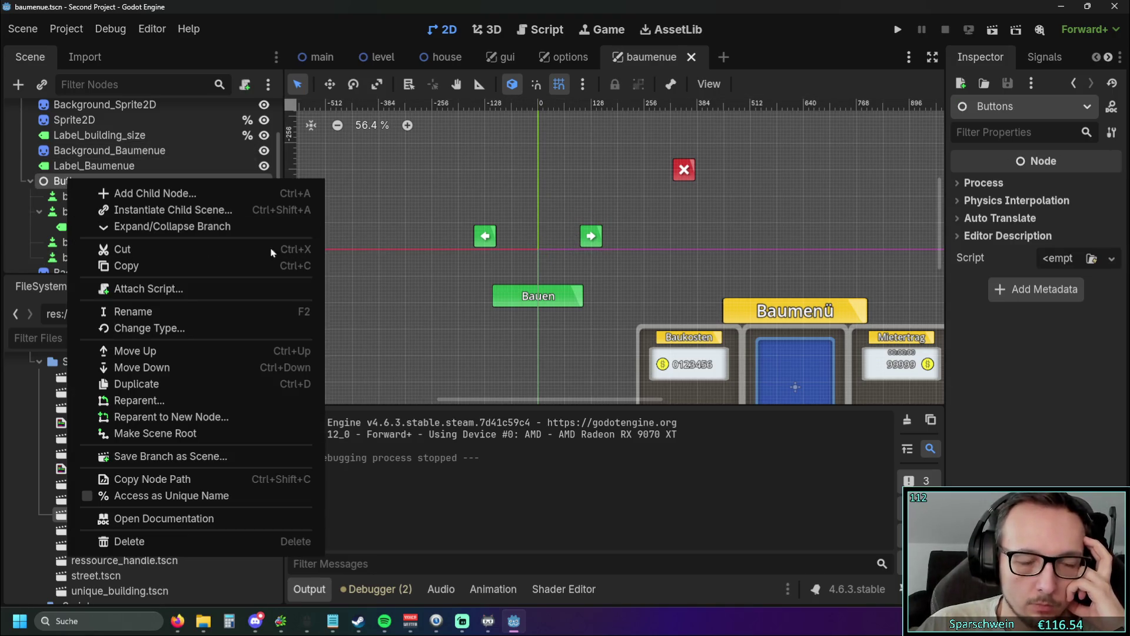
{"action": "left_click", "coordinate": [154, 328]}
{"action": "left_click", "coordinate": [431, 213]}
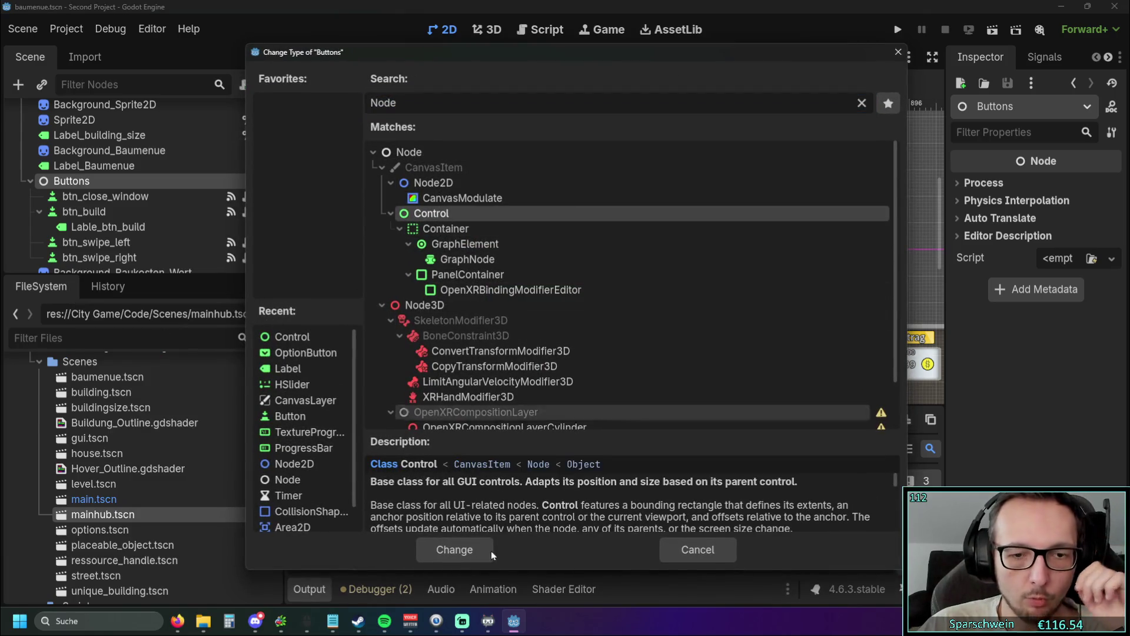
{"action": "left_click", "coordinate": [471, 549]}
{"action": "scroll", "coordinate": [444, 160], "scroll_direction": "down", "scroll_amount": 2}
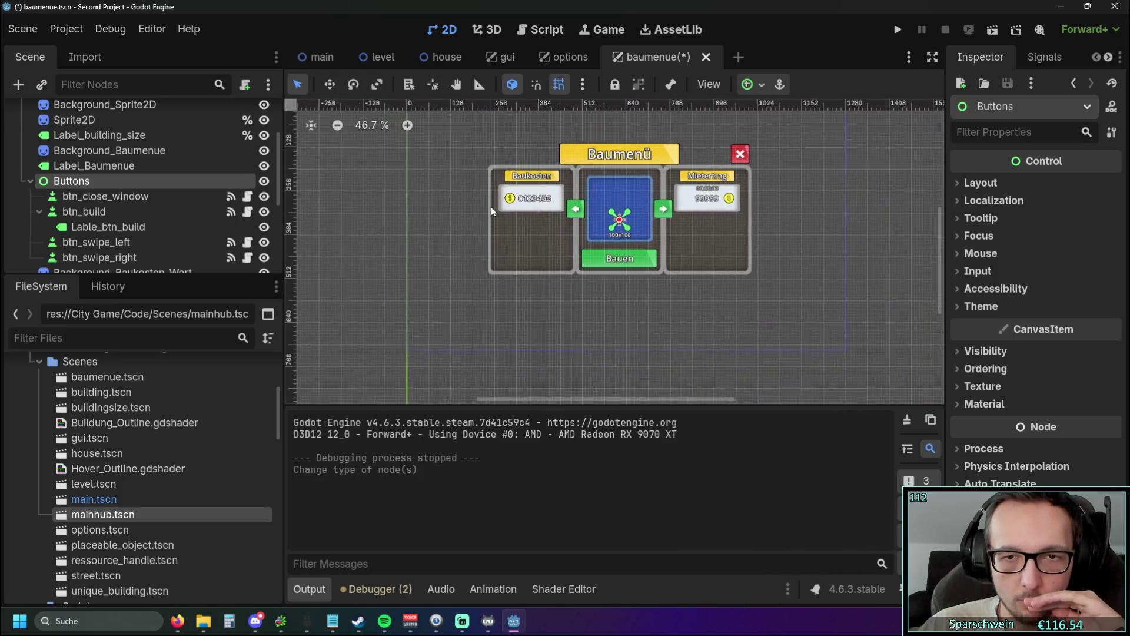
{"action": "left_click", "coordinate": [472, 184]}
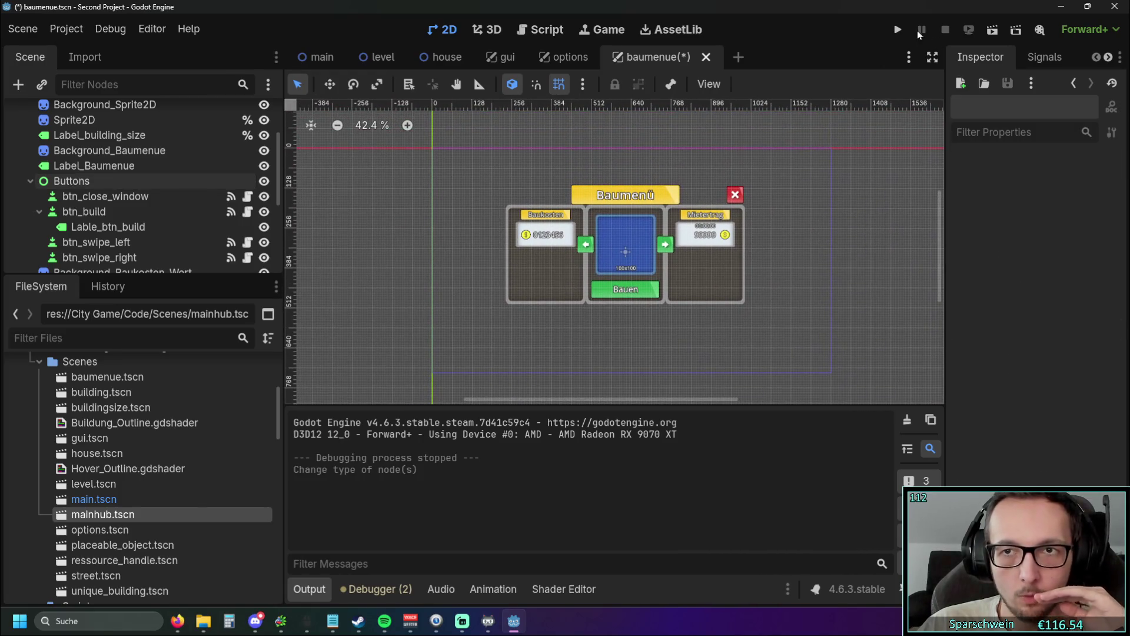
Step: Save and run the game, toggling between the Baumenü and Optionen panels several times before closing it
{"action": "left_click", "coordinate": [899, 30]}
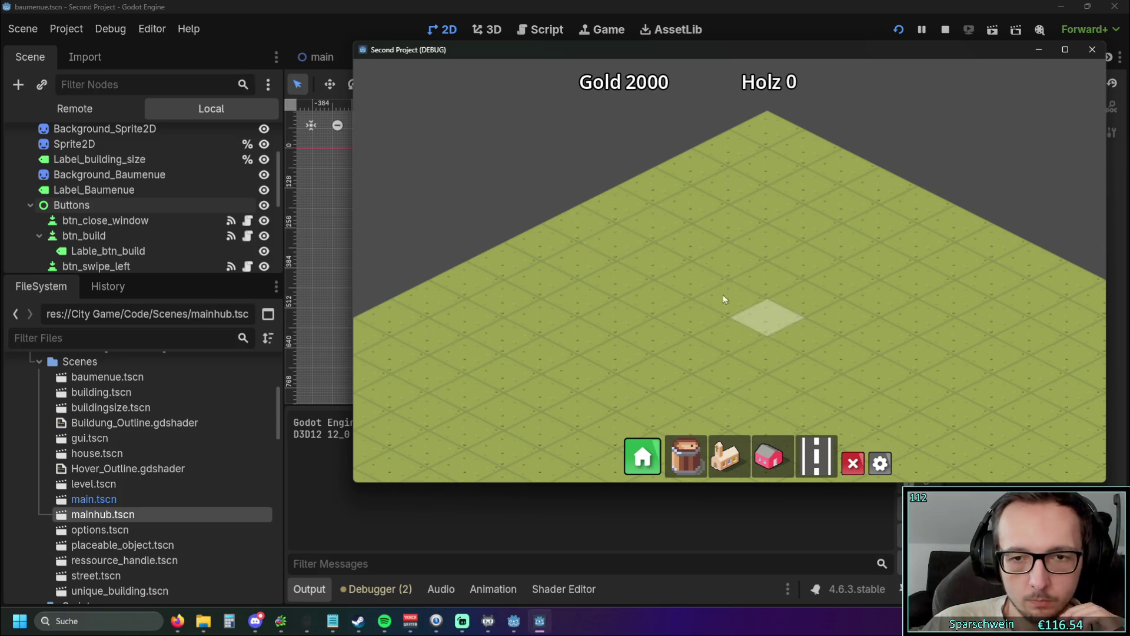
{"action": "left_click", "coordinate": [642, 457]}
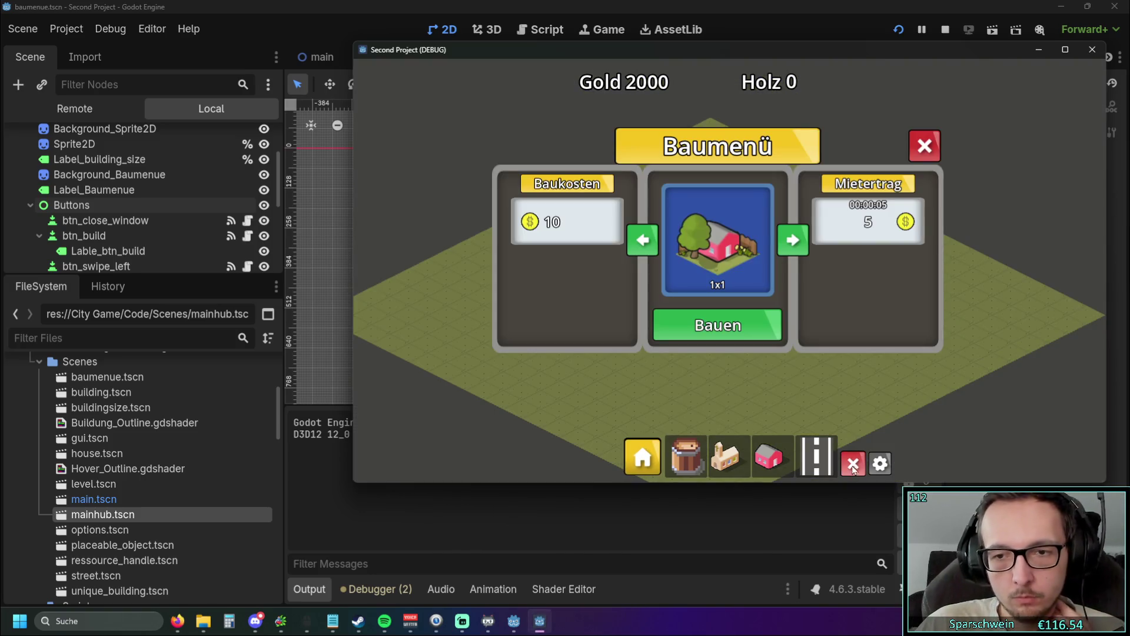
{"action": "left_click", "coordinate": [880, 463]}
{"action": "left_click", "coordinate": [642, 456]}
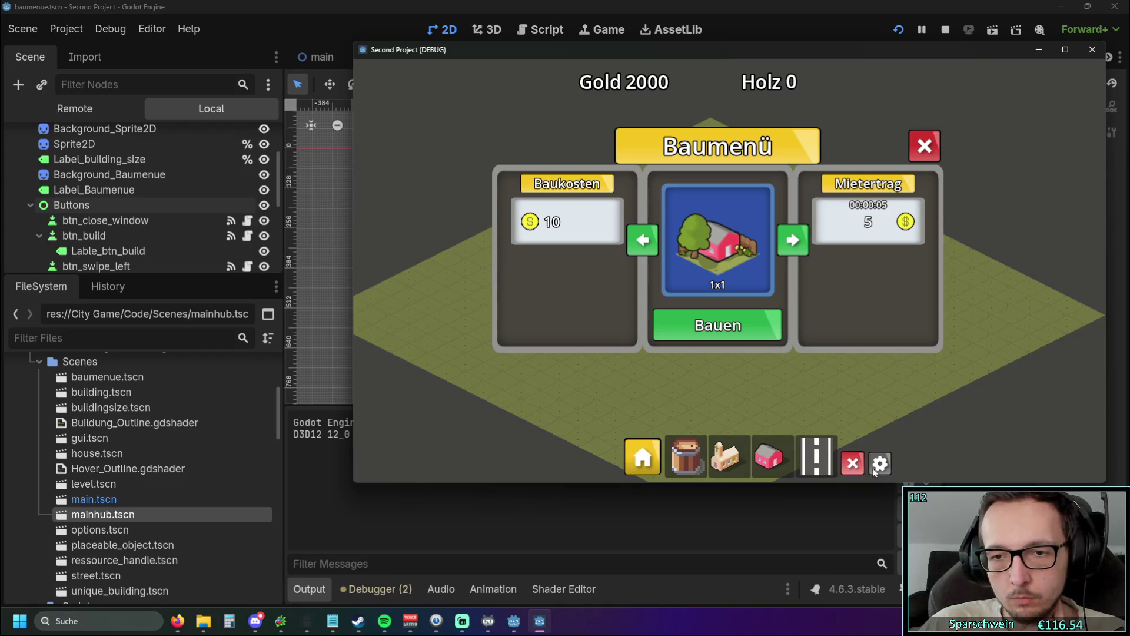
{"action": "left_click", "coordinate": [880, 463]}
{"action": "left_click", "coordinate": [642, 457]}
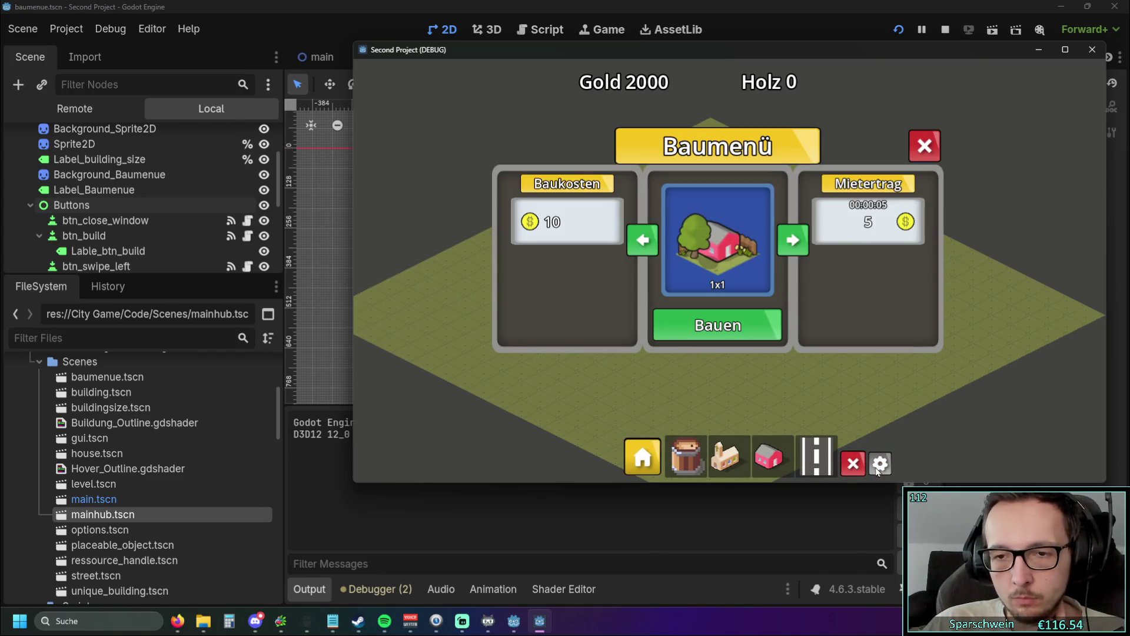
{"action": "left_click", "coordinate": [879, 465]}
{"action": "left_click", "coordinate": [645, 457]}
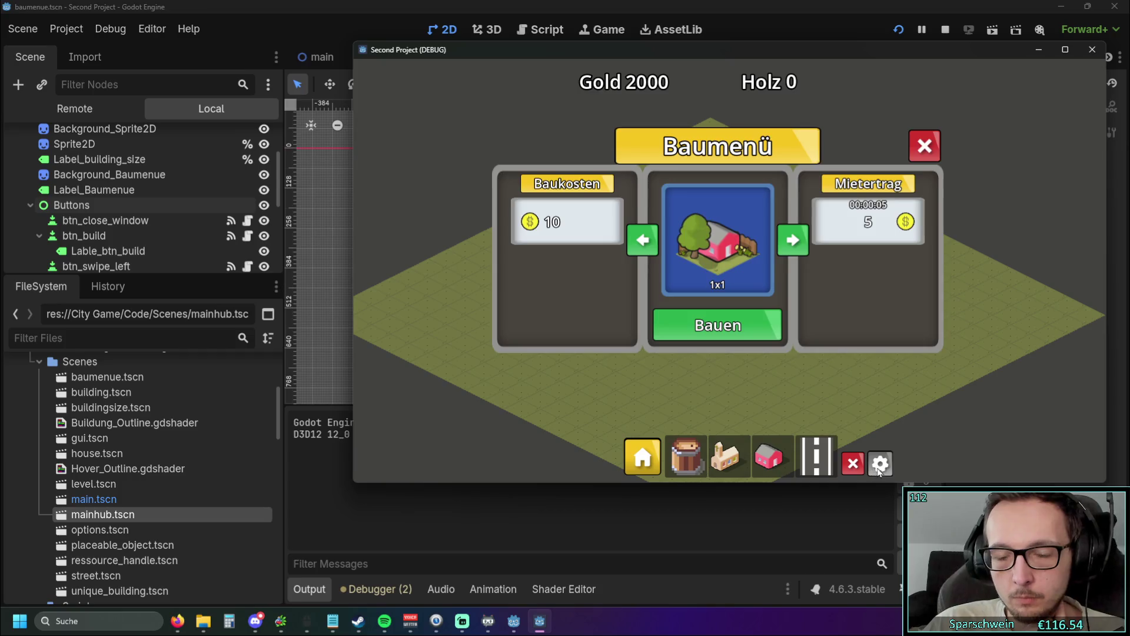
{"action": "left_click", "coordinate": [880, 465]}
{"action": "left_click", "coordinate": [642, 456]}
{"action": "left_click", "coordinate": [924, 145]}
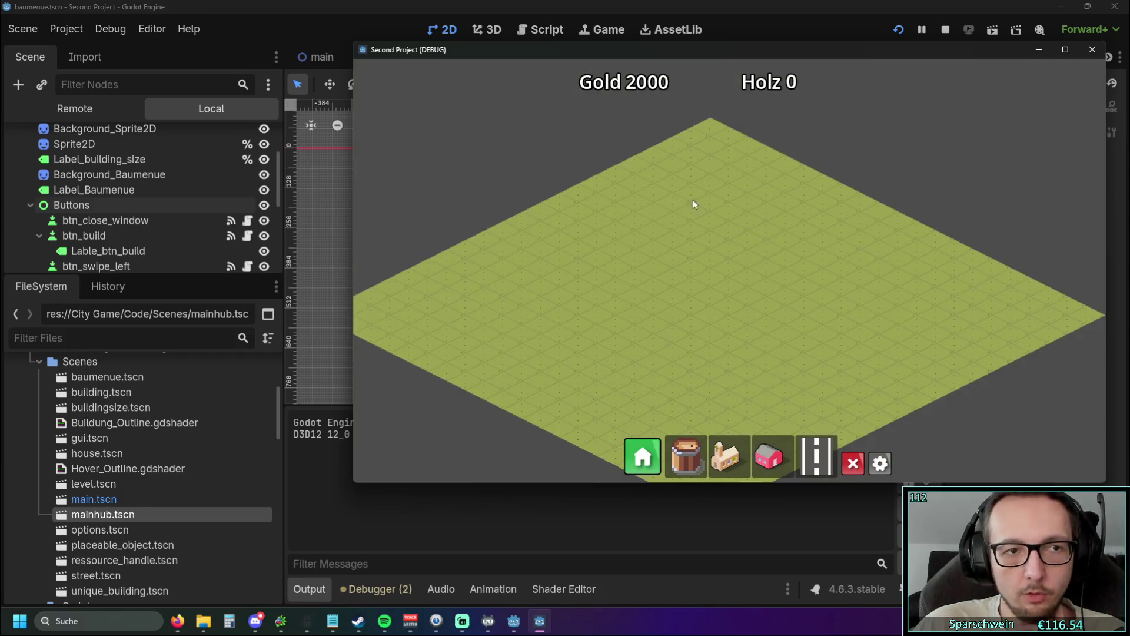
{"action": "left_click", "coordinate": [1084, 53]}
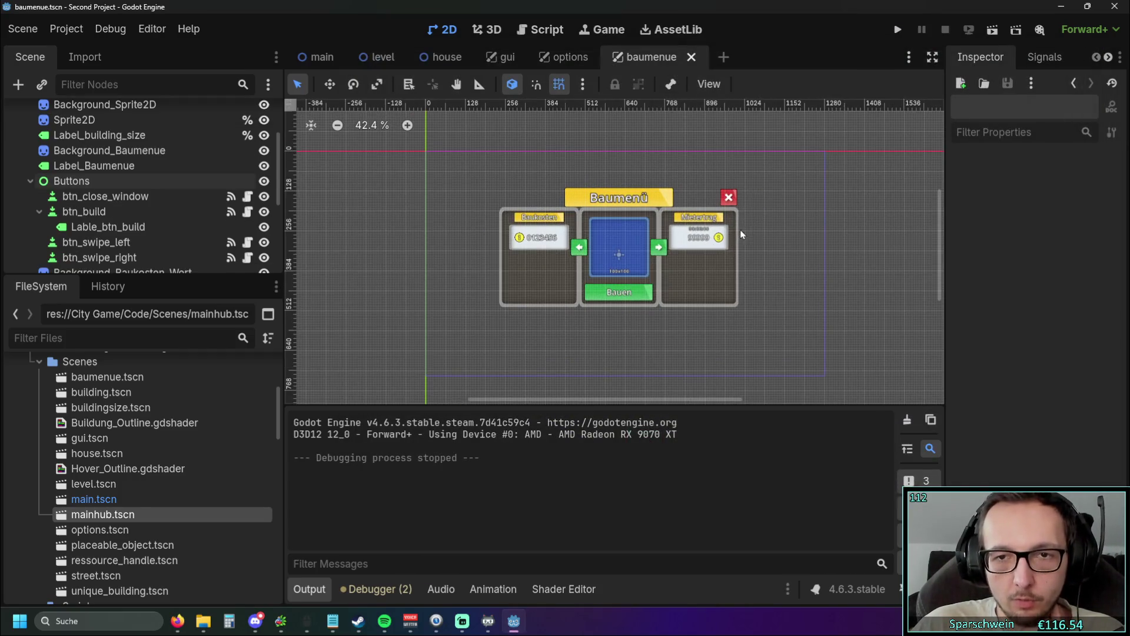
Step: Nudge the Baumenü panel up to position (640, 328), then save and run the game
{"action": "mouse_move", "coordinate": [535, 286]}
{"action": "left_mouse_down"}
{"action": "mouse_move", "coordinate": [464, 272]}
{"action": "mouse_move", "coordinate": [542, 280]}
{"action": "mouse_move", "coordinate": [537, 290]}
{"action": "mouse_move", "coordinate": [542, 281]}
{"action": "left_mouse_up"}
{"action": "scroll", "coordinate": [625, 323], "scroll_direction": "up", "scroll_amount": 4}
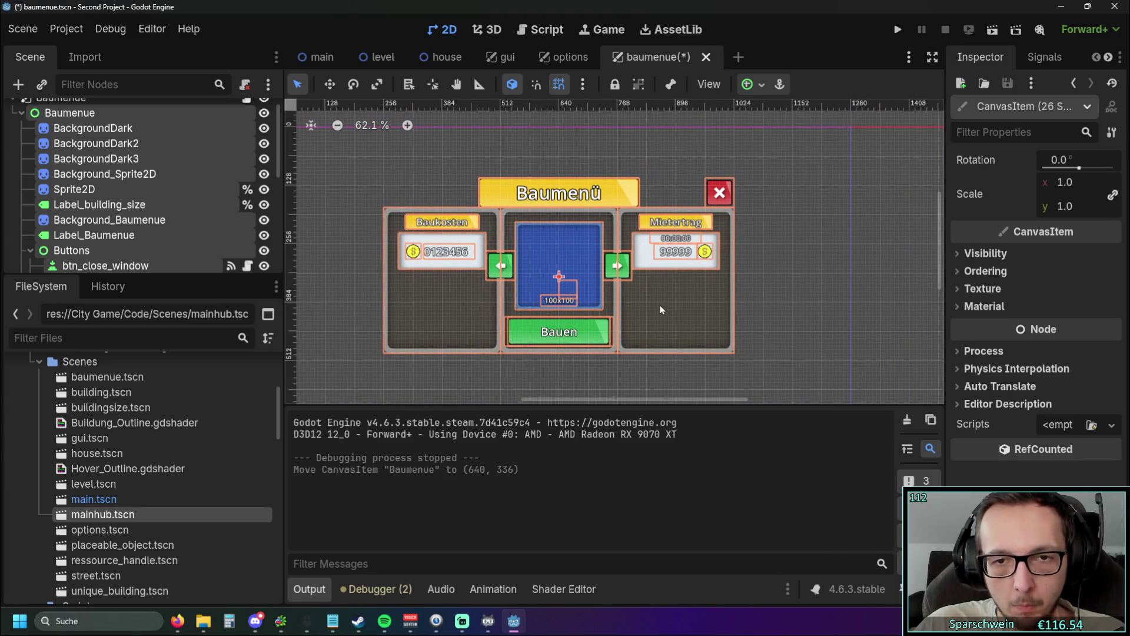
{"action": "left_click_drag", "start_coordinate": [661, 302], "coordinate": [657, 301]}
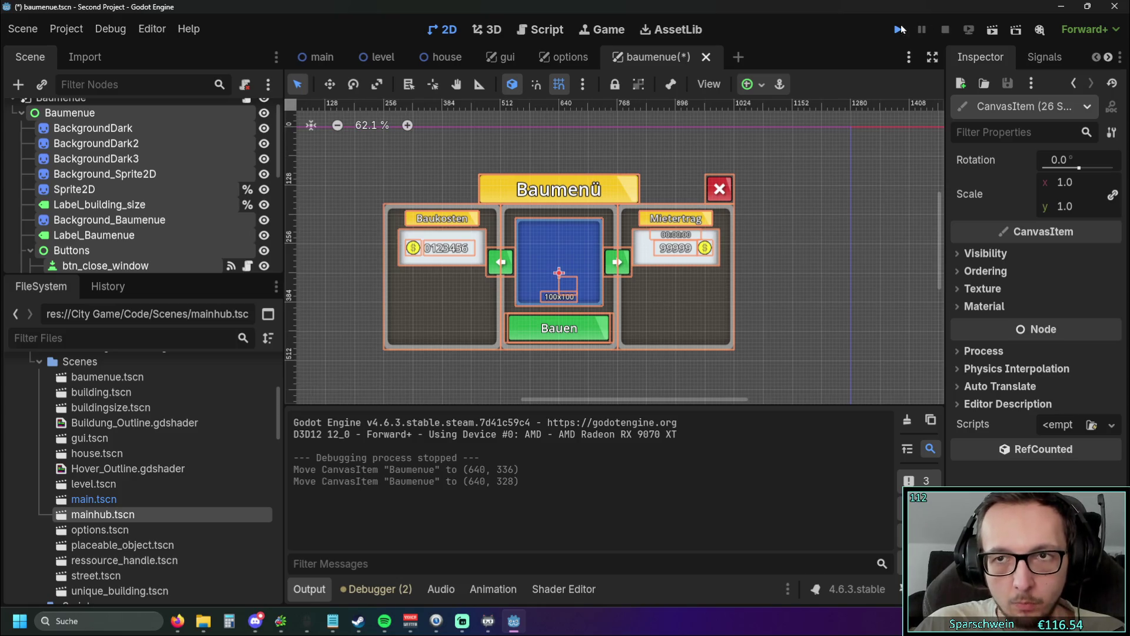
{"action": "left_click", "coordinate": [900, 29]}
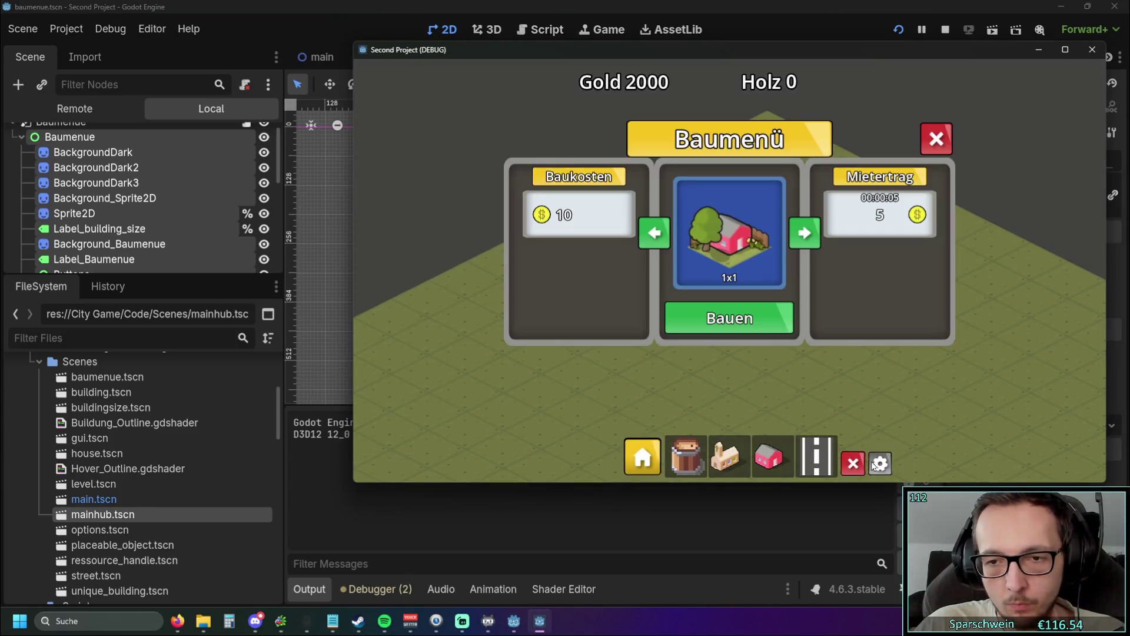
Step: Toggle between the Optionen and Baumenü panels in the game, close it, and nudge the panel down
{"action": "left_click", "coordinate": [880, 464]}
{"action": "left_click", "coordinate": [643, 456]}
{"action": "left_click", "coordinate": [880, 464]}
{"action": "left_click", "coordinate": [644, 457]}
{"action": "left_click", "coordinate": [639, 454]}
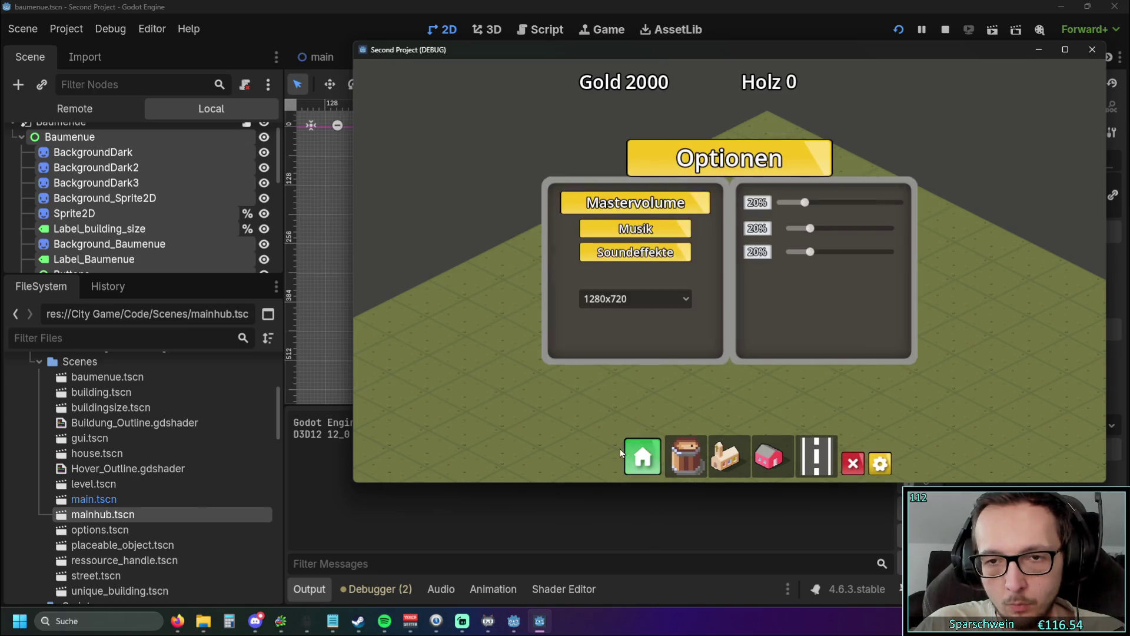
{"action": "left_click", "coordinate": [639, 466]}
{"action": "left_click", "coordinate": [879, 465]}
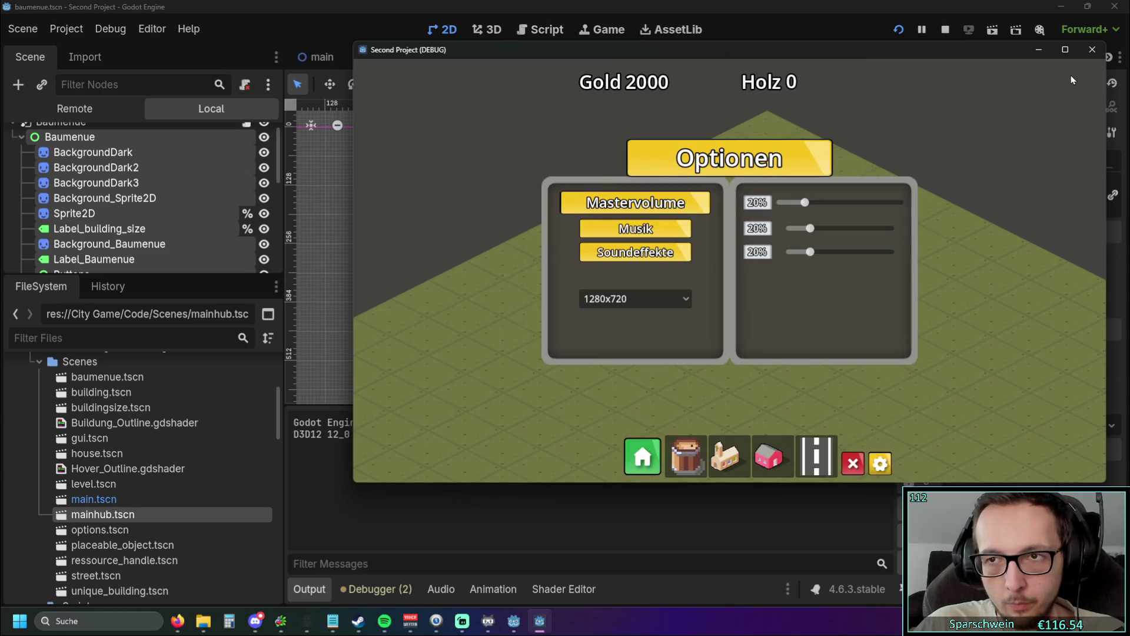
{"action": "left_click", "coordinate": [1093, 50]}
{"action": "left_click_drag", "start_coordinate": [652, 299], "coordinate": [652, 305]}
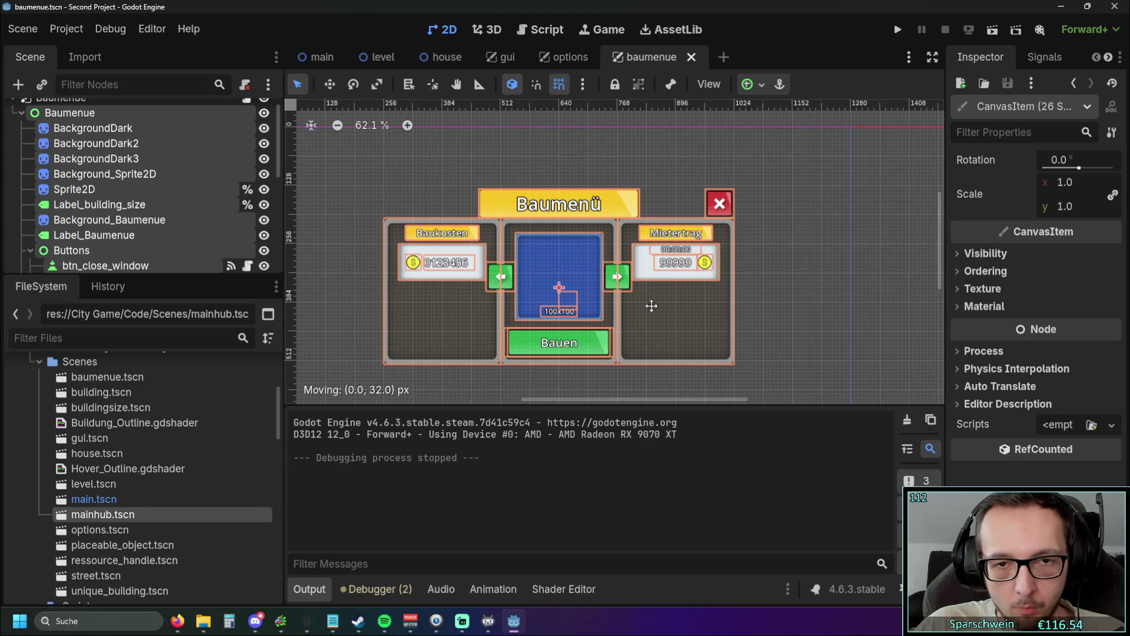
Step: Settle the Baumenü panel at (640, 360), check it by zooming, then save and run the project
{"action": "mouse_move", "coordinate": [651, 305]}
{"action": "left_mouse_down"}
{"action": "mouse_move", "coordinate": [653, 293]}
{"action": "mouse_move", "coordinate": [654, 306]}
{"action": "left_mouse_up"}
{"action": "scroll", "coordinate": [566, 282], "scroll_direction": "up", "scroll_amount": 5}
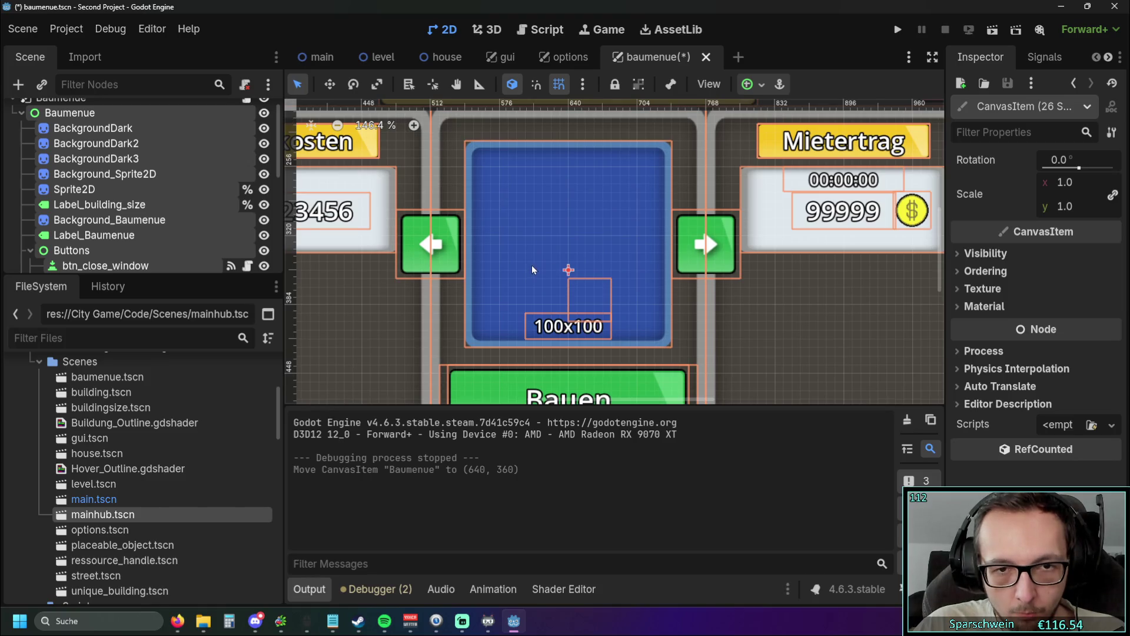
{"action": "scroll", "coordinate": [536, 276], "scroll_direction": "down", "scroll_amount": 5}
{"action": "left_click", "coordinate": [898, 29]}
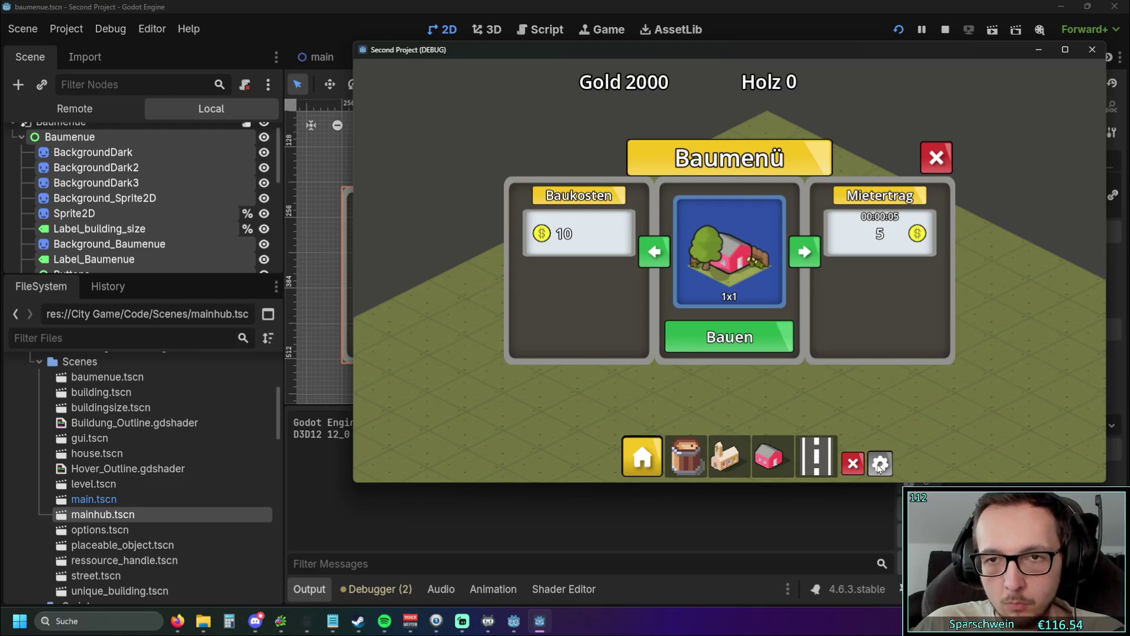
Step: In the running game, toggle back and forth between the Optionen and Baumenü panels
{"action": "left_click", "coordinate": [880, 465]}
{"action": "left_click", "coordinate": [642, 456]}
{"action": "left_click", "coordinate": [880, 464]}
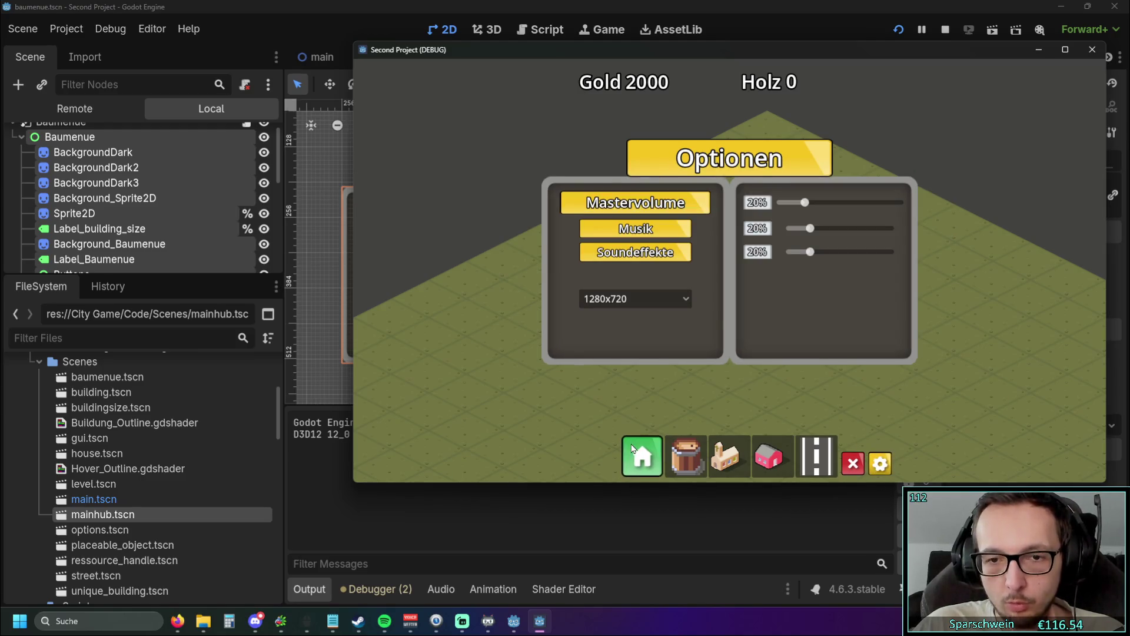
{"action": "left_click", "coordinate": [633, 448]}
{"action": "left_click", "coordinate": [879, 464]}
{"action": "left_click", "coordinate": [640, 454]}
Step: Close the game window, rerun the project, and trial-move Baumenü right to (744, 440)
{"action": "left_click", "coordinate": [1090, 51]}
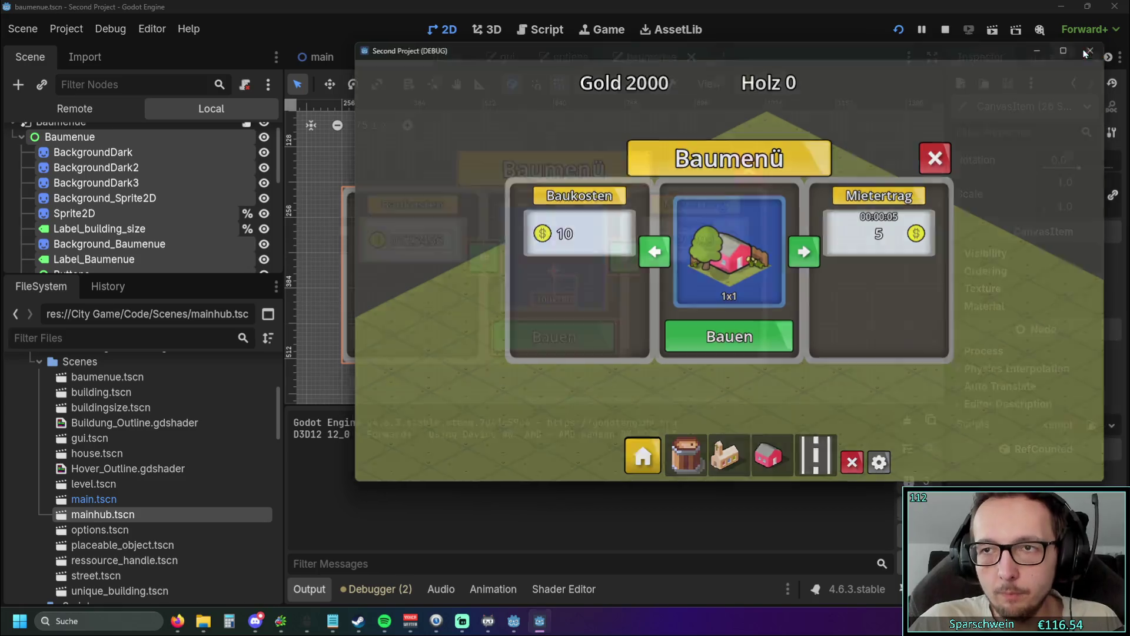
{"action": "left_click", "coordinate": [903, 28]}
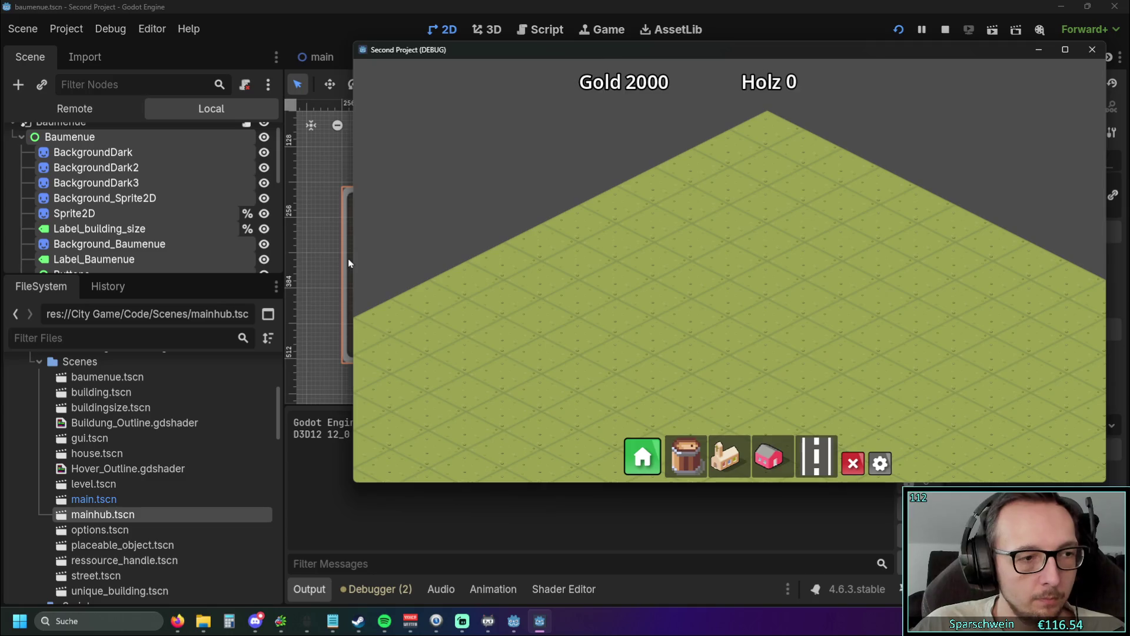
{"action": "mouse_move", "coordinate": [348, 259]}
{"action": "left_mouse_down"}
{"action": "mouse_move", "coordinate": [461, 250]}
{"action": "mouse_move", "coordinate": [434, 299]}
{"action": "left_mouse_up"}
Step: Undo the Baumenü trial move, then select the Baumenue root node and lock it
{"action": "key", "text": "ctrl+z"}
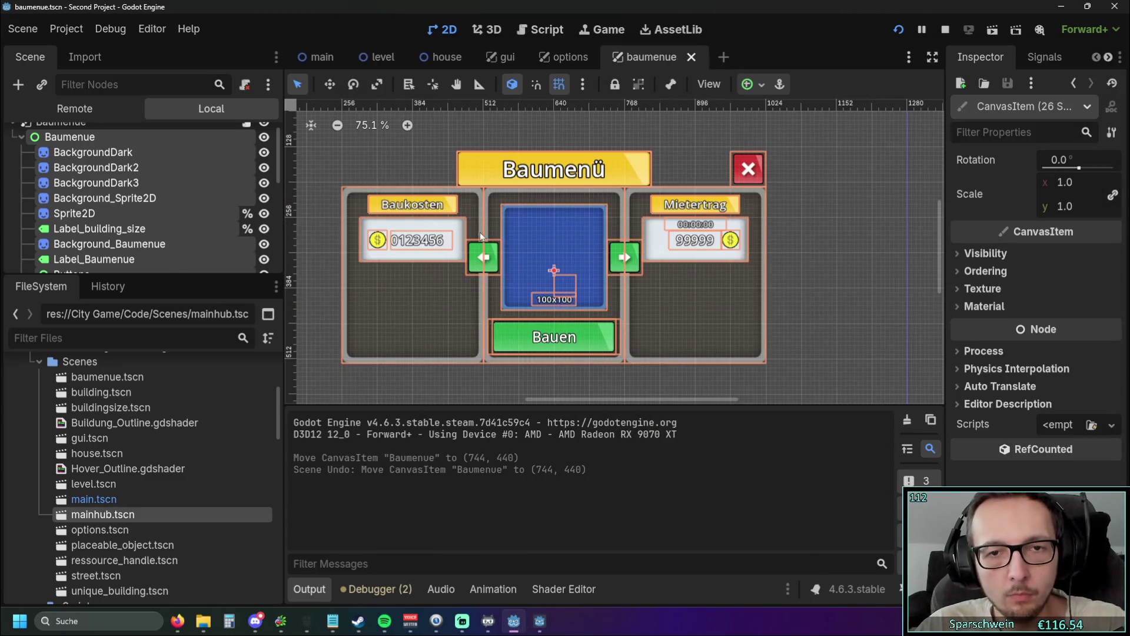
{"action": "left_click", "coordinate": [810, 245]}
{"action": "scroll", "coordinate": [811, 240], "scroll_direction": "down", "scroll_amount": 1}
{"action": "left_click_drag", "start_coordinate": [811, 143], "coordinate": [365, 376]}
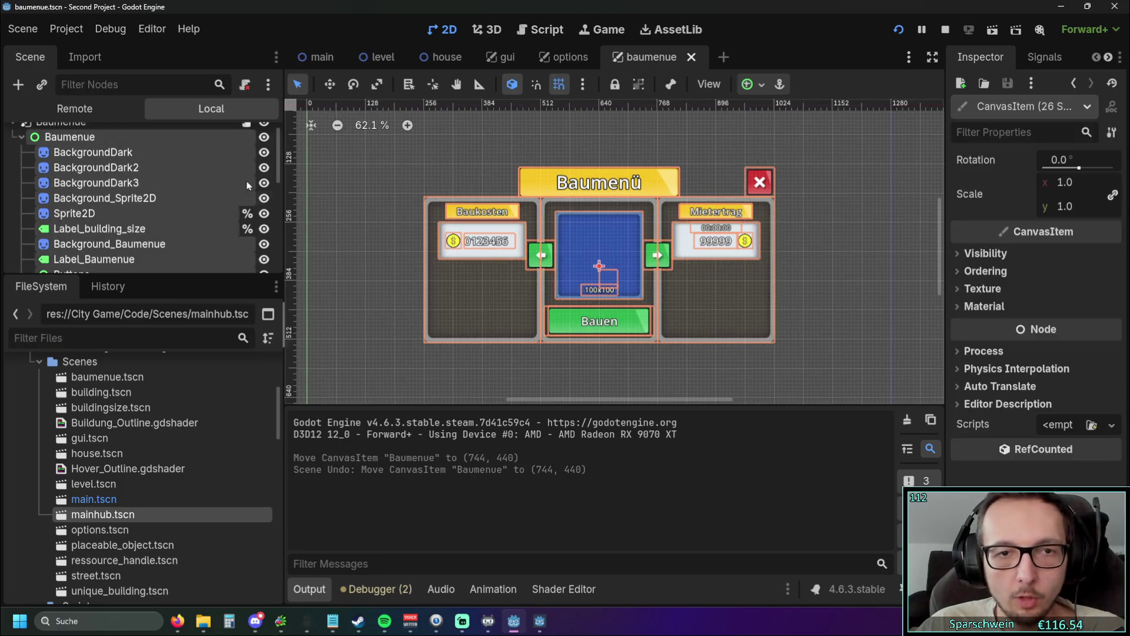
{"action": "left_click", "coordinate": [69, 137]}
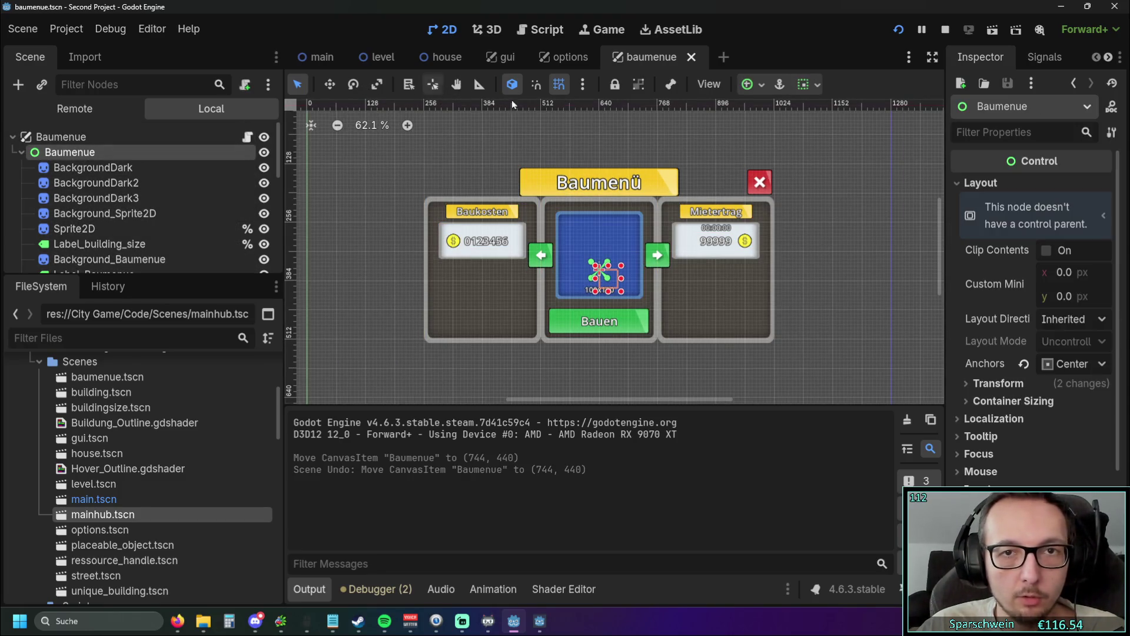
{"action": "left_click", "coordinate": [616, 88]}
{"action": "left_click", "coordinate": [390, 206]}
Step: Test-drag BackgroundDark2 and undo it, reselect Baumenue, then switch to the options scene
{"action": "scroll", "coordinate": [446, 224], "scroll_direction": "up", "scroll_amount": 2}
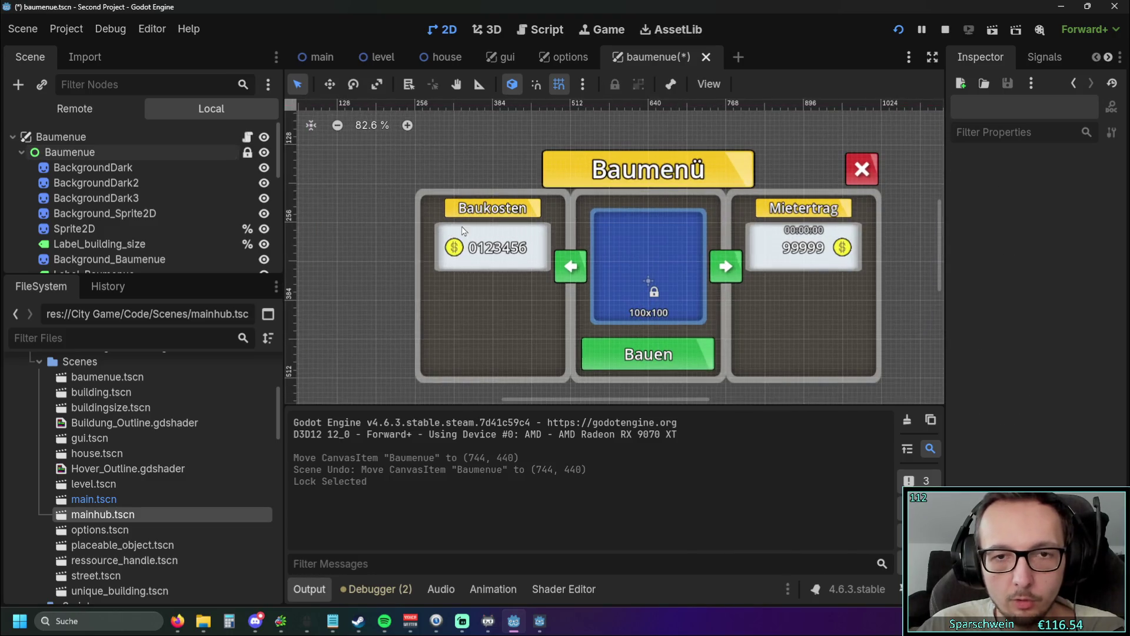
{"action": "left_click", "coordinate": [496, 306]}
{"action": "left_click_drag", "start_coordinate": [497, 305], "coordinate": [445, 310]}
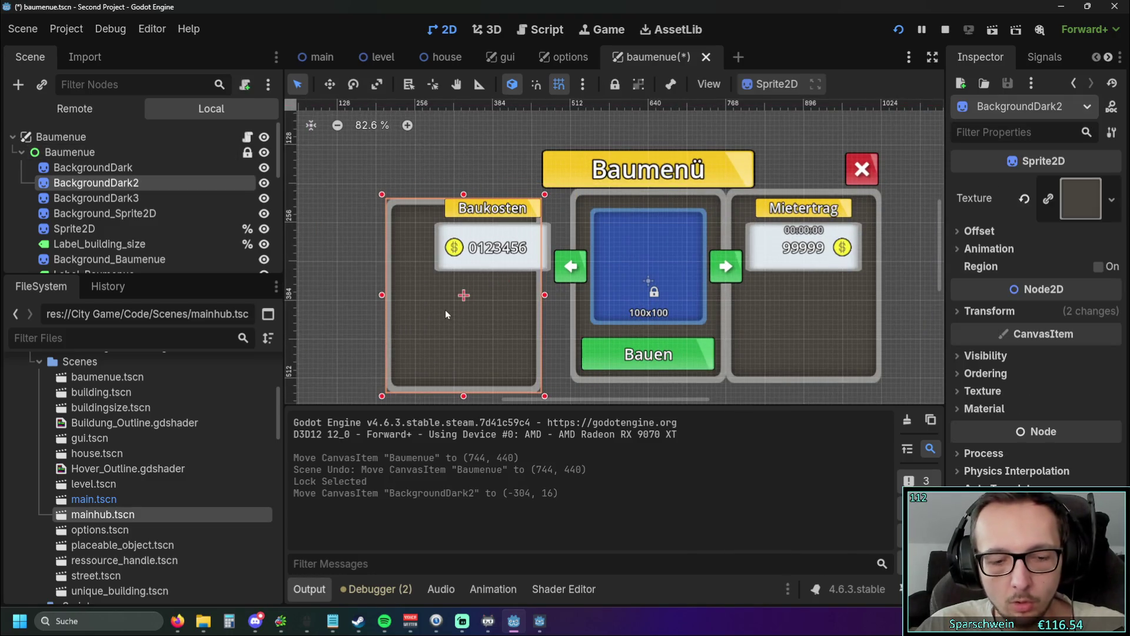
{"action": "key", "text": "ctrl+z"}
{"action": "scroll", "coordinate": [433, 309], "scroll_direction": "down", "scroll_amount": 2}
{"action": "left_click", "coordinate": [376, 256]}
{"action": "left_click", "coordinate": [223, 152]}
{"action": "left_click", "coordinate": [564, 57]}
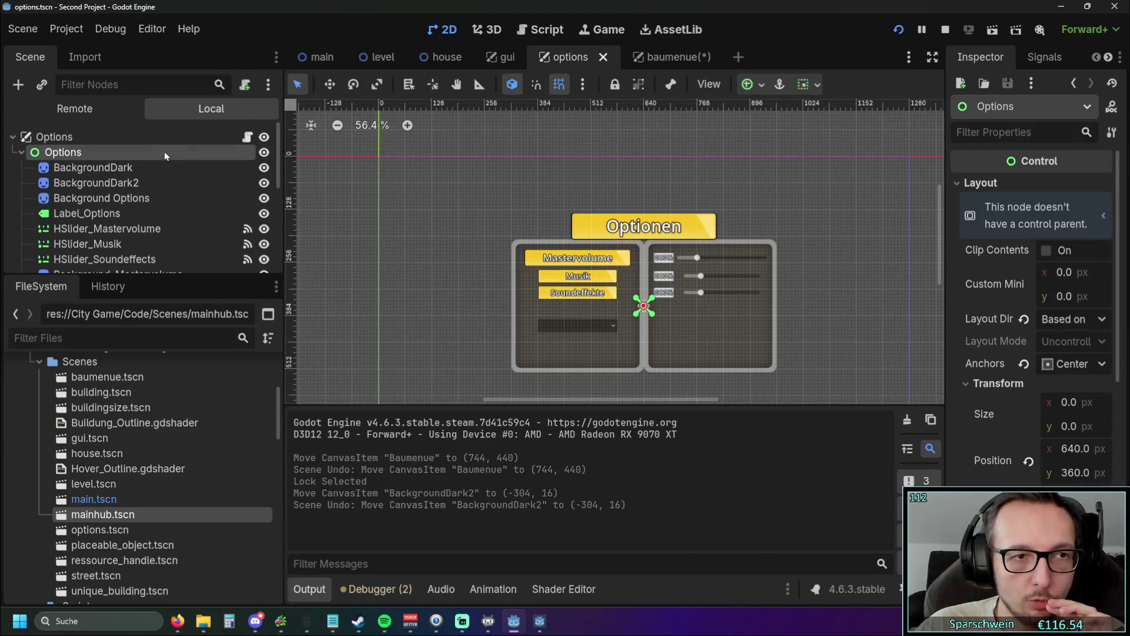
Step: Lock the Options root node, then select the Buttons node in the gui scene
{"action": "left_click", "coordinate": [615, 84]}
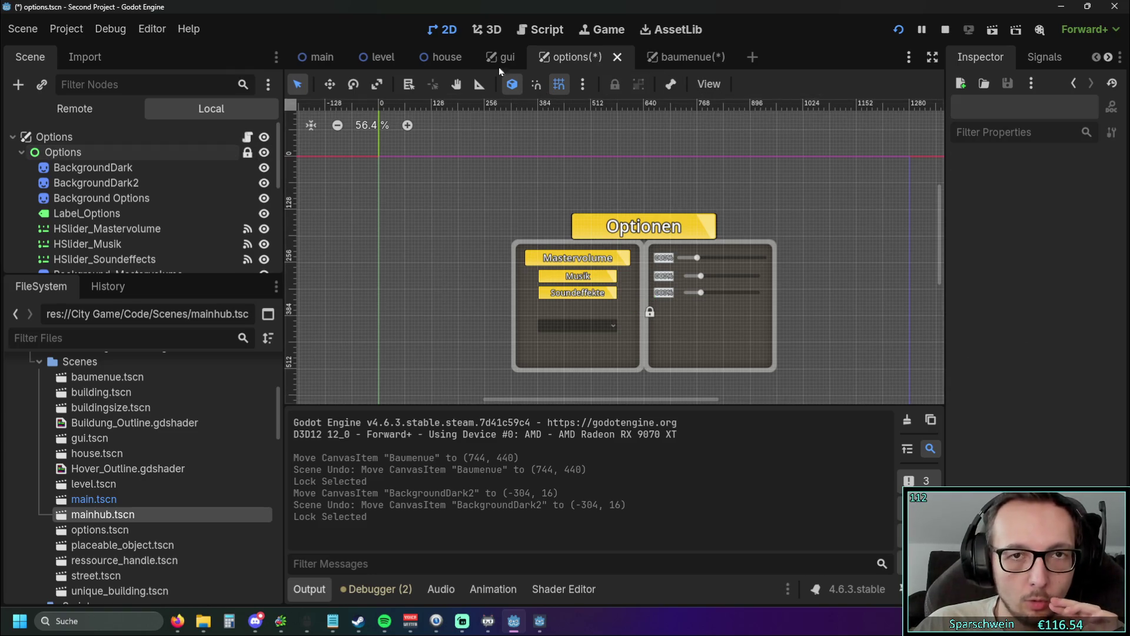
{"action": "left_click", "coordinate": [507, 59]}
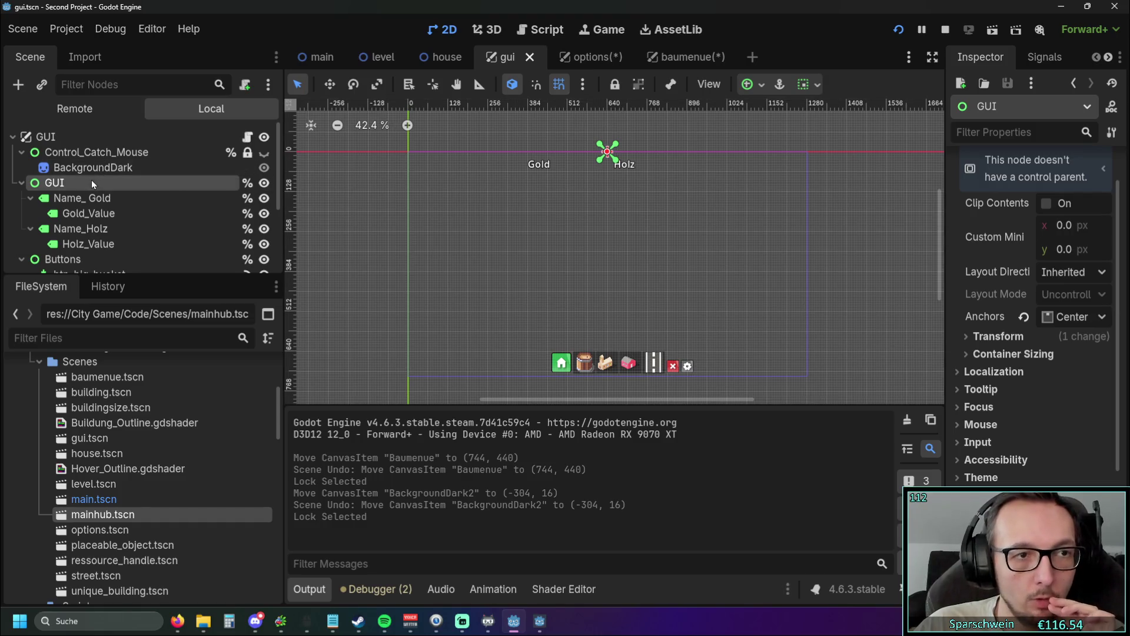
{"action": "scroll", "coordinate": [91, 179], "scroll_direction": "down", "scroll_amount": 2}
{"action": "left_click", "coordinate": [76, 211]}
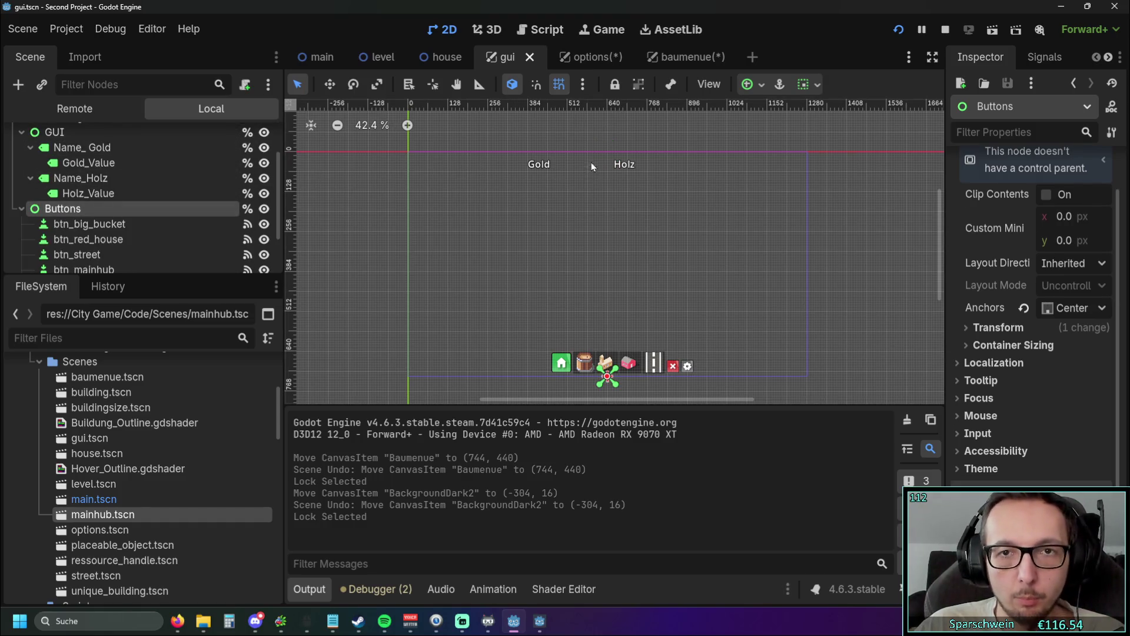
Step: Lock the Buttons node and the inner GUI node, then save the scenes and relaunch the game
{"action": "left_click", "coordinate": [615, 84]}
{"action": "left_click", "coordinate": [83, 133]}
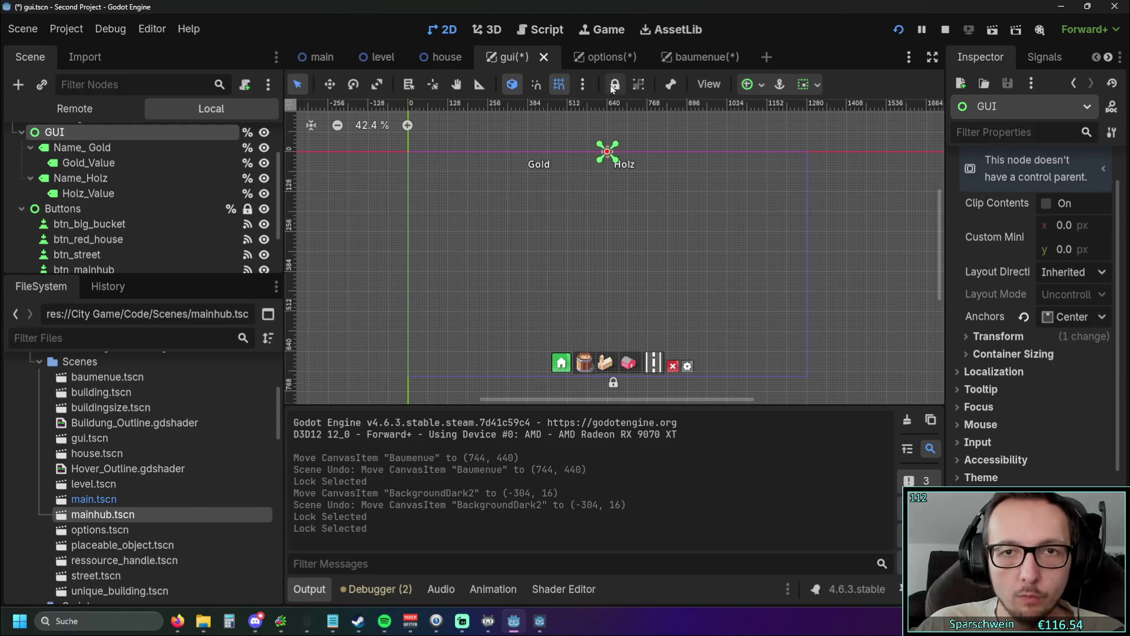
{"action": "left_click", "coordinate": [613, 85]}
{"action": "left_click", "coordinate": [536, 239]}
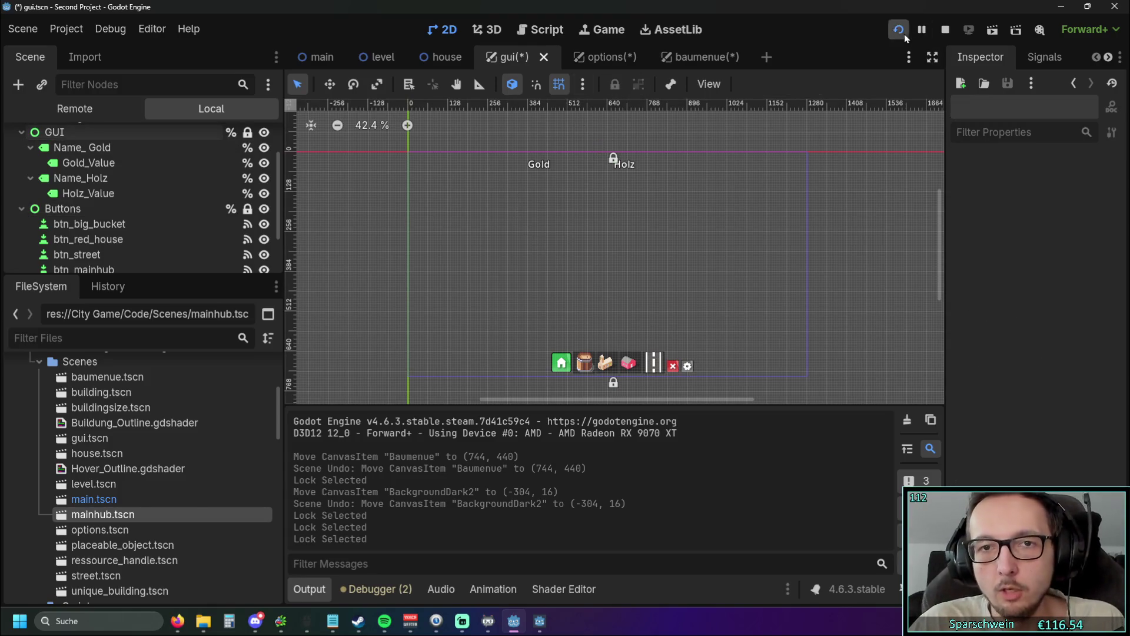
{"action": "scroll", "coordinate": [147, 194], "scroll_direction": "up", "scroll_amount": 3}
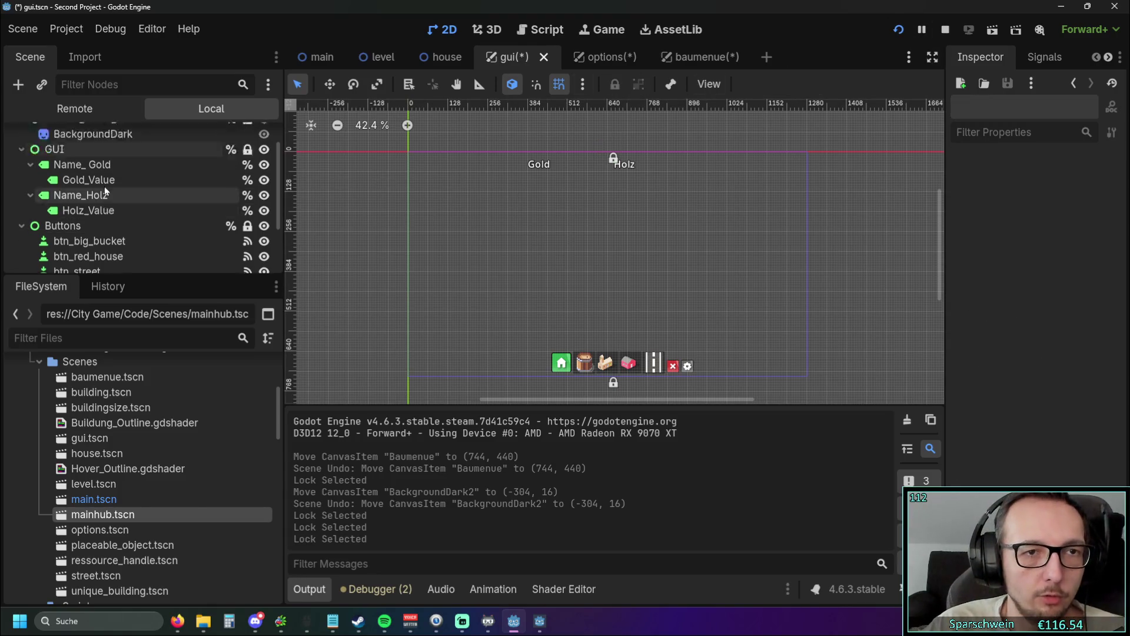
{"action": "left_click", "coordinate": [899, 33]}
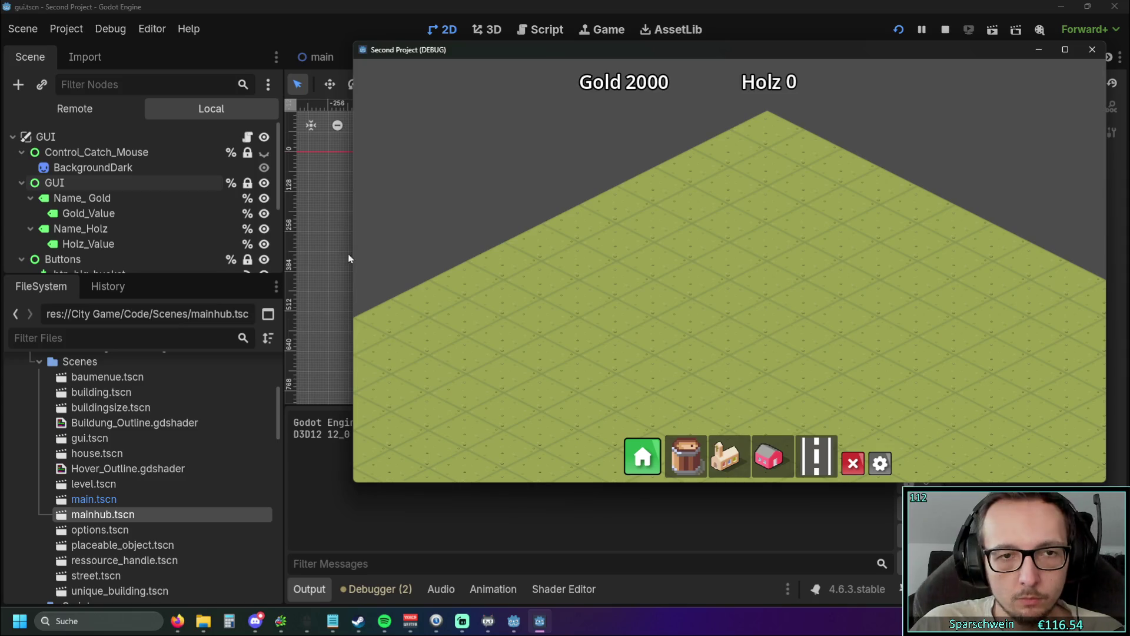
Step: Resize the game window while opening the Baumenü build menu, then stop the running game
{"action": "left_click_drag", "start_coordinate": [352, 258], "coordinate": [145, 250]}
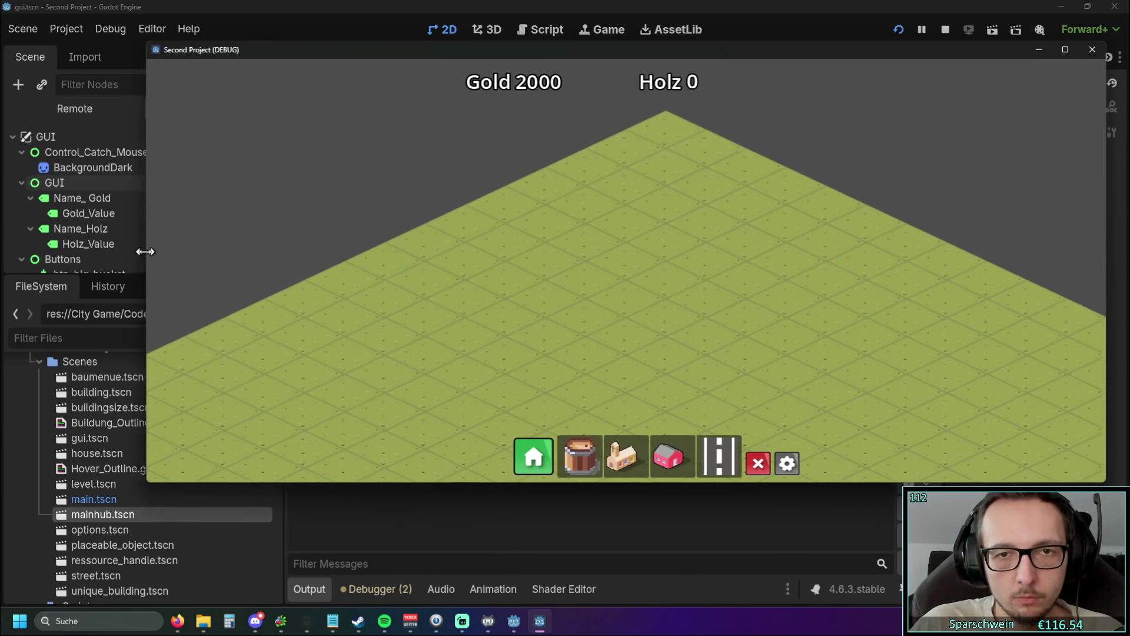
{"action": "mouse_move", "coordinate": [814, 482]}
{"action": "left_mouse_down"}
{"action": "mouse_move", "coordinate": [814, 597]}
{"action": "mouse_move", "coordinate": [801, 492]}
{"action": "mouse_move", "coordinate": [812, 209]}
{"action": "mouse_move", "coordinate": [764, 552]}
{"action": "mouse_move", "coordinate": [764, 349]}
{"action": "left_mouse_up"}
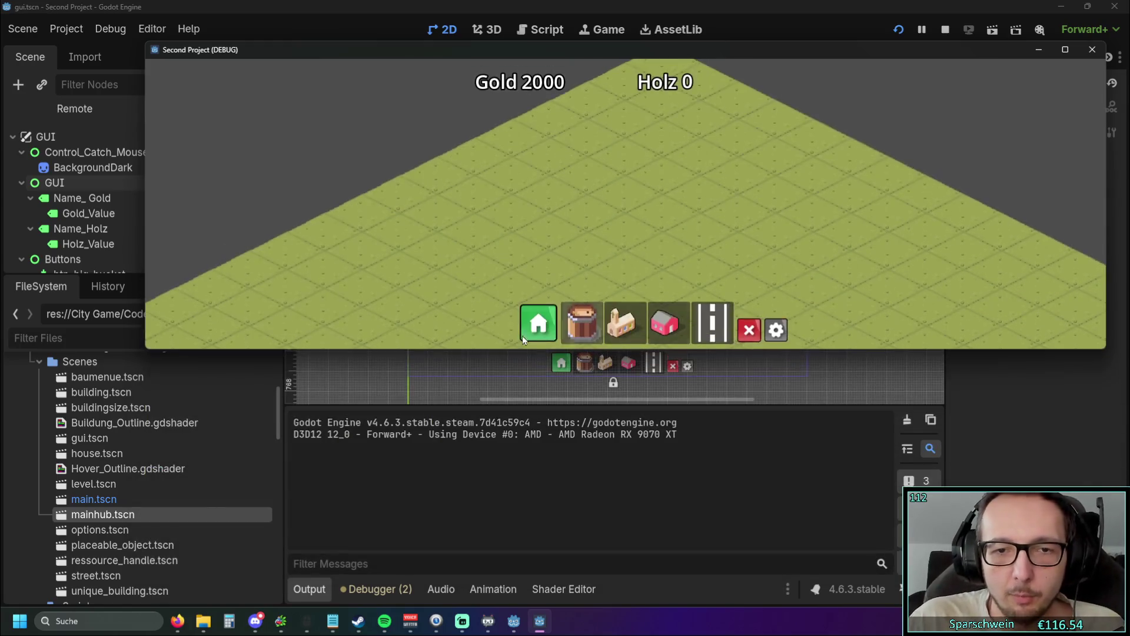
{"action": "left_click", "coordinate": [541, 324]}
{"action": "left_click_drag", "start_coordinate": [824, 353], "coordinate": [831, 230]}
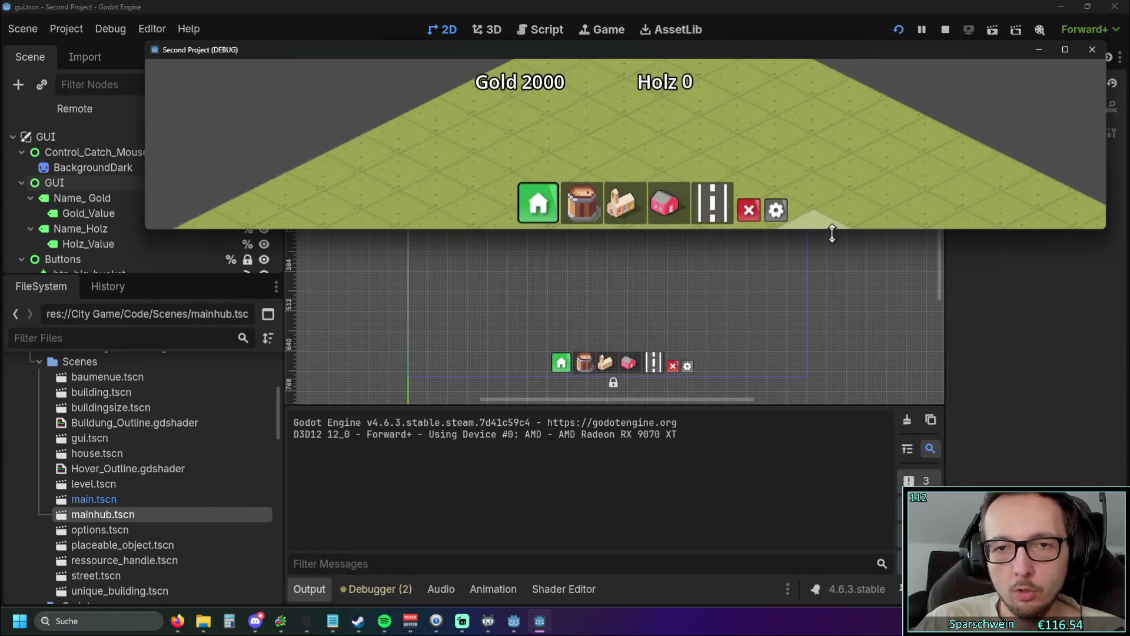
{"action": "left_click", "coordinate": [532, 202]}
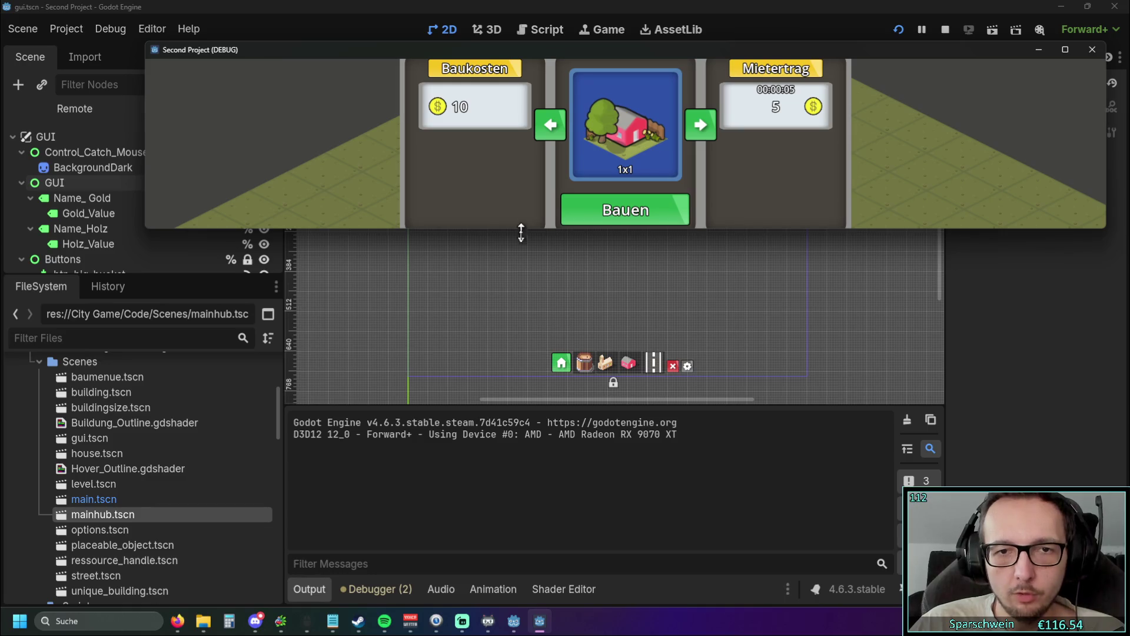
{"action": "left_click_drag", "start_coordinate": [522, 231], "coordinate": [492, 470]}
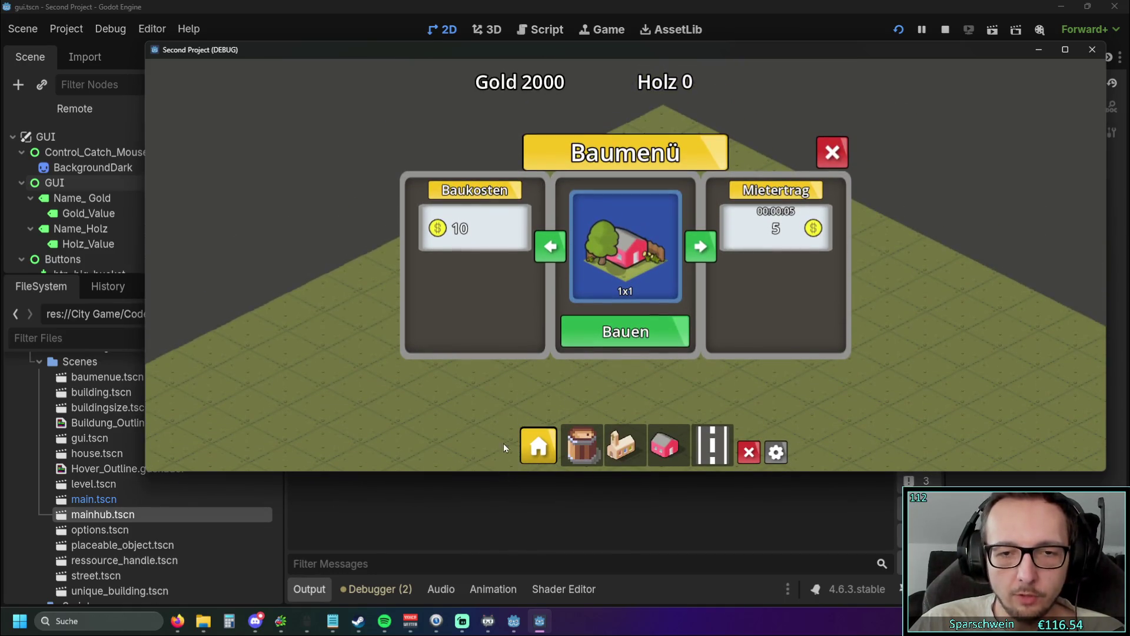
{"action": "mouse_move", "coordinate": [473, 471]}
{"action": "left_mouse_down"}
{"action": "mouse_move", "coordinate": [475, 373]}
{"action": "mouse_move", "coordinate": [476, 406]}
{"action": "mouse_move", "coordinate": [488, 341]}
{"action": "mouse_move", "coordinate": [488, 518]}
{"action": "mouse_move", "coordinate": [488, 340]}
{"action": "left_mouse_up"}
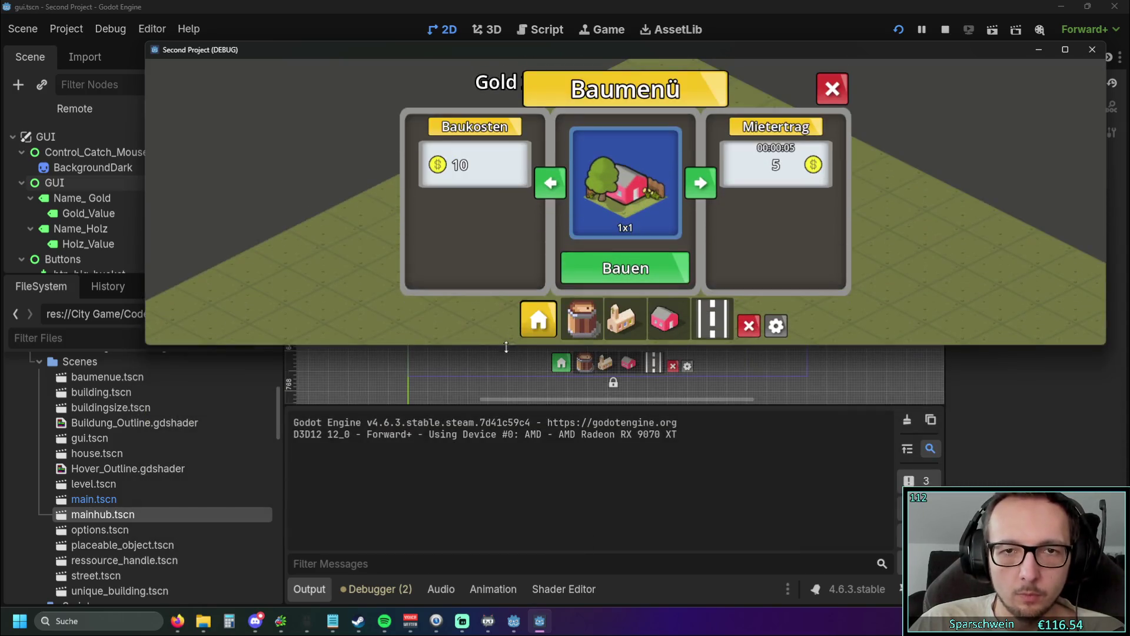
{"action": "left_click", "coordinate": [1092, 49]}
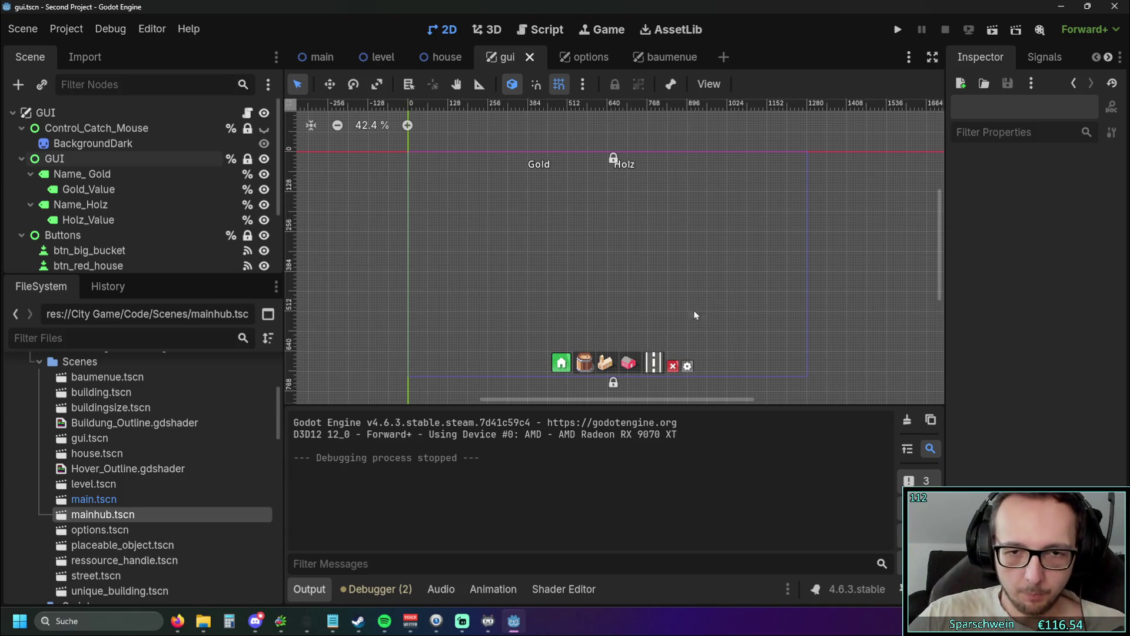
Step: Slightly zoom and pan the 2D canvas, then run the project again
{"action": "scroll", "coordinate": [689, 294], "scroll_direction": "down", "scroll_amount": 1}
{"action": "scroll", "coordinate": [686, 285], "scroll_direction": "up", "scroll_amount": 1}
{"action": "scroll", "coordinate": [682, 285], "scroll_direction": "up", "scroll_amount": 1}
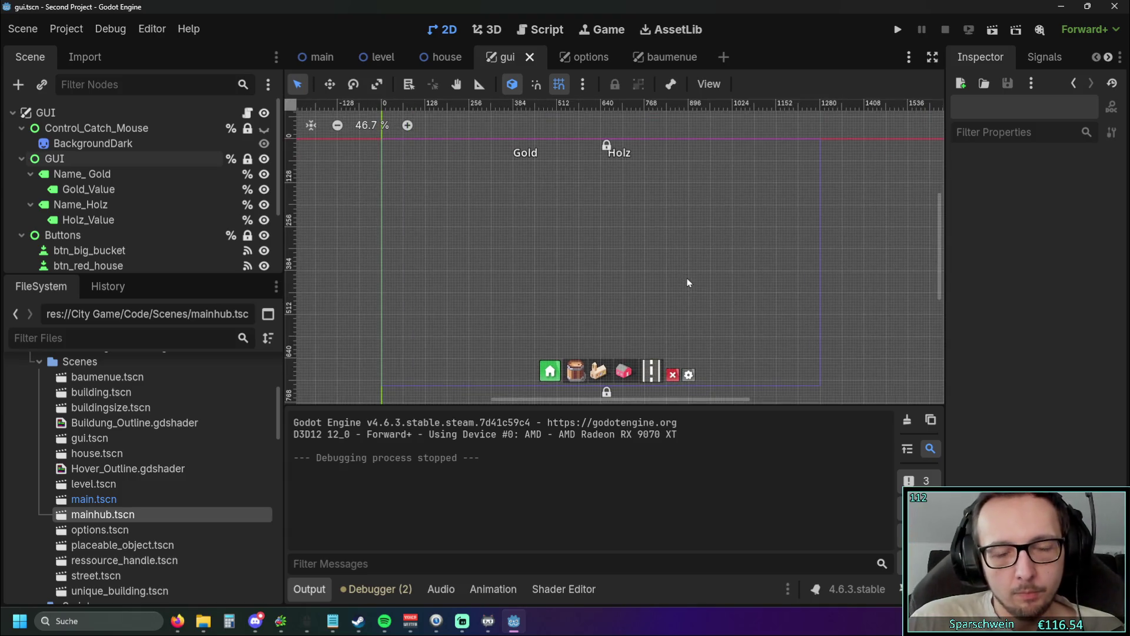
{"action": "left_click_drag", "start_coordinate": [678, 256], "coordinate": [680, 260]}
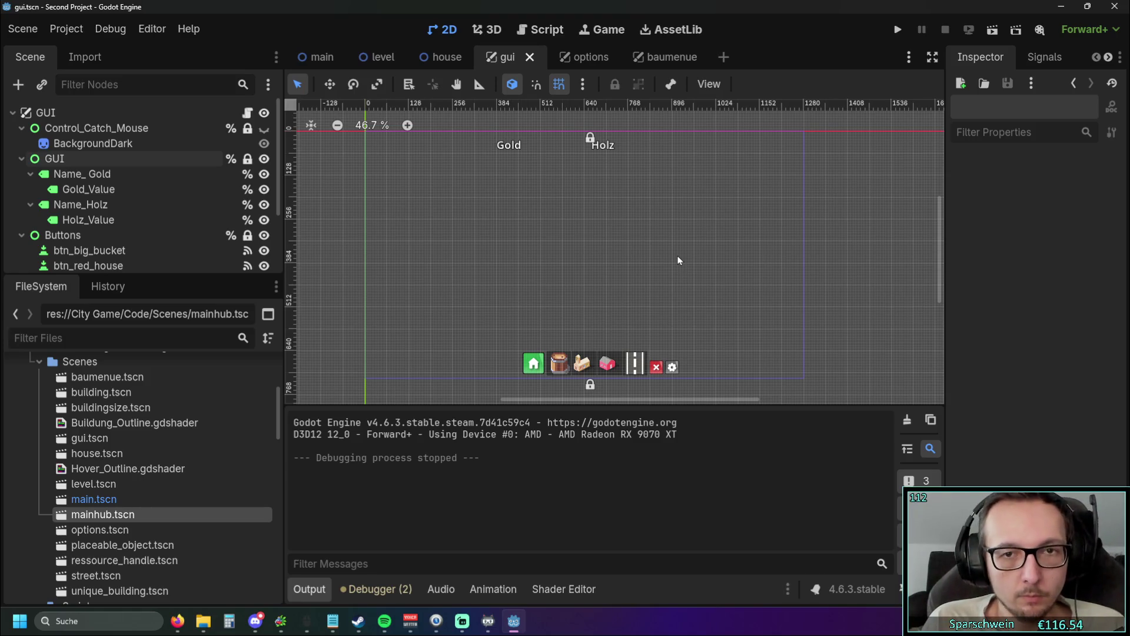
{"action": "left_click", "coordinate": [896, 30]}
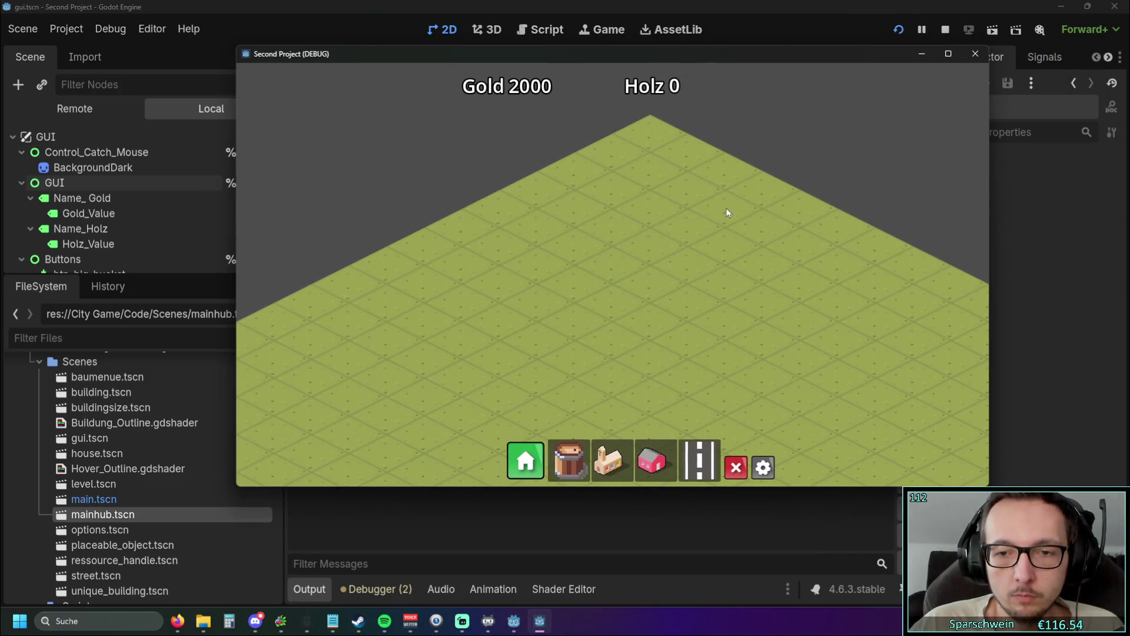
Step: Open the in-game Optionen panel and switch resolution to 1600x900, 1920x1080, then 1280x720
{"action": "left_click", "coordinate": [763, 466]}
{"action": "left_click", "coordinate": [546, 305]}
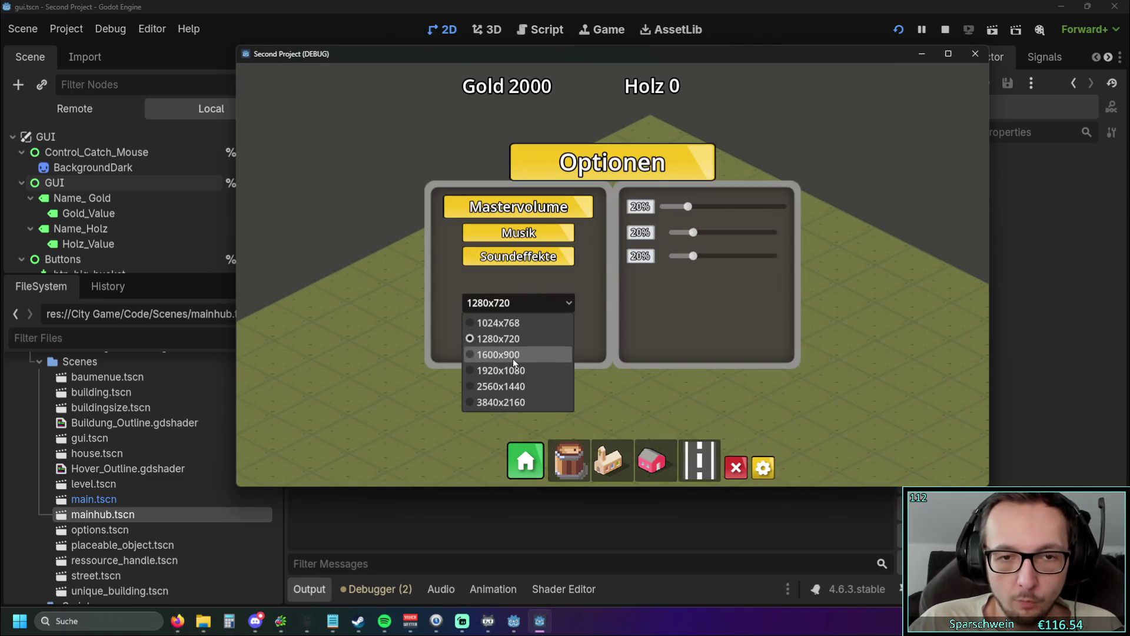
{"action": "left_click", "coordinate": [554, 355]}
{"action": "left_click", "coordinate": [595, 354]}
{"action": "left_click", "coordinate": [601, 422]}
{"action": "left_click", "coordinate": [729, 409]}
{"action": "left_click", "coordinate": [701, 446]}
Step: Move the window left, set 1024x768, maximize, then try 1920x1080 and 1024x768
{"action": "left_click_drag", "start_coordinate": [678, 57], "coordinate": [650, 59]}
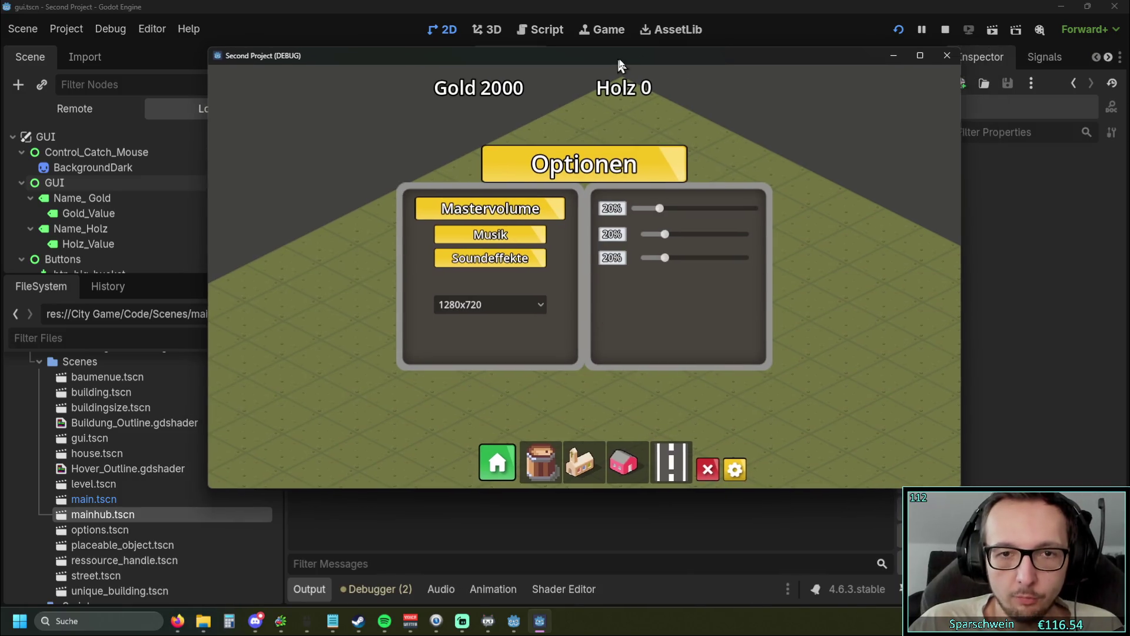
{"action": "left_click", "coordinate": [539, 309]}
{"action": "left_click", "coordinate": [527, 333]}
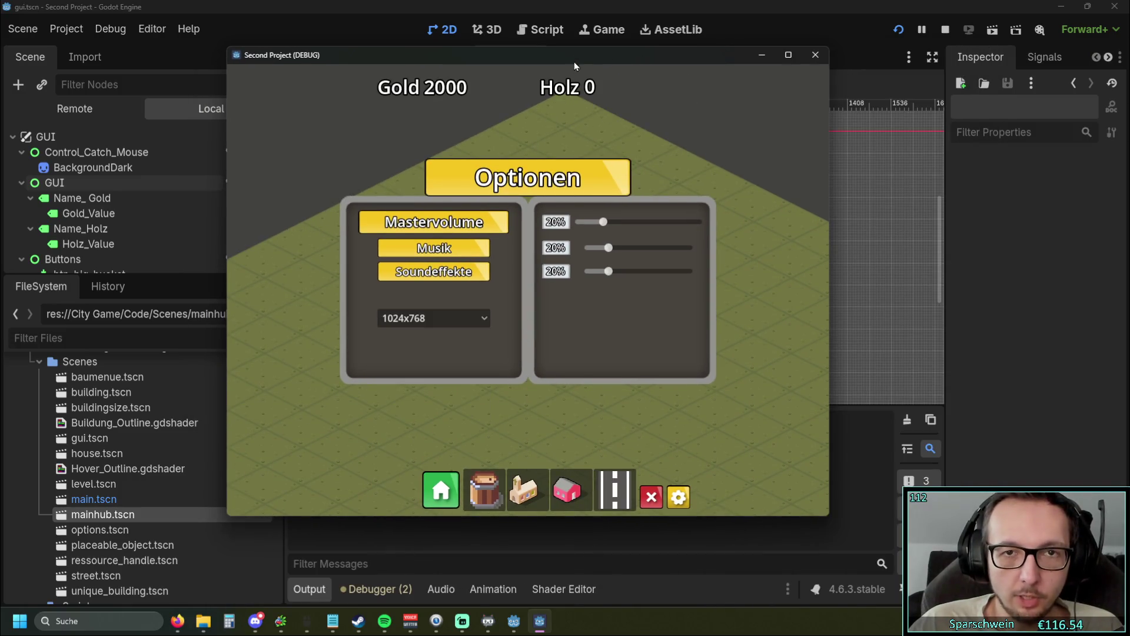
{"action": "double_click", "coordinate": [571, 59]}
{"action": "left_click", "coordinate": [478, 345]}
{"action": "left_click", "coordinate": [469, 406]}
{"action": "left_click", "coordinate": [490, 344]}
{"action": "left_click", "coordinate": [468, 365]}
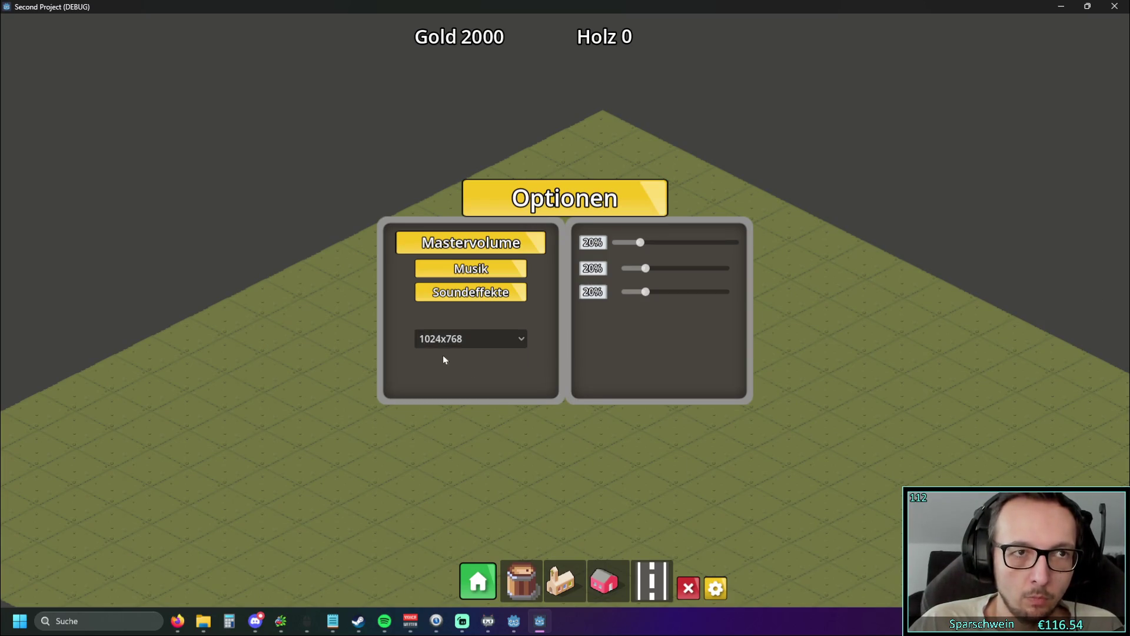
Step: Toggle the game window between maximized and windowed, selecting 1280x720 along the way
{"action": "double_click", "coordinate": [482, 6]}
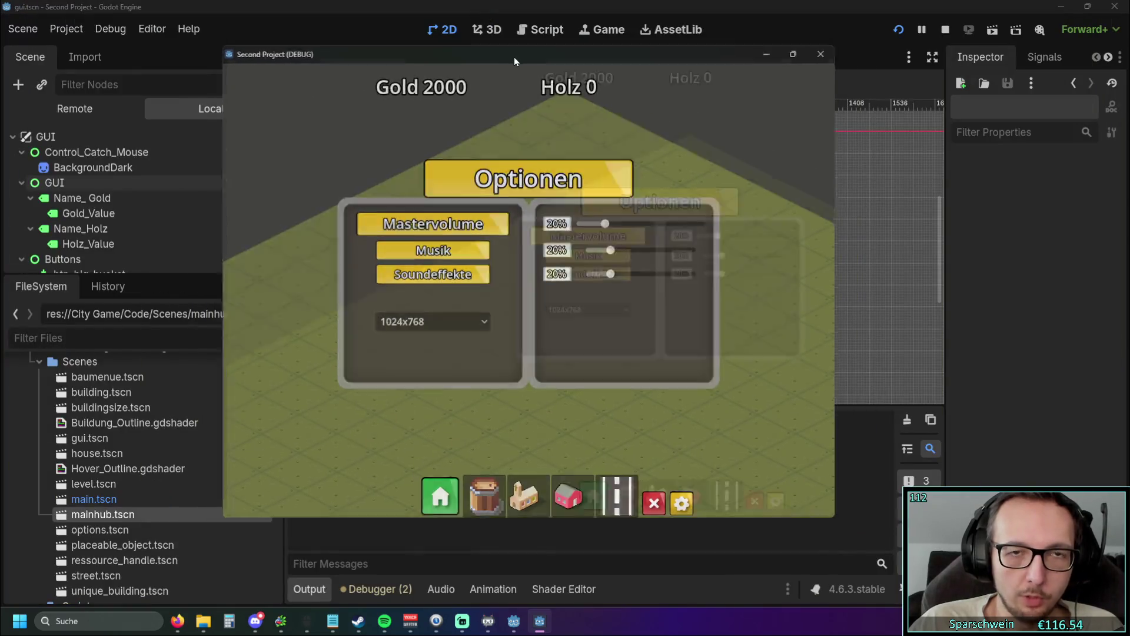
{"action": "double_click", "coordinate": [514, 57]}
{"action": "double_click", "coordinate": [514, 11]}
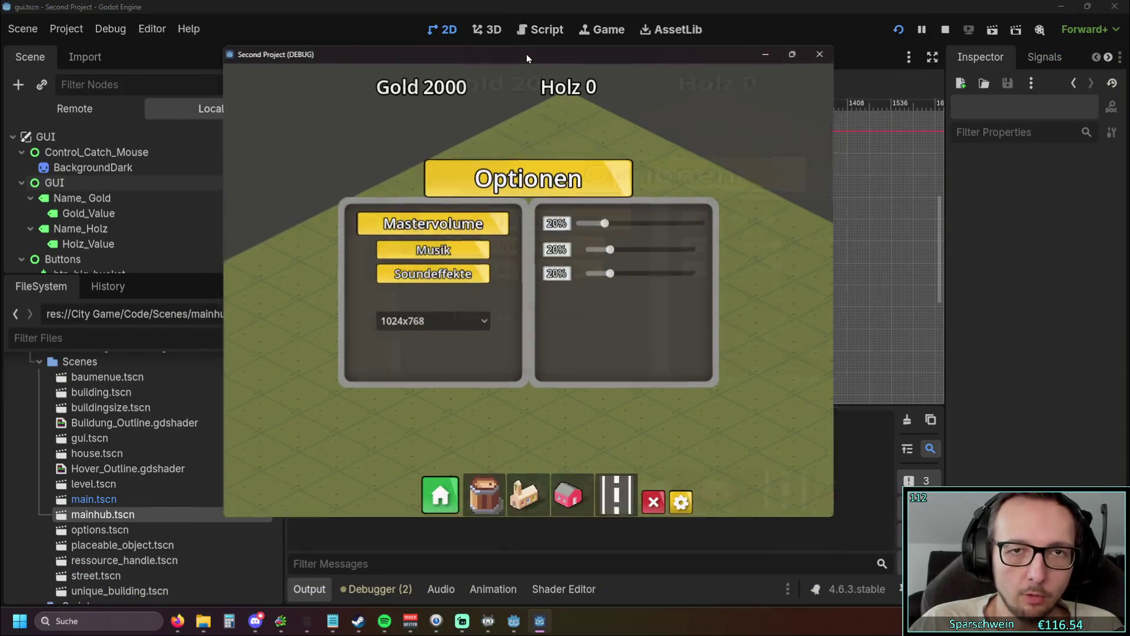
{"action": "double_click", "coordinate": [527, 54]}
{"action": "left_click", "coordinate": [492, 335]}
{"action": "left_click", "coordinate": [472, 376]}
{"action": "left_click", "coordinate": [493, 337]}
{"action": "double_click", "coordinate": [589, 4]}
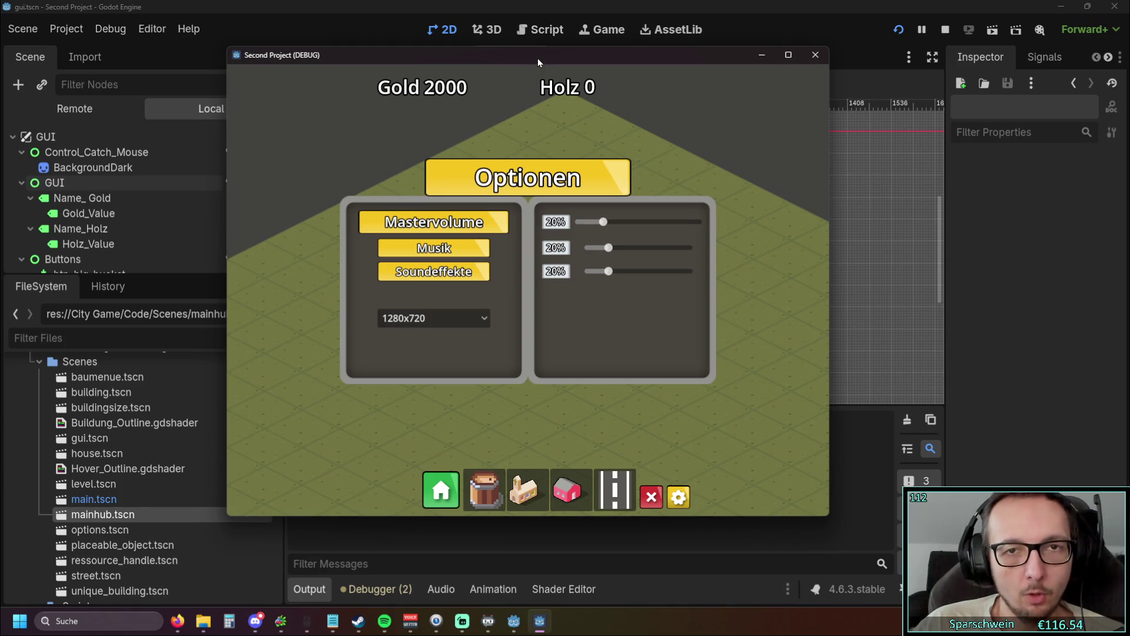
{"action": "double_click", "coordinate": [538, 58]}
Step: Cycle resolutions through 1600x900, 2560x1440, 1024x768, 1280x720 and back to 1600x900
{"action": "left_click", "coordinate": [494, 339]}
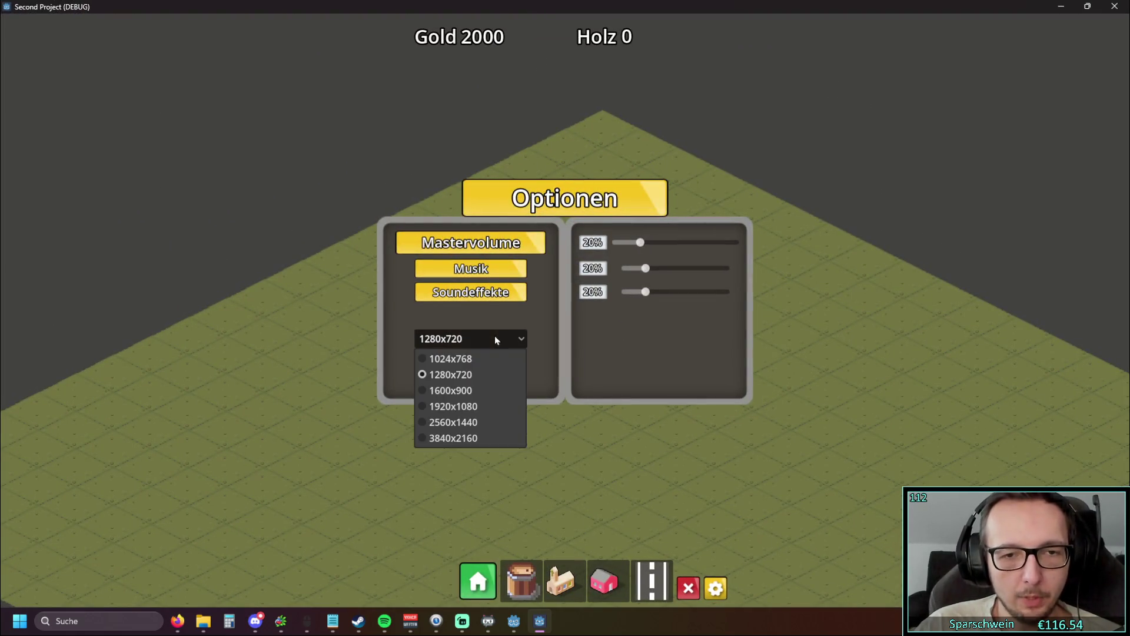
{"action": "left_click", "coordinate": [467, 390]}
{"action": "left_click", "coordinate": [471, 339]}
{"action": "left_click", "coordinate": [465, 422]}
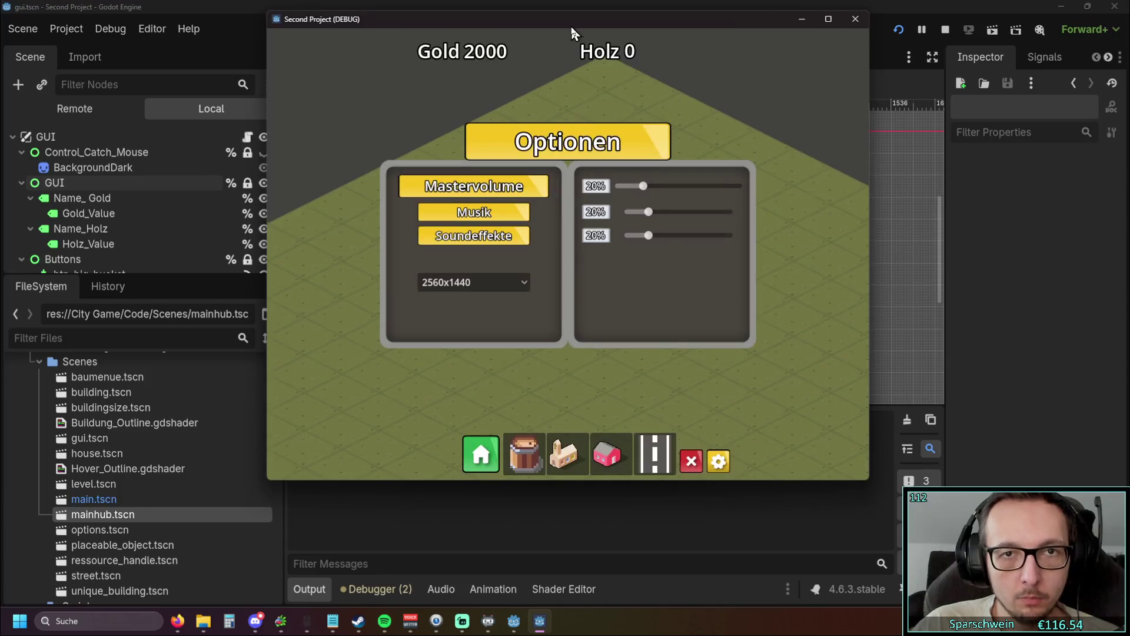
{"action": "left_click_drag", "start_coordinate": [571, 28], "coordinate": [570, 30]}
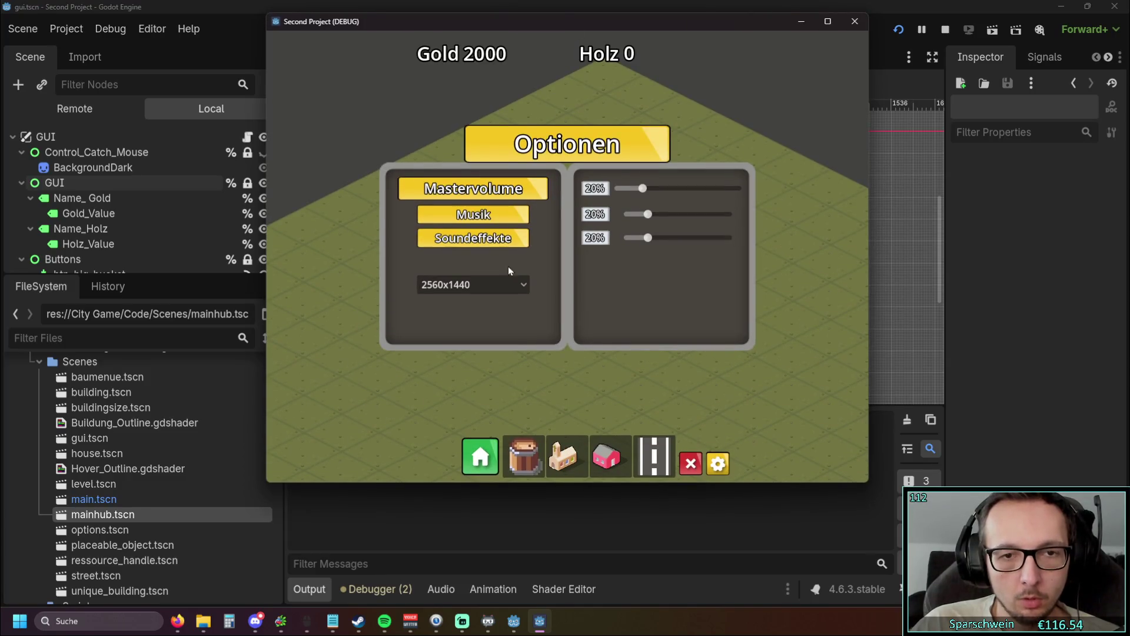
{"action": "left_click", "coordinate": [501, 288]}
{"action": "left_click", "coordinate": [483, 304]}
{"action": "left_click", "coordinate": [478, 286]}
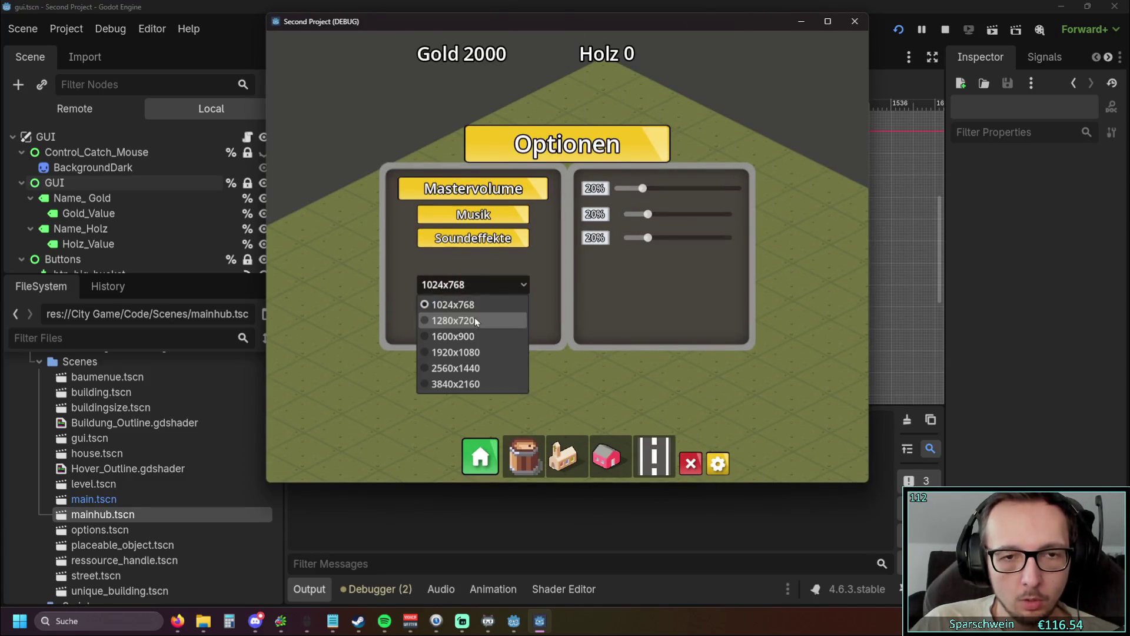
{"action": "left_click", "coordinate": [477, 321]}
{"action": "left_click", "coordinate": [495, 277]}
{"action": "left_click", "coordinate": [513, 320]}
Step: Try 1920x1080, 1024x768 and 1280x720, then reposition, maximize and set 1024x768
{"action": "left_click", "coordinate": [595, 324]}
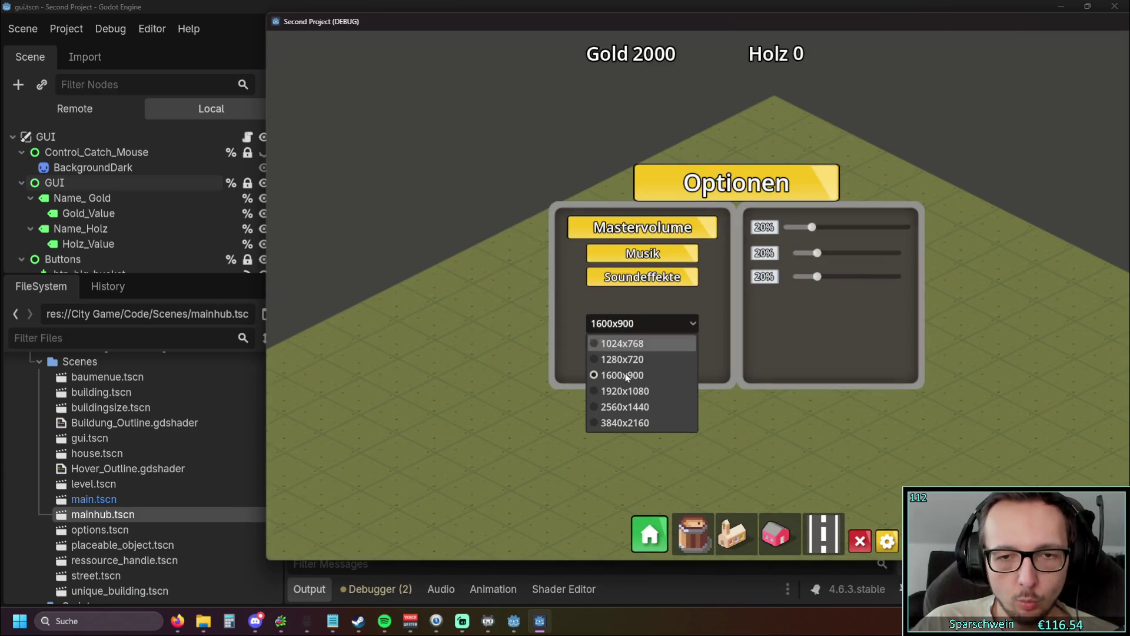
{"action": "left_click", "coordinate": [694, 462]}
{"action": "left_click", "coordinate": [734, 384]}
{"action": "left_click", "coordinate": [728, 397]}
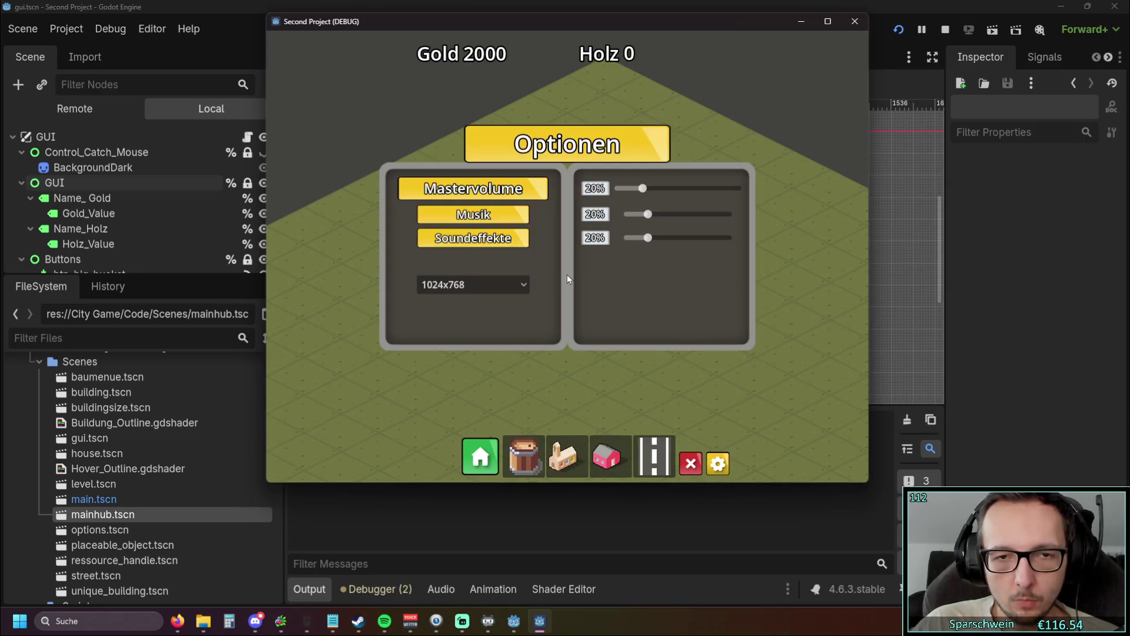
{"action": "left_click", "coordinate": [471, 284]}
{"action": "left_click", "coordinate": [478, 323]}
{"action": "mouse_move", "coordinate": [595, 7]}
{"action": "left_mouse_down"}
{"action": "mouse_move", "coordinate": [560, 43]}
{"action": "mouse_move", "coordinate": [565, 26]}
{"action": "left_mouse_up"}
{"action": "double_click", "coordinate": [565, 26]}
{"action": "left_click", "coordinate": [493, 343]}
{"action": "left_click", "coordinate": [474, 355]}
Step: Alternate restoring and maximizing with 1600x900 and 1024x768, finishing windowed on 1600x900
{"action": "double_click", "coordinate": [557, 6]}
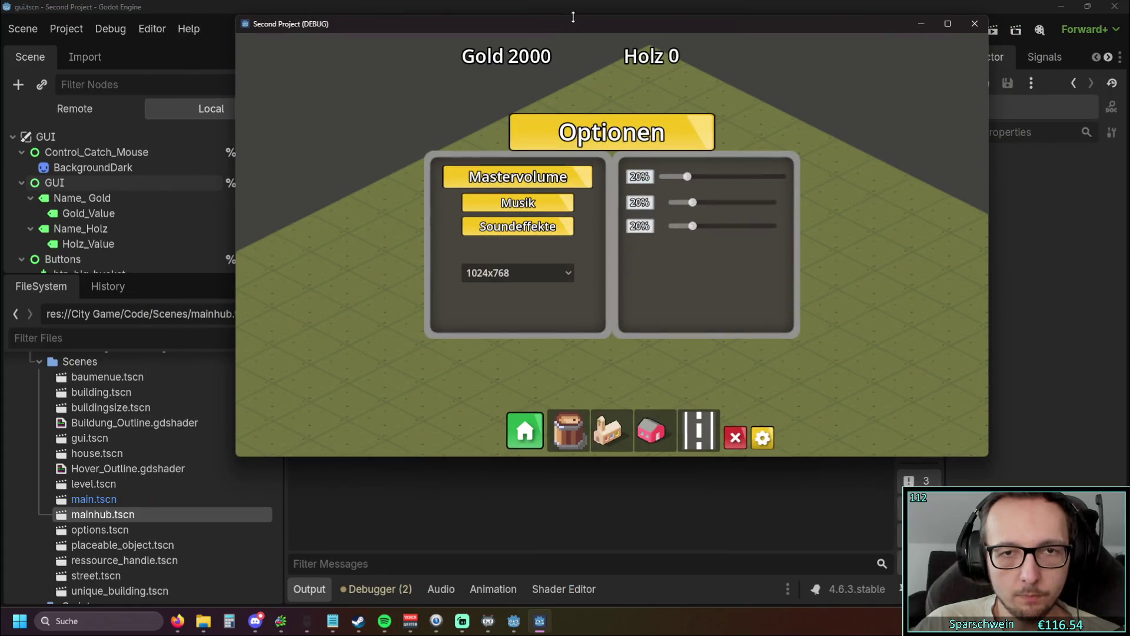
{"action": "left_click", "coordinate": [532, 273]}
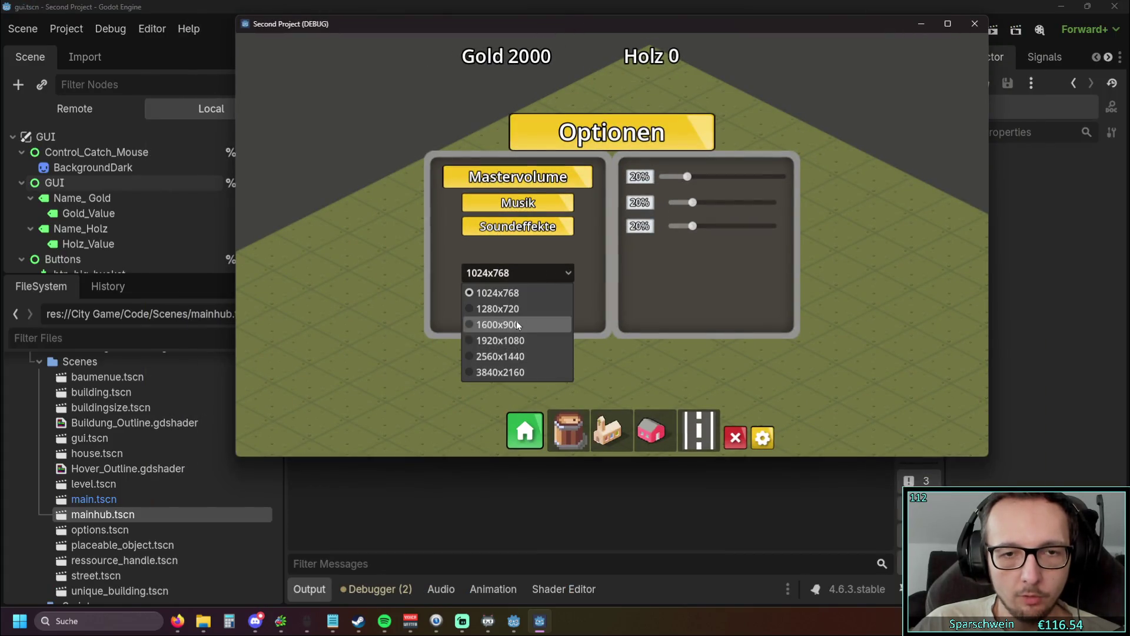
{"action": "left_click", "coordinate": [507, 323]}
{"action": "double_click", "coordinate": [600, 28]}
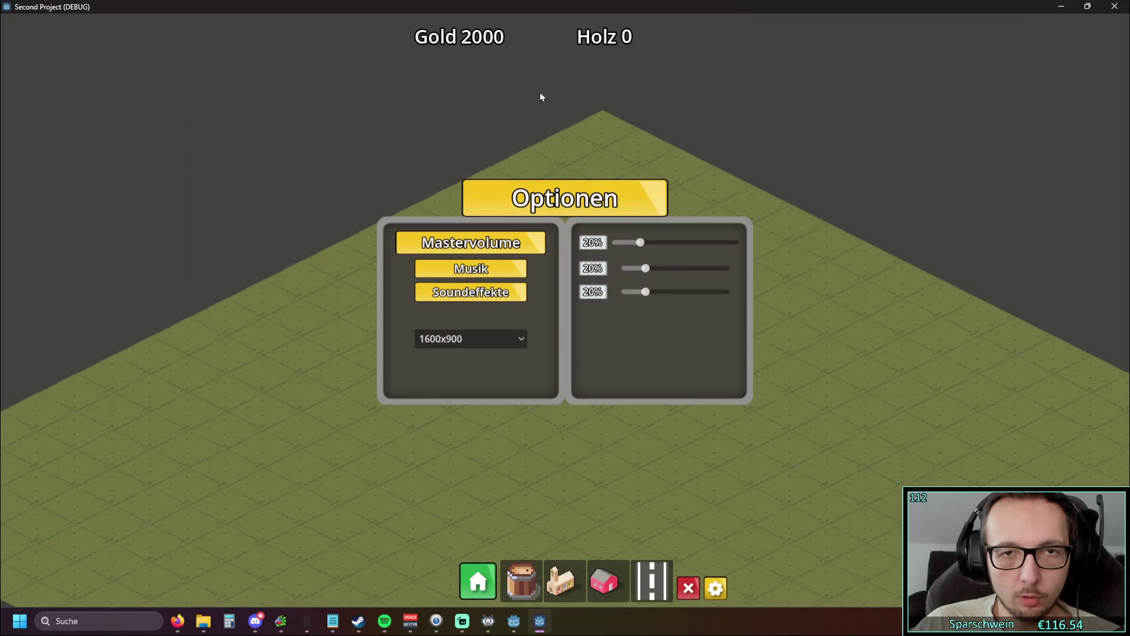
{"action": "left_click", "coordinate": [503, 338]}
{"action": "left_click", "coordinate": [483, 359]}
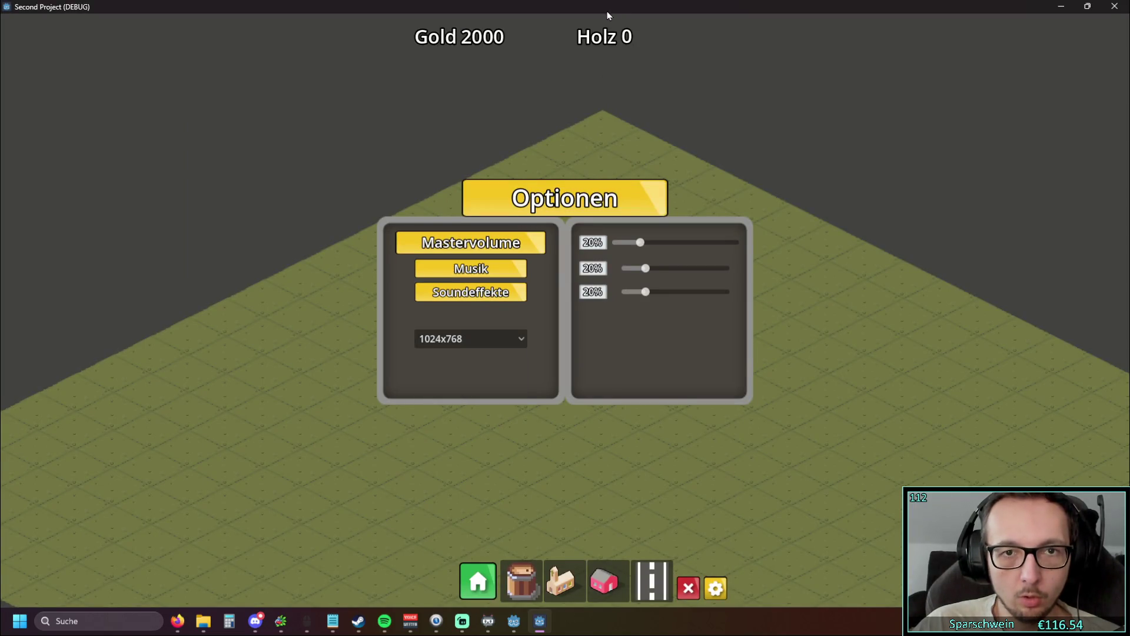
{"action": "double_click", "coordinate": [606, 11]}
{"action": "left_click_drag", "start_coordinate": [659, 23], "coordinate": [557, 23]}
{"action": "left_click", "coordinate": [553, 326]}
{"action": "left_click", "coordinate": [509, 379]}
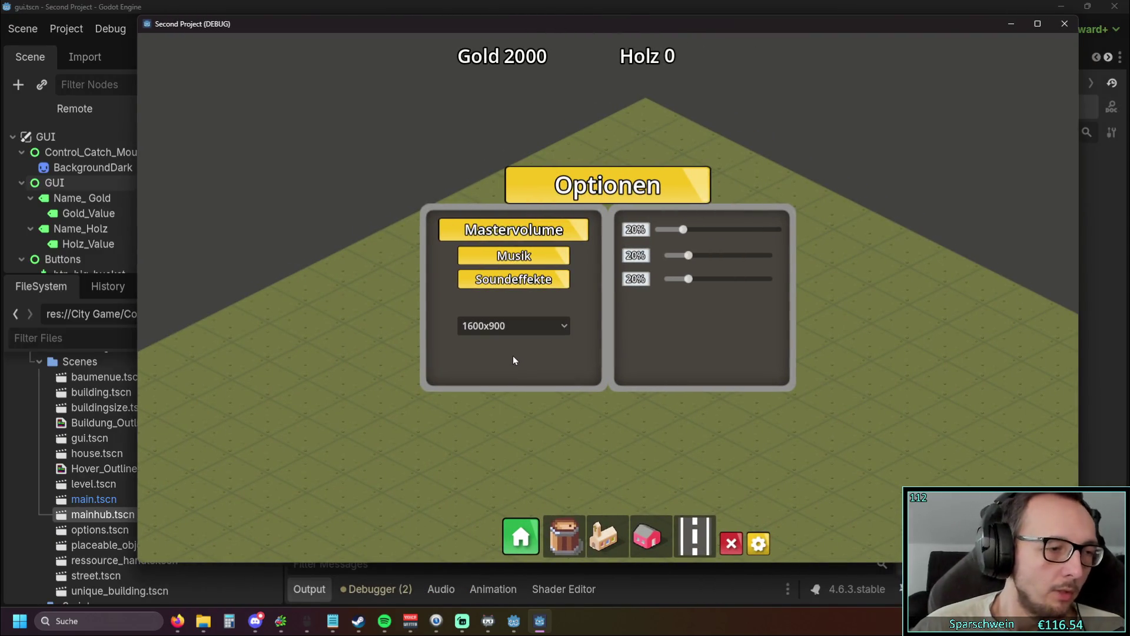
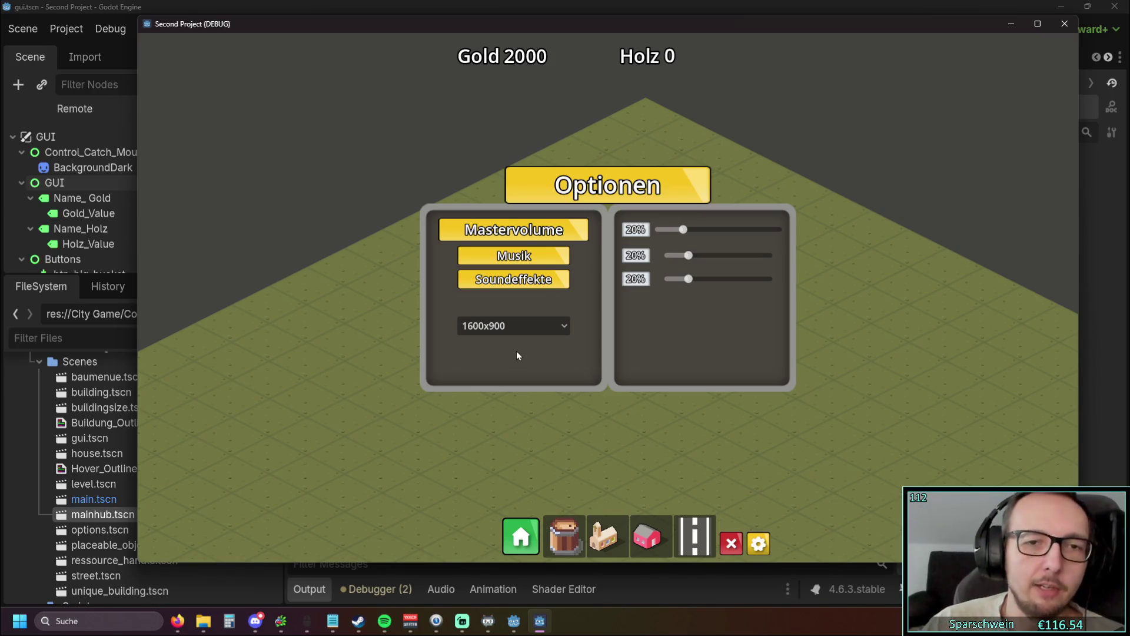
Step: Switch the game resolution to 1280x720, then to 1920x1080
{"action": "left_click", "coordinate": [518, 327]}
{"action": "left_click", "coordinate": [511, 363]}
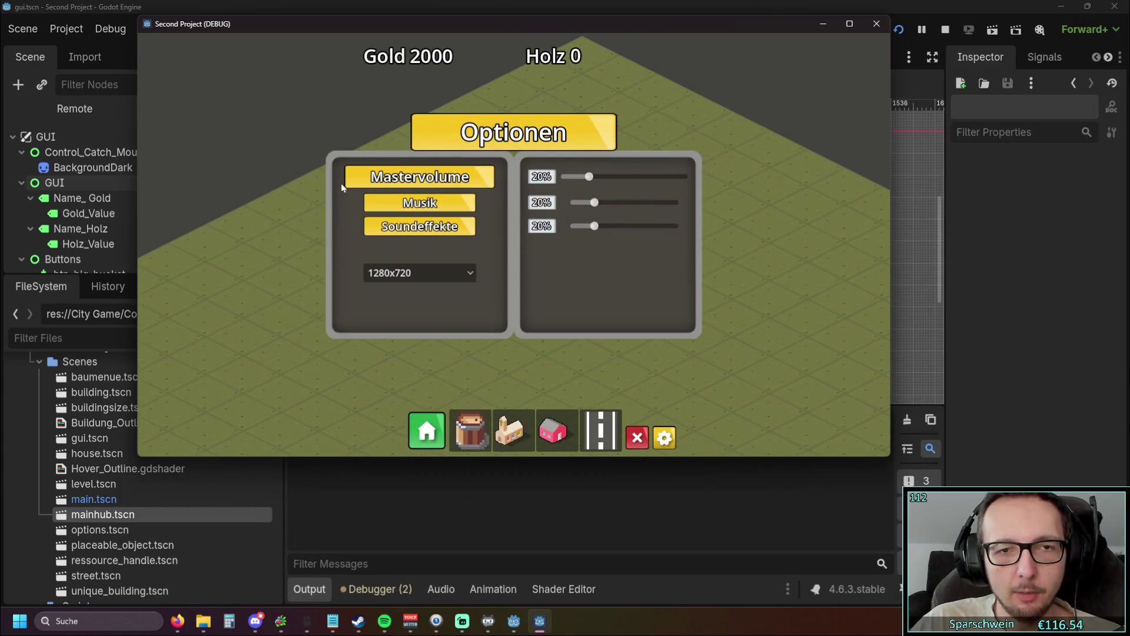
{"action": "left_click", "coordinate": [470, 270]}
{"action": "left_click", "coordinate": [440, 340]}
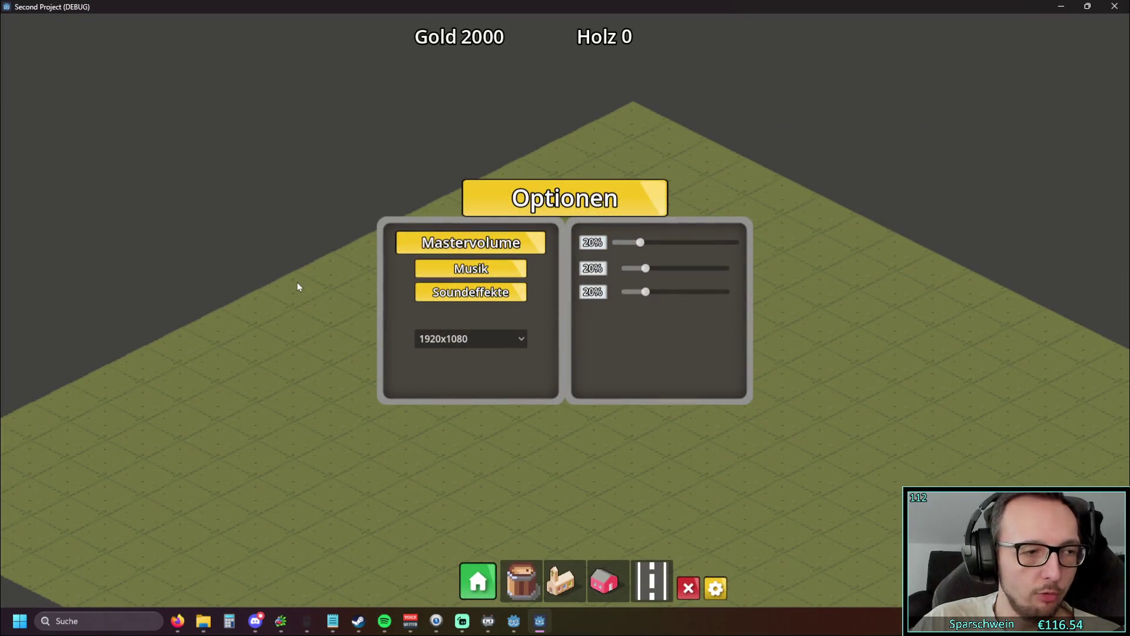
Step: Restore the game window, return to 1280x720, and bring the Notepad notes forward
{"action": "double_click", "coordinate": [518, 6]}
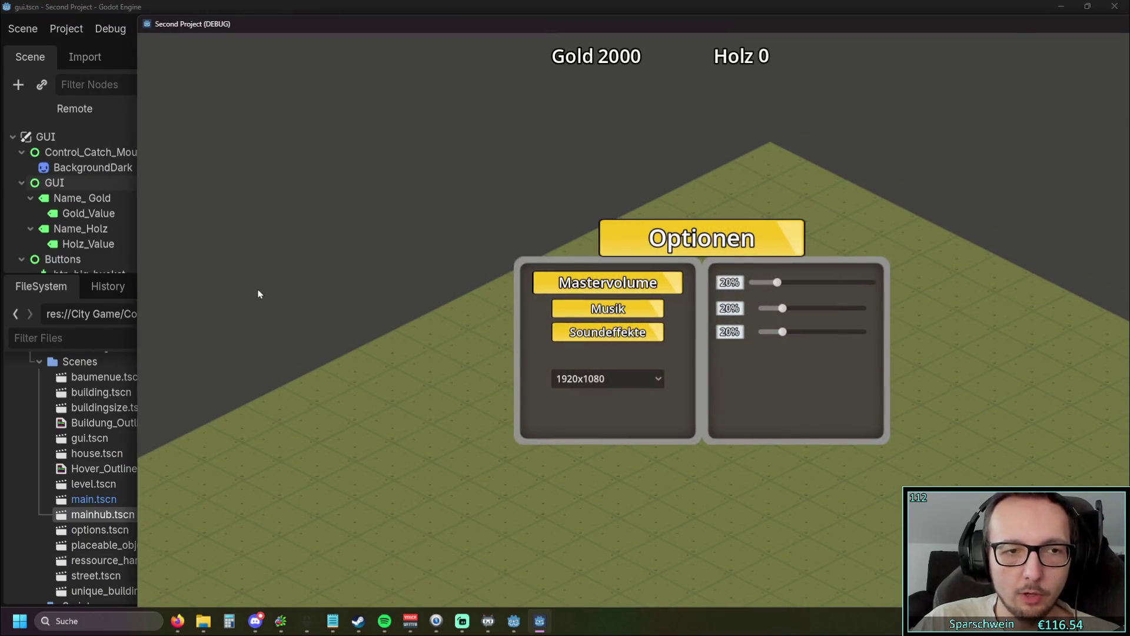
{"action": "left_click", "coordinate": [640, 374]}
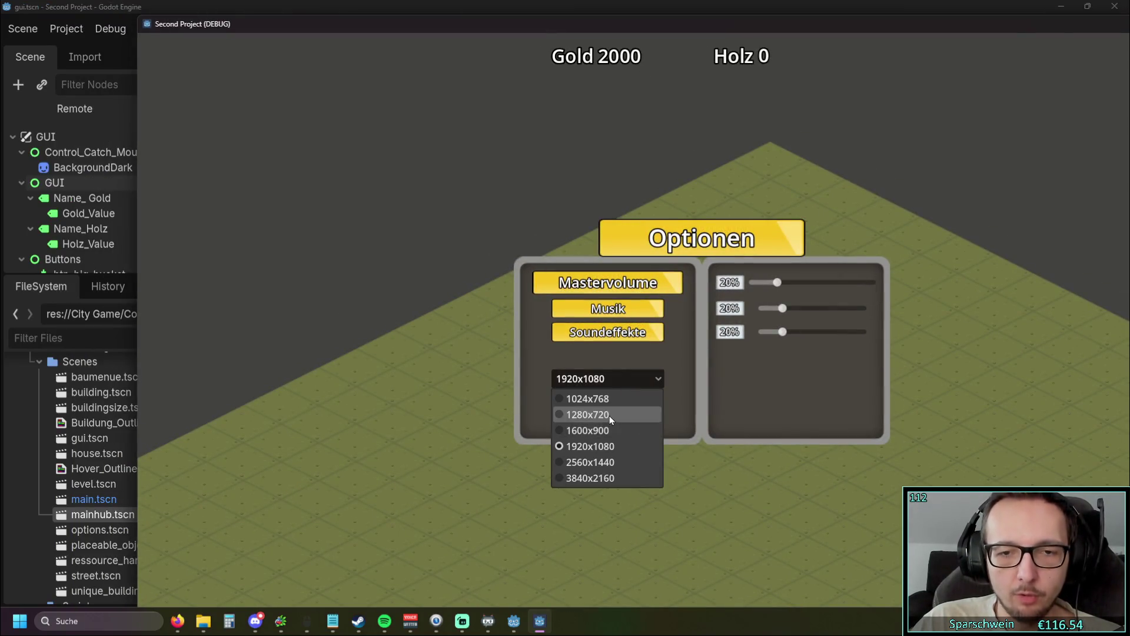
{"action": "left_click", "coordinate": [611, 415]}
{"action": "mouse_move", "coordinate": [555, 25]}
{"action": "left_mouse_down"}
{"action": "mouse_move", "coordinate": [783, 72]}
{"action": "mouse_move", "coordinate": [583, 49]}
{"action": "left_mouse_up"}
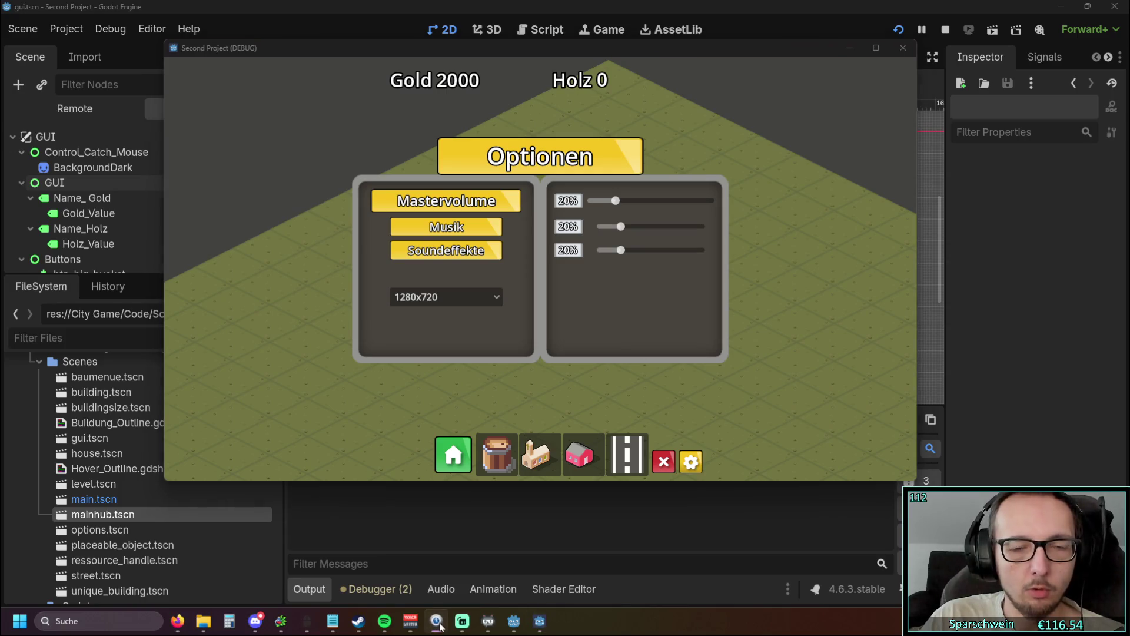
{"action": "left_click", "coordinate": [332, 621]}
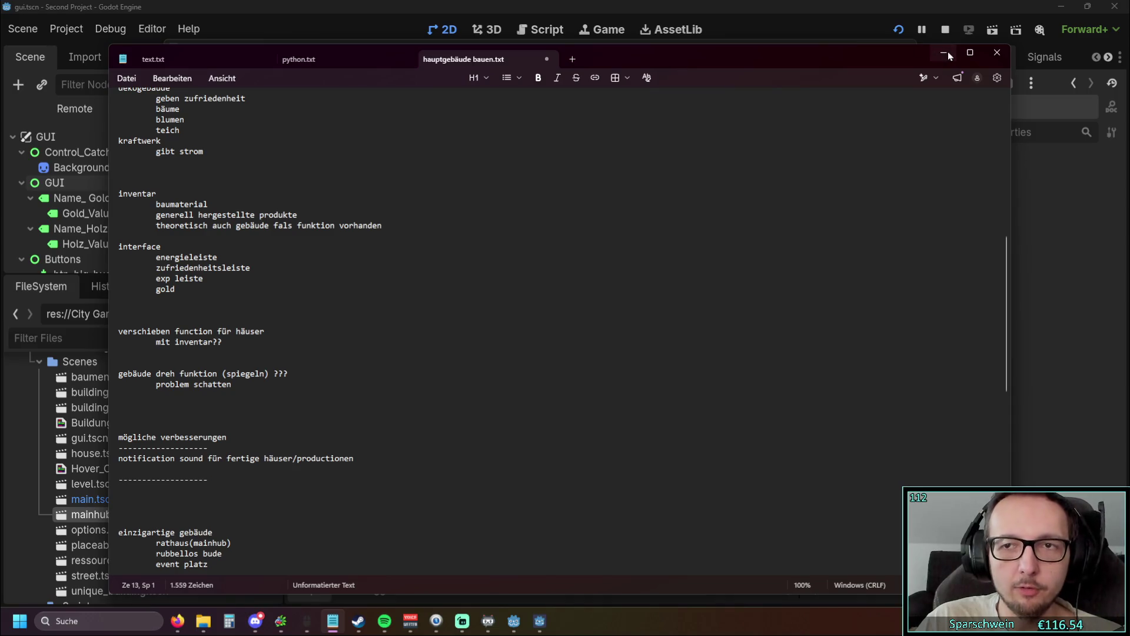
Step: Minimize the hauptgebäude bauen.txt notes to reveal the game's 1280x720 Optionen menu
{"action": "left_click", "coordinate": [944, 52]}
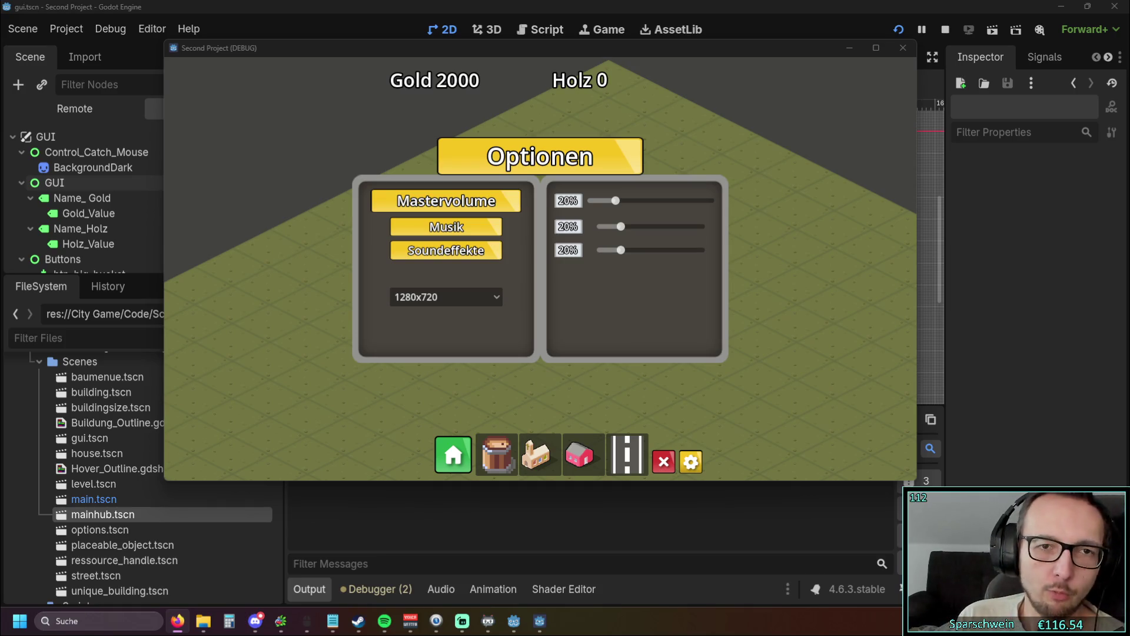
Step: Move and enlarge the game window, then hide and reshow Optionen with the gear button
{"action": "left_click_drag", "start_coordinate": [611, 53], "coordinate": [645, 81]}
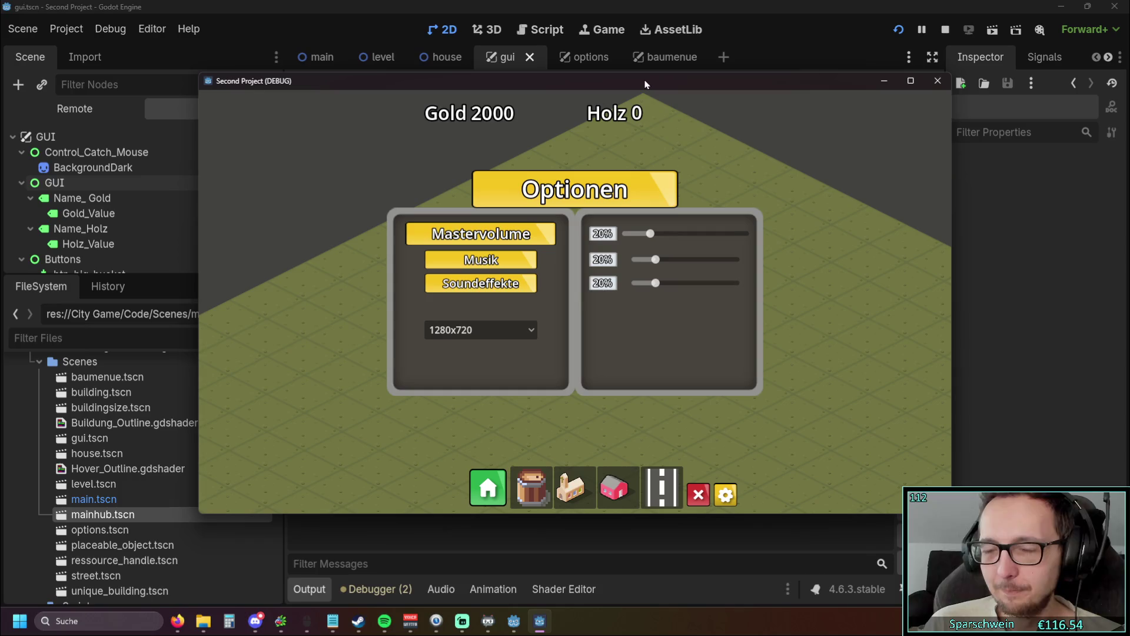
{"action": "mouse_move", "coordinate": [952, 222]}
{"action": "left_mouse_down"}
{"action": "mouse_move", "coordinate": [1085, 221]}
{"action": "mouse_move", "coordinate": [1123, 236]}
{"action": "left_mouse_up"}
{"action": "mouse_move", "coordinate": [842, 514]}
{"action": "left_mouse_down"}
{"action": "mouse_move", "coordinate": [841, 583]}
{"action": "mouse_move", "coordinate": [837, 348]}
{"action": "mouse_move", "coordinate": [837, 455]}
{"action": "left_mouse_up"}
{"action": "left_click", "coordinate": [817, 563]}
{"action": "left_click", "coordinate": [819, 564]}
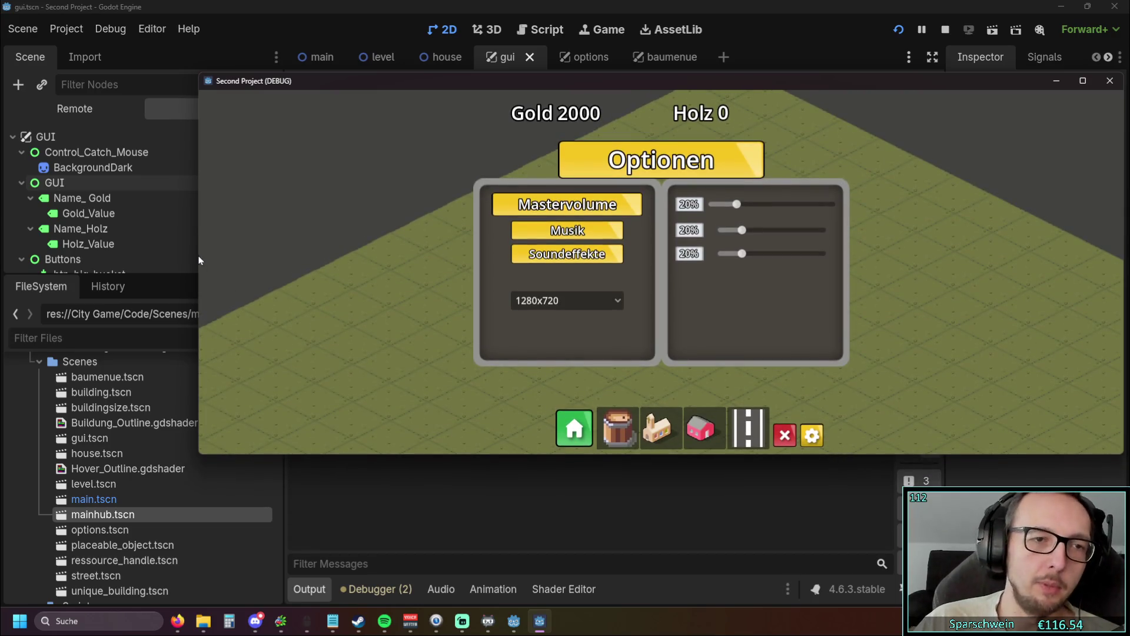
Step: Narrow and reposition the game window, then close the test run
{"action": "mouse_move", "coordinate": [198, 251]}
{"action": "left_mouse_down"}
{"action": "mouse_move", "coordinate": [630, 259]}
{"action": "mouse_move", "coordinate": [233, 264]}
{"action": "left_mouse_up"}
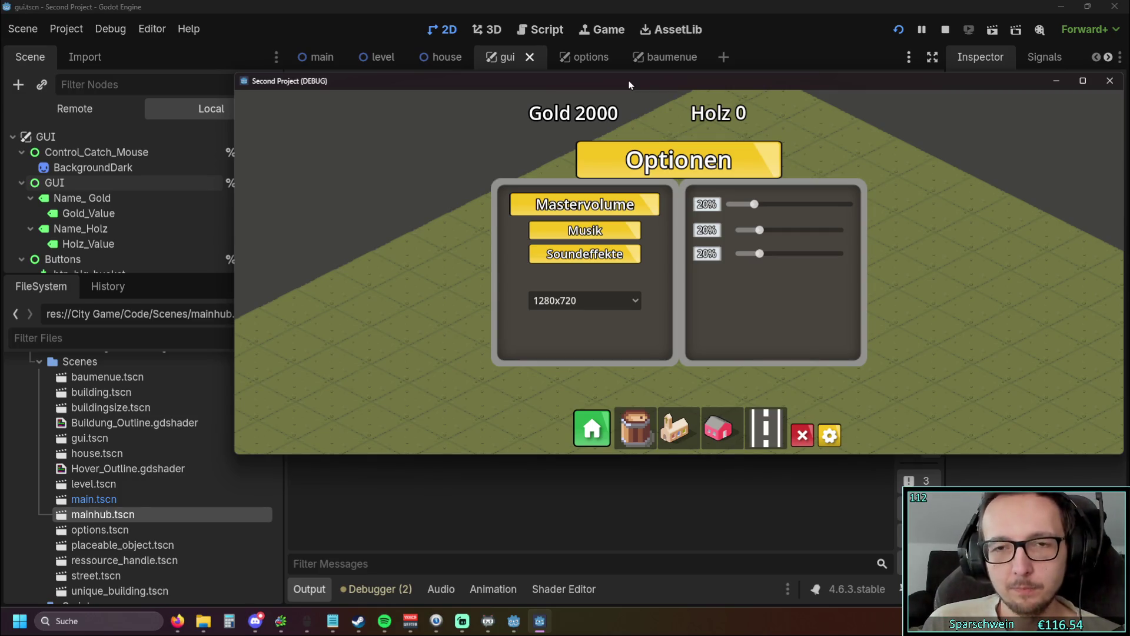
{"action": "left_click_drag", "start_coordinate": [648, 88], "coordinate": [533, 66]}
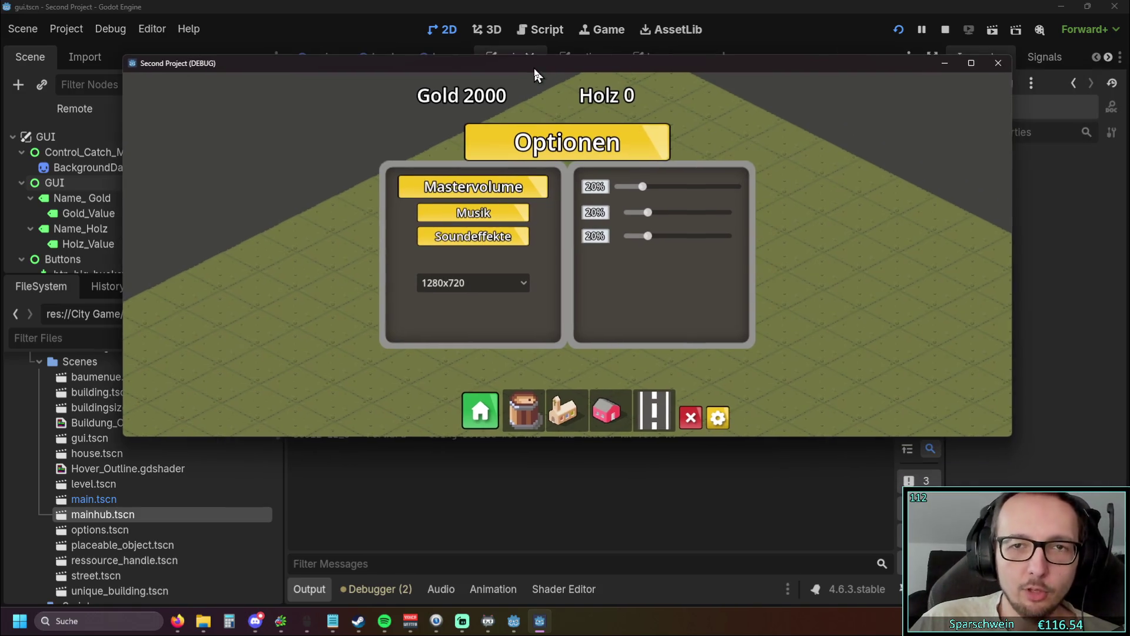
{"action": "left_click", "coordinate": [989, 63]}
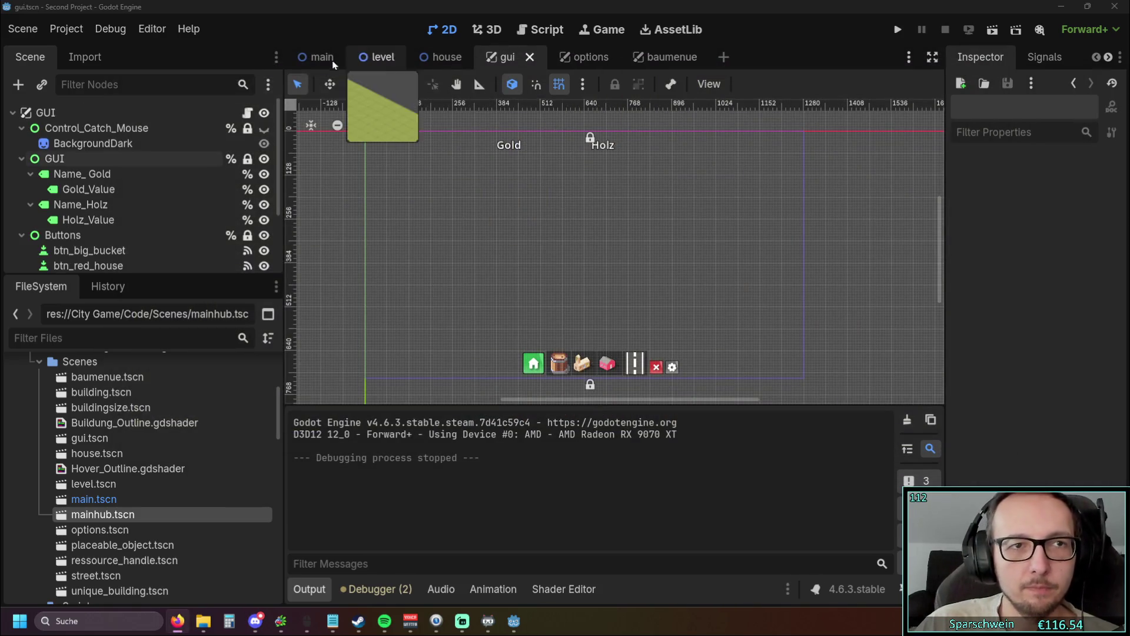
{"action": "left_click", "coordinate": [66, 29]}
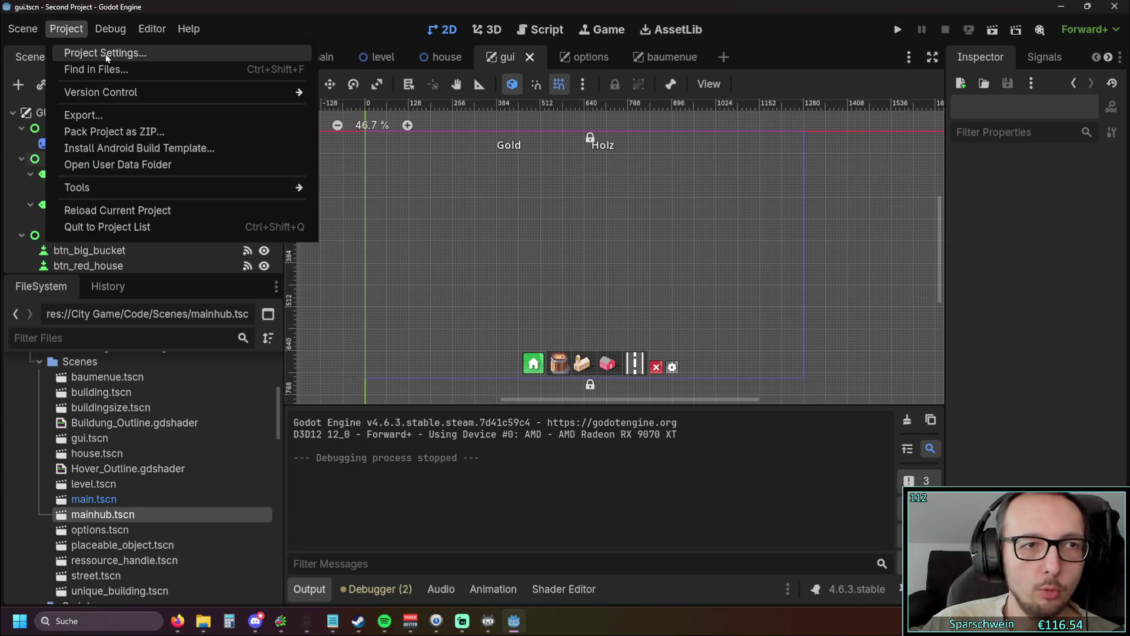
{"action": "left_click", "coordinate": [105, 53]}
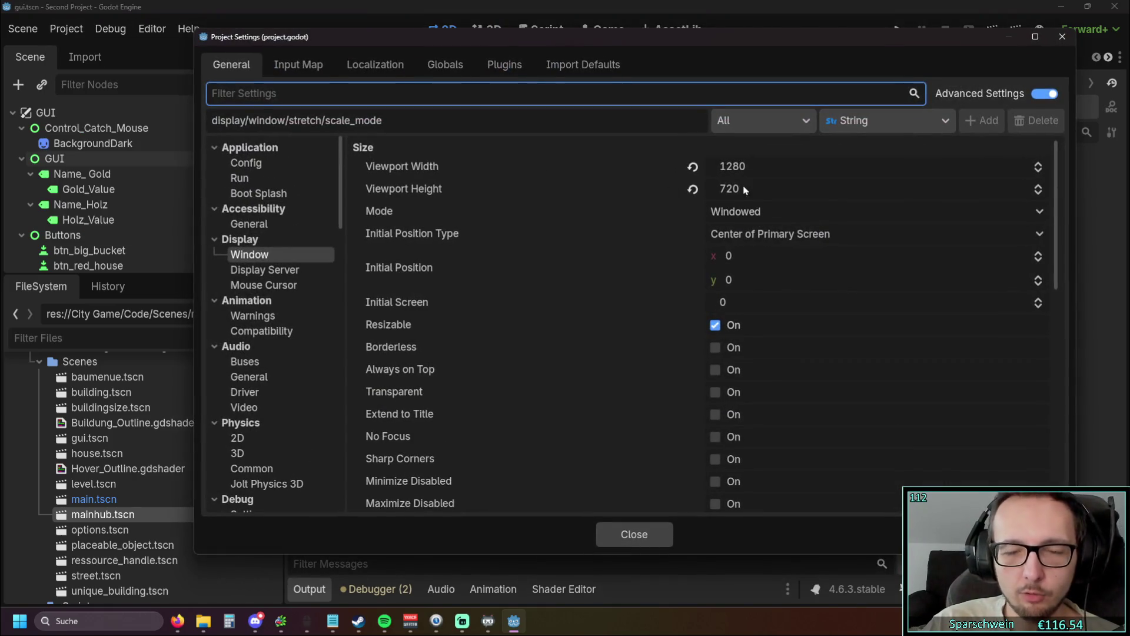
{"action": "mouse_move", "coordinate": [544, 187]}
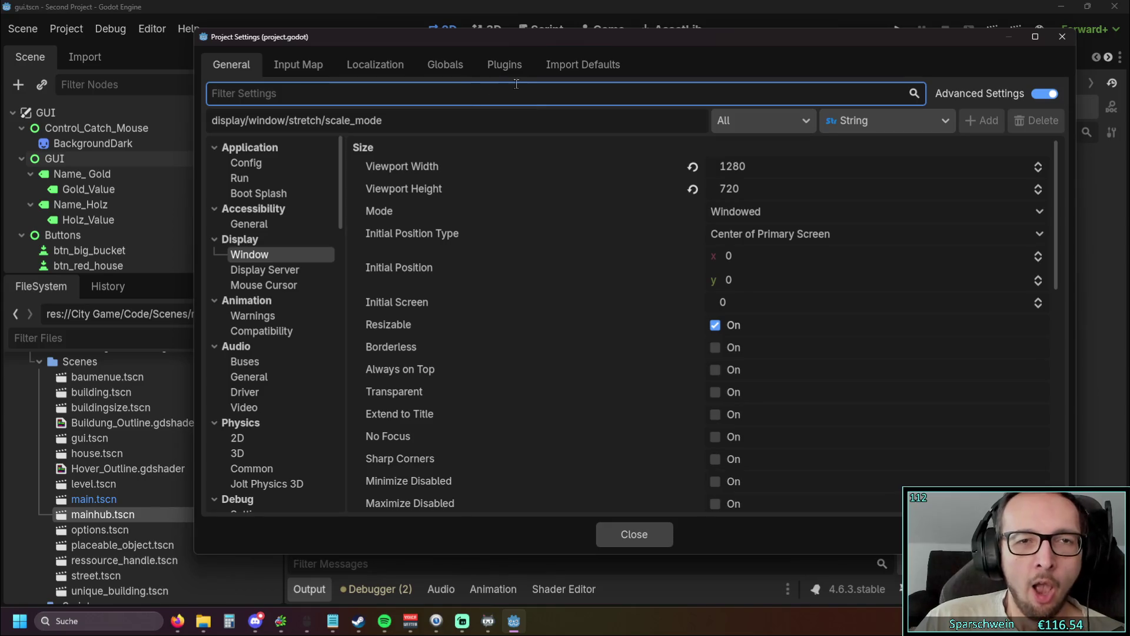
{"action": "left_click", "coordinate": [1063, 37]}
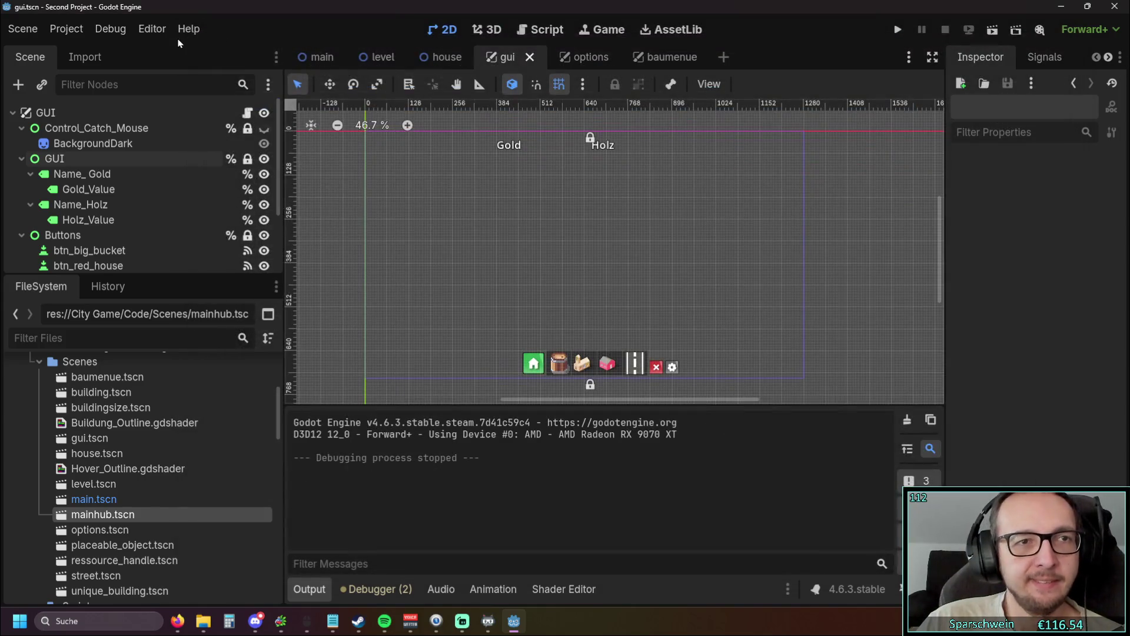
{"action": "left_click", "coordinate": [152, 29]}
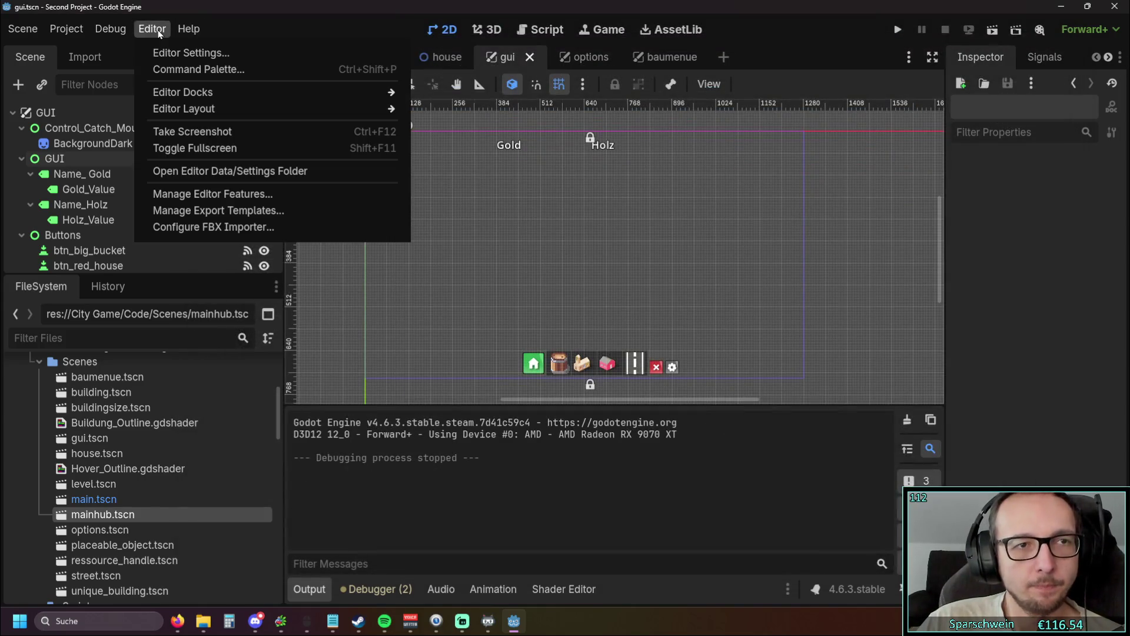
{"action": "left_click", "coordinate": [180, 52]}
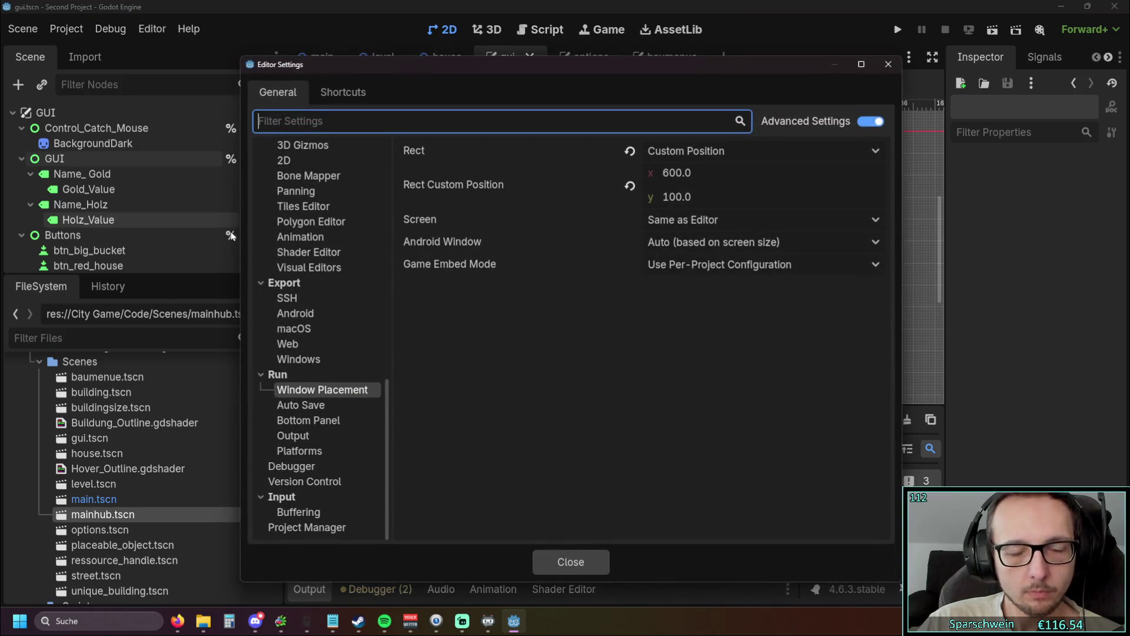
{"action": "left_click", "coordinate": [318, 405]}
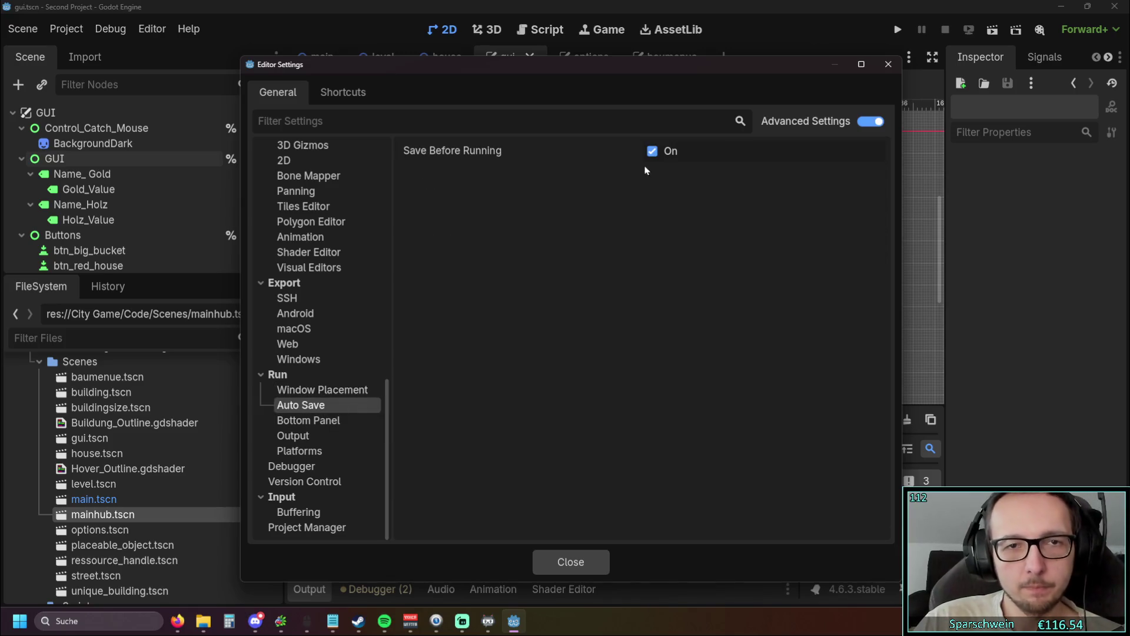
{"action": "mouse_move", "coordinate": [516, 158]}
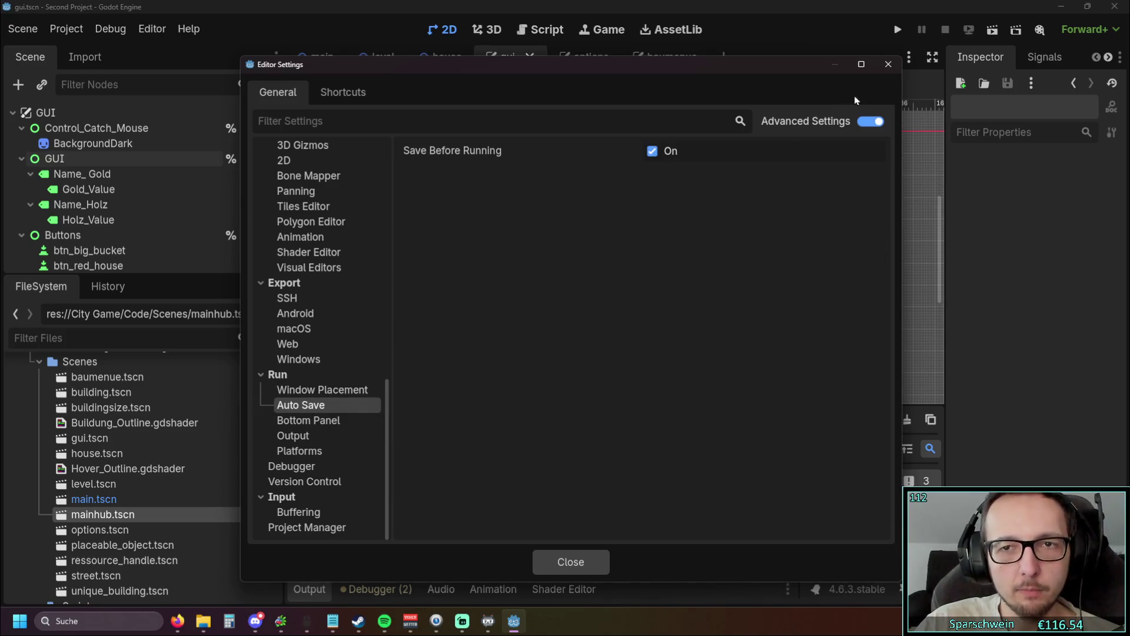
{"action": "left_click", "coordinate": [300, 421]}
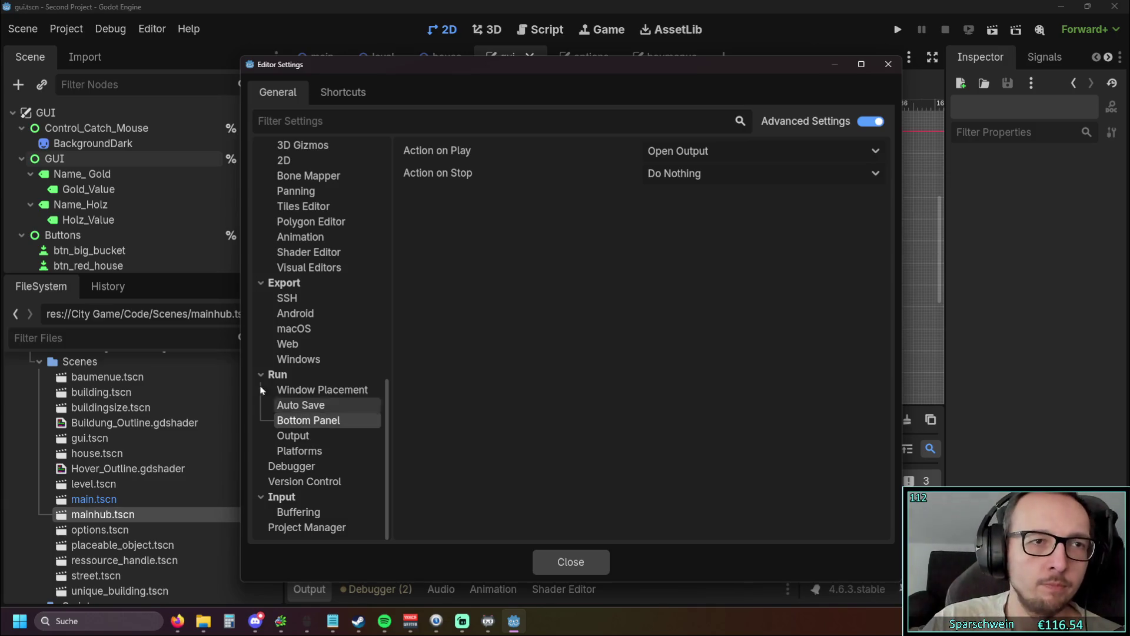
{"action": "left_click", "coordinate": [888, 63]}
{"action": "left_click", "coordinate": [86, 31]}
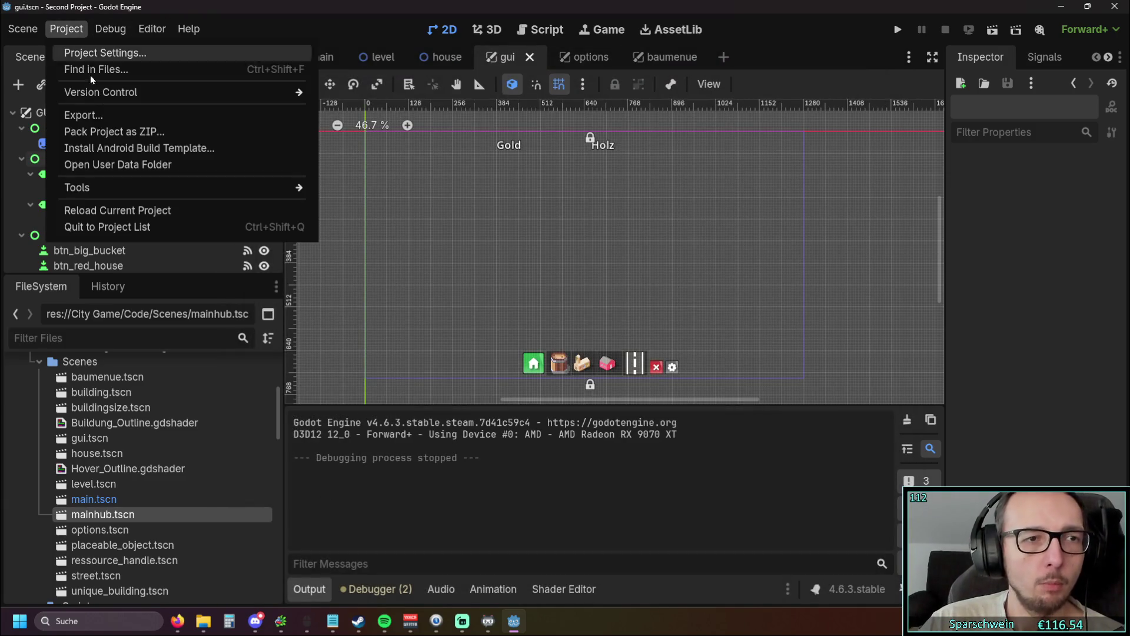
{"action": "left_click", "coordinate": [135, 60]}
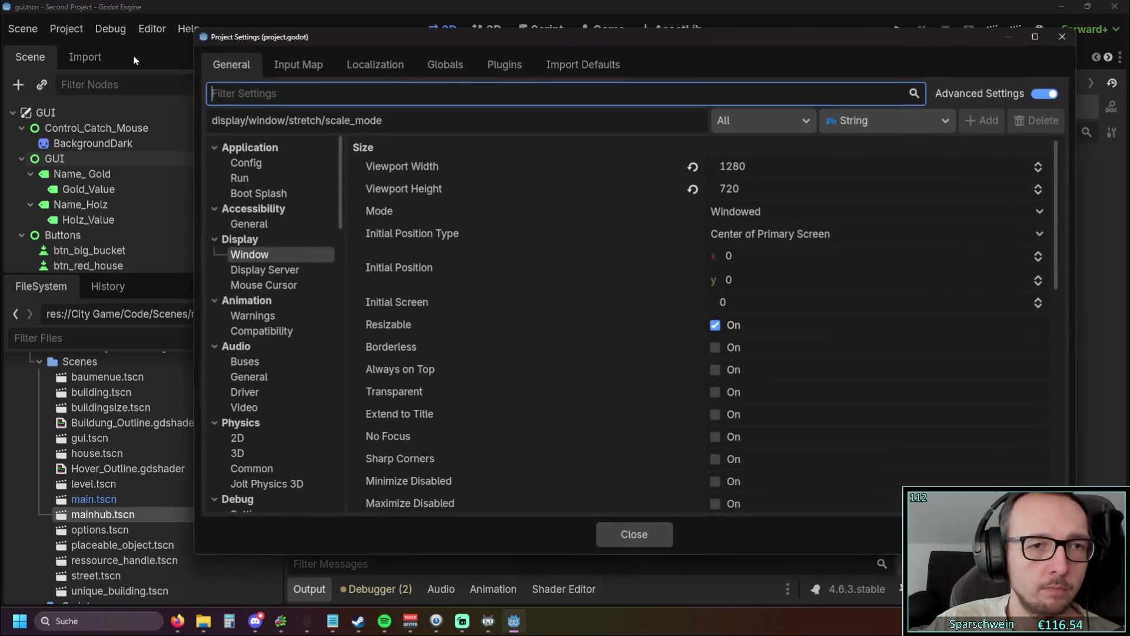
{"action": "scroll", "coordinate": [447, 282], "scroll_direction": "down", "scroll_amount": 4}
{"action": "scroll", "coordinate": [470, 292], "scroll_direction": "down", "scroll_amount": 2}
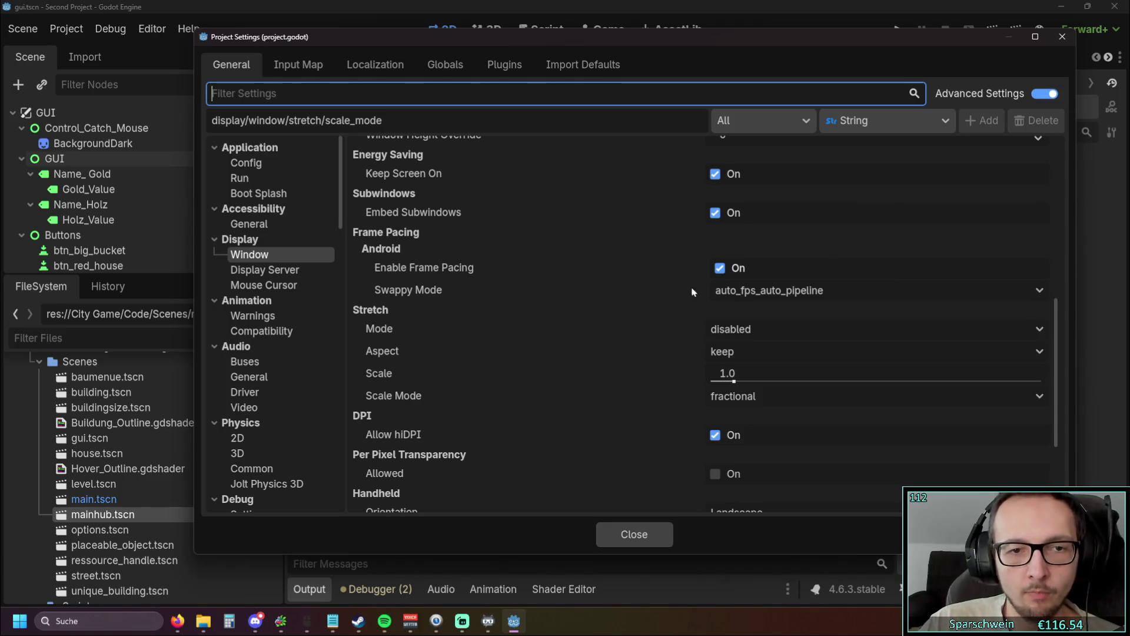
{"action": "scroll", "coordinate": [683, 295], "scroll_direction": "up", "scroll_amount": 3}
{"action": "scroll", "coordinate": [674, 299], "scroll_direction": "up", "scroll_amount": 2}
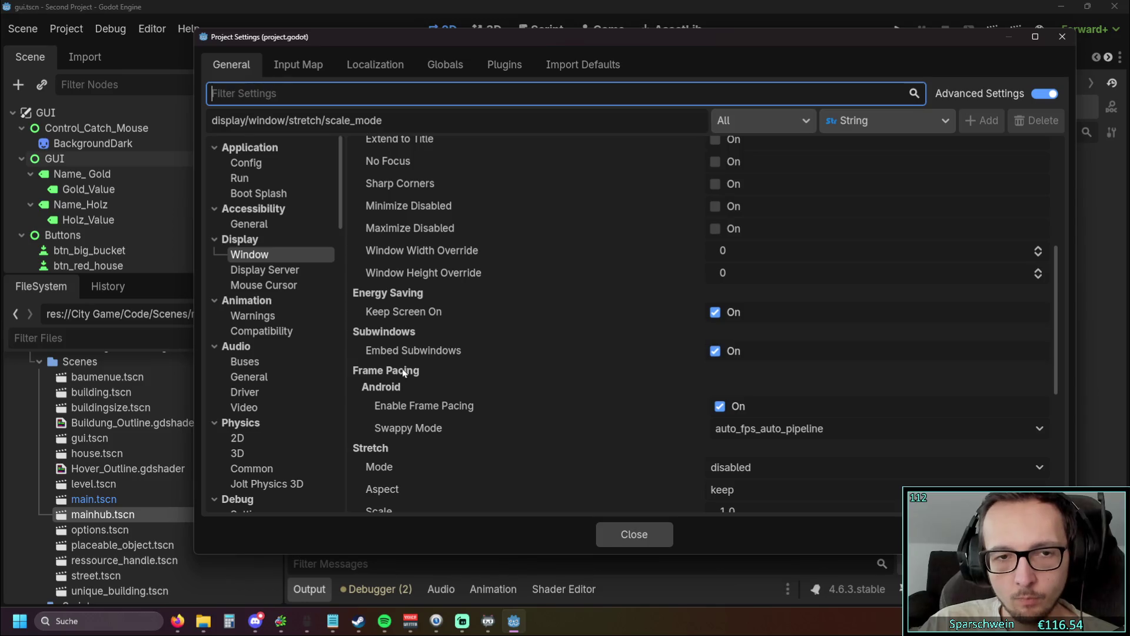
{"action": "scroll", "coordinate": [510, 386], "scroll_direction": "up", "scroll_amount": 10}
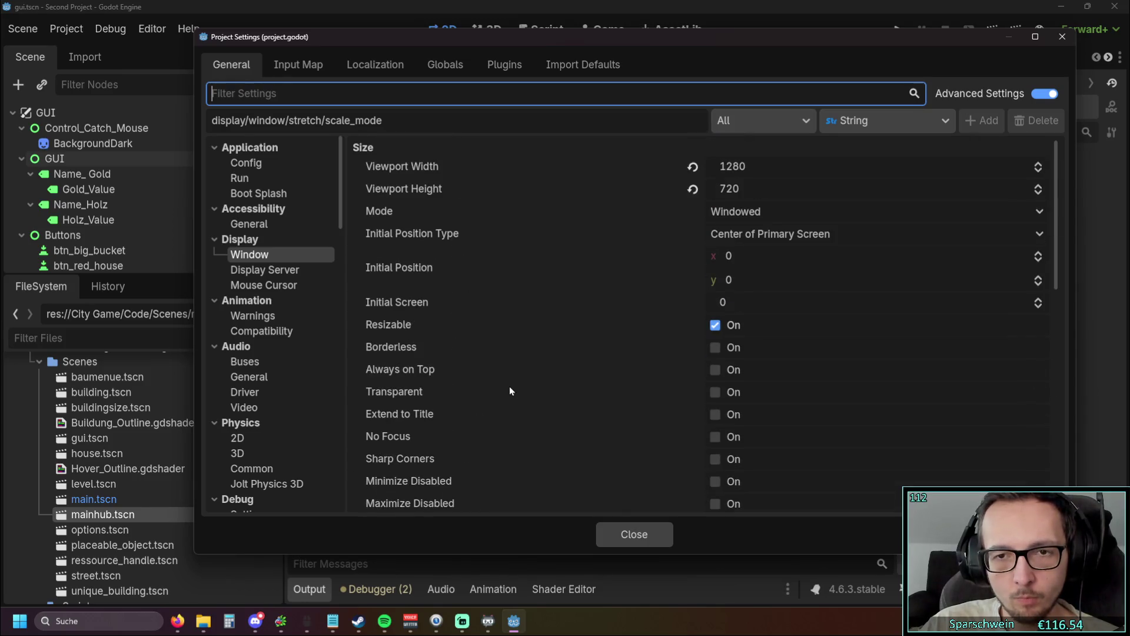
{"action": "left_click", "coordinate": [1062, 37]}
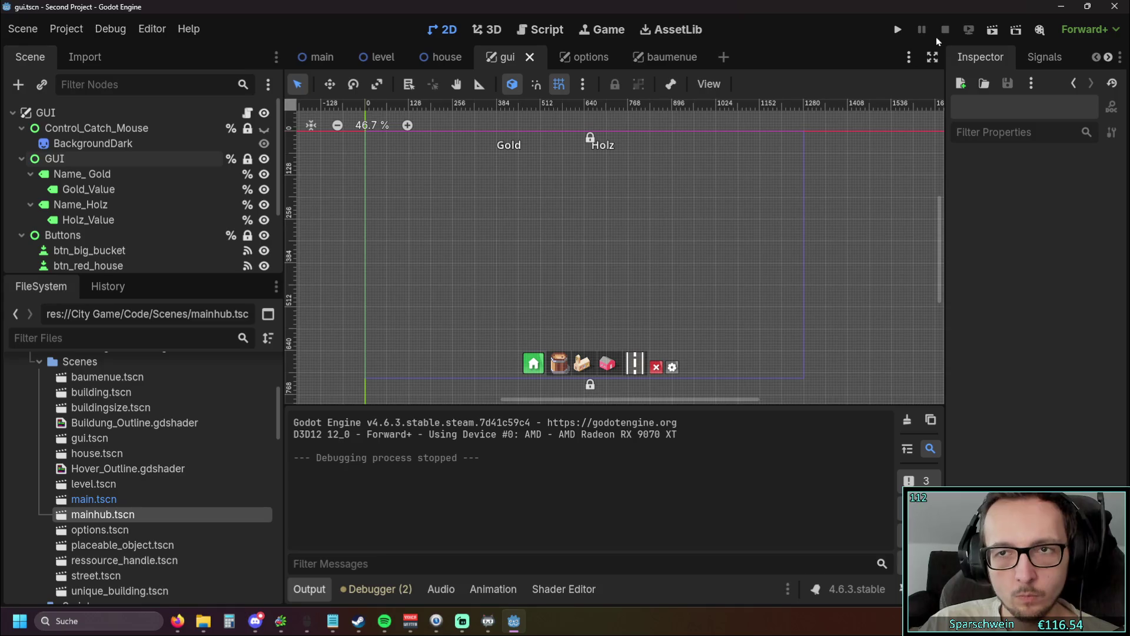
Step: Relaunch the game and zoom and pan around the map grid
{"action": "left_click", "coordinate": [906, 31]}
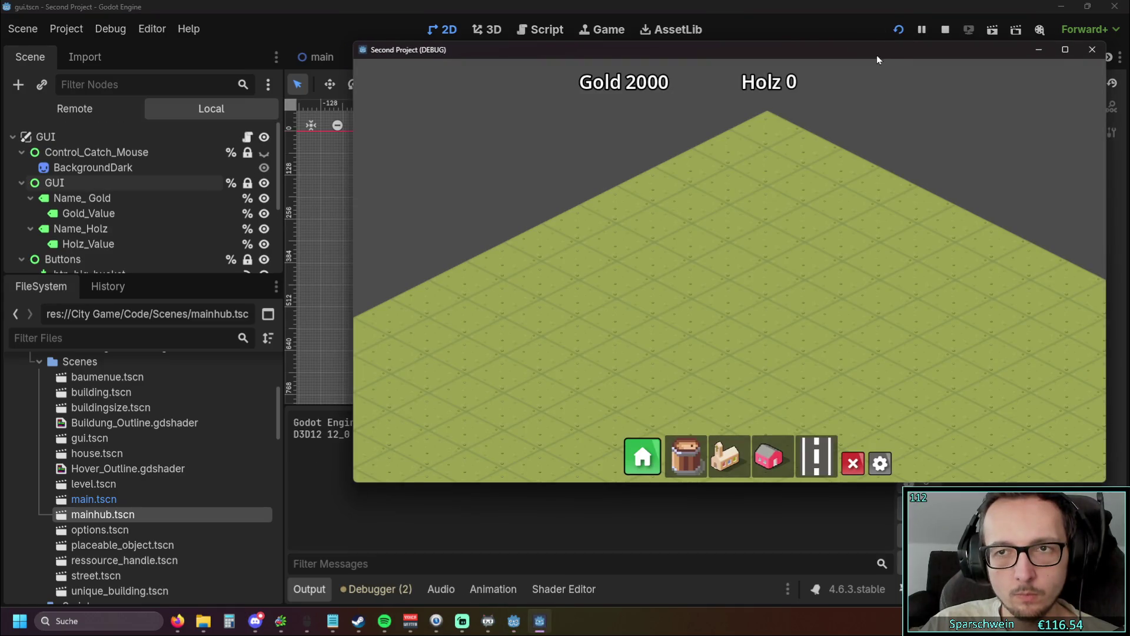
{"action": "scroll", "coordinate": [578, 189], "scroll_direction": "down", "scroll_amount": 5}
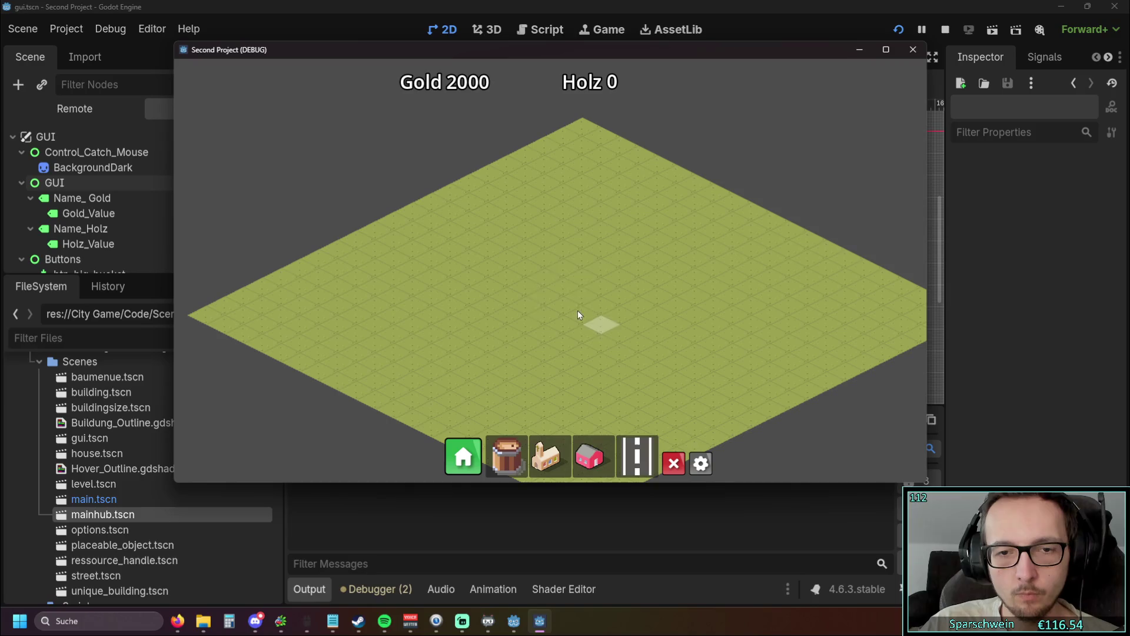
{"action": "scroll", "coordinate": [599, 243], "scroll_direction": "up", "scroll_amount": 2}
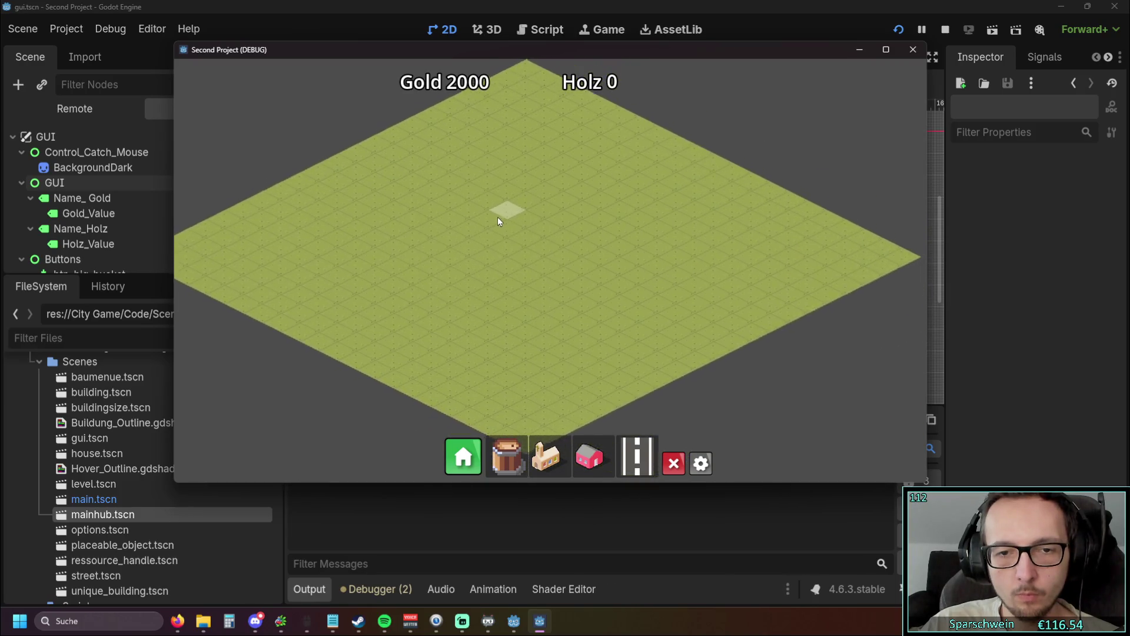
{"action": "scroll", "coordinate": [529, 242], "scroll_direction": "down", "scroll_amount": 2}
{"action": "scroll", "coordinate": [546, 262], "scroll_direction": "up", "scroll_amount": 1}
{"action": "scroll", "coordinate": [546, 263], "scroll_direction": "down", "scroll_amount": 1}
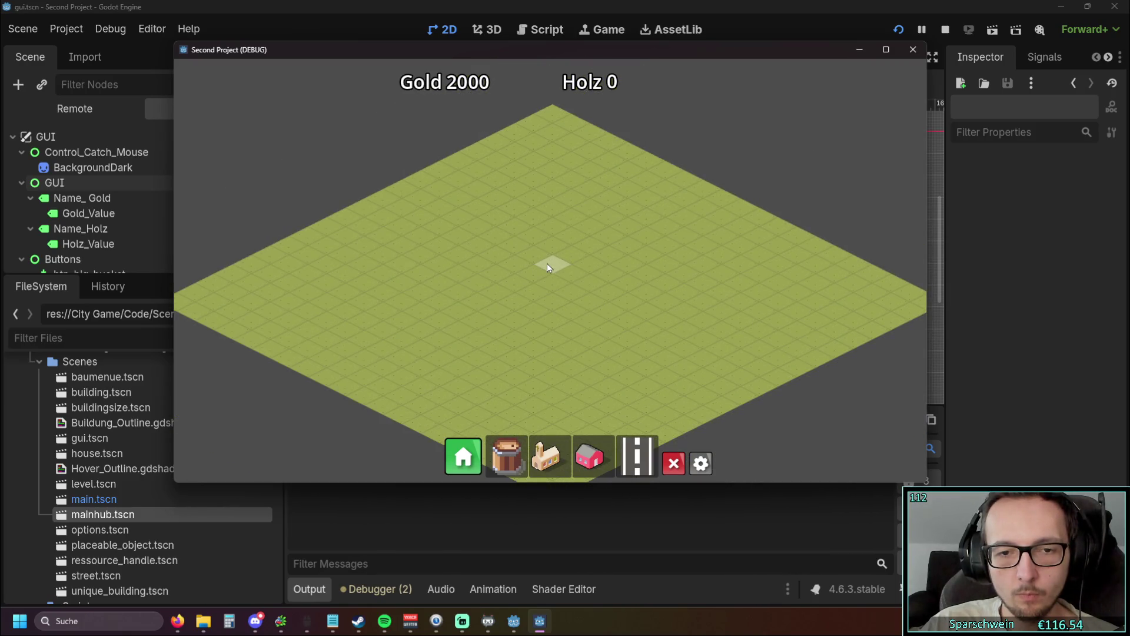
{"action": "scroll", "coordinate": [559, 267], "scroll_direction": "up", "scroll_amount": 3}
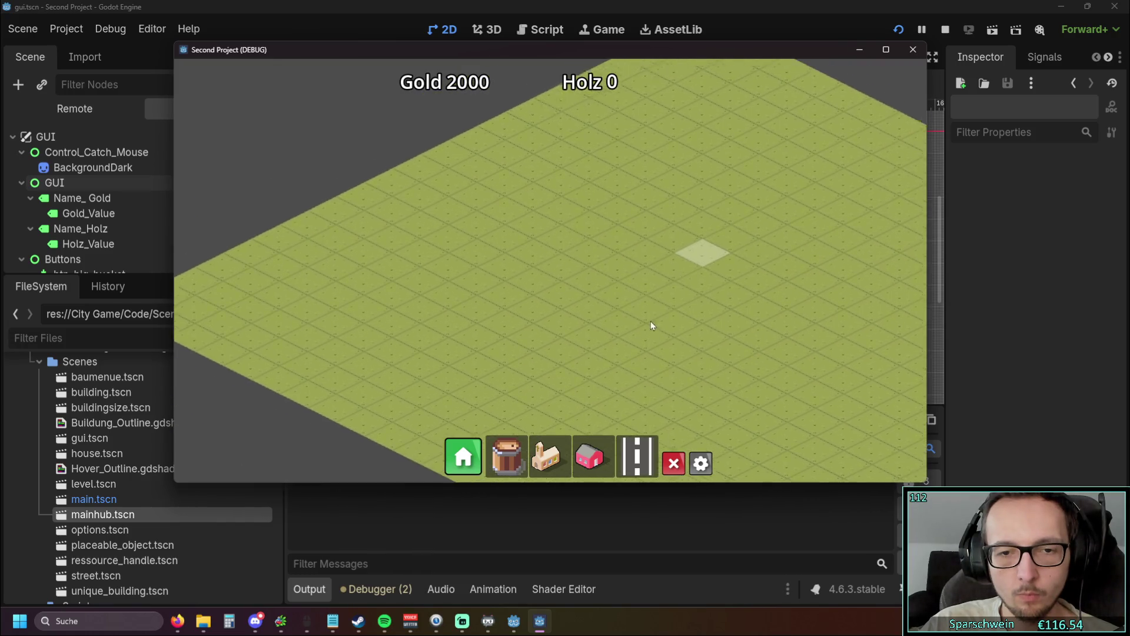
{"action": "scroll", "coordinate": [466, 292], "scroll_direction": "down", "scroll_amount": 1}
{"action": "scroll", "coordinate": [378, 126], "scroll_direction": "down", "scroll_amount": 2}
{"action": "scroll", "coordinate": [518, 303], "scroll_direction": "up", "scroll_amount": 2}
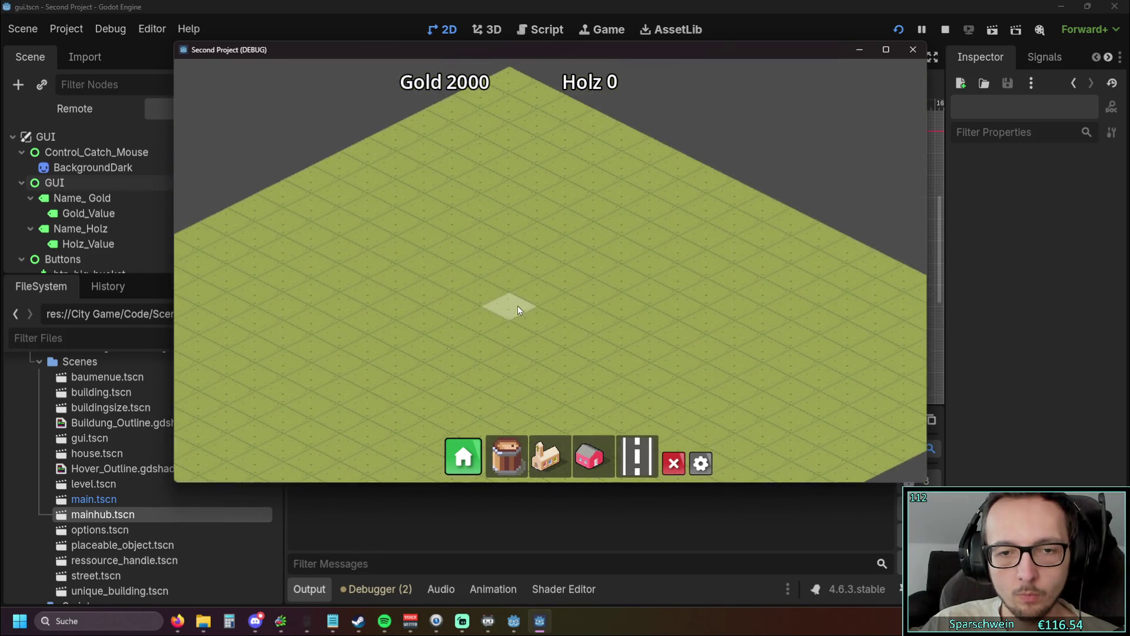
{"action": "mouse_move", "coordinate": [595, 263]}
{"action": "left_mouse_down"}
{"action": "mouse_move", "coordinate": [557, 249]}
{"action": "mouse_move", "coordinate": [699, 260]}
{"action": "mouse_move", "coordinate": [534, 347]}
{"action": "mouse_move", "coordinate": [459, 196]}
{"action": "mouse_move", "coordinate": [624, 209]}
{"action": "mouse_move", "coordinate": [516, 388]}
{"action": "left_mouse_up"}
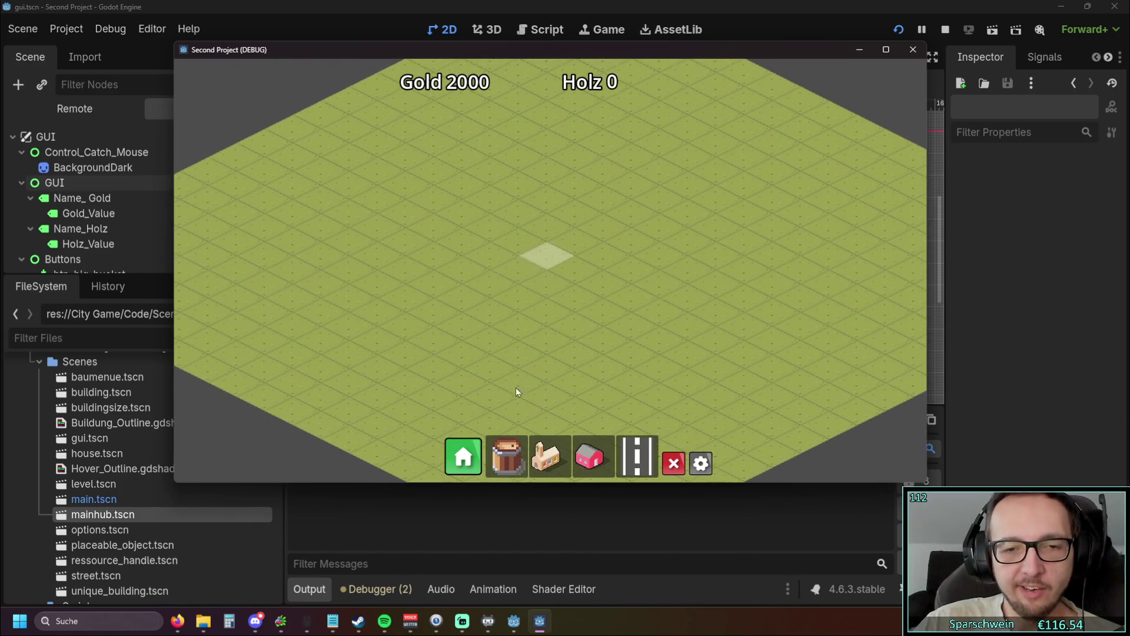
Step: Build a red house and lay a street beside it
{"action": "left_click", "coordinate": [589, 457]}
{"action": "mouse_move", "coordinate": [556, 248]}
{"action": "left_mouse_down"}
{"action": "mouse_move", "coordinate": [559, 292]}
{"action": "mouse_move", "coordinate": [663, 207]}
{"action": "mouse_move", "coordinate": [584, 235]}
{"action": "mouse_move", "coordinate": [595, 284]}
{"action": "left_mouse_up"}
{"action": "scroll", "coordinate": [595, 284], "scroll_direction": "up", "scroll_amount": 4}
{"action": "left_click", "coordinate": [543, 245]}
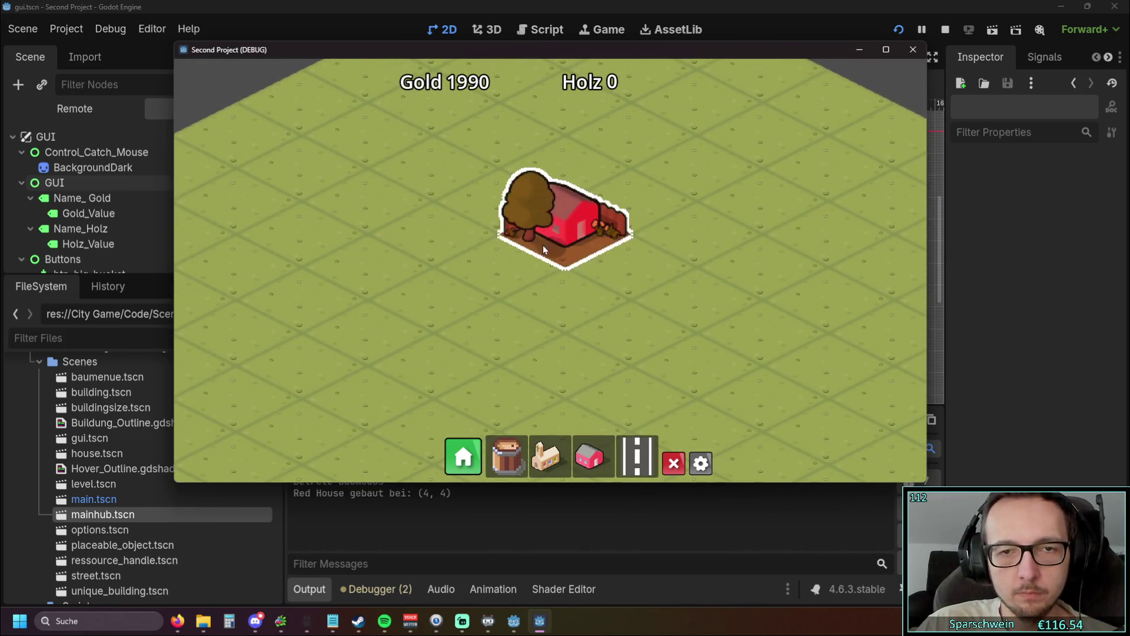
{"action": "scroll", "coordinate": [525, 331], "scroll_direction": "down", "scroll_amount": 3}
{"action": "left_click", "coordinate": [637, 457]}
{"action": "left_click_drag", "start_coordinate": [644, 259], "coordinate": [533, 312]}
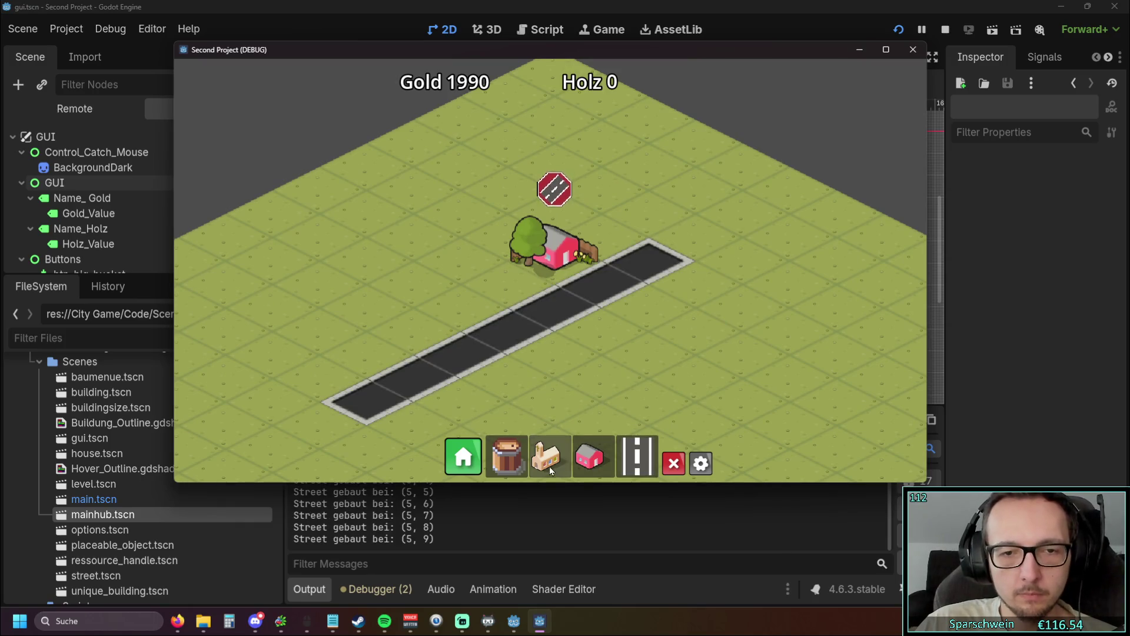
Step: Place a church, lay a crossing street, and add two more red houses
{"action": "left_click", "coordinate": [545, 456]}
{"action": "left_click", "coordinate": [637, 456]}
{"action": "left_click_drag", "start_coordinate": [366, 306], "coordinate": [613, 421]}
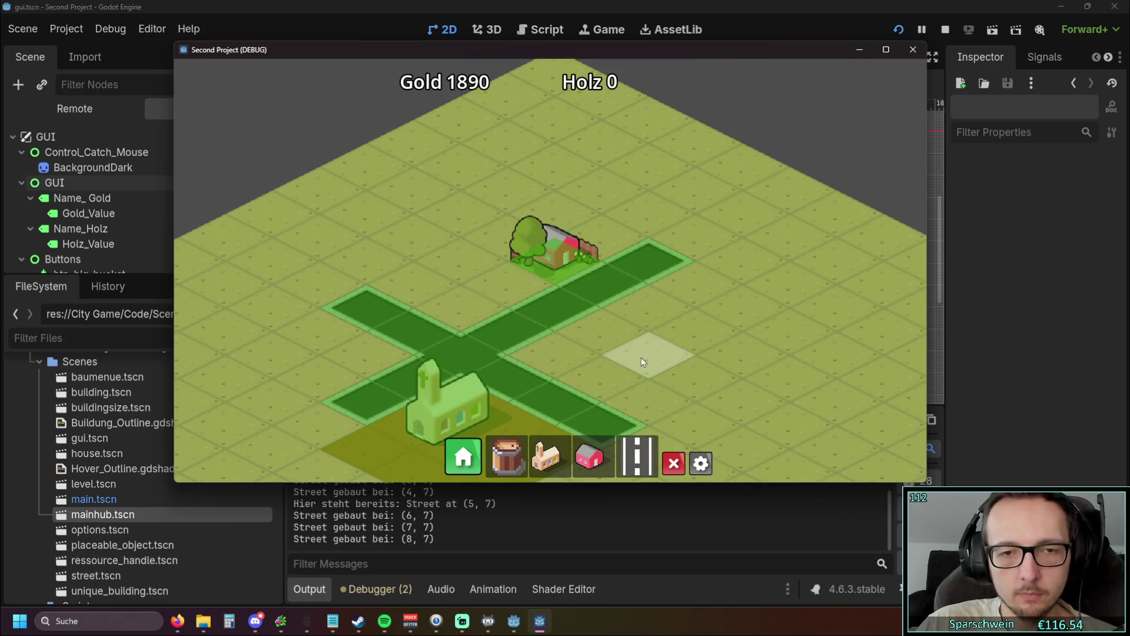
{"action": "left_click", "coordinate": [580, 459]}
{"action": "left_click", "coordinate": [497, 284]}
{"action": "left_click", "coordinate": [446, 304]}
Step: Leave build mode, shift the map view, and stop the running game
{"action": "right_click", "coordinate": [617, 320]}
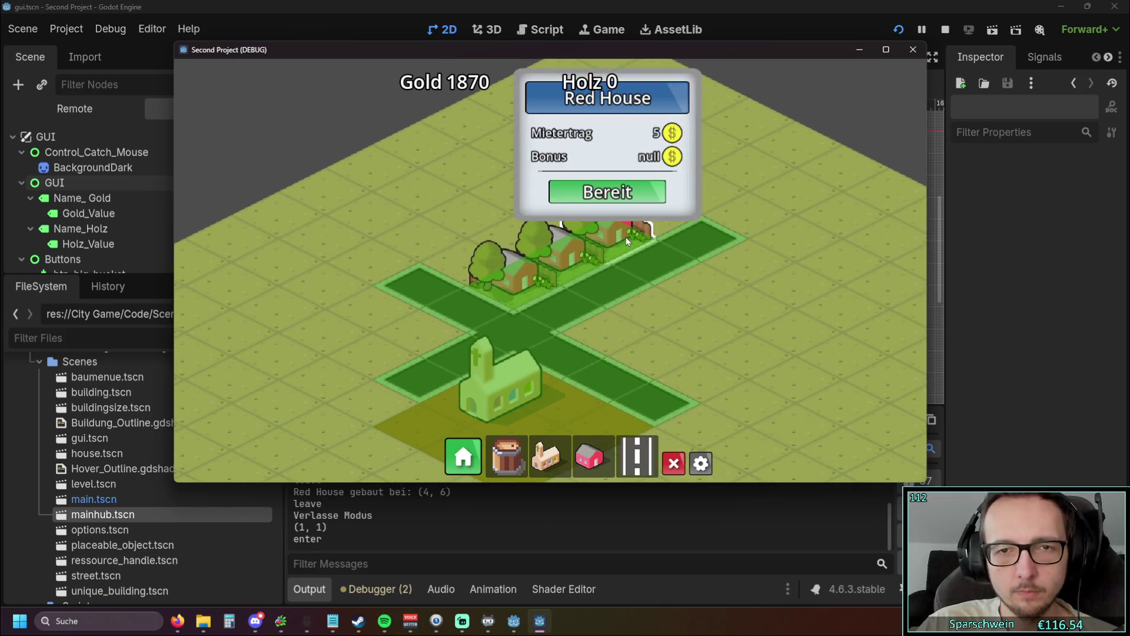
{"action": "key", "text": "w"}
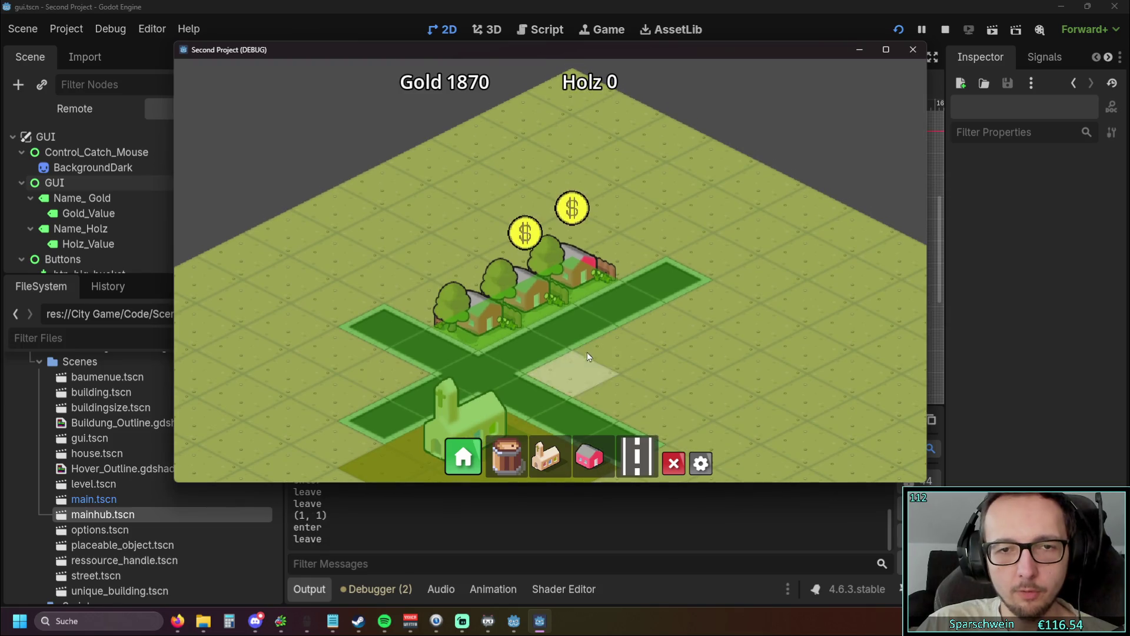
{"action": "scroll", "coordinate": [546, 321], "scroll_direction": "up", "scroll_amount": 2}
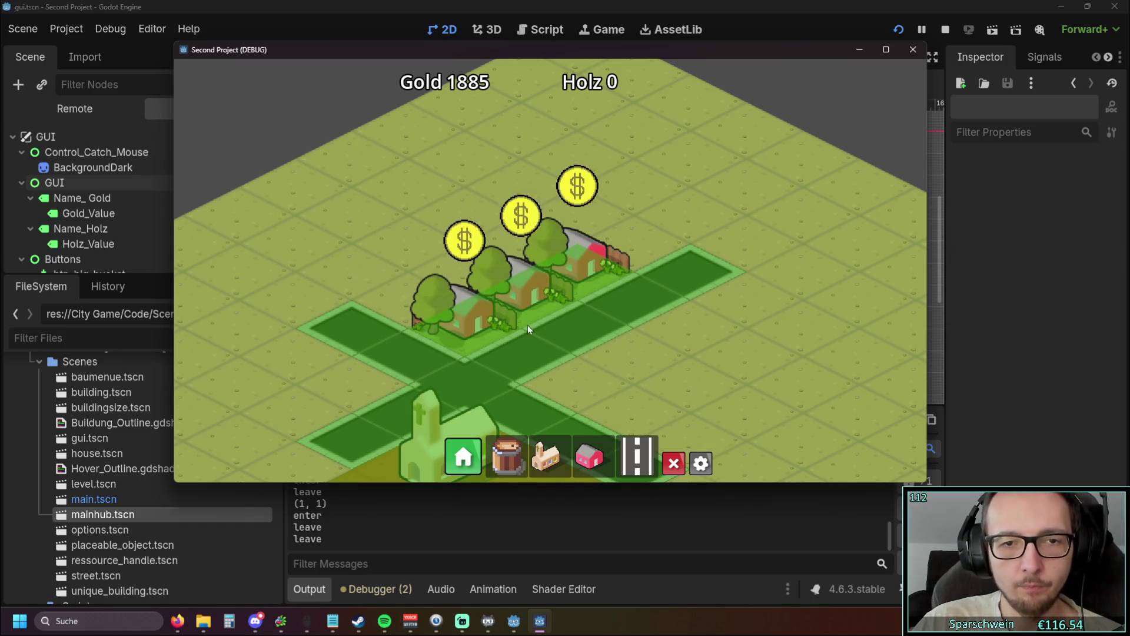
{"action": "left_click", "coordinate": [912, 50]}
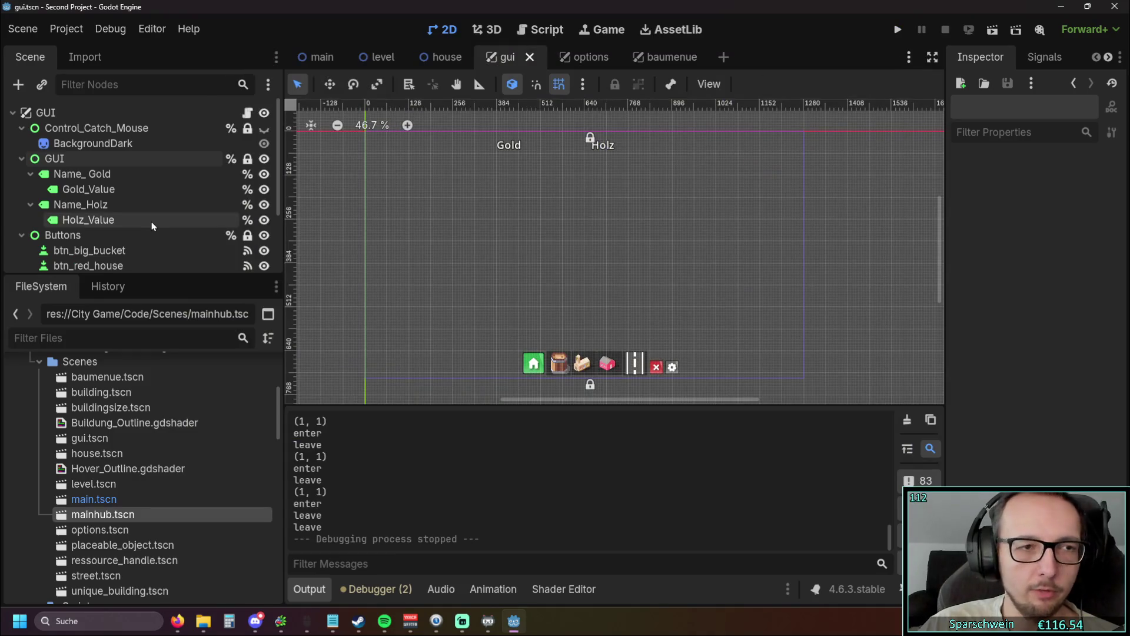
Step: Widen the scene tree, open the house scene, and inspect AudioStreamPlayer_Sound
{"action": "left_click_drag", "start_coordinate": [286, 262], "coordinate": [371, 262]}
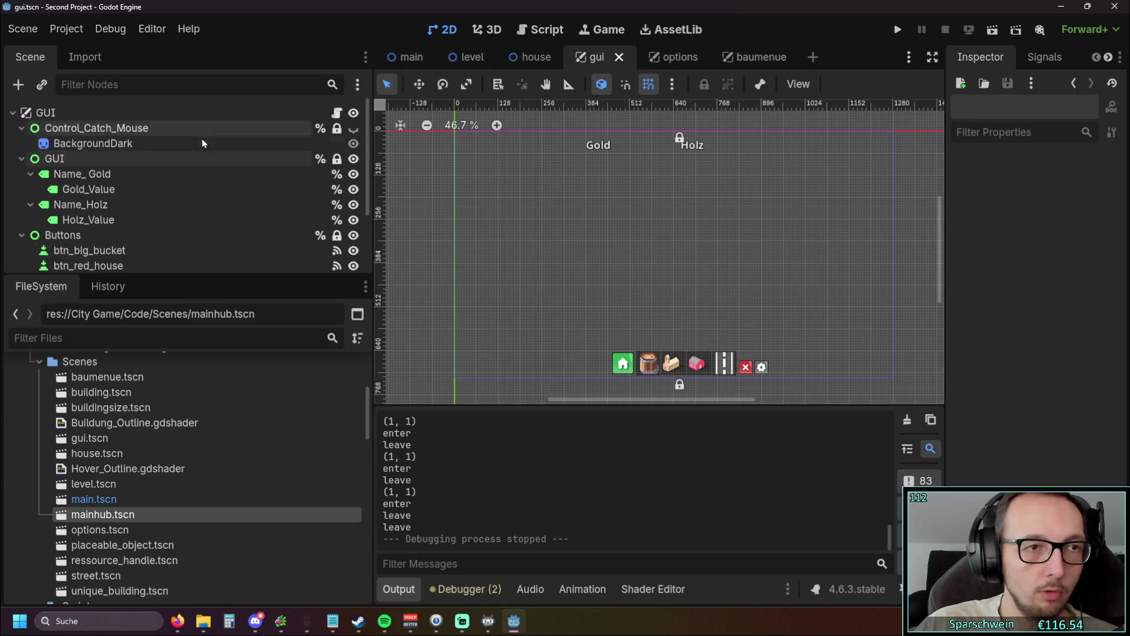
{"action": "scroll", "coordinate": [177, 135], "scroll_direction": "down", "scroll_amount": 3}
{"action": "left_click", "coordinate": [526, 61]}
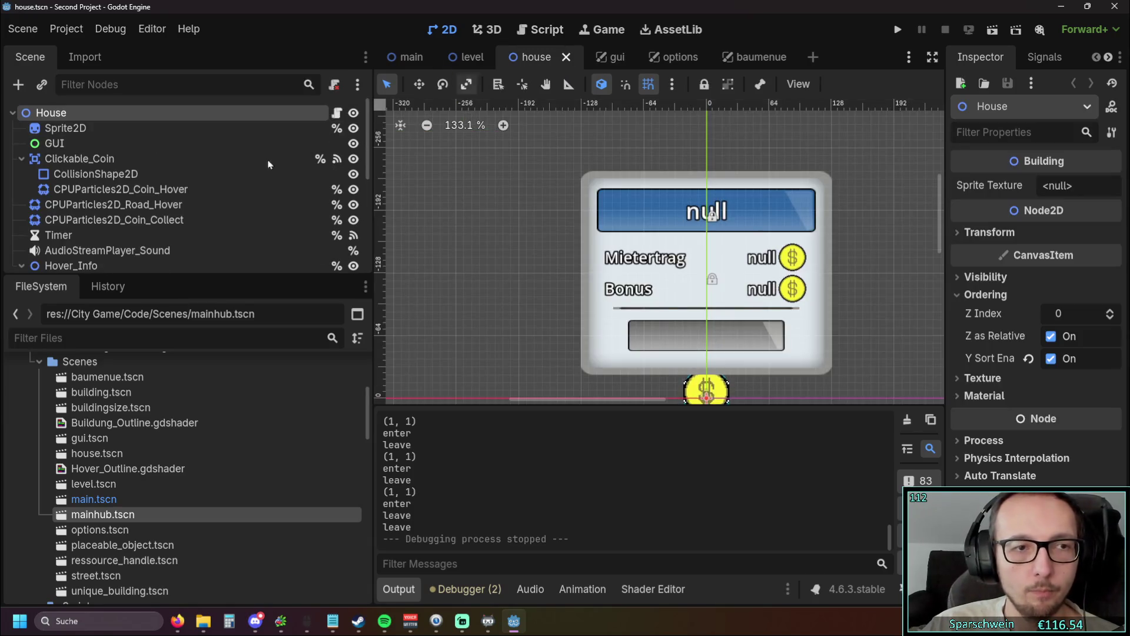
{"action": "scroll", "coordinate": [128, 190], "scroll_direction": "down", "scroll_amount": 3}
{"action": "scroll", "coordinate": [129, 190], "scroll_direction": "up", "scroll_amount": 1}
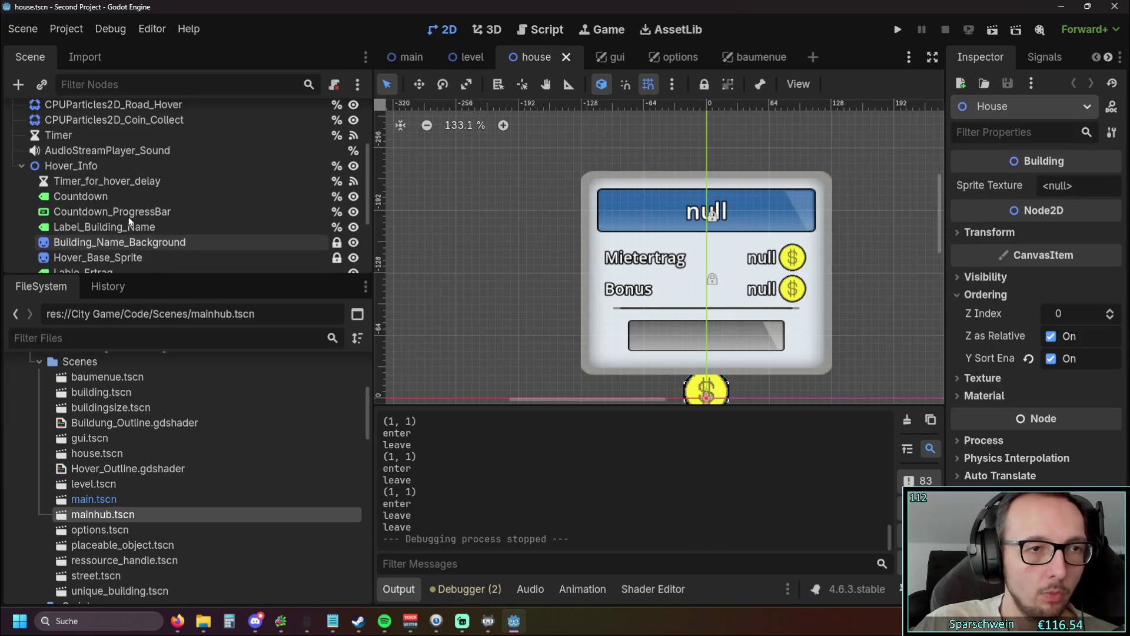
{"action": "left_click", "coordinate": [127, 153]}
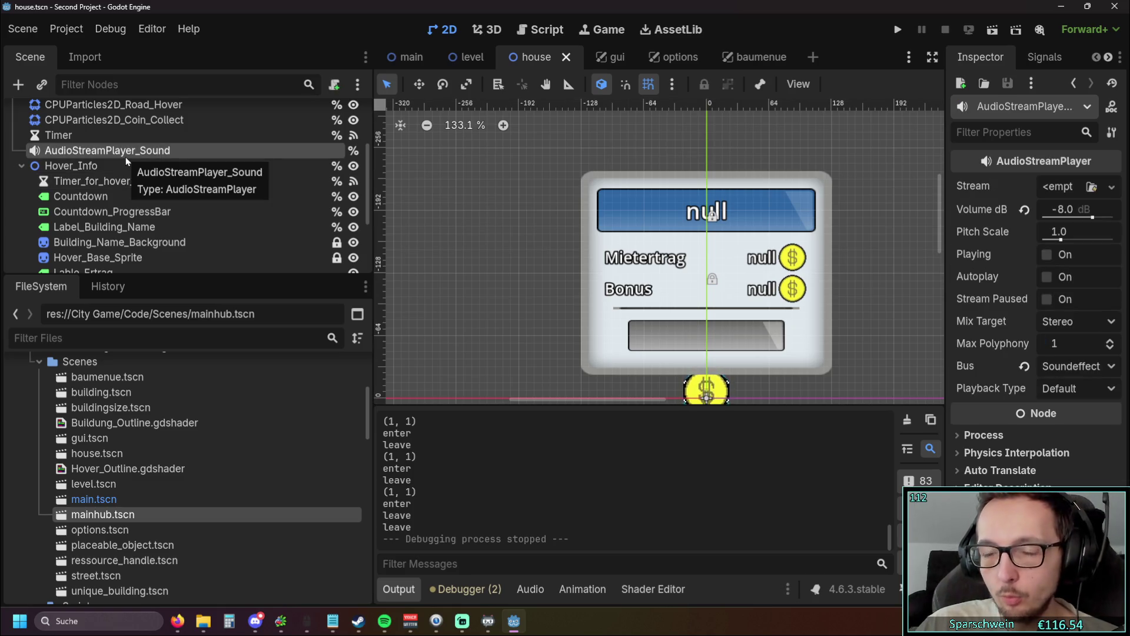
{"action": "scroll", "coordinate": [453, 252], "scroll_direction": "down", "scroll_amount": 2}
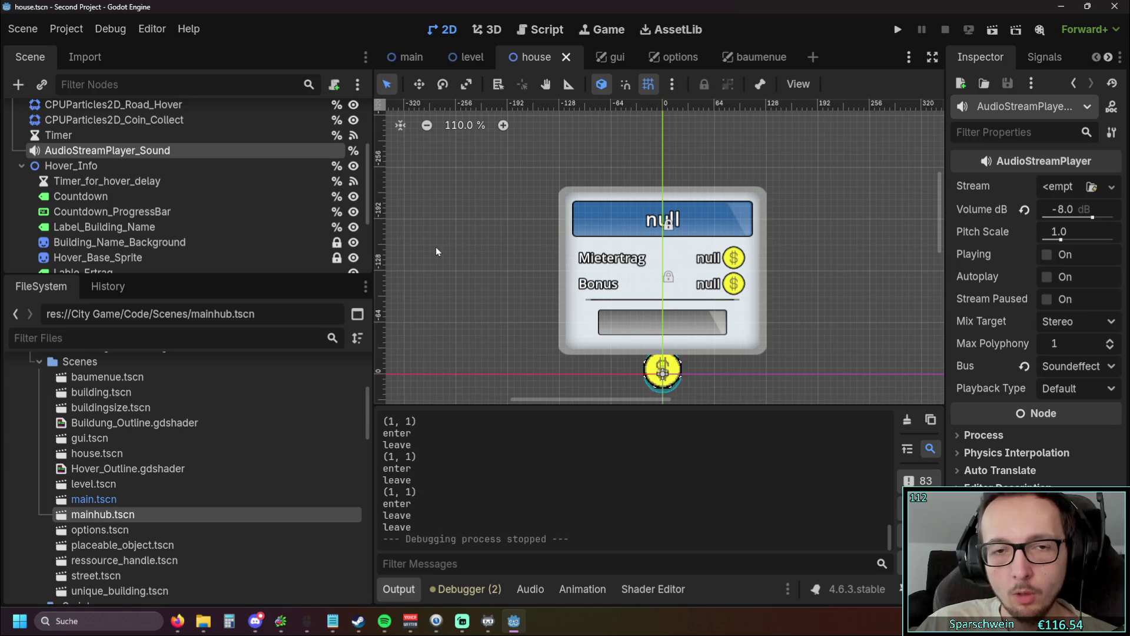
{"action": "scroll", "coordinate": [176, 212], "scroll_direction": "down", "scroll_amount": 3}
{"action": "scroll", "coordinate": [180, 213], "scroll_direction": "up", "scroll_amount": 5}
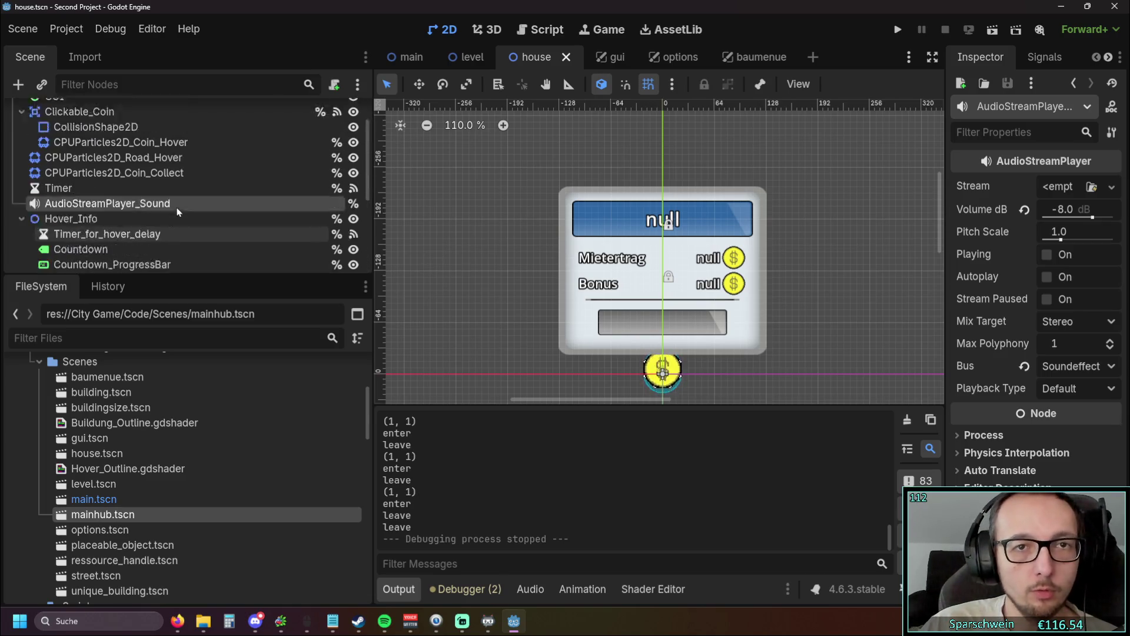
Step: Compare the level scene's background music and sound effect players
{"action": "left_click", "coordinate": [470, 56]}
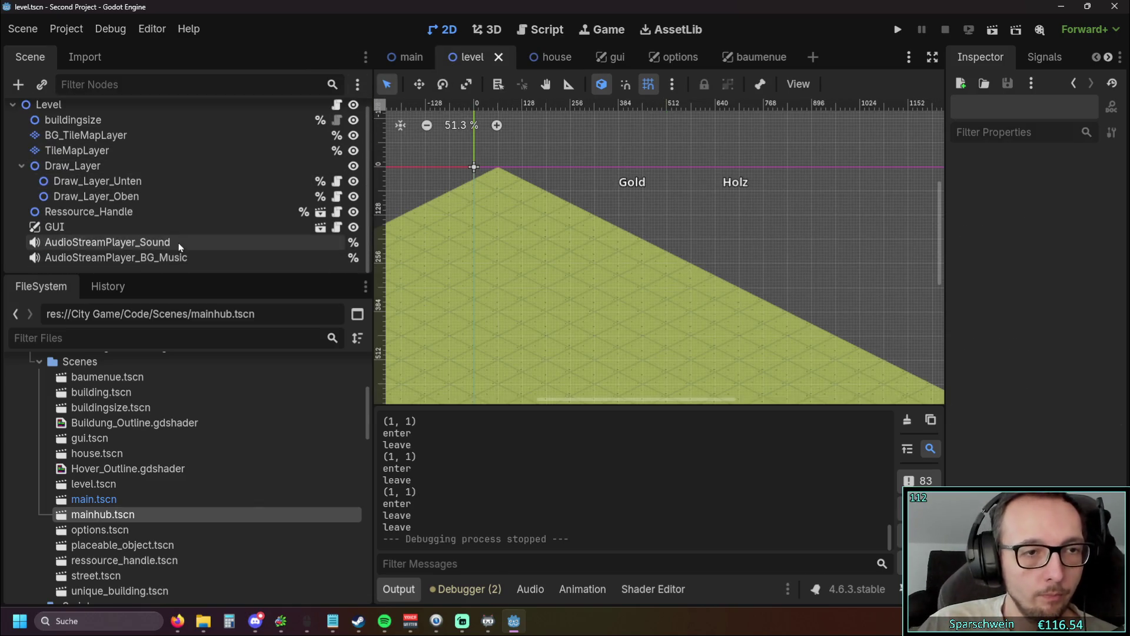
{"action": "left_click", "coordinate": [171, 257]}
{"action": "left_click", "coordinate": [170, 246]}
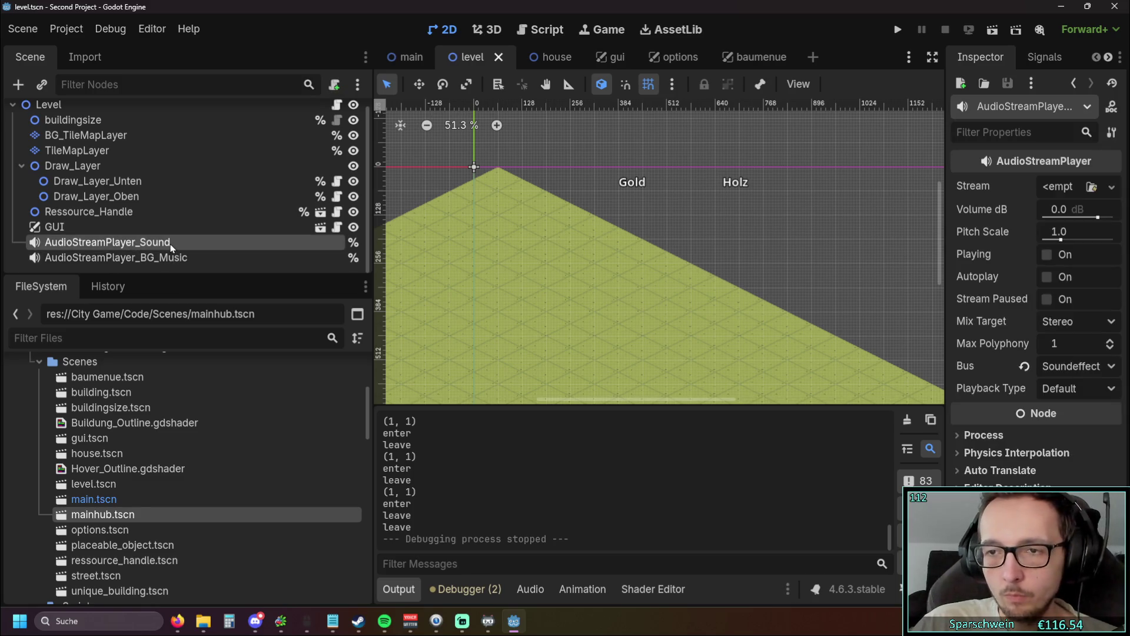
{"action": "left_click", "coordinate": [165, 260]}
{"action": "left_click", "coordinate": [165, 246]}
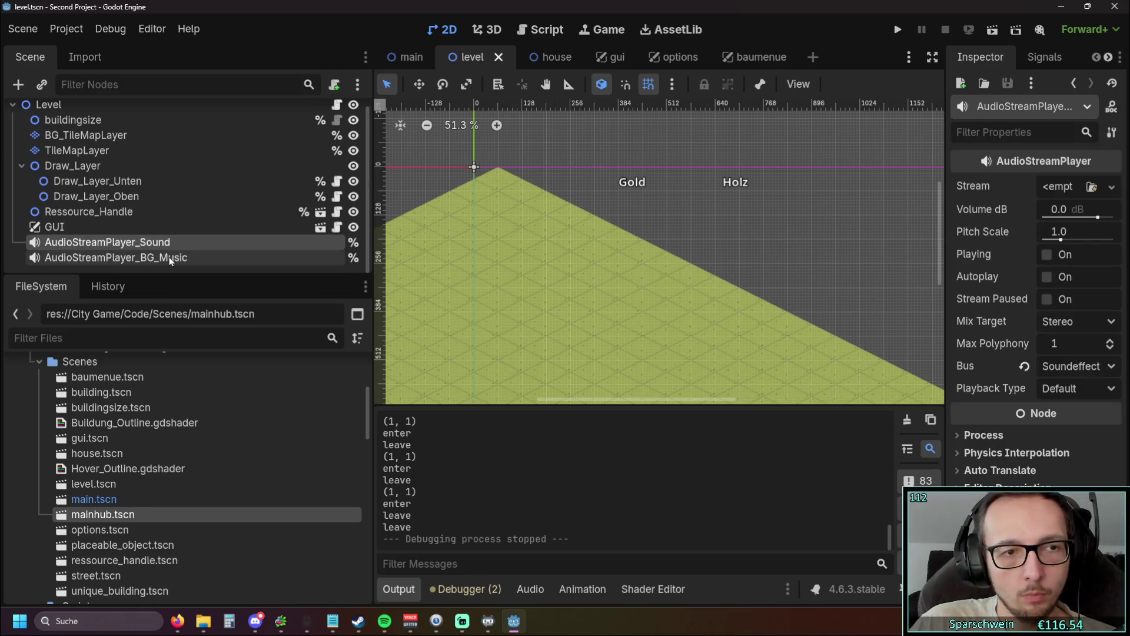
Step: Revert the house sound volume from -8.0 to 0.0 dB, then save and run the game
{"action": "left_click", "coordinate": [533, 57]}
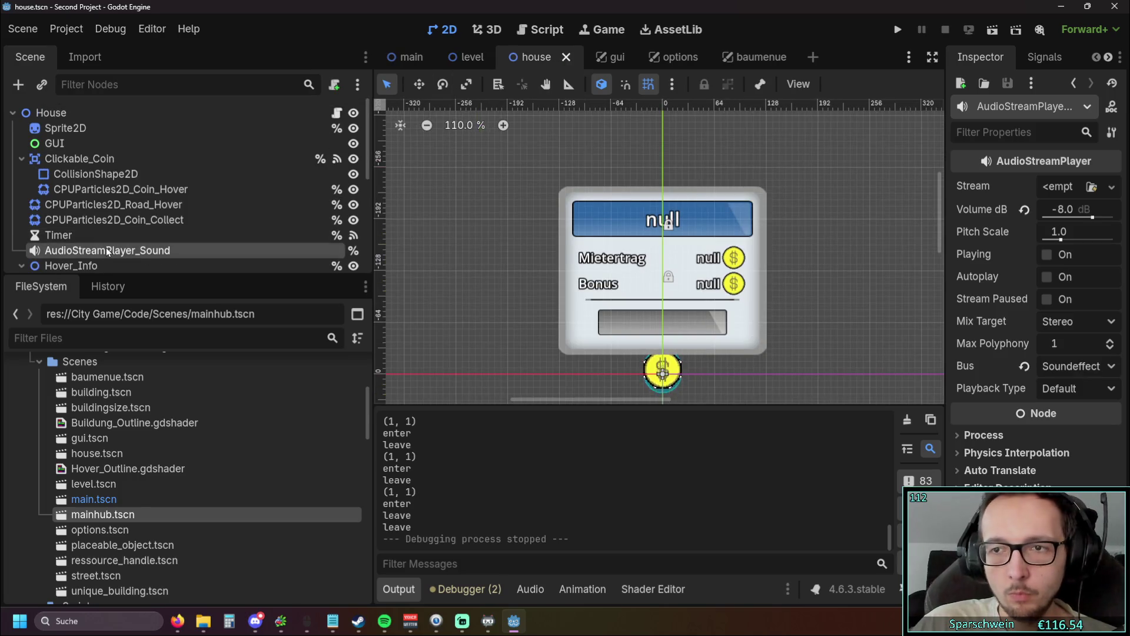
{"action": "left_click", "coordinate": [1024, 209]}
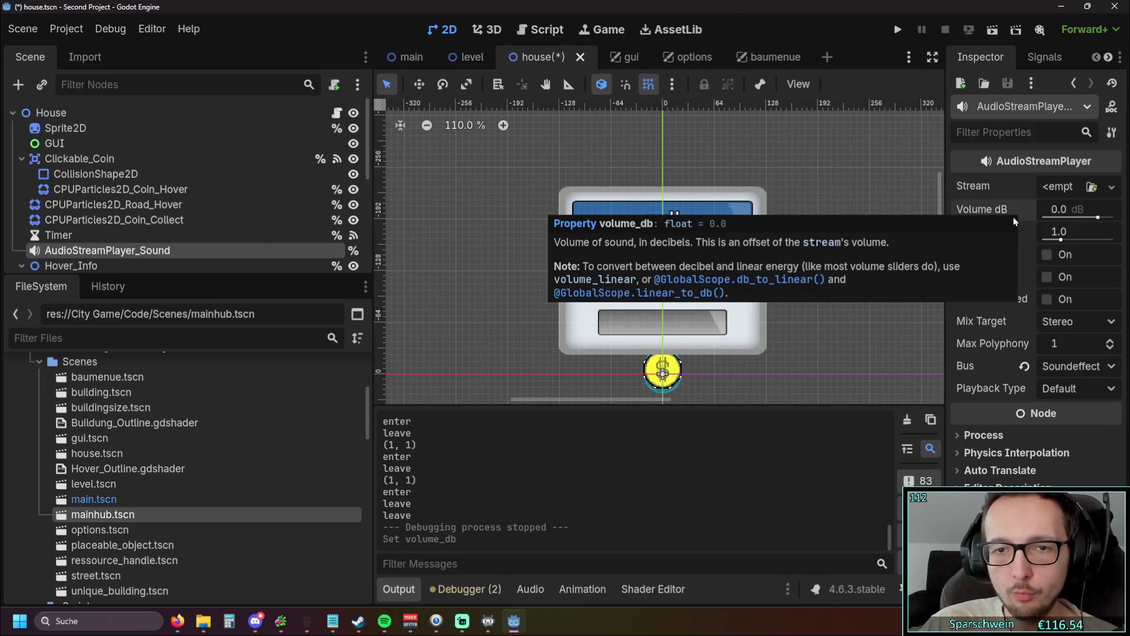
{"action": "left_click", "coordinate": [141, 263]}
{"action": "scroll", "coordinate": [153, 228], "scroll_direction": "down", "scroll_amount": 5}
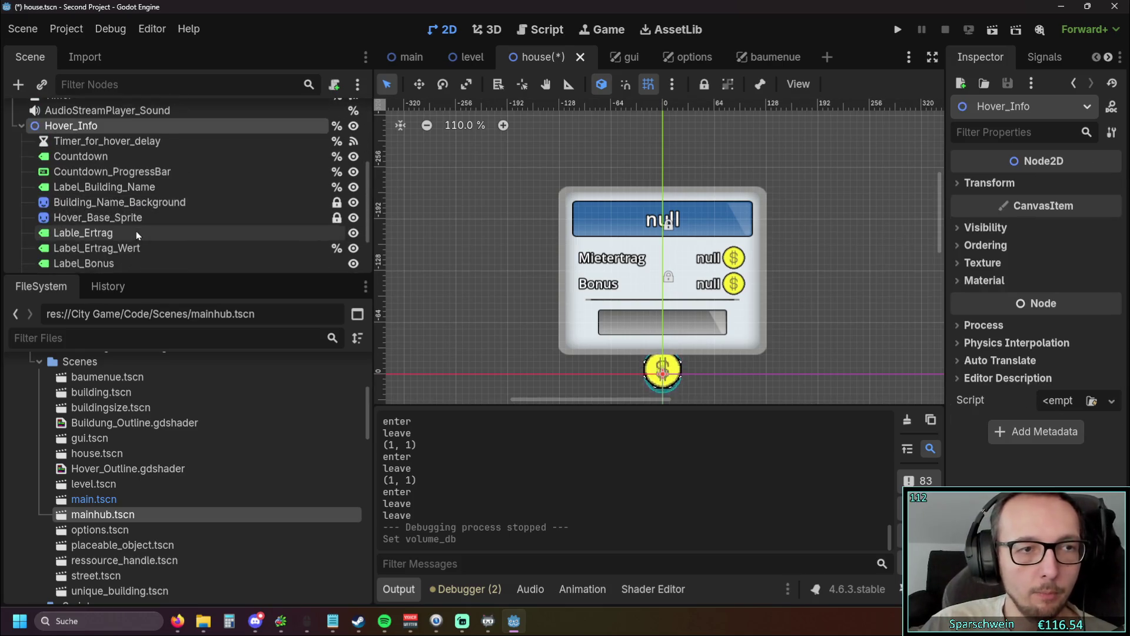
{"action": "left_click", "coordinate": [127, 258]}
{"action": "left_click", "coordinate": [897, 29]}
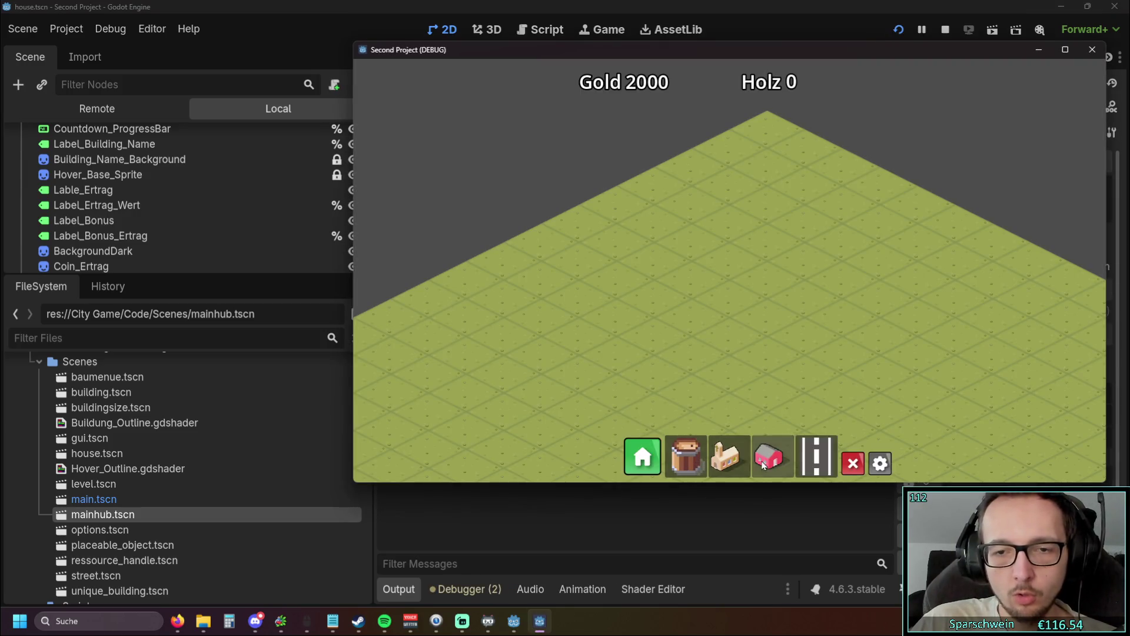
Step: Lay a long street and a crossing street across the map
{"action": "left_click", "coordinate": [817, 456]}
{"action": "left_click_drag", "start_coordinate": [862, 279], "coordinate": [605, 403]}
{"action": "key", "text": "s"}
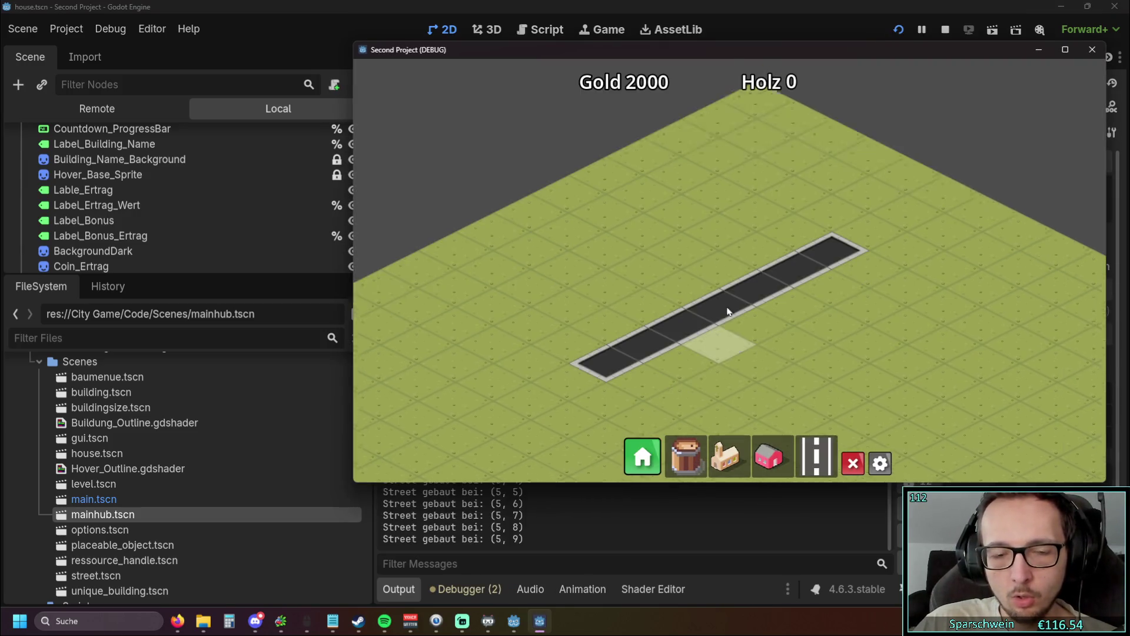
{"action": "left_click_drag", "start_coordinate": [542, 252], "coordinate": [793, 388]}
Step: Place a church and five red houses along the streets, then leave build mode
{"action": "left_click", "coordinate": [728, 456]}
{"action": "left_click", "coordinate": [615, 324]}
{"action": "left_click", "coordinate": [769, 457]}
{"action": "left_click", "coordinate": [626, 236]}
{"action": "left_click", "coordinate": [665, 218]}
{"action": "left_click", "coordinate": [703, 200]}
{"action": "left_click", "coordinate": [725, 202]}
{"action": "left_click", "coordinate": [762, 180]}
{"action": "key", "text": "Escape"}
Step: Open and close the options menu with the gear button, then reopen it with Escape
{"action": "left_click", "coordinate": [882, 463]}
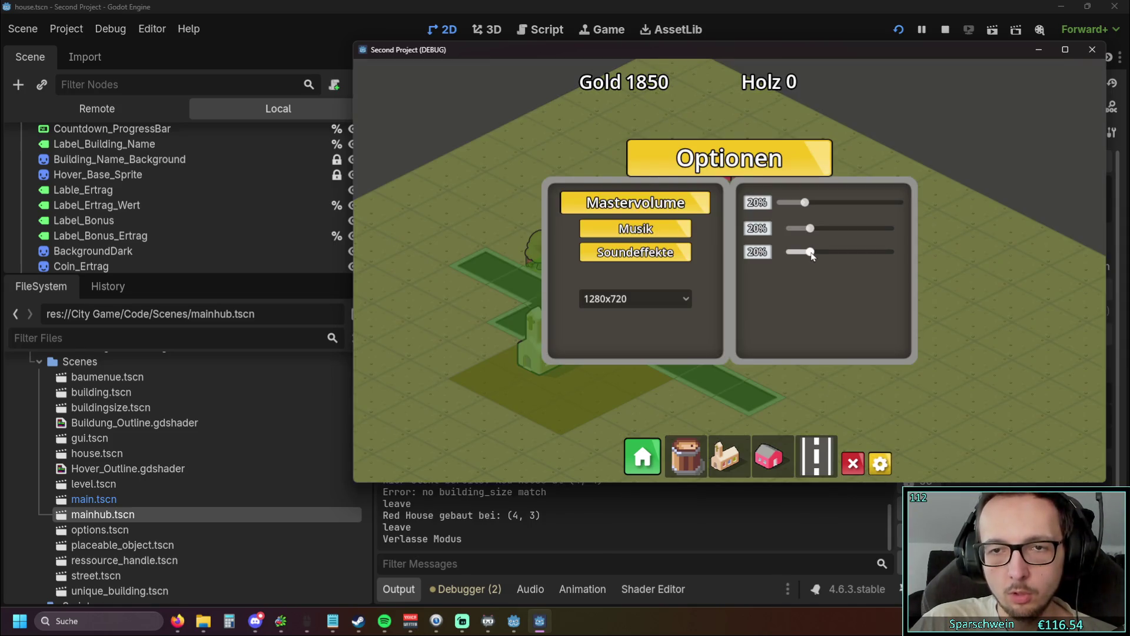
{"action": "left_click", "coordinate": [890, 464]}
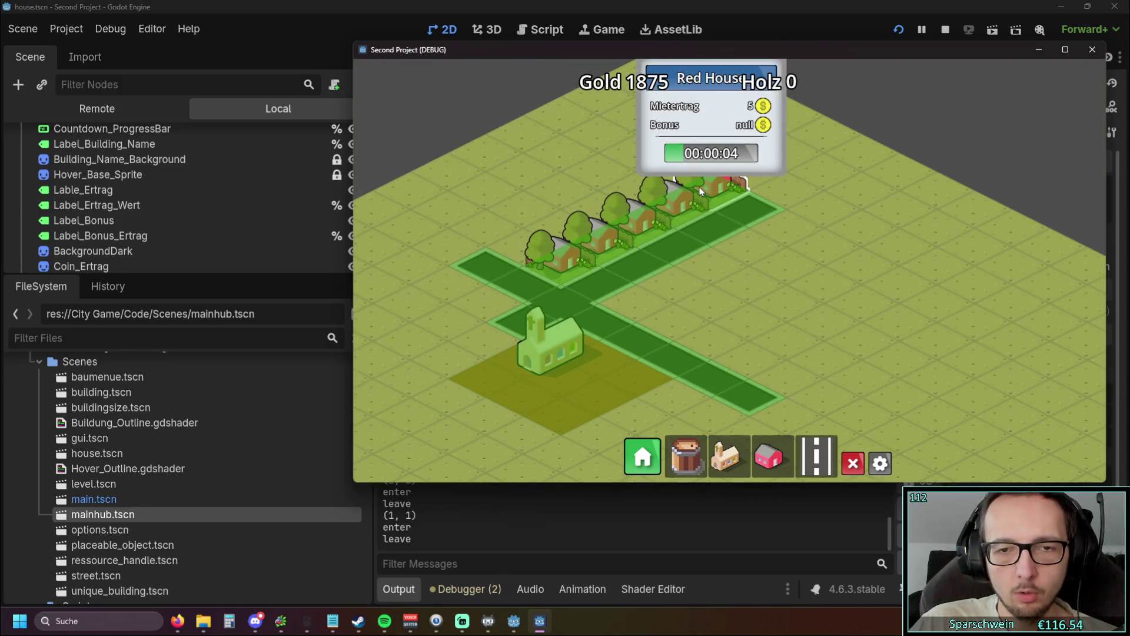
{"action": "left_click", "coordinate": [882, 462]}
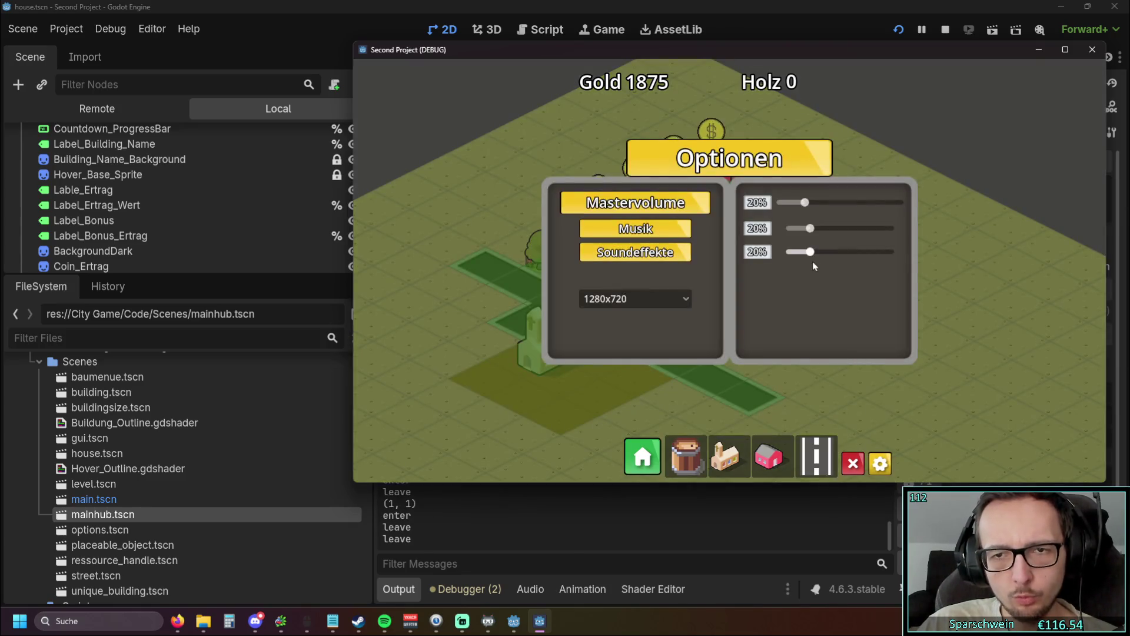
{"action": "left_click", "coordinate": [517, 259]}
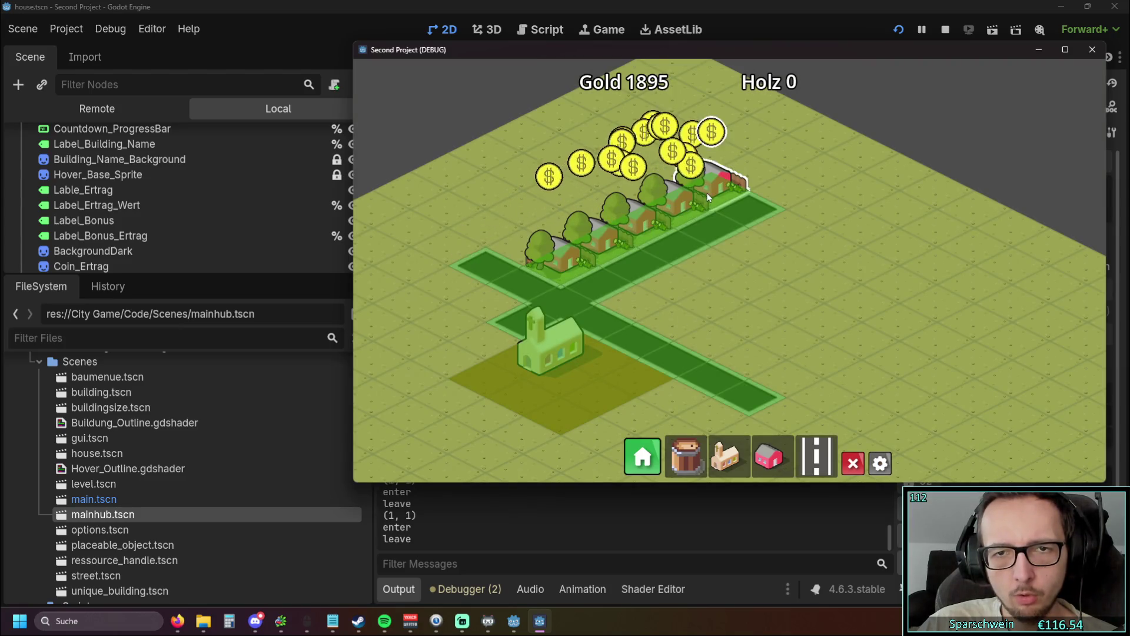
{"action": "key", "text": "Escape"}
Step: Raise Mastervolume to 100% and toggle the menu to check the value persists
{"action": "left_click_drag", "start_coordinate": [969, 199], "coordinate": [972, 201]}
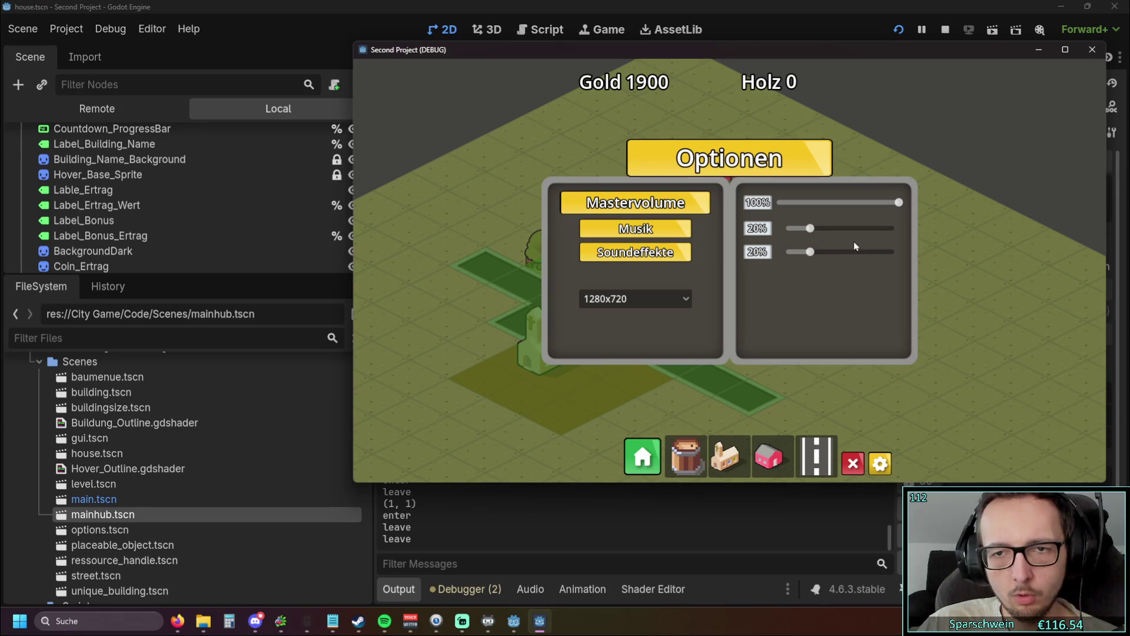
{"action": "left_click", "coordinate": [882, 464]}
{"action": "left_click", "coordinate": [885, 465]}
{"action": "left_click", "coordinate": [885, 466]}
{"action": "left_click", "coordinate": [885, 467]}
Step: Push Mastervolume to 100% again and toggle the menu with the gear and Escape
{"action": "mouse_move", "coordinate": [805, 203]}
{"action": "left_mouse_down"}
{"action": "mouse_move", "coordinate": [948, 203]}
{"action": "mouse_move", "coordinate": [797, 207]}
{"action": "mouse_move", "coordinate": [853, 204]}
{"action": "mouse_move", "coordinate": [938, 333]}
{"action": "left_mouse_up"}
{"action": "left_click", "coordinate": [881, 463]}
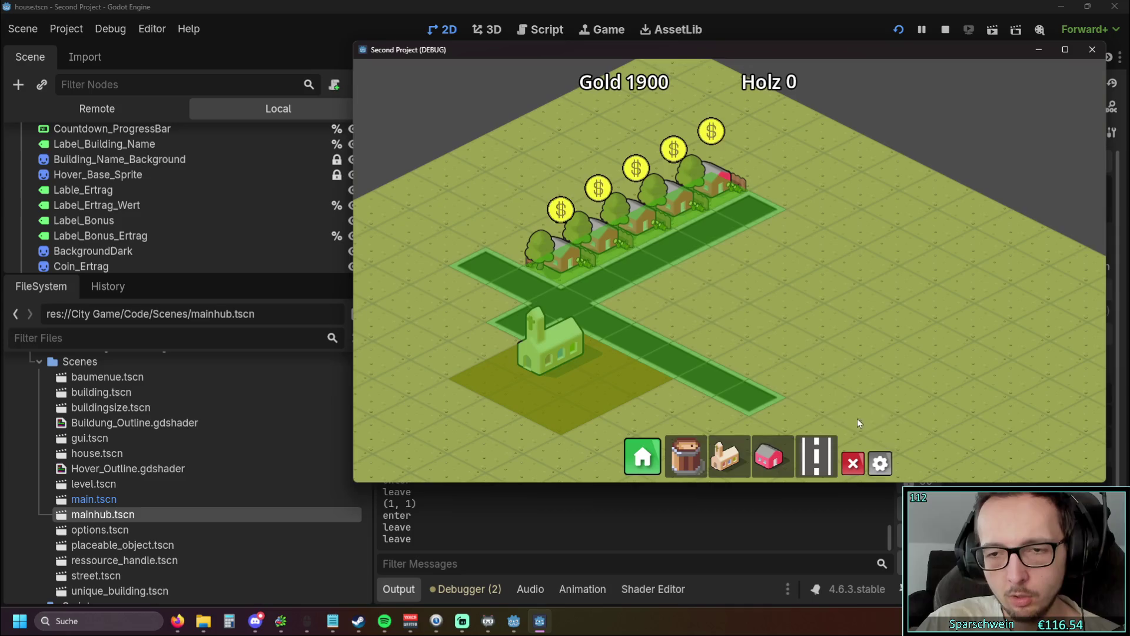
{"action": "left_click", "coordinate": [880, 463]}
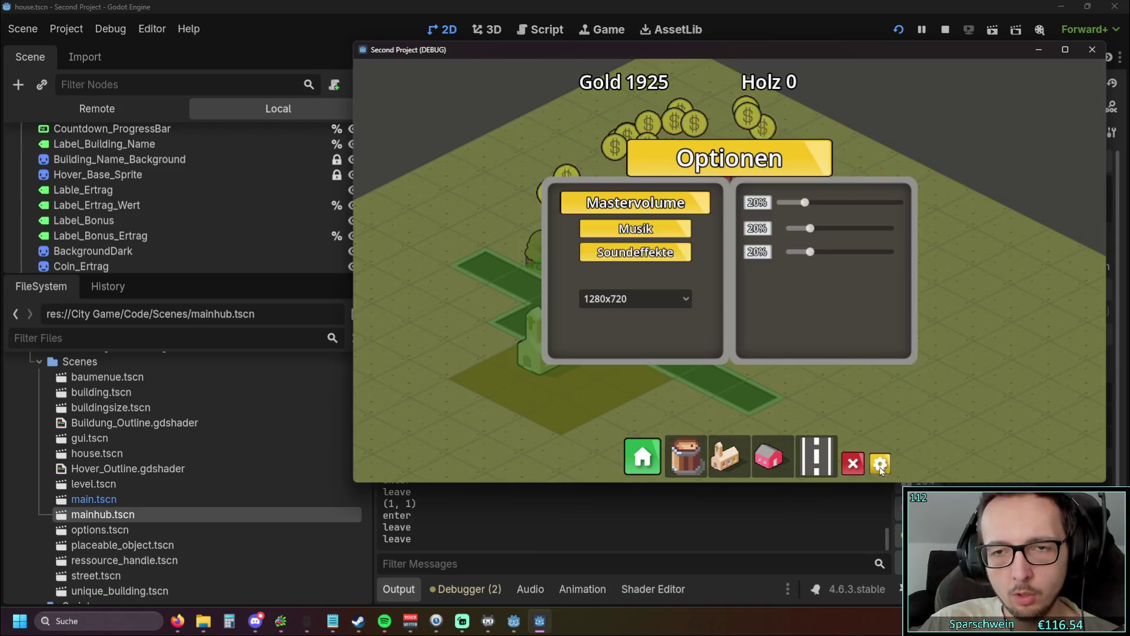
{"action": "left_click_drag", "start_coordinate": [816, 204], "coordinate": [972, 243]}
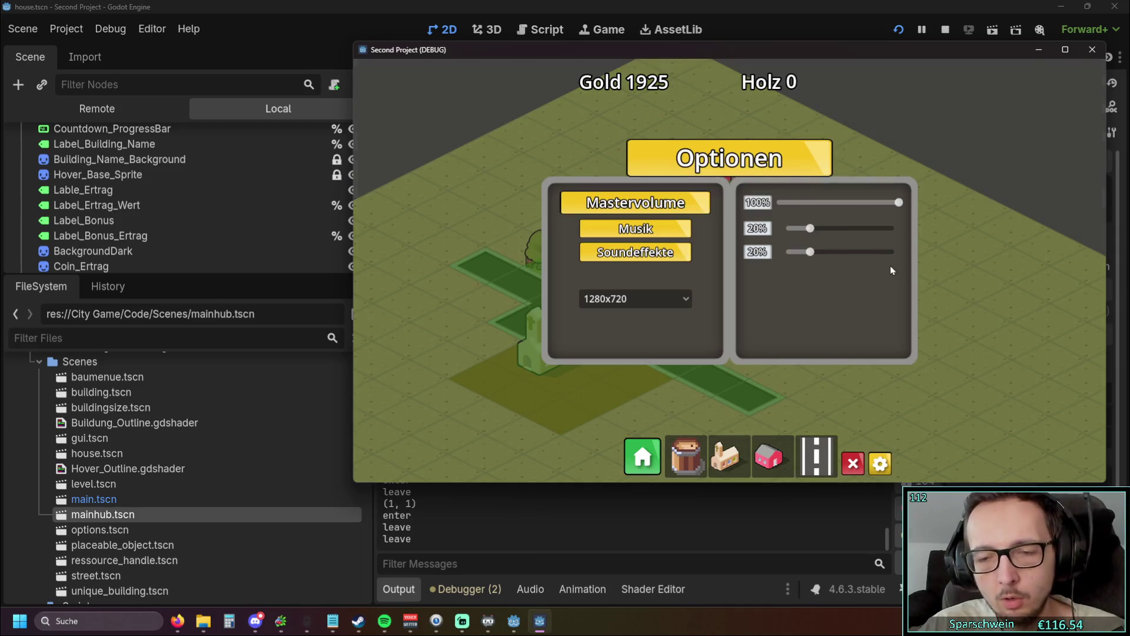
{"action": "key", "text": "Escape"}
{"action": "left_click", "coordinate": [881, 464]}
{"action": "key", "text": "Escape"}
{"action": "key", "text": "Escape"}
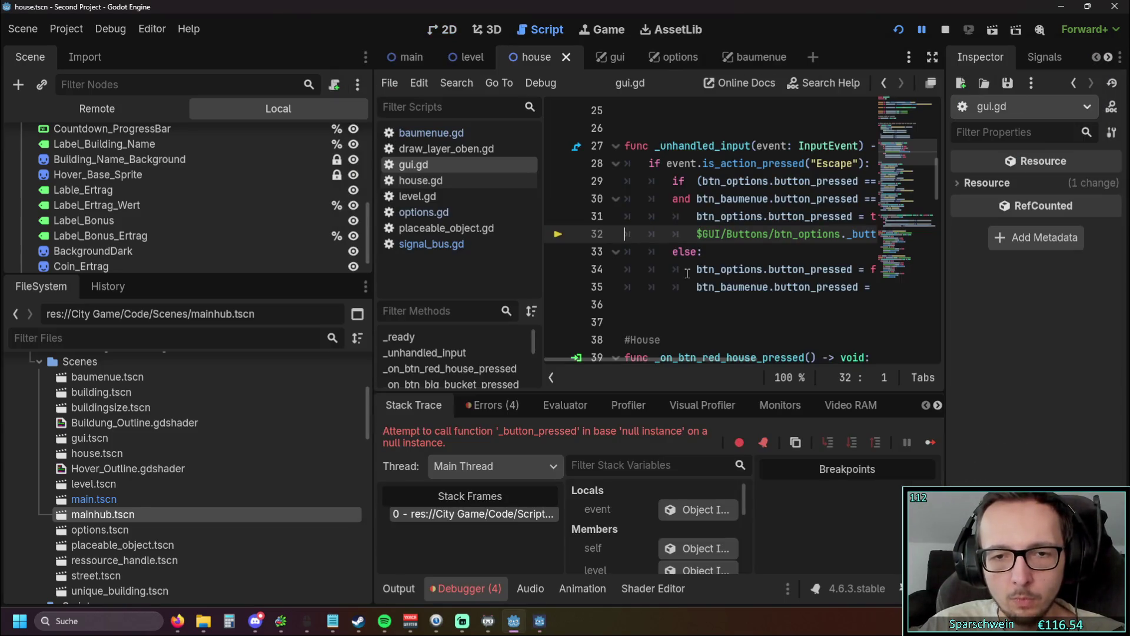
Step: Fix line 32 of gui.gd to call %Buttons/btn_options._button_pressed() and relaunch the game
{"action": "left_click_drag", "start_coordinate": [375, 273], "coordinate": [173, 273]}
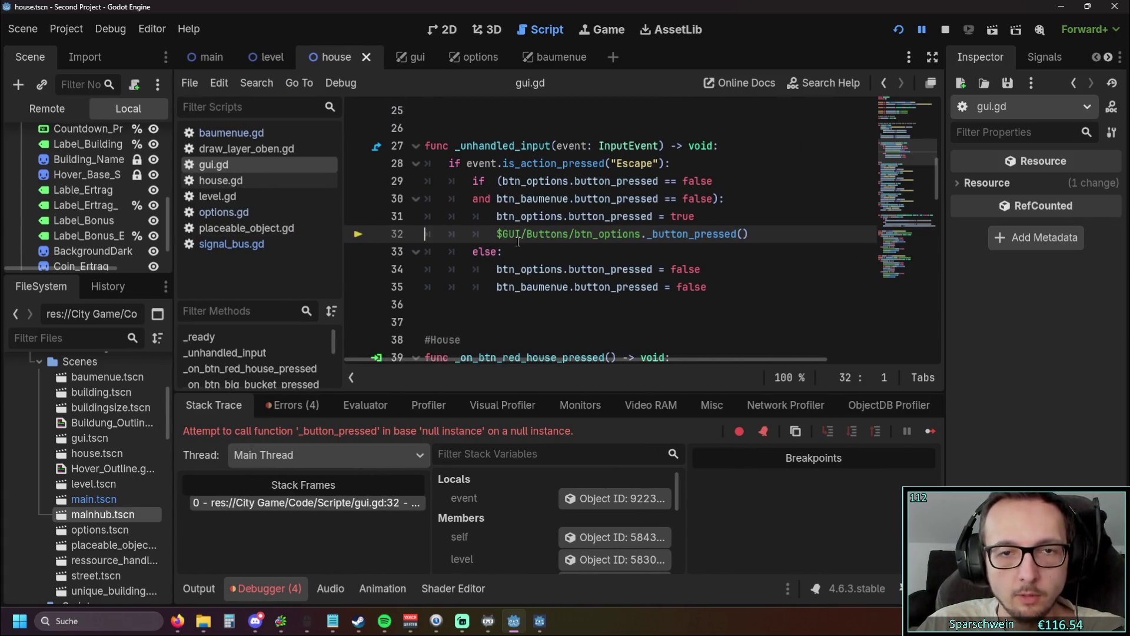
{"action": "left_click_drag", "start_coordinate": [527, 238], "coordinate": [502, 235]}
{"action": "key", "text": "BackSpace"}
{"action": "left_click", "coordinate": [550, 251]}
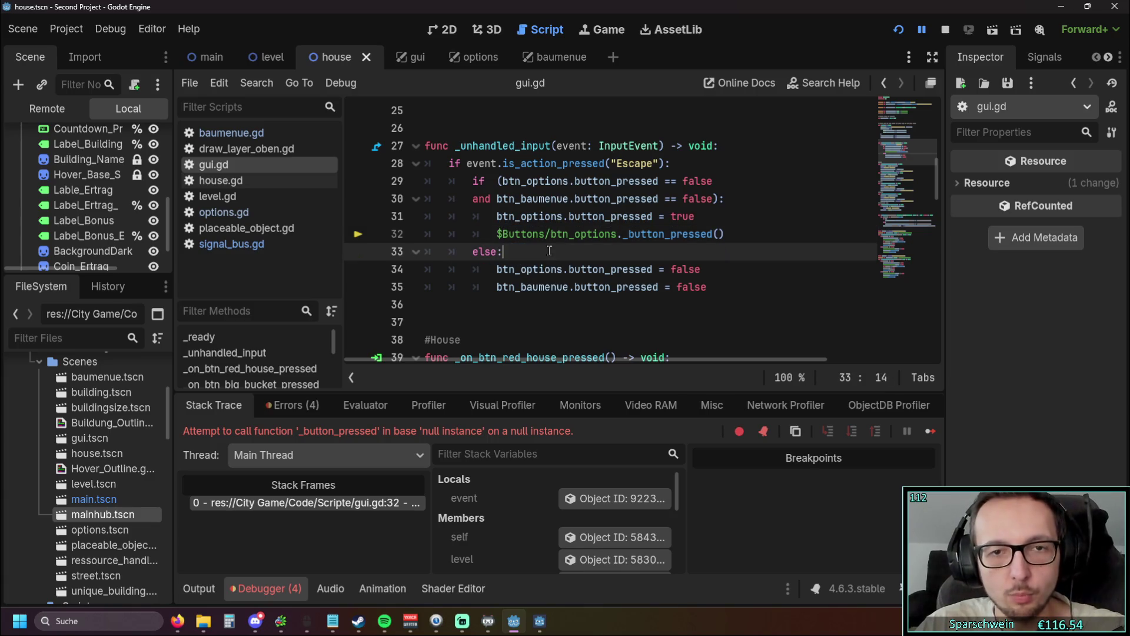
{"action": "left_click", "coordinate": [499, 233]}
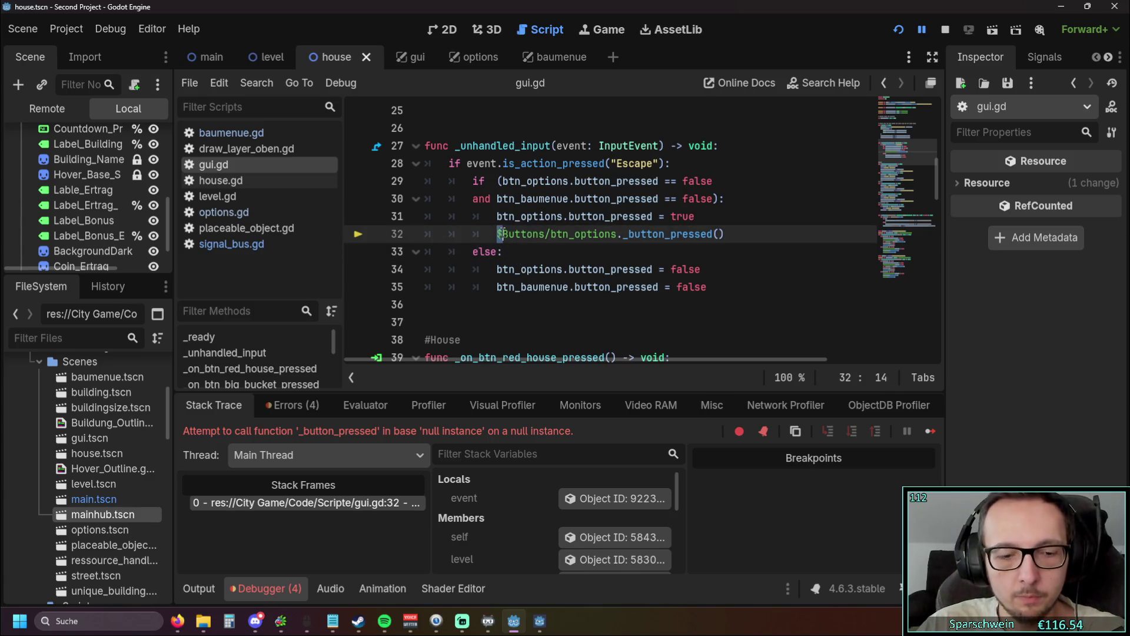
{"action": "left_click", "coordinate": [540, 255]}
{"action": "scroll", "coordinate": [540, 255], "scroll_direction": "down", "scroll_amount": 3}
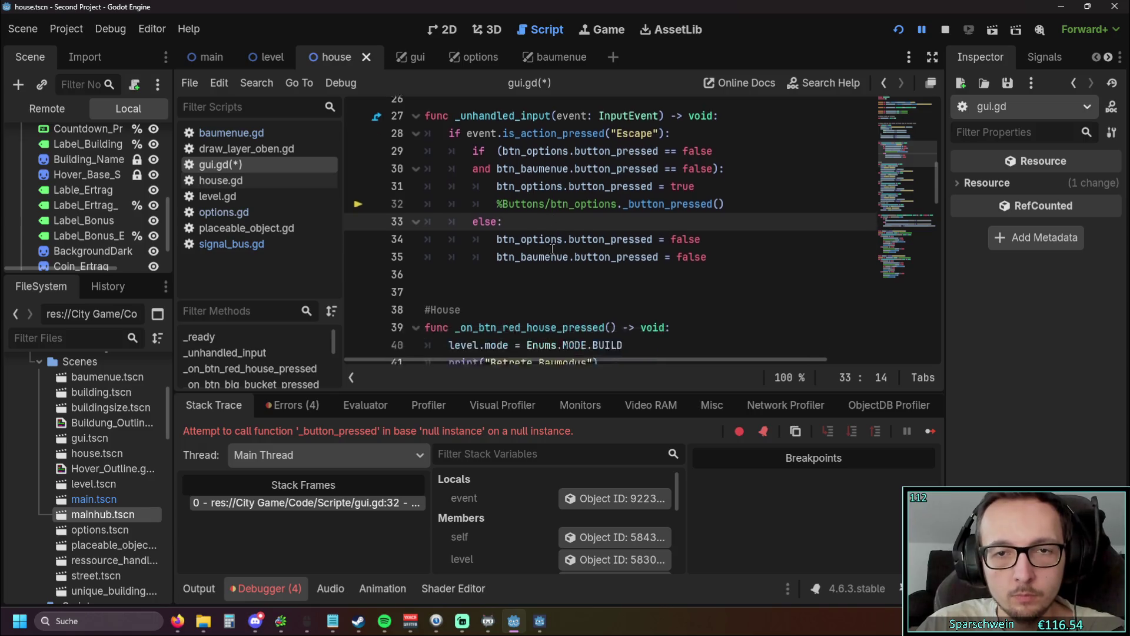
{"action": "left_click", "coordinate": [905, 38]}
Step: Toggle the options menu, then switch the resolution to 1600x900 and back to 1280x720
{"action": "key", "text": "Escape"}
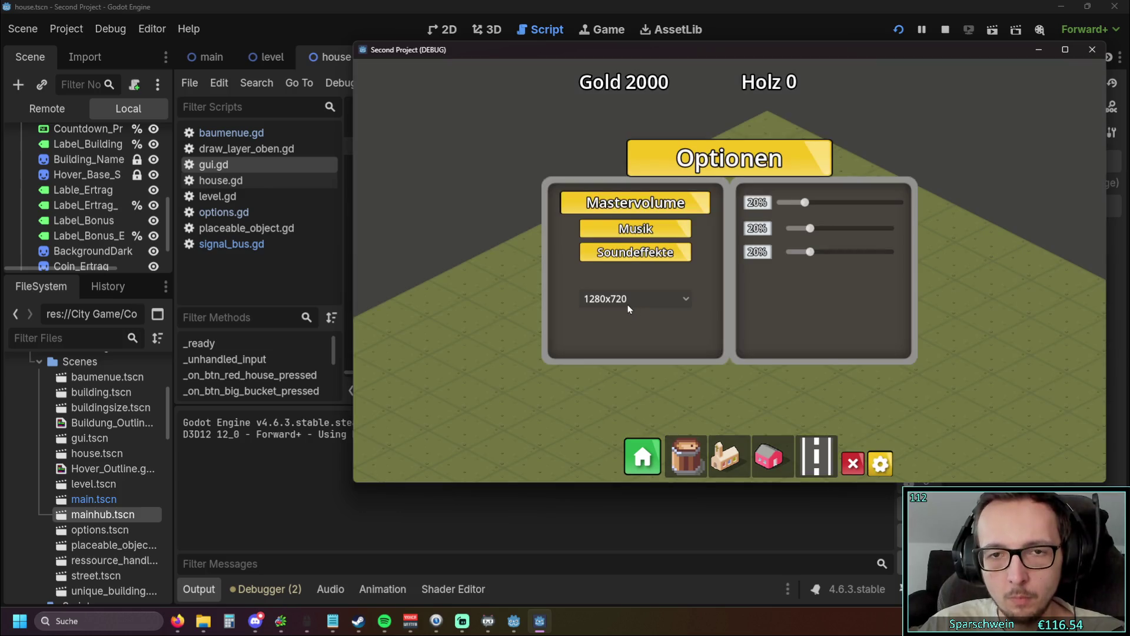
{"action": "key", "text": "Escape"}
{"action": "key", "text": "Escape"}
{"action": "left_click", "coordinate": [639, 301]}
{"action": "left_click", "coordinate": [622, 347]}
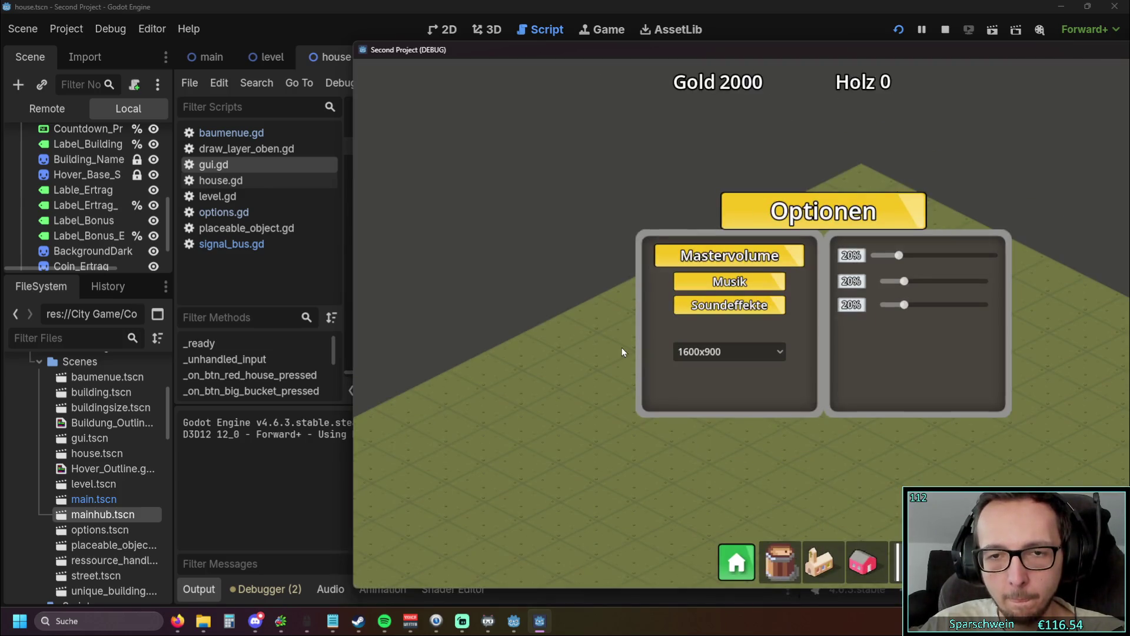
{"action": "left_click", "coordinate": [706, 351]}
{"action": "left_click", "coordinate": [708, 389]}
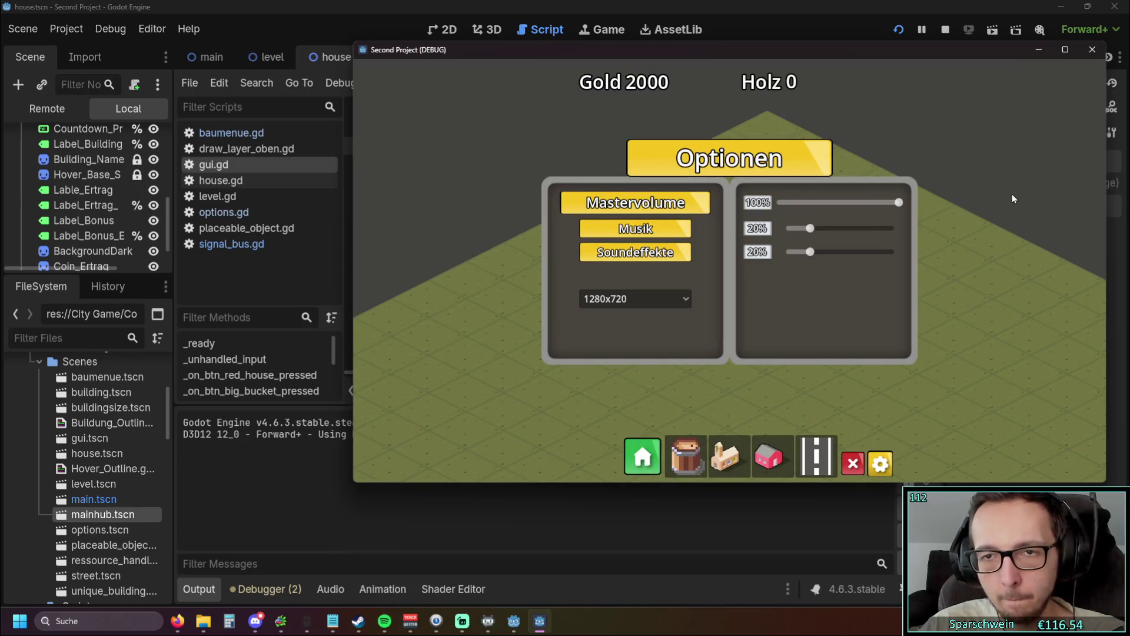
{"action": "key", "text": "Escape"}
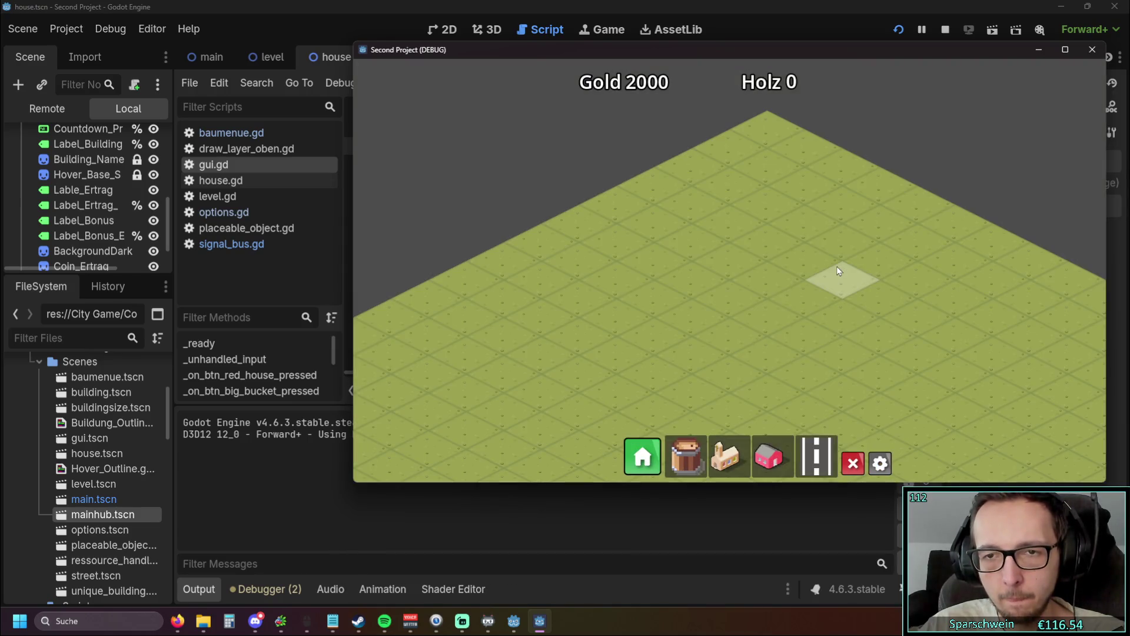
Step: Raise Soundeffekte to 100% and reopen the menu to check the volumes
{"action": "key", "text": "Escape"}
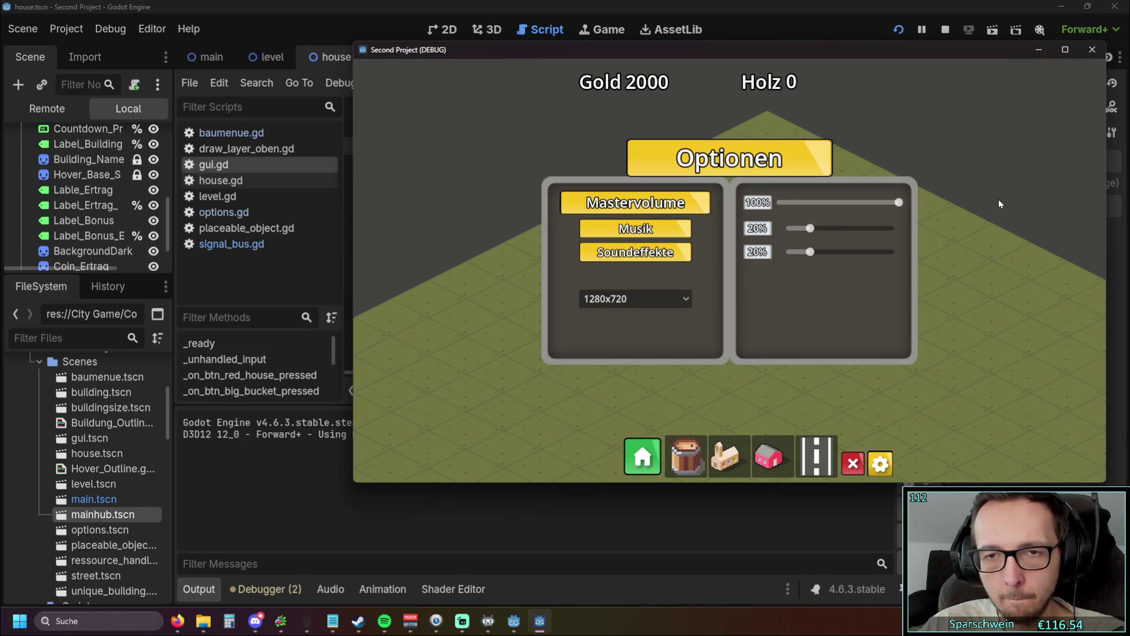
{"action": "key", "text": "Escape"}
{"action": "key", "text": "Escape"}
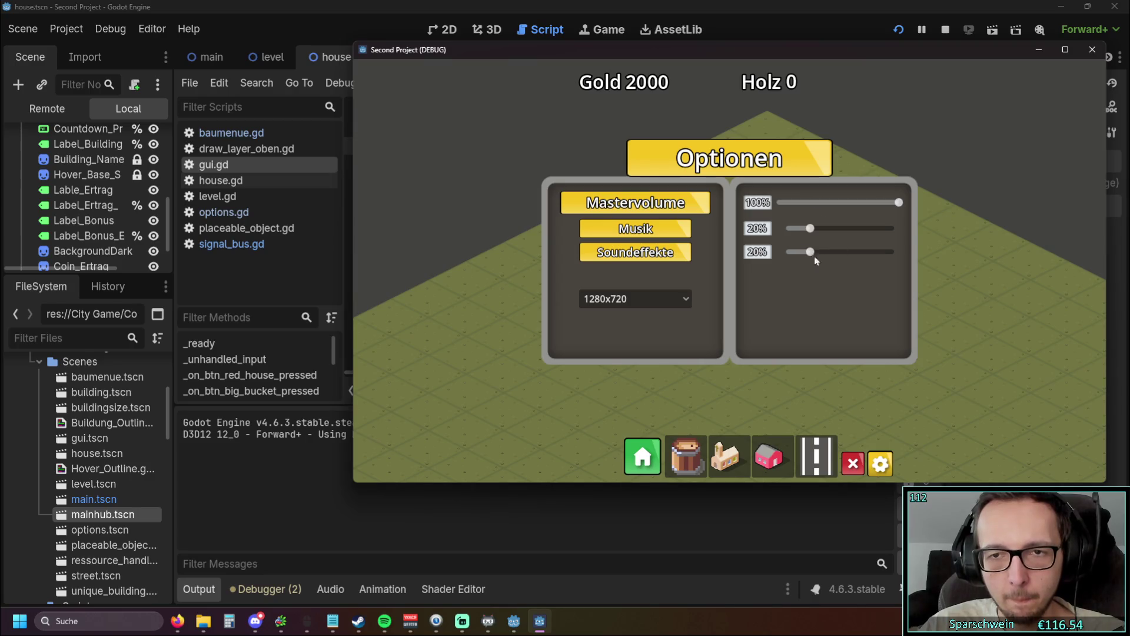
{"action": "left_click_drag", "start_coordinate": [814, 255], "coordinate": [1008, 260]}
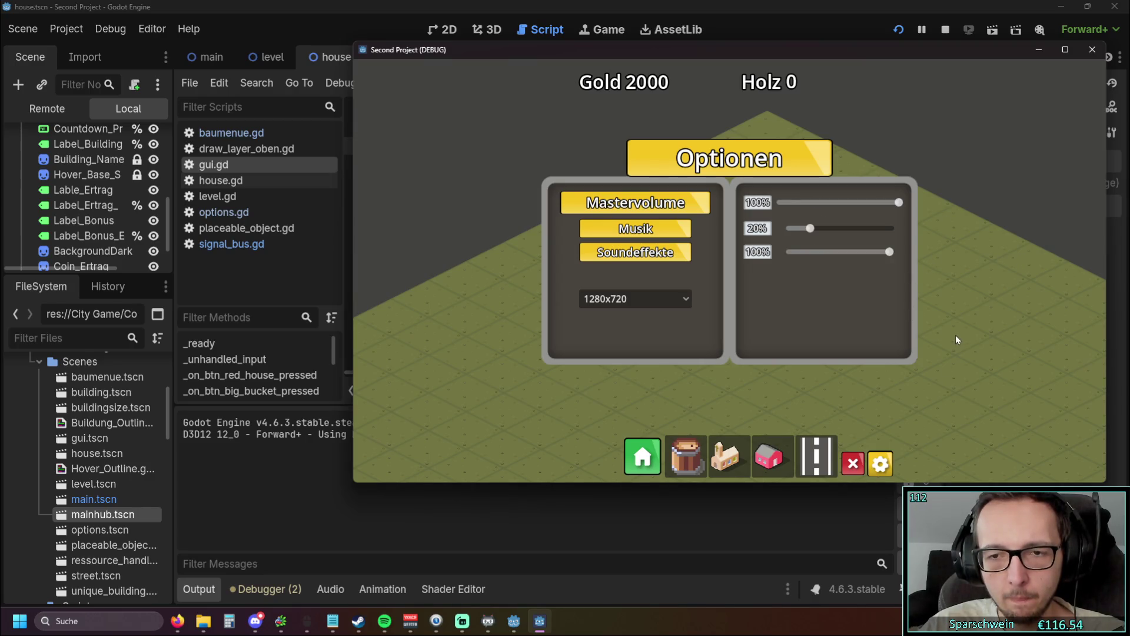
{"action": "left_click", "coordinate": [882, 463]}
{"action": "left_click", "coordinate": [881, 464]}
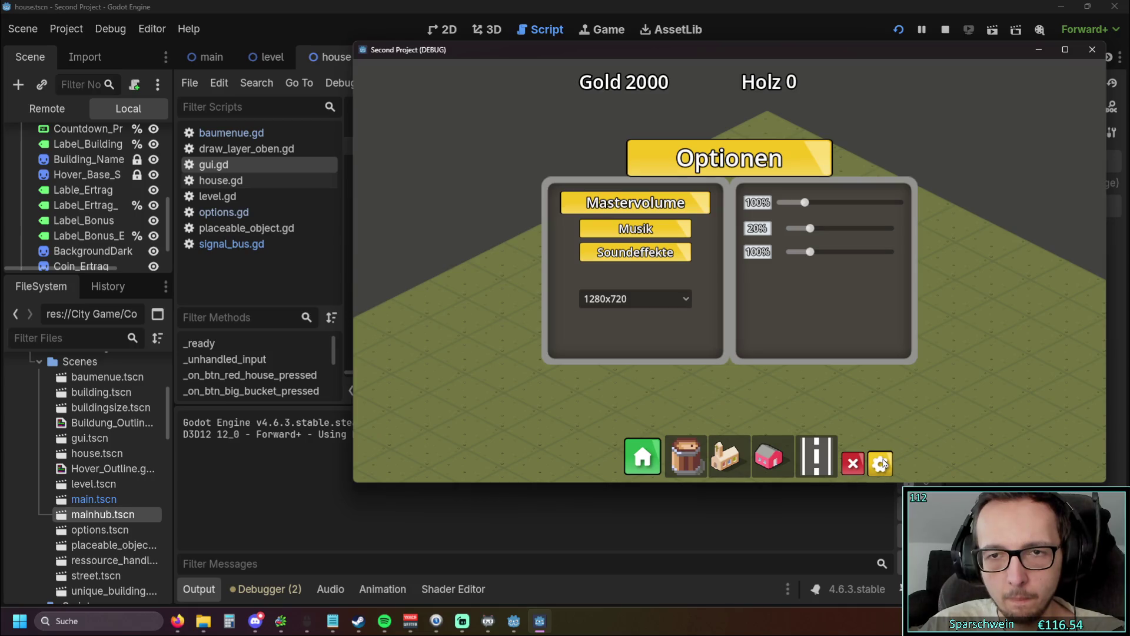
{"action": "left_click", "coordinate": [882, 463]}
{"action": "left_click", "coordinate": [881, 463]}
Step: Set Mastervolume to 100% and Musik to 25%, toggle the menu, and shift the window left
{"action": "left_click_drag", "start_coordinate": [804, 202], "coordinate": [1027, 197]}
{"action": "left_click_drag", "start_coordinate": [810, 229], "coordinate": [1044, 244]}
{"action": "key", "text": "Escape"}
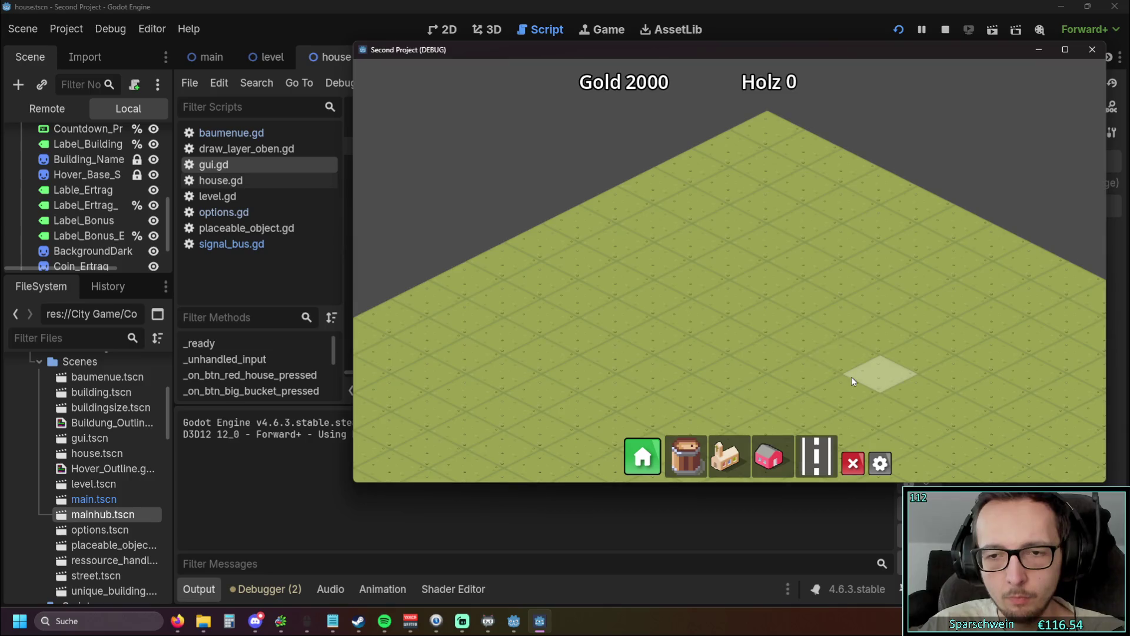
{"action": "key", "text": "Escape"}
{"action": "key", "text": "Escape"}
{"action": "key", "text": "Escape"}
{"action": "key", "text": "Escape"}
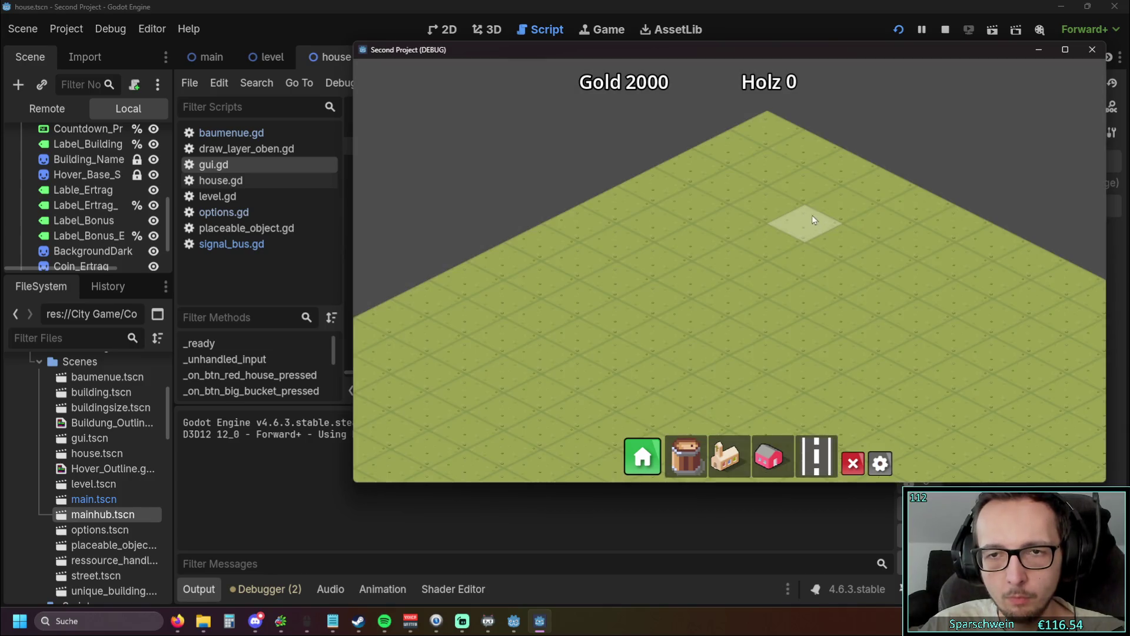
{"action": "key", "text": "Escape"}
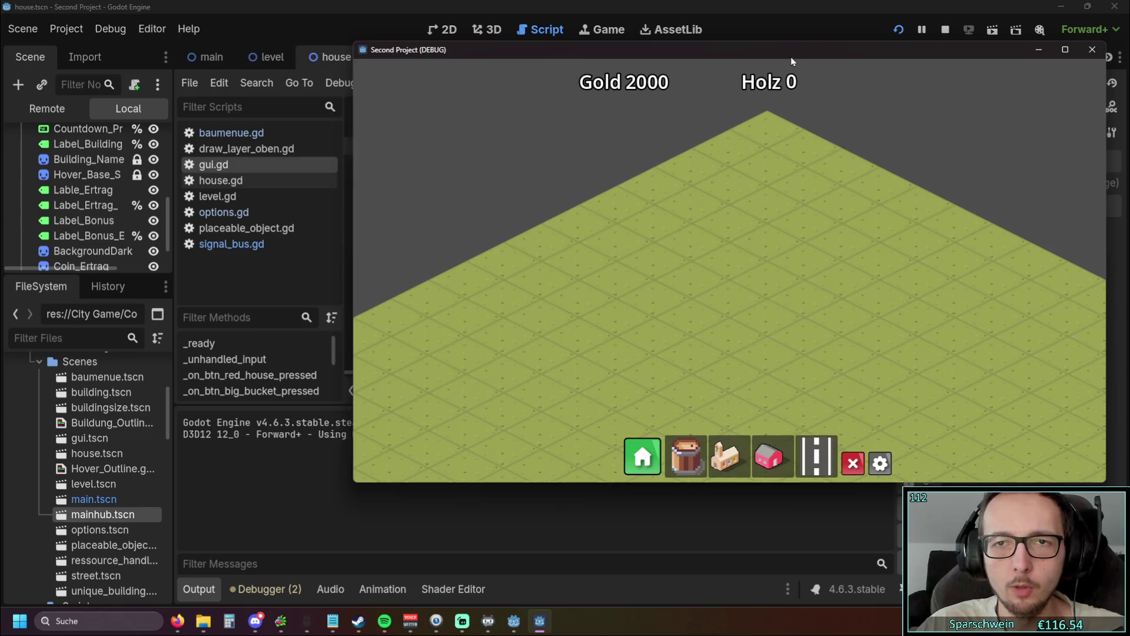
{"action": "left_click_drag", "start_coordinate": [790, 55], "coordinate": [720, 59]}
Step: Close the game, review _on_btn_options_toggled in gui.gd, widen the left dock, and open the options scene
{"action": "left_click", "coordinate": [1019, 54]}
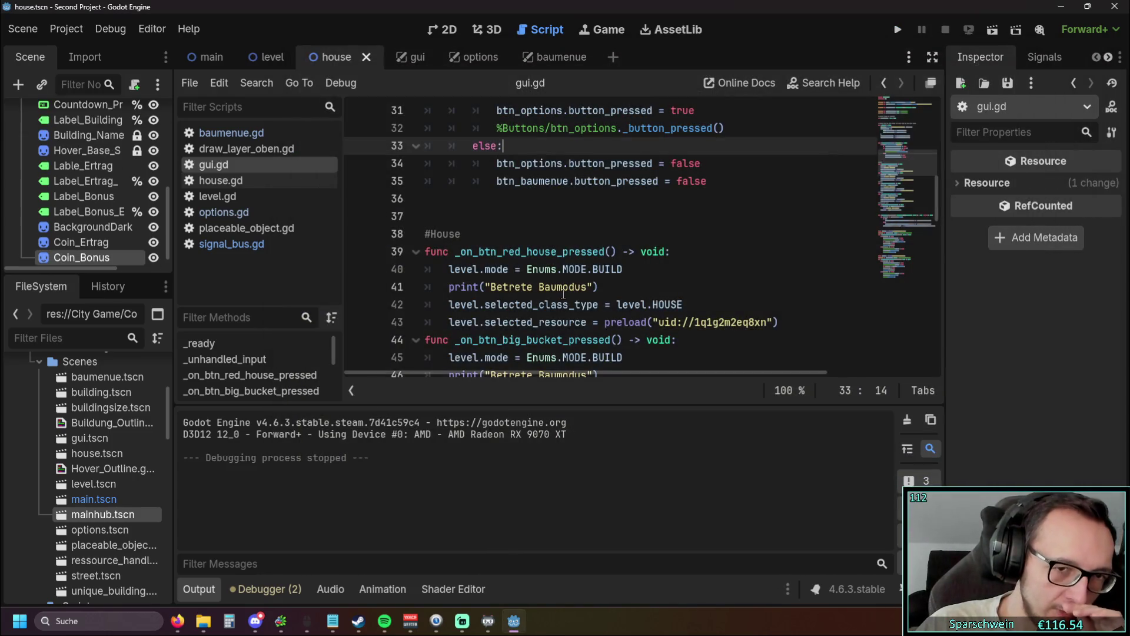
{"action": "scroll", "coordinate": [563, 294], "scroll_direction": "down", "scroll_amount": 15}
{"action": "left_click", "coordinate": [614, 340]}
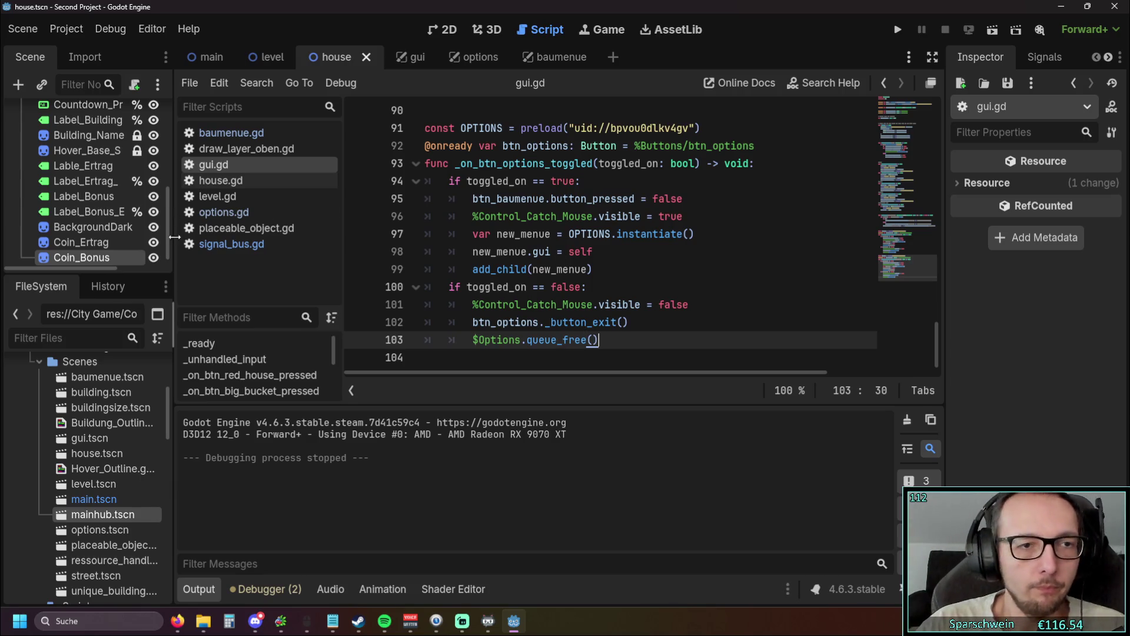
{"action": "left_click_drag", "start_coordinate": [173, 324], "coordinate": [258, 324]}
{"action": "scroll", "coordinate": [177, 220], "scroll_direction": "up", "scroll_amount": 5}
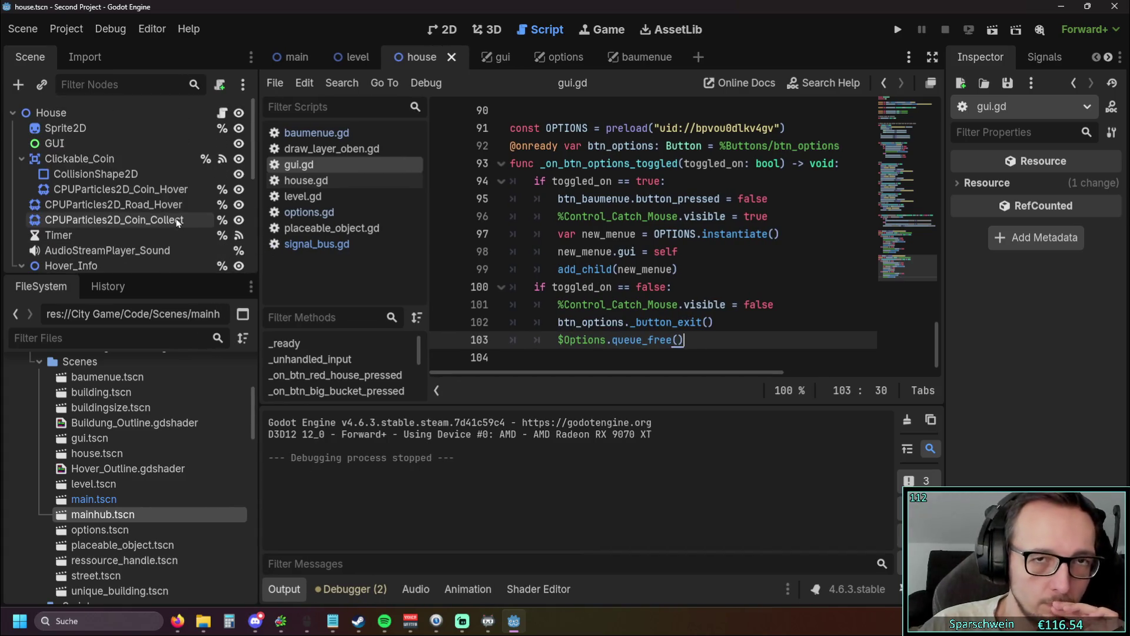
{"action": "left_click", "coordinate": [556, 56]}
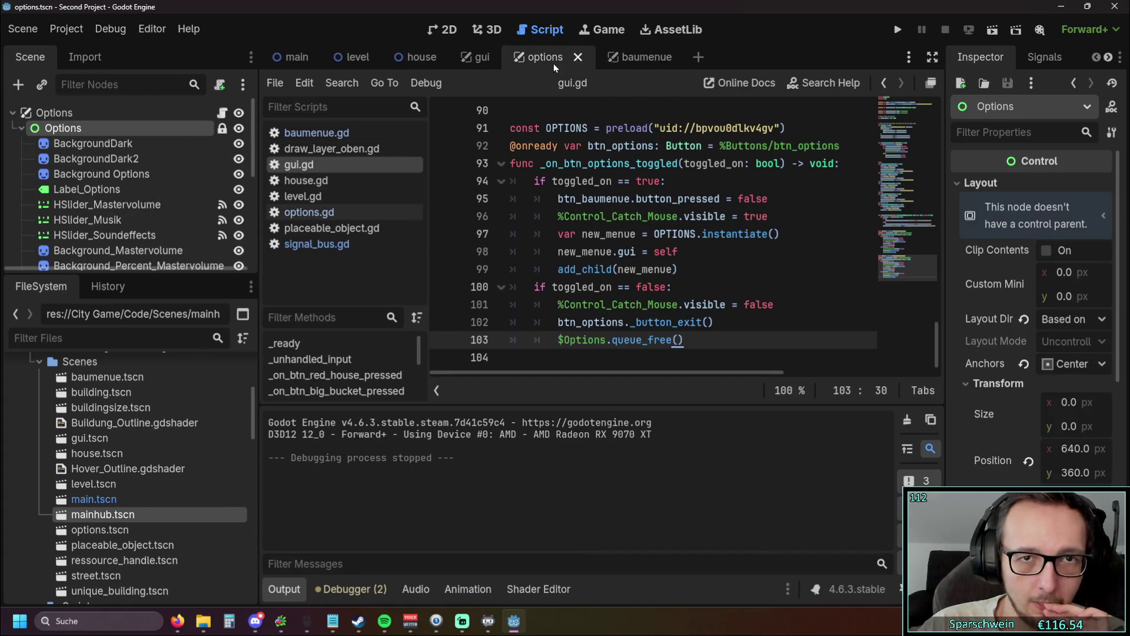
{"action": "left_click", "coordinate": [55, 114]}
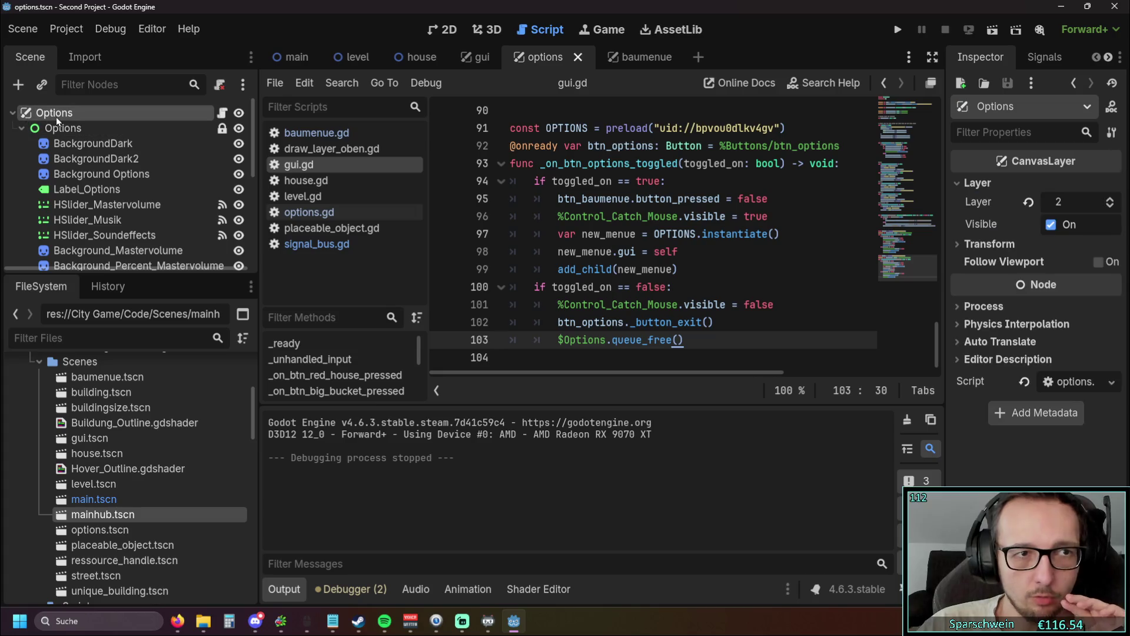
{"action": "left_click", "coordinate": [973, 183]}
{"action": "left_click", "coordinate": [965, 200]}
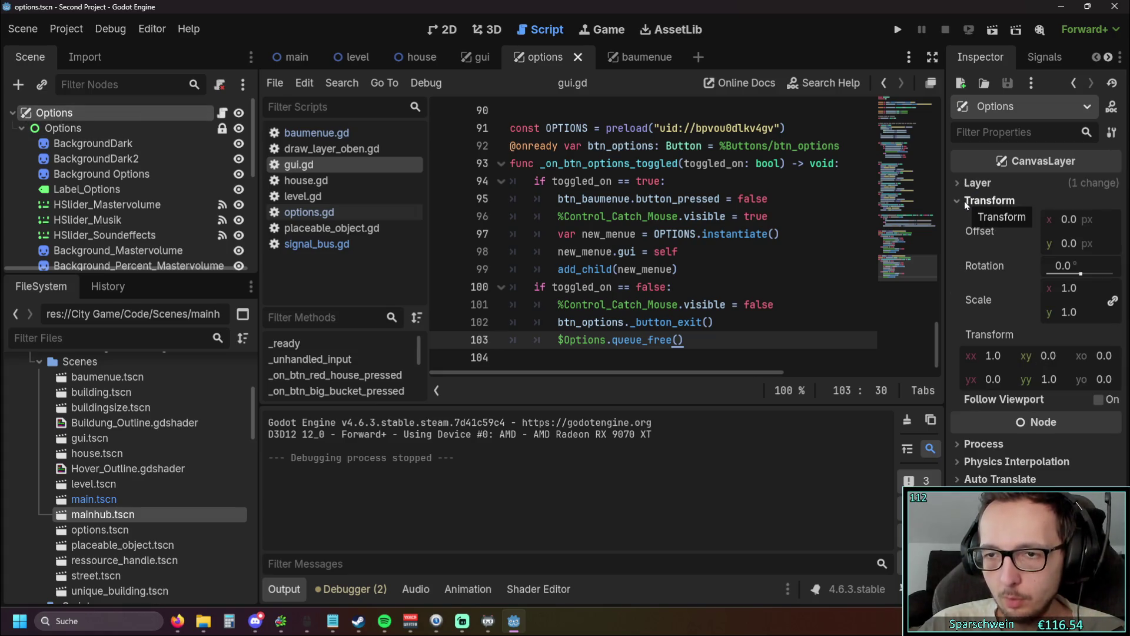
{"action": "left_click", "coordinate": [965, 201]}
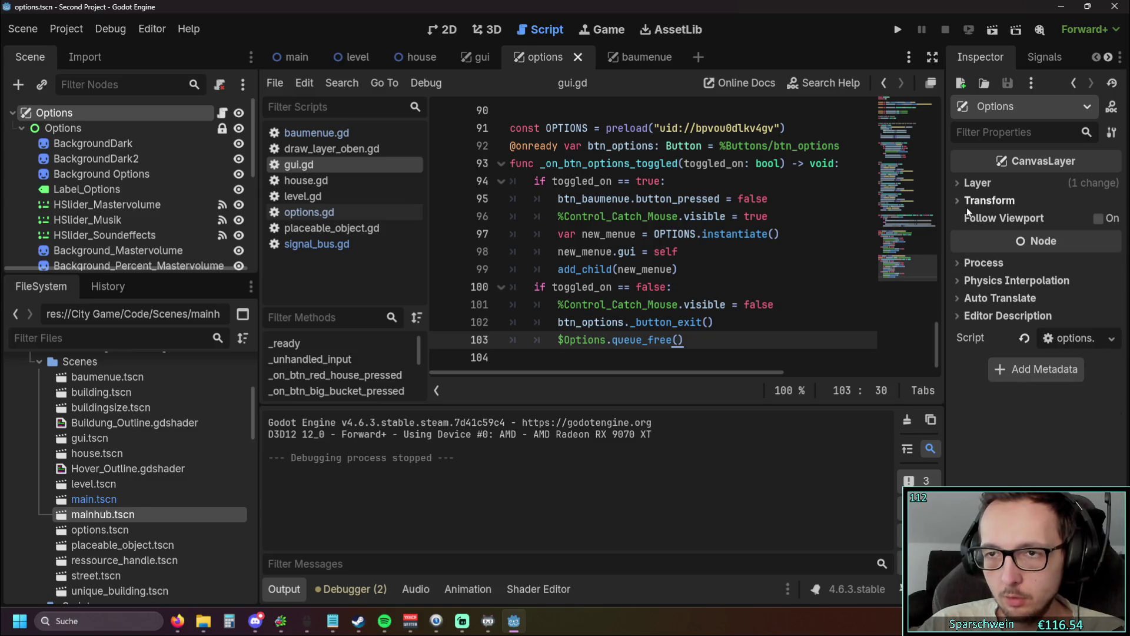
{"action": "left_click", "coordinate": [62, 129]}
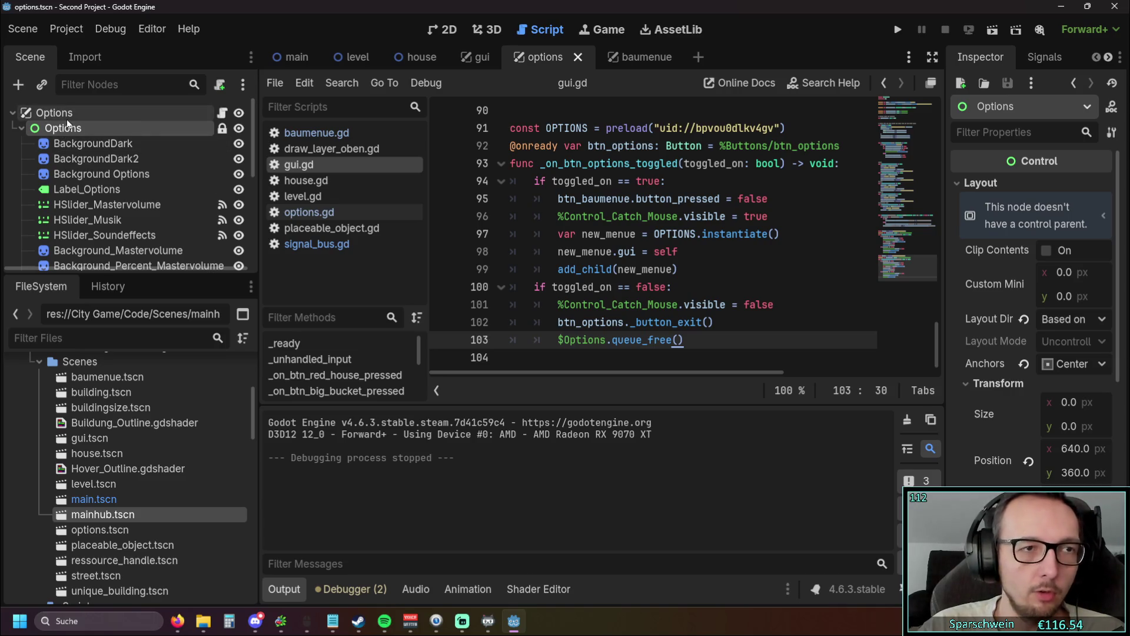
{"action": "left_click", "coordinate": [59, 114]}
{"action": "left_click", "coordinate": [61, 129]}
{"action": "left_click", "coordinate": [58, 115]}
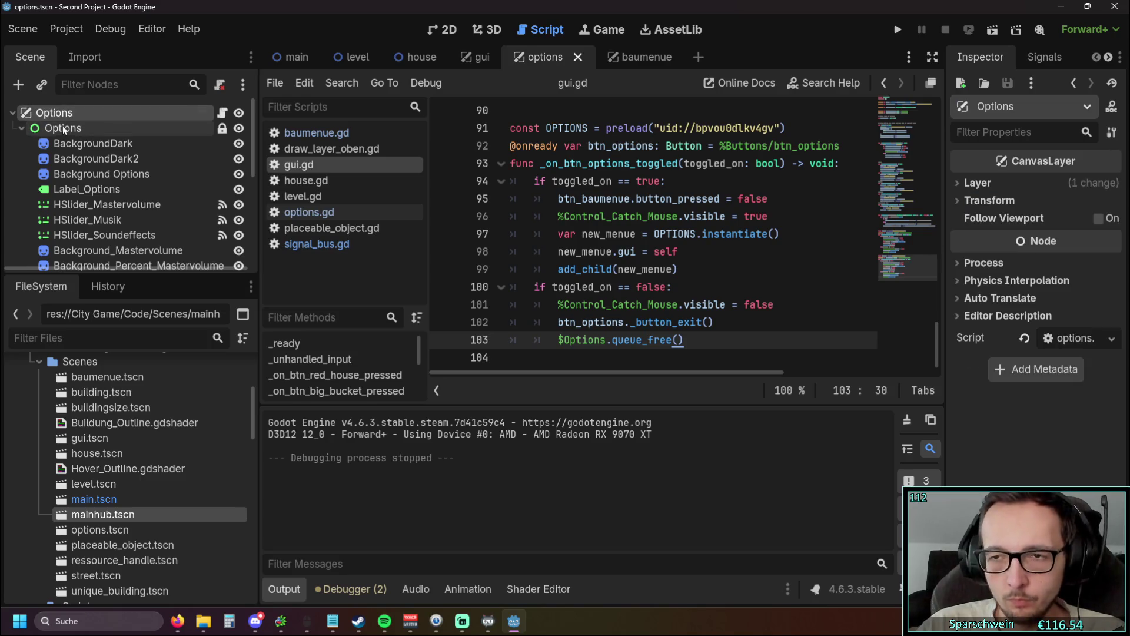
{"action": "left_click", "coordinate": [62, 128]}
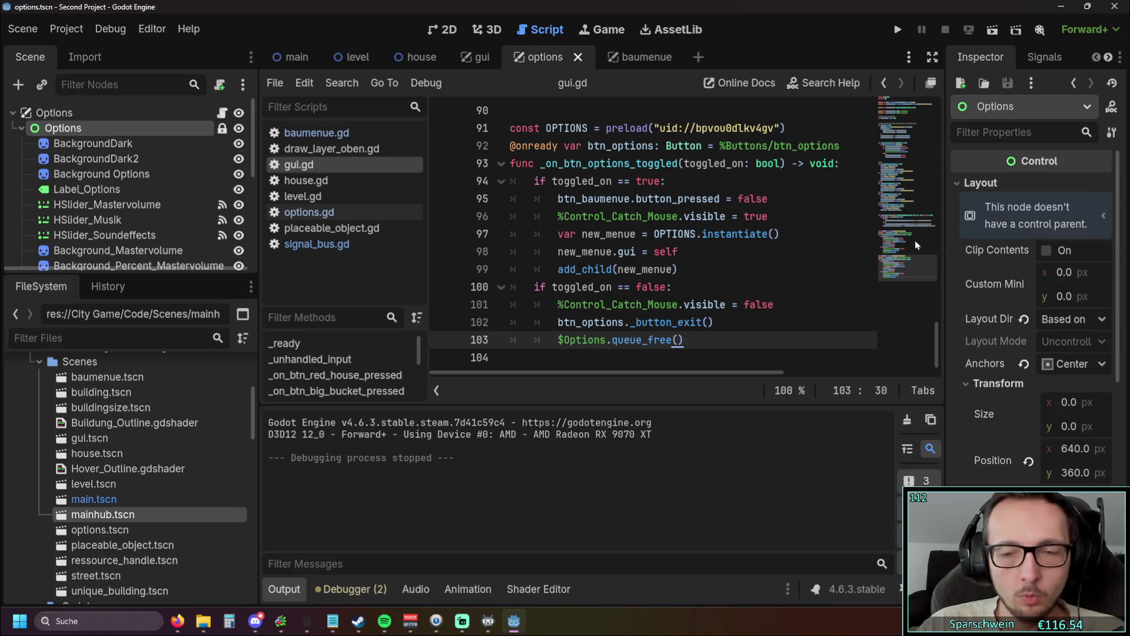
{"action": "scroll", "coordinate": [1001, 250], "scroll_direction": "down", "scroll_amount": 10}
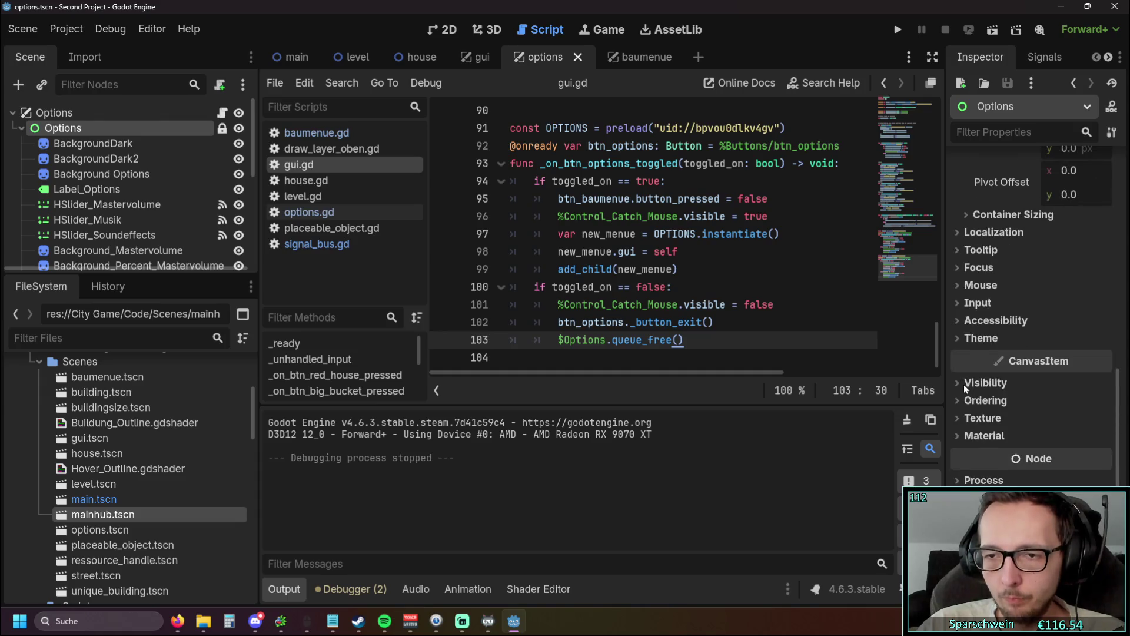
{"action": "left_click", "coordinate": [963, 384]}
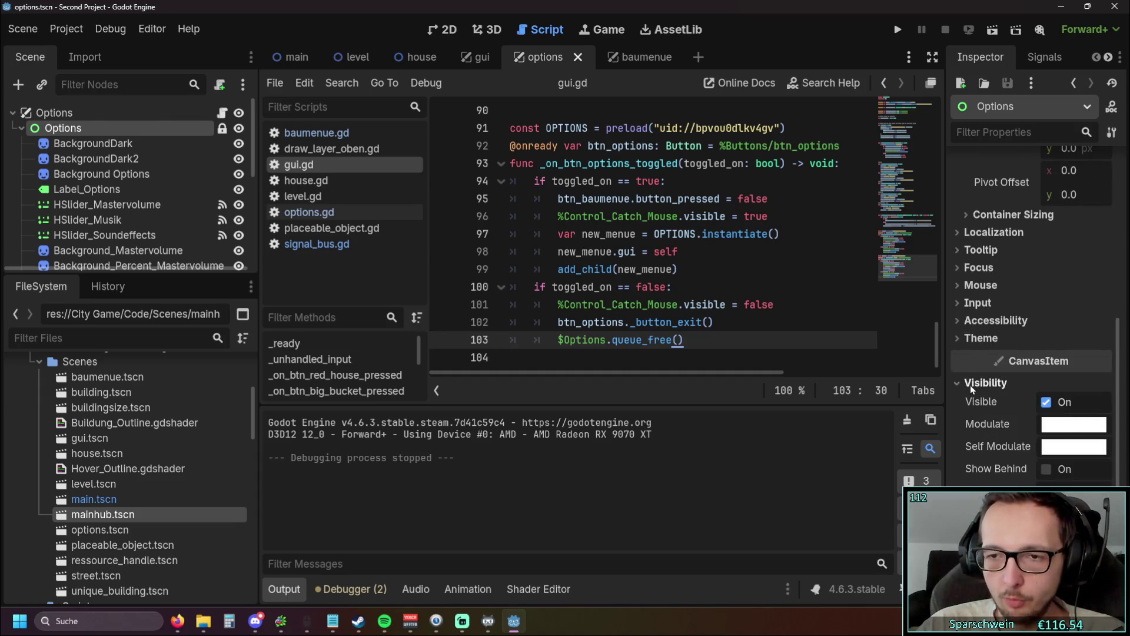
{"action": "left_click", "coordinate": [968, 384]}
{"action": "scroll", "coordinate": [546, 146], "scroll_direction": "up", "scroll_amount": 12}
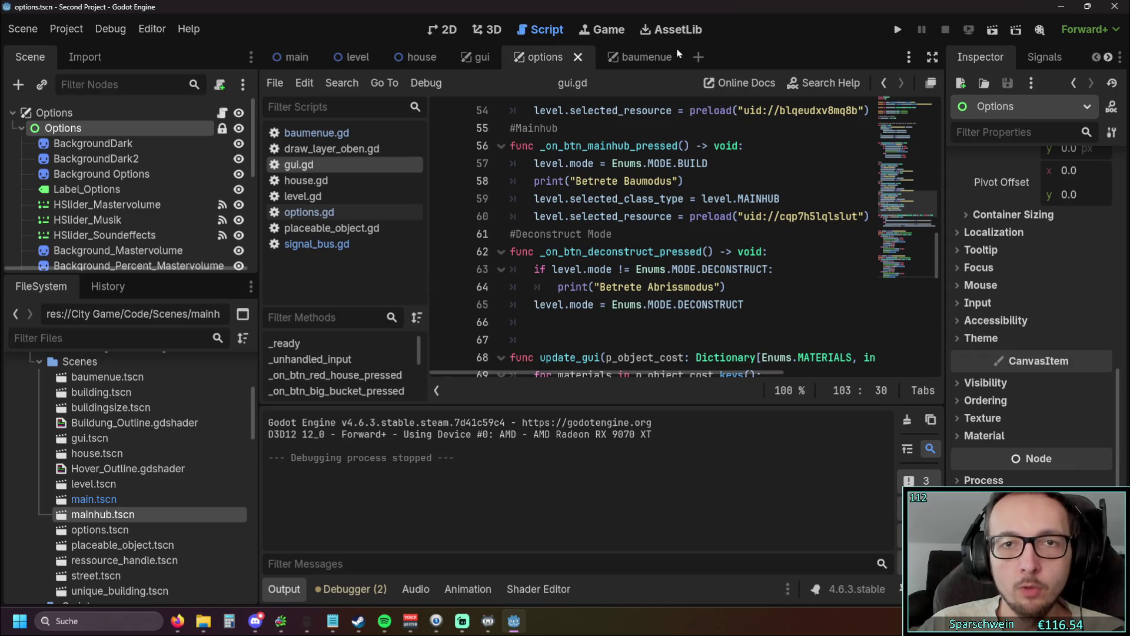
{"action": "scroll", "coordinate": [582, 233], "scroll_direction": "down", "scroll_amount": 12}
{"action": "scroll", "coordinate": [653, 236], "scroll_direction": "up", "scroll_amount": 5}
{"action": "scroll", "coordinate": [655, 238], "scroll_direction": "down", "scroll_amount": 5}
Step: In gui.gd, change $Options to %Options on line 103 and $Baumenue to %Baumenue on line 89
{"action": "left_click_drag", "start_coordinate": [688, 342], "coordinate": [612, 341]}
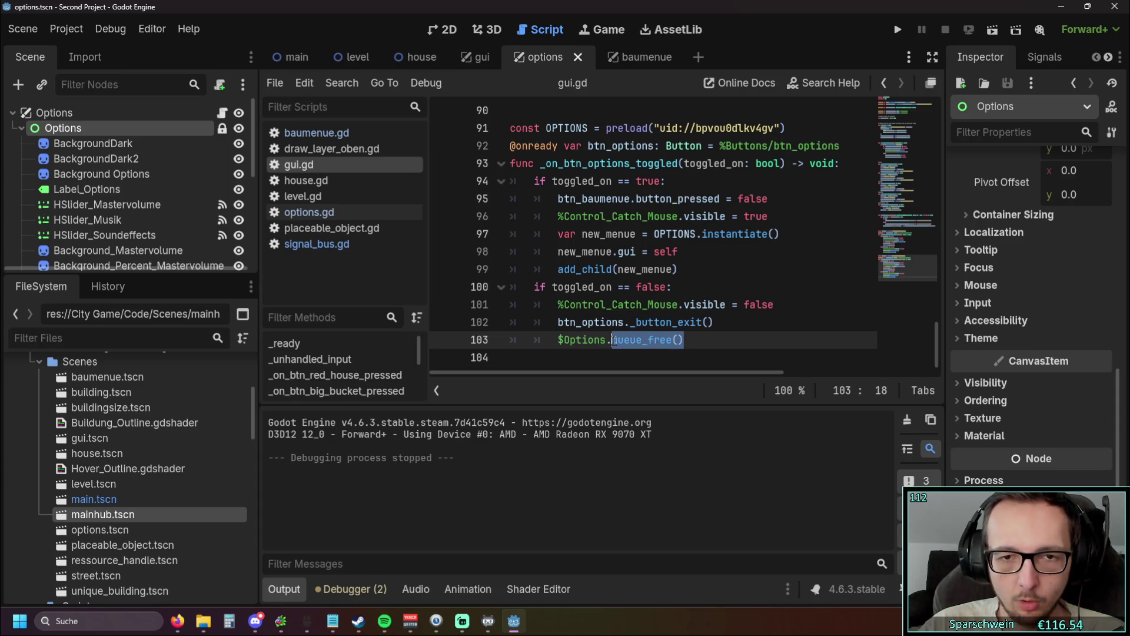
{"action": "left_click", "coordinate": [549, 328]}
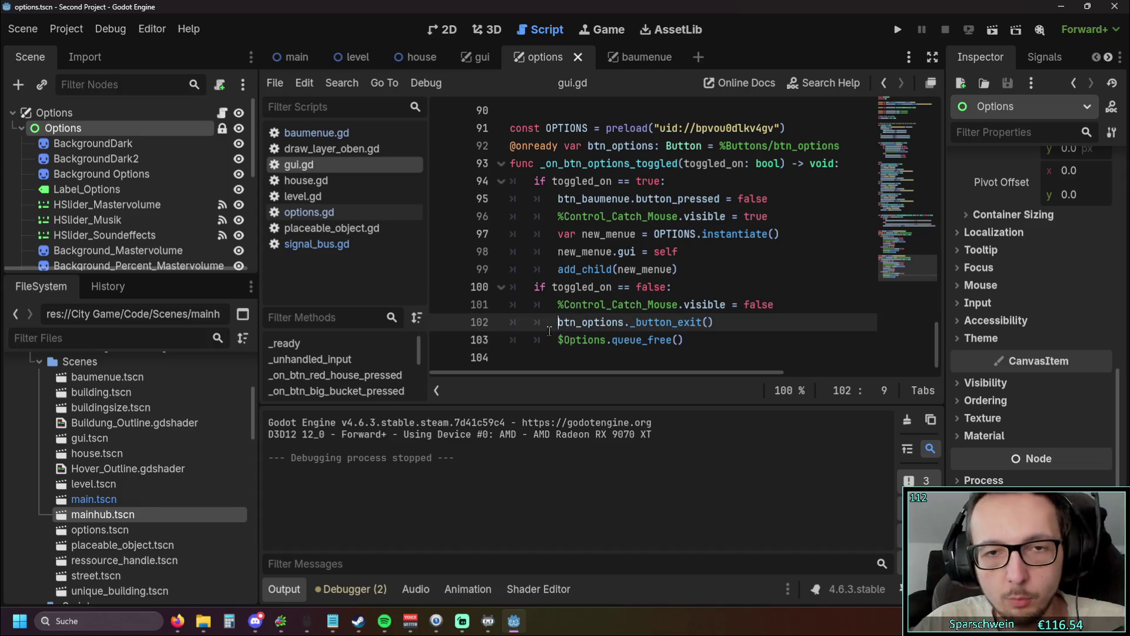
{"action": "left_click", "coordinate": [556, 340]}
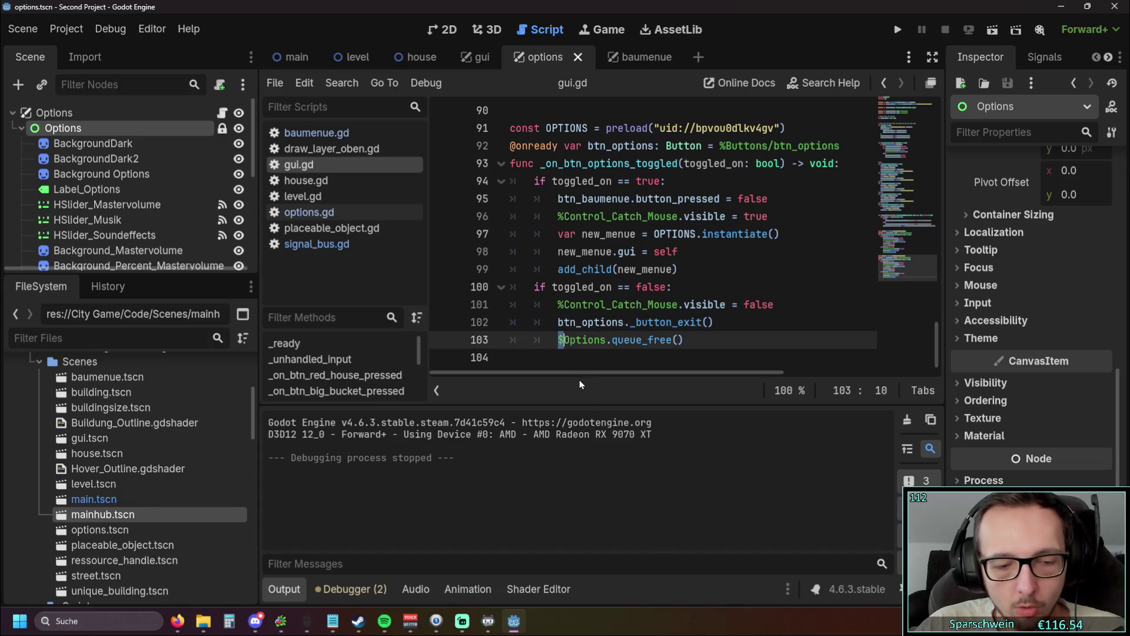
{"action": "type", "text": "%"}
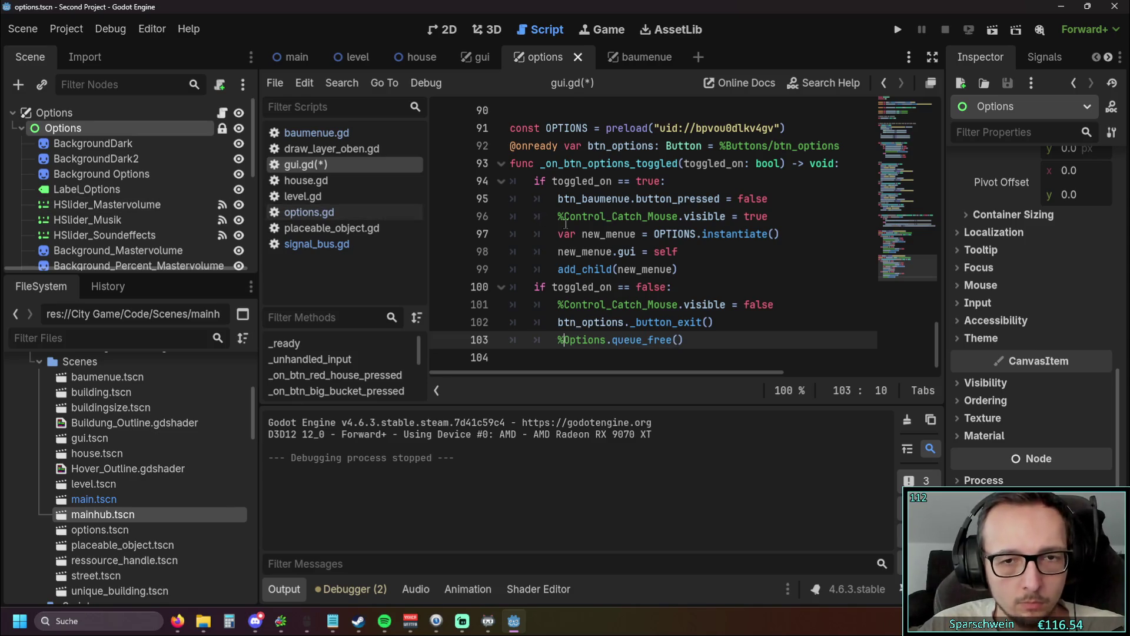
{"action": "scroll", "coordinate": [675, 263], "scroll_direction": "up", "scroll_amount": 5}
{"action": "scroll", "coordinate": [747, 271], "scroll_direction": "down", "scroll_amount": 4}
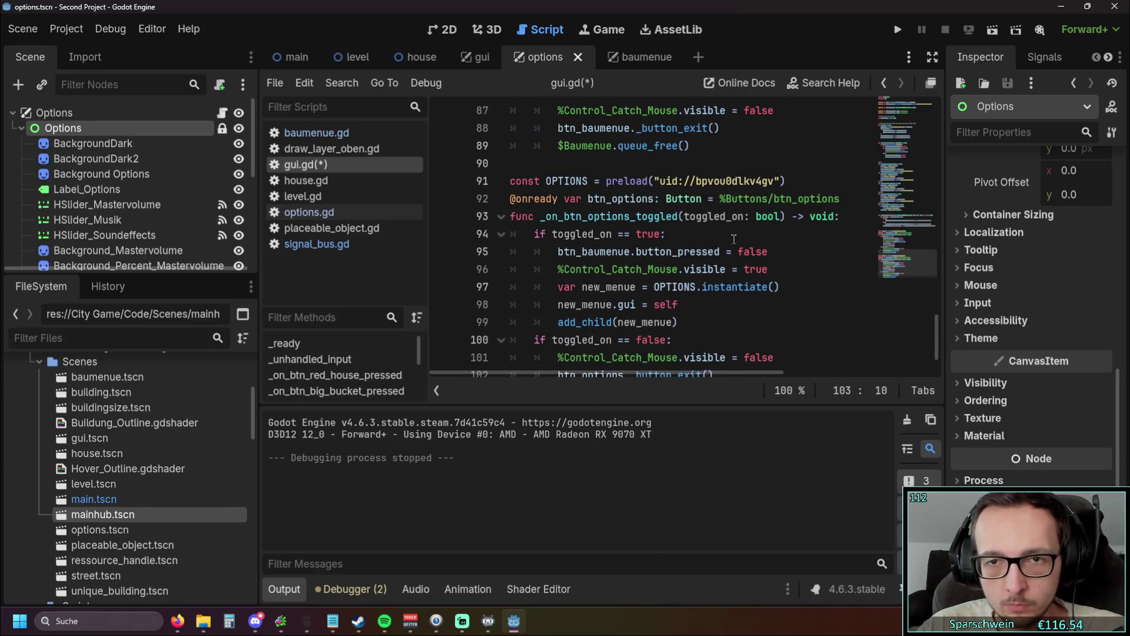
{"action": "scroll", "coordinate": [725, 257], "scroll_direction": "down", "scroll_amount": 1}
{"action": "scroll", "coordinate": [724, 257], "scroll_direction": "up", "scroll_amount": 3}
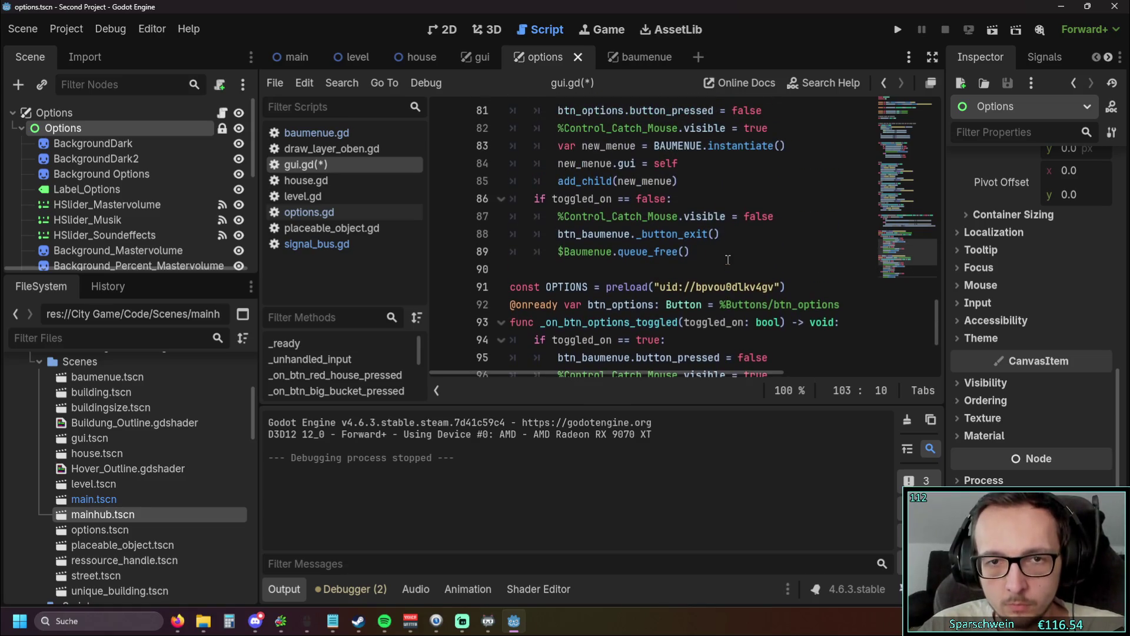
{"action": "left_click", "coordinate": [558, 251]}
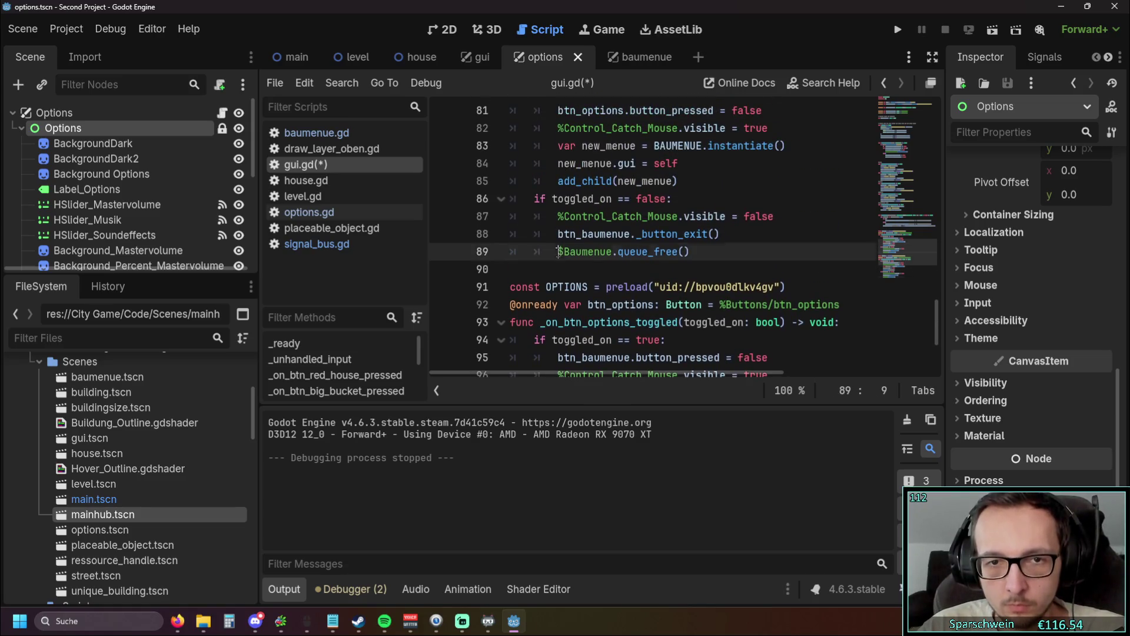
{"action": "left_click", "coordinate": [712, 272]}
{"action": "scroll", "coordinate": [125, 203], "scroll_direction": "down", "scroll_amount": 4}
{"action": "scroll", "coordinate": [128, 206], "scroll_direction": "up", "scroll_amount": 4}
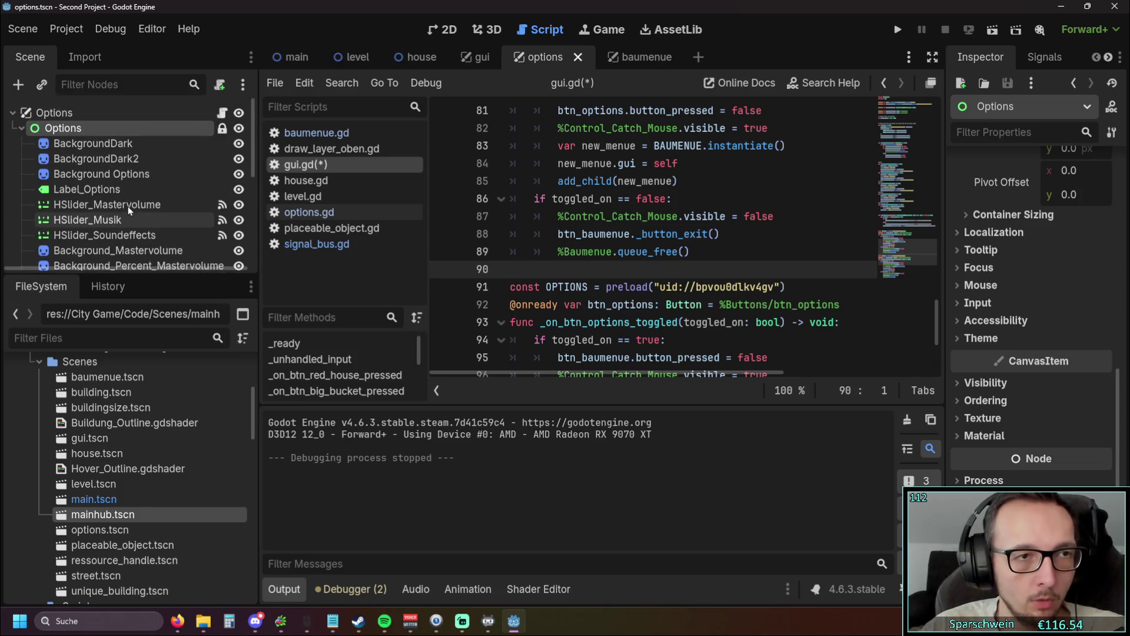
Step: Switch to the gui scene and hide the Output panel to enlarge the code view
{"action": "left_click", "coordinate": [476, 59]}
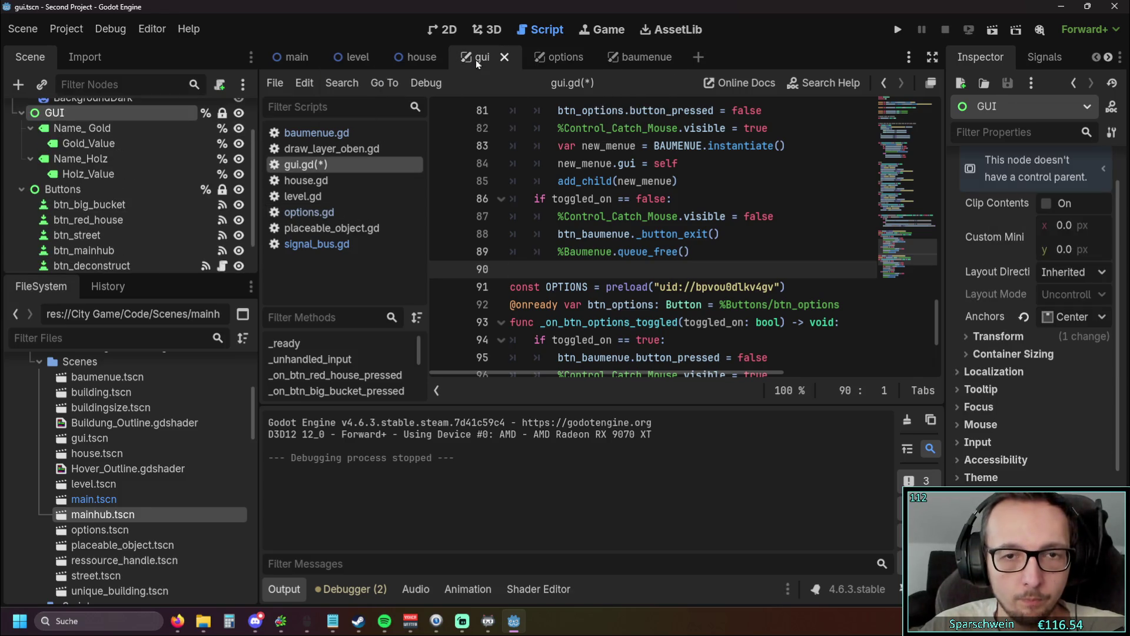
{"action": "scroll", "coordinate": [139, 164], "scroll_direction": "up", "scroll_amount": 3}
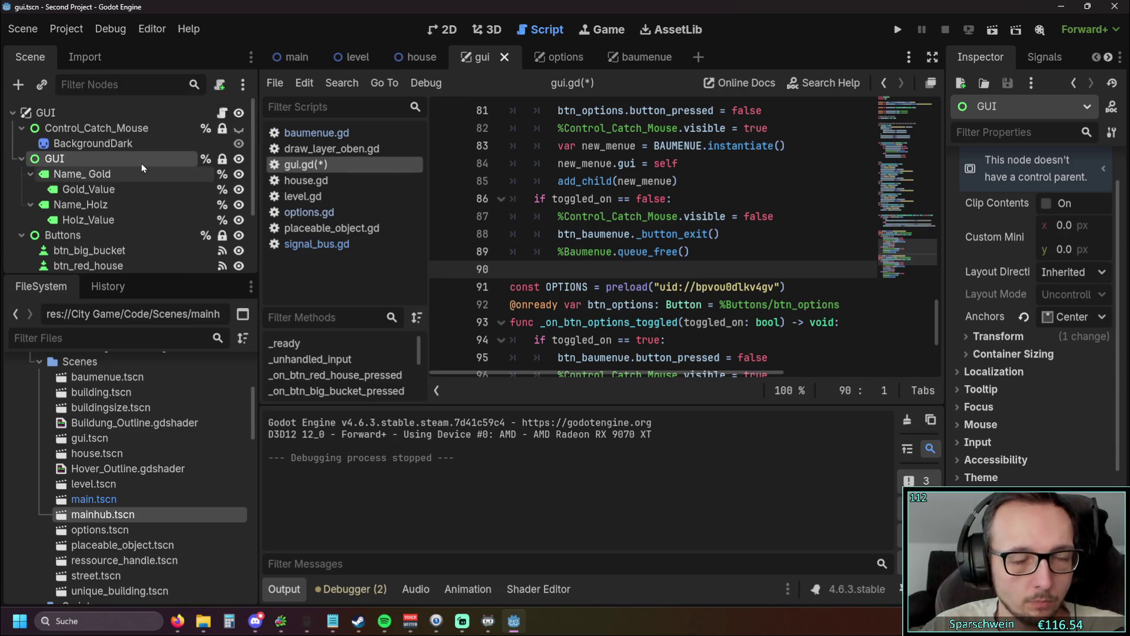
{"action": "scroll", "coordinate": [590, 195], "scroll_direction": "down", "scroll_amount": 3}
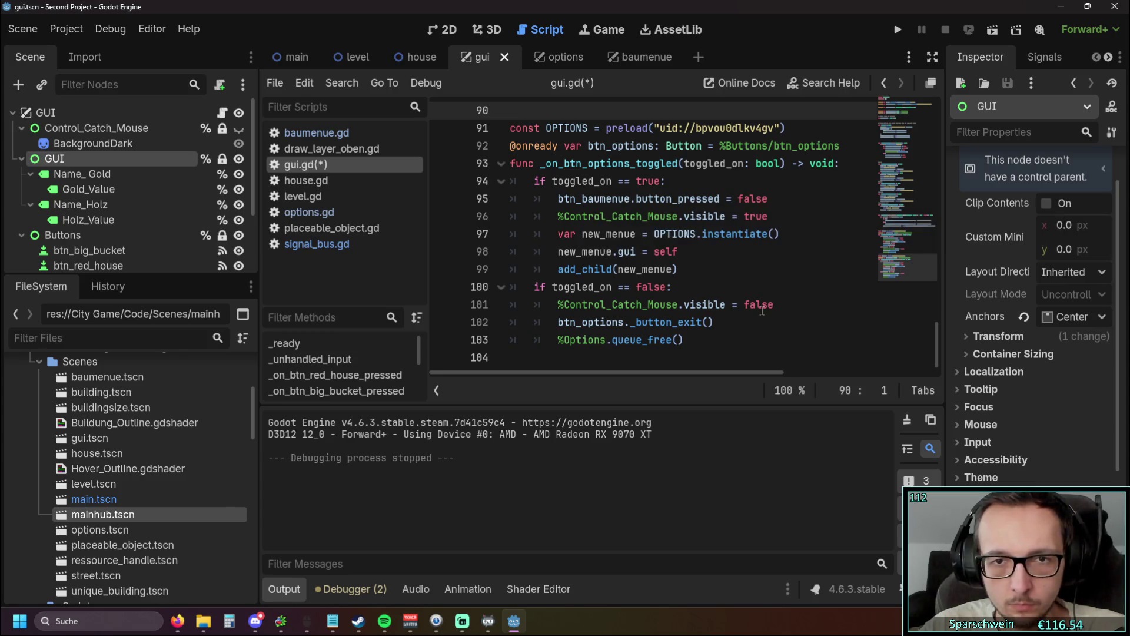
{"action": "scroll", "coordinate": [762, 310], "scroll_direction": "up", "scroll_amount": 5}
{"action": "left_click", "coordinate": [288, 590]}
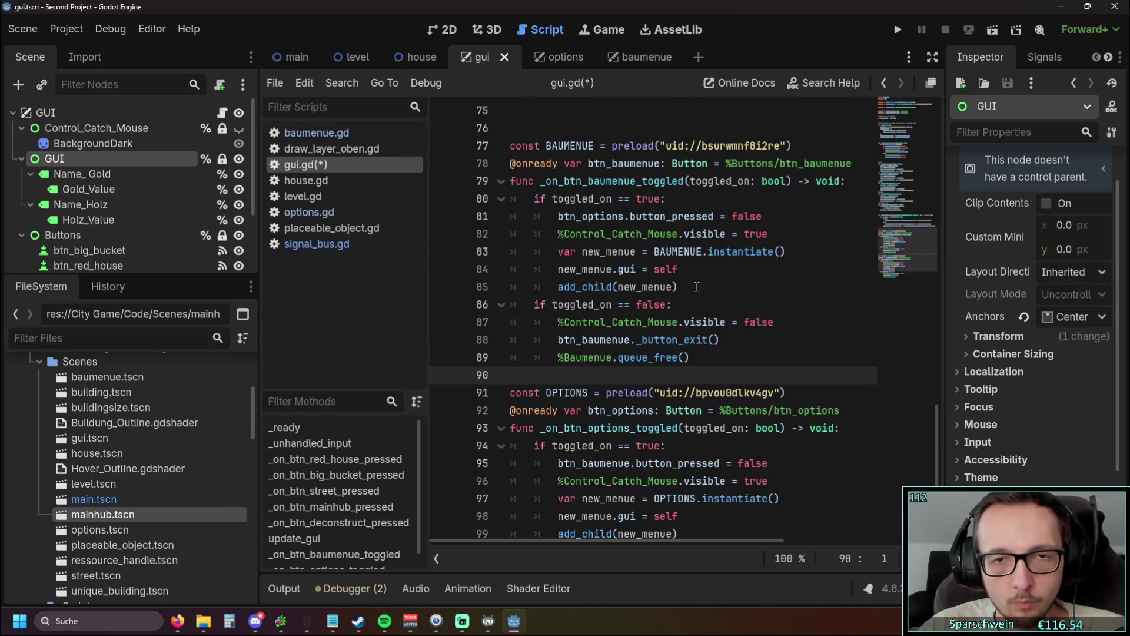
{"action": "scroll", "coordinate": [698, 287], "scroll_direction": "up", "scroll_amount": 10}
{"action": "scroll", "coordinate": [699, 287], "scroll_direction": "up", "scroll_amount": 8}
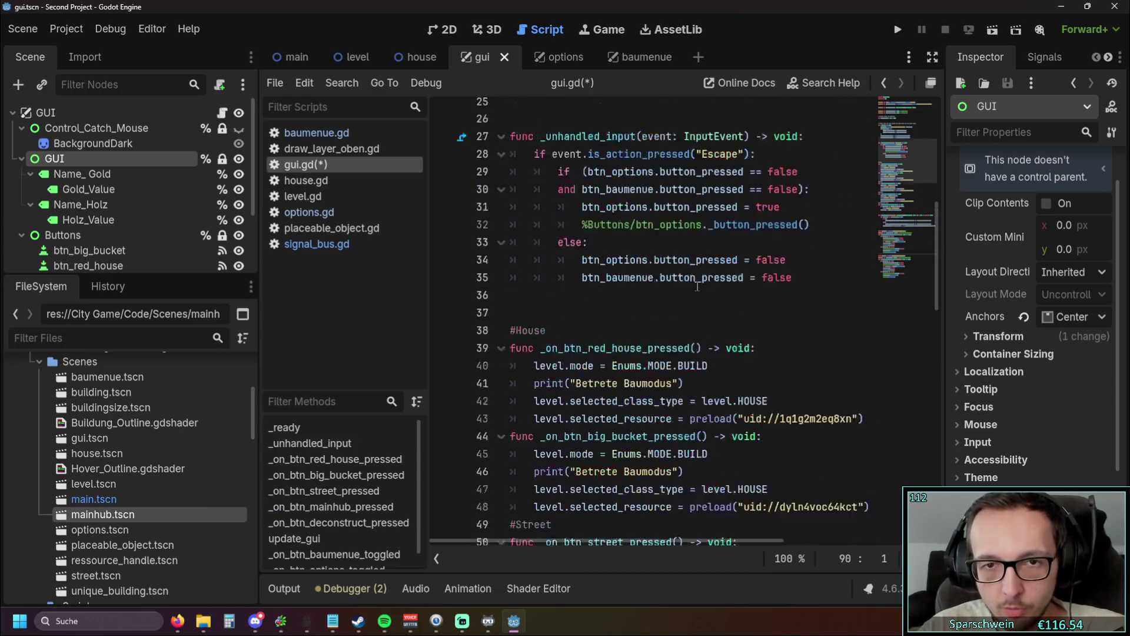
{"action": "scroll", "coordinate": [695, 287], "scroll_direction": "up", "scroll_amount": 5}
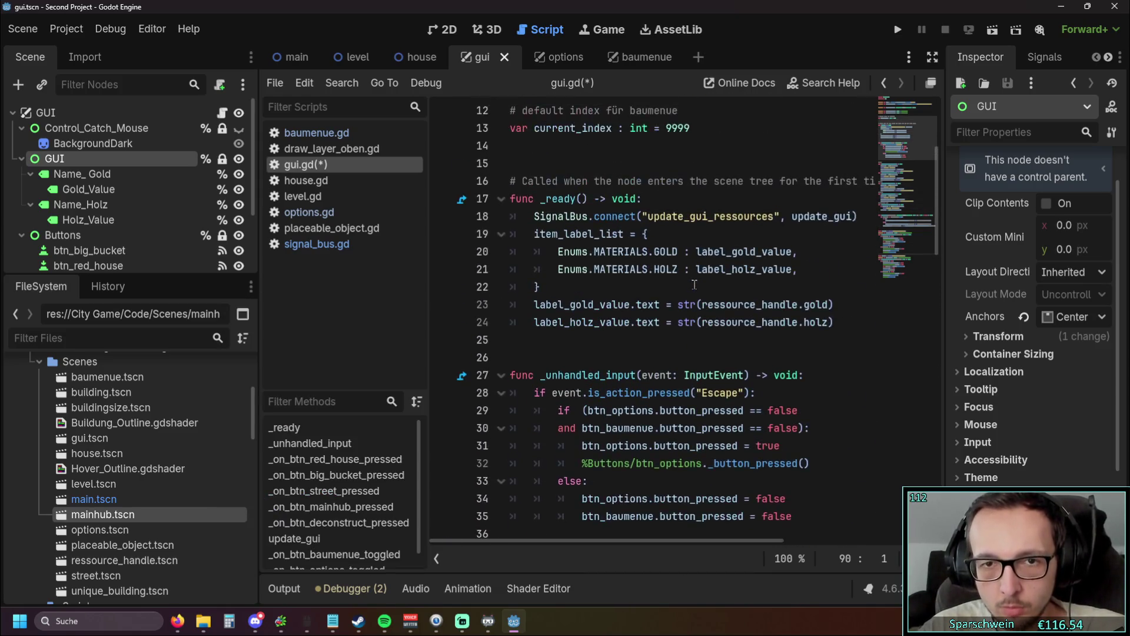
{"action": "scroll", "coordinate": [703, 281], "scroll_direction": "down", "scroll_amount": 20}
{"action": "scroll", "coordinate": [702, 281], "scroll_direction": "down", "scroll_amount": 3}
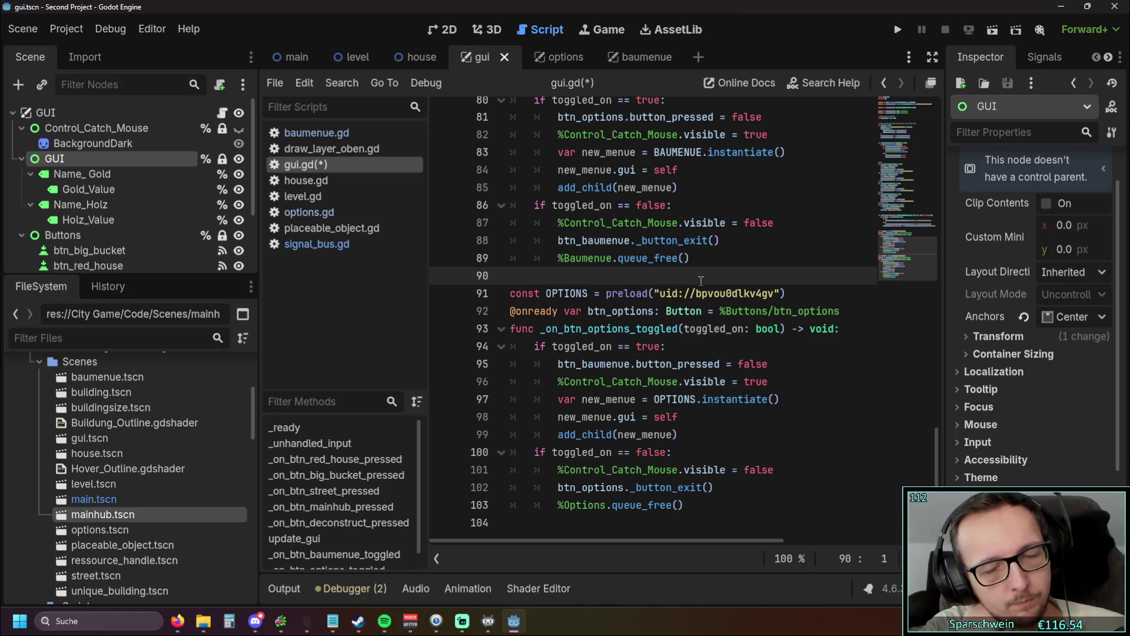
Step: Run the game, raise Mastervolume, Soundeffekte and Musik to 100%, then close the options menu
{"action": "left_click", "coordinate": [896, 35]}
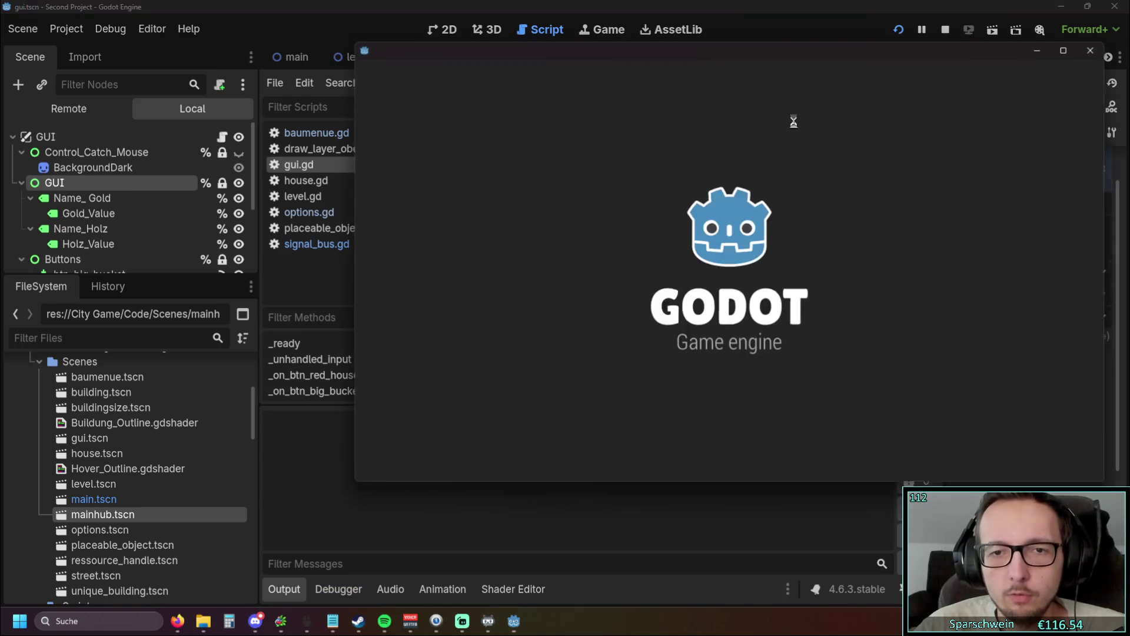
{"action": "left_click", "coordinate": [881, 464]}
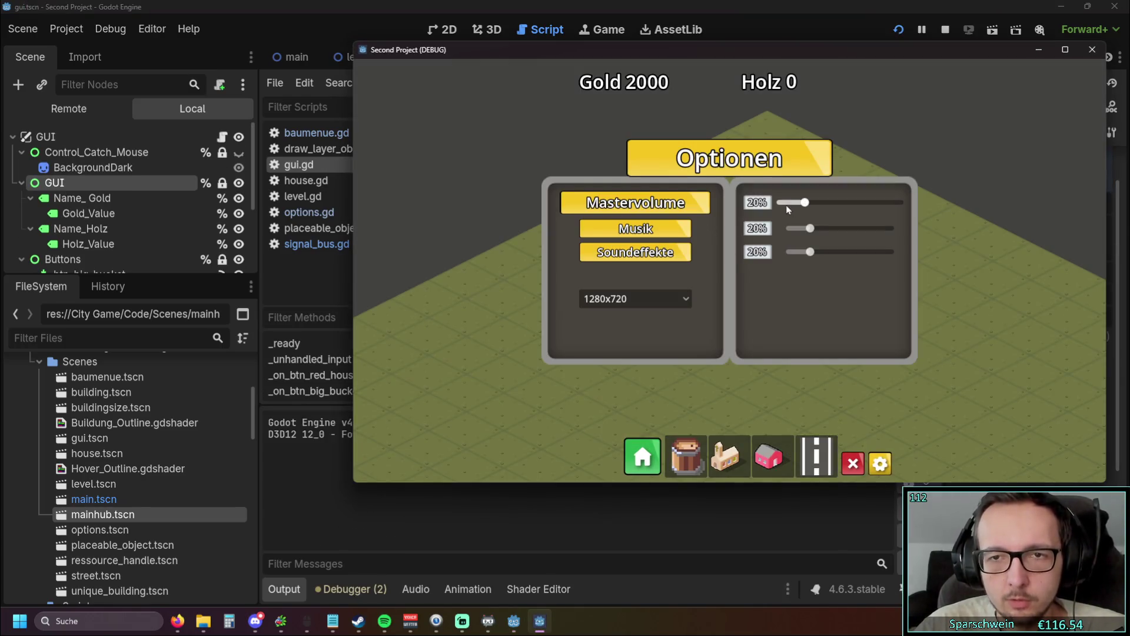
{"action": "left_click_drag", "start_coordinate": [845, 207], "coordinate": [963, 206]}
{"action": "left_click_drag", "start_coordinate": [820, 253], "coordinate": [980, 254]}
{"action": "left_click_drag", "start_coordinate": [807, 230], "coordinate": [1021, 235]}
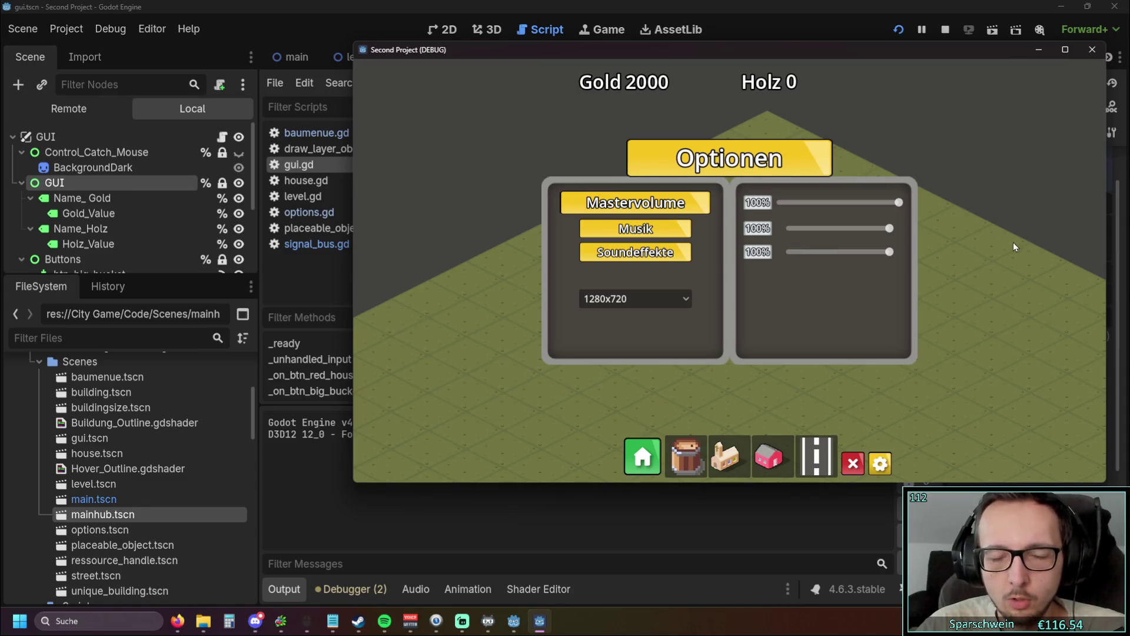
{"action": "left_click", "coordinate": [1011, 243]}
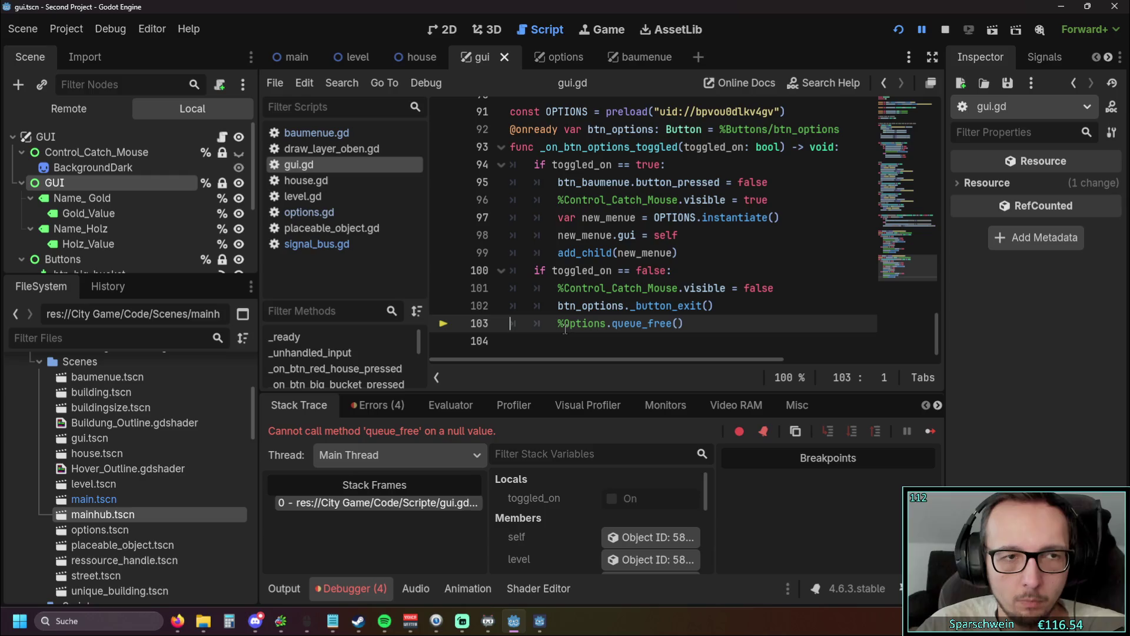
Step: Revert line 103 to $Options.queue_free() and restart the game
{"action": "scroll", "coordinate": [87, 204], "scroll_direction": "down", "scroll_amount": 3}
{"action": "scroll", "coordinate": [93, 228], "scroll_direction": "up", "scroll_amount": 3}
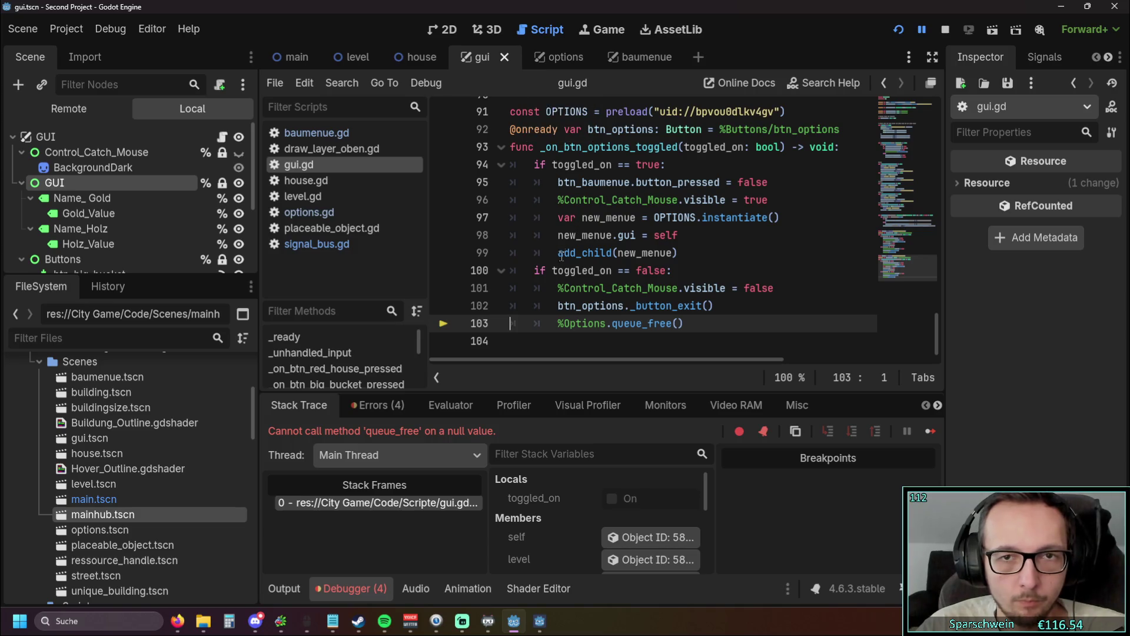
{"action": "mouse_move", "coordinate": [559, 260]}
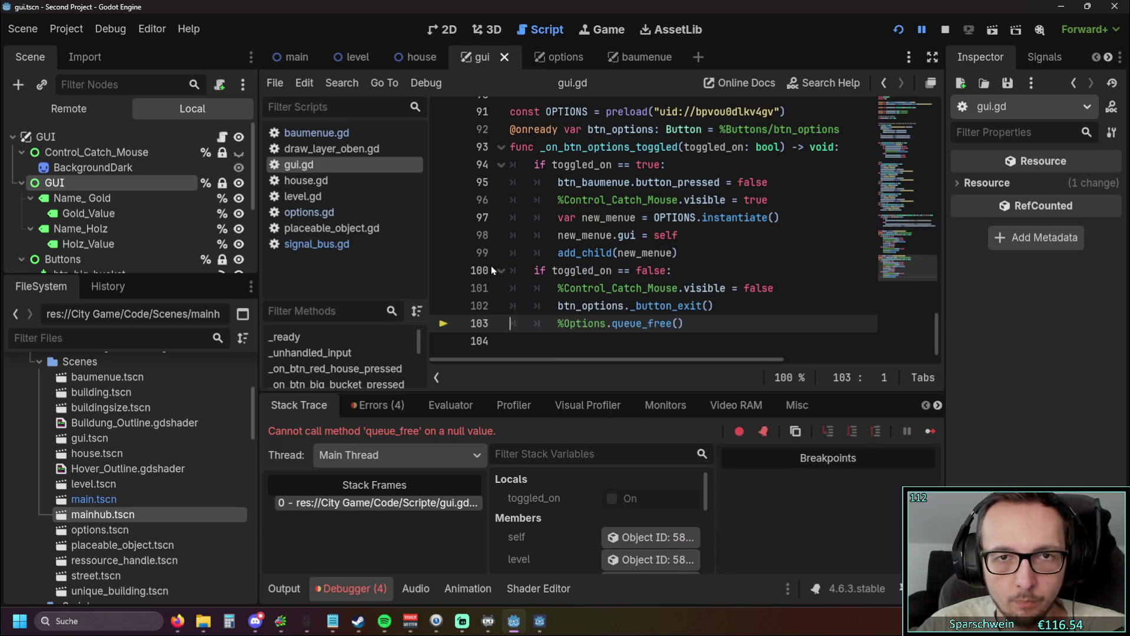
{"action": "mouse_move", "coordinate": [568, 307]}
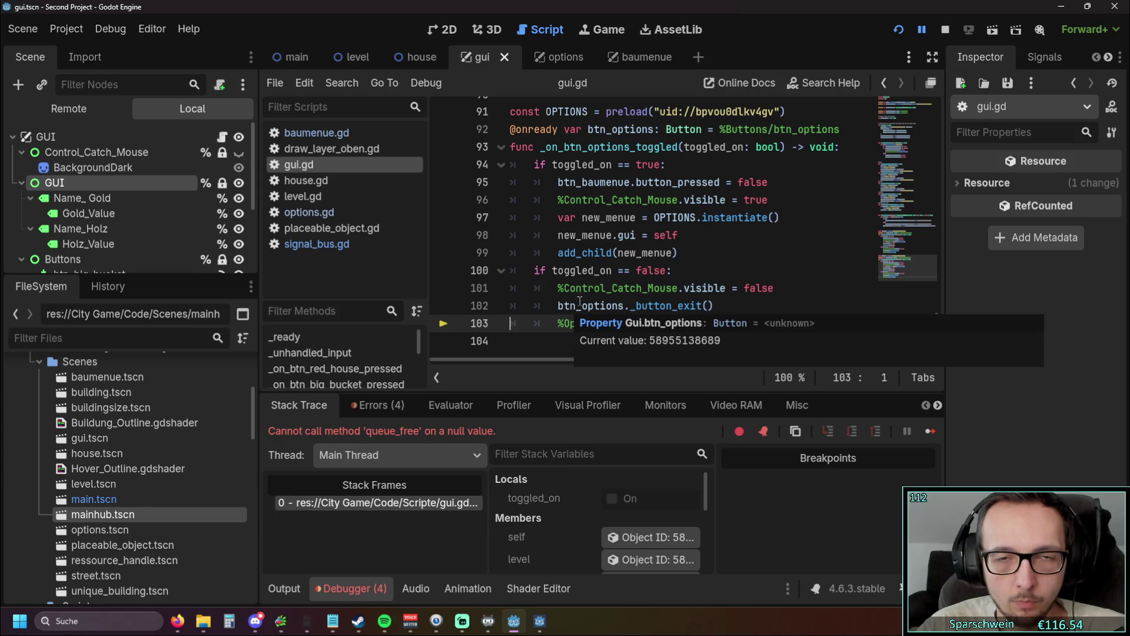
{"action": "scroll", "coordinate": [686, 254], "scroll_direction": "up", "scroll_amount": 2}
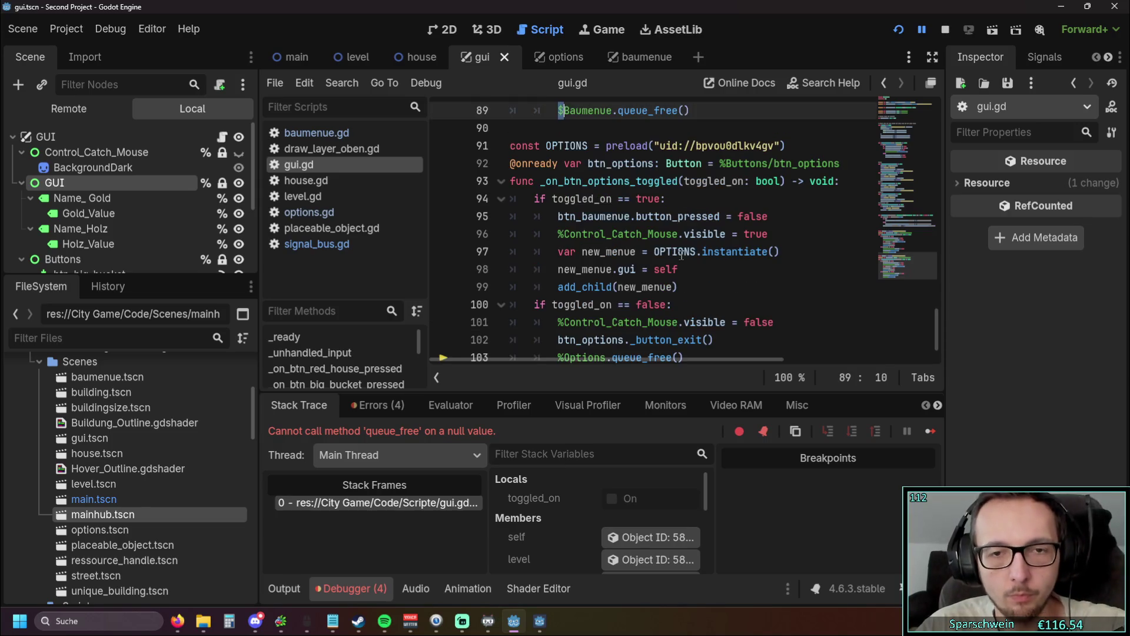
{"action": "key", "text": "Home"}
{"action": "key", "text": "Delete"}
{"action": "type", "text": "$"}
{"action": "left_click", "coordinate": [674, 254]}
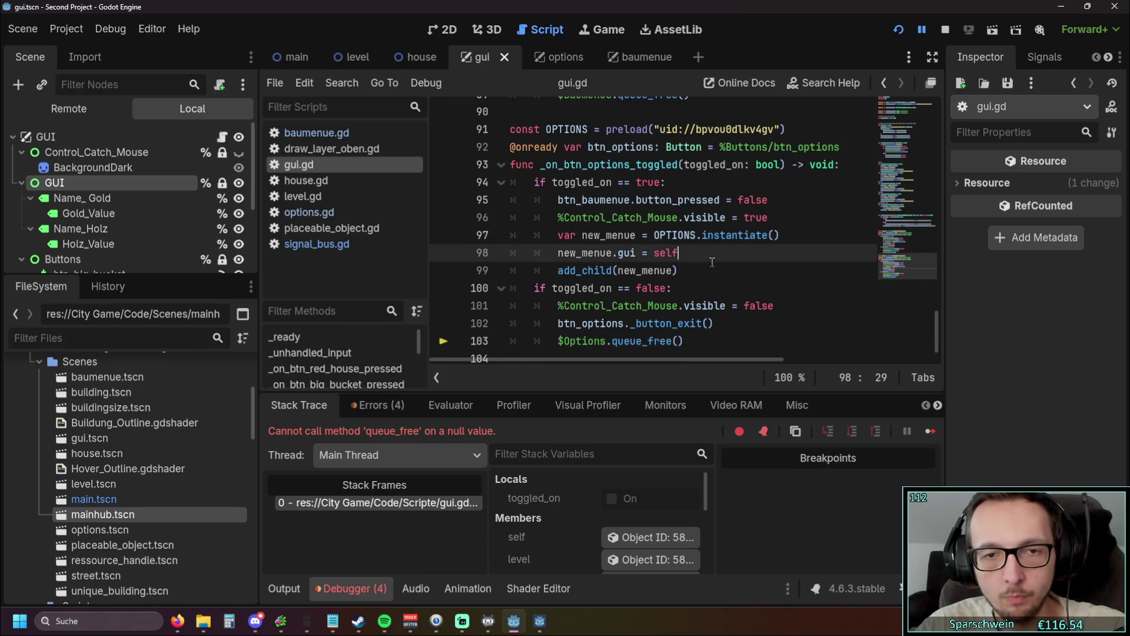
{"action": "scroll", "coordinate": [103, 175], "scroll_direction": "down", "scroll_amount": 1}
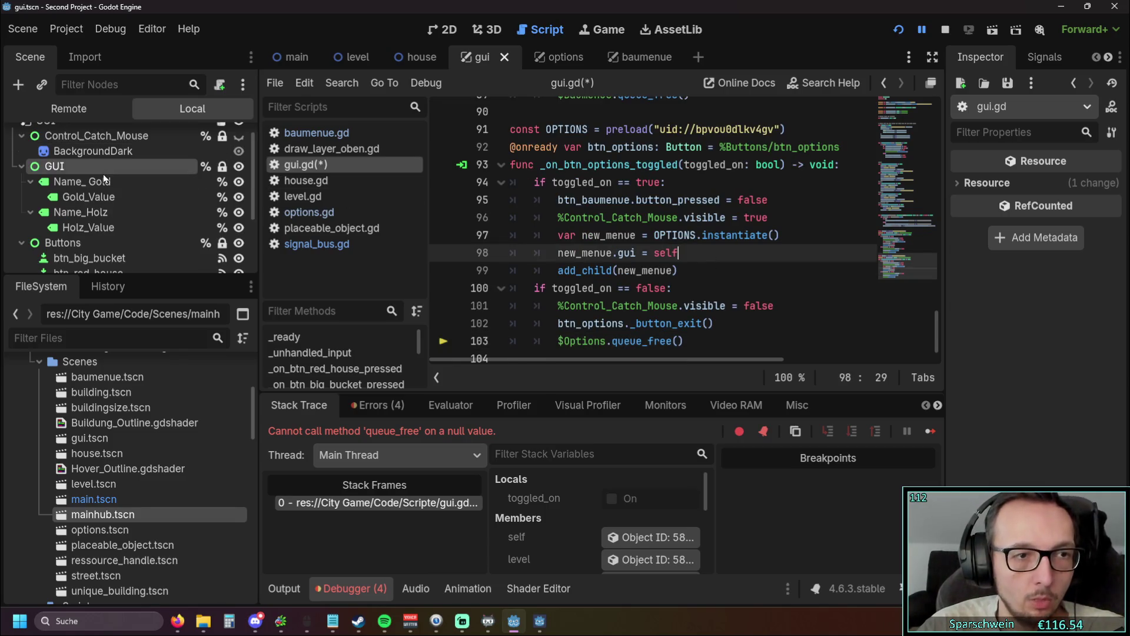
{"action": "left_click", "coordinate": [890, 35]}
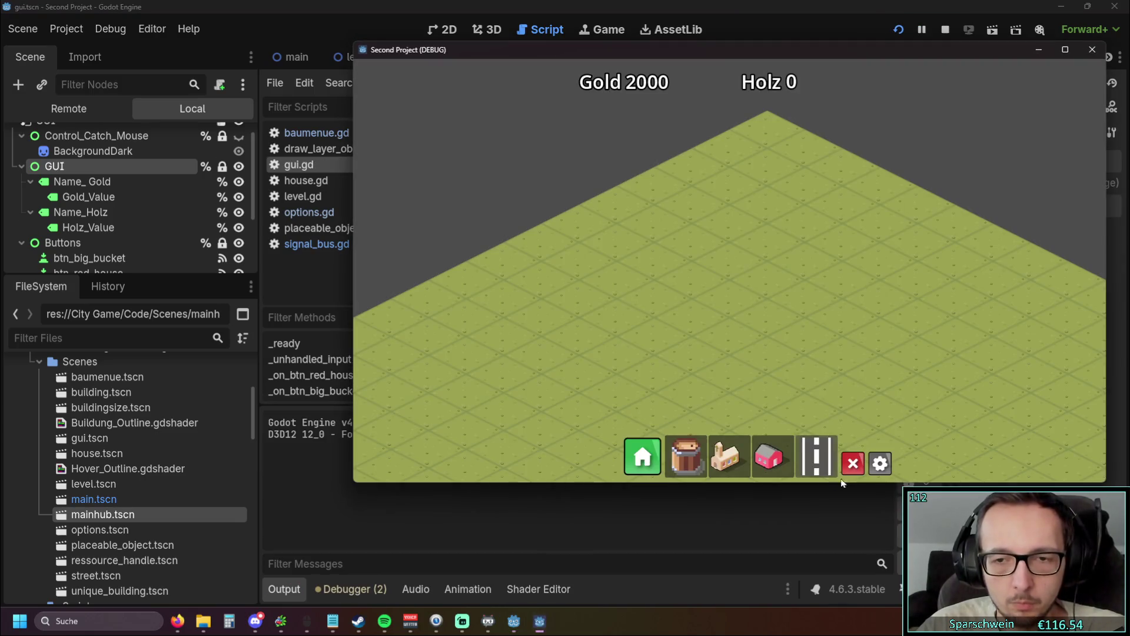
Step: Toggle the options menu several times, raising the Mastervolume, Musik and Soundeffekte sliders between openings
{"action": "left_click", "coordinate": [883, 465]}
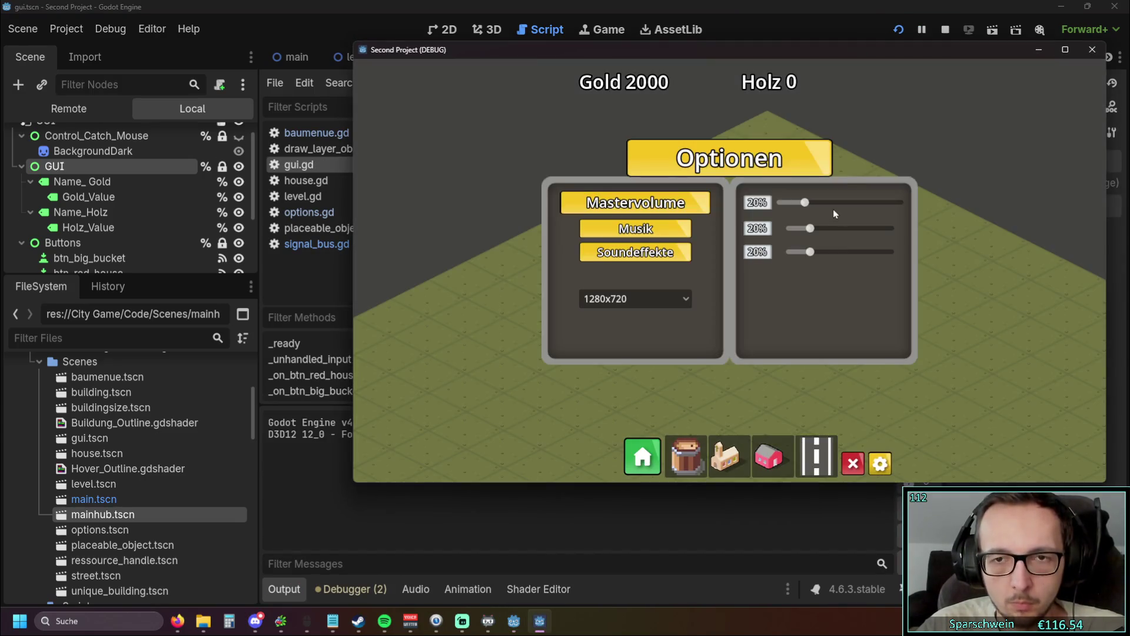
{"action": "left_click", "coordinate": [883, 466]}
{"action": "left_click", "coordinate": [883, 465]}
{"action": "left_click", "coordinate": [883, 466]}
{"action": "left_click", "coordinate": [883, 465]}
{"action": "left_click_drag", "start_coordinate": [812, 230], "coordinate": [890, 228]}
{"action": "left_click_drag", "start_coordinate": [804, 202], "coordinate": [899, 202]}
{"action": "double_click", "coordinate": [880, 463]}
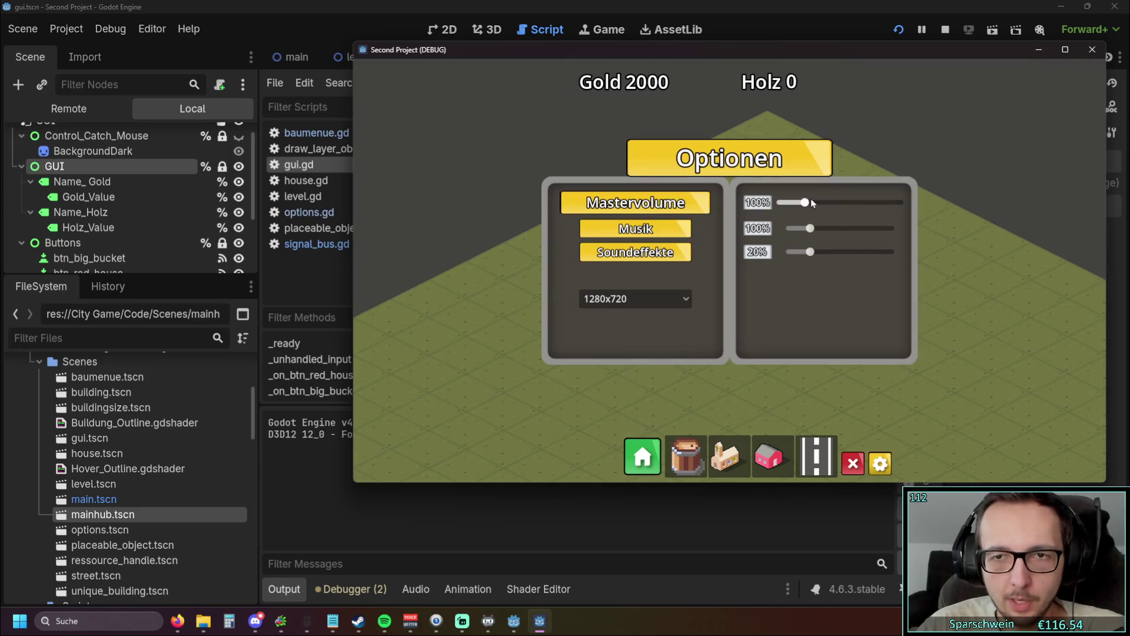
{"action": "left_click_drag", "start_coordinate": [810, 252], "coordinate": [892, 251]}
{"action": "left_click", "coordinate": [811, 229]}
{"action": "left_click", "coordinate": [881, 463]}
Step: Reopen options, push Mastervolume and Soundeffekte to 100%, then toggle the menu repeatedly
{"action": "scroll", "coordinate": [850, 424], "scroll_direction": "up", "scroll_amount": 3}
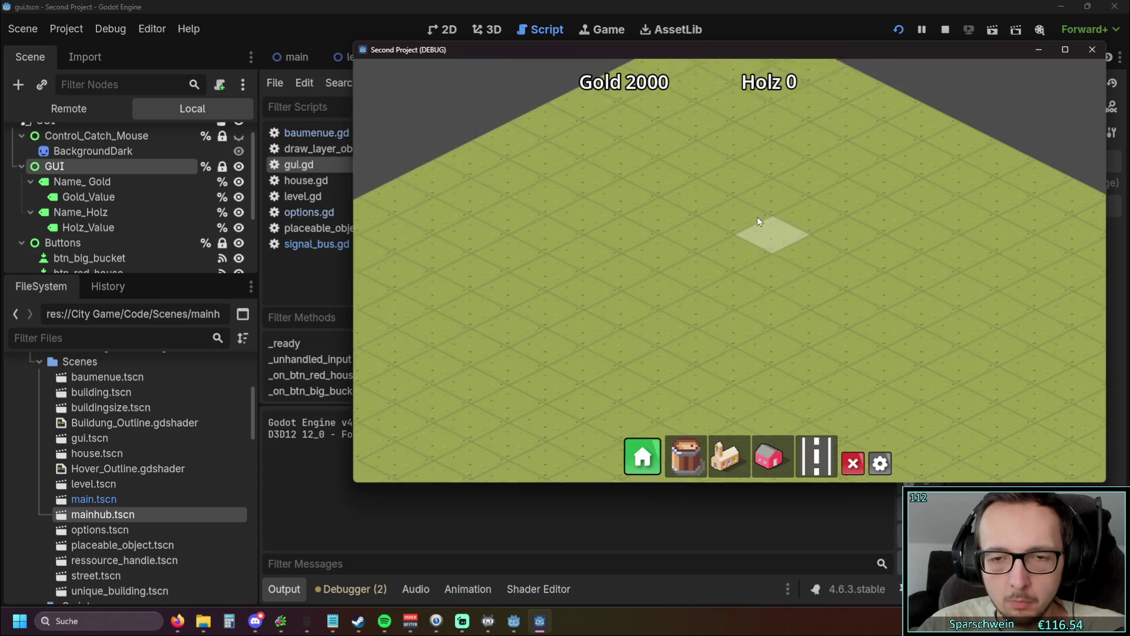
{"action": "left_click", "coordinate": [880, 465]}
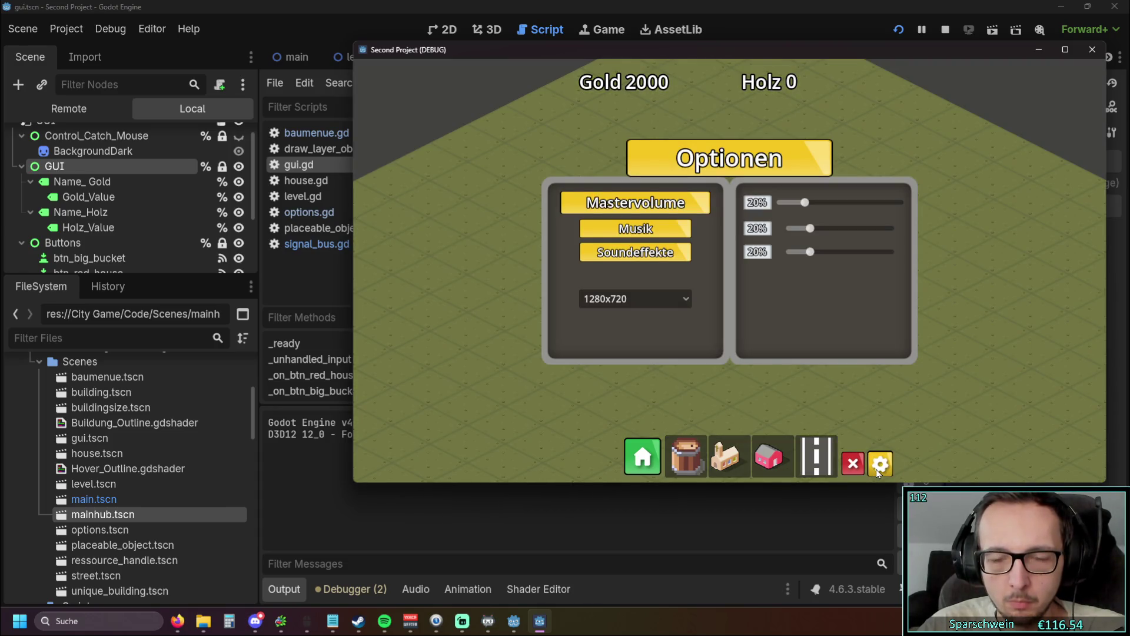
{"action": "left_click_drag", "start_coordinate": [805, 202], "coordinate": [1022, 203]}
{"action": "left_click_drag", "start_coordinate": [811, 254], "coordinate": [975, 280]}
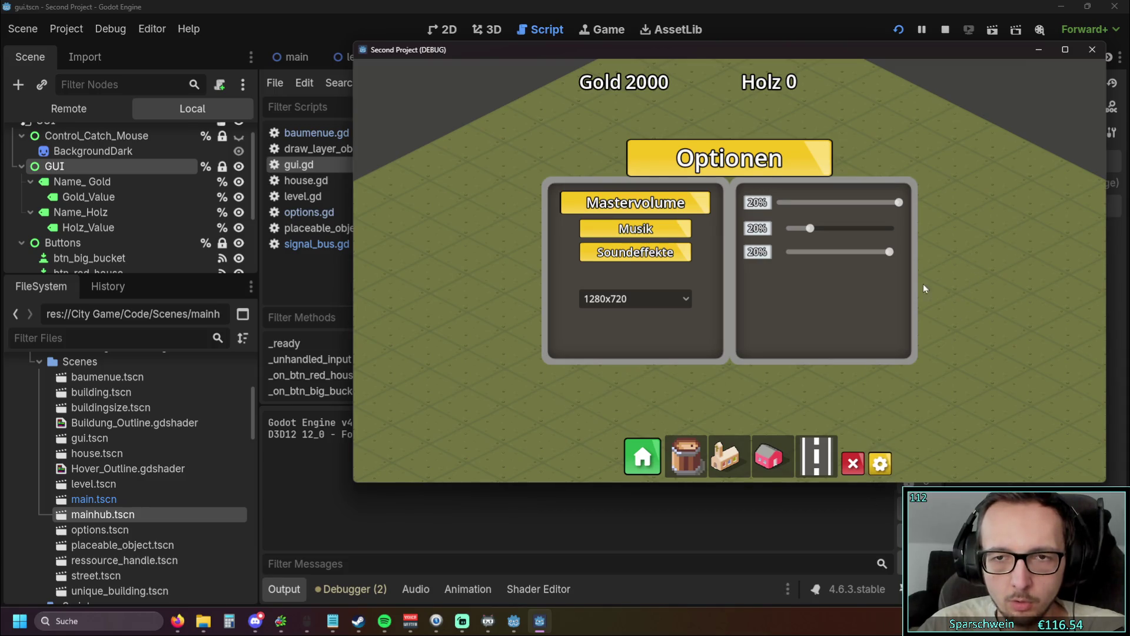
{"action": "left_click_drag", "start_coordinate": [899, 203], "coordinate": [972, 201]}
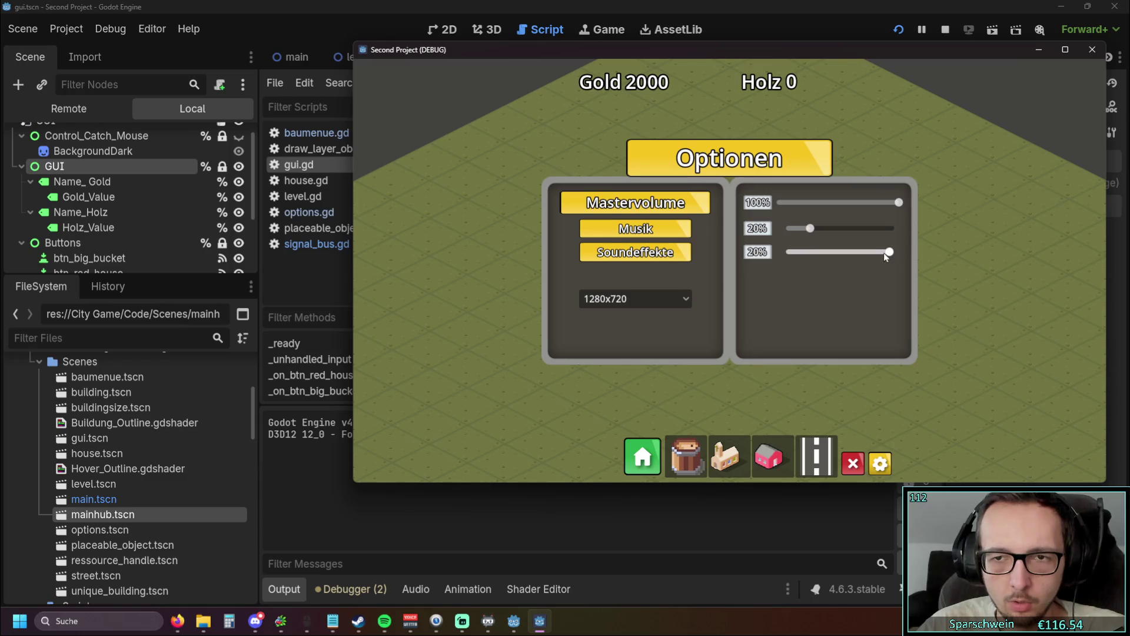
{"action": "left_click_drag", "start_coordinate": [894, 252], "coordinate": [899, 255]}
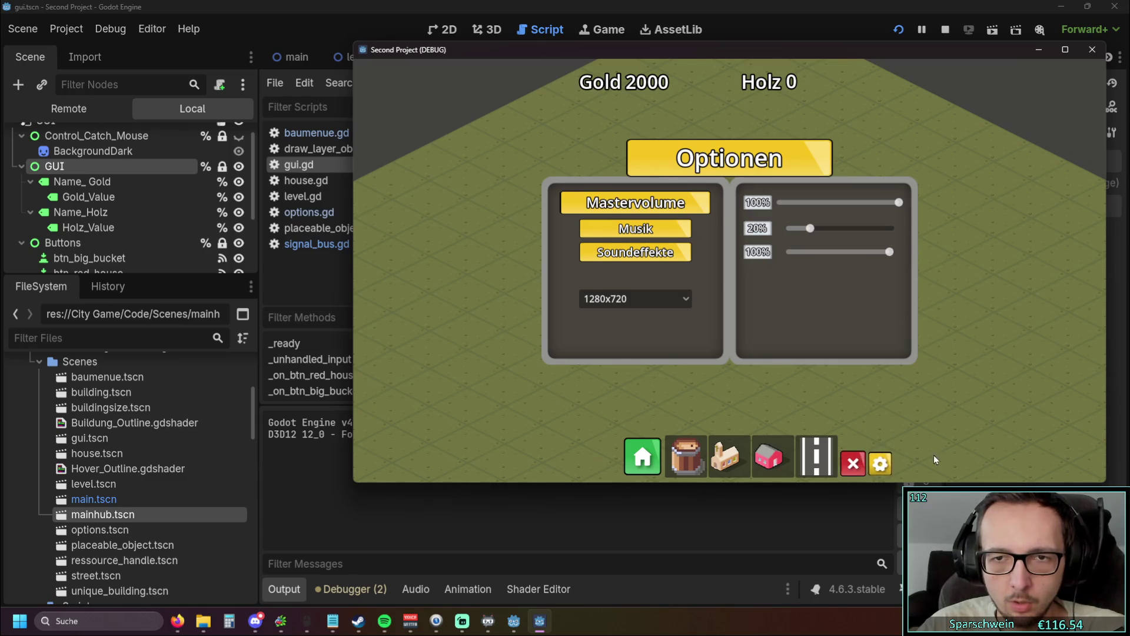
{"action": "left_click", "coordinate": [881, 463]}
{"action": "left_click", "coordinate": [882, 464]}
{"action": "left_click", "coordinate": [882, 464]}
{"action": "left_click", "coordinate": [882, 464]}
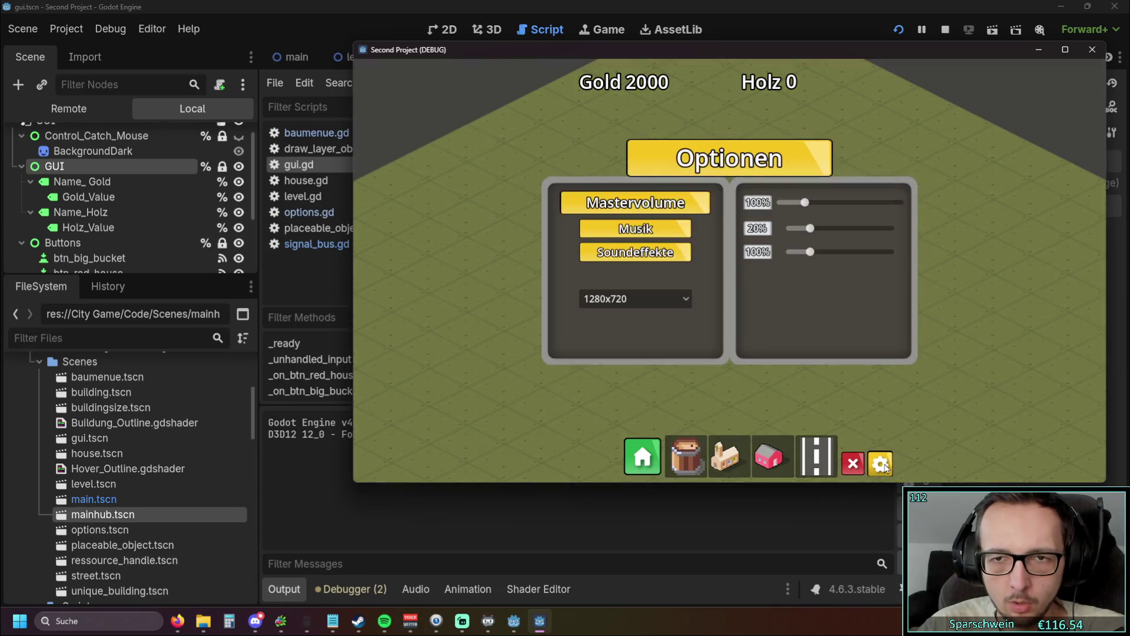
{"action": "left_click", "coordinate": [883, 464]}
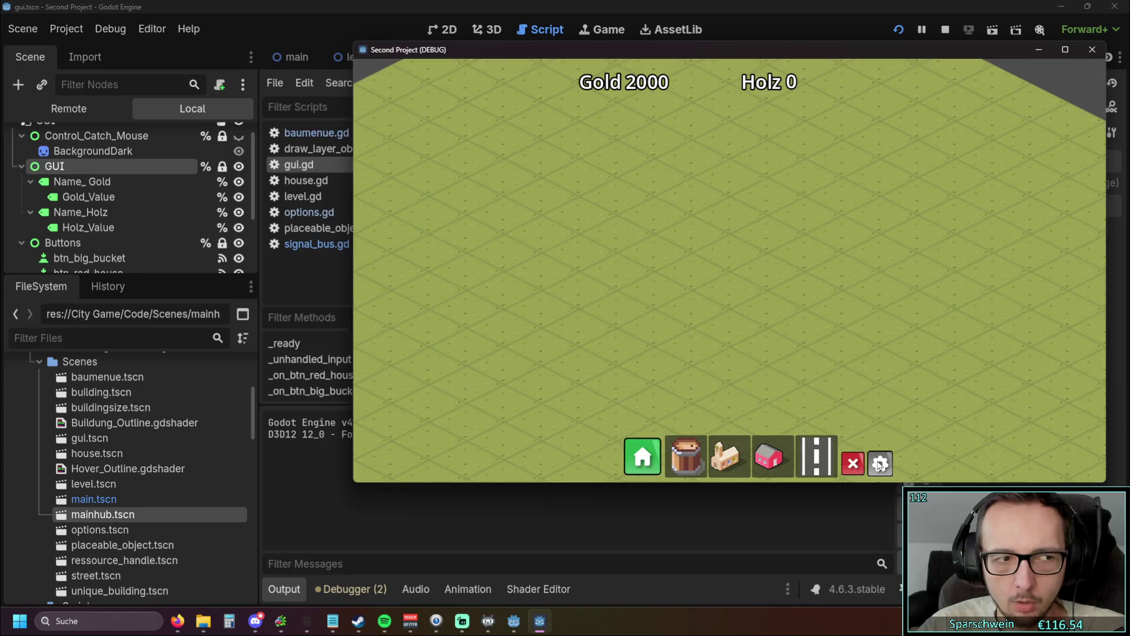
Step: Set Mastervolume to about 95% and Soundeffekte to 100%, then close and reopen the menu
{"action": "left_click", "coordinate": [879, 464]}
{"action": "left_click", "coordinate": [803, 207]}
{"action": "left_click_drag", "start_coordinate": [803, 207], "coordinate": [893, 202]}
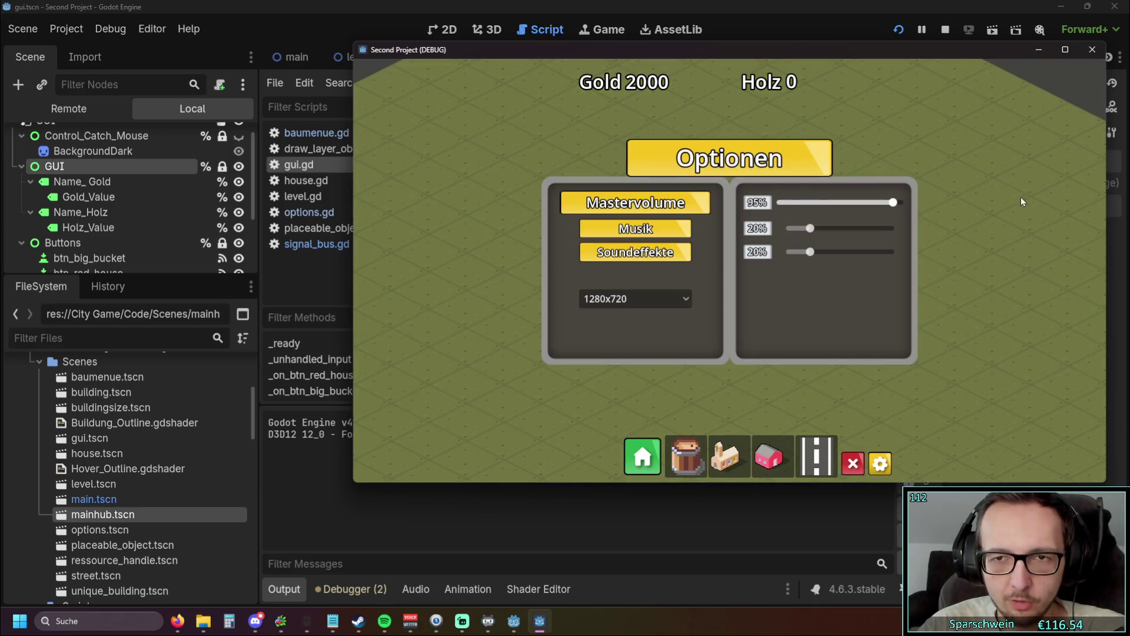
{"action": "left_click_drag", "start_coordinate": [810, 252], "coordinate": [1023, 255]}
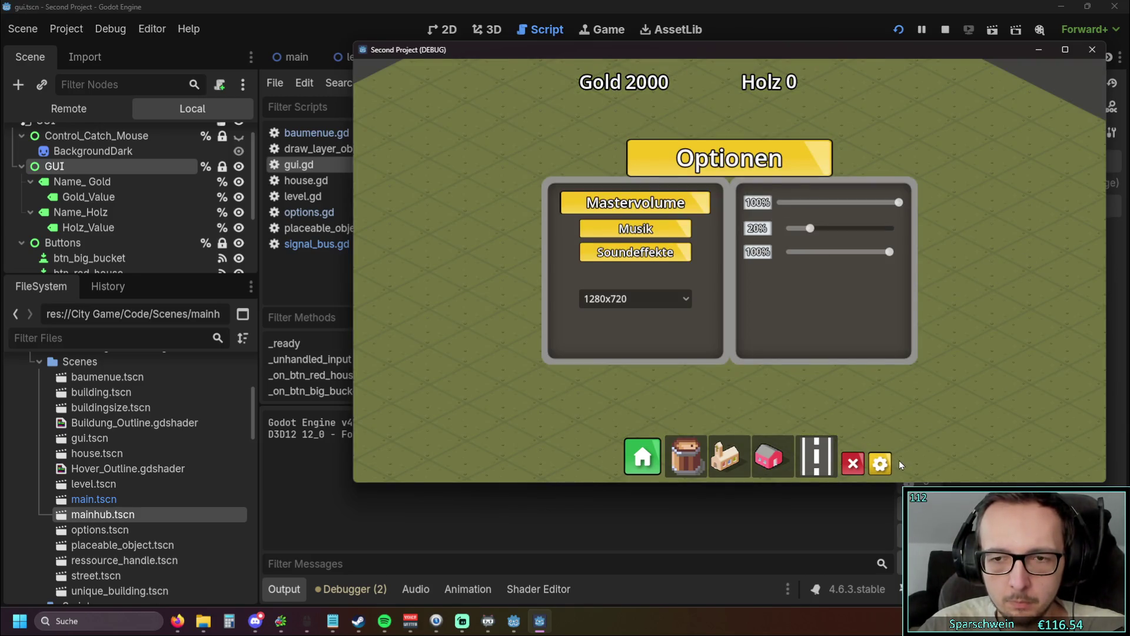
{"action": "left_click", "coordinate": [881, 464]}
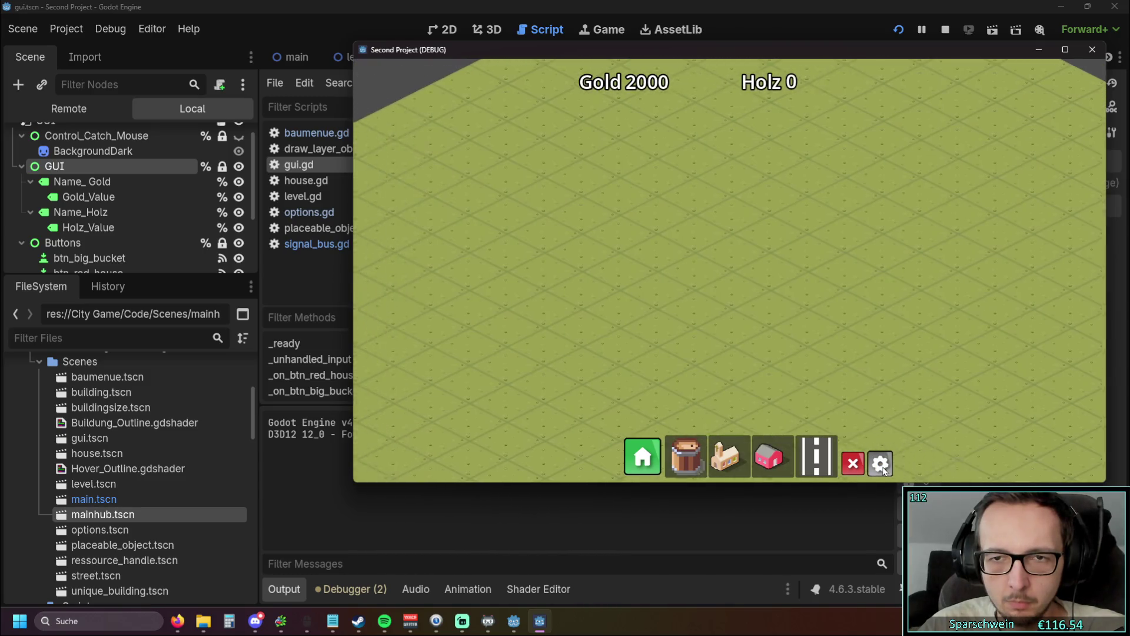
{"action": "left_click", "coordinate": [881, 464]}
{"action": "left_click", "coordinate": [881, 465]}
{"action": "mouse_move", "coordinate": [882, 468]}
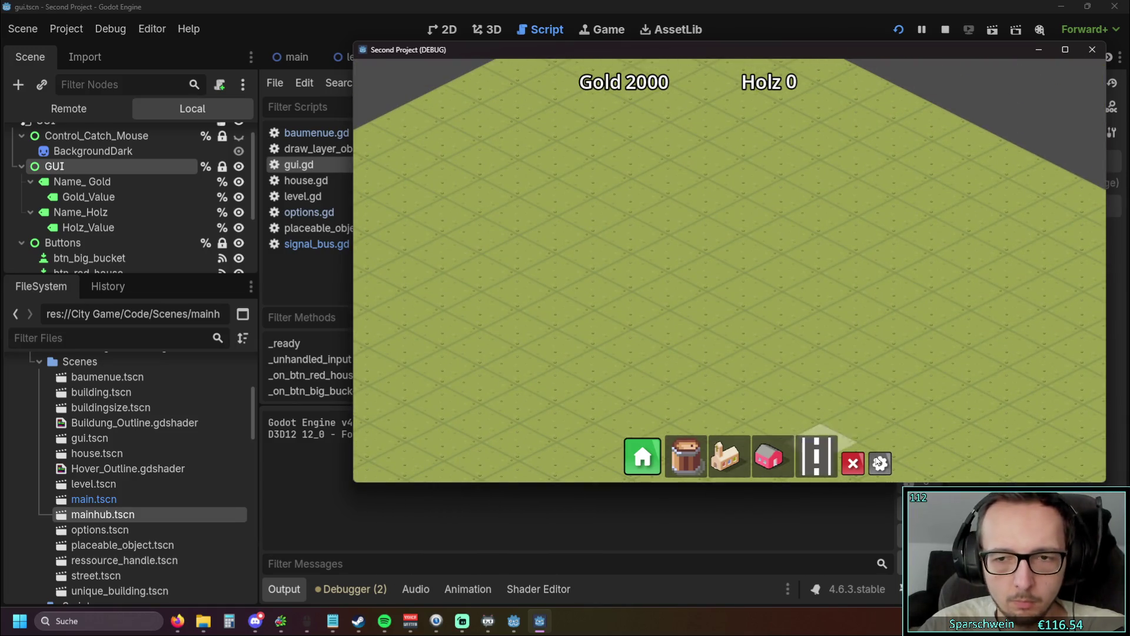
Step: Raise Mastervolume and Soundeffekte to 100% again, close the menu and the game window
{"action": "left_click", "coordinate": [880, 464]}
{"action": "left_click_drag", "start_coordinate": [802, 202], "coordinate": [1028, 201]}
{"action": "left_click_drag", "start_coordinate": [810, 253], "coordinate": [998, 316]}
{"action": "left_click", "coordinate": [880, 463]}
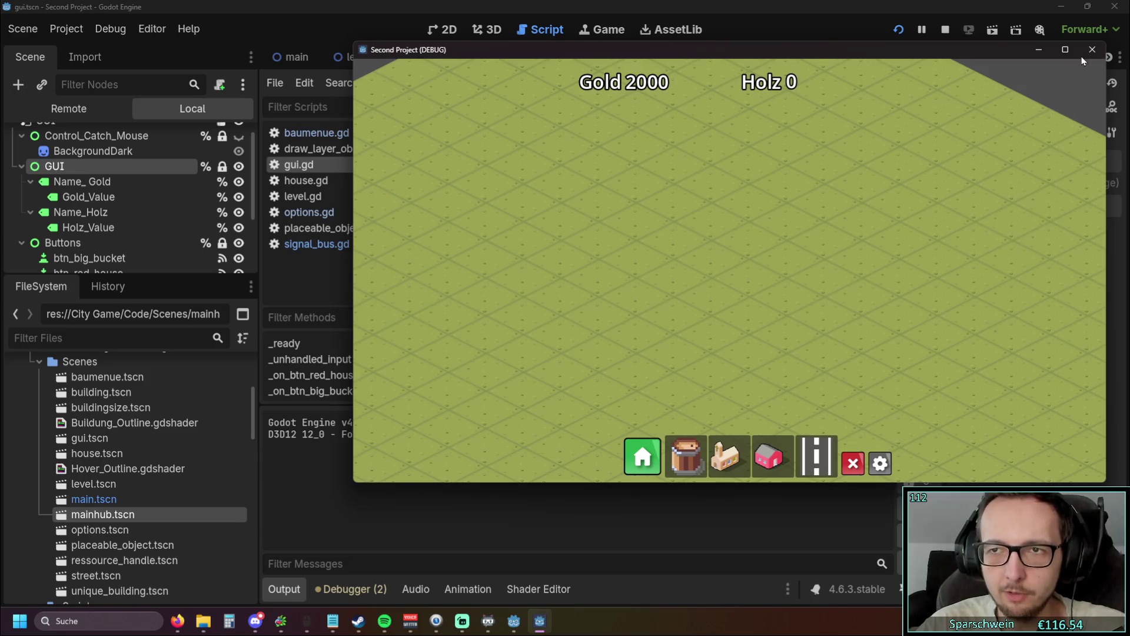
{"action": "left_click", "coordinate": [1092, 50]}
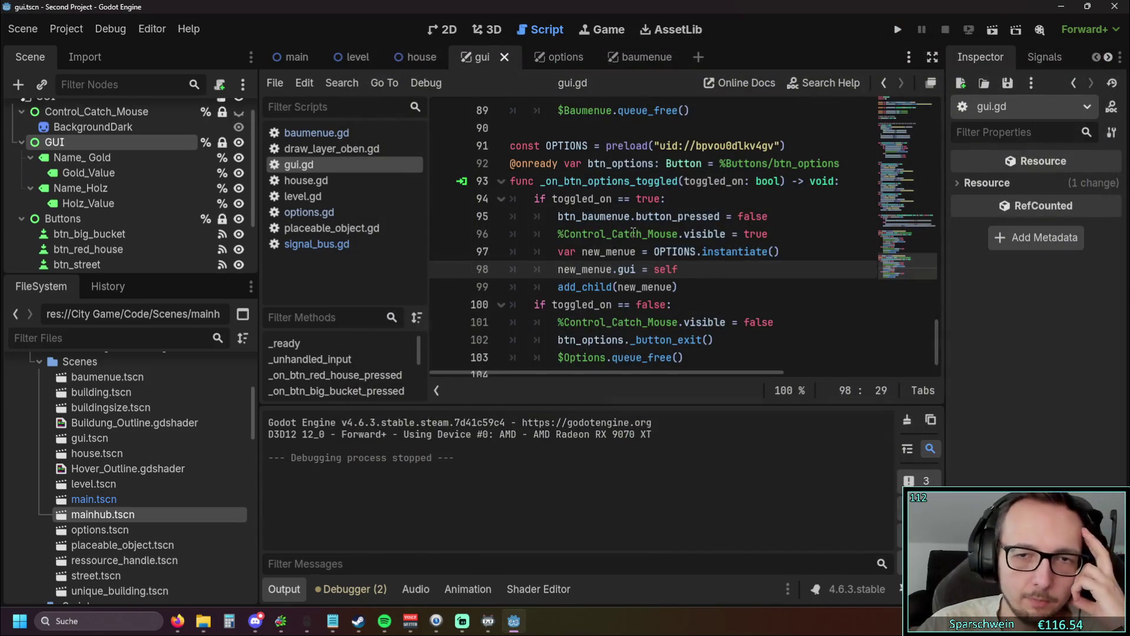
Step: Open level.gd and cut the #debug bus-volume block out of _process
{"action": "scroll", "coordinate": [633, 231], "scroll_direction": "up", "scroll_amount": 20}
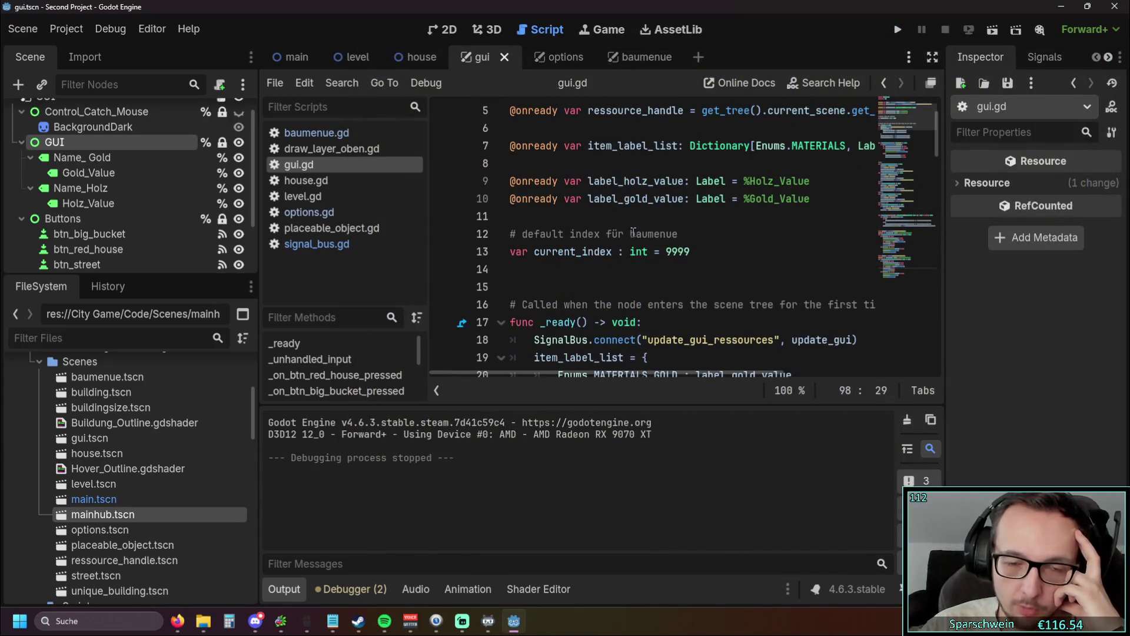
{"action": "left_click", "coordinate": [303, 198]}
{"action": "scroll", "coordinate": [765, 237], "scroll_direction": "up", "scroll_amount": 20}
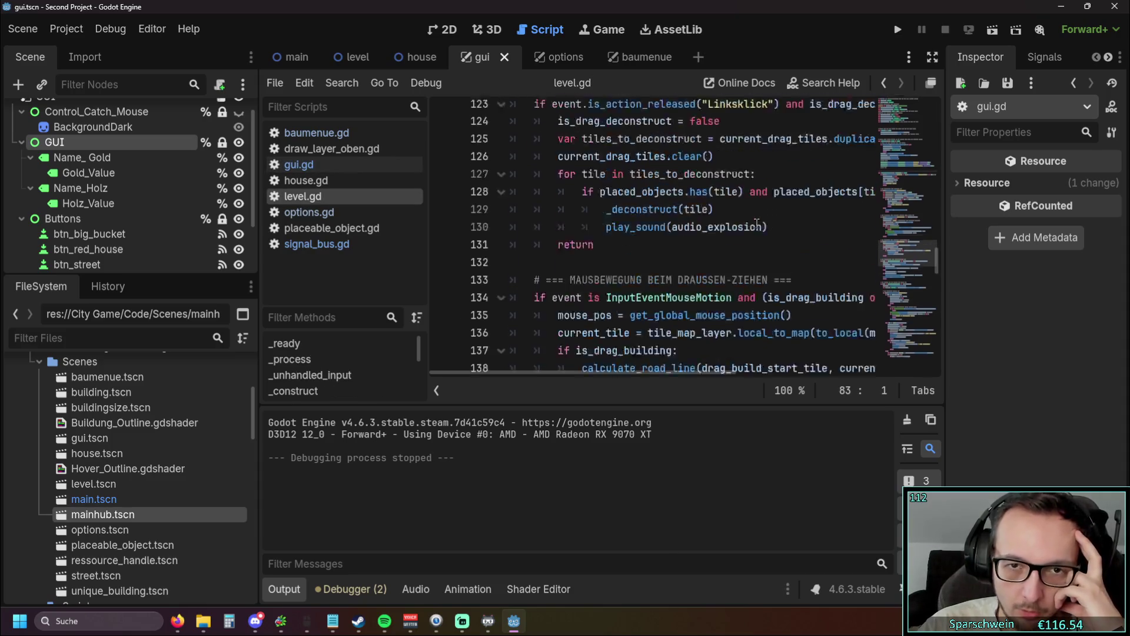
{"action": "scroll", "coordinate": [753, 226], "scroll_direction": "up", "scroll_amount": 3}
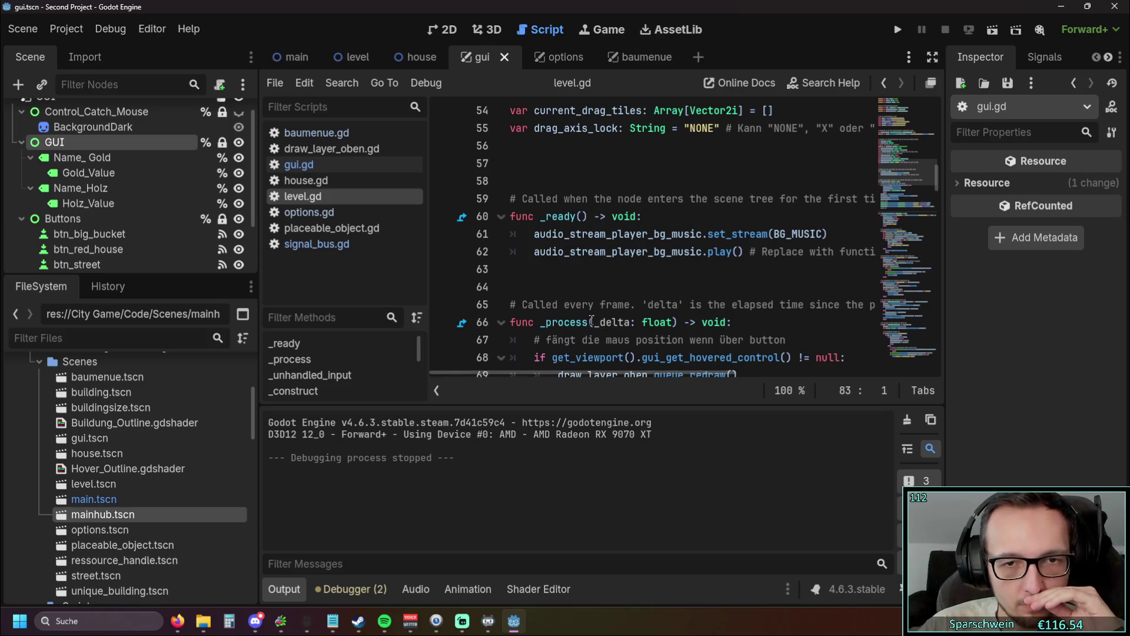
{"action": "scroll", "coordinate": [553, 377], "scroll_direction": "down", "scroll_amount": 5}
{"action": "mouse_move", "coordinate": [567, 372]}
{"action": "left_mouse_down"}
{"action": "mouse_move", "coordinate": [735, 373]}
{"action": "mouse_move", "coordinate": [429, 317]}
{"action": "left_mouse_up"}
{"action": "left_click_drag", "start_coordinate": [261, 299], "coordinate": [130, 298]}
{"action": "scroll", "coordinate": [516, 302], "scroll_direction": "up", "scroll_amount": 2}
{"action": "scroll", "coordinate": [515, 302], "scroll_direction": "down", "scroll_amount": 2}
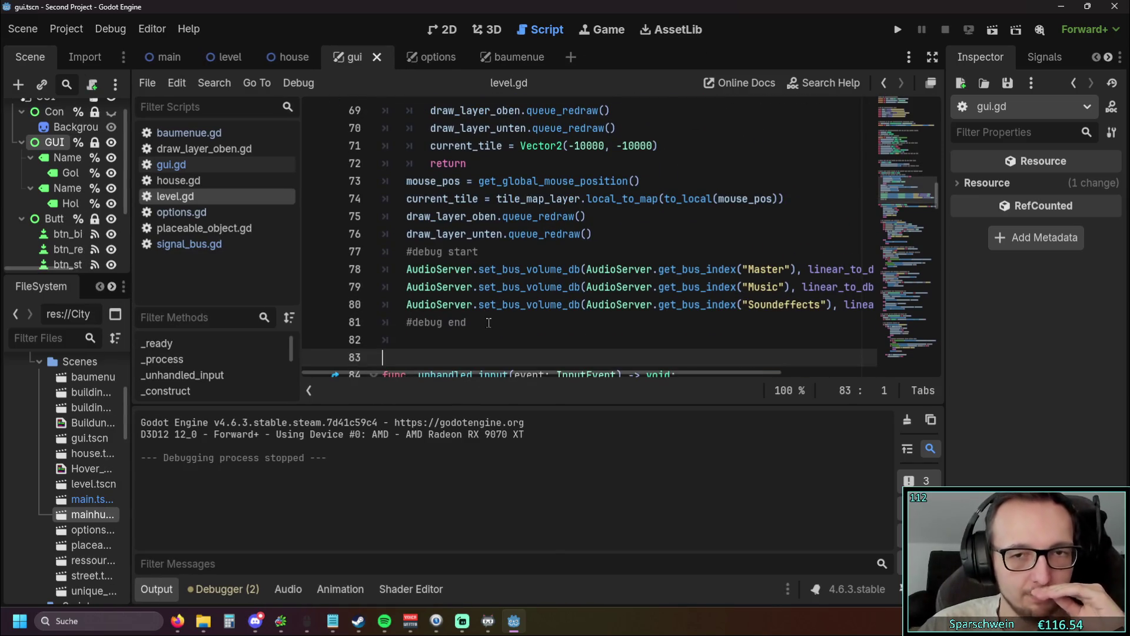
{"action": "mouse_move", "coordinate": [486, 373]}
{"action": "left_mouse_down"}
{"action": "mouse_move", "coordinate": [589, 366]}
{"action": "mouse_move", "coordinate": [508, 358]}
{"action": "mouse_move", "coordinate": [428, 331]}
{"action": "mouse_move", "coordinate": [327, 260]}
{"action": "left_mouse_up"}
{"action": "scroll", "coordinate": [471, 301], "scroll_direction": "up", "scroll_amount": 2}
{"action": "scroll", "coordinate": [532, 274], "scroll_direction": "down", "scroll_amount": 2}
{"action": "key", "text": "Delete"}
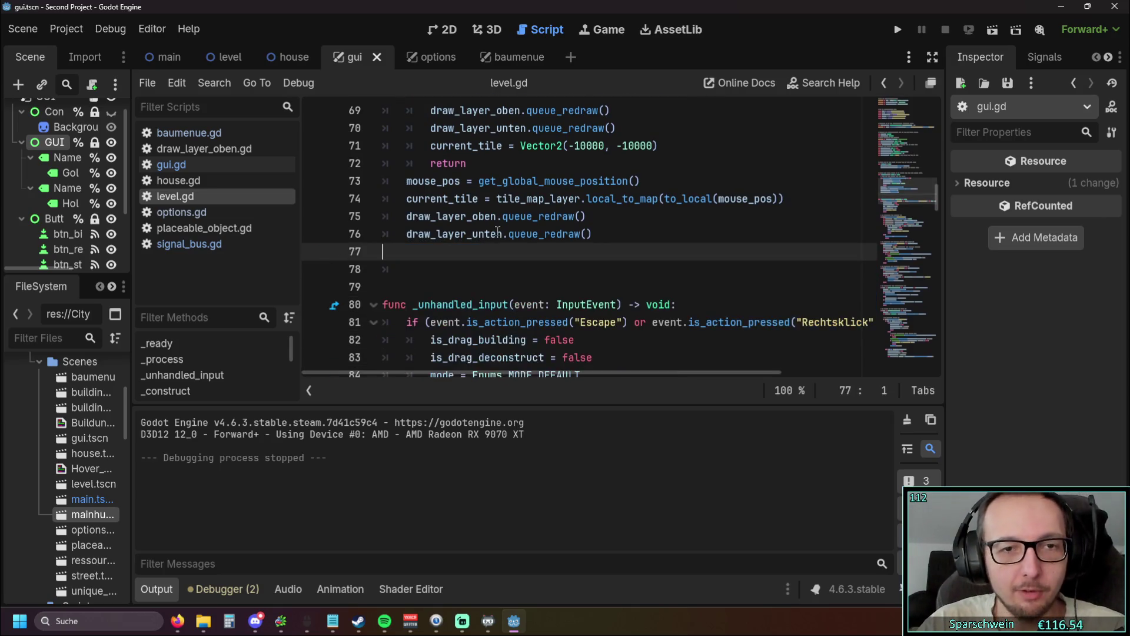
{"action": "key", "text": "BackSpace"}
Step: Paste the debug volume block into _ready after line 62 and fix its indentation
{"action": "scroll", "coordinate": [542, 238], "scroll_direction": "up", "scroll_amount": 5}
{"action": "left_click", "coordinate": [798, 251]}
{"action": "key", "text": "Return"}
{"action": "key", "text": "ctrl+v"}
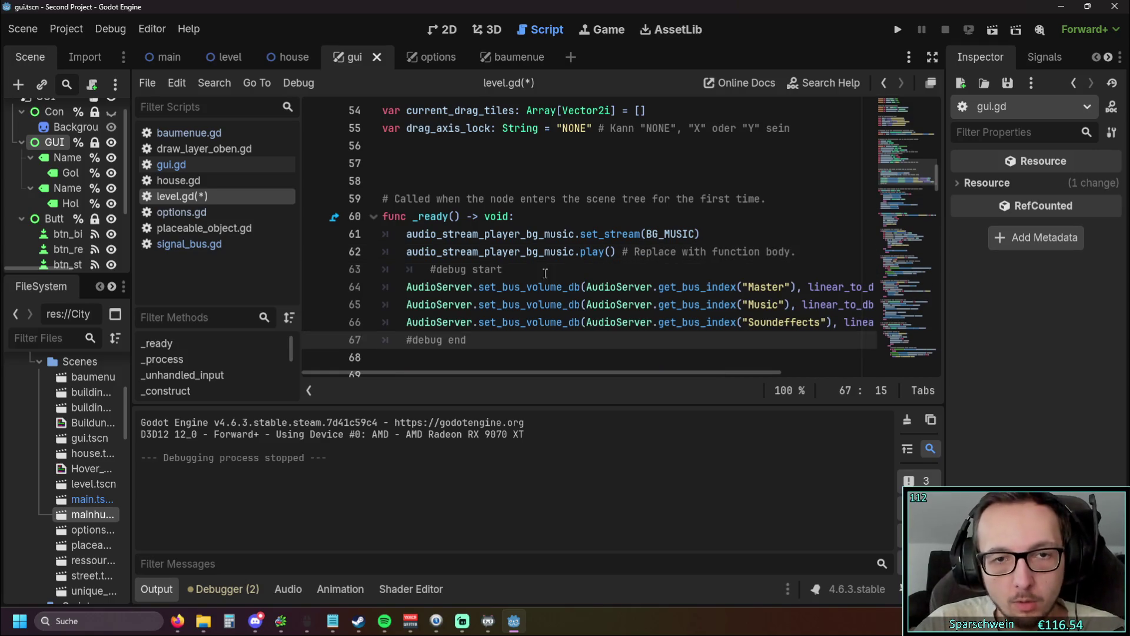
{"action": "left_click", "coordinate": [428, 269]}
{"action": "key", "text": "BackSpace"}
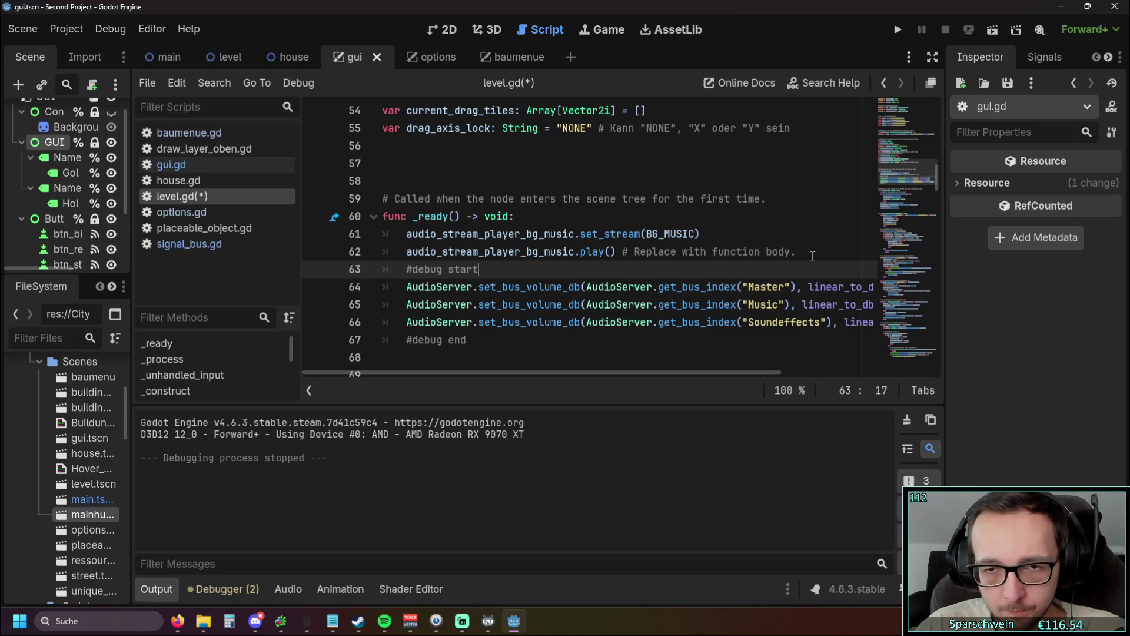
Step: Delete the leftover template comment on line 62 and run the project
{"action": "left_click_drag", "start_coordinate": [807, 253], "coordinate": [632, 258]}
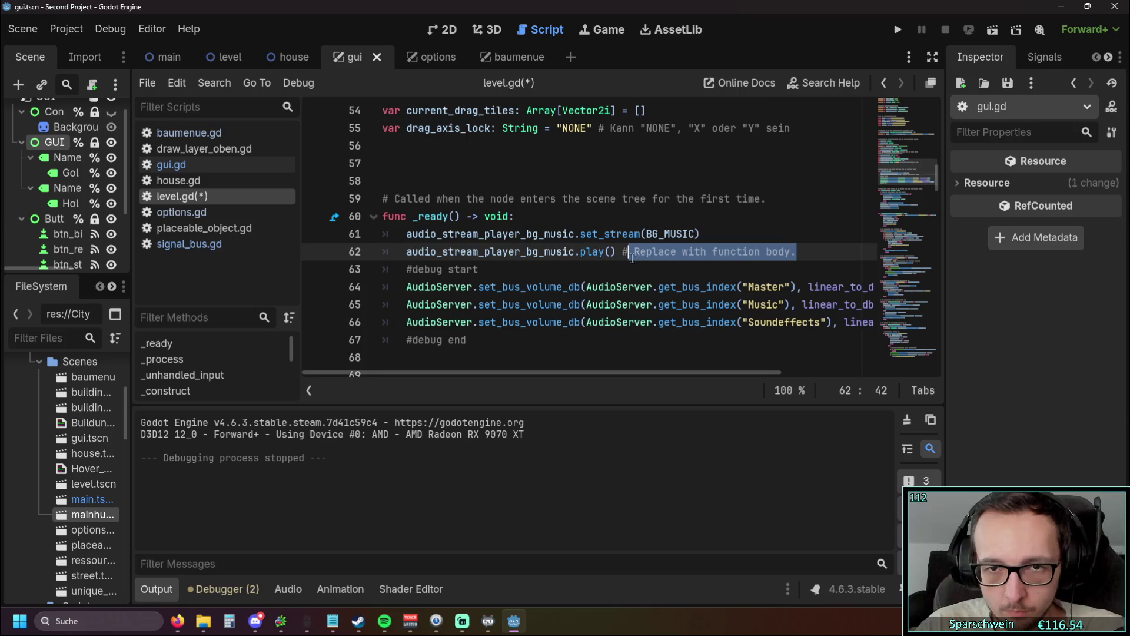
{"action": "left_click", "coordinate": [786, 236]}
{"action": "left_click_drag", "start_coordinate": [798, 251], "coordinate": [623, 253]}
{"action": "key", "text": "Delete"}
{"action": "left_click", "coordinate": [699, 270]}
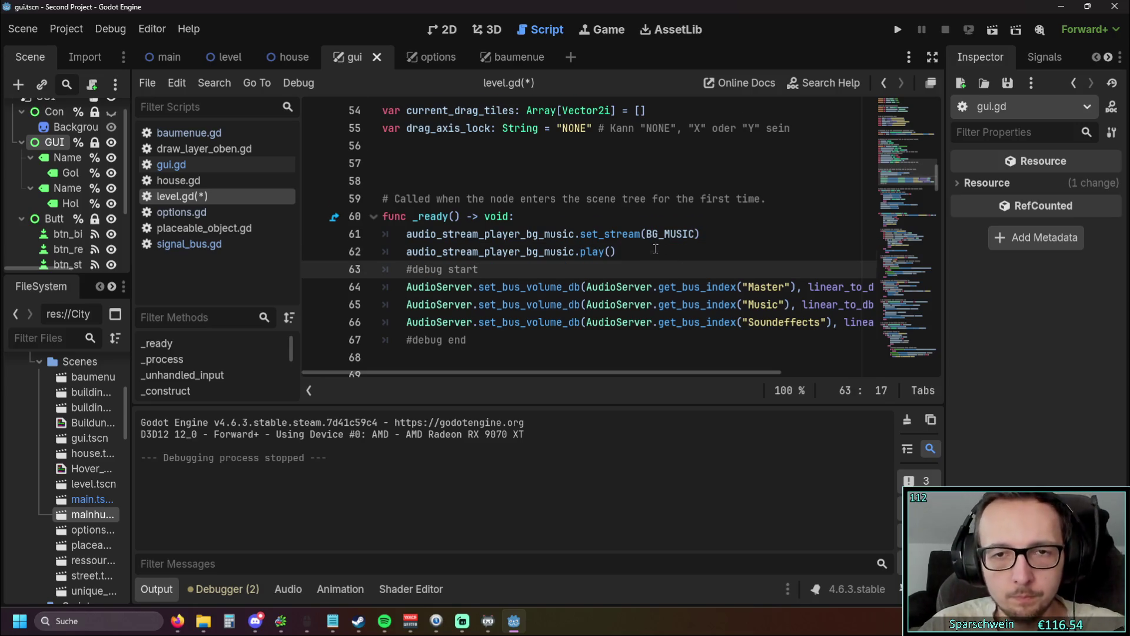
{"action": "scroll", "coordinate": [655, 248], "scroll_direction": "down", "scroll_amount": 1}
{"action": "left_click", "coordinate": [897, 29]}
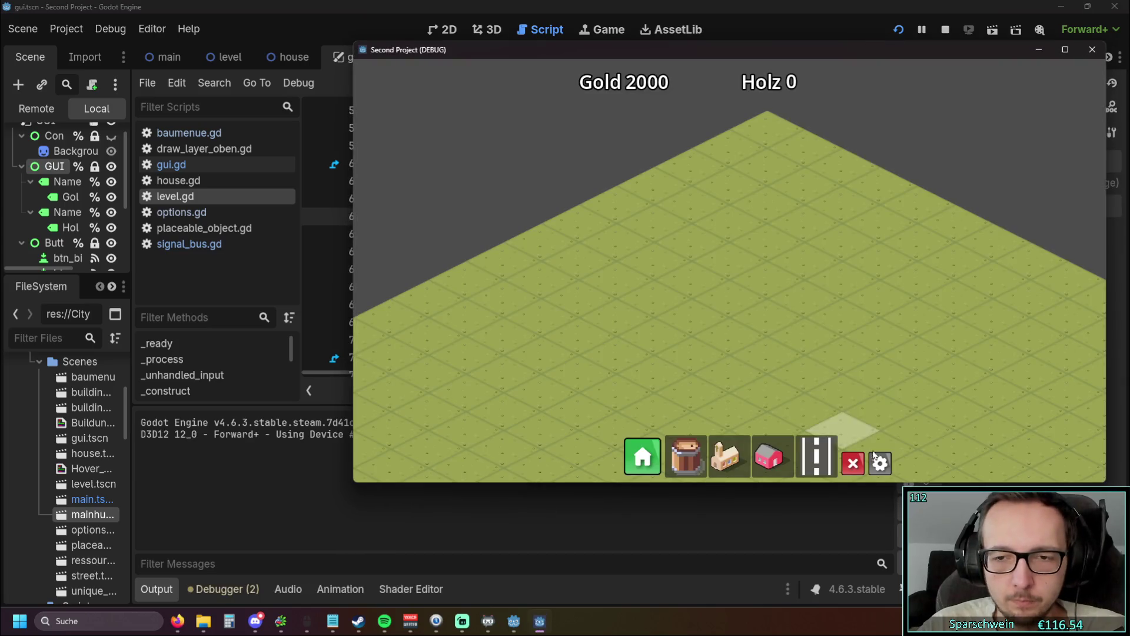
Step: In the running game, set Mastervolume and Soundeffekte to 100% and Musik to 20% across reopenings
{"action": "left_click", "coordinate": [880, 464]}
{"action": "left_click", "coordinate": [898, 202]}
{"action": "left_click_drag", "start_coordinate": [810, 252], "coordinate": [979, 256]}
{"action": "left_click", "coordinate": [880, 463]}
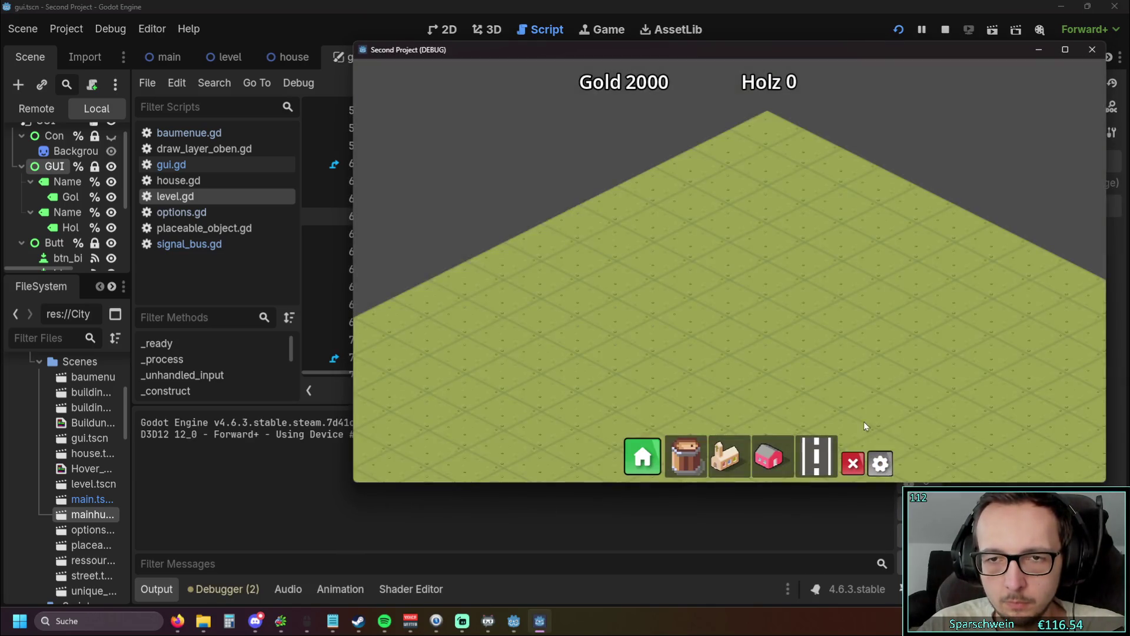
{"action": "scroll", "coordinate": [843, 404], "scroll_direction": "up", "scroll_amount": 3}
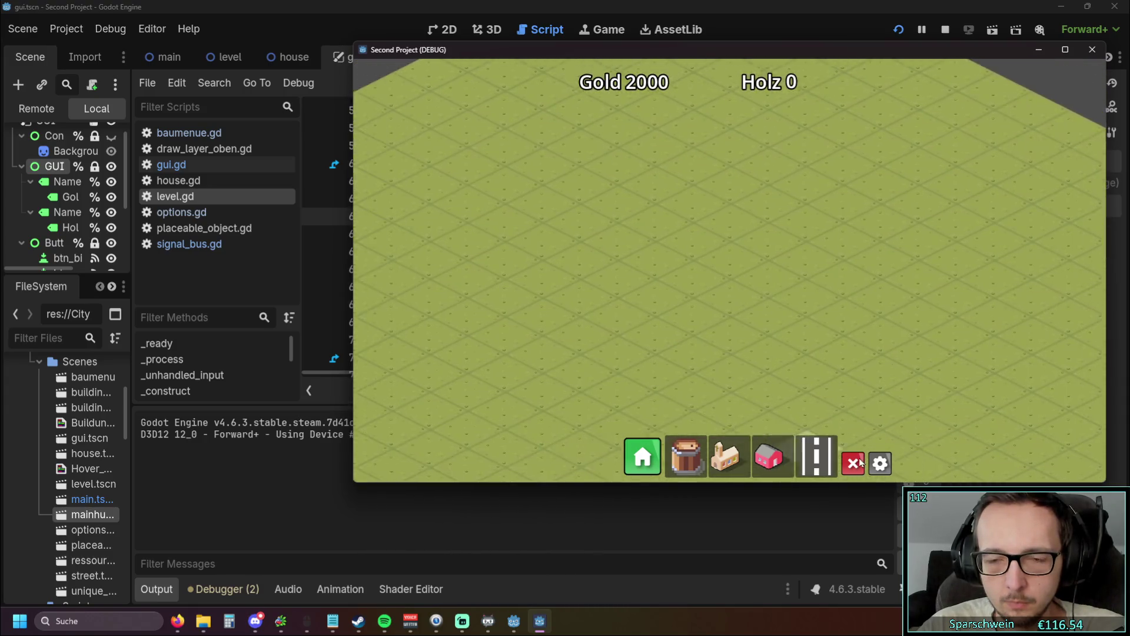
{"action": "left_click", "coordinate": [883, 465]}
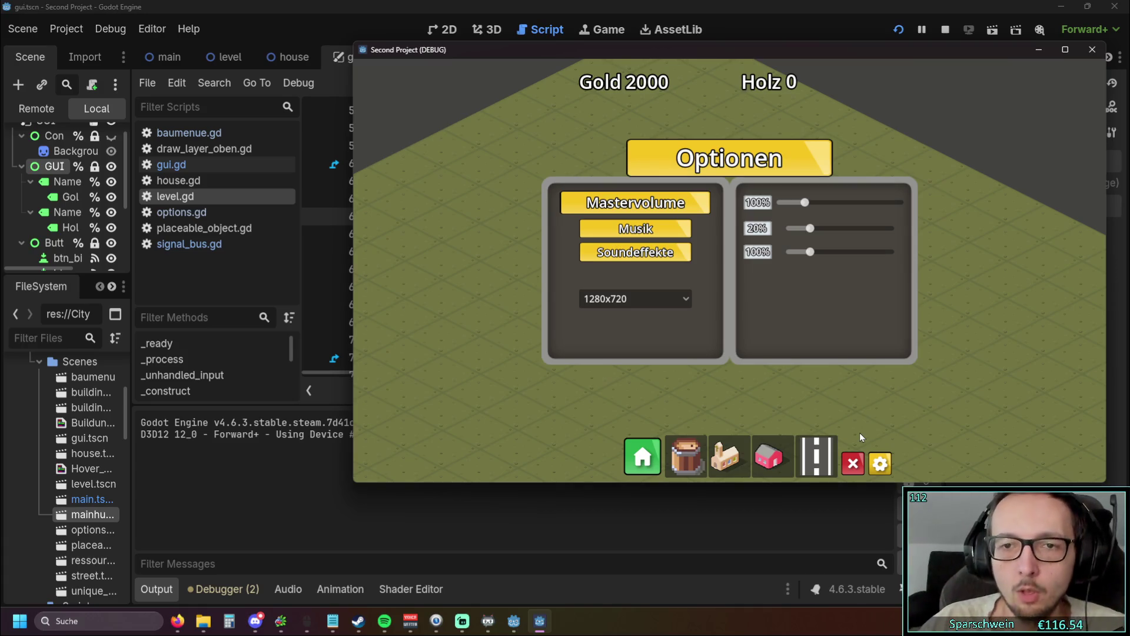
{"action": "left_click", "coordinate": [880, 463]}
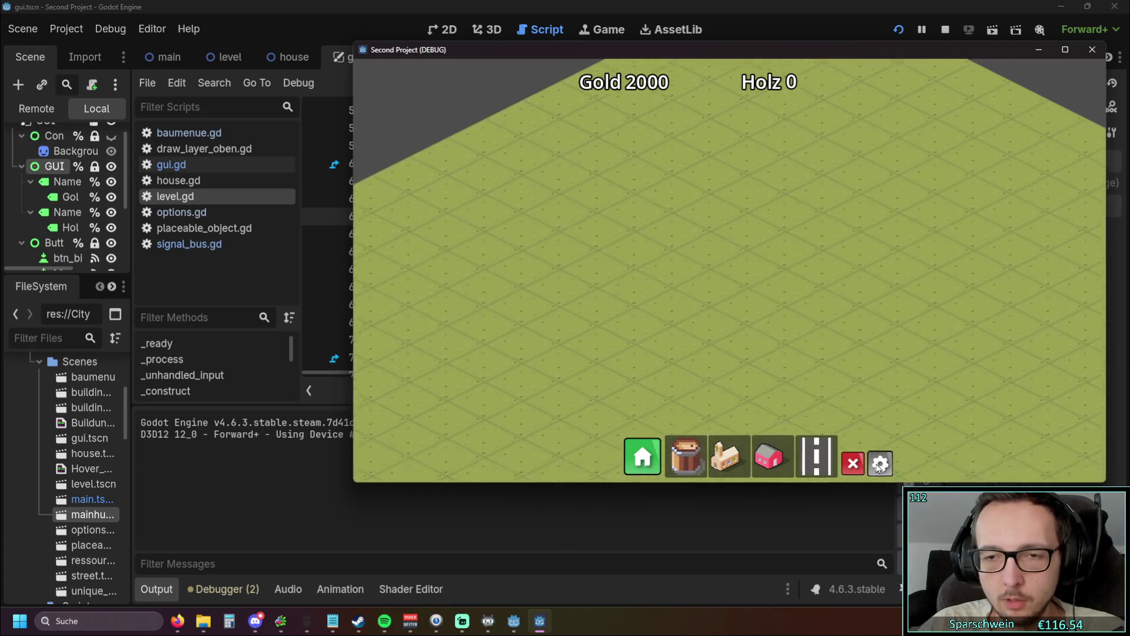
{"action": "left_click", "coordinate": [880, 464]}
{"action": "left_click_drag", "start_coordinate": [810, 228], "coordinate": [1055, 229]}
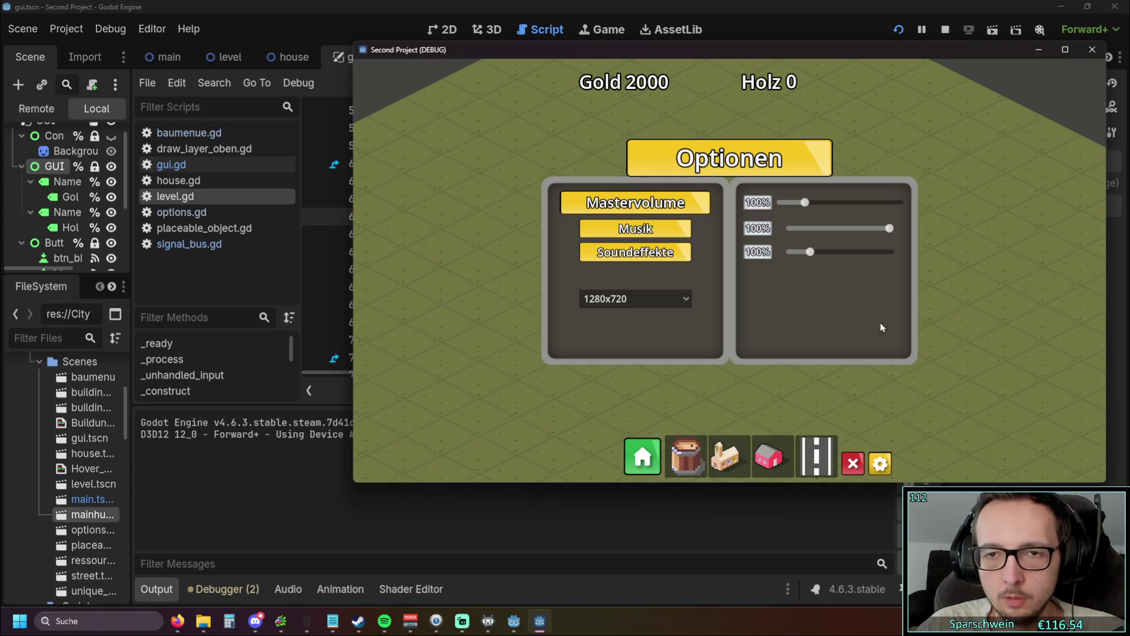
{"action": "left_click", "coordinate": [810, 229]}
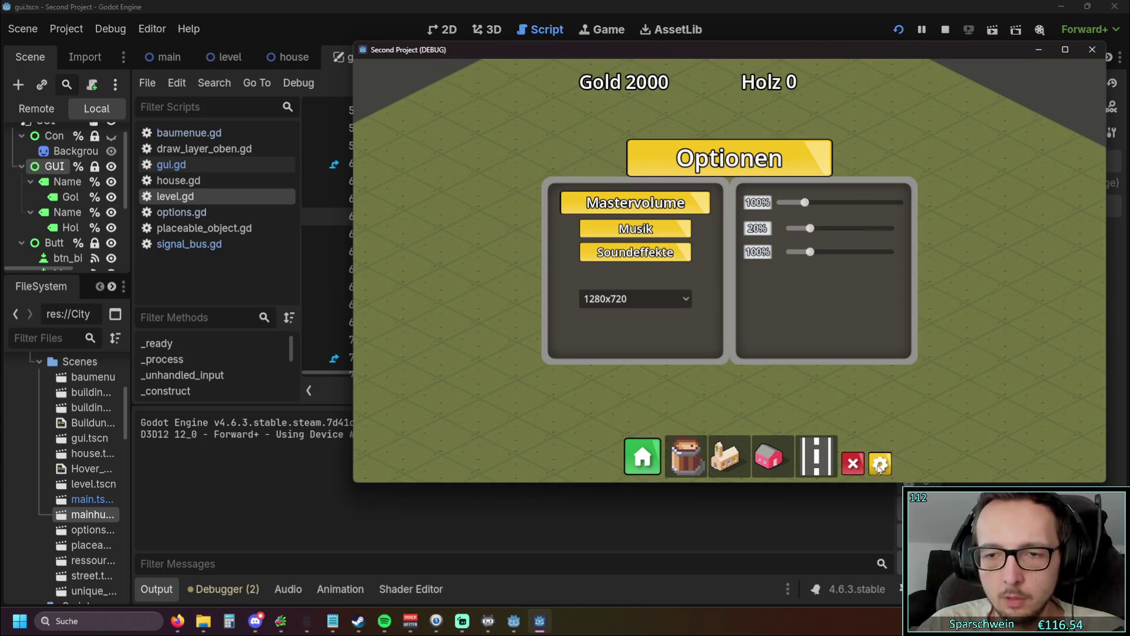
{"action": "left_click", "coordinate": [880, 463]}
Step: Build a Mainhub on the grass, try the options and demolish mode, then stop the game
{"action": "left_click", "coordinate": [730, 465]}
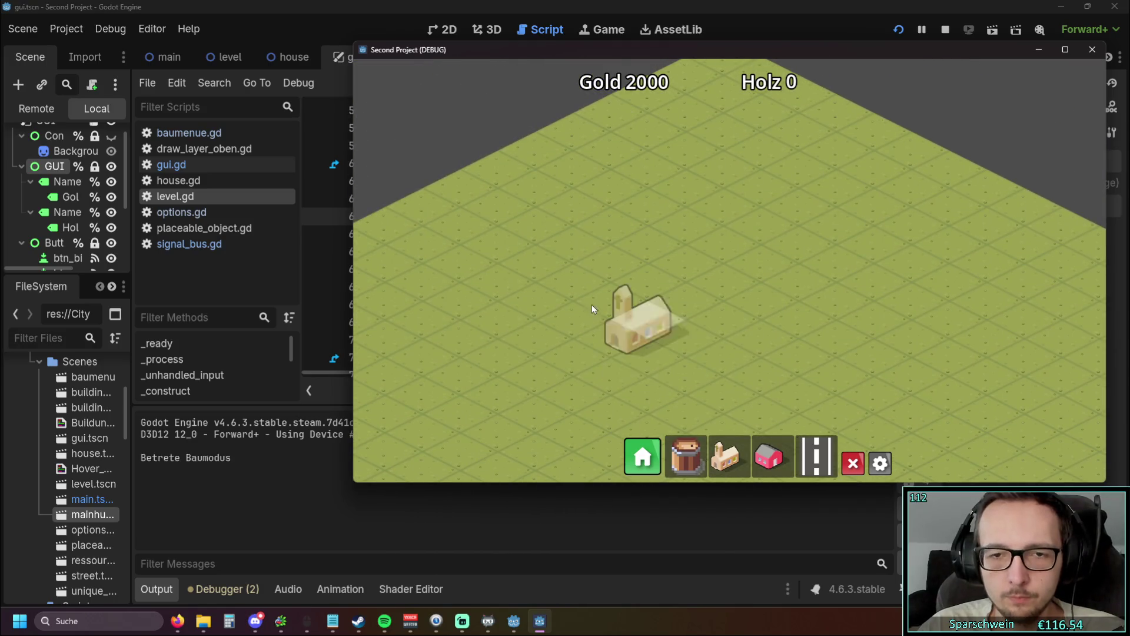
{"action": "left_click", "coordinate": [592, 305]}
{"action": "left_click", "coordinate": [880, 463]}
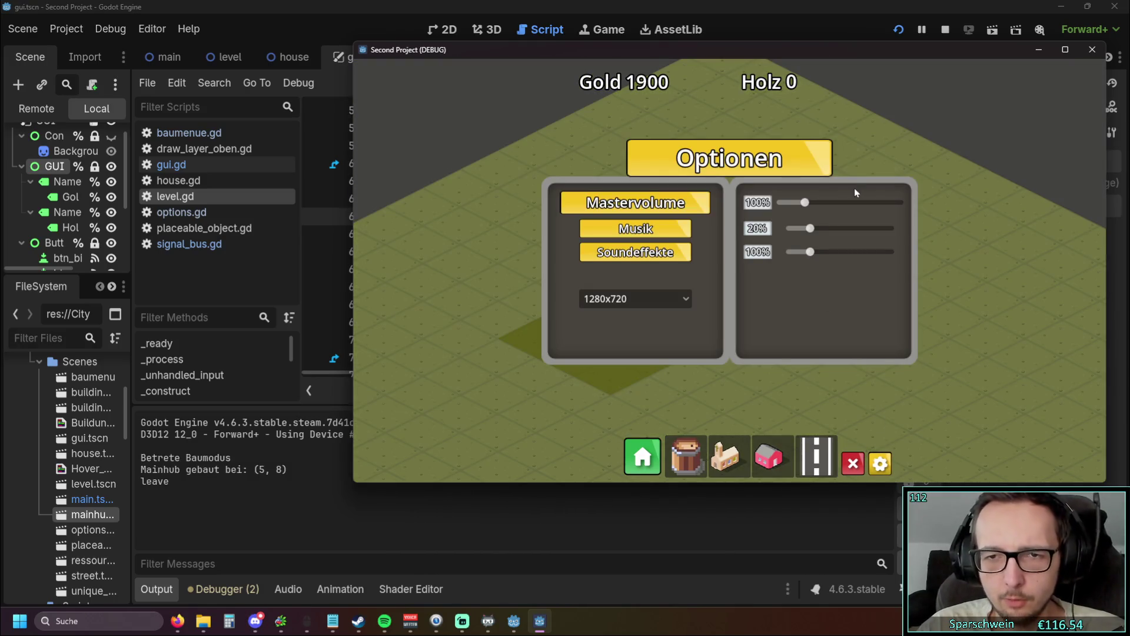
{"action": "left_click", "coordinate": [853, 464]}
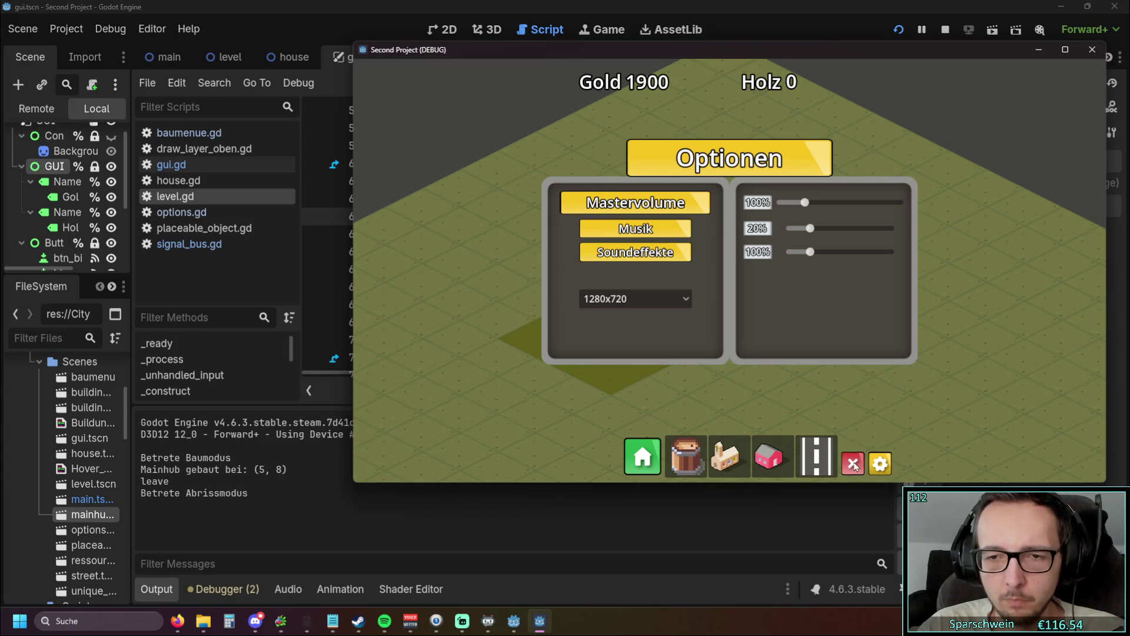
{"action": "right_click", "coordinate": [888, 290]}
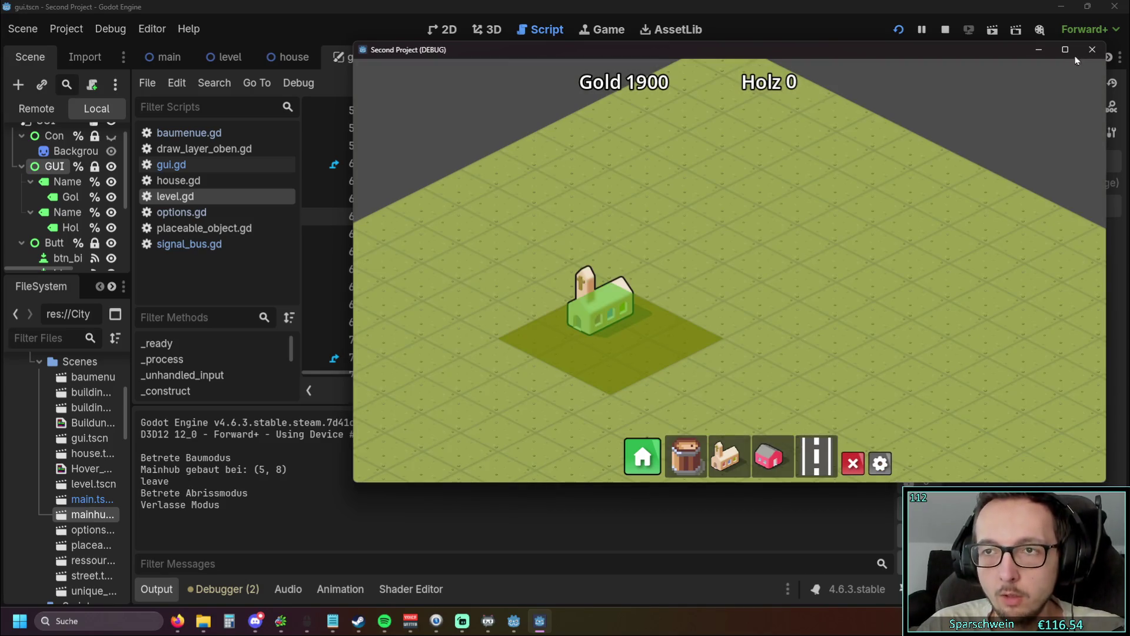
{"action": "left_click", "coordinate": [1092, 49]}
{"action": "scroll", "coordinate": [665, 246], "scroll_direction": "down", "scroll_amount": 2}
{"action": "scroll", "coordinate": [483, 372], "scroll_direction": "right", "scroll_amount": 3}
{"action": "scroll", "coordinate": [483, 372], "scroll_direction": "left", "scroll_amount": 3}
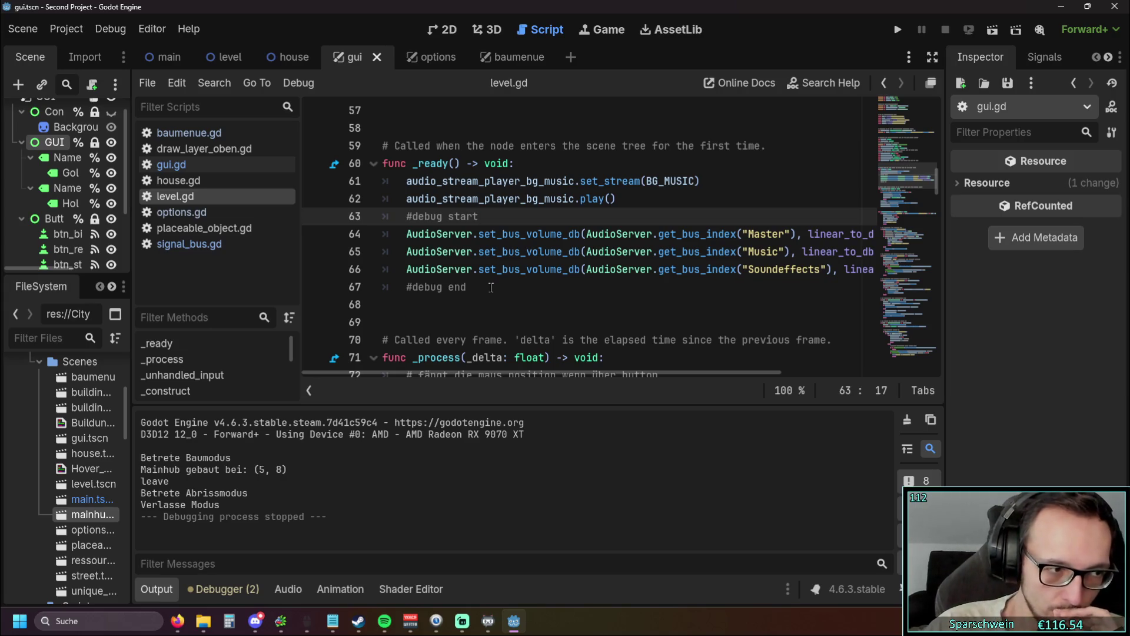
Step: Browse house.gd, draw_layer_oben.gd and baumenue.gd, then open gui.gd and save the scene
{"action": "left_click", "coordinate": [171, 165]}
{"action": "left_click", "coordinate": [197, 180]}
{"action": "left_click", "coordinate": [222, 148]}
{"action": "left_click", "coordinate": [219, 133]}
{"action": "scroll", "coordinate": [571, 254], "scroll_direction": "up", "scroll_amount": 15}
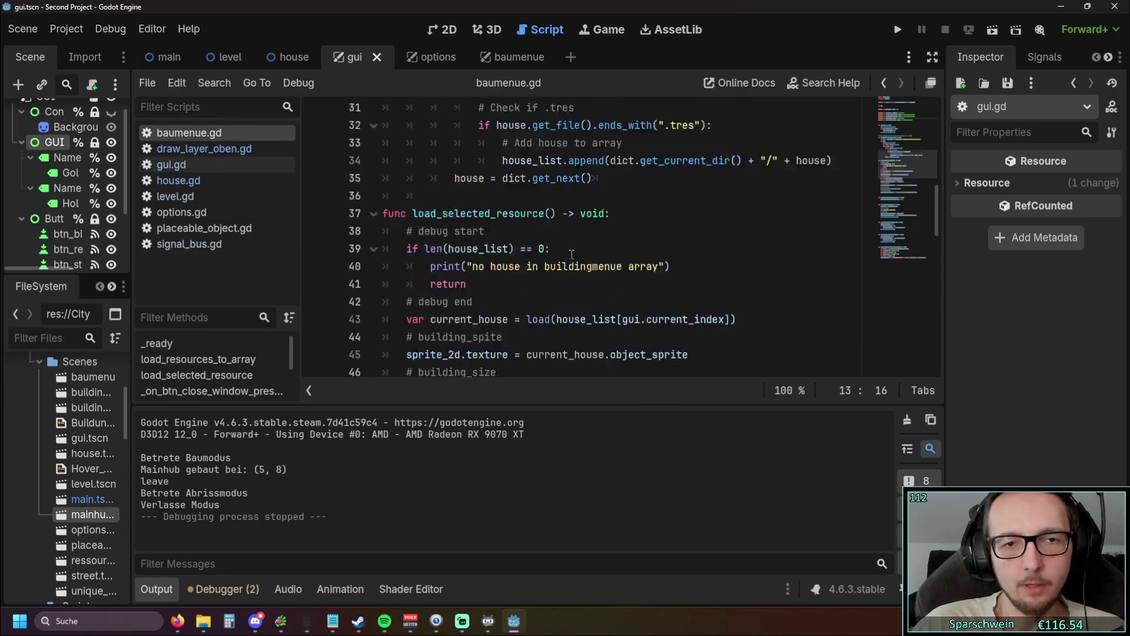
{"action": "scroll", "coordinate": [572, 254], "scroll_direction": "down", "scroll_amount": 3}
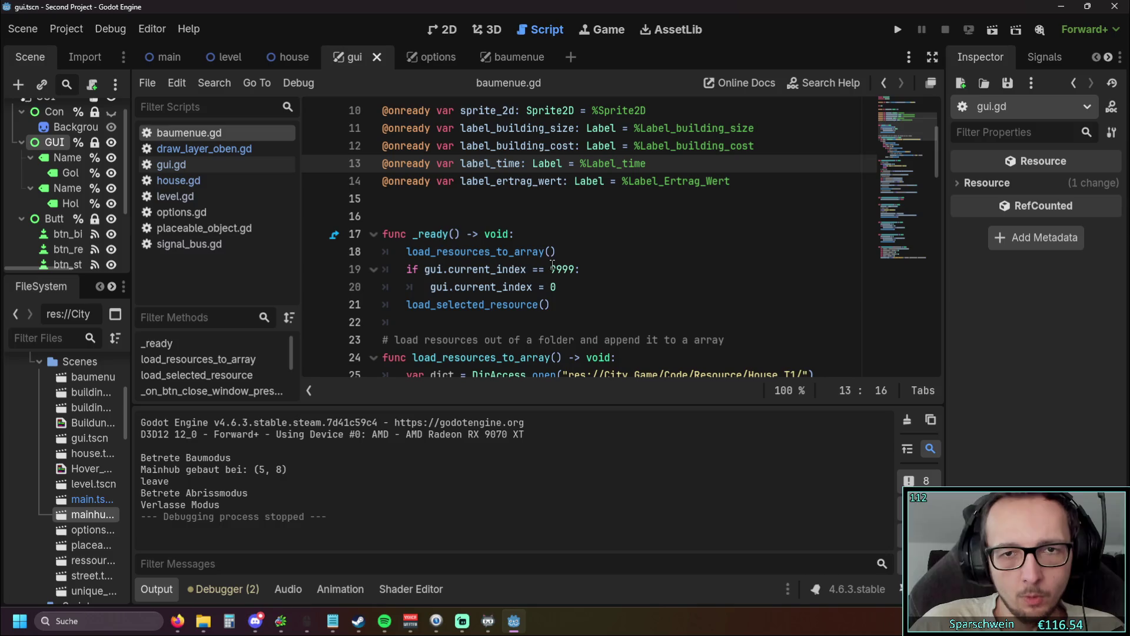
{"action": "left_click", "coordinate": [235, 164]}
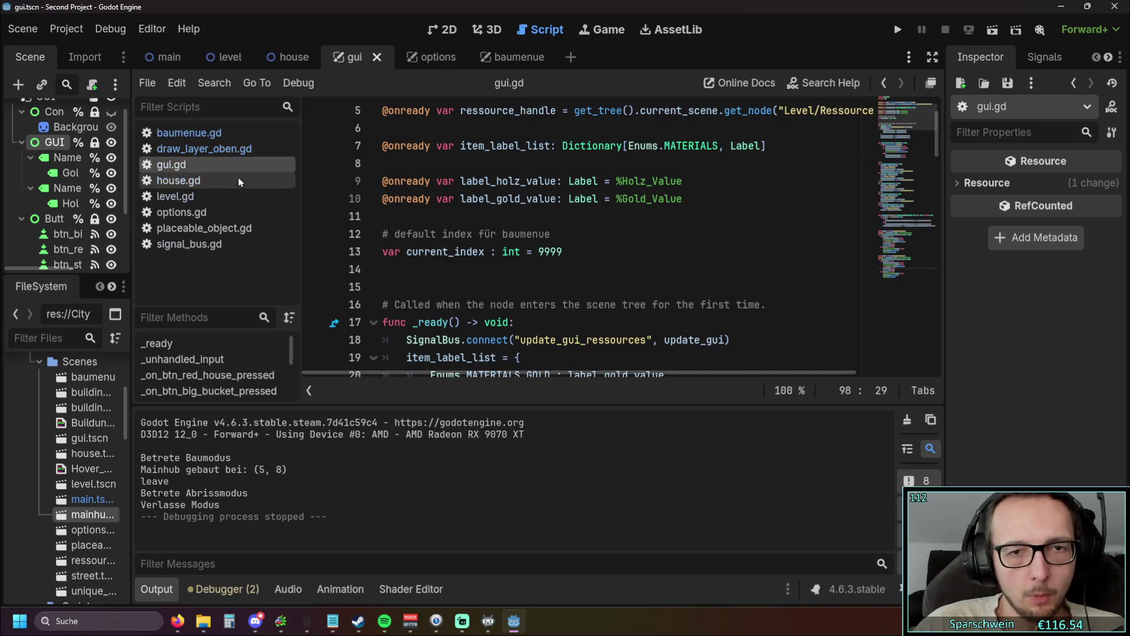
{"action": "key", "text": "ctrl+s"}
Step: Switch to the options scene, widen the script editor and hide the Output log
{"action": "left_click", "coordinate": [423, 58]}
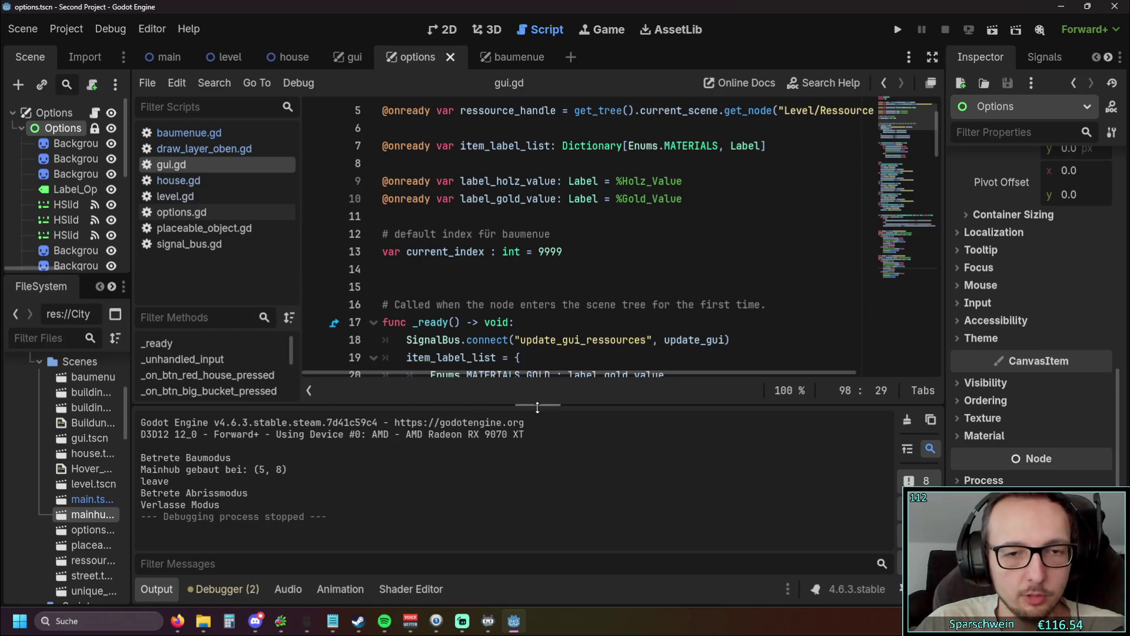
{"action": "left_click_drag", "start_coordinate": [302, 306], "coordinate": [257, 306]}
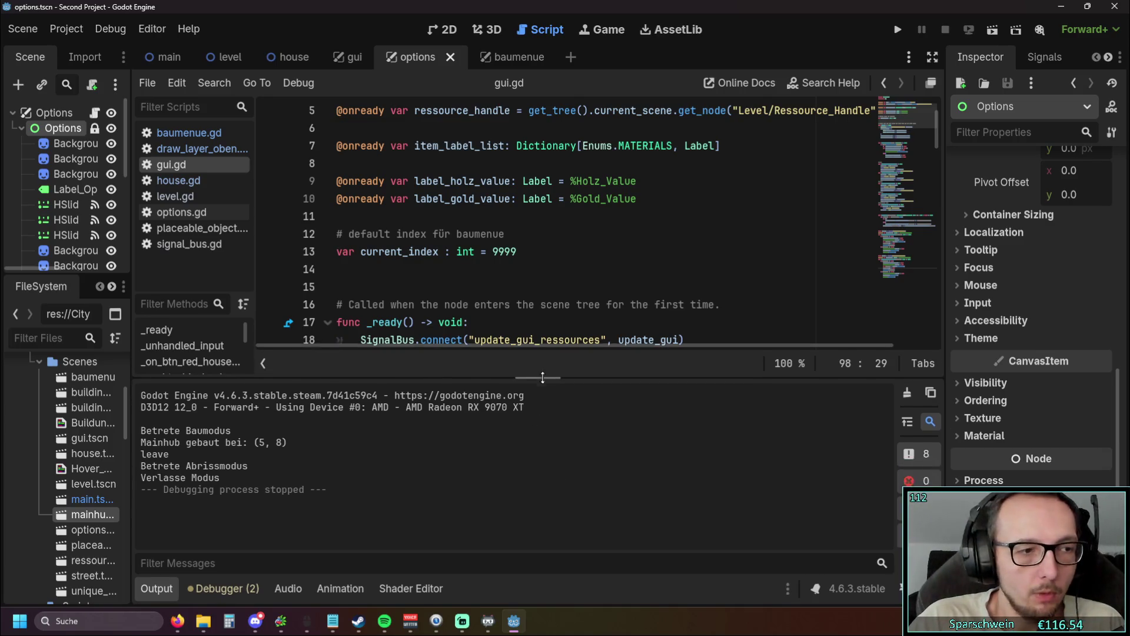
{"action": "left_click", "coordinate": [156, 589]}
{"action": "scroll", "coordinate": [502, 369], "scroll_direction": "down", "scroll_amount": 20}
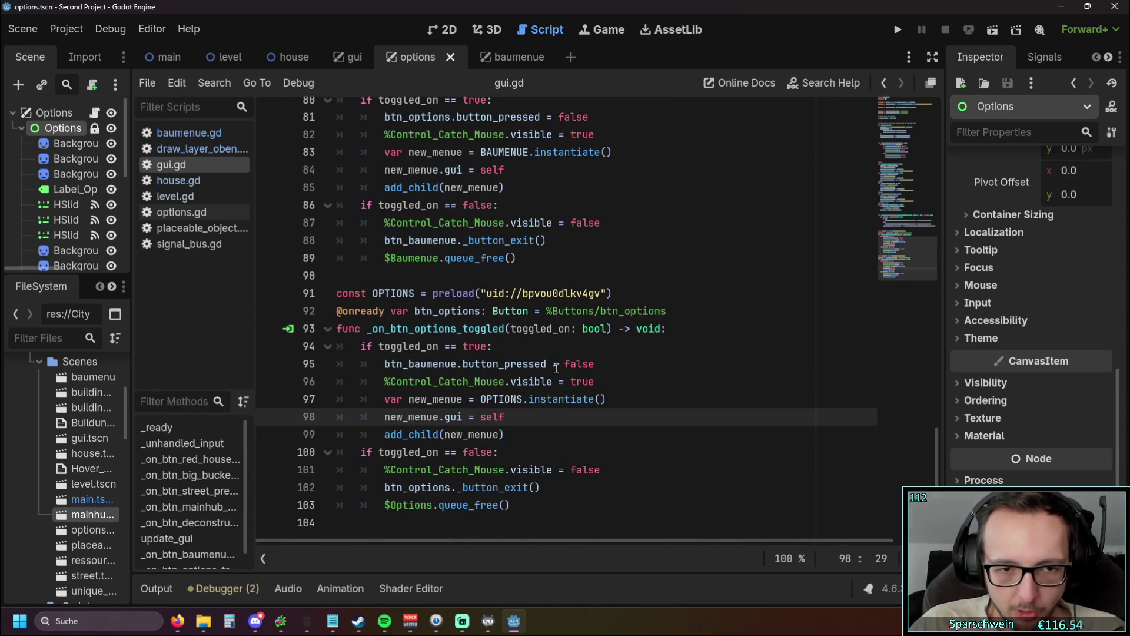
{"action": "scroll", "coordinate": [556, 368], "scroll_direction": "up", "scroll_amount": 15}
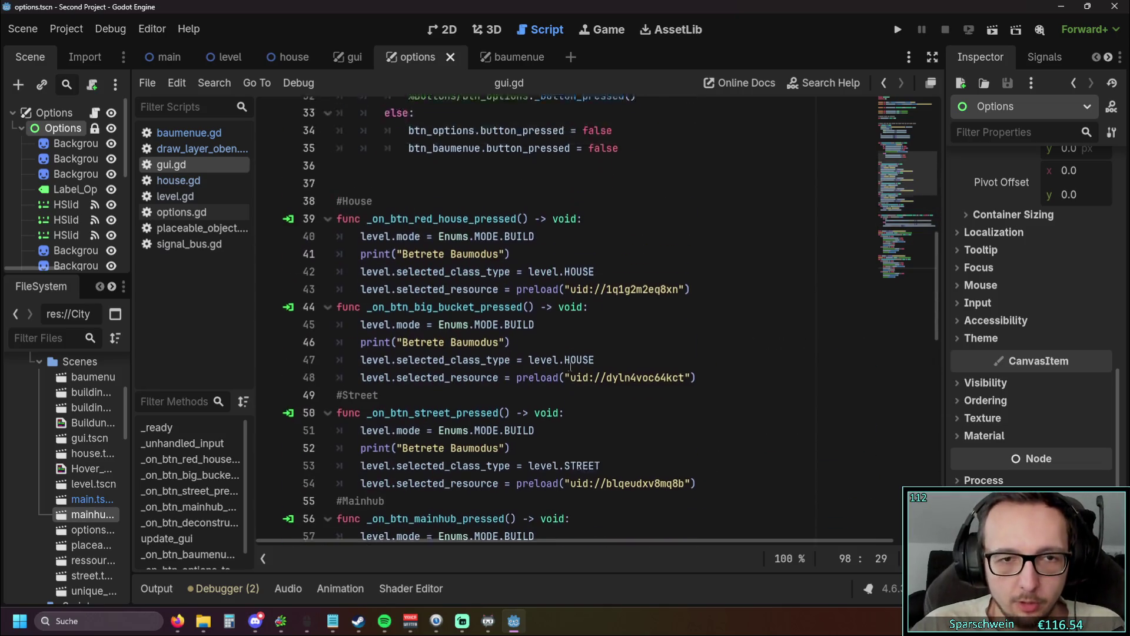
{"action": "scroll", "coordinate": [570, 367], "scroll_direction": "up", "scroll_amount": 9}
{"action": "scroll", "coordinate": [568, 366], "scroll_direction": "up", "scroll_amount": 2}
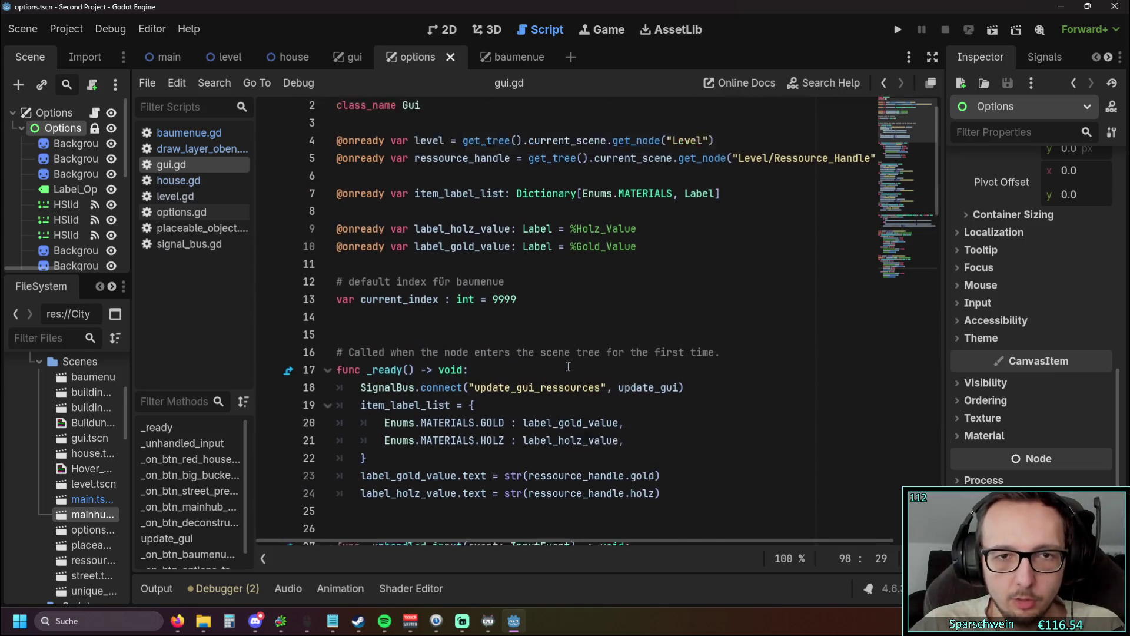
{"action": "scroll", "coordinate": [570, 365], "scroll_direction": "down", "scroll_amount": 4}
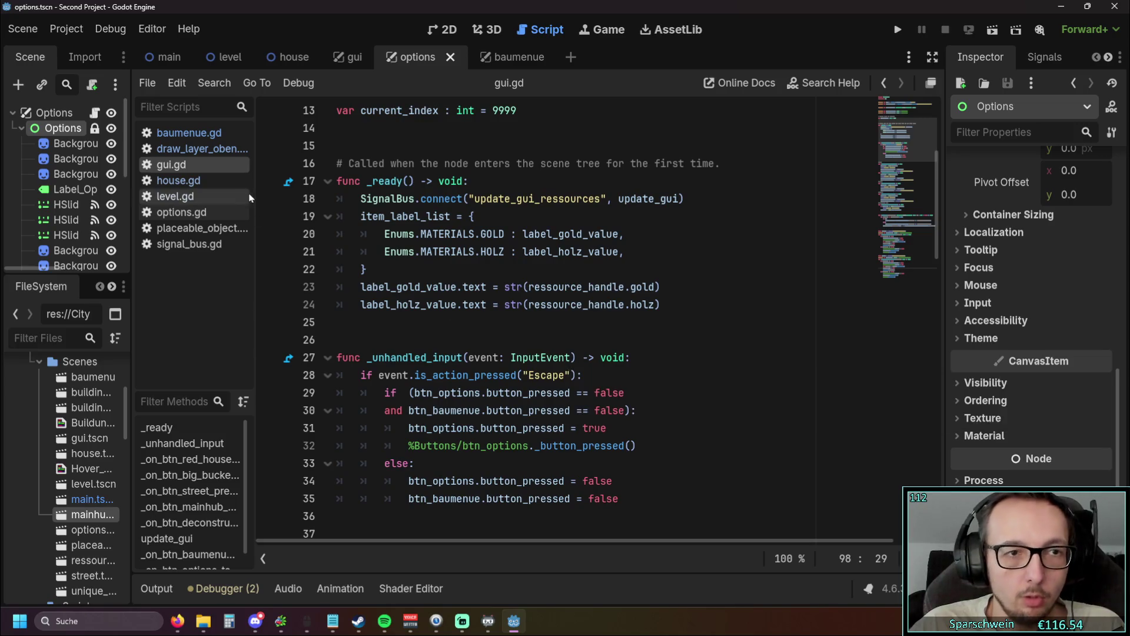
Step: Open options.gd and go to the master volume change handler
{"action": "left_click", "coordinate": [182, 212]}
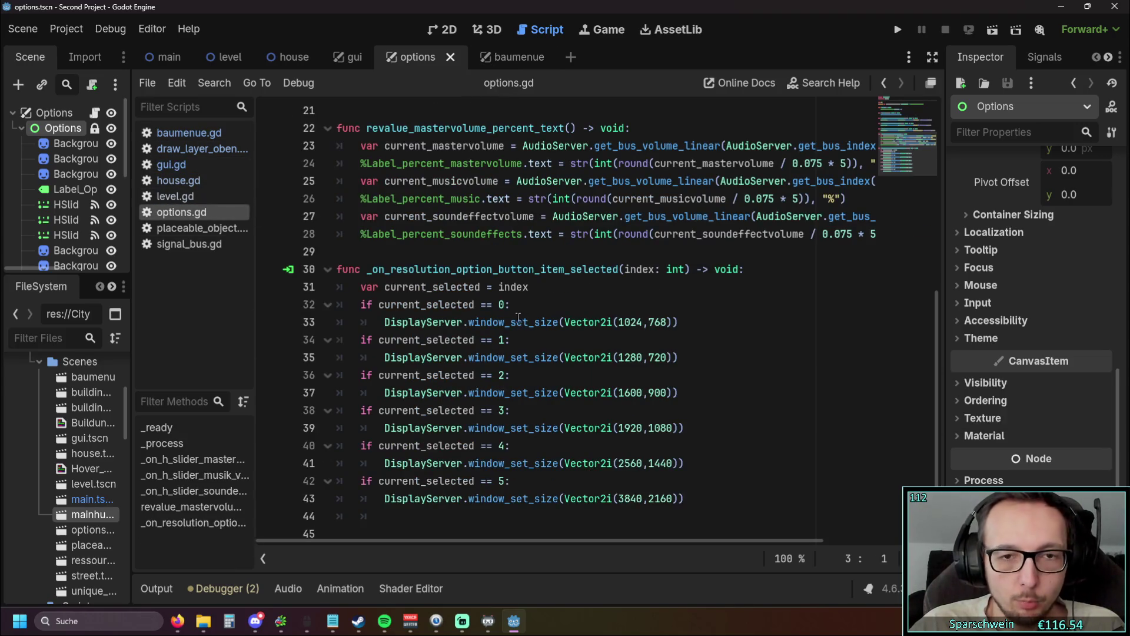
{"action": "scroll", "coordinate": [589, 354], "scroll_direction": "up", "scroll_amount": 1}
{"action": "scroll", "coordinate": [690, 402], "scroll_direction": "down", "scroll_amount": 1}
{"action": "scroll", "coordinate": [587, 254], "scroll_direction": "up", "scroll_amount": 4}
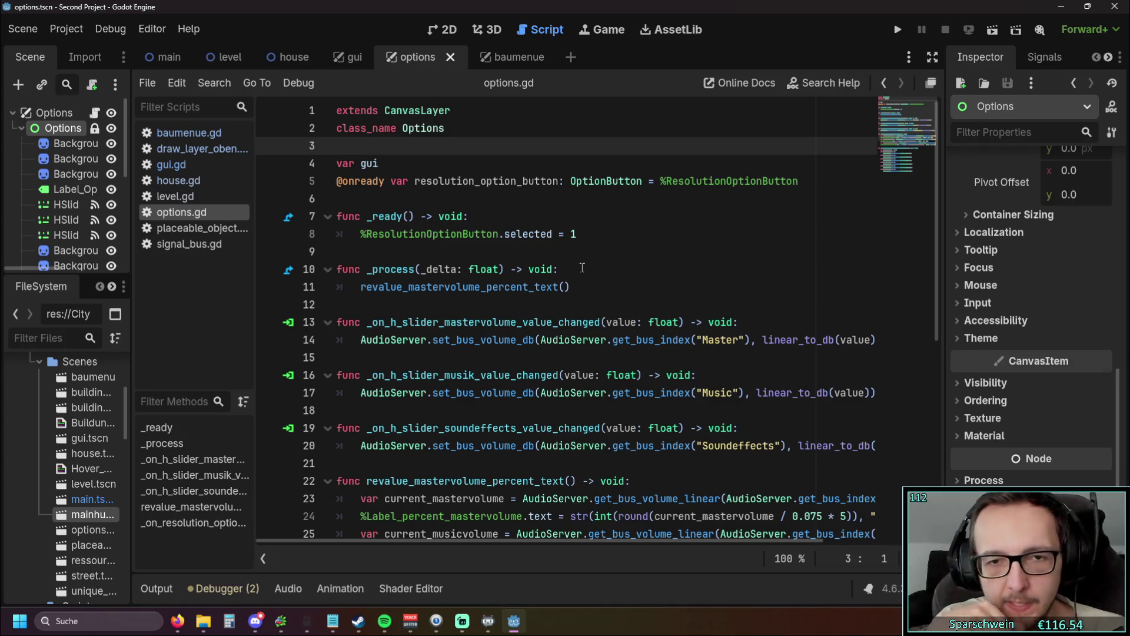
{"action": "scroll", "coordinate": [582, 267], "scroll_direction": "down", "scroll_amount": 1}
{"action": "left_click", "coordinate": [779, 275]}
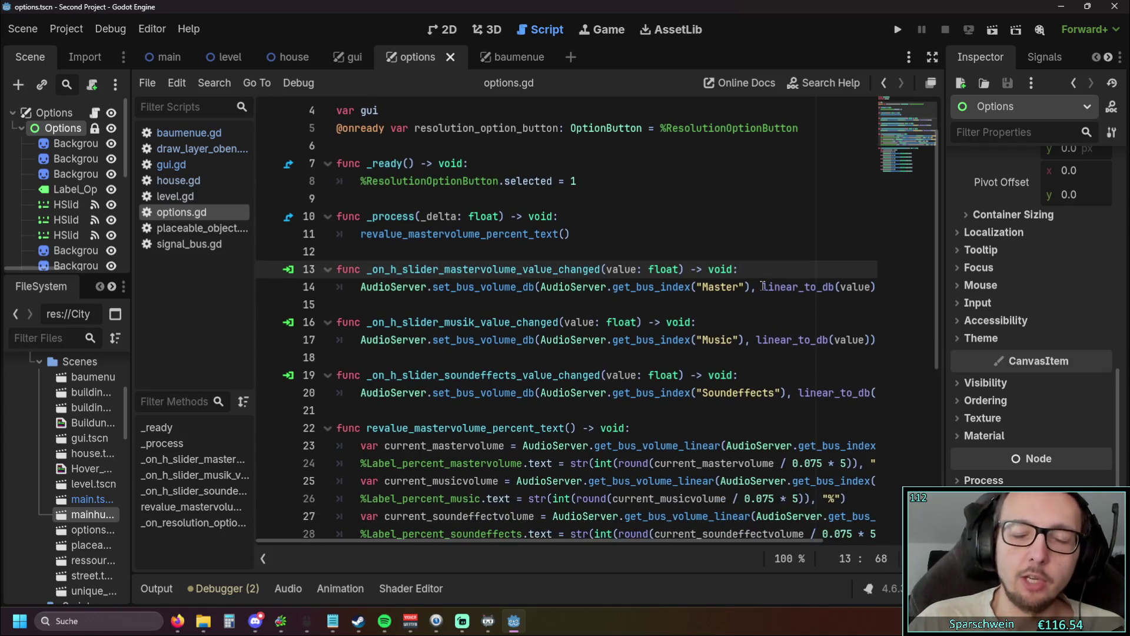
{"action": "scroll", "coordinate": [66, 204], "scroll_direction": "down", "scroll_amount": 2}
Step: Review HSlider_Mastervolume's Range in the Inspector: max 1.5, step 0.075, value 0.3
{"action": "left_click", "coordinate": [64, 165]}
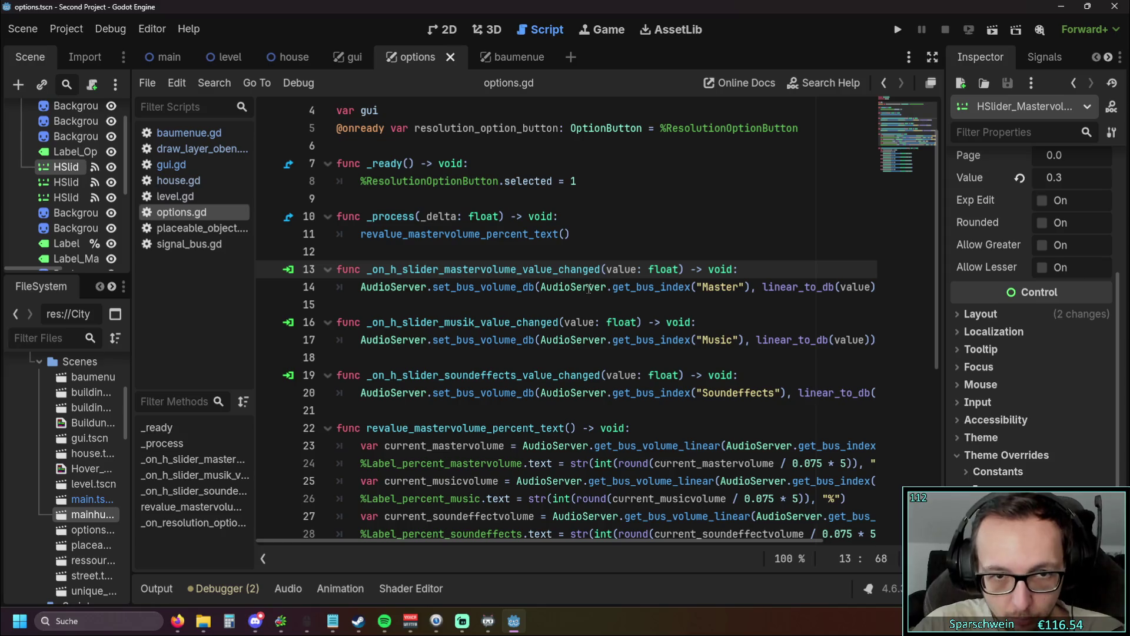
{"action": "scroll", "coordinate": [989, 331], "scroll_direction": "up", "scroll_amount": 5}
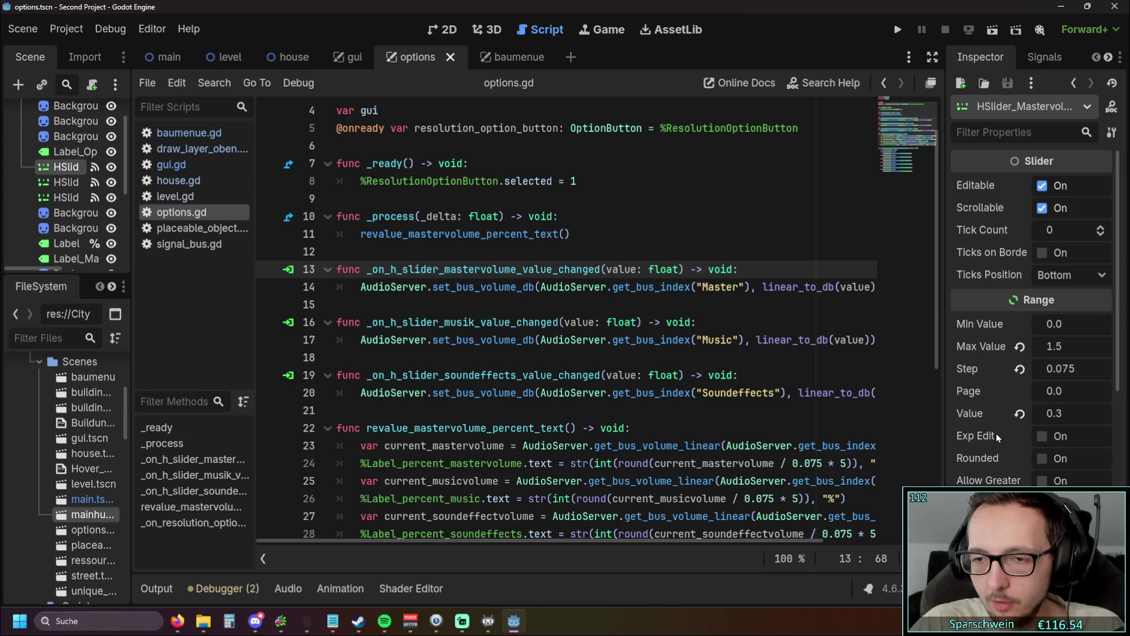
{"action": "mouse_move", "coordinate": [991, 387]}
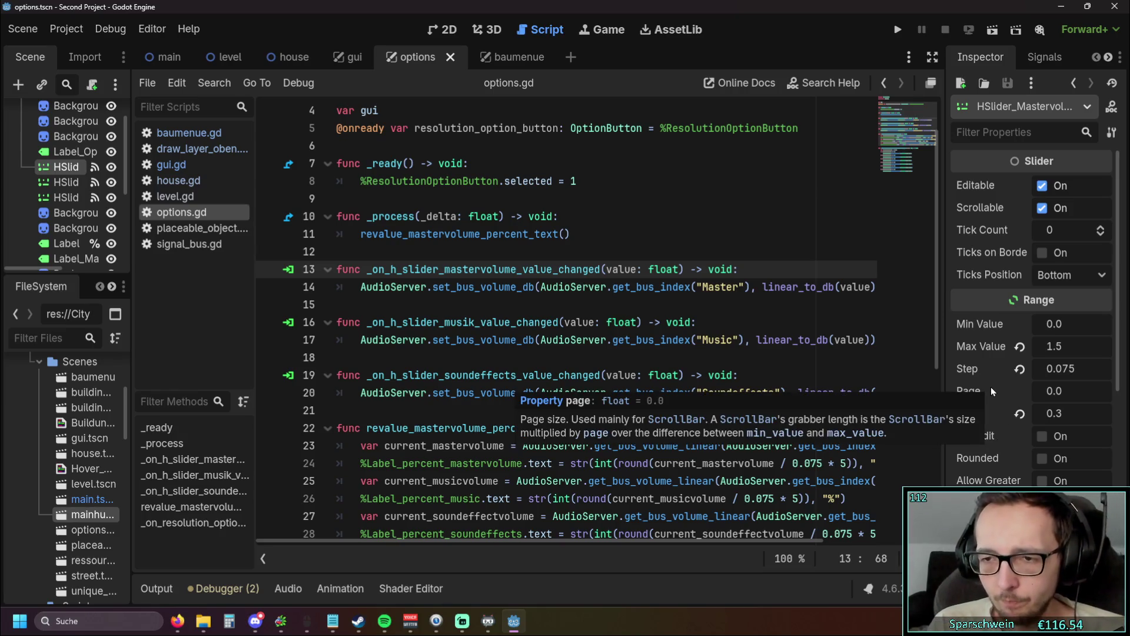
{"action": "mouse_move", "coordinate": [973, 415]}
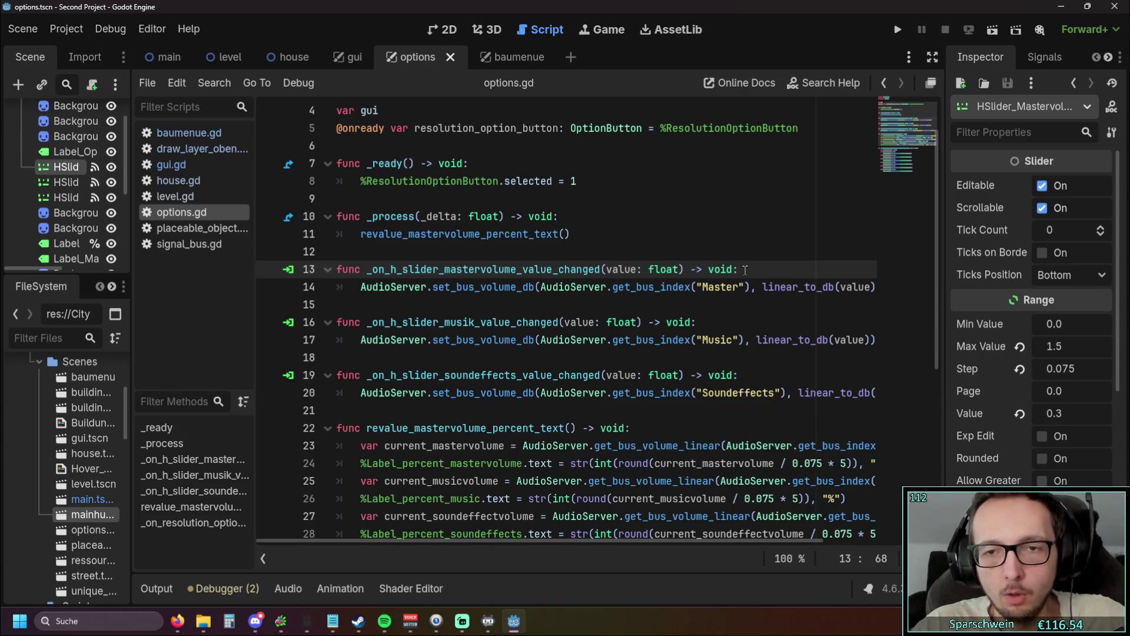
{"action": "scroll", "coordinate": [745, 270], "scroll_direction": "down", "scroll_amount": 3}
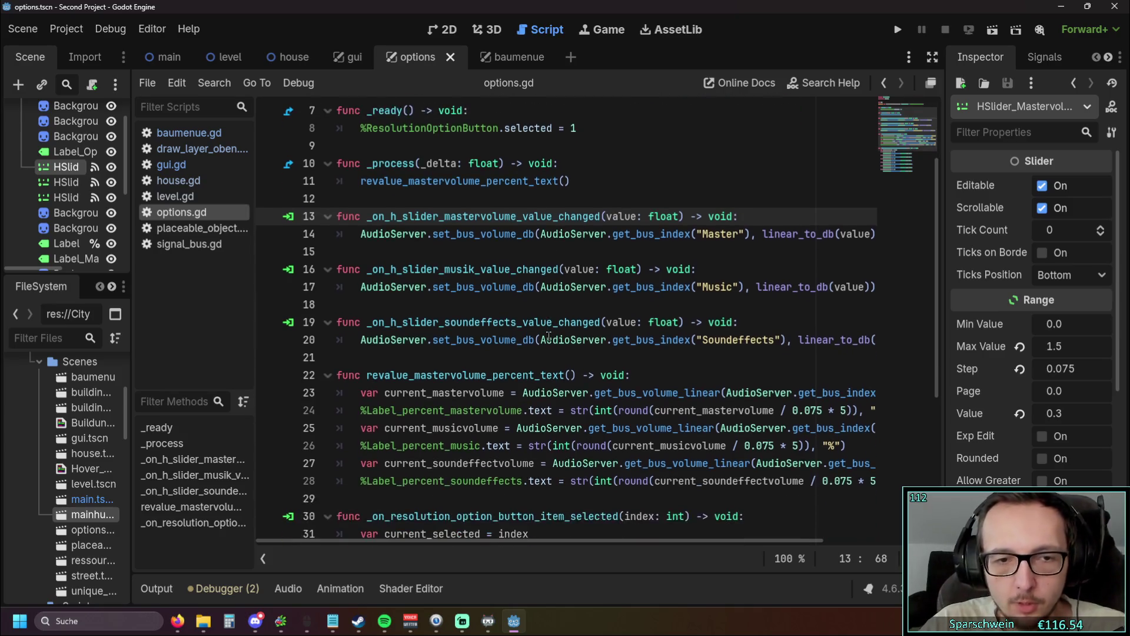
{"action": "scroll", "coordinate": [460, 541], "scroll_direction": "right", "scroll_amount": 1}
{"action": "left_click_drag", "start_coordinate": [458, 541], "coordinate": [442, 542]}
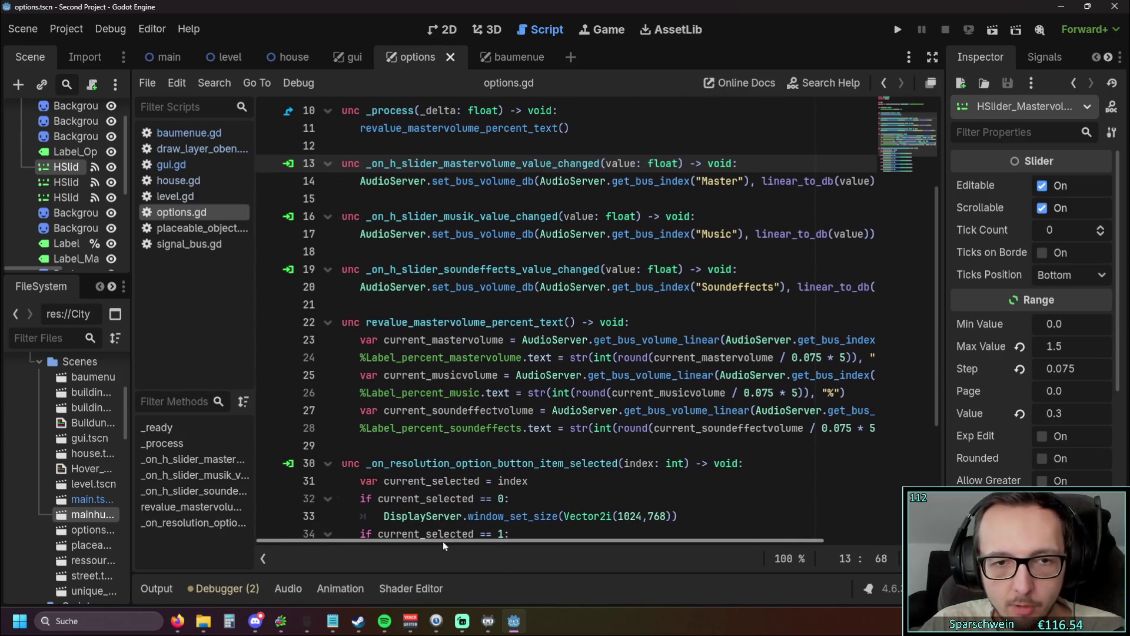
{"action": "scroll", "coordinate": [561, 524], "scroll_direction": "up", "scroll_amount": 1}
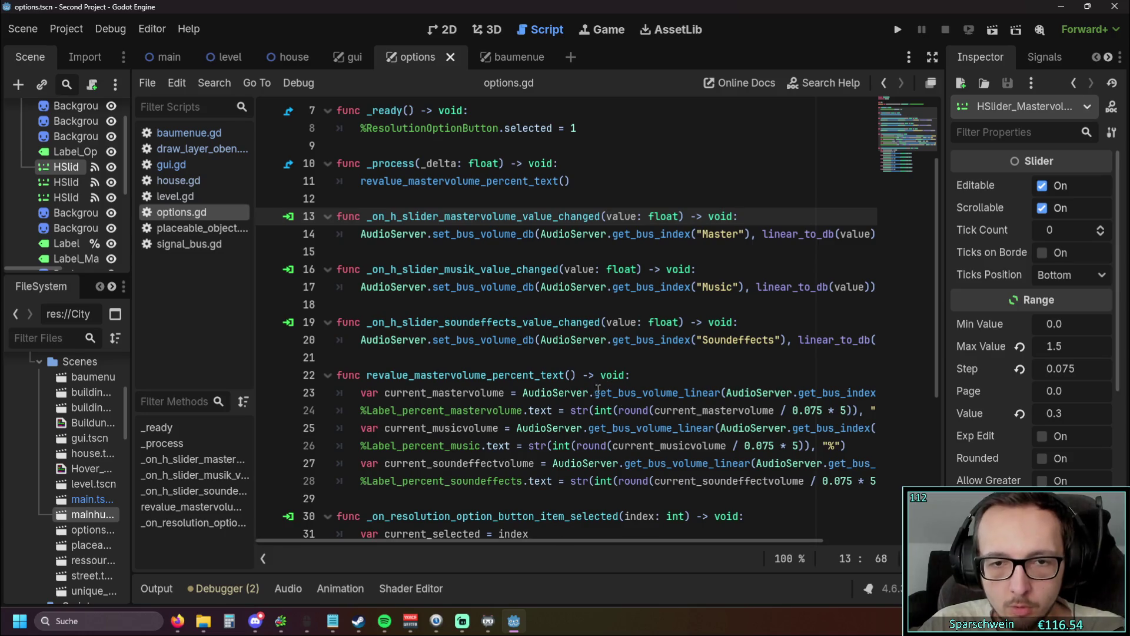
{"action": "left_click_drag", "start_coordinate": [524, 392], "coordinate": [876, 393]}
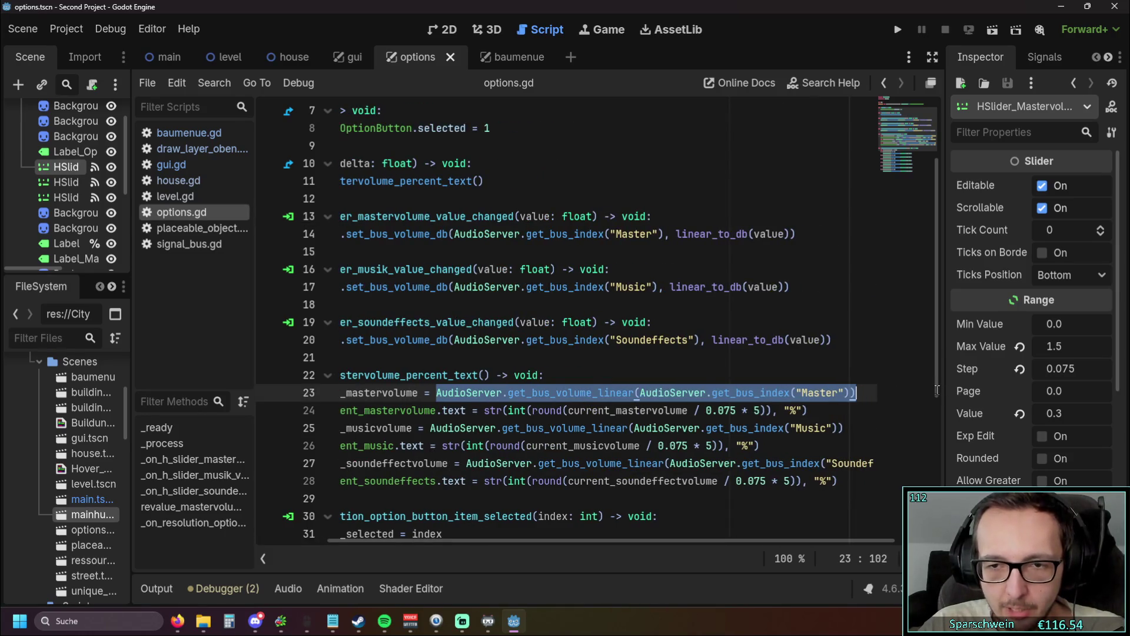